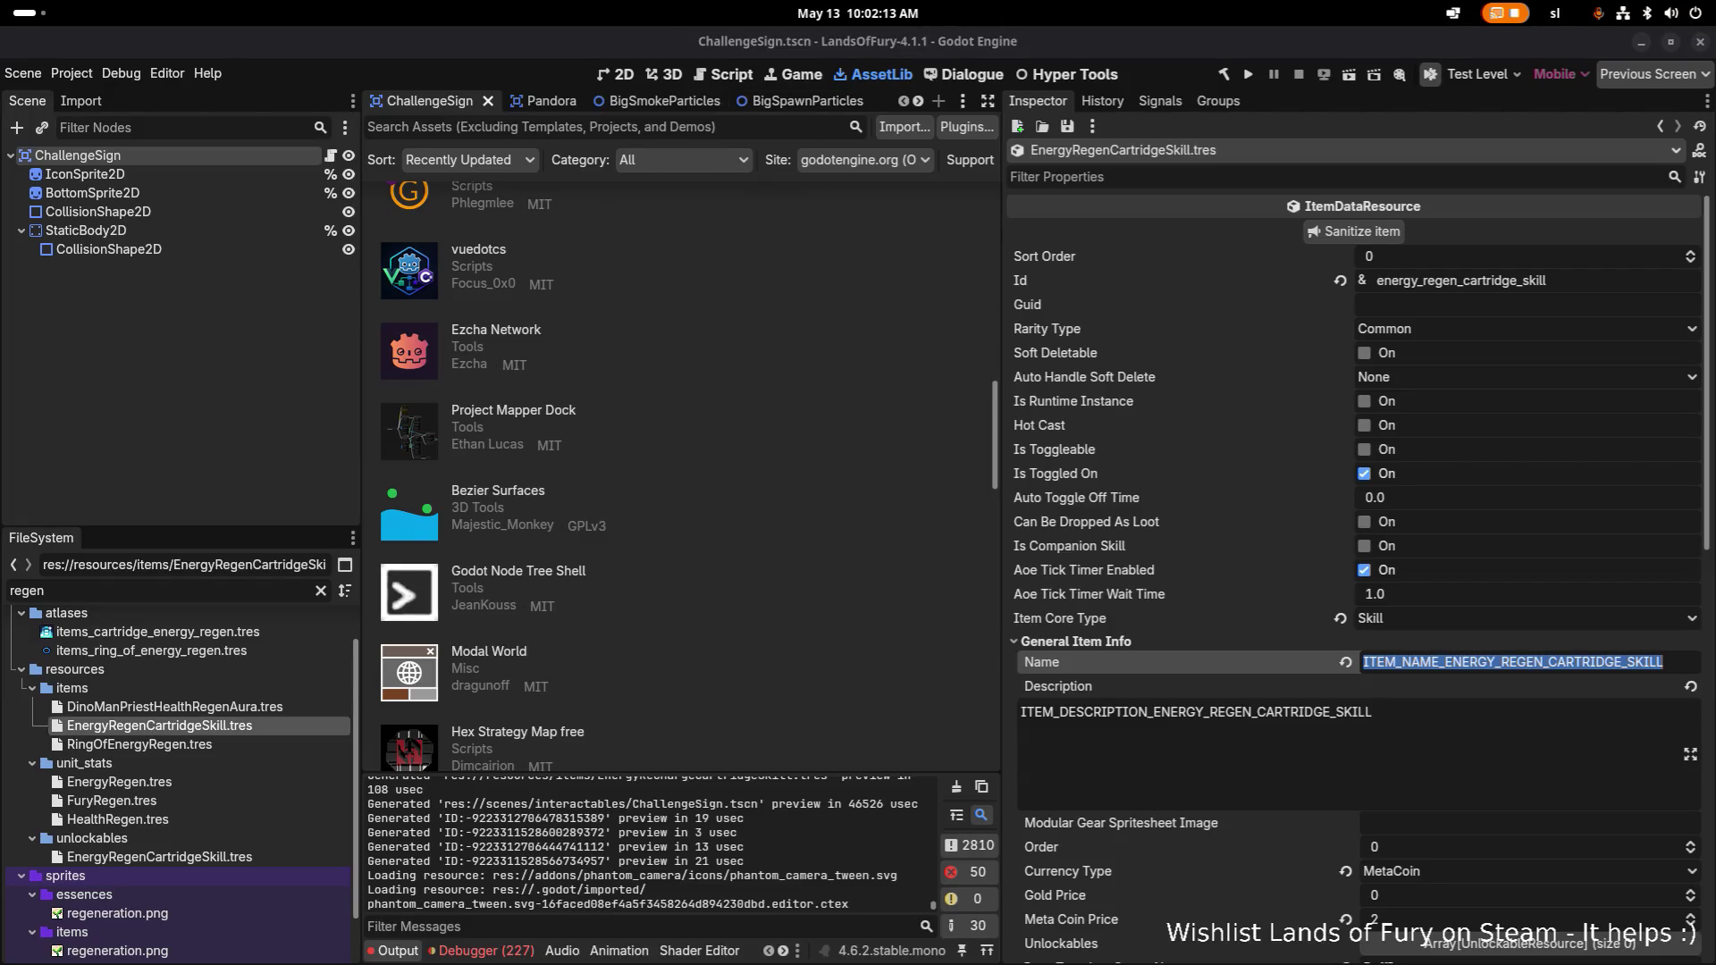
Review the cartridge translation rows and select the item's Name and Description keys in Godot.
key(alt+Tab)
key(alt+Tab)
key(alt+Tab)
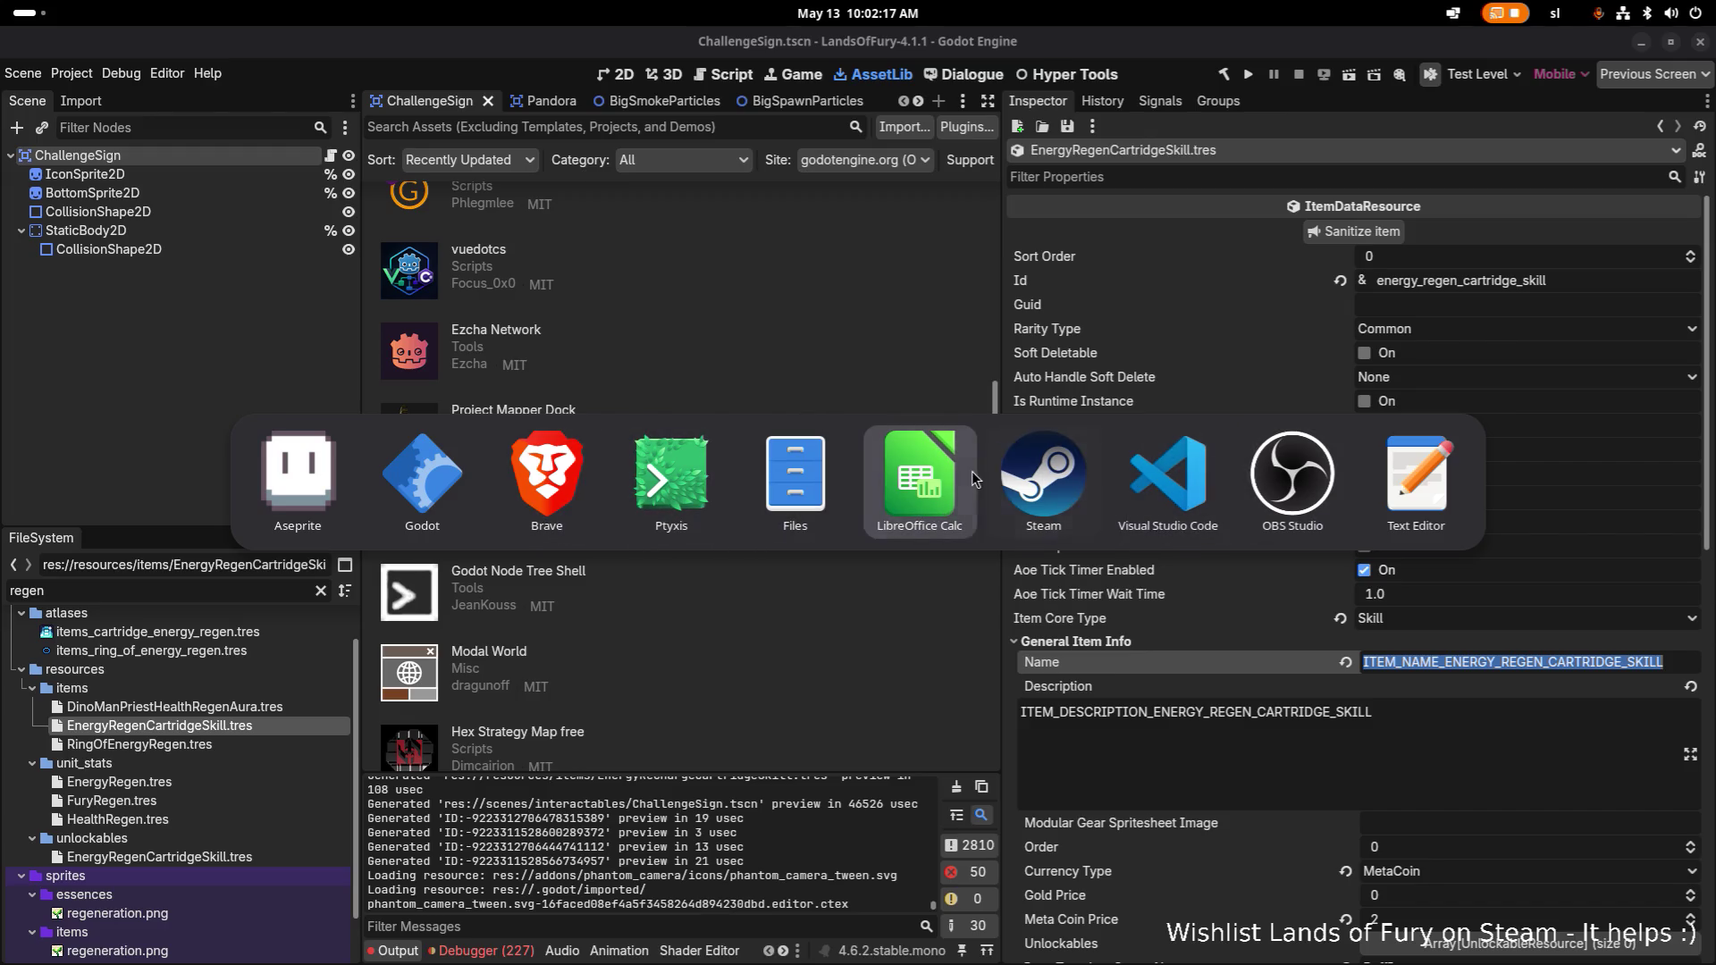
click(952, 516)
click(595, 649)
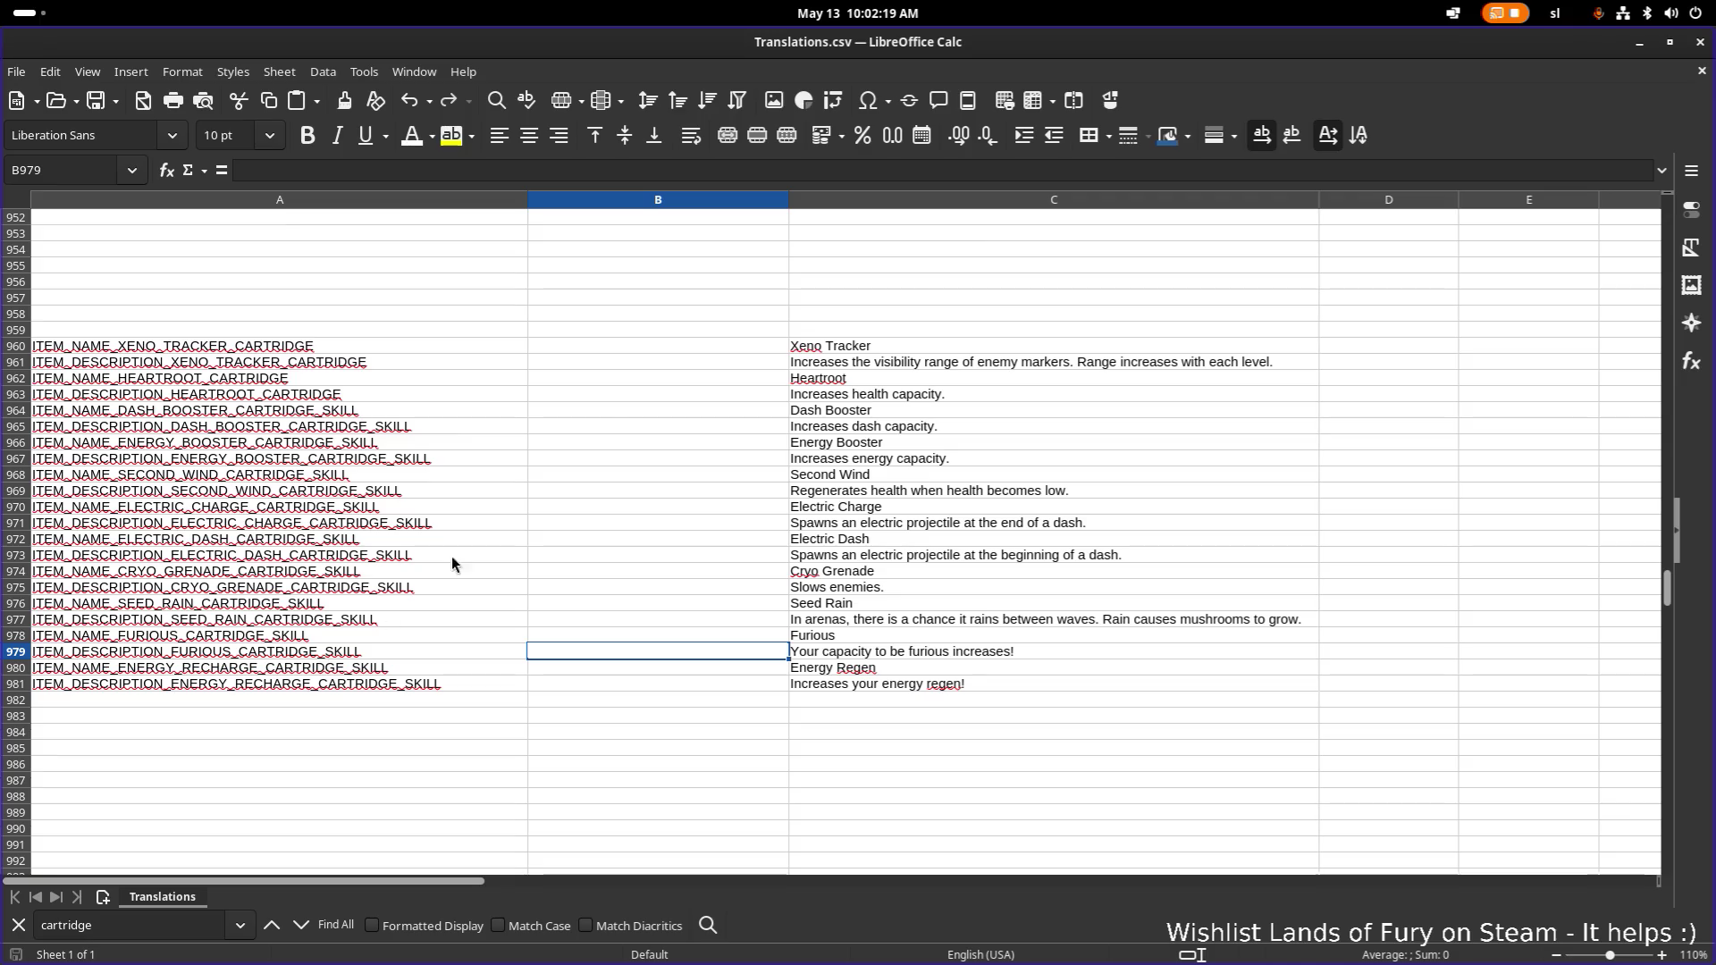
drag(1133, 47, 303, 286)
click(1606, 661)
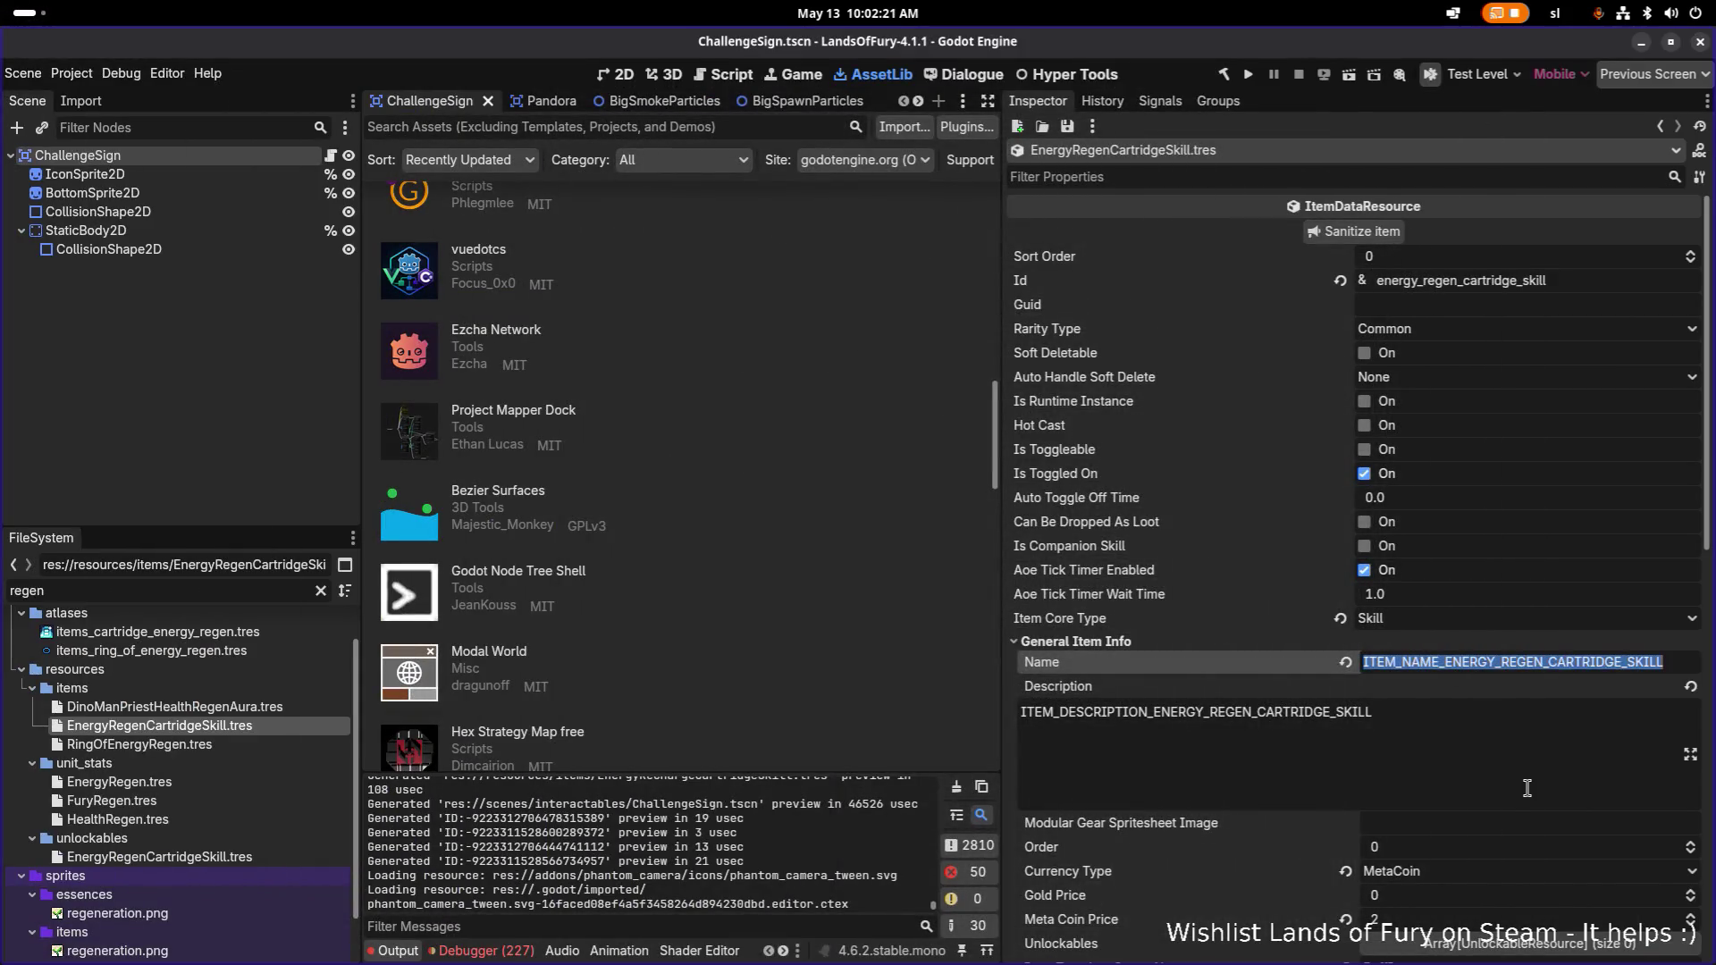
click(1606, 661)
key(alt+Tab)
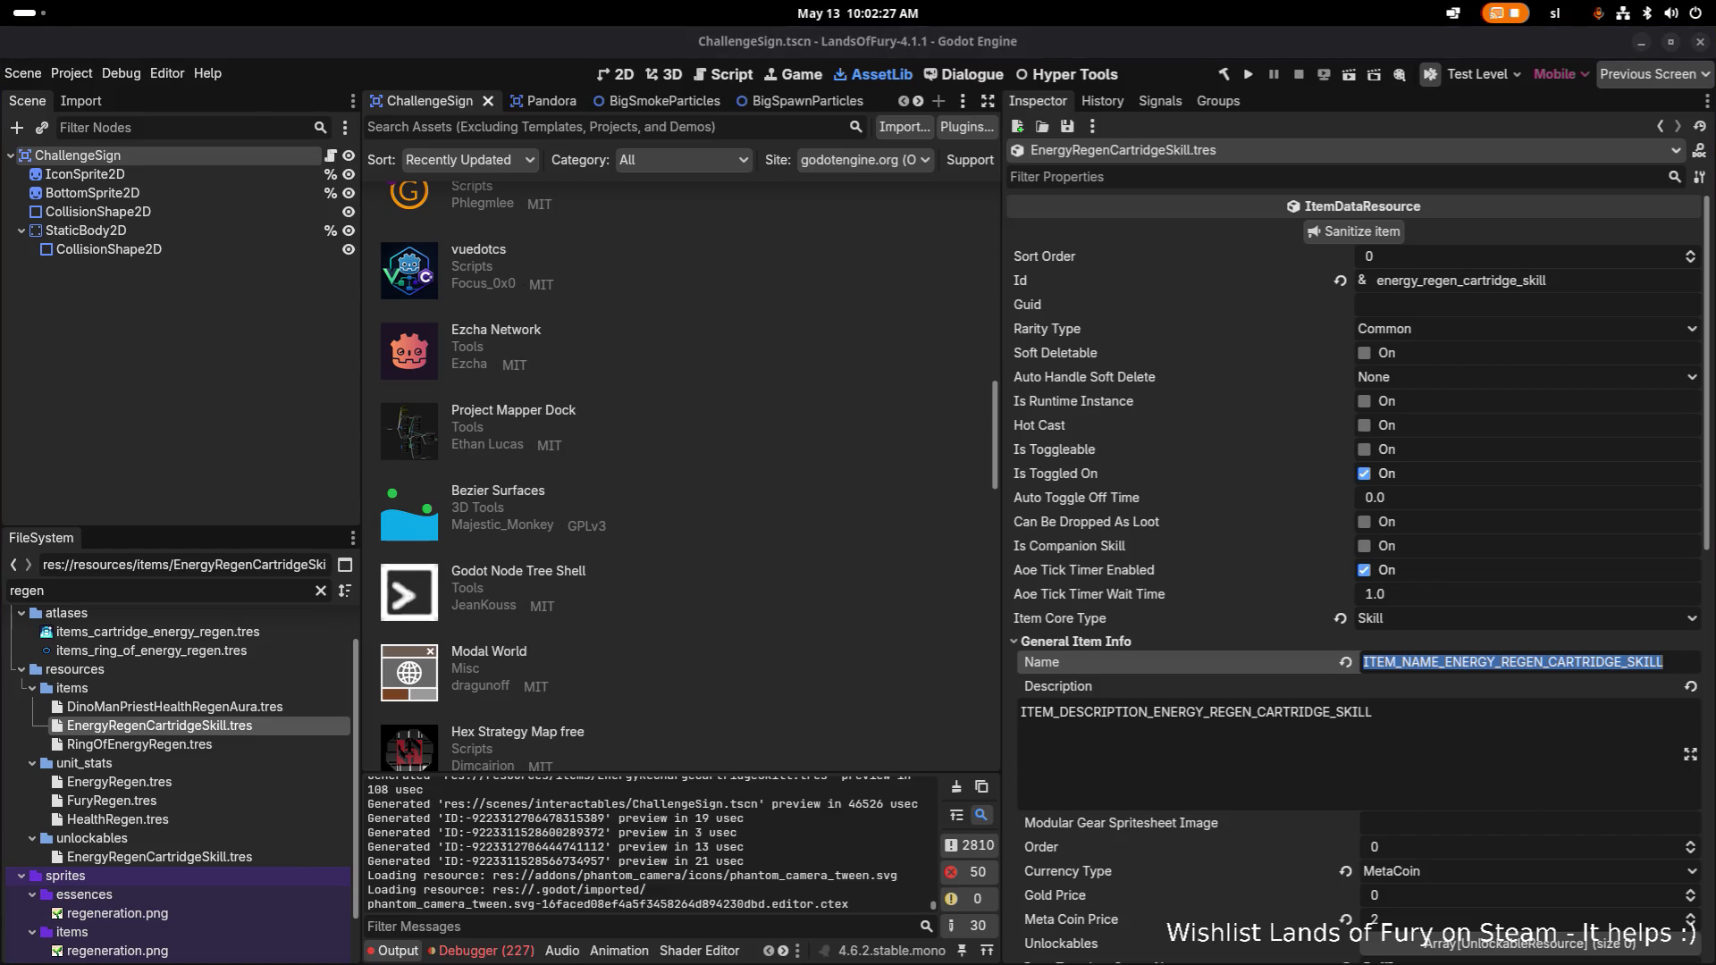
click(1544, 766)
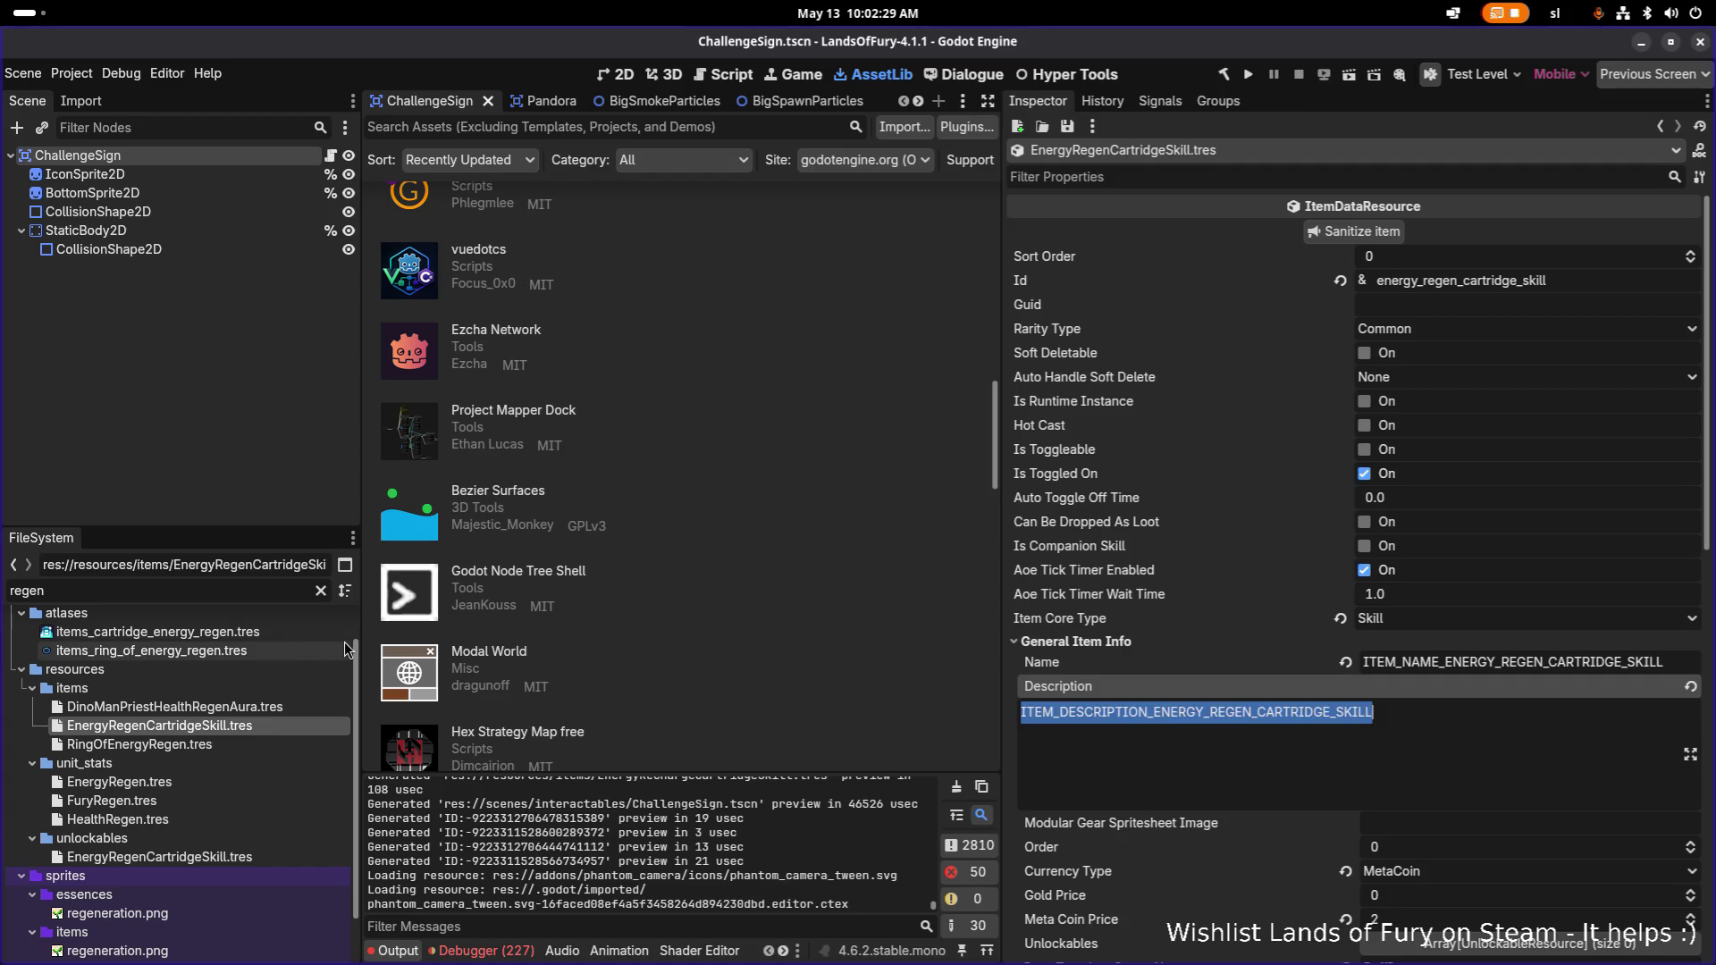
Copy the Energy Regen name text from the translations spreadsheet.
key(alt+Tab)
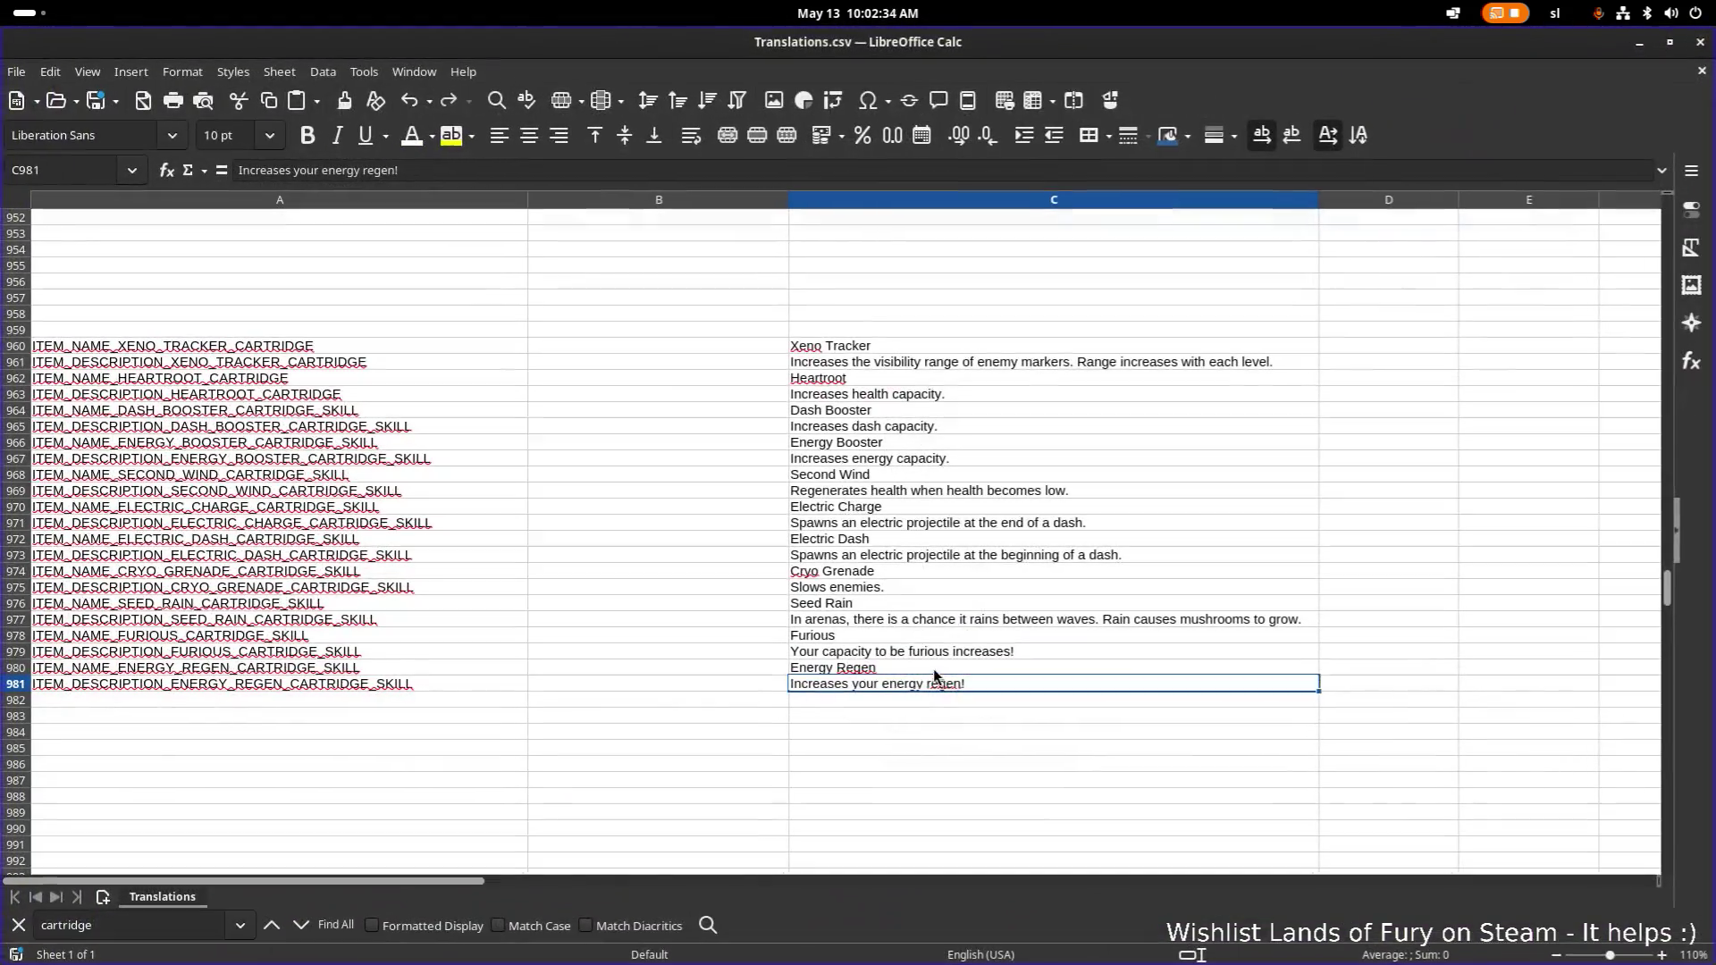
click(933, 669)
key(ctrl+c)
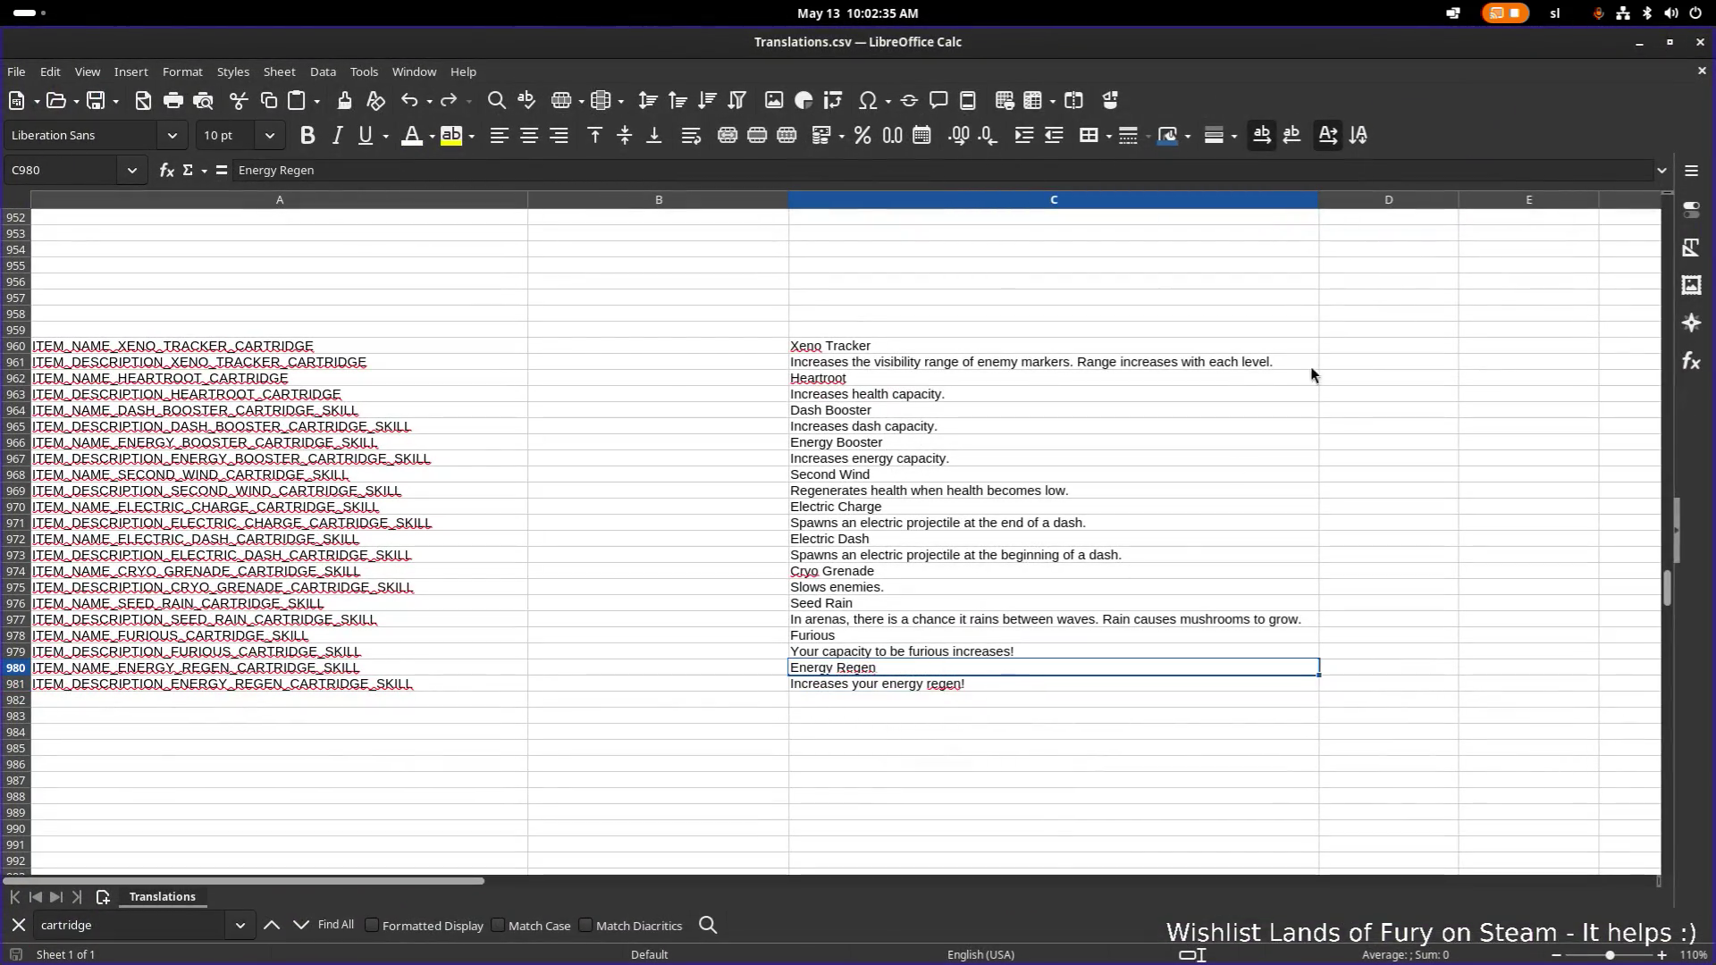
key(alt+Tab)
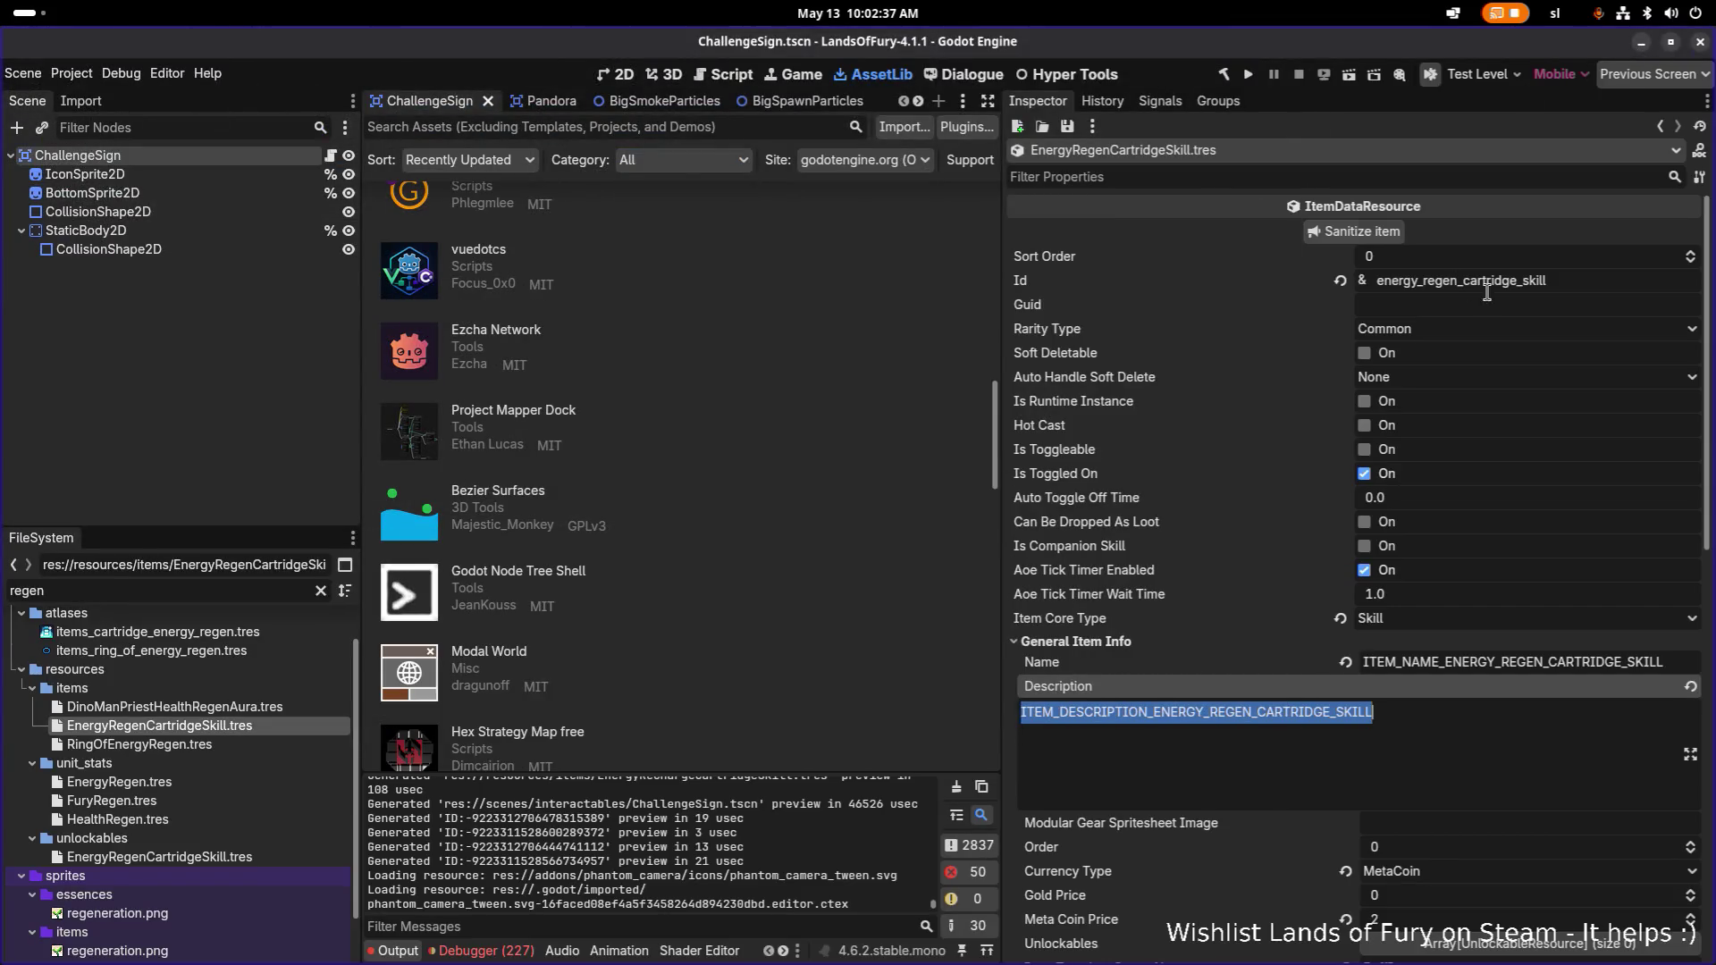
Open EnergyRegenCartridgeSkill.tres and change its Id to energy_regen_cartridge_skill.
scroll(1551, 521, down, 3)
scroll(1550, 521, down, 3)
scroll(1510, 682, down, 4)
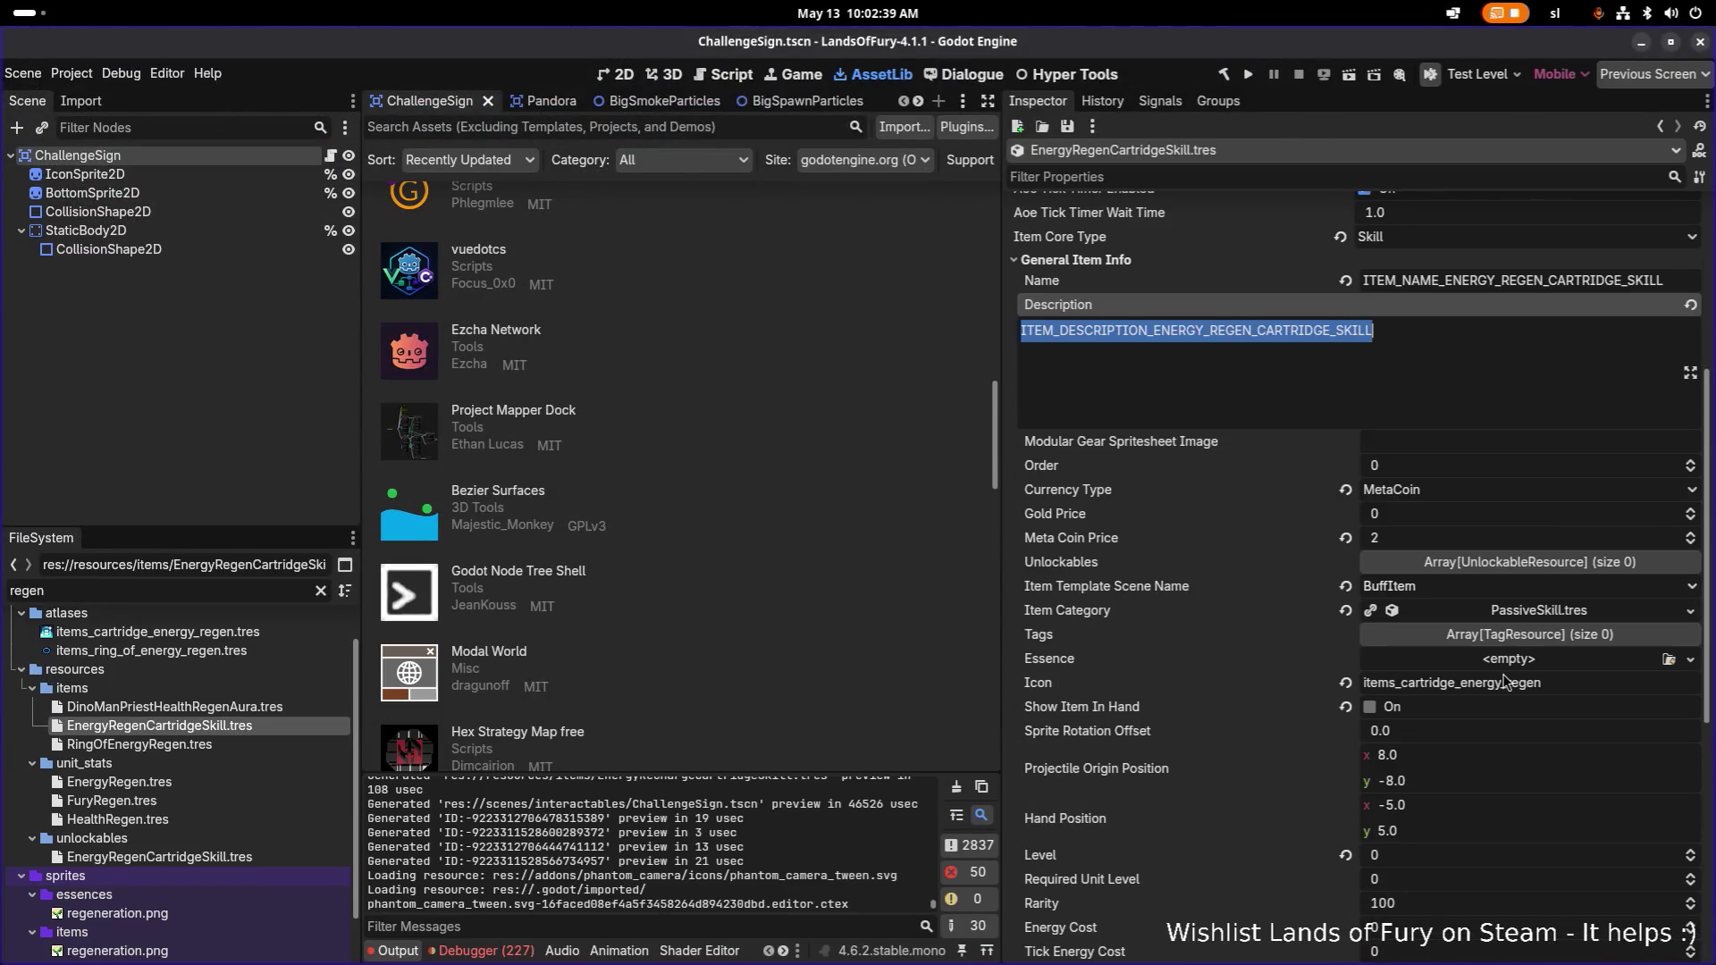
scroll(1524, 692, down, 3)
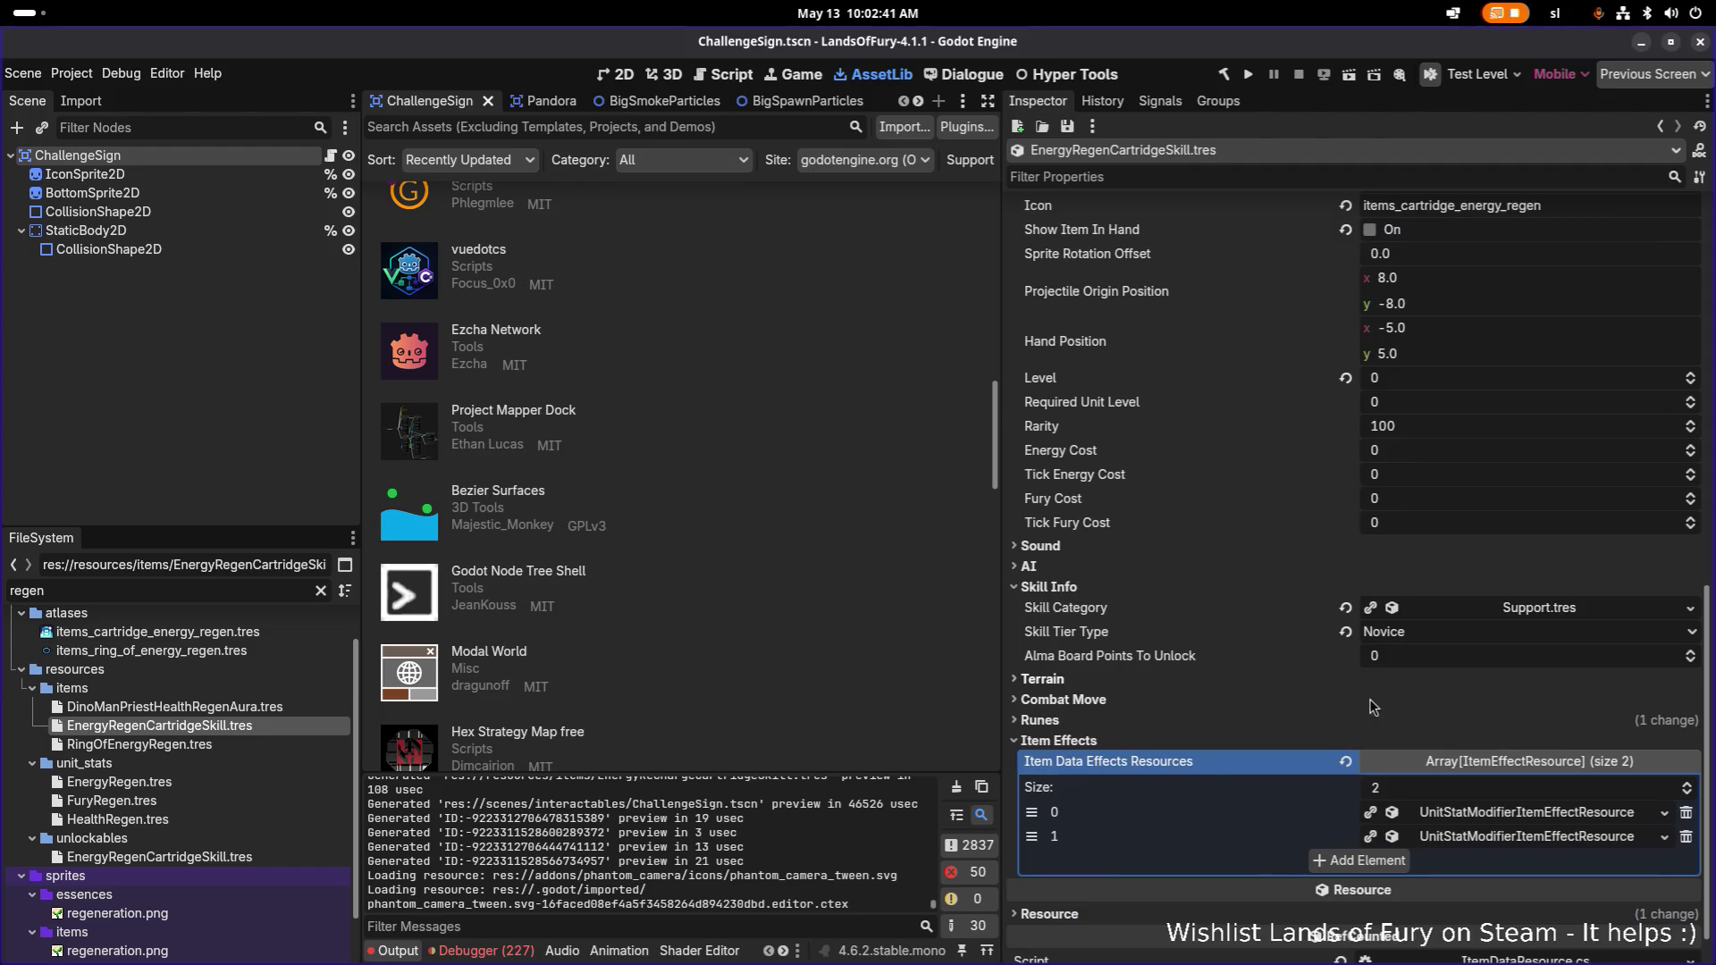
click(159, 857)
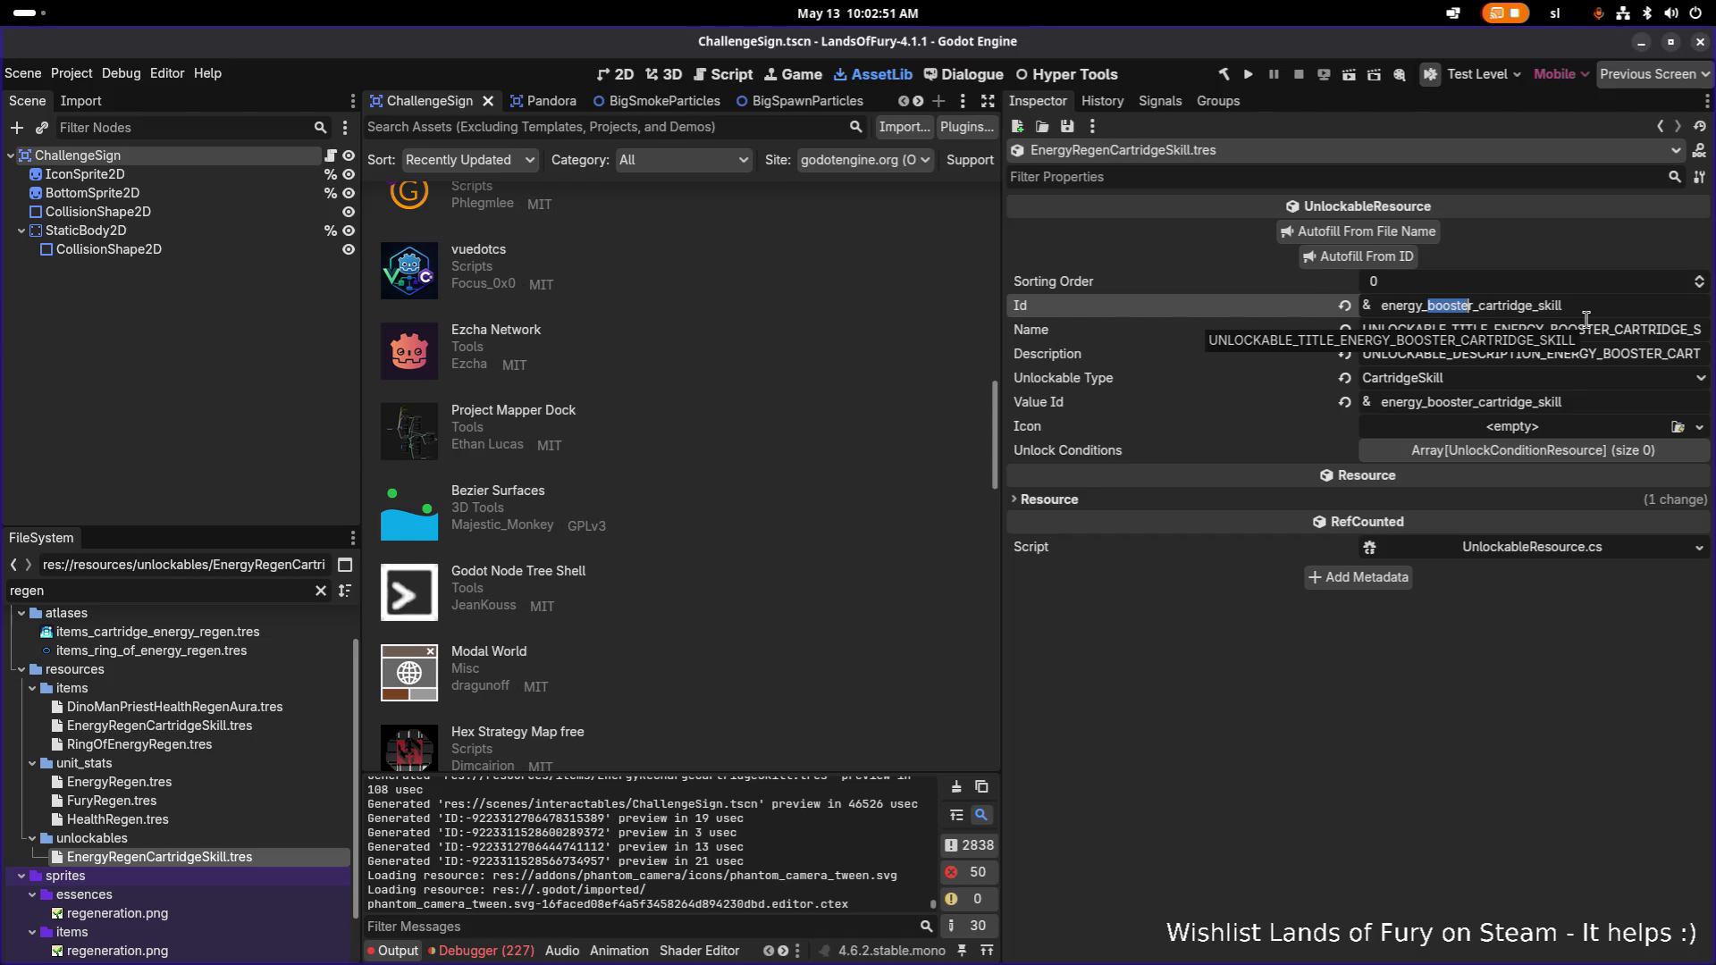
text(re)
text(gen)
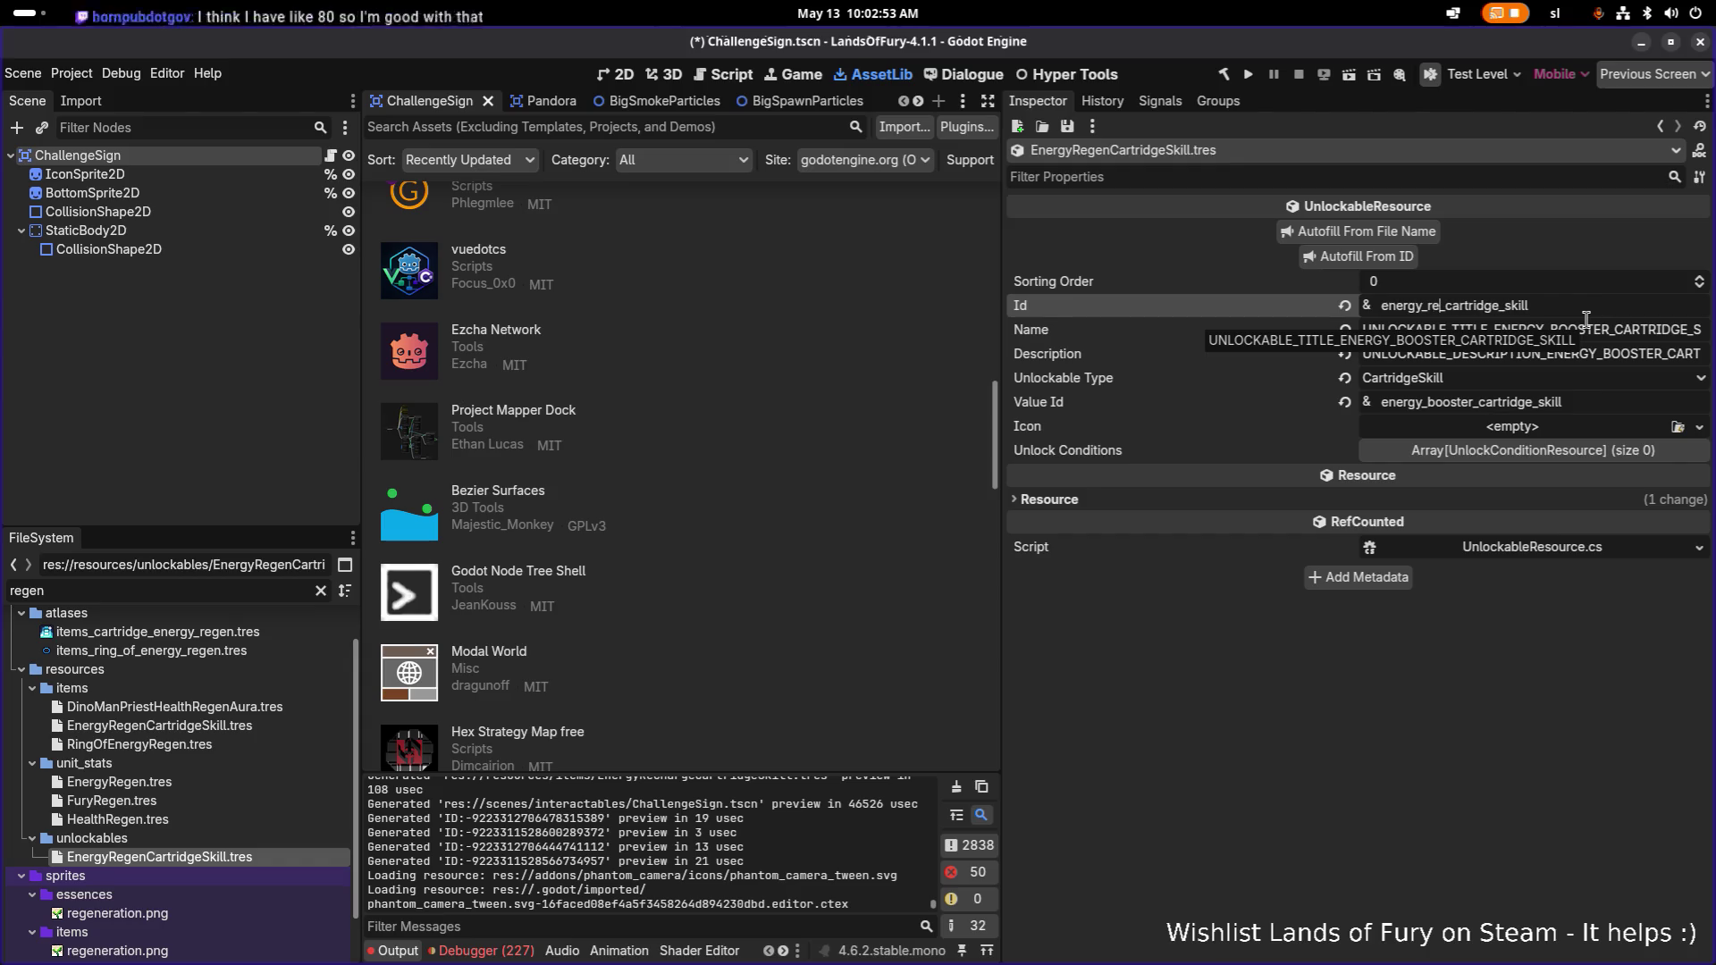
key(Return)
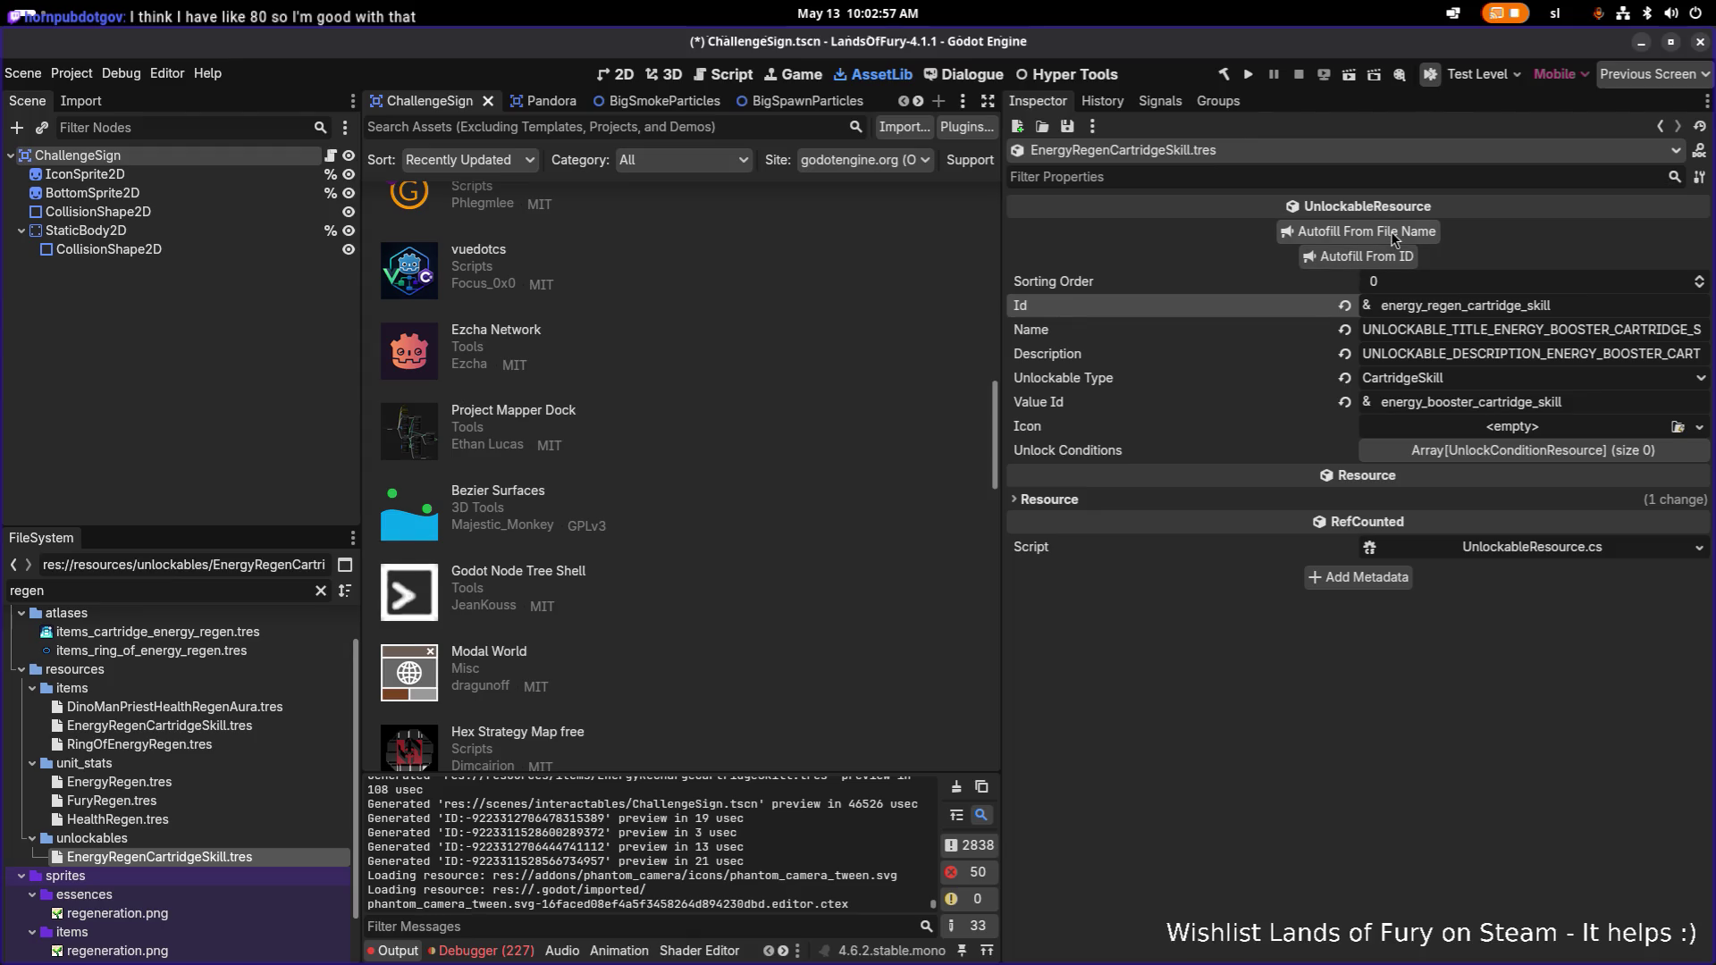
Autofill Name, Description and Value Id from the Id and save the unlockable.
click(1398, 260)
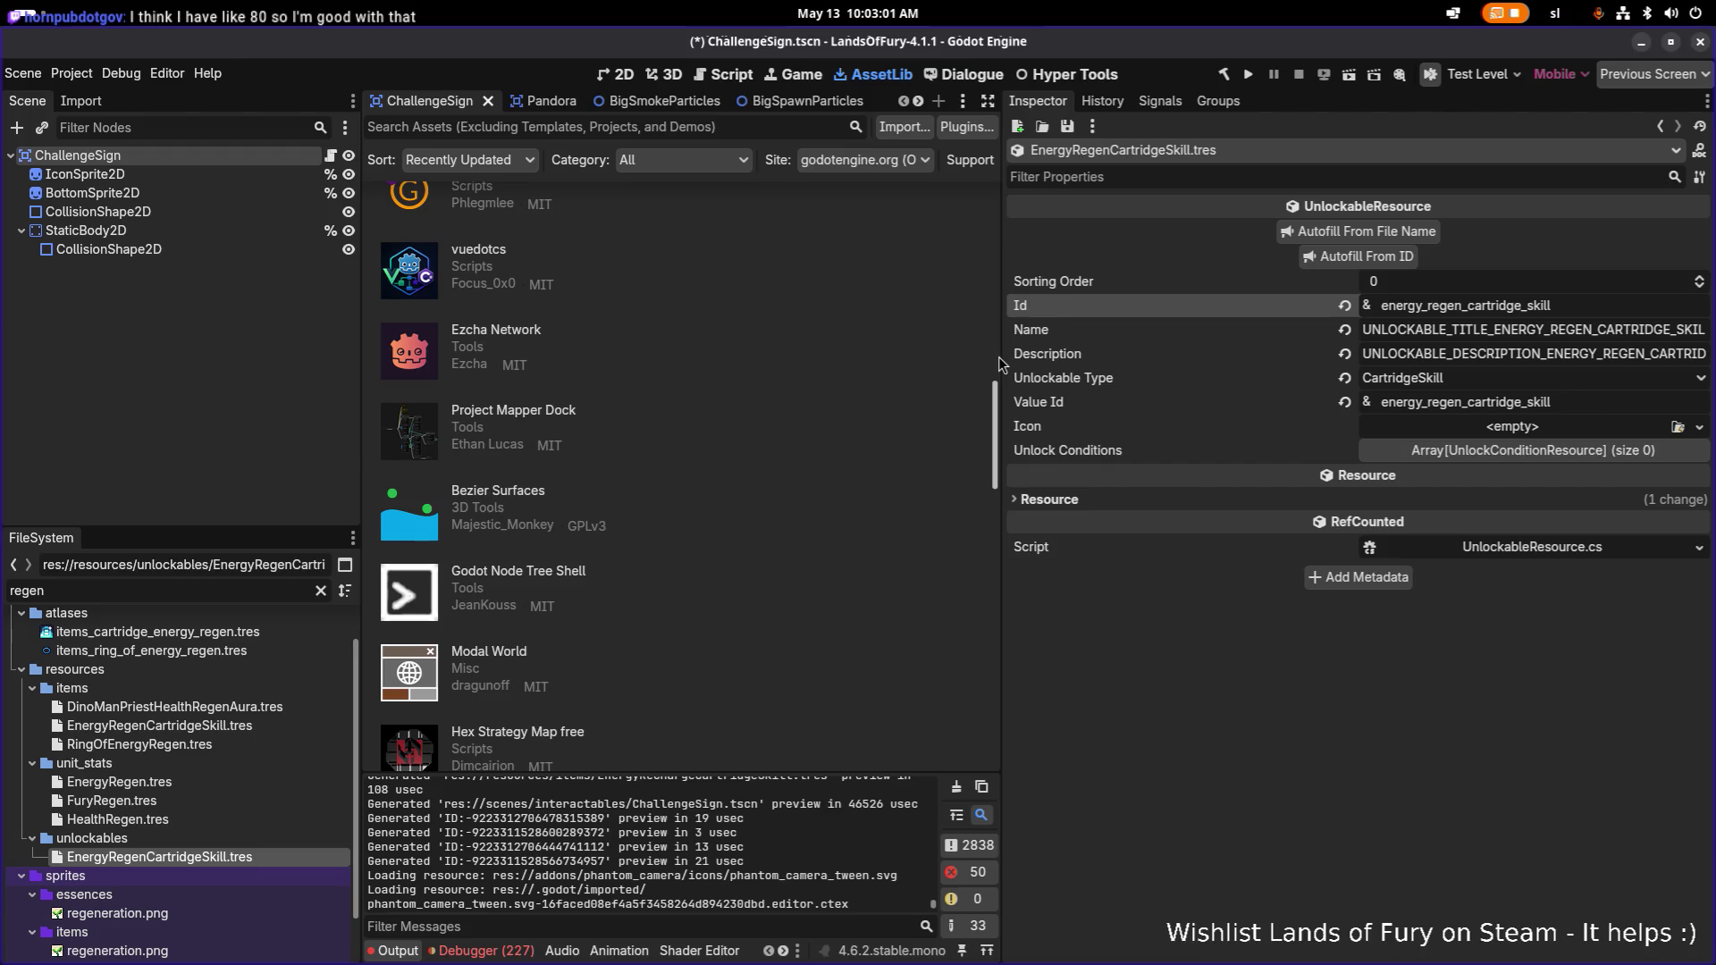
drag(1001, 365, 807, 362)
double_click(1499, 331)
key(ctrl+s)
key(alt+Tab)
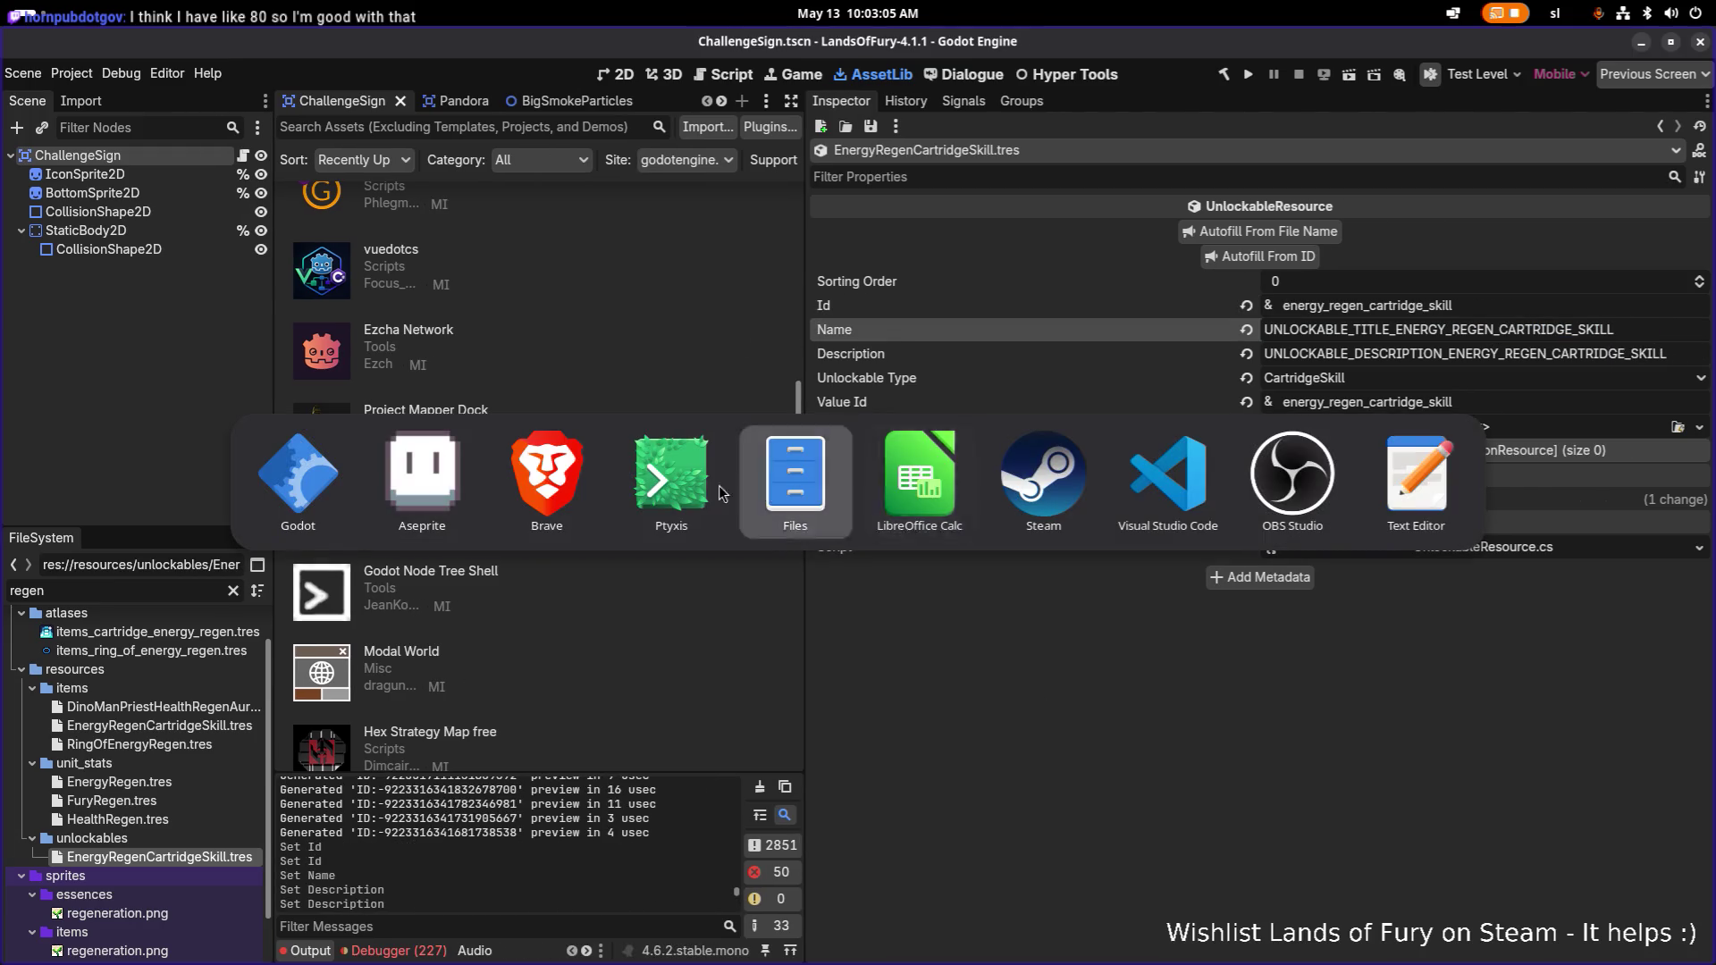
Bring the Translations.csv spreadsheet to the front in LibreOffice Calc.
click(666, 481)
key(alt+Tab)
click(931, 484)
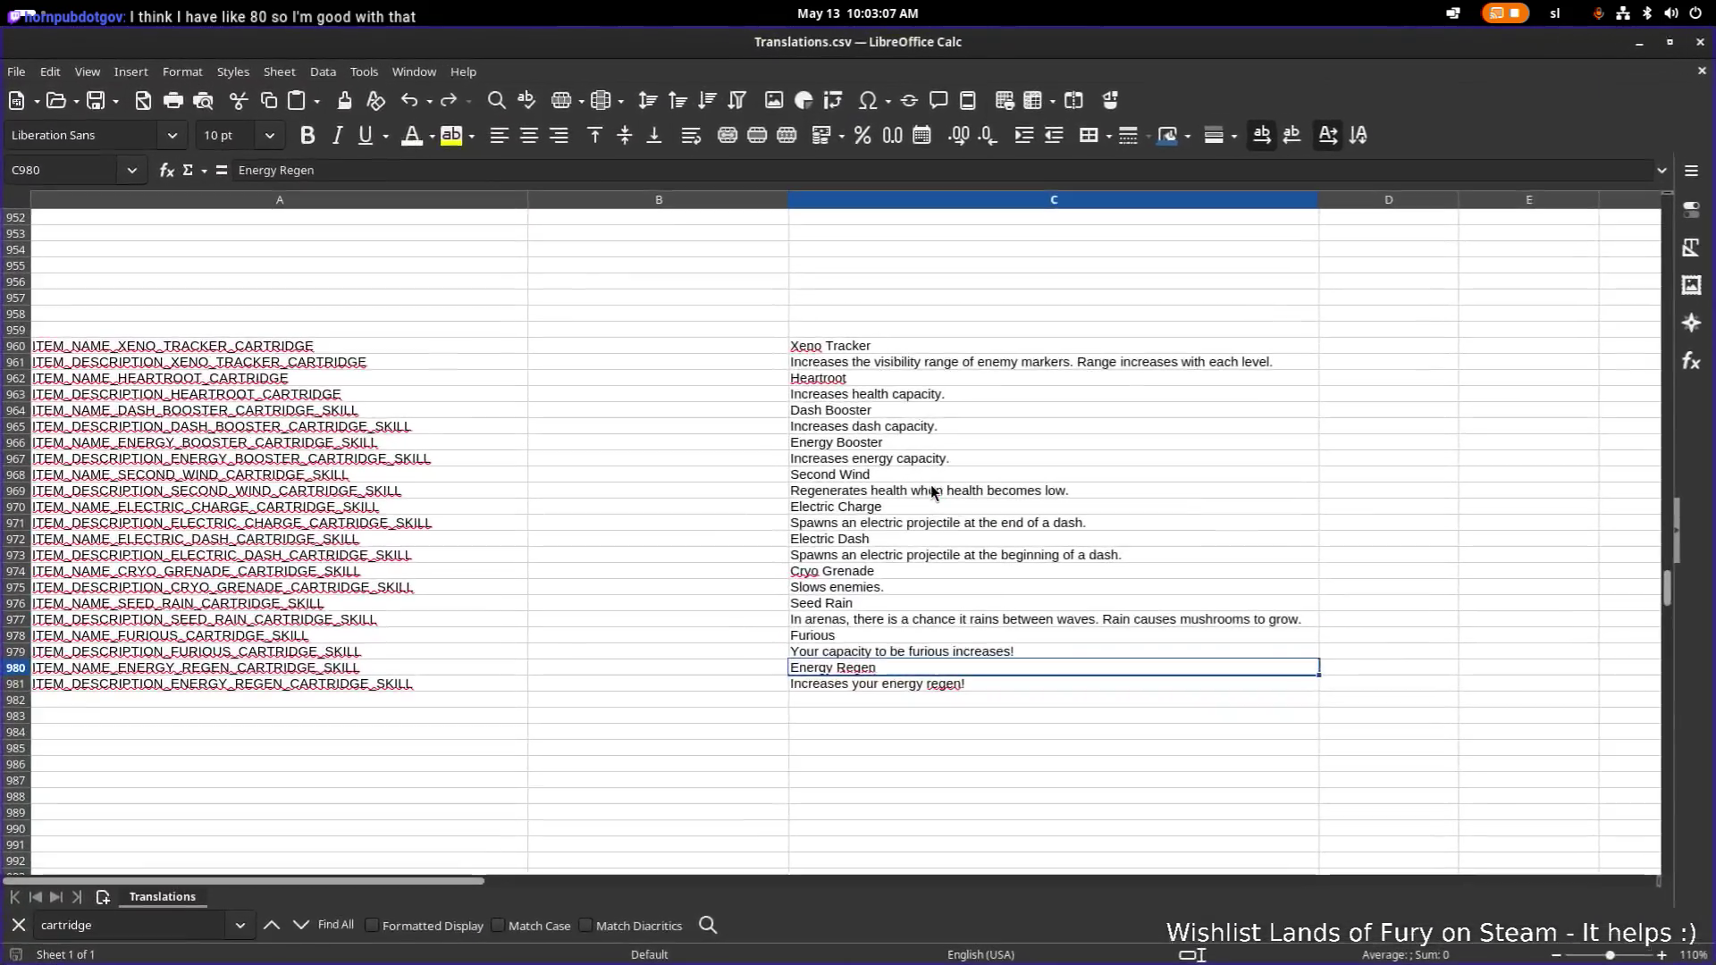
click(399, 700)
scroll(431, 687, down, 20)
scroll(437, 687, down, 20)
scroll(436, 685, up, 1)
Search the sheet for 'unlockable' to jump to the unlockable title entries.
key(ctrl+f)
text(unlockable_titl)
key(Return)
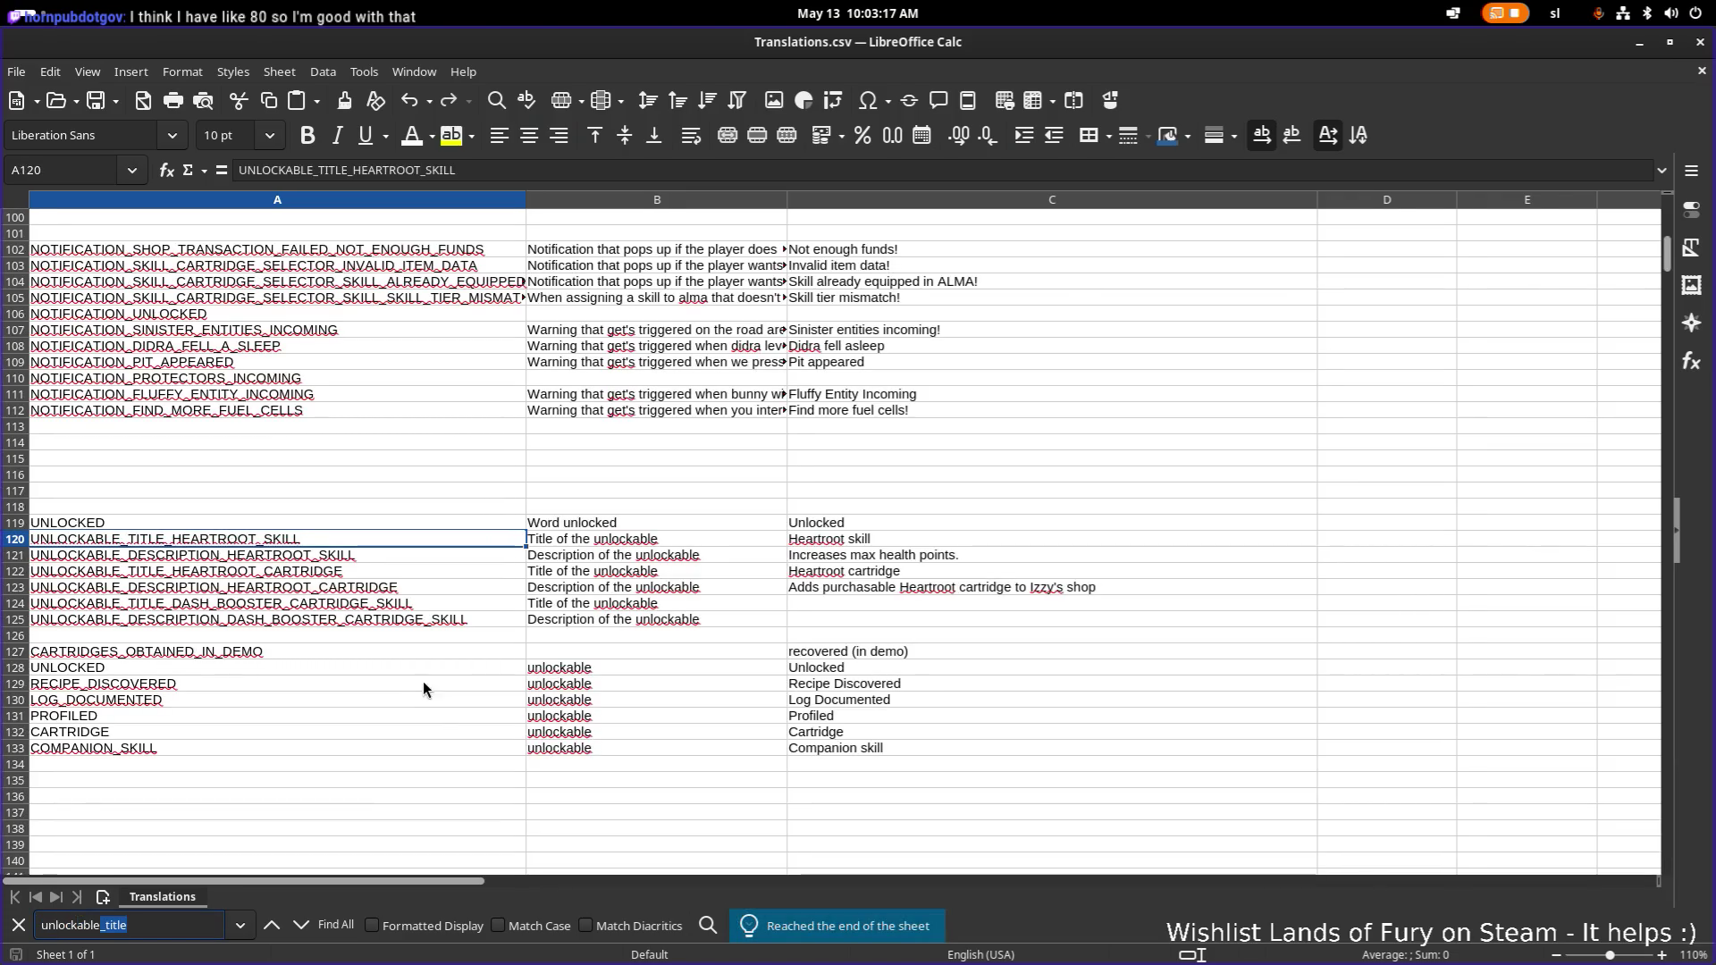
click(396, 635)
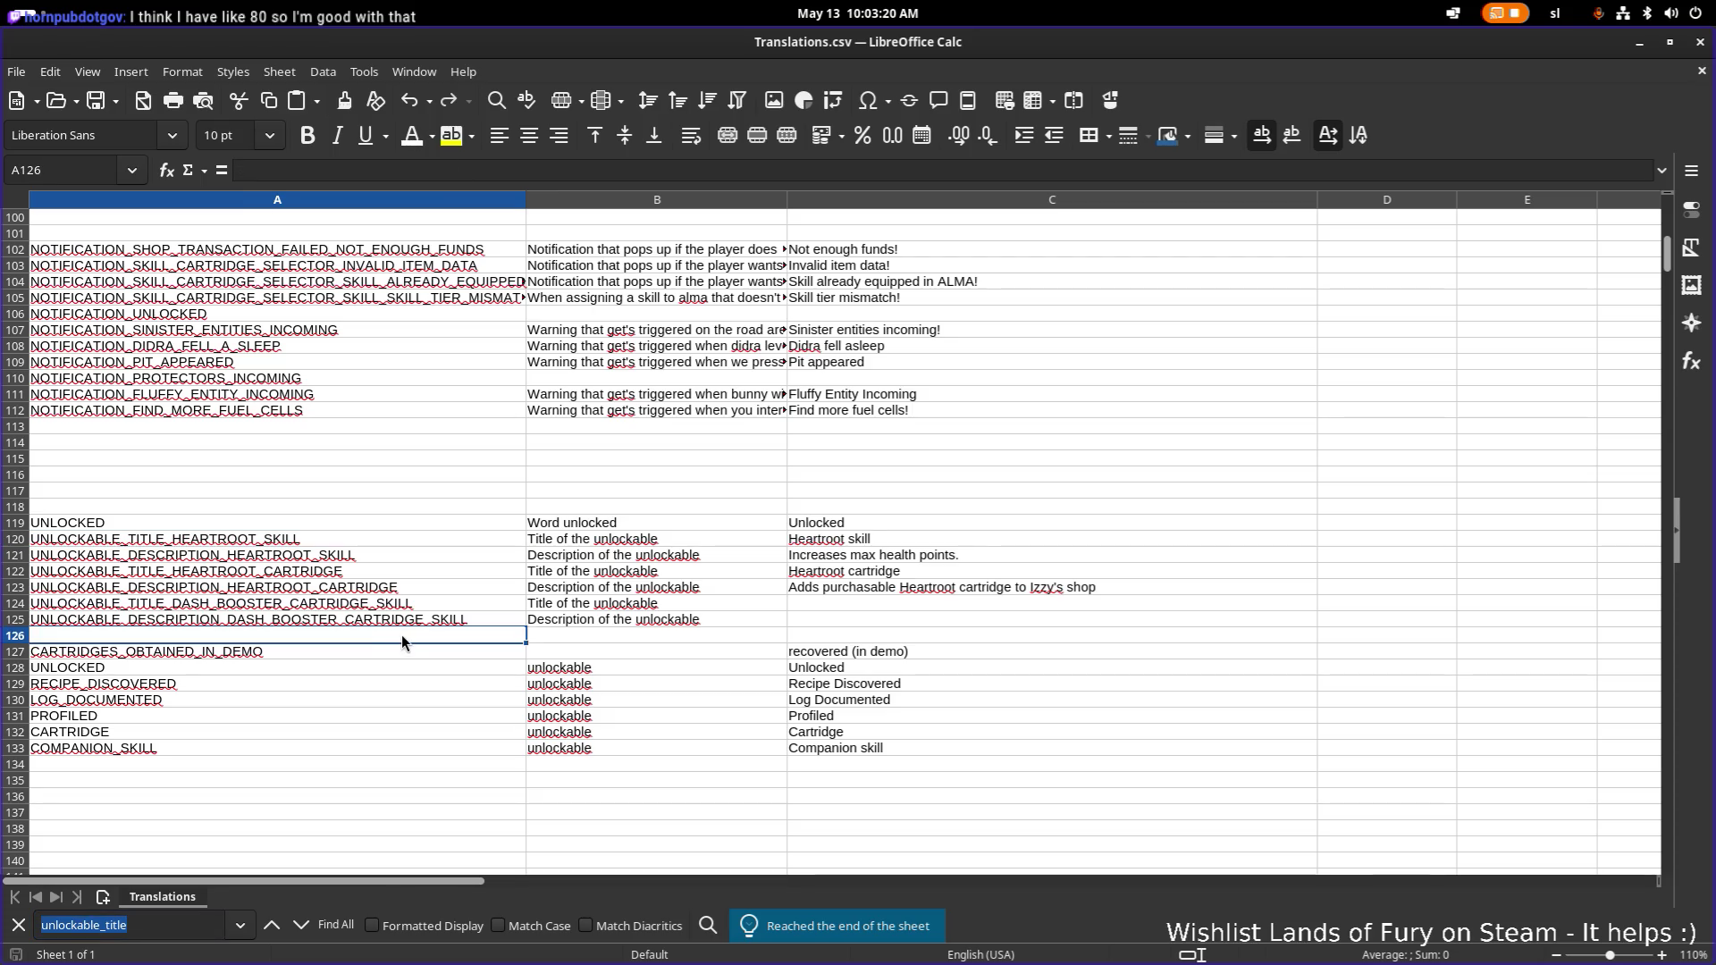
scroll(402, 636, down, 12)
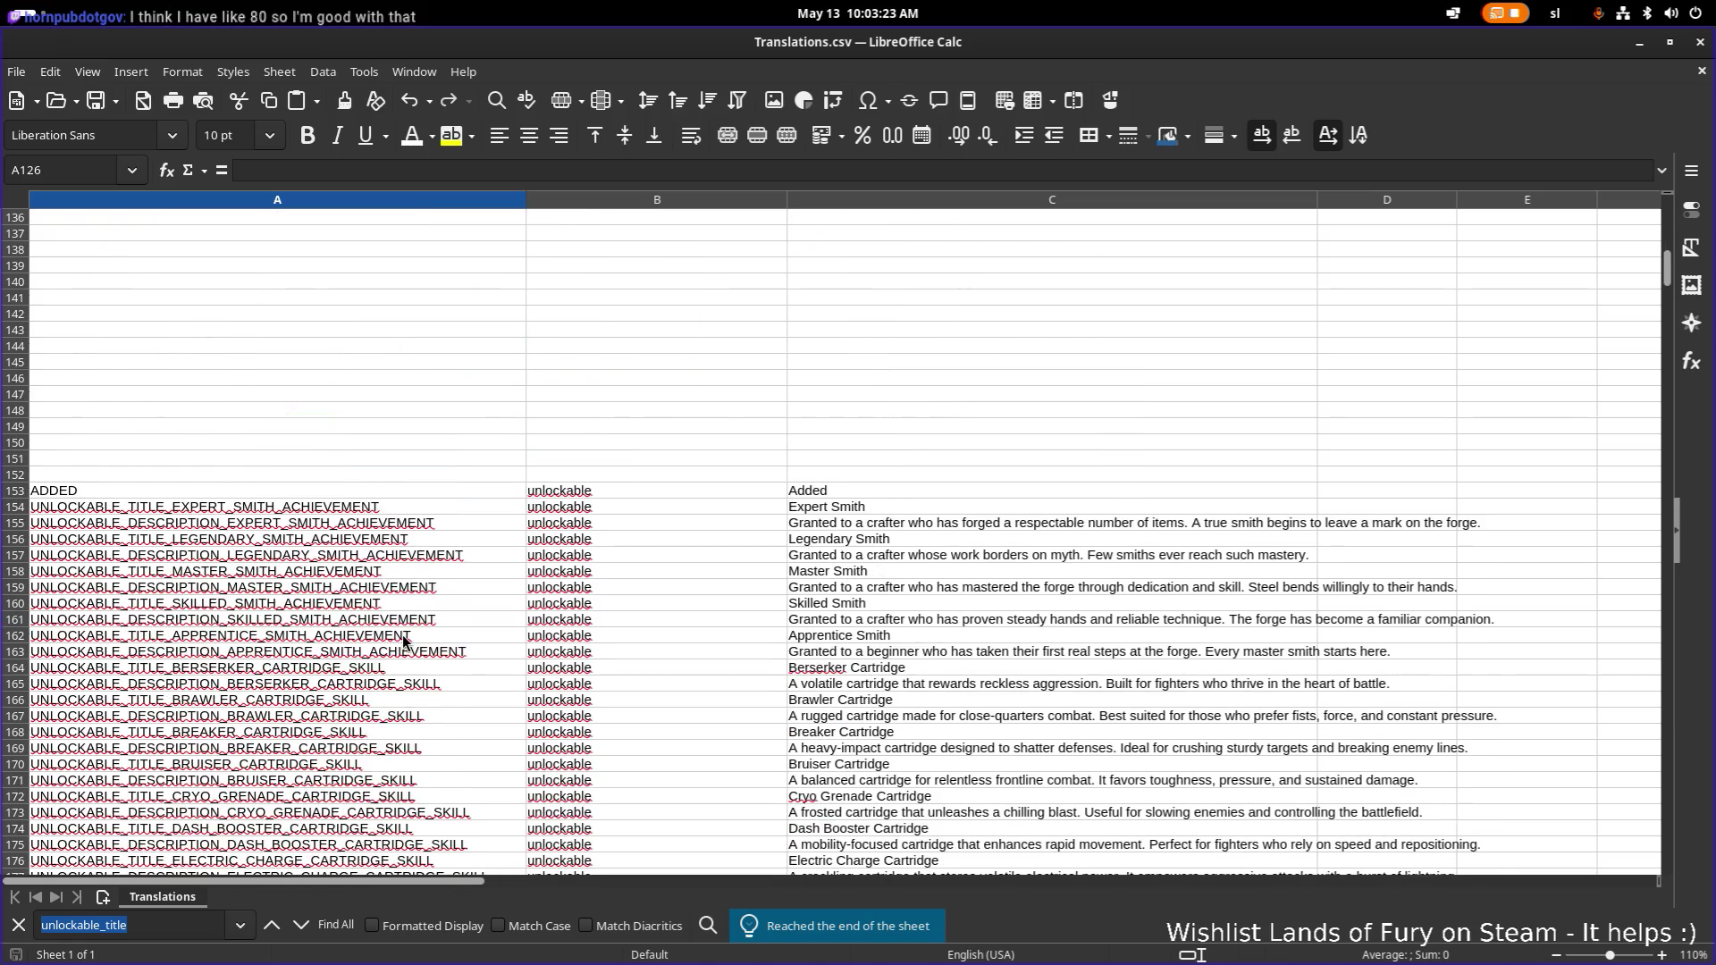
scroll(404, 640, down, 20)
scroll(403, 638, down, 20)
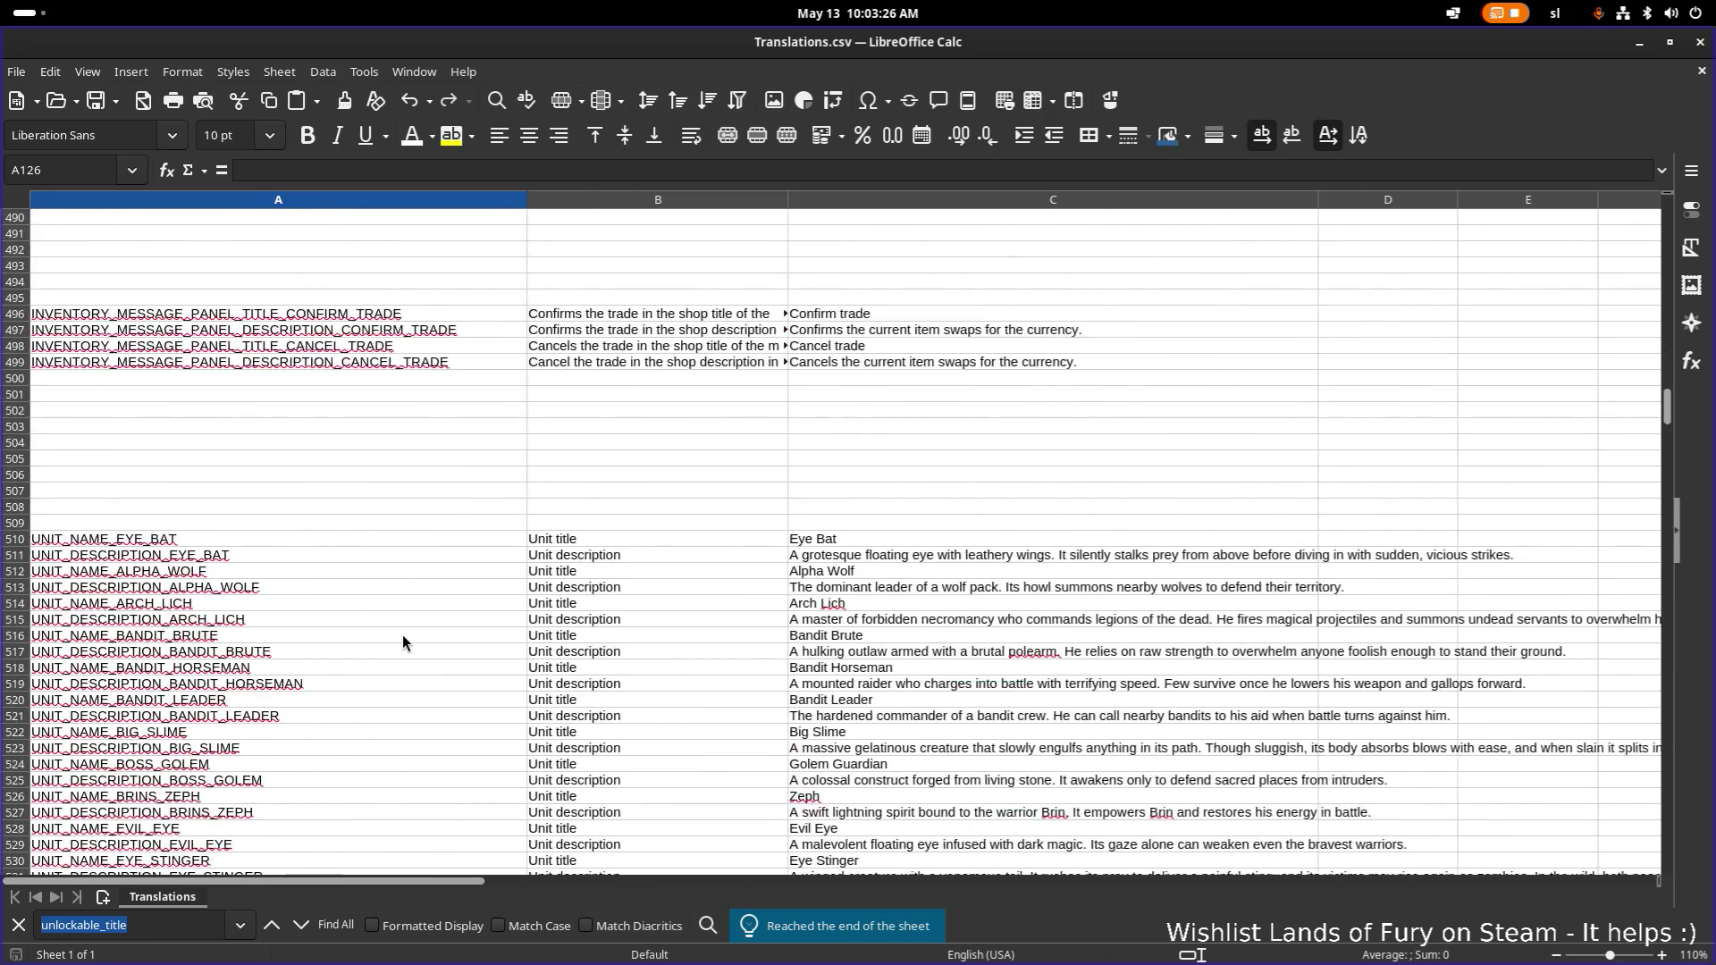
scroll(402, 641, up, 20)
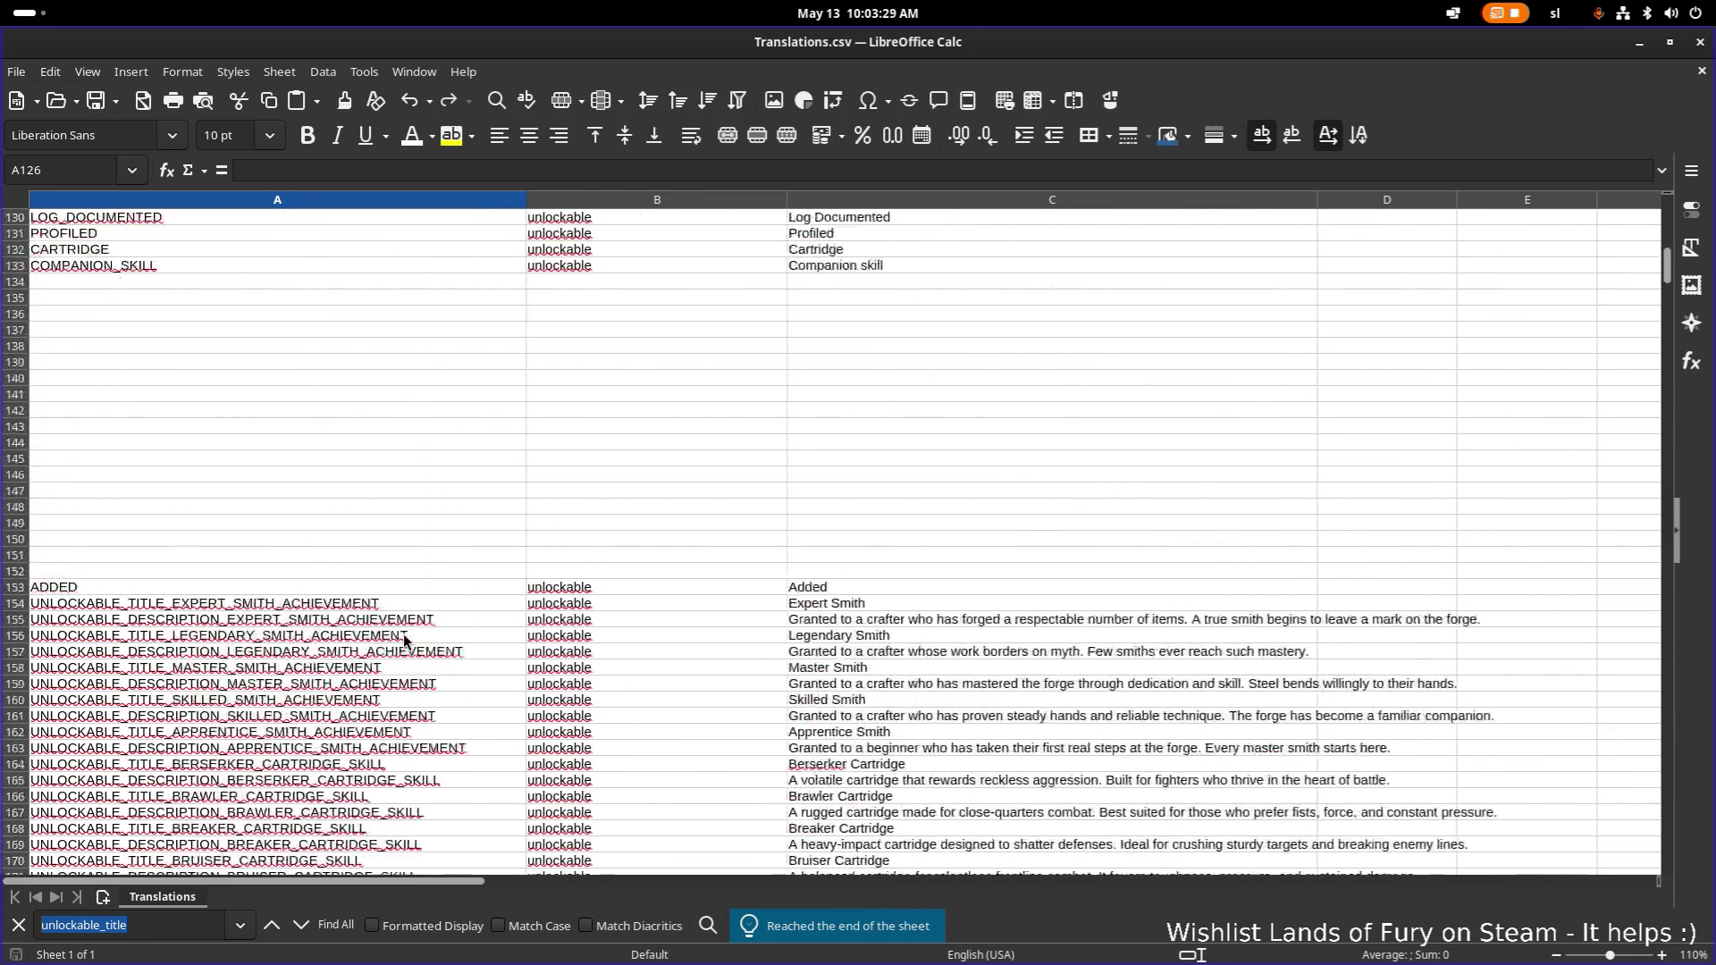
scroll(404, 640, up, 18)
scroll(404, 640, down, 16)
scroll(404, 640, up, 11)
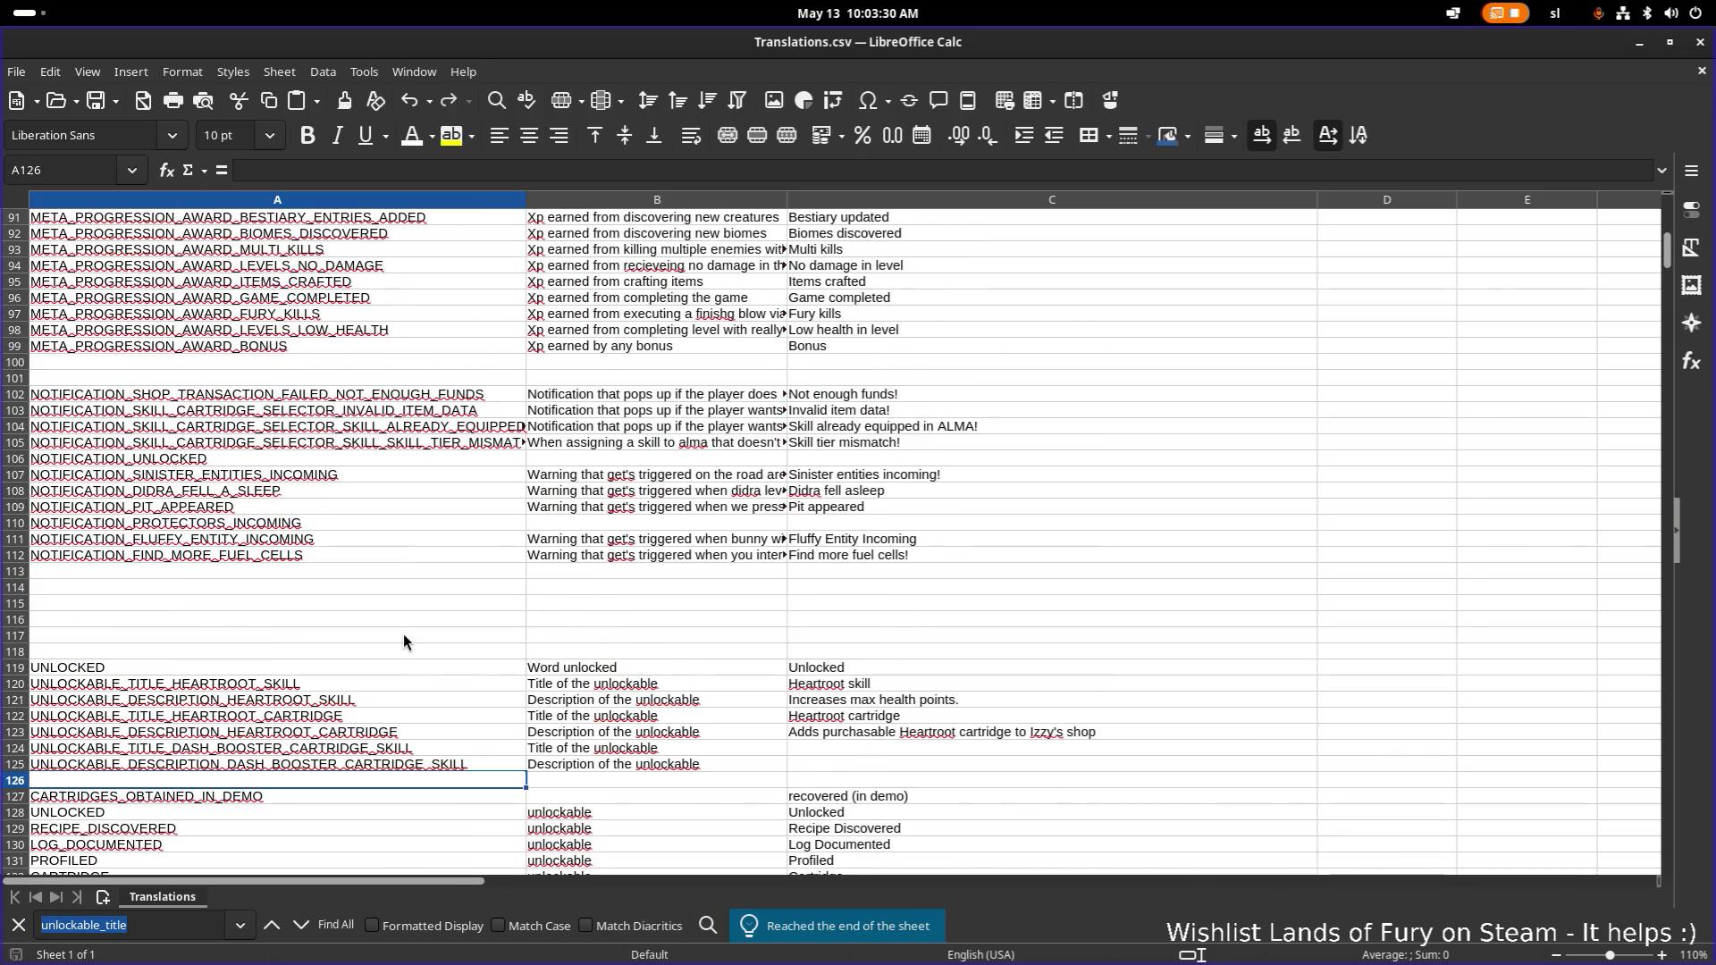
click(236, 689)
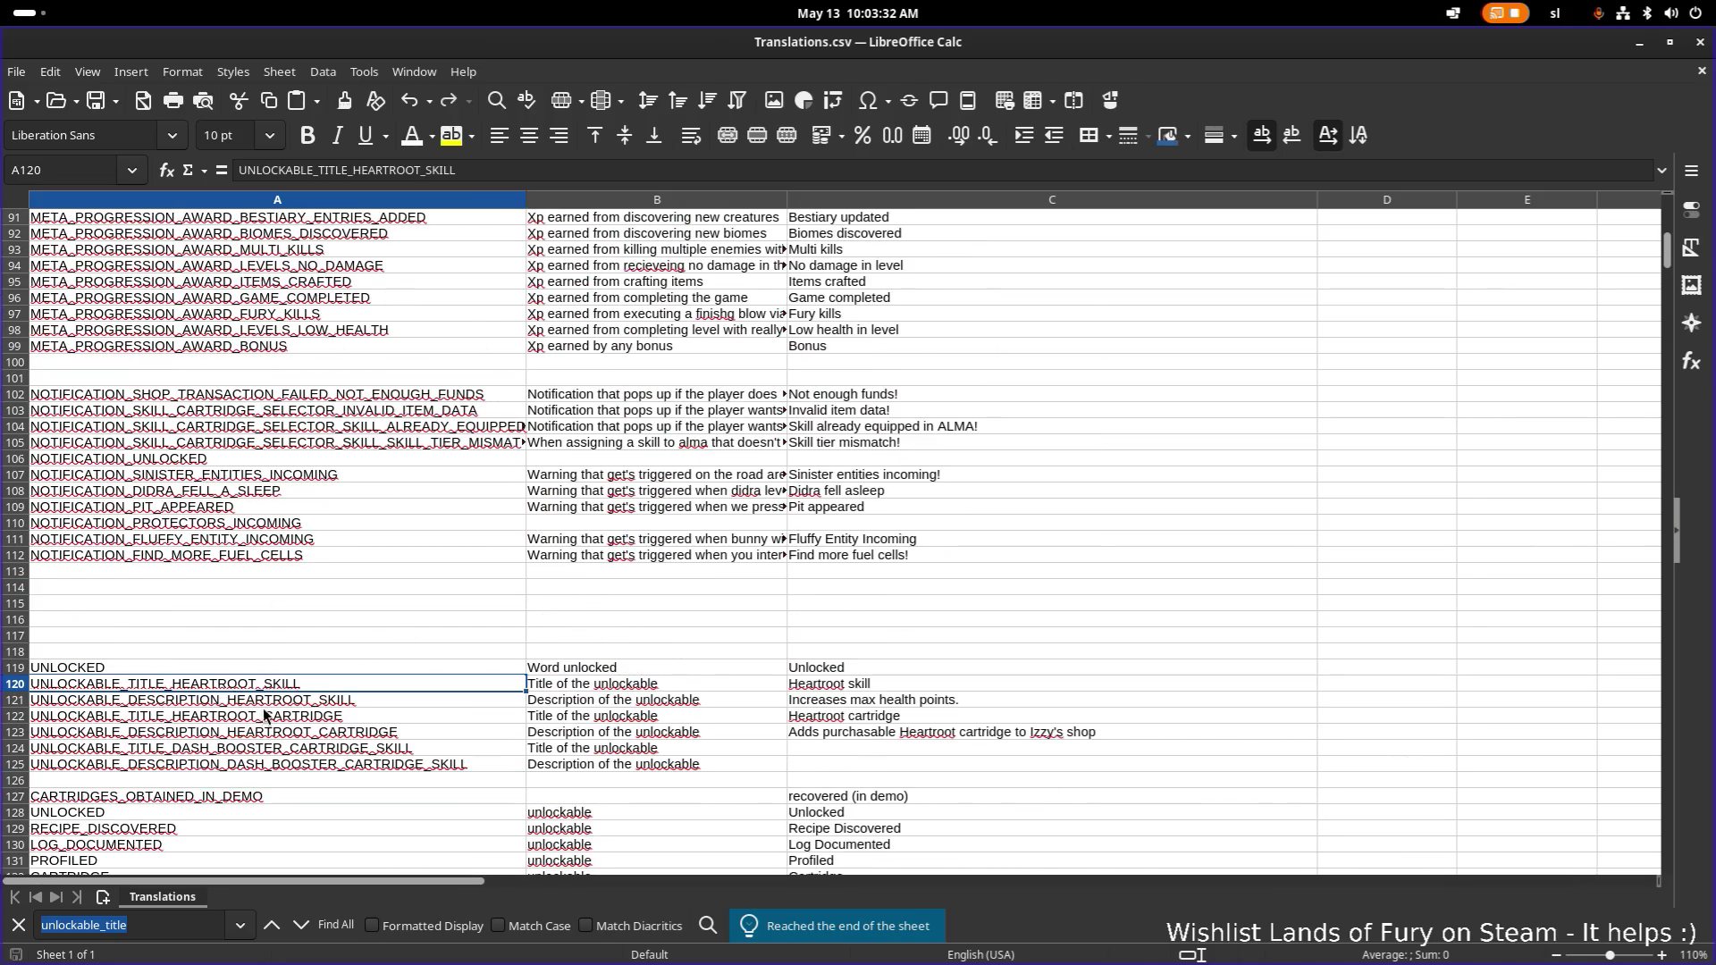
Scroll through the unlockable rows and select empty cell A126.
scroll(287, 693, up, 4)
scroll(288, 696, up, 17)
scroll(287, 693, up, 9)
scroll(288, 694, down, 20)
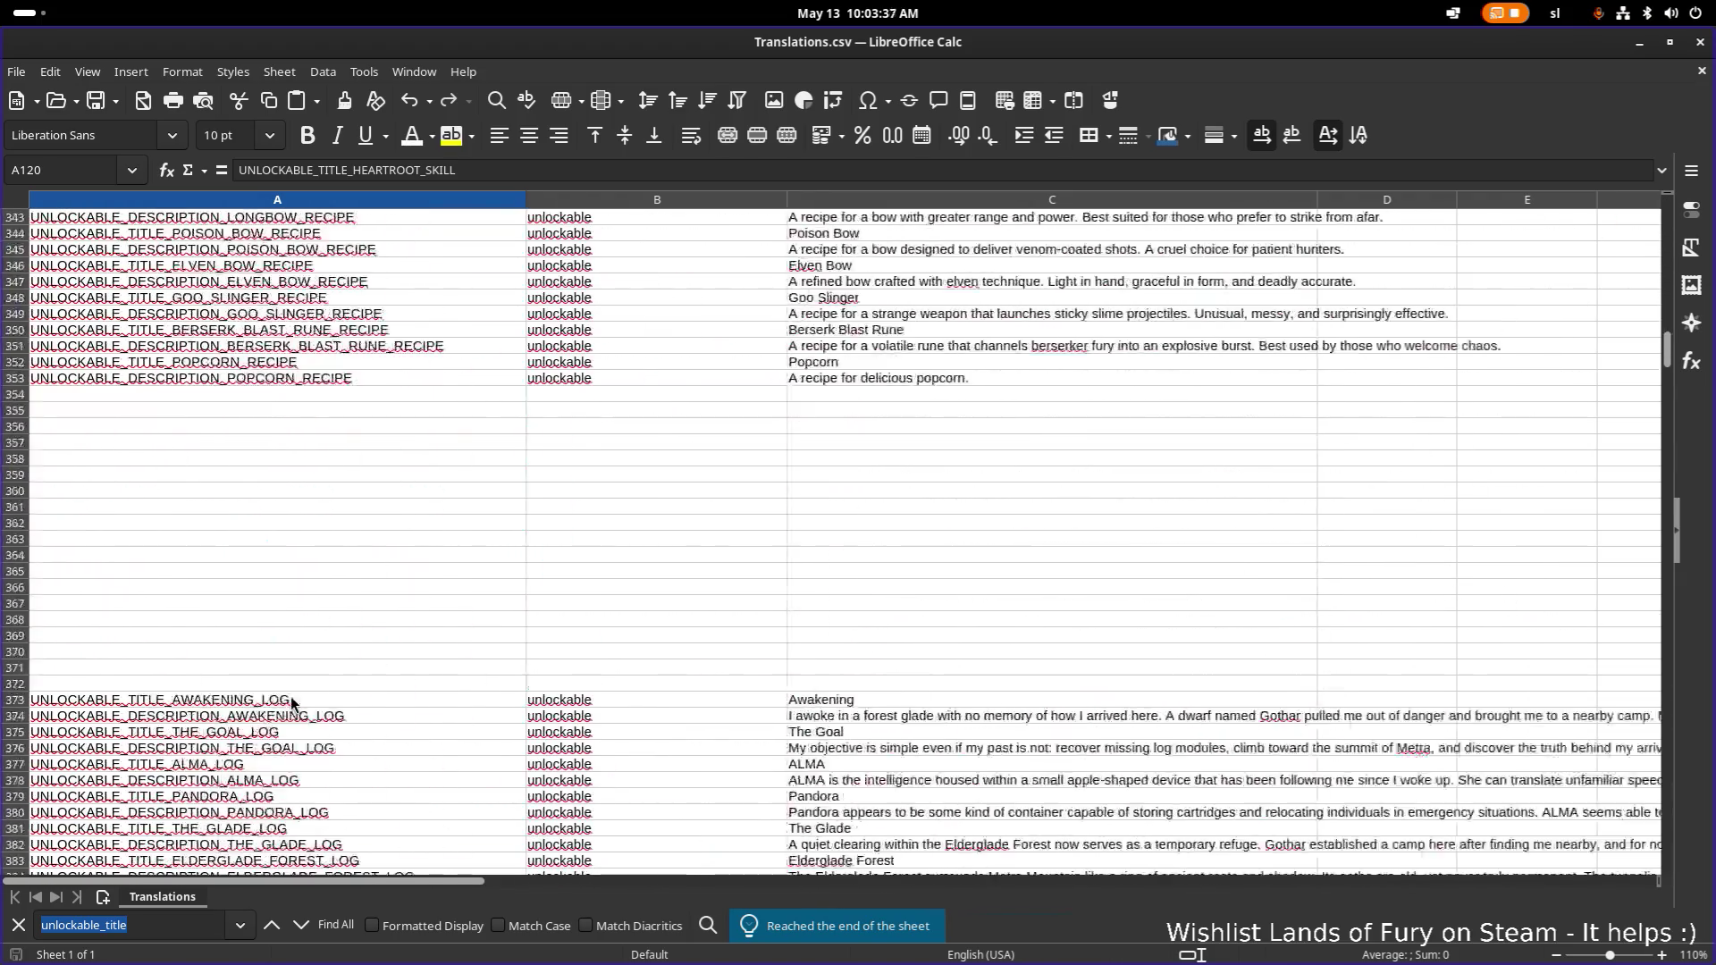
scroll(290, 700, down, 20)
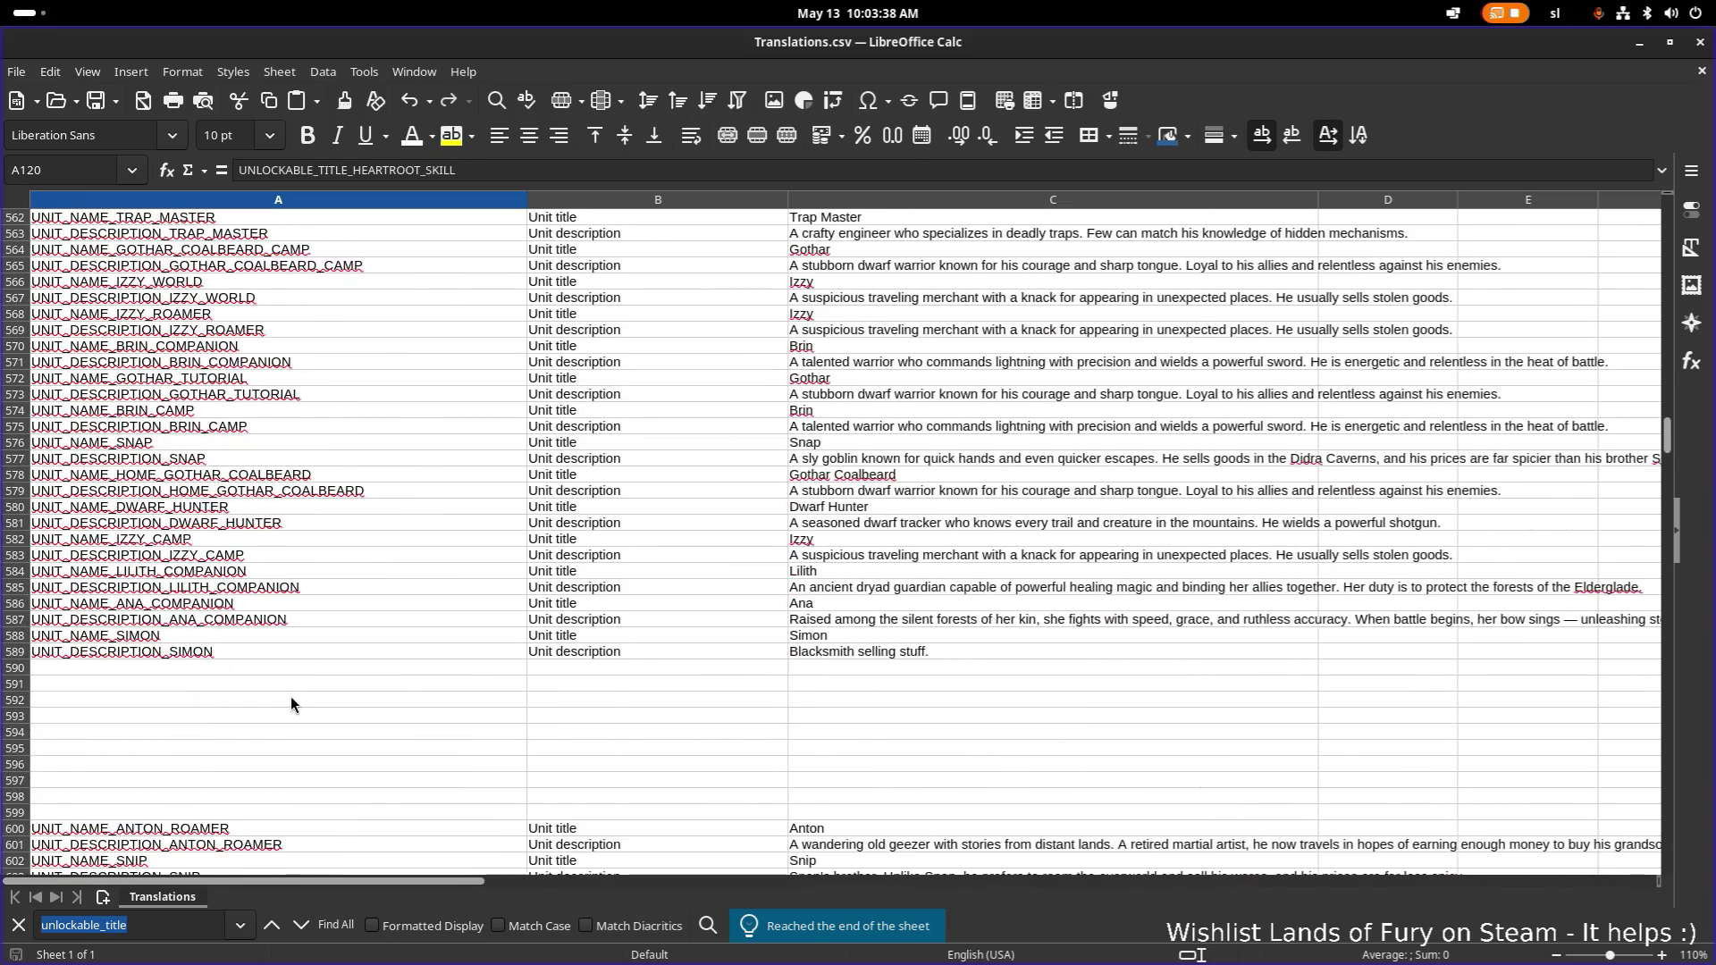
scroll(291, 705, down, 20)
scroll(291, 704, down, 6)
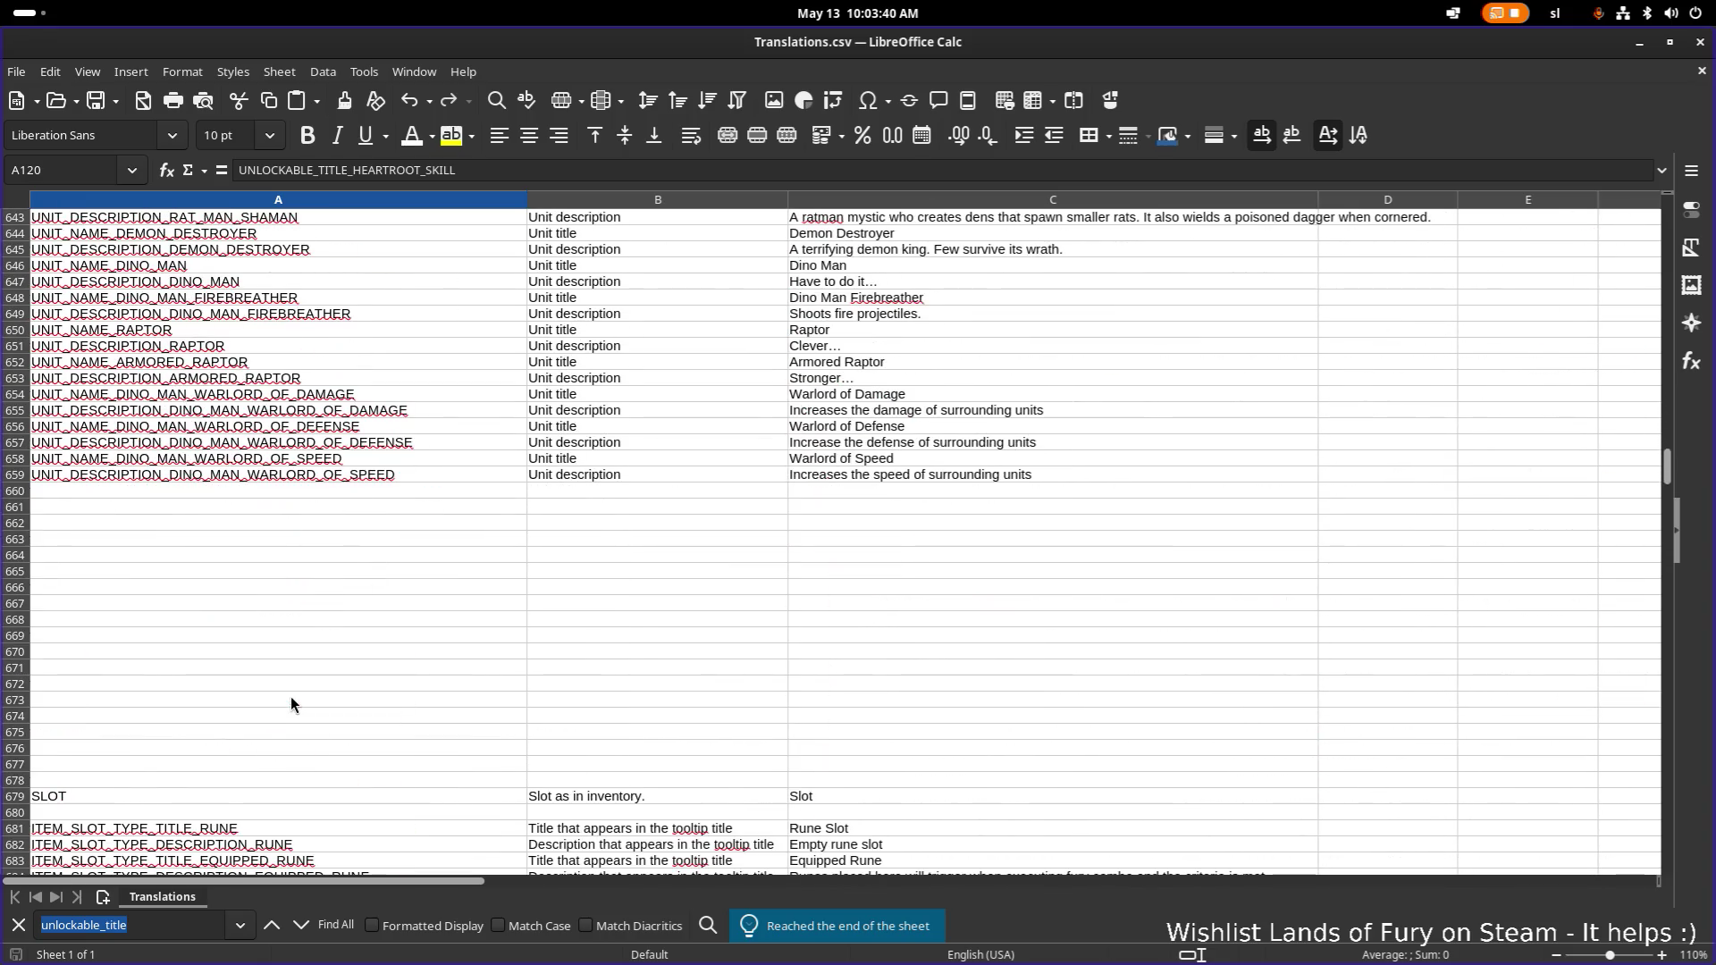
scroll(292, 705, down, 20)
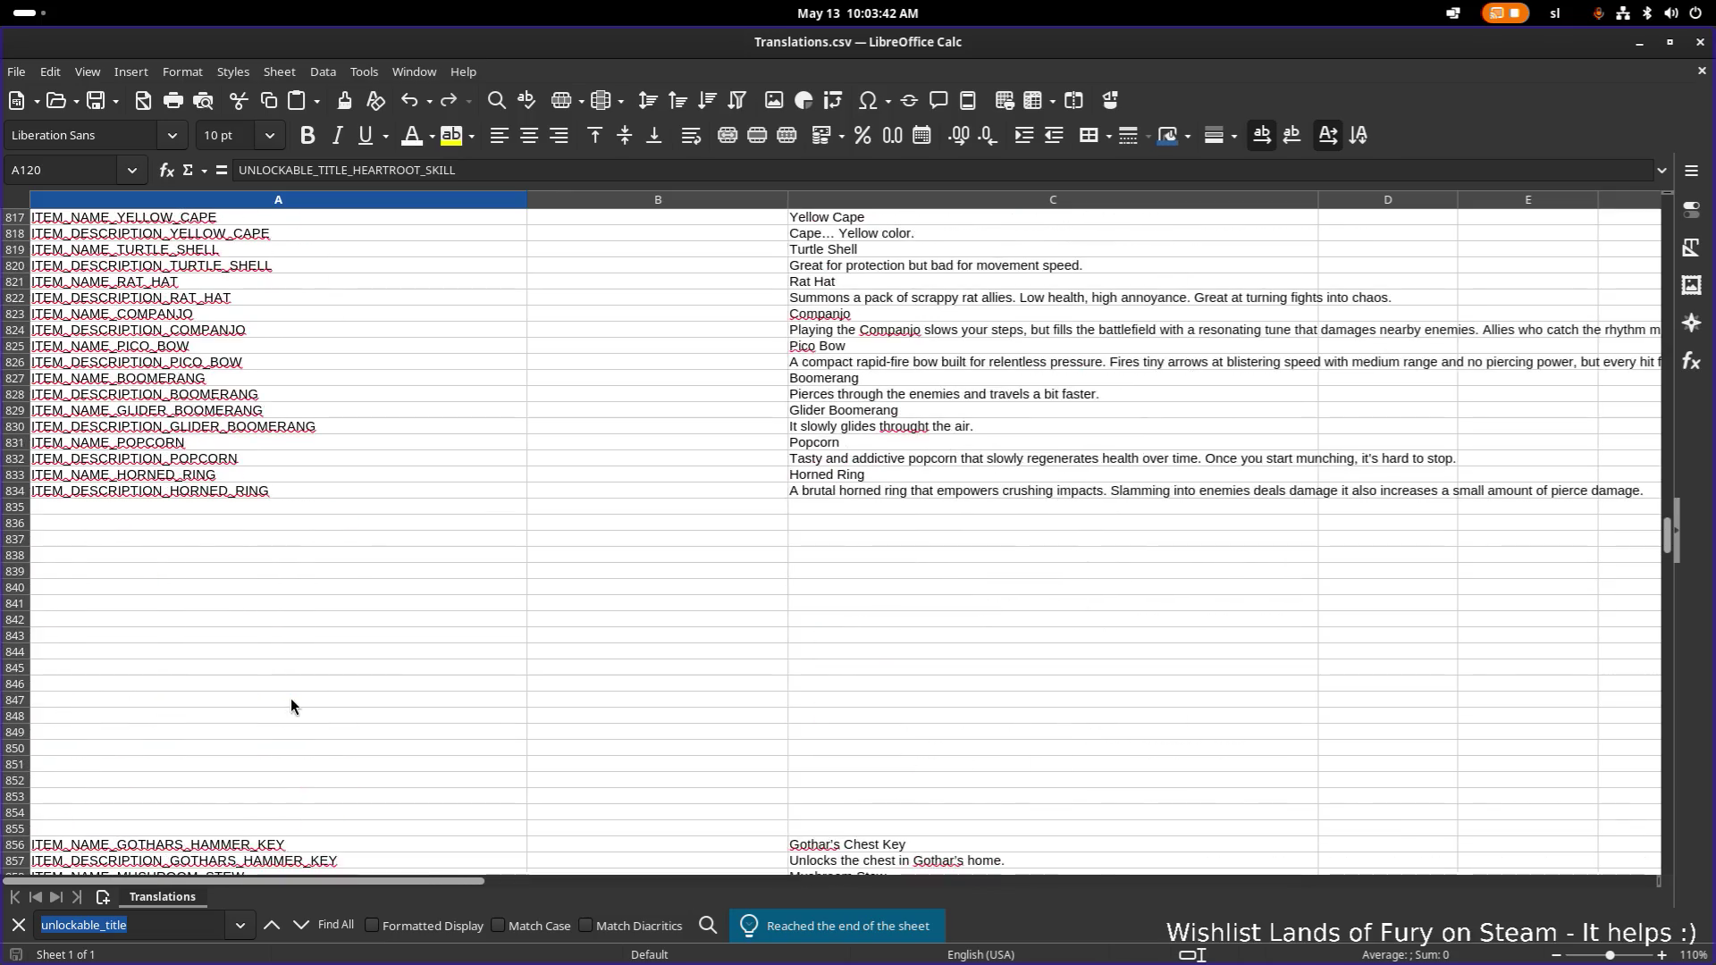
scroll(292, 707, up, 20)
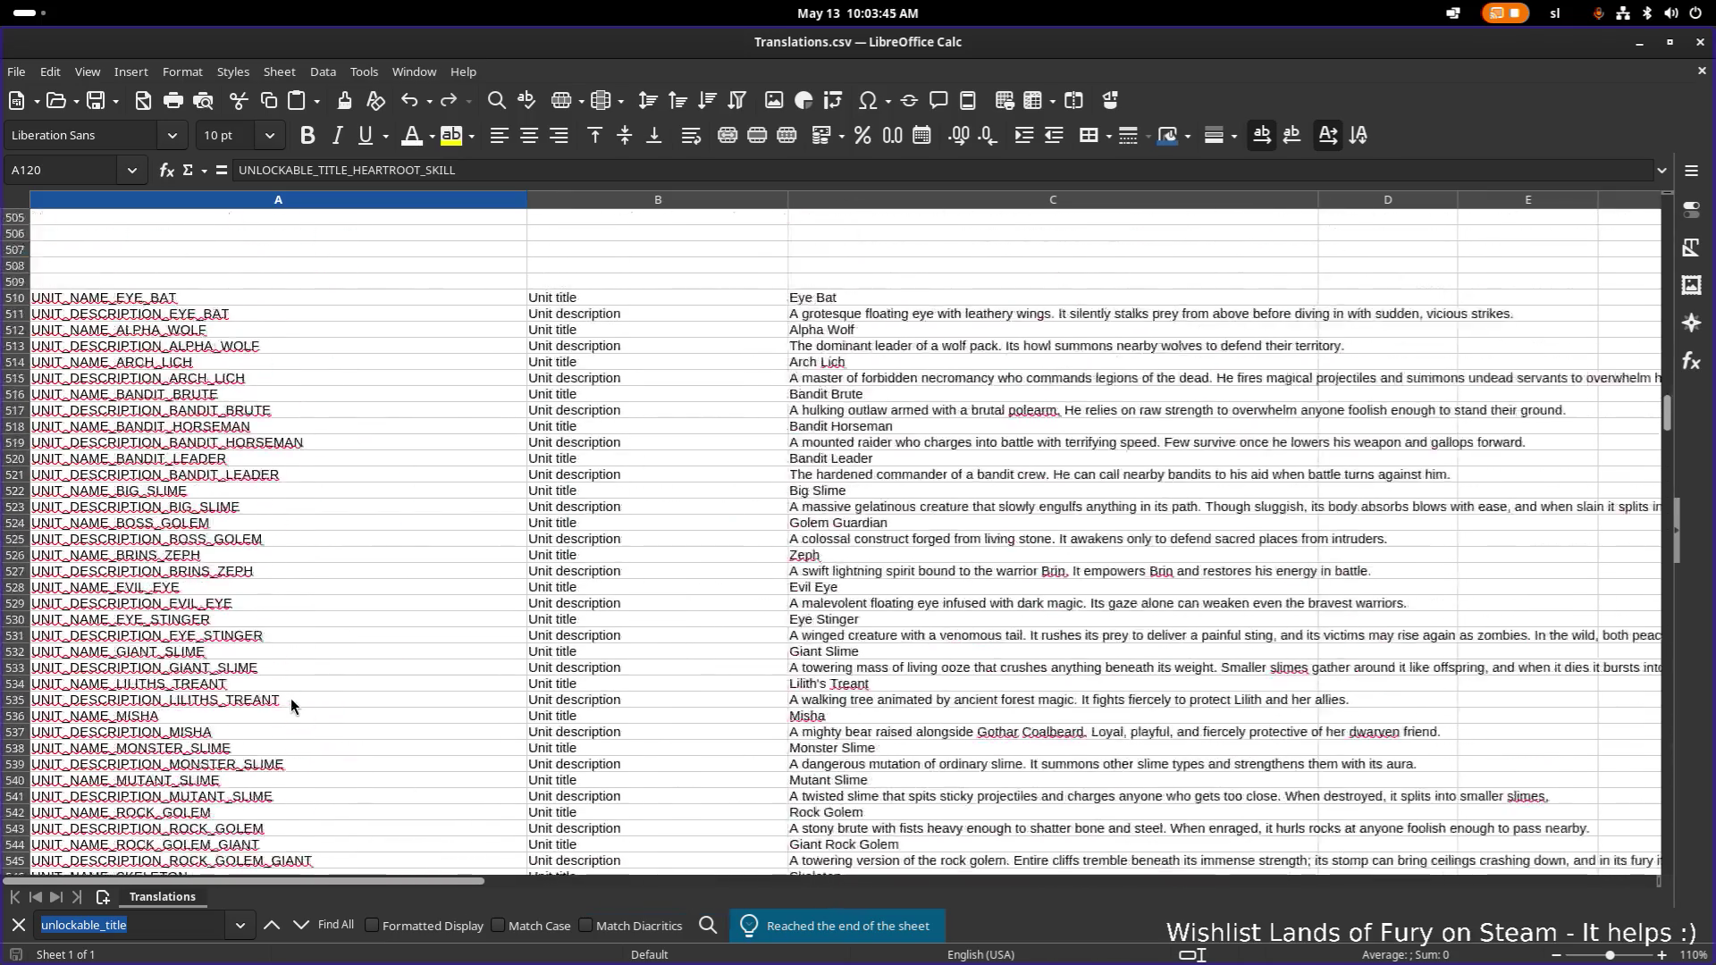
scroll(291, 704, up, 20)
scroll(292, 698, up, 20)
scroll(292, 697, down, 20)
click(374, 587)
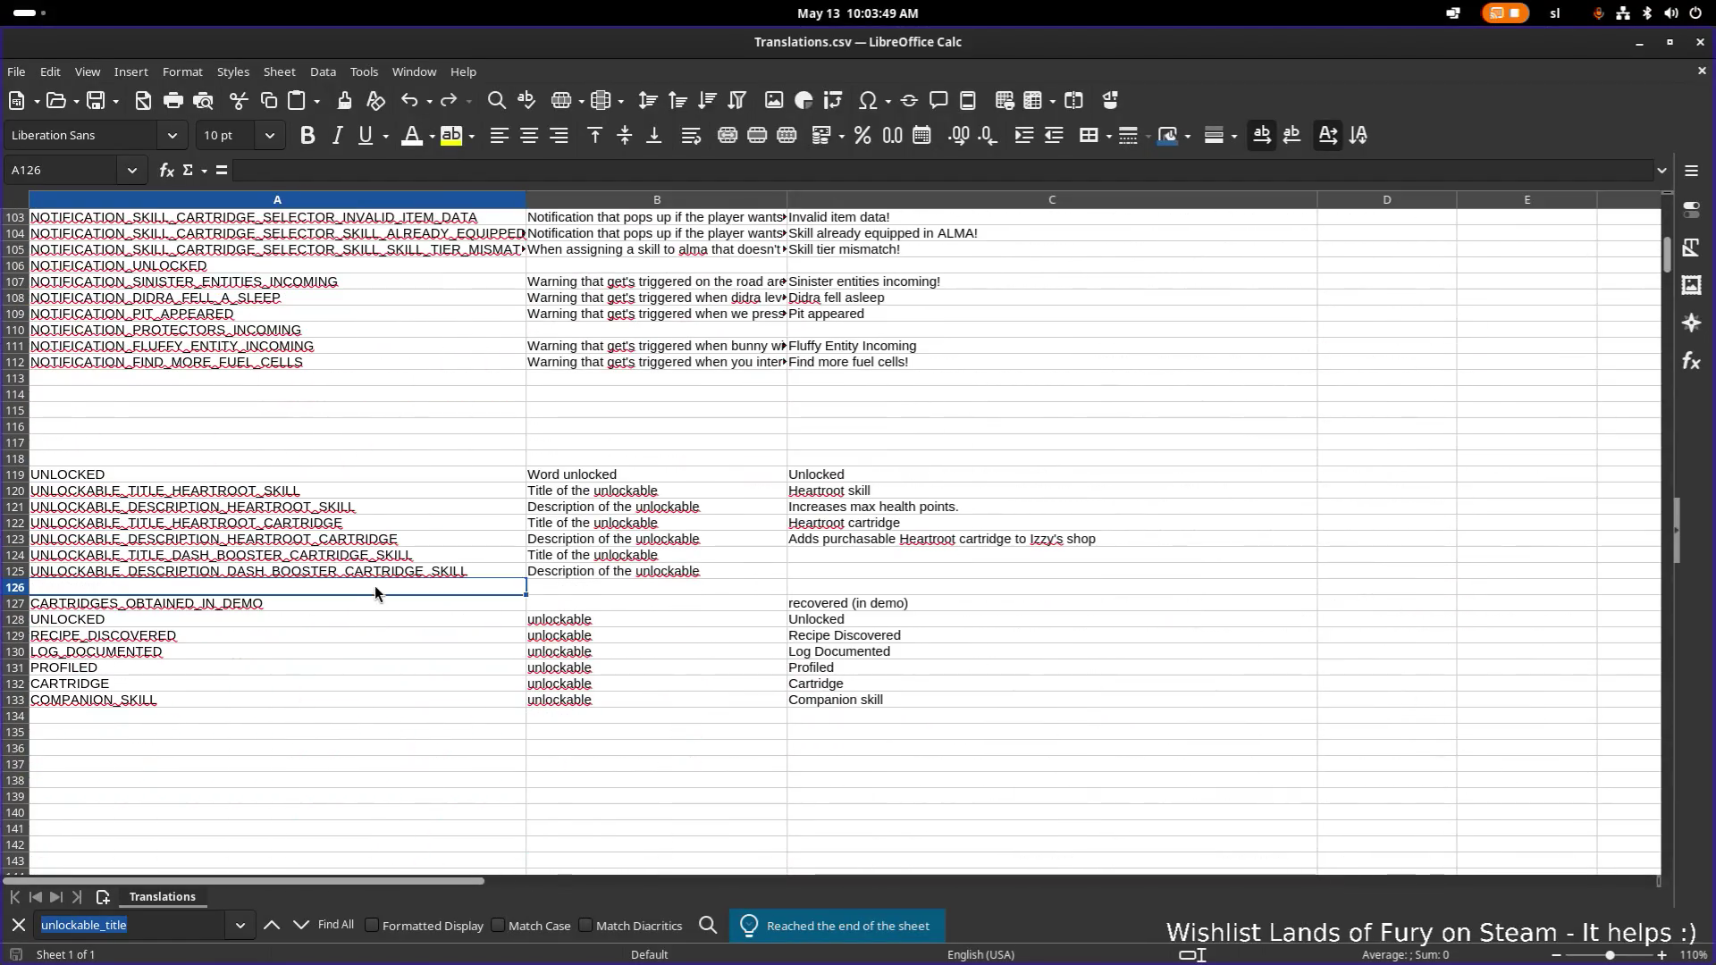
Insert 30 empty rows at row 126.
right_click(374, 587)
click(507, 754)
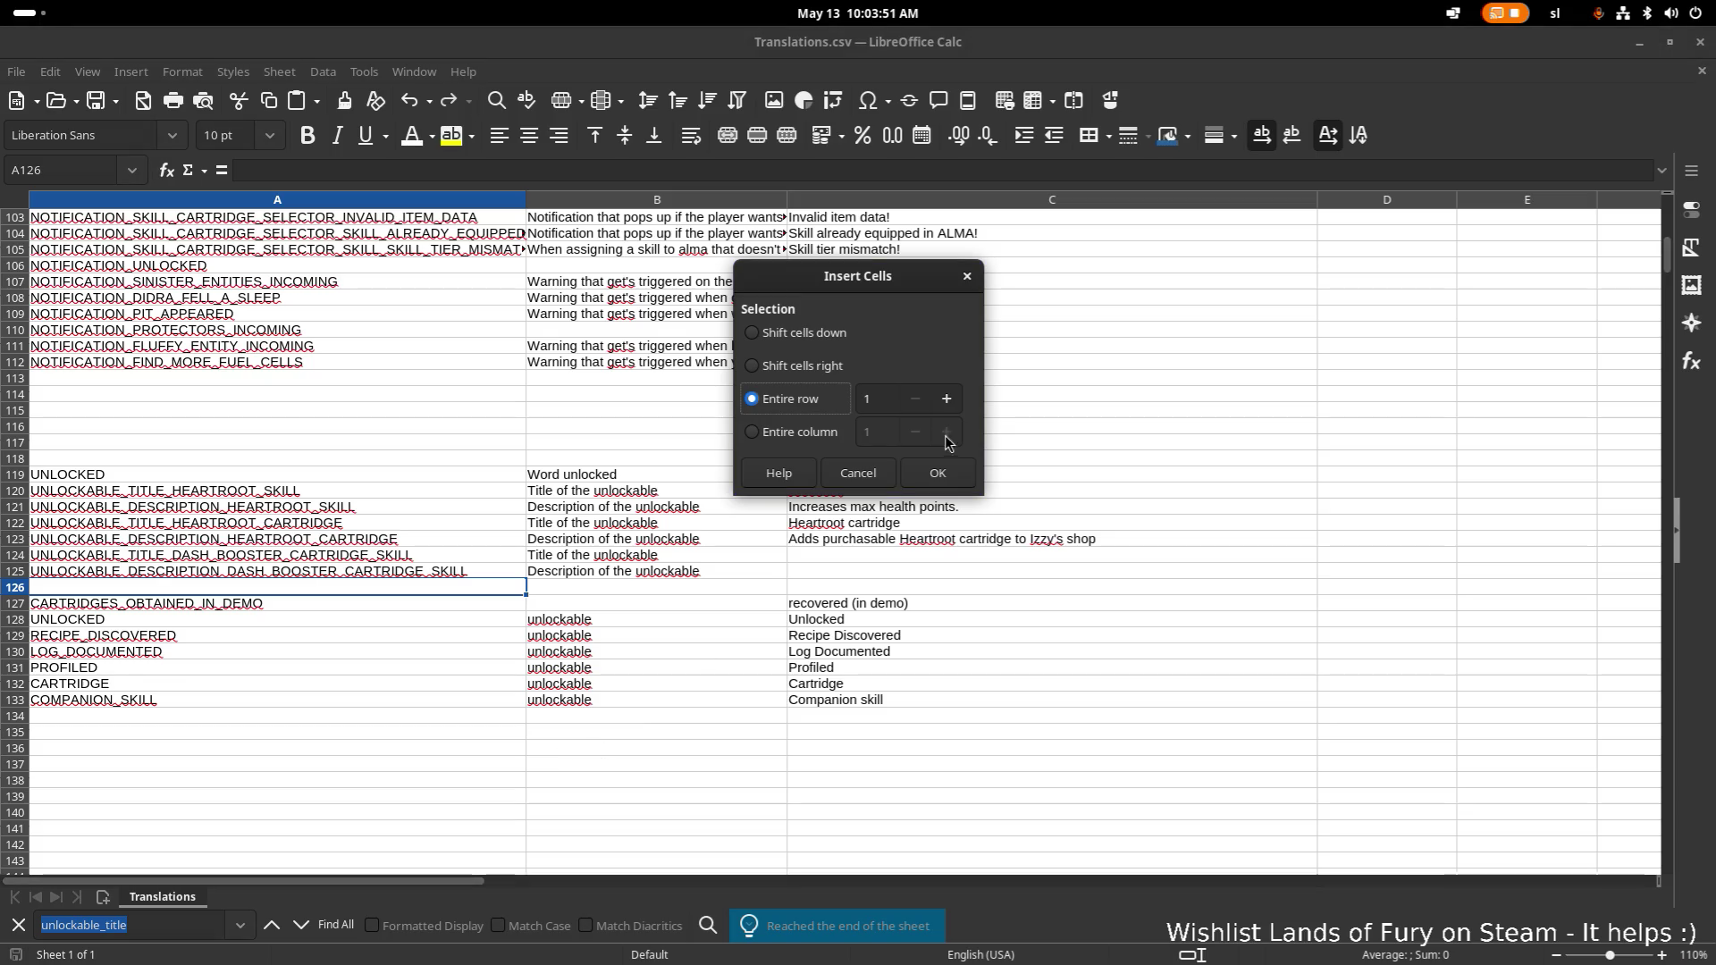
double_click(891, 405)
text(30)
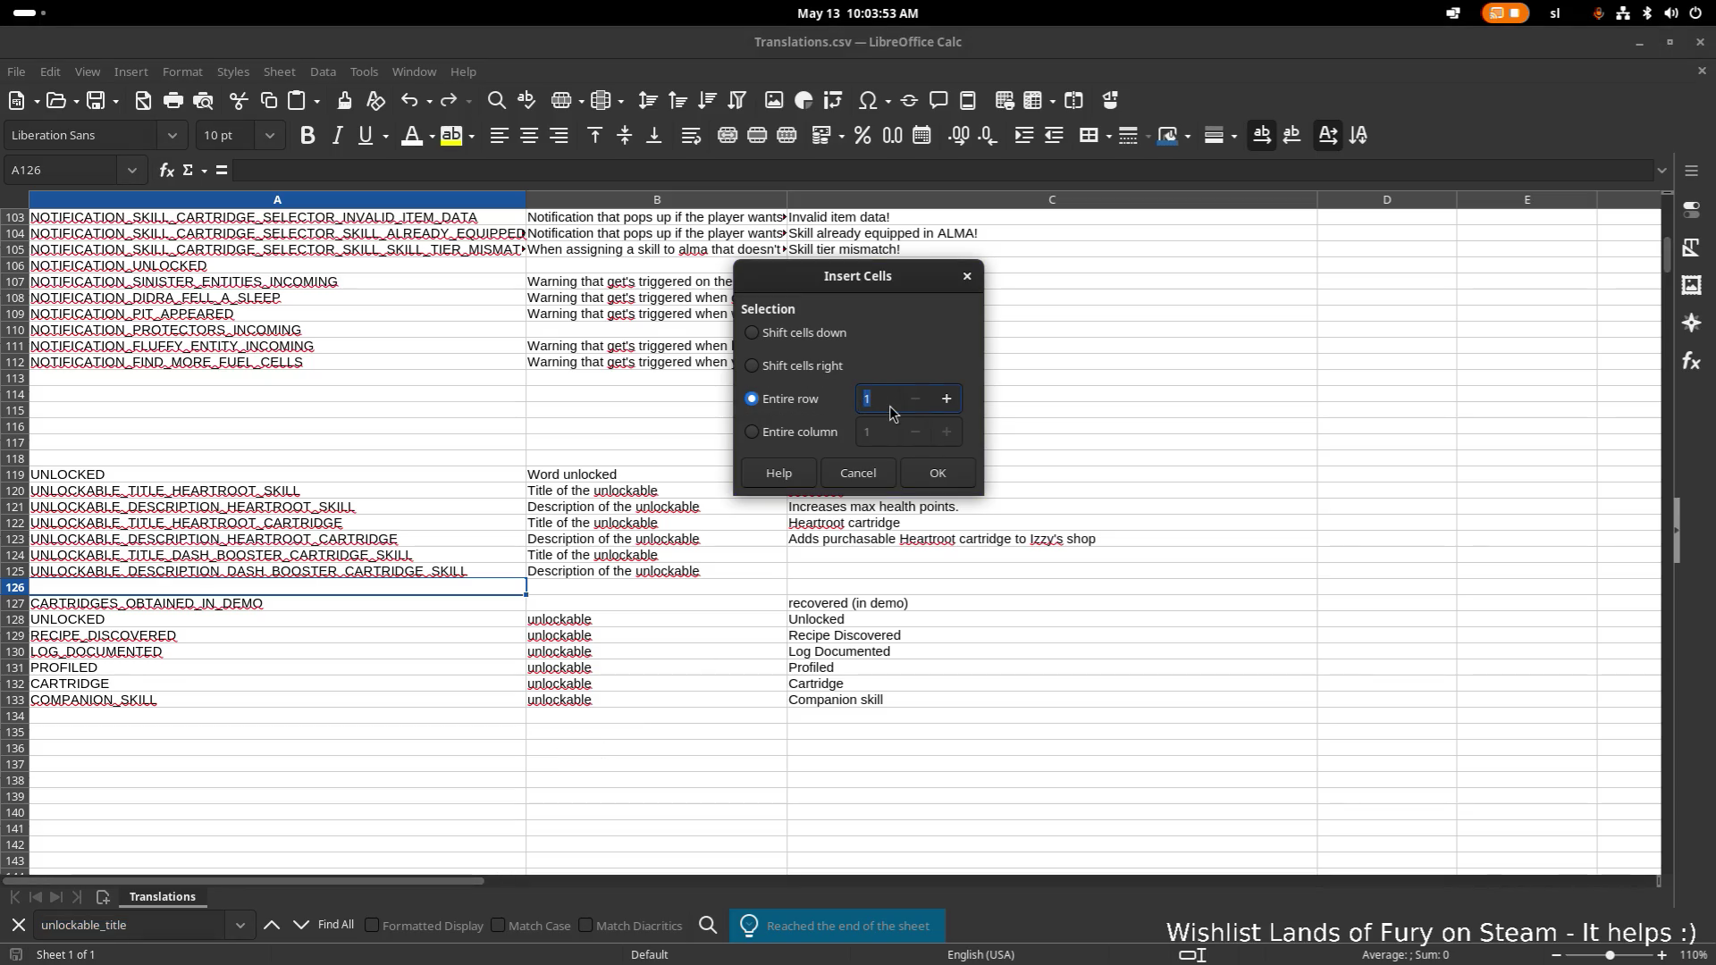
click(938, 473)
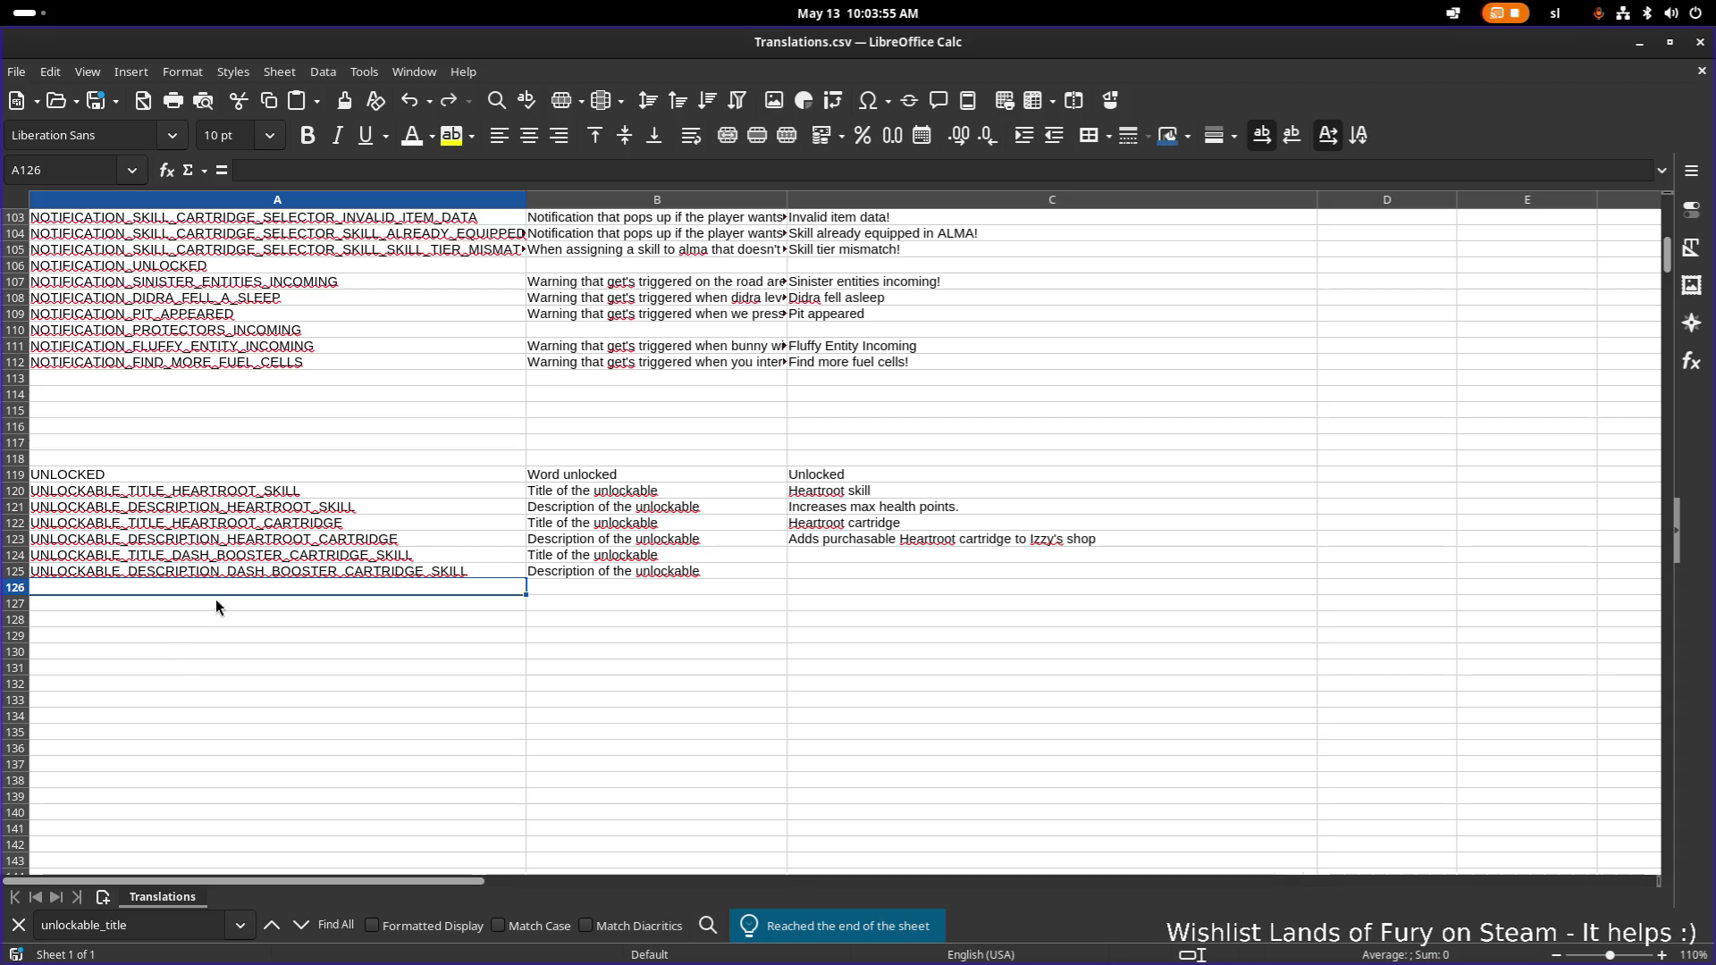
Put UNLOCKABLE_TITLE_ENERGY_REGEN_CARTRIDGE_SKILL in A126 and the DESCRIPTION variant in A127.
text(UNLOCKABLE_TITLE_ENERGY_REGEN_CARTRIDGE_SKILL)
click(245, 600)
text(UNLOCKABLE_TITLE_ENERGY_REGEN_CARTRIDGE_SKILL)
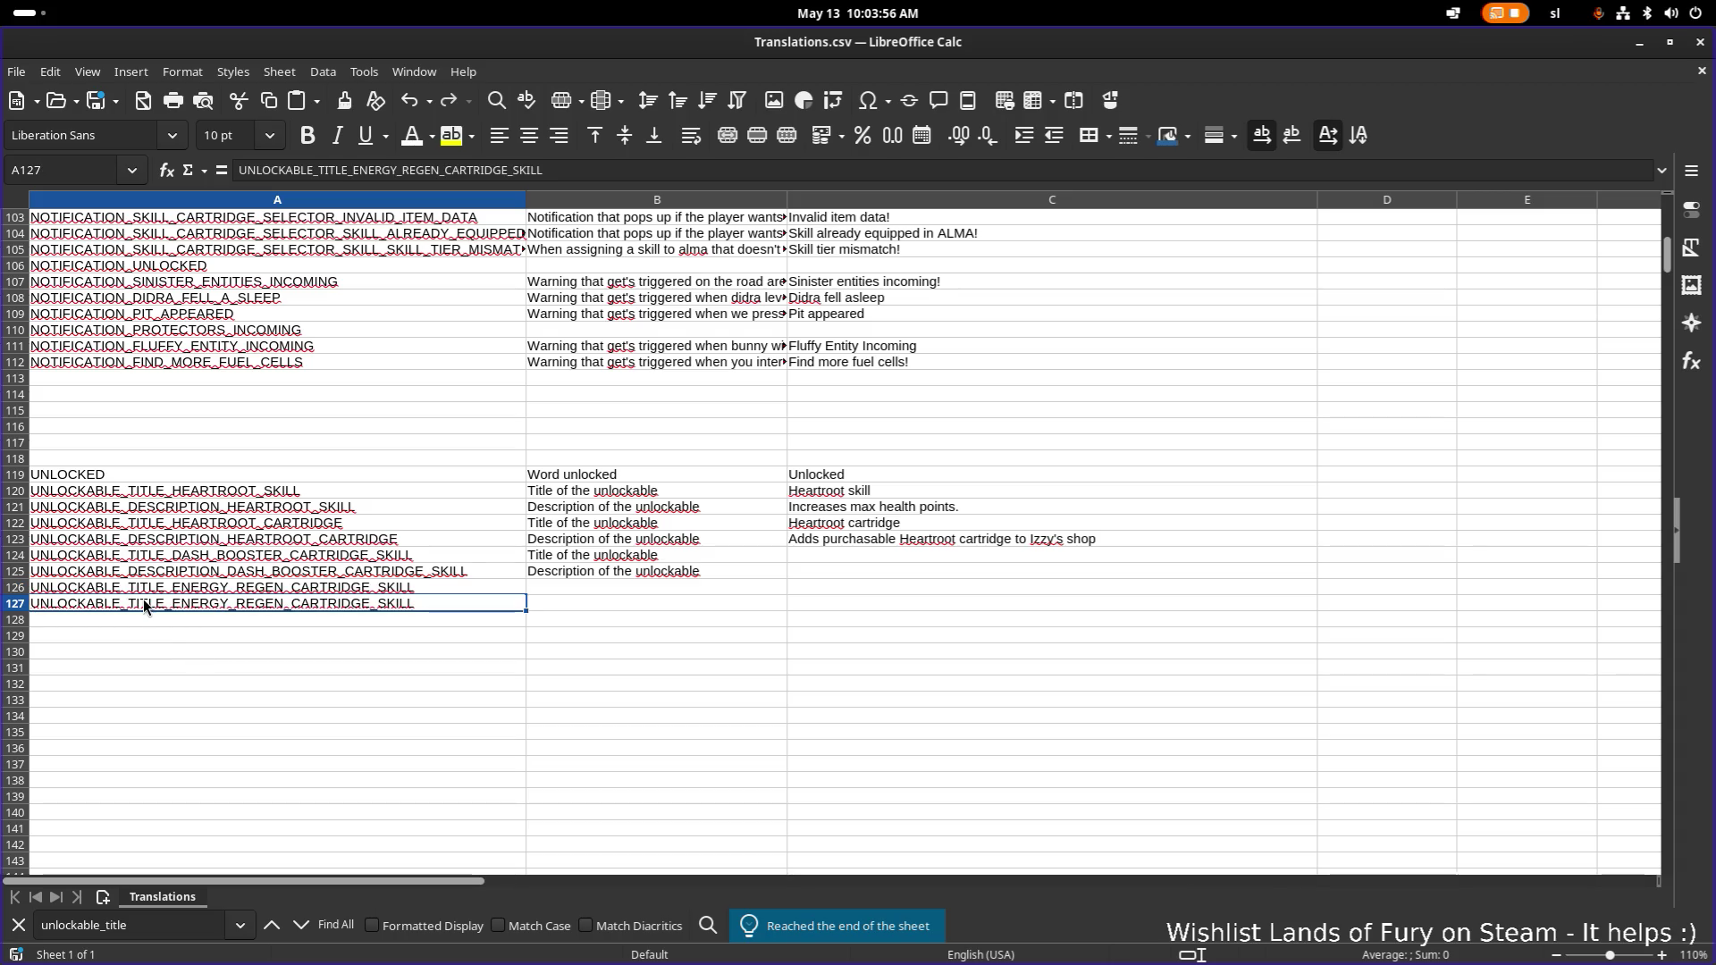
double_click(148, 604)
text(DESCRIPTION)
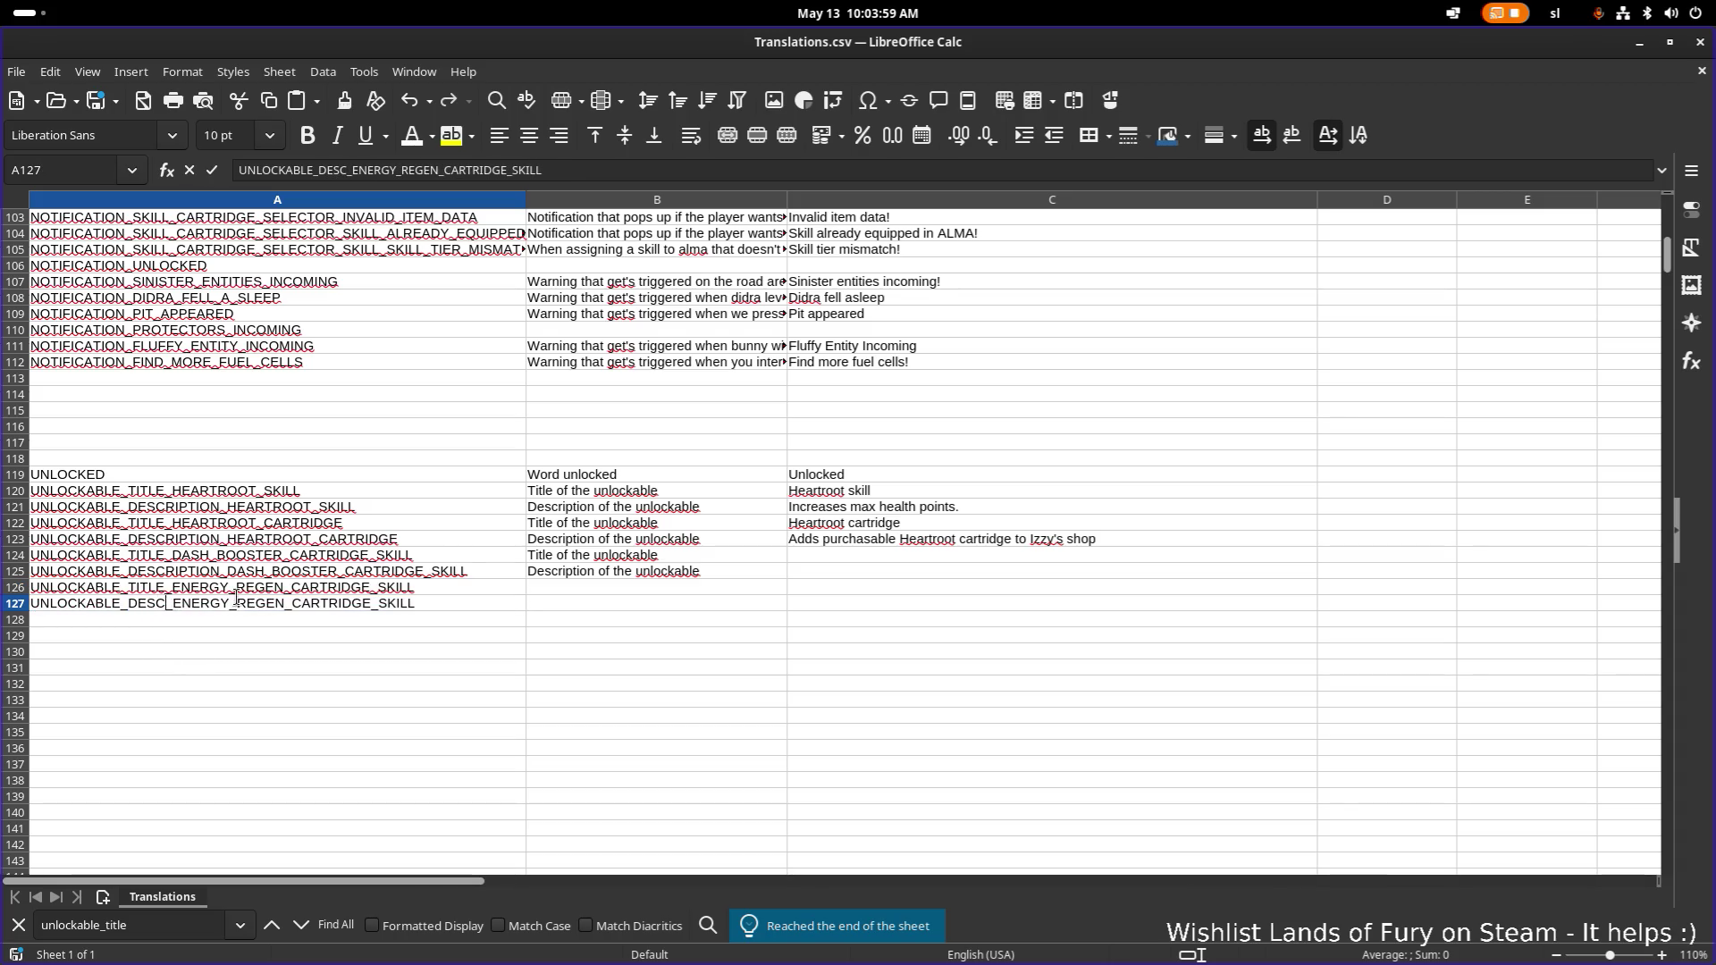
Copy the B124:B125 descriptions into B126:B127 and start editing C124.
drag(674, 563, 676, 574)
key(ctrl+c)
click(674, 593)
key(ctrl+v)
click(902, 581)
click(870, 559)
double_click(874, 555)
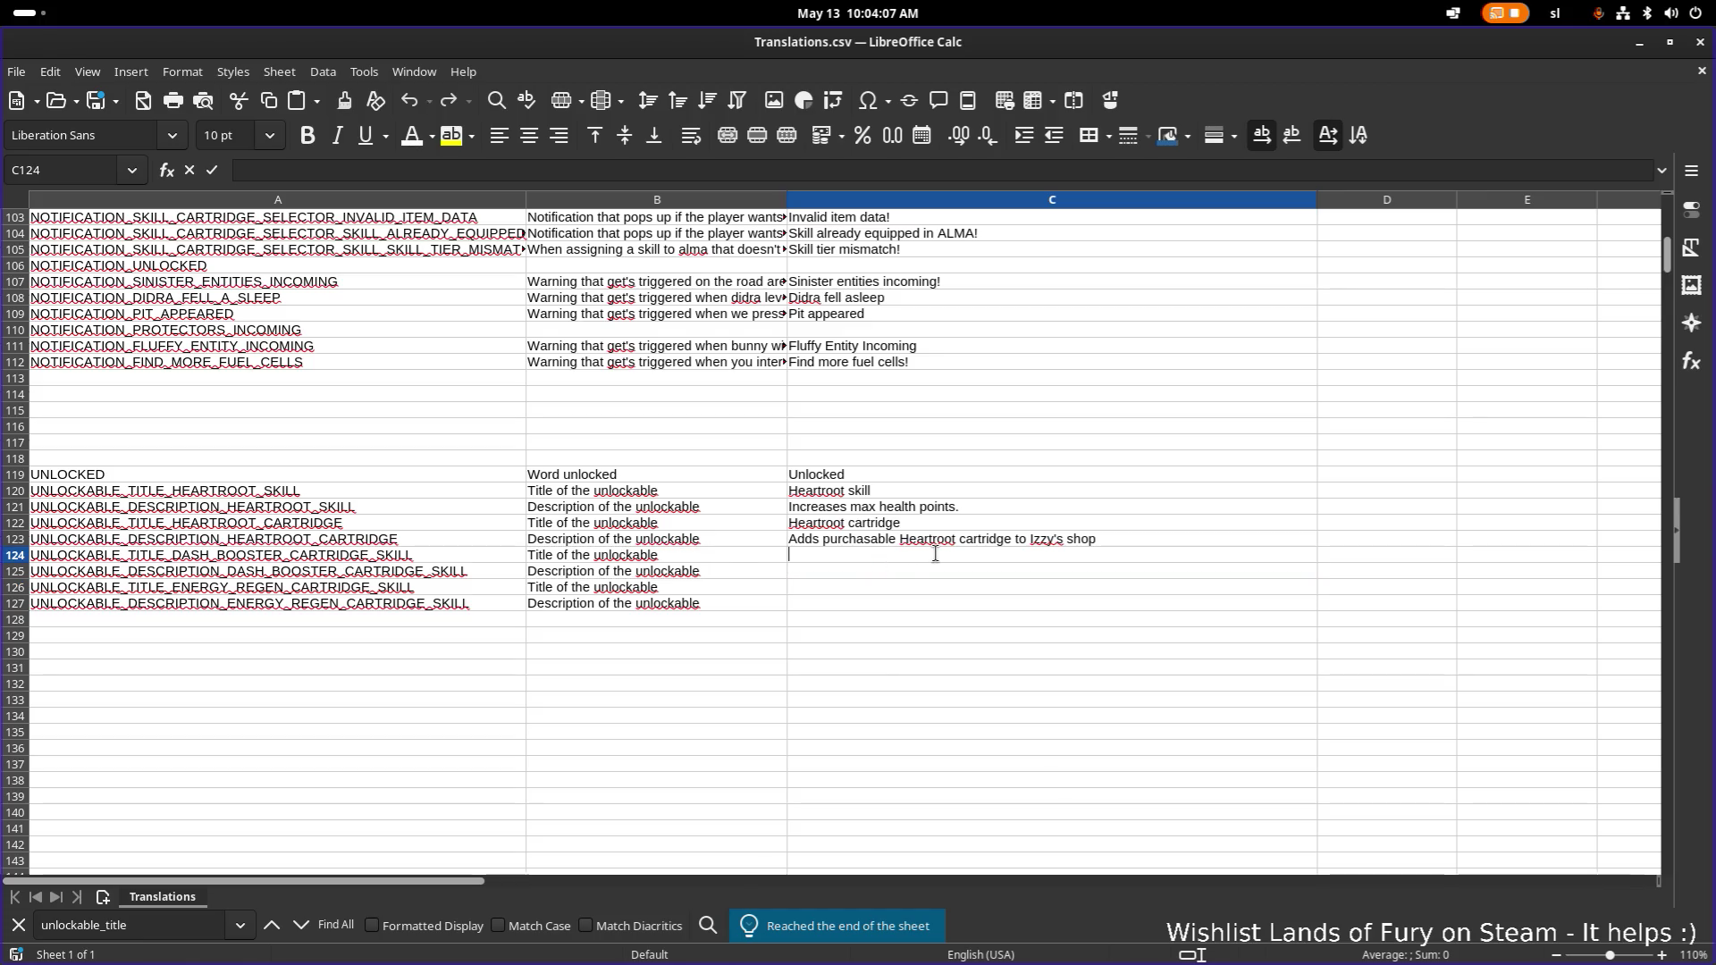
Enter 'Dash booster Cartridge' in C124 and 'Increases the dash capacity' in C125.
text(Dash booster Cartridge)
key(Return)
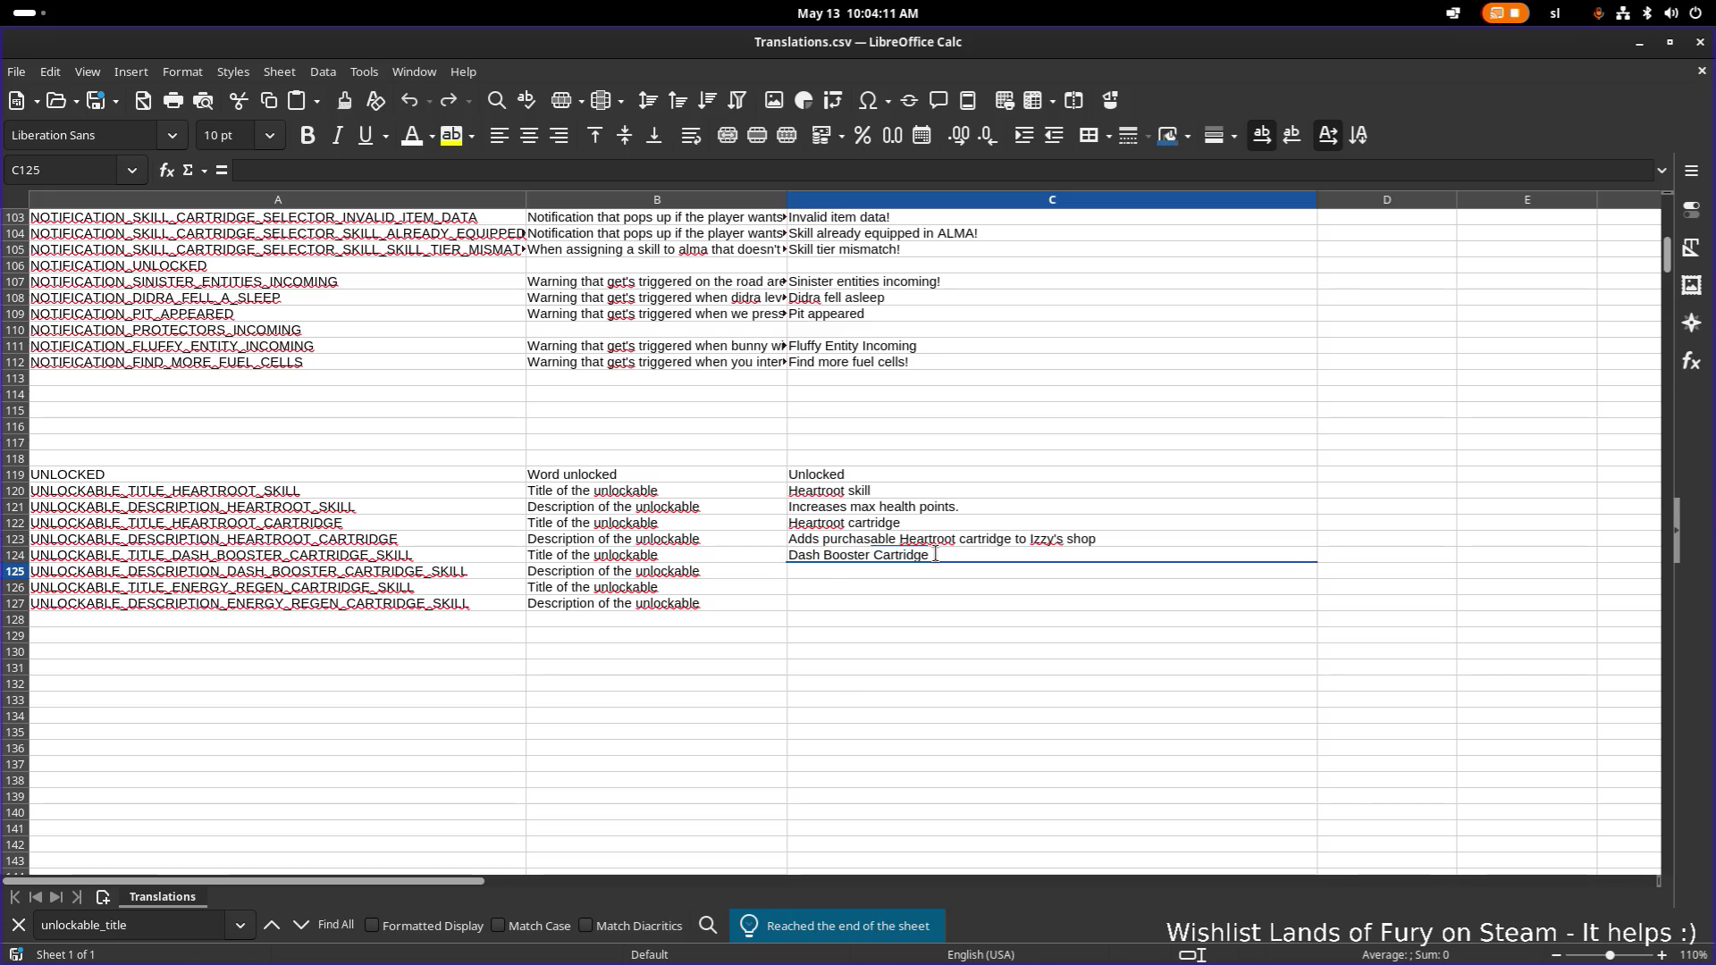
double_click(842, 555)
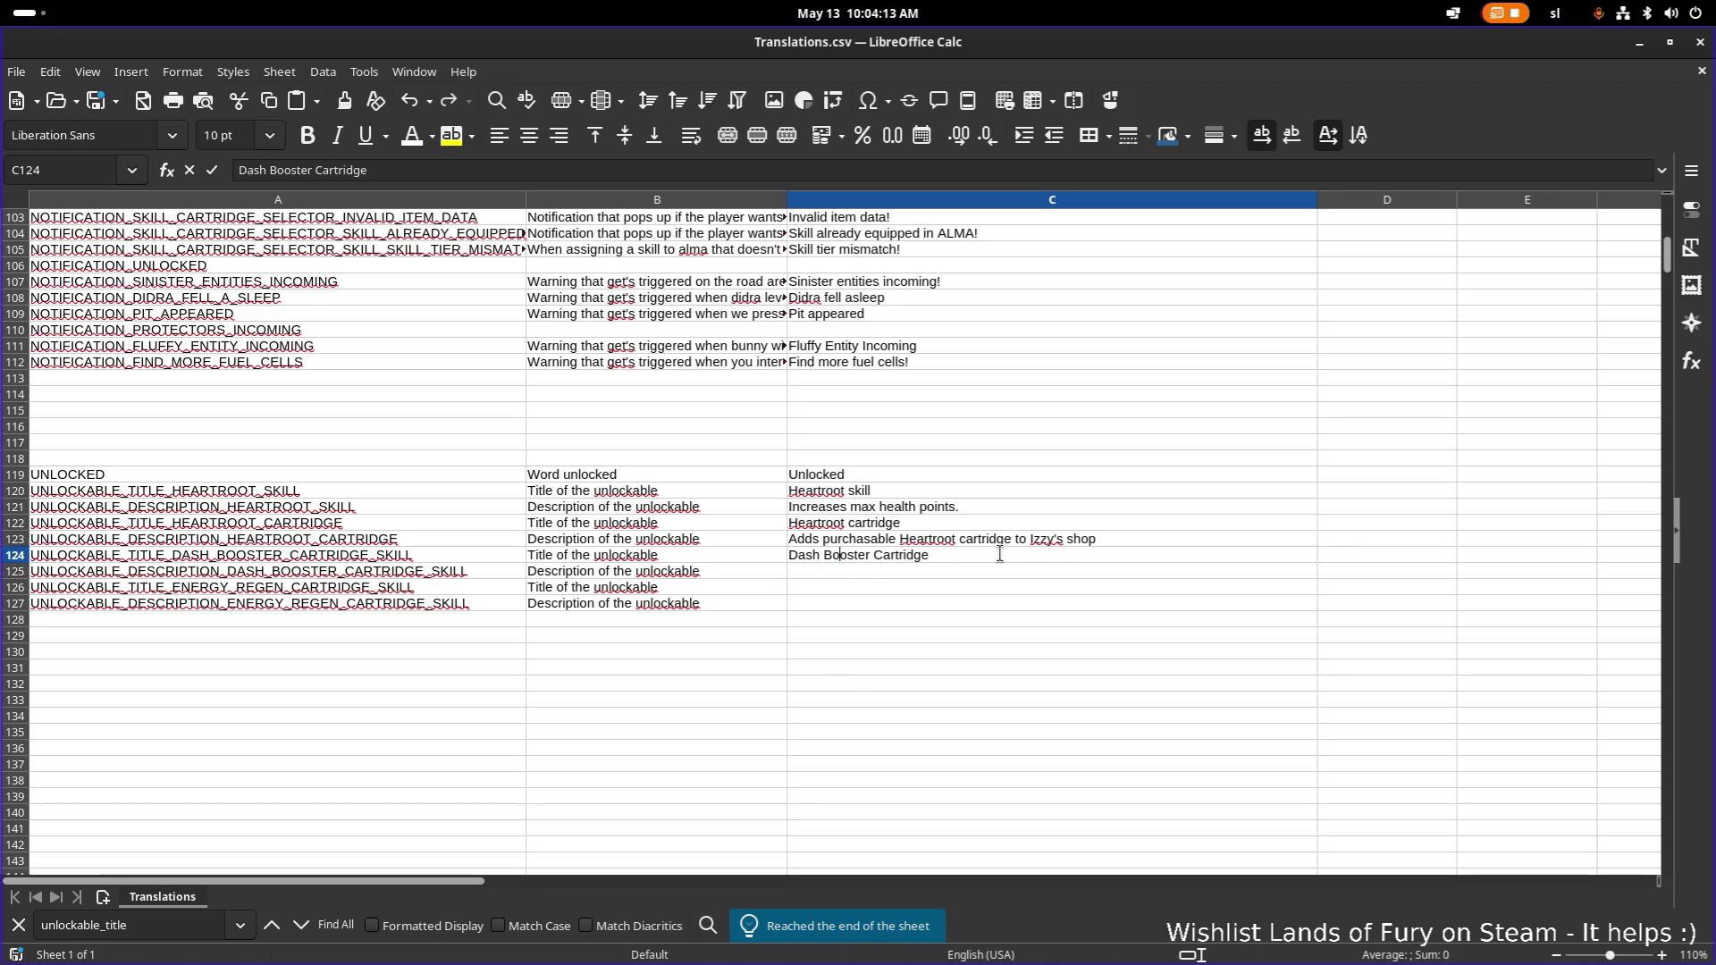
key(Return)
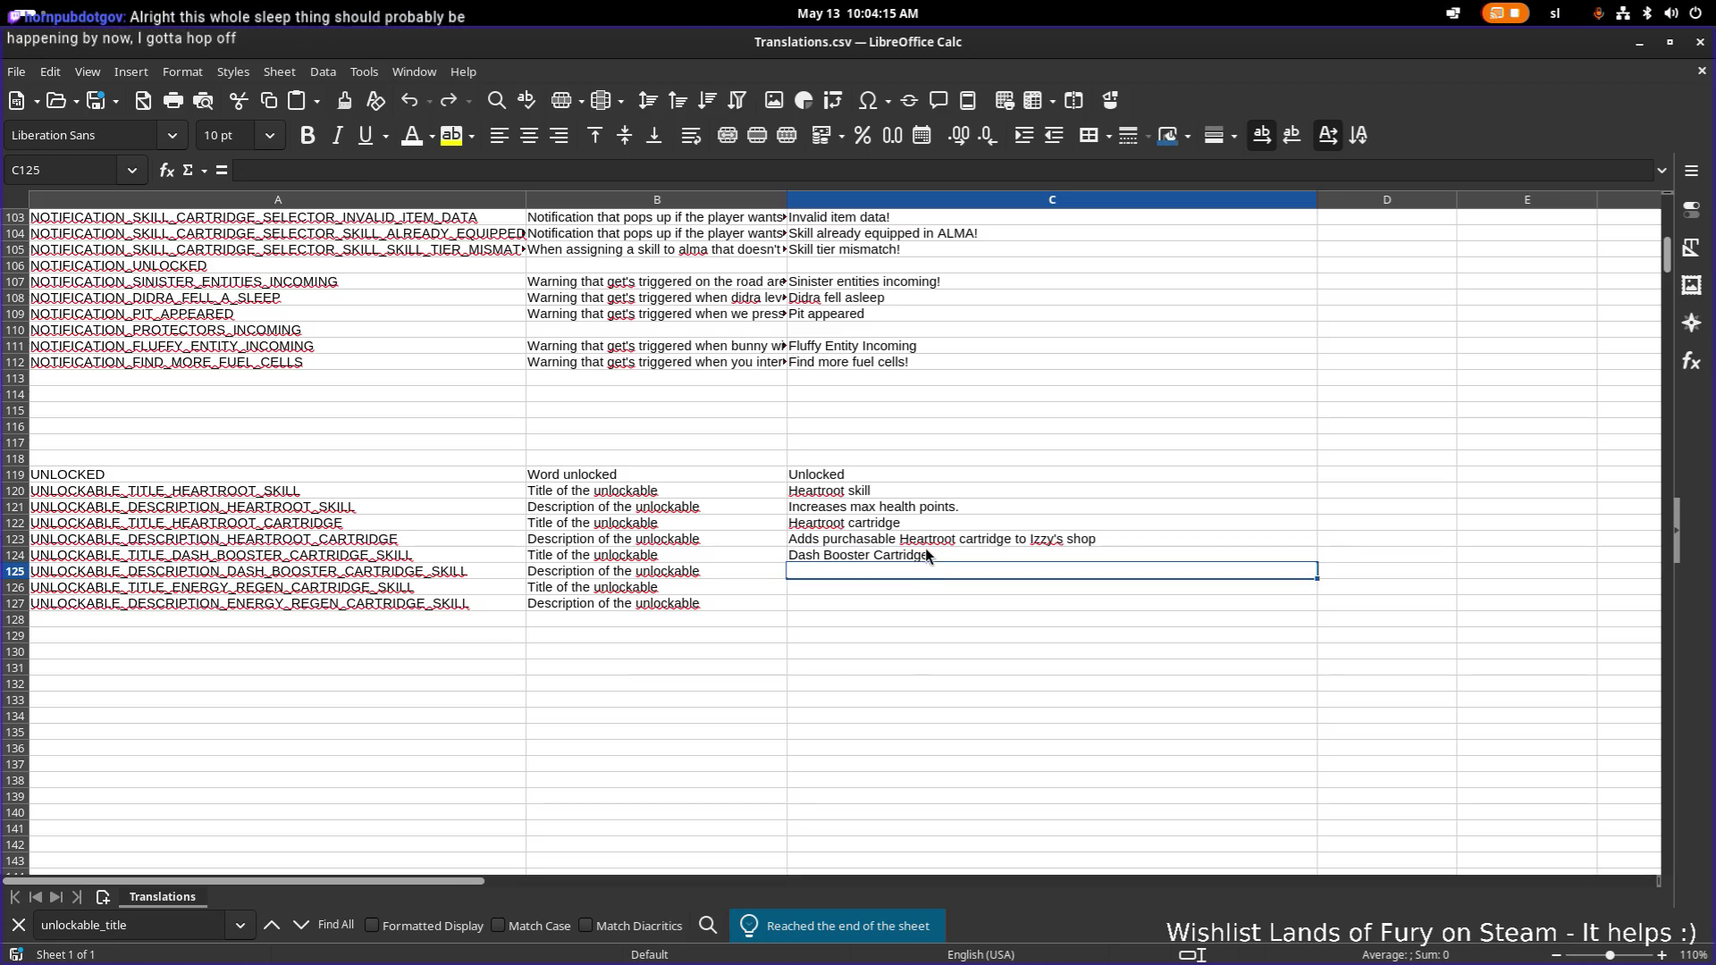
text(Inc)
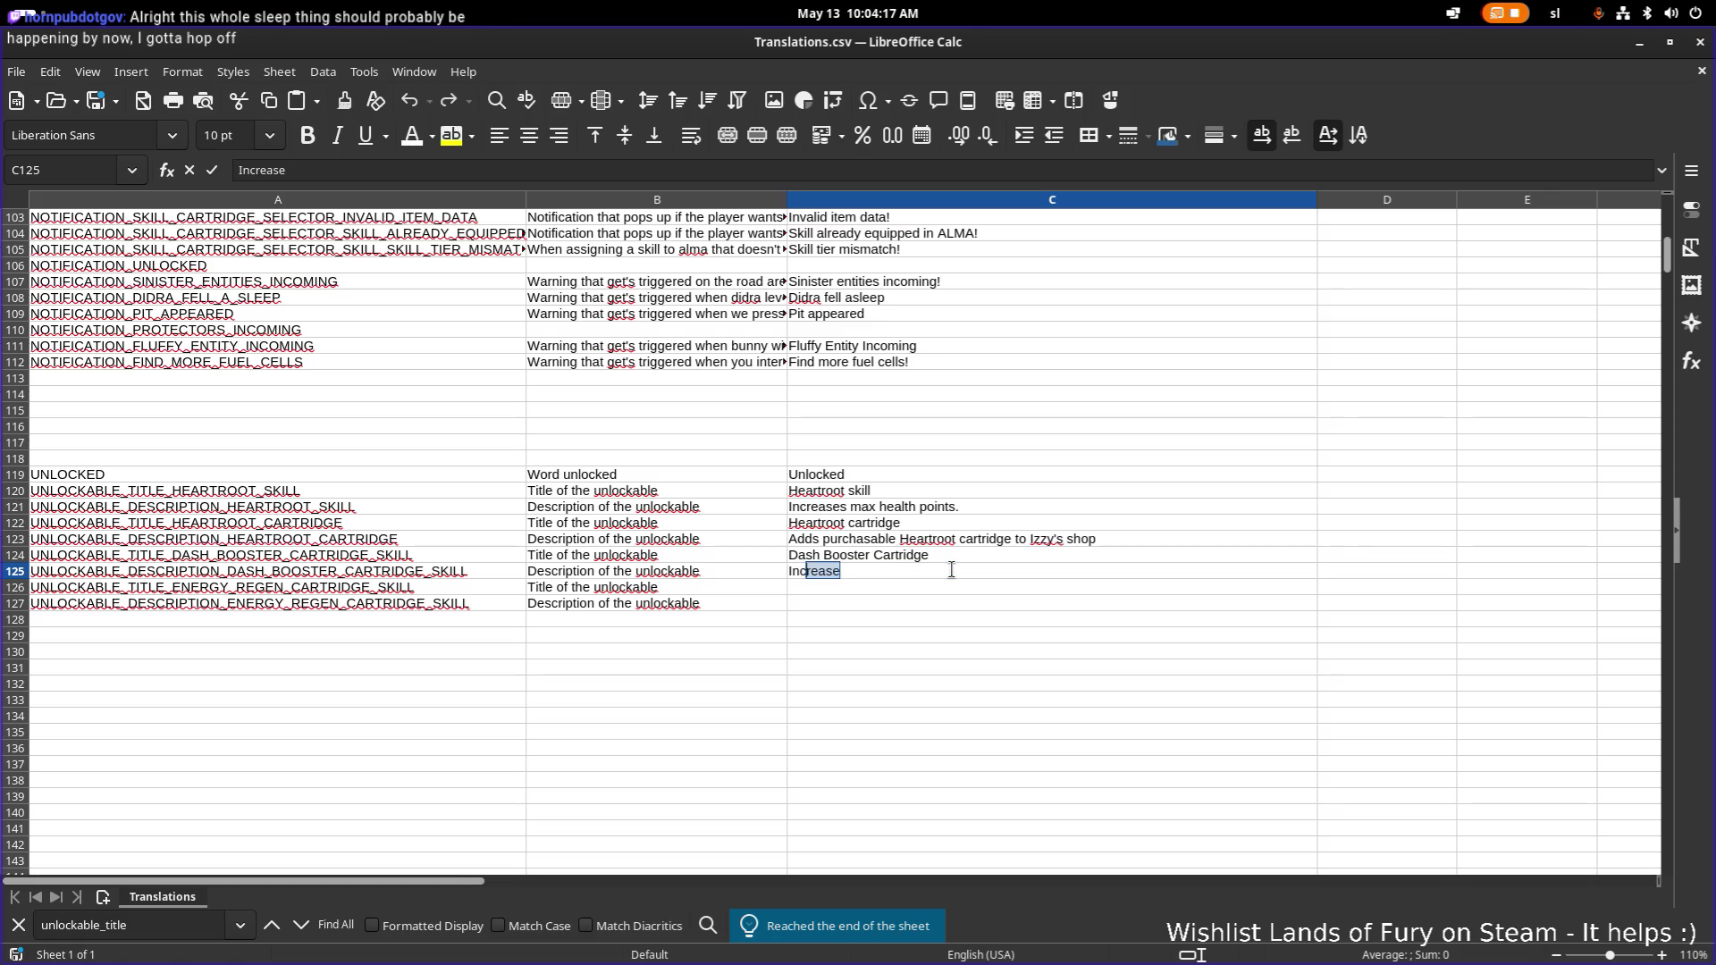
text(reases the das)
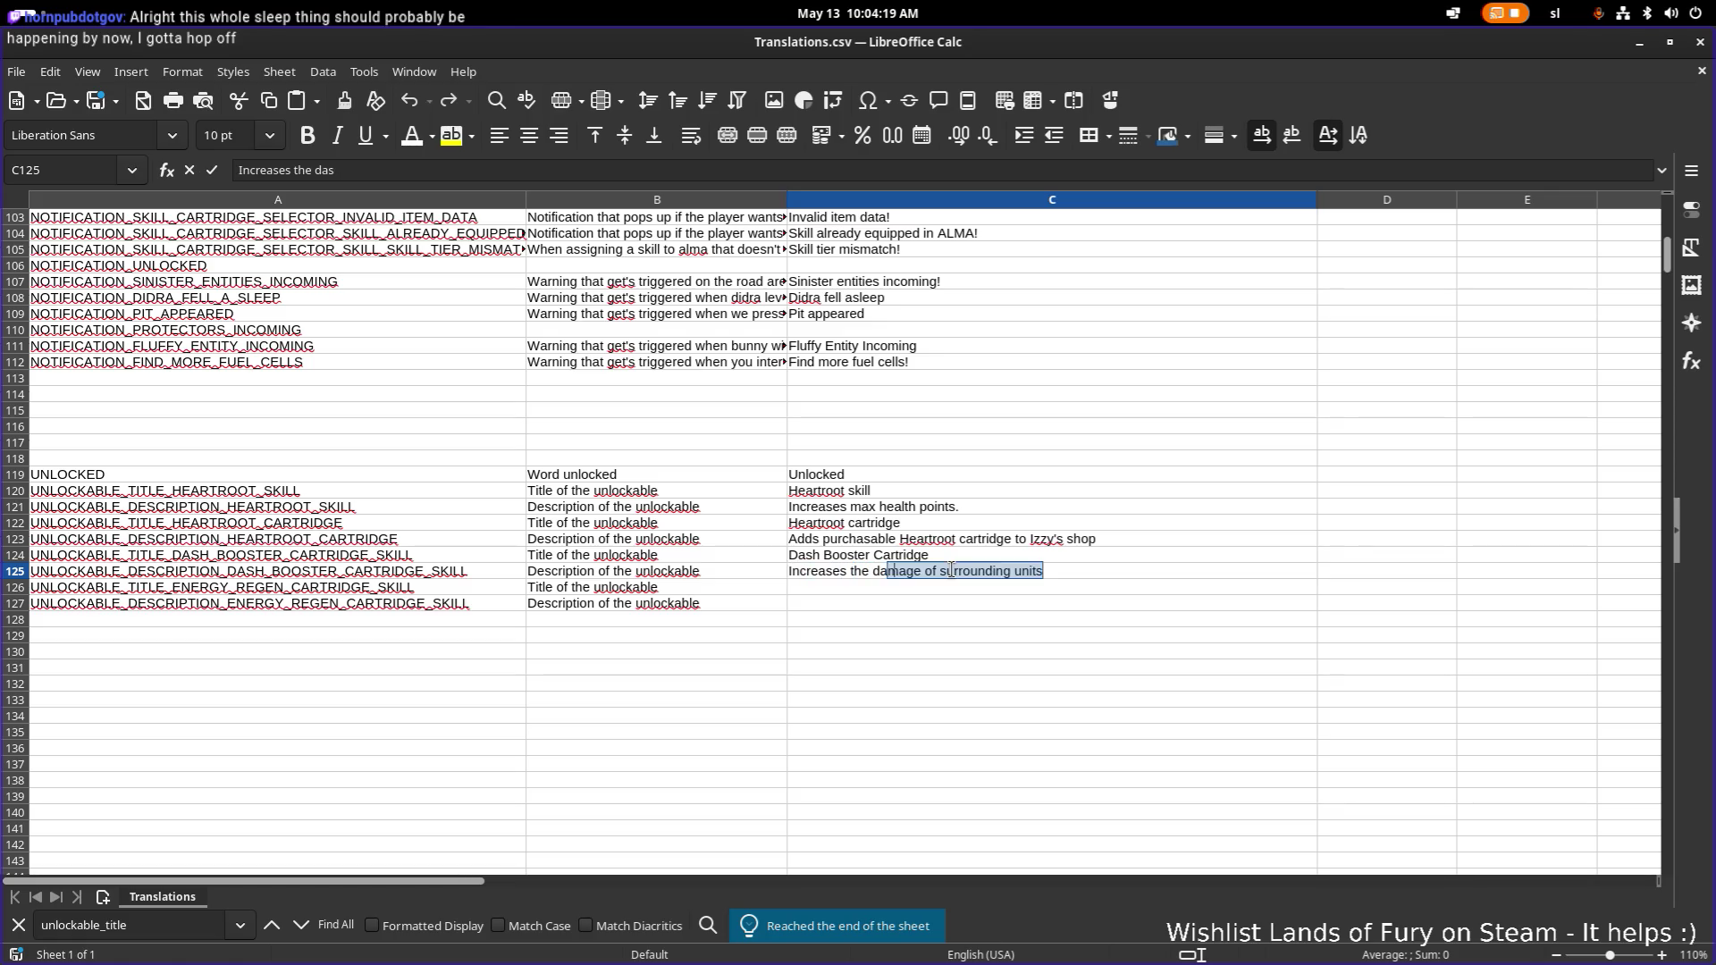
text(h capacity)
key(Return)
Enter 'Energy Regen' in C126 and 'Increases energy regen.' in C127, then minimize Calc.
text(Ene)
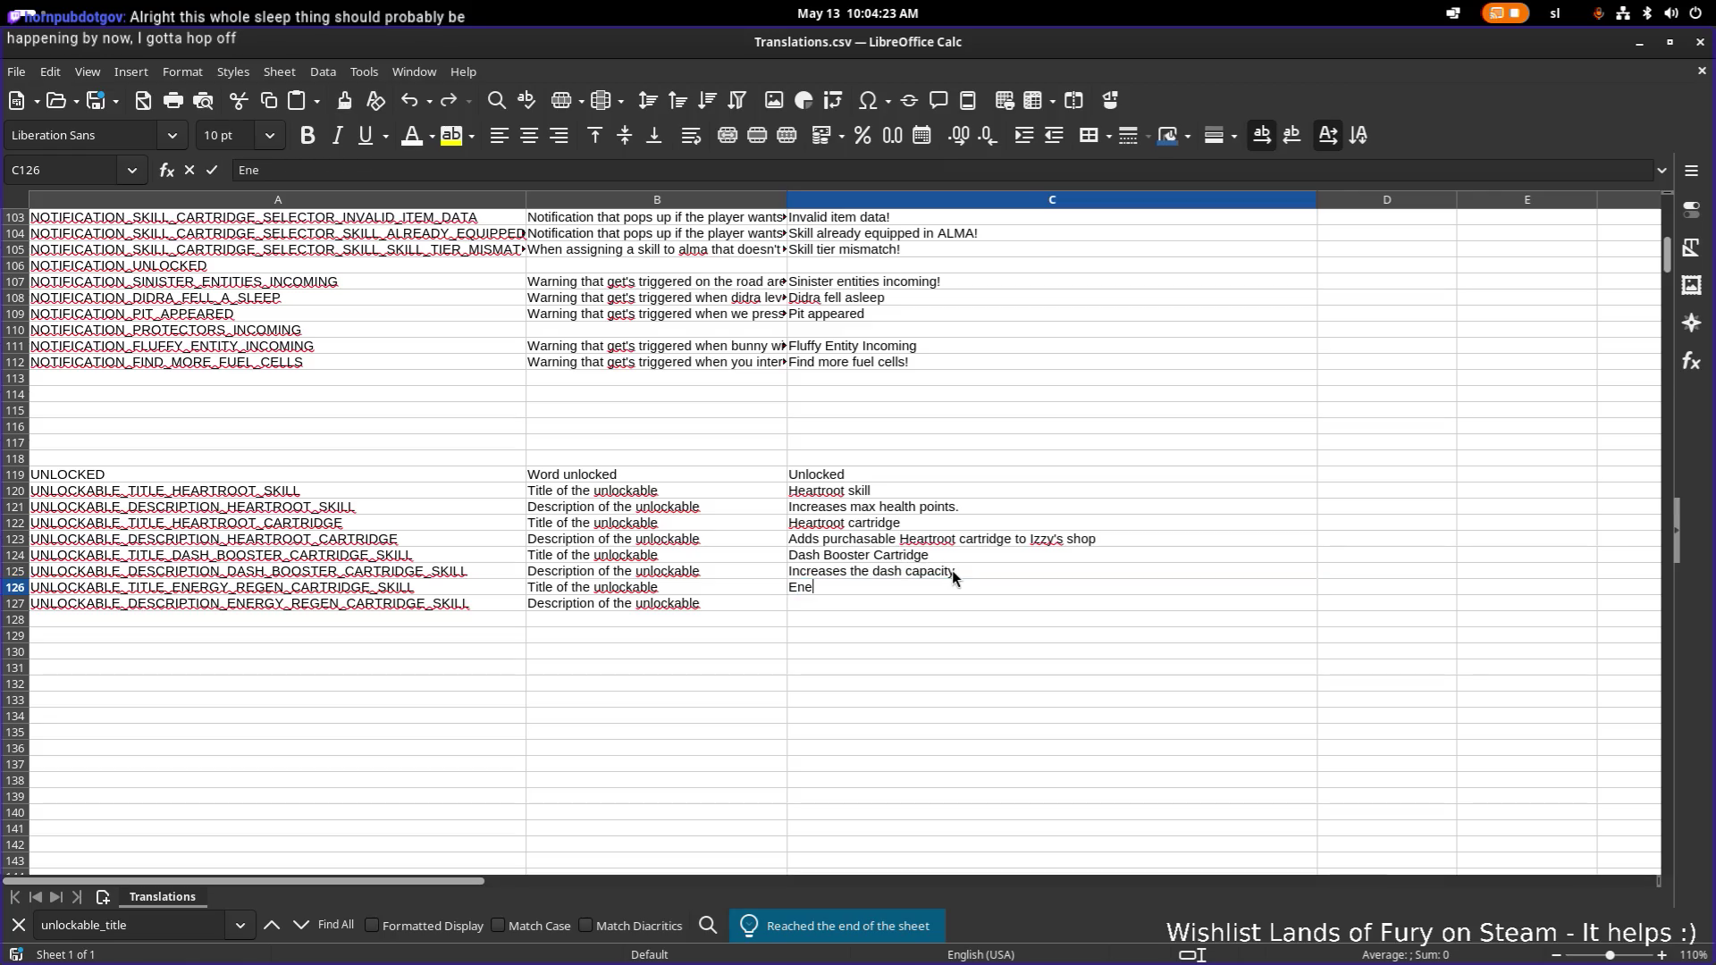
text(rgy Regen Cartrid)
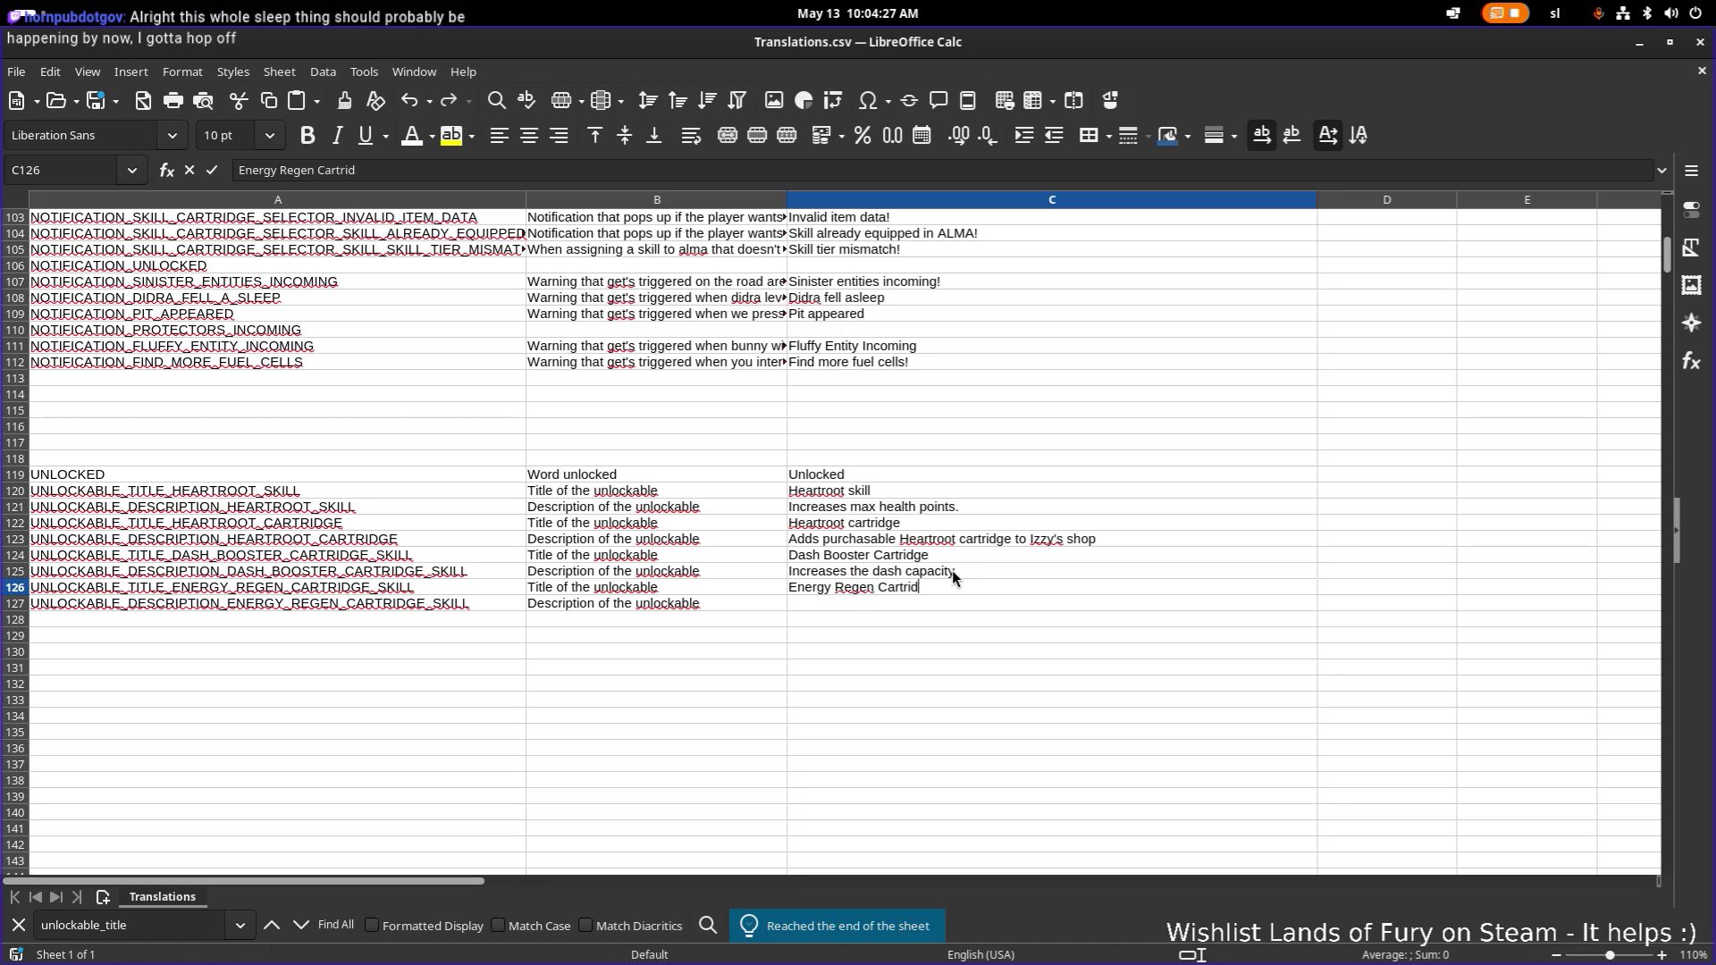
key(BackSpace)
key(BackSpace)
key(BackSpace)
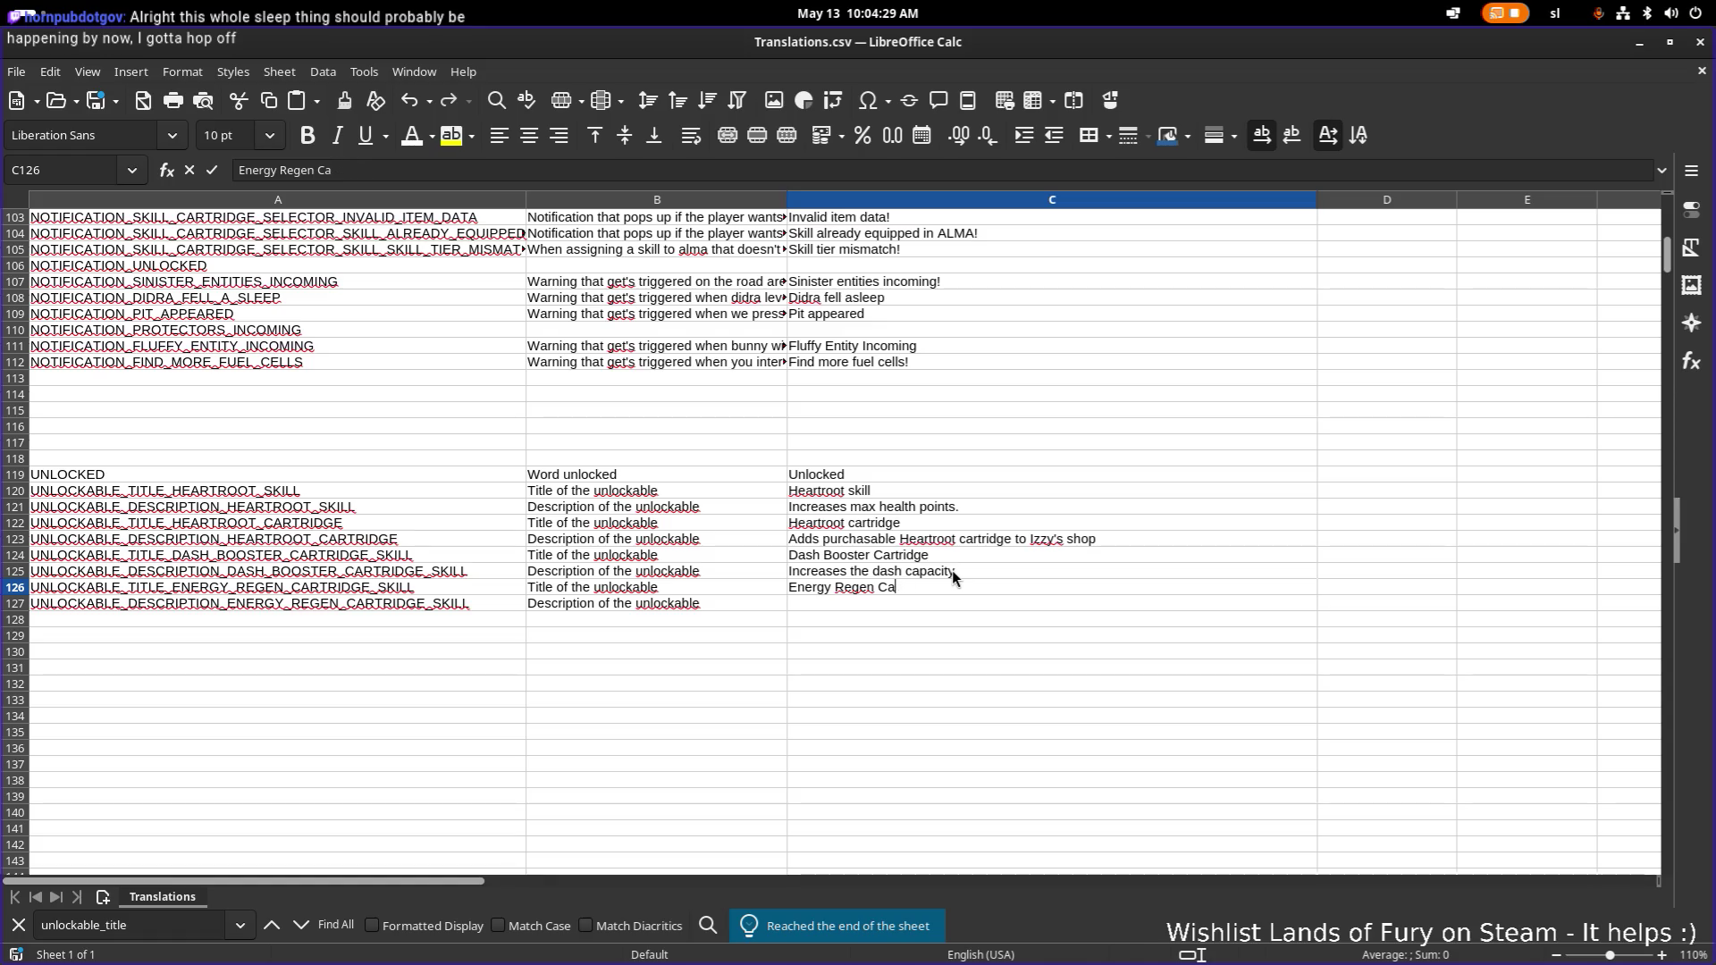
key(Return)
text(Increase)
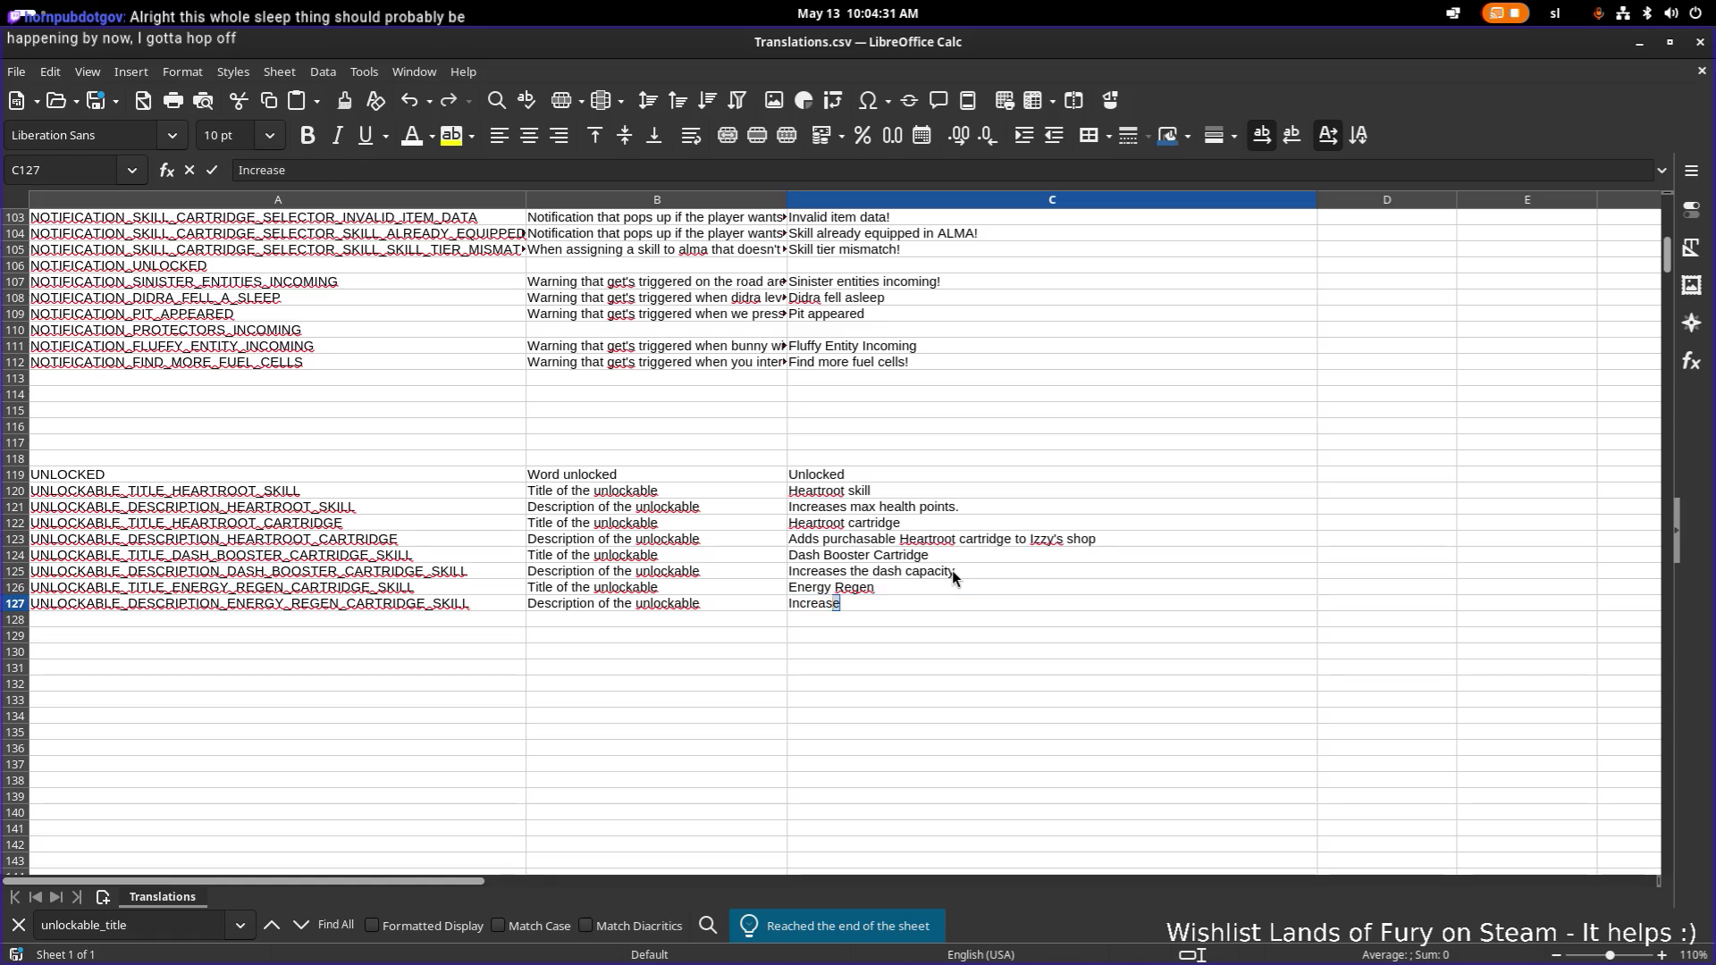
text(s energy re)
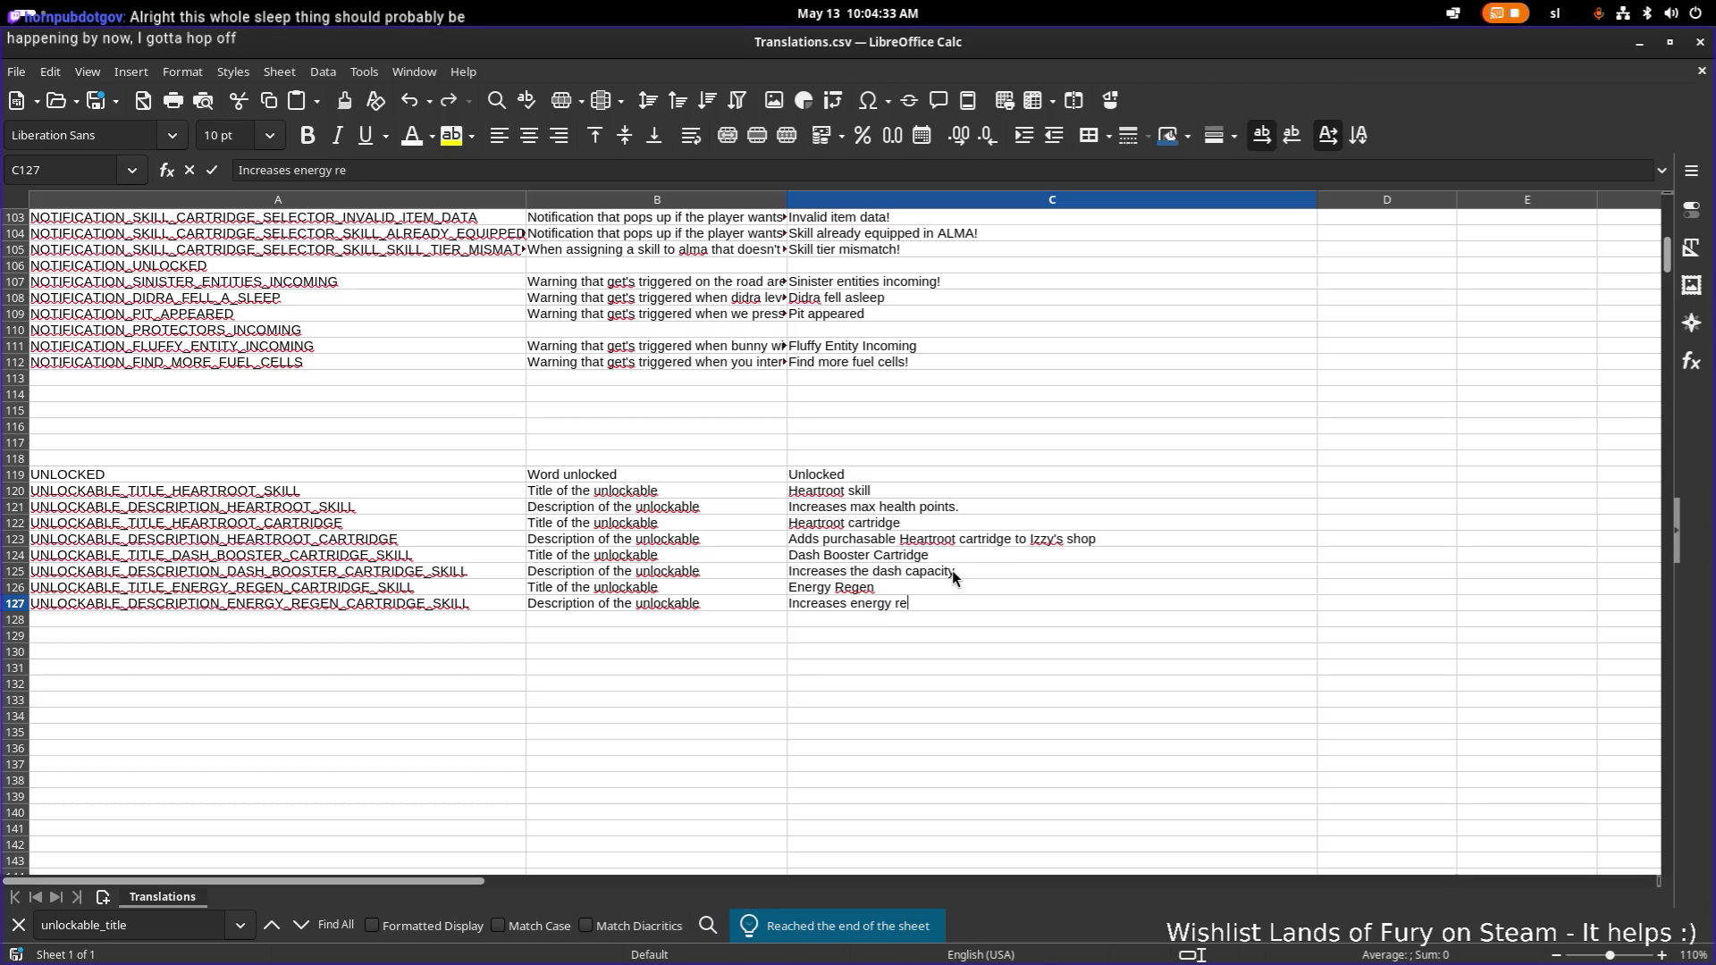
text(gen.)
key(Return)
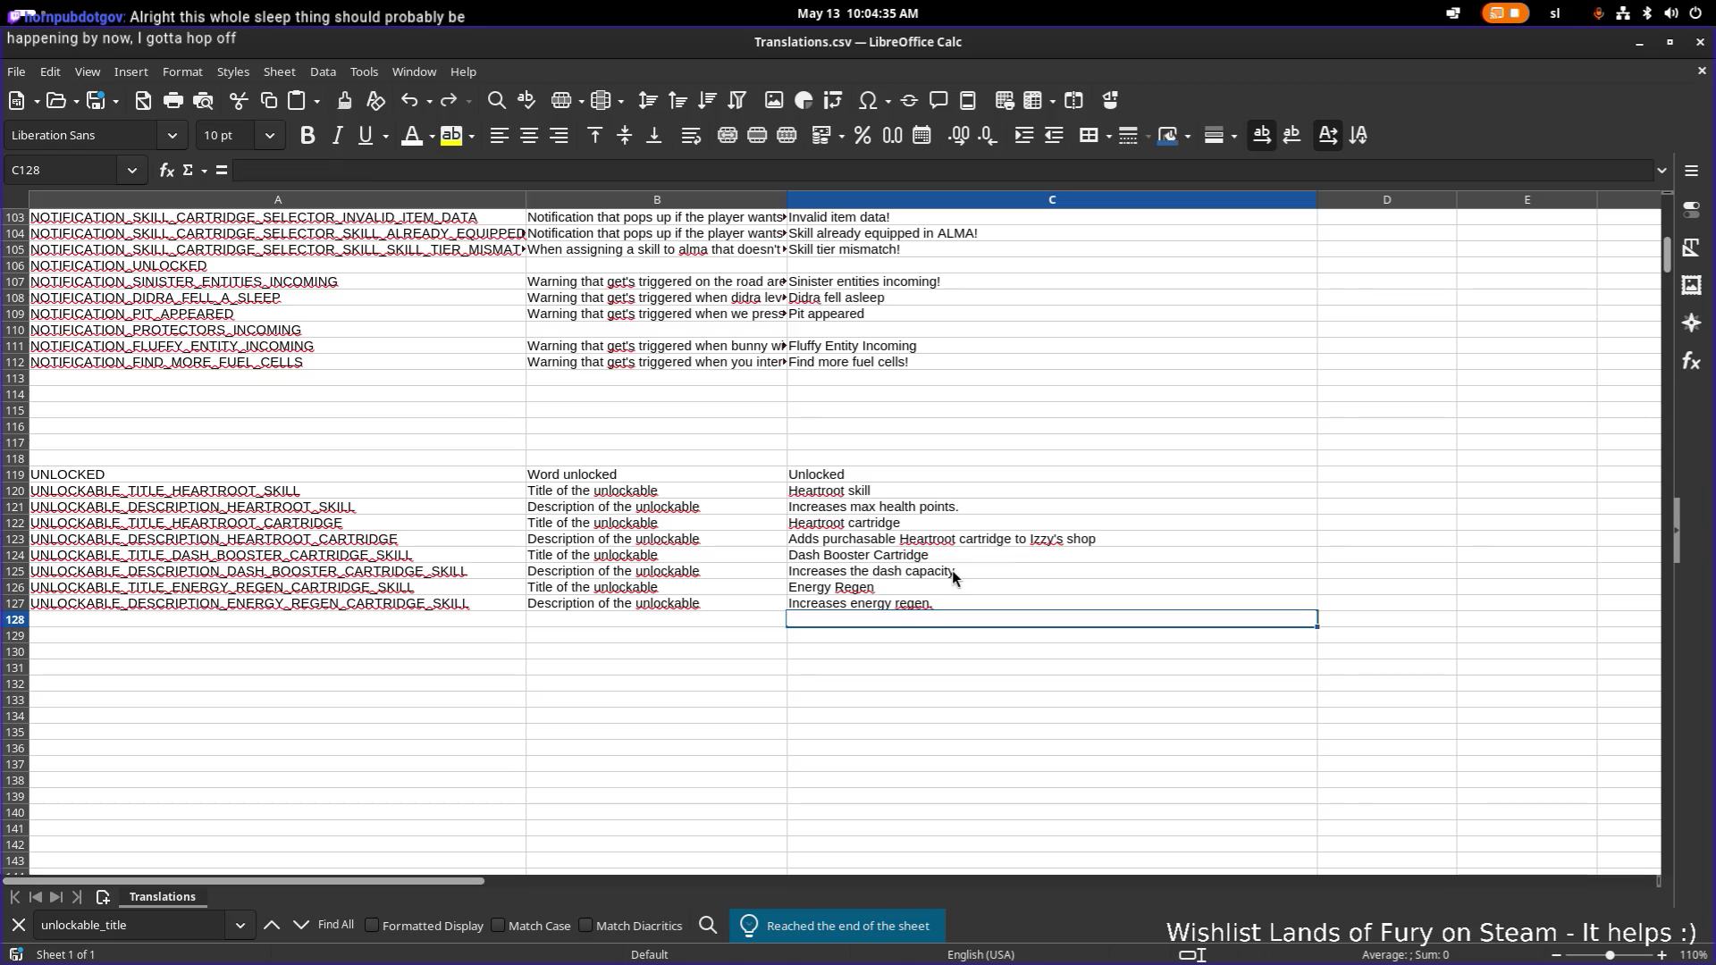
click(1668, 46)
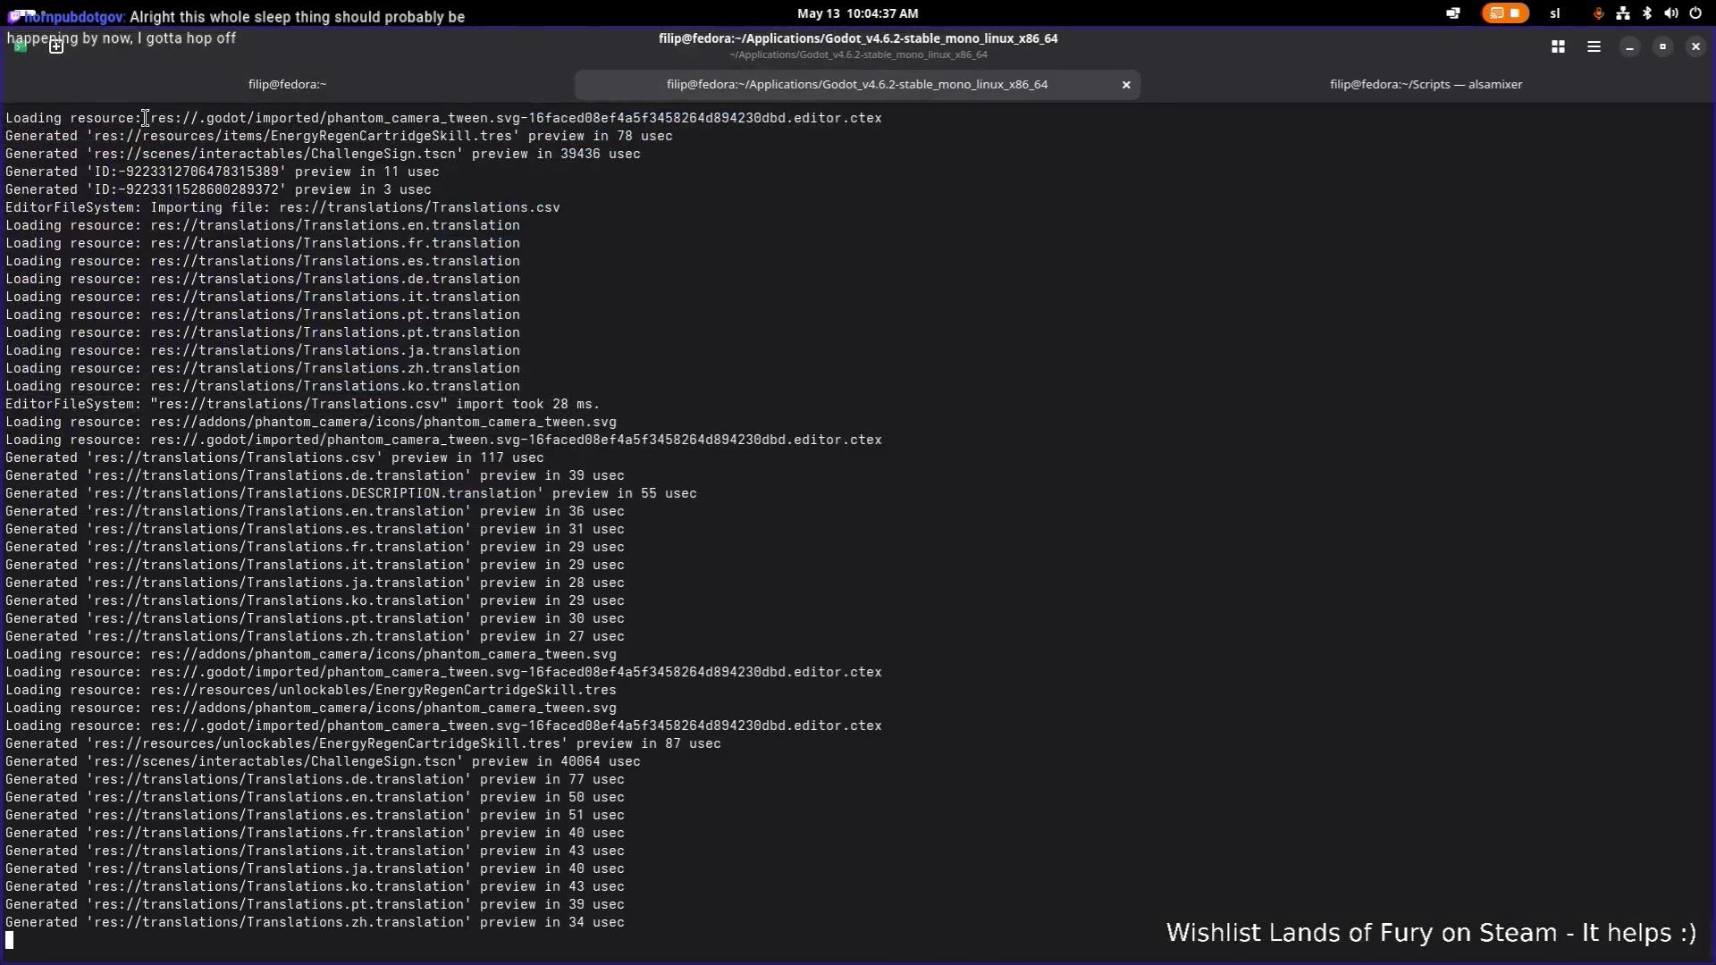
scroll(494, 454, up, 1)
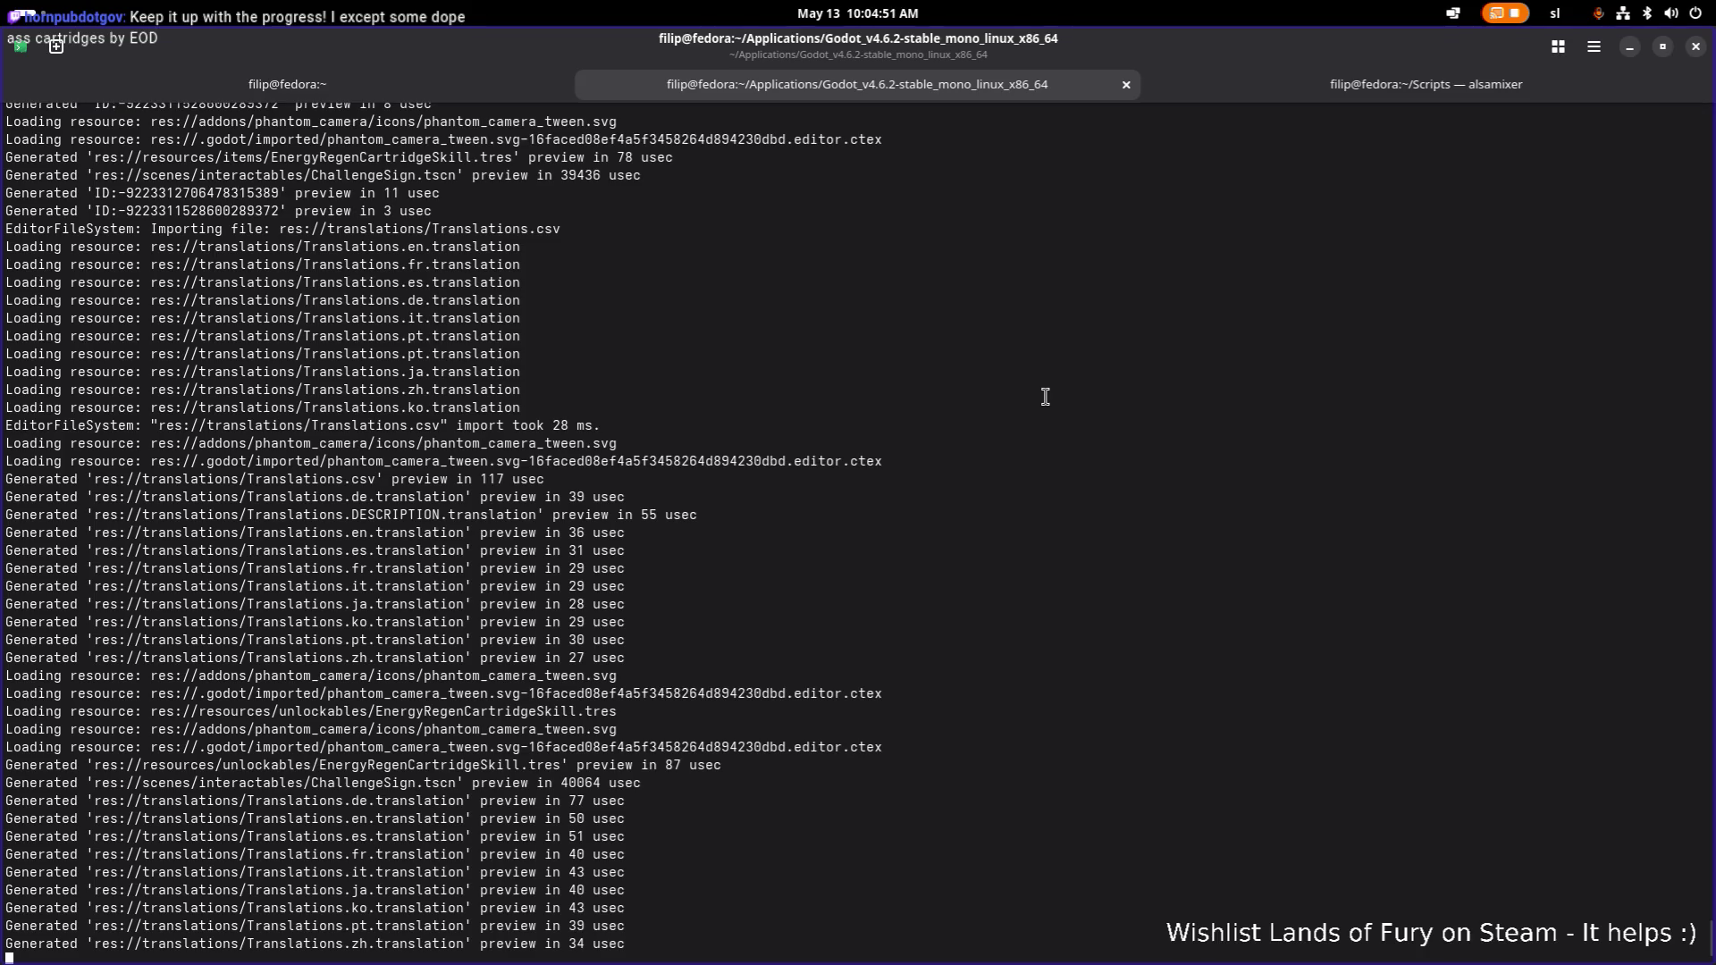
scroll(903, 362, up, 1)
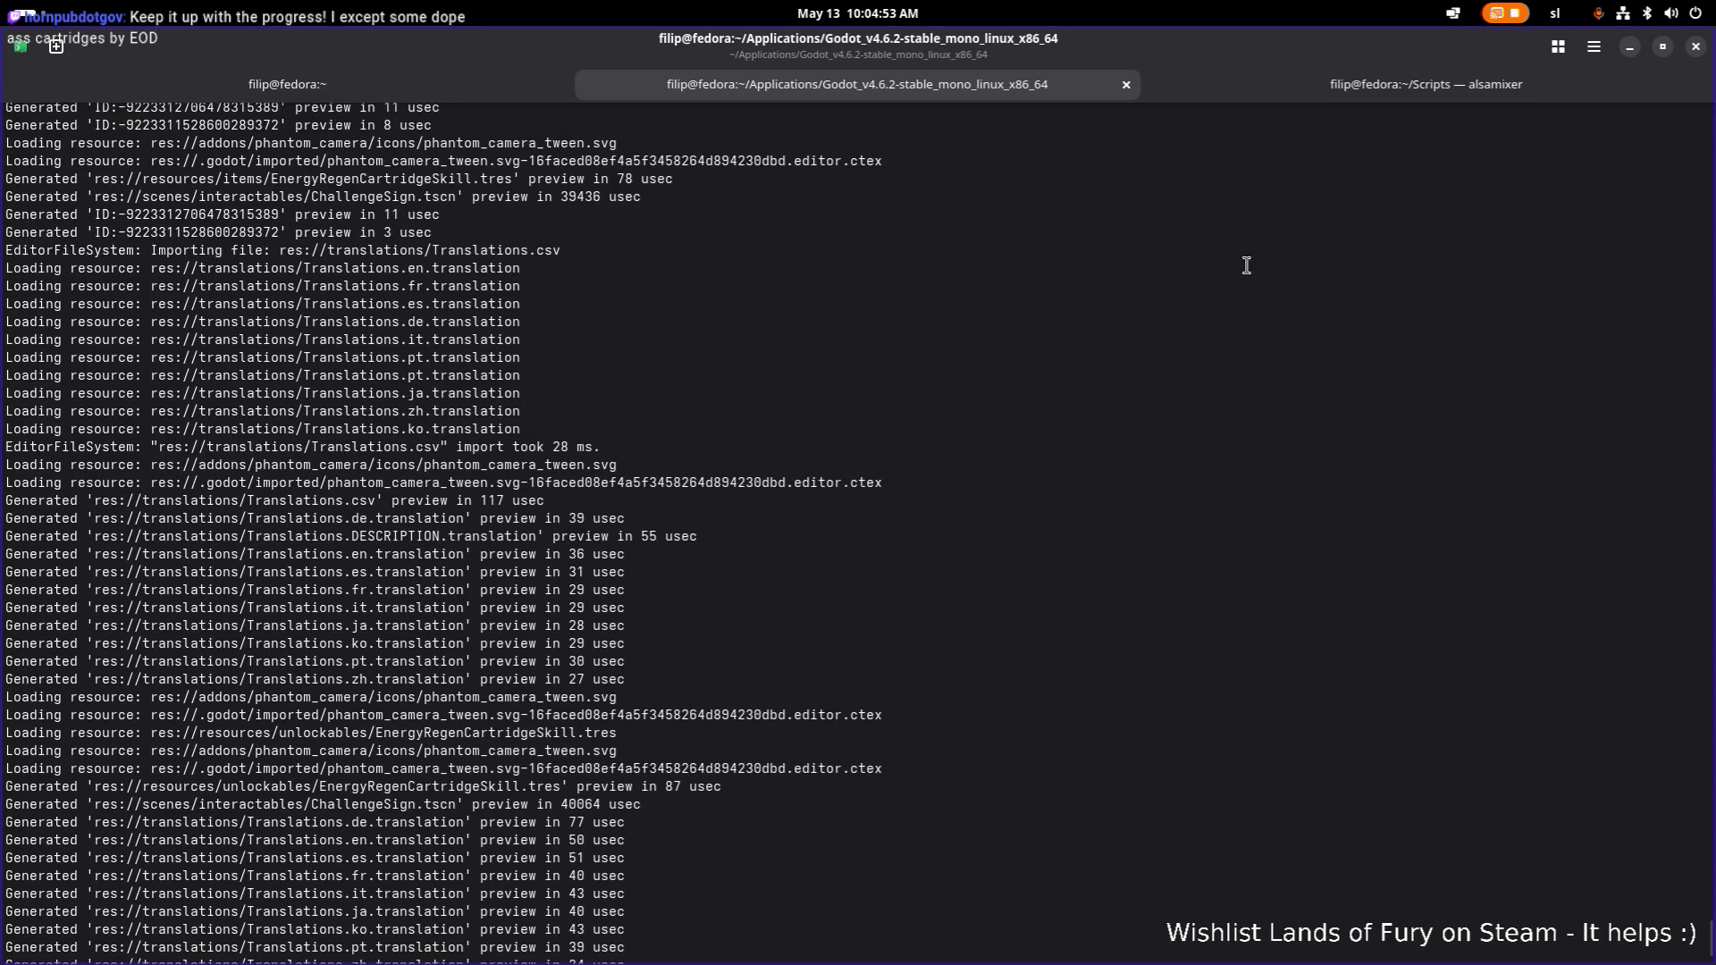
scroll(1172, 387, down, 1)
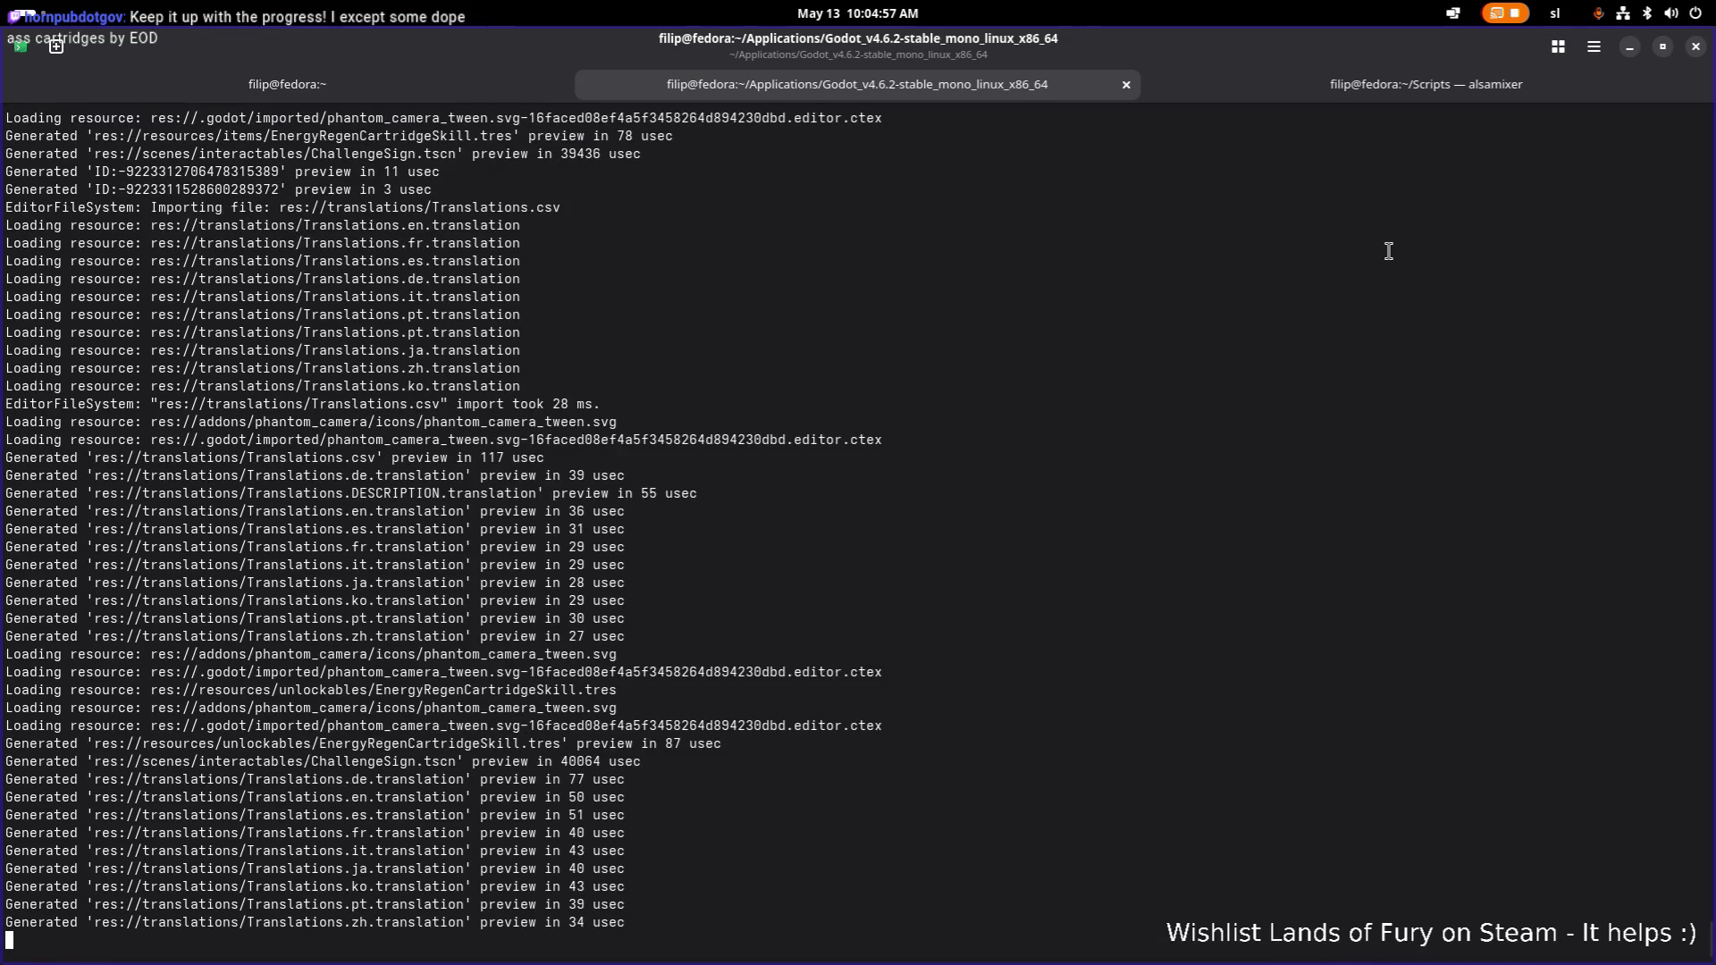
click(1631, 46)
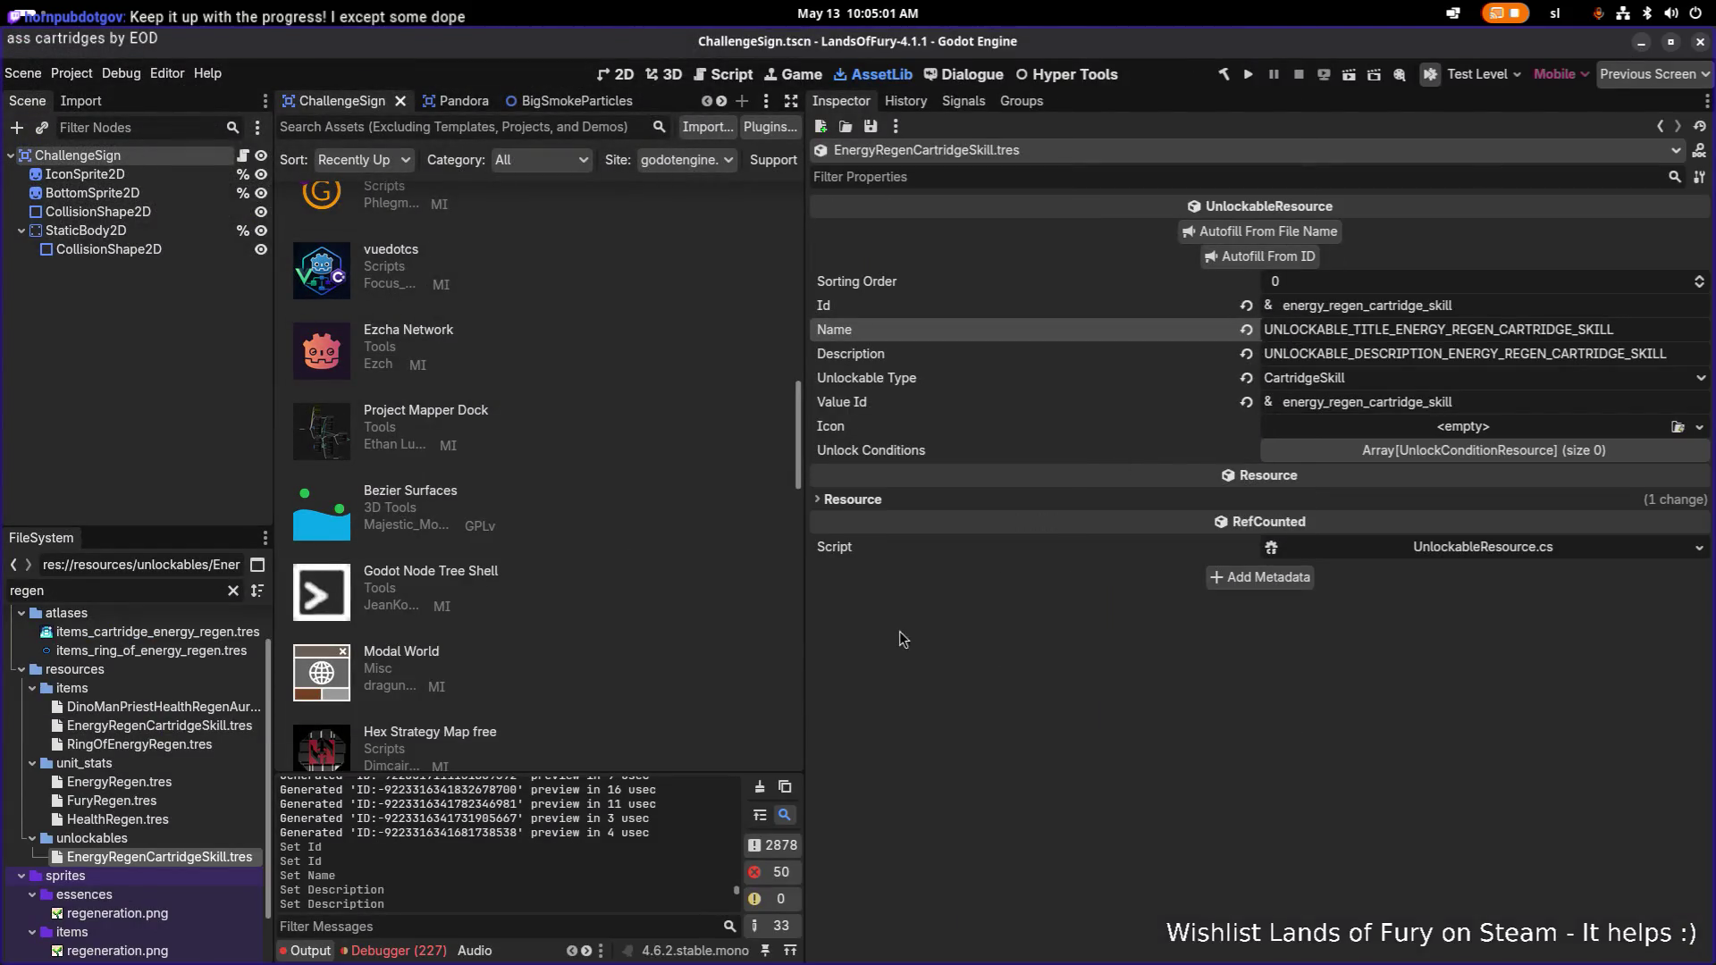
Compare EnergyRegenCartridgeSkill with EnergyBoosterCartridgeSkill, then filter FileSystem by 'energy'.
drag(804, 619, 1098, 626)
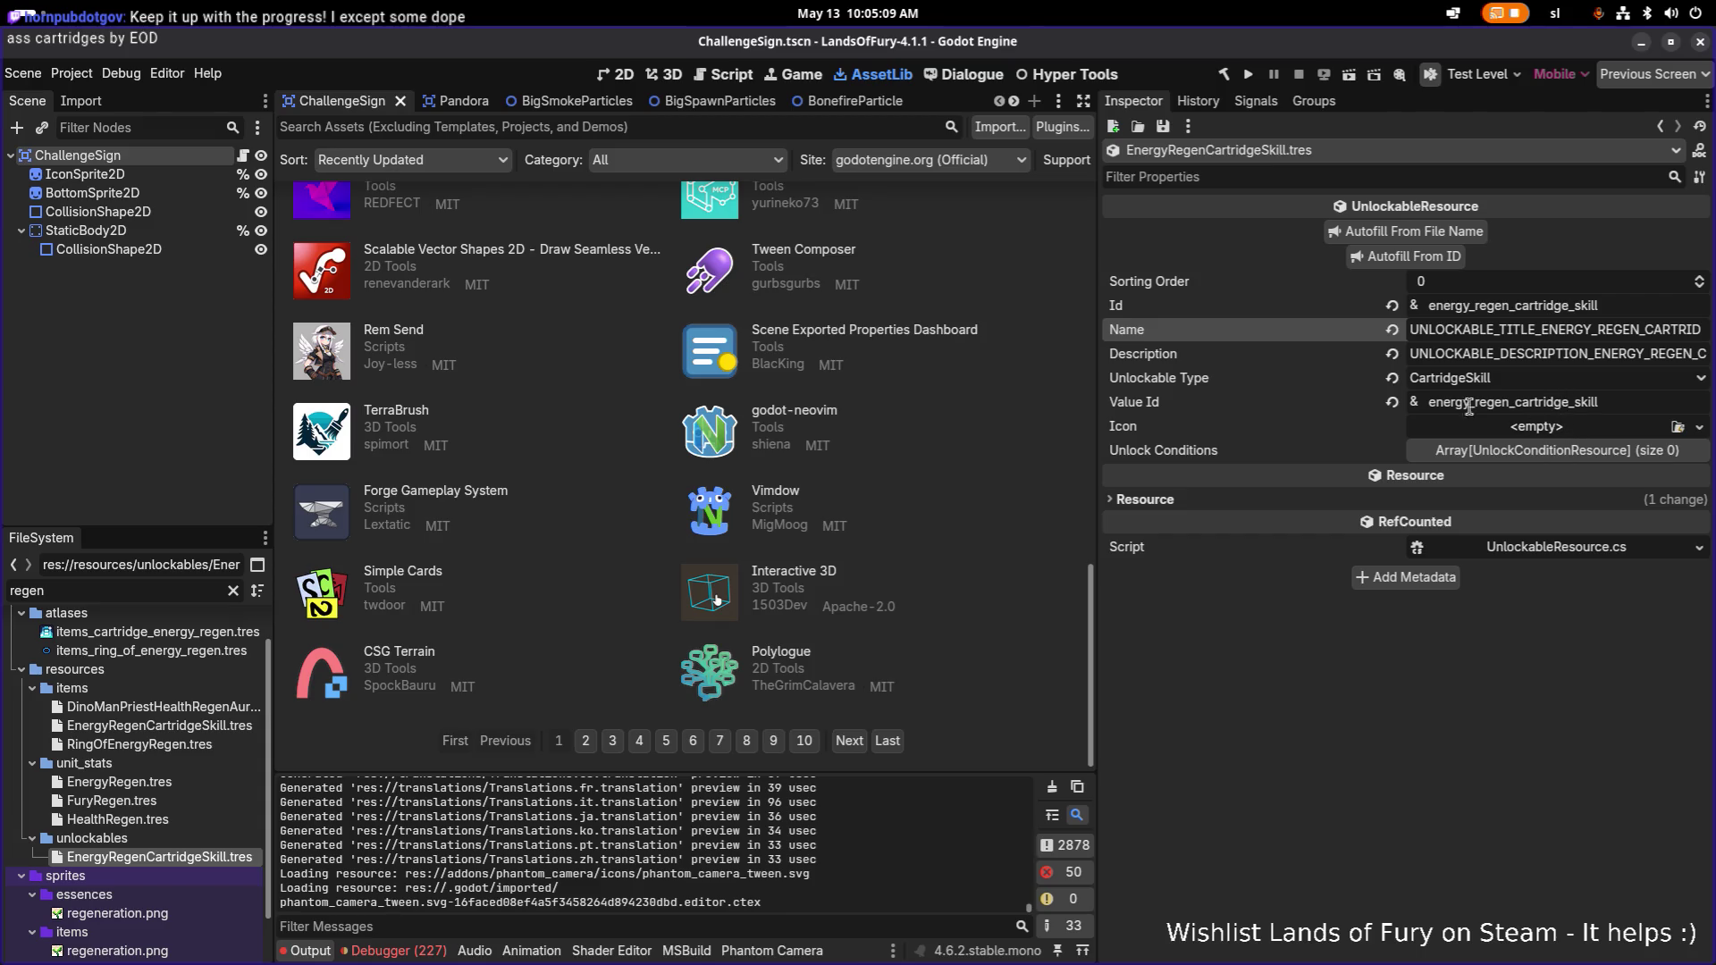
click(1610, 404)
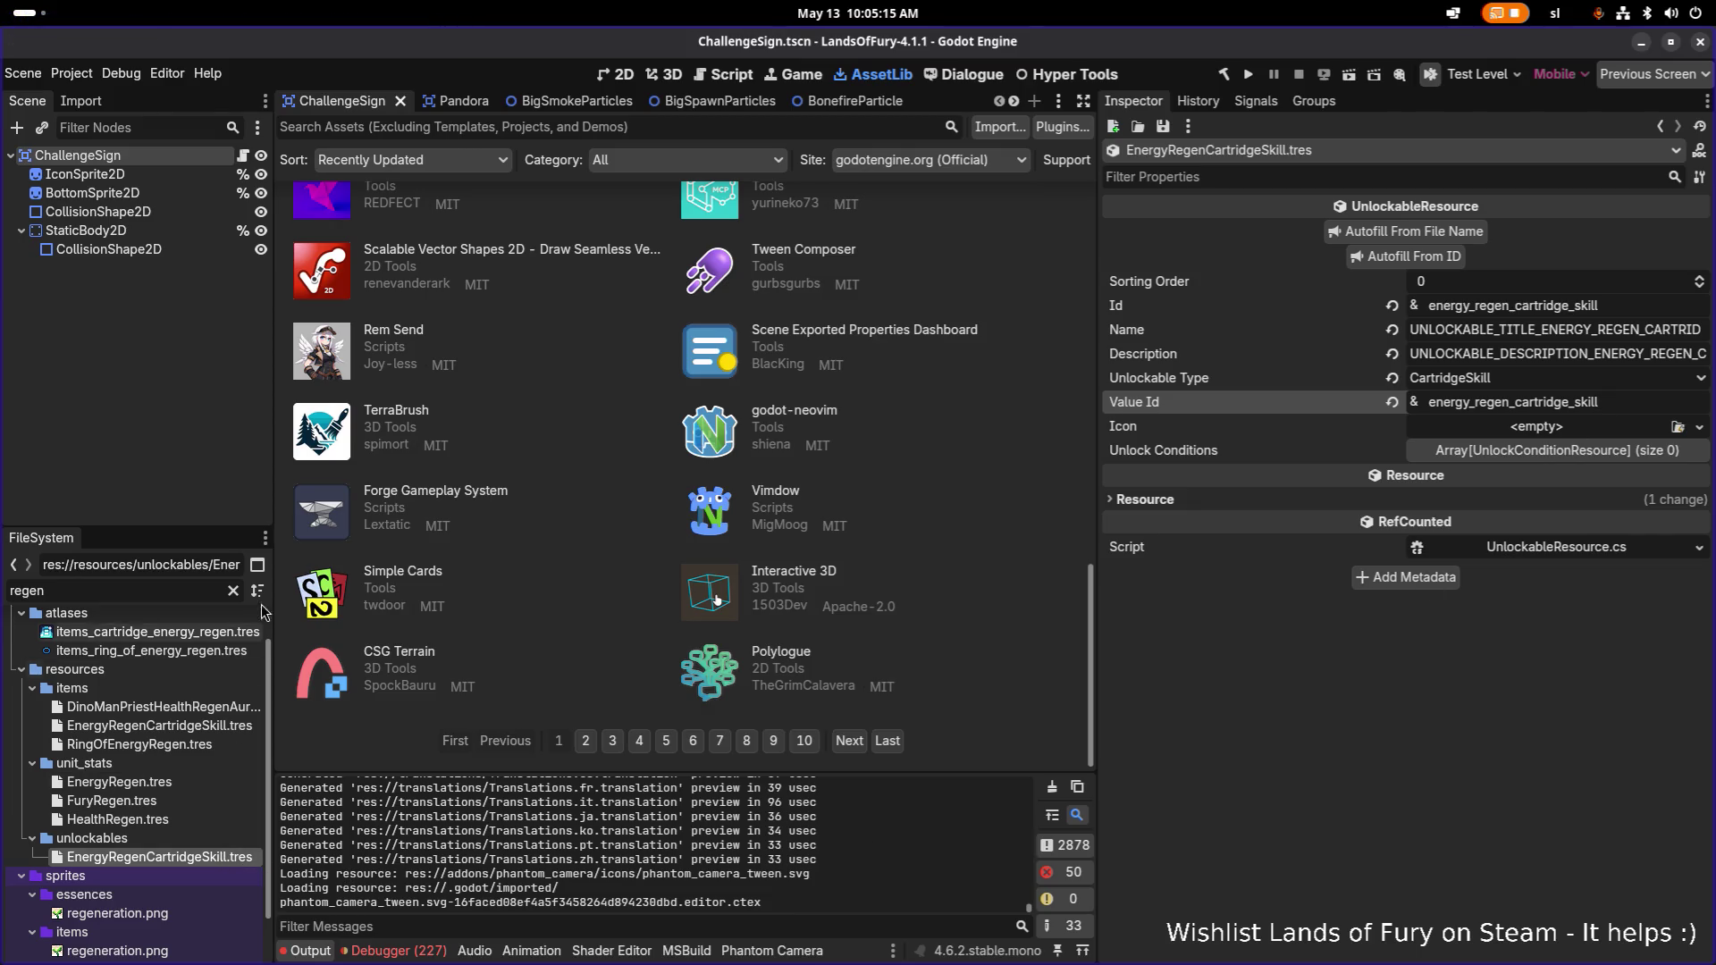
click(236, 591)
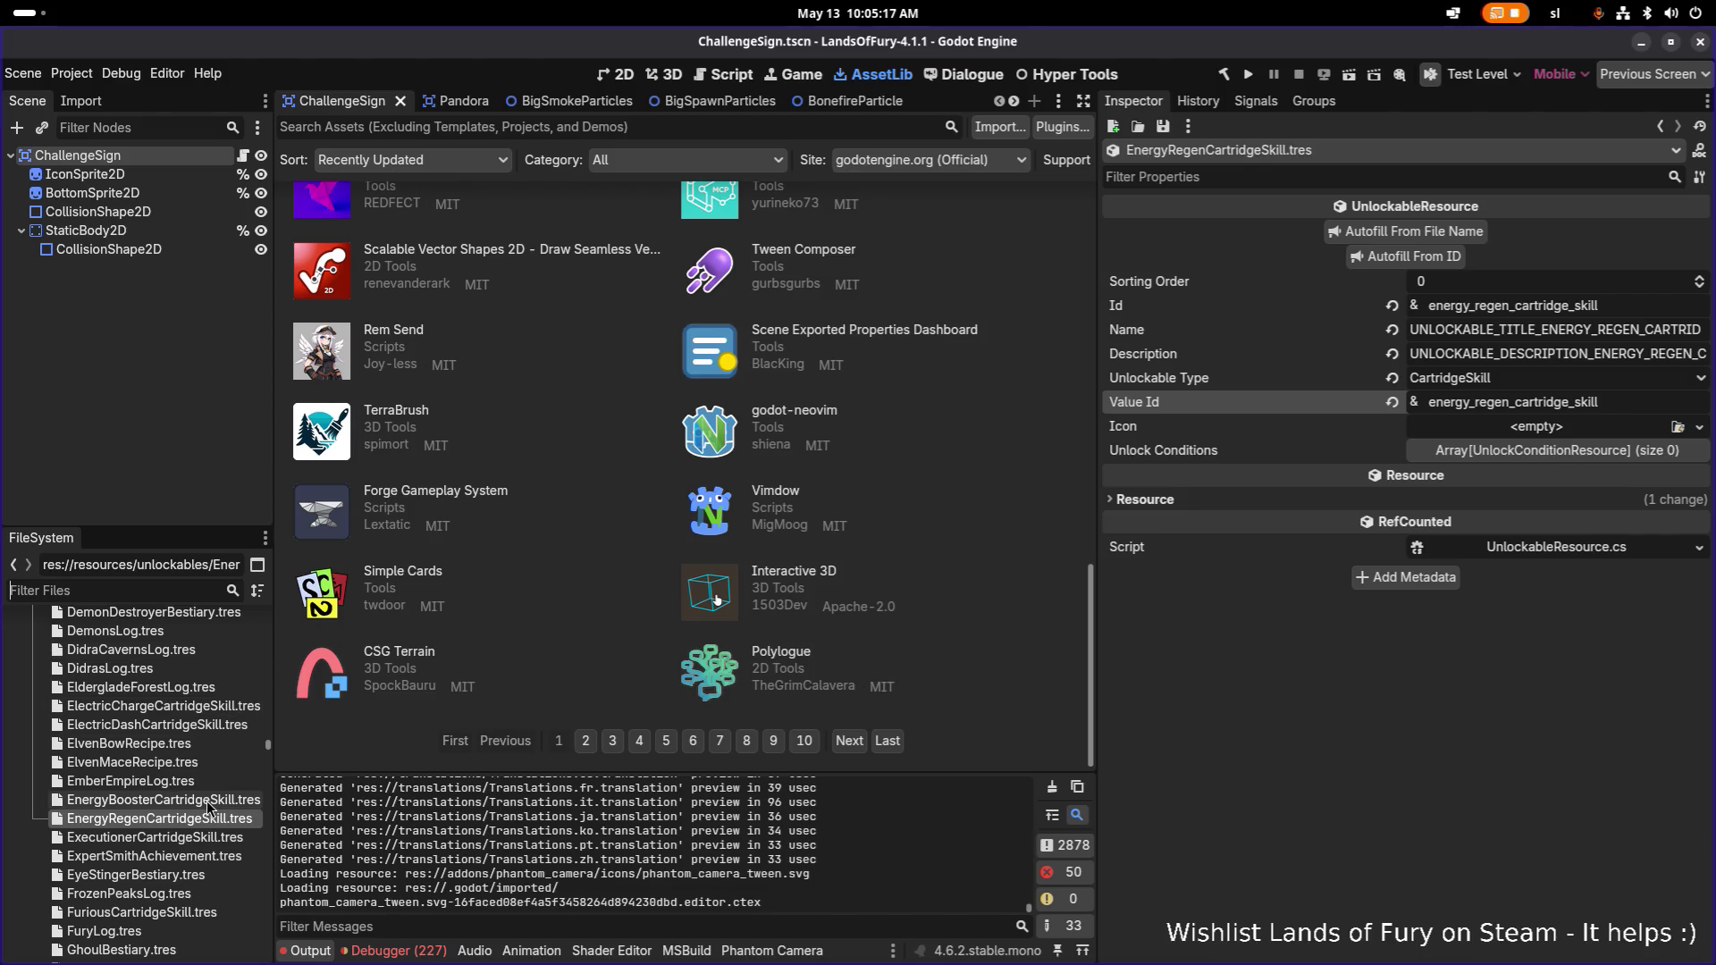
click(207, 801)
click(200, 819)
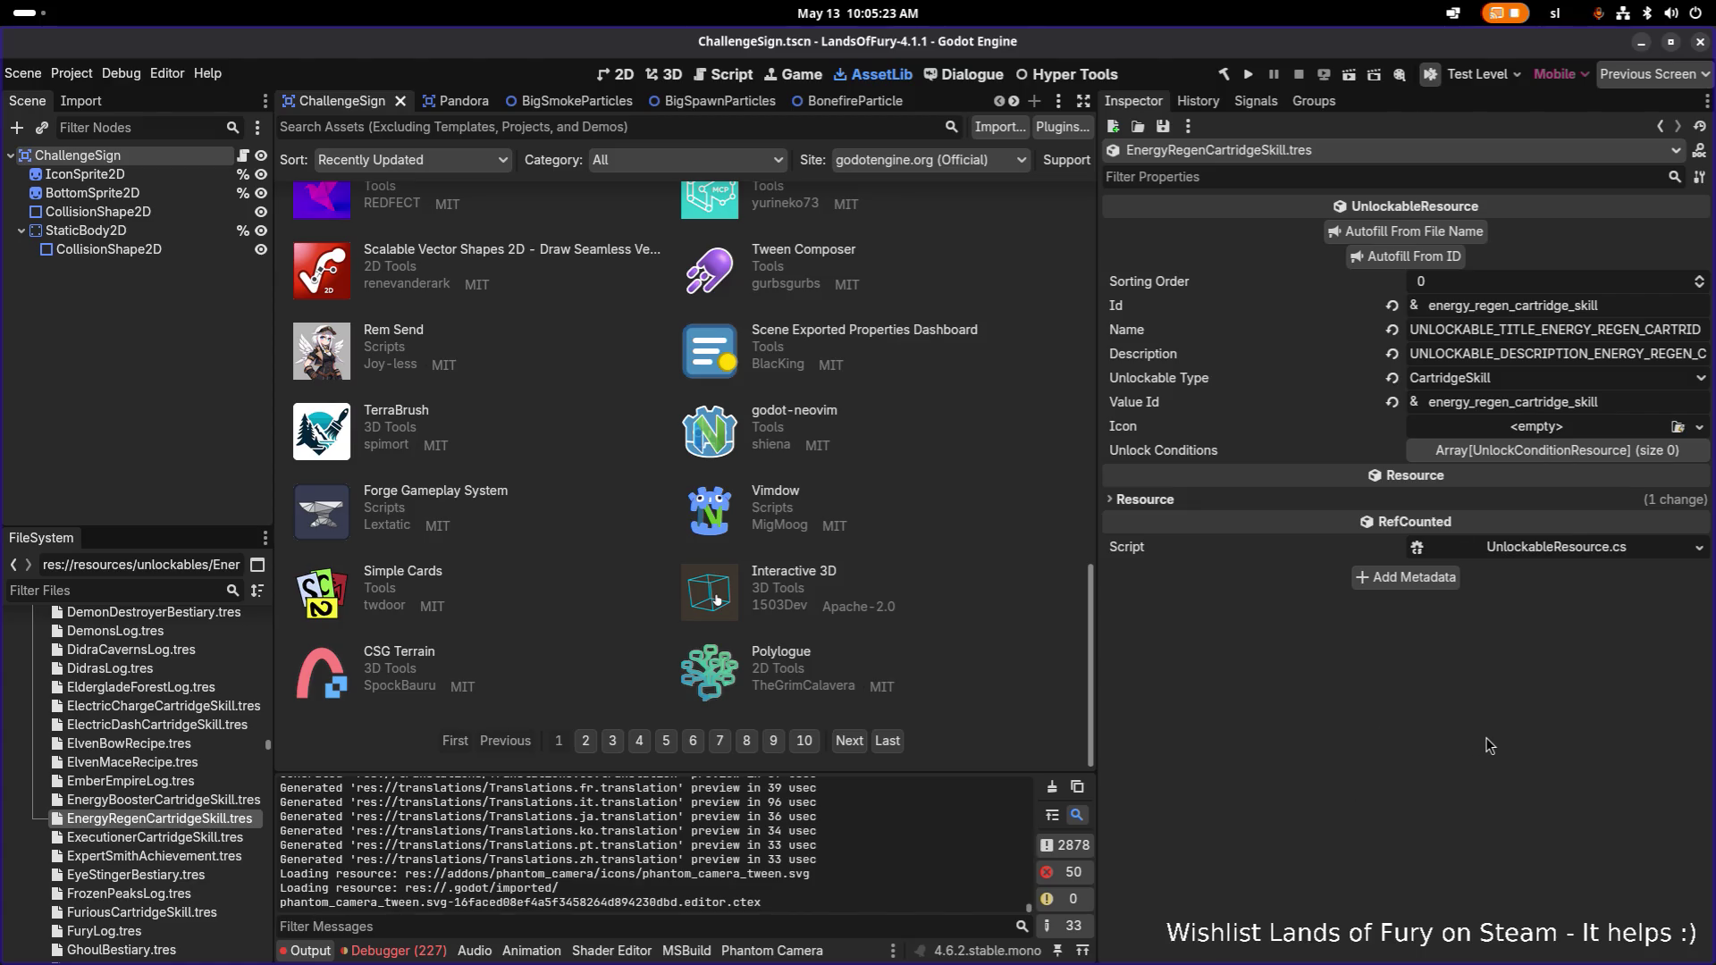
click(195, 808)
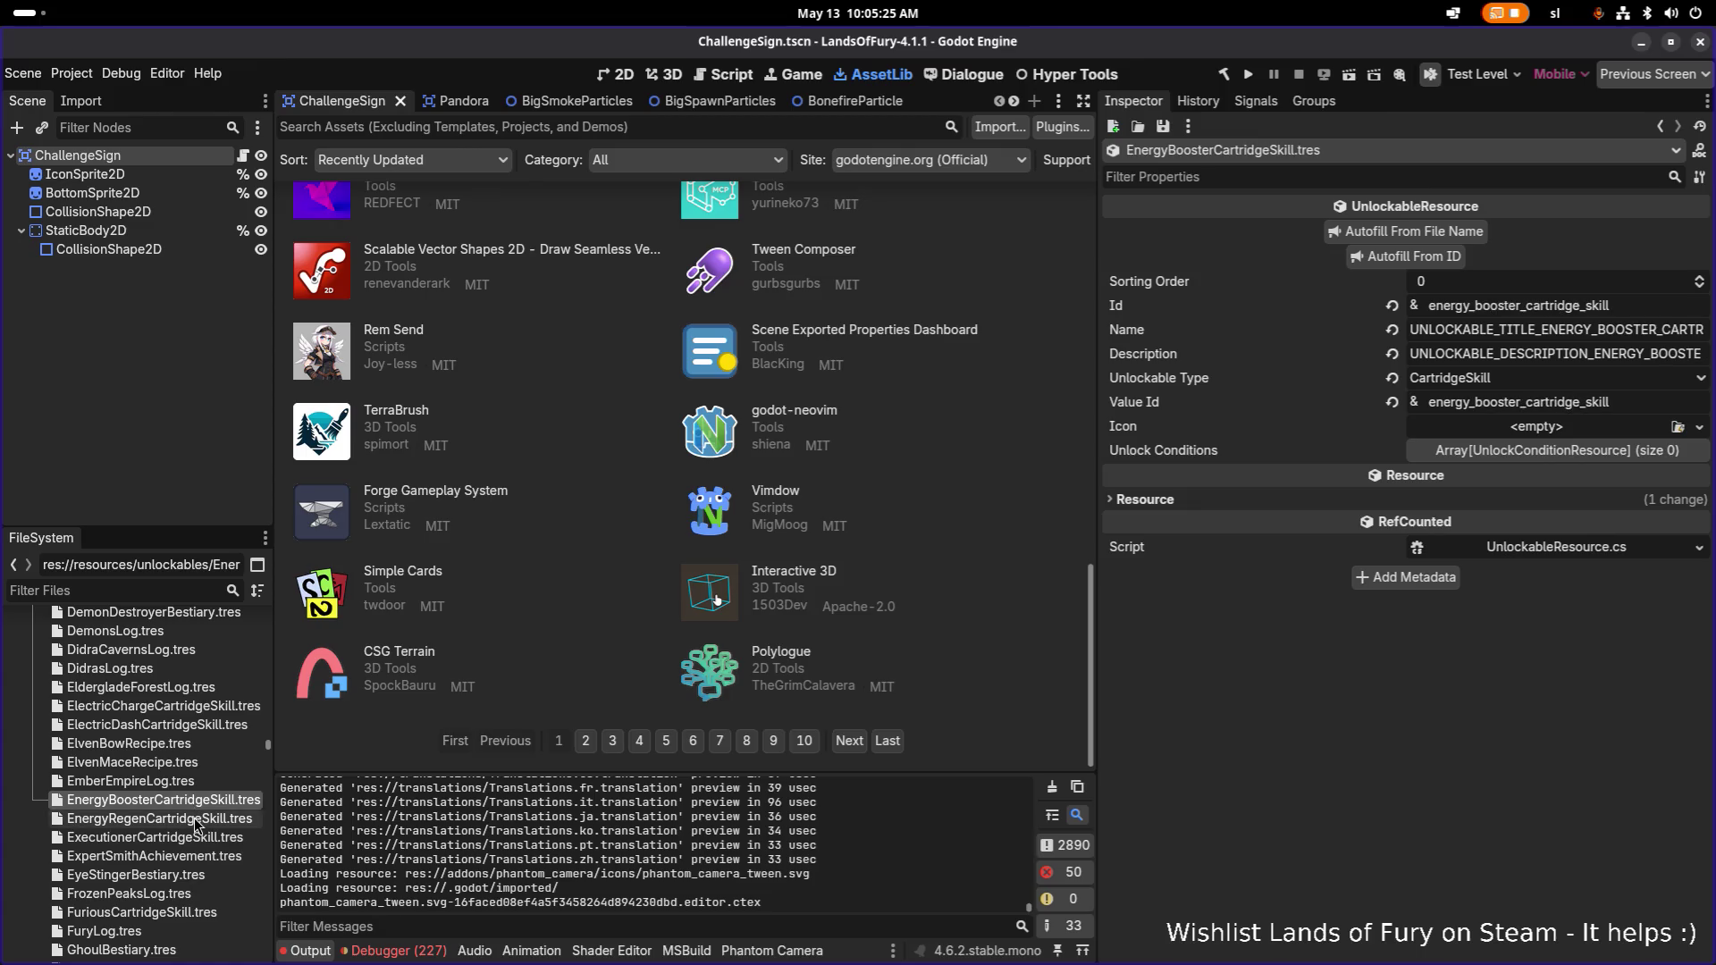
click(197, 820)
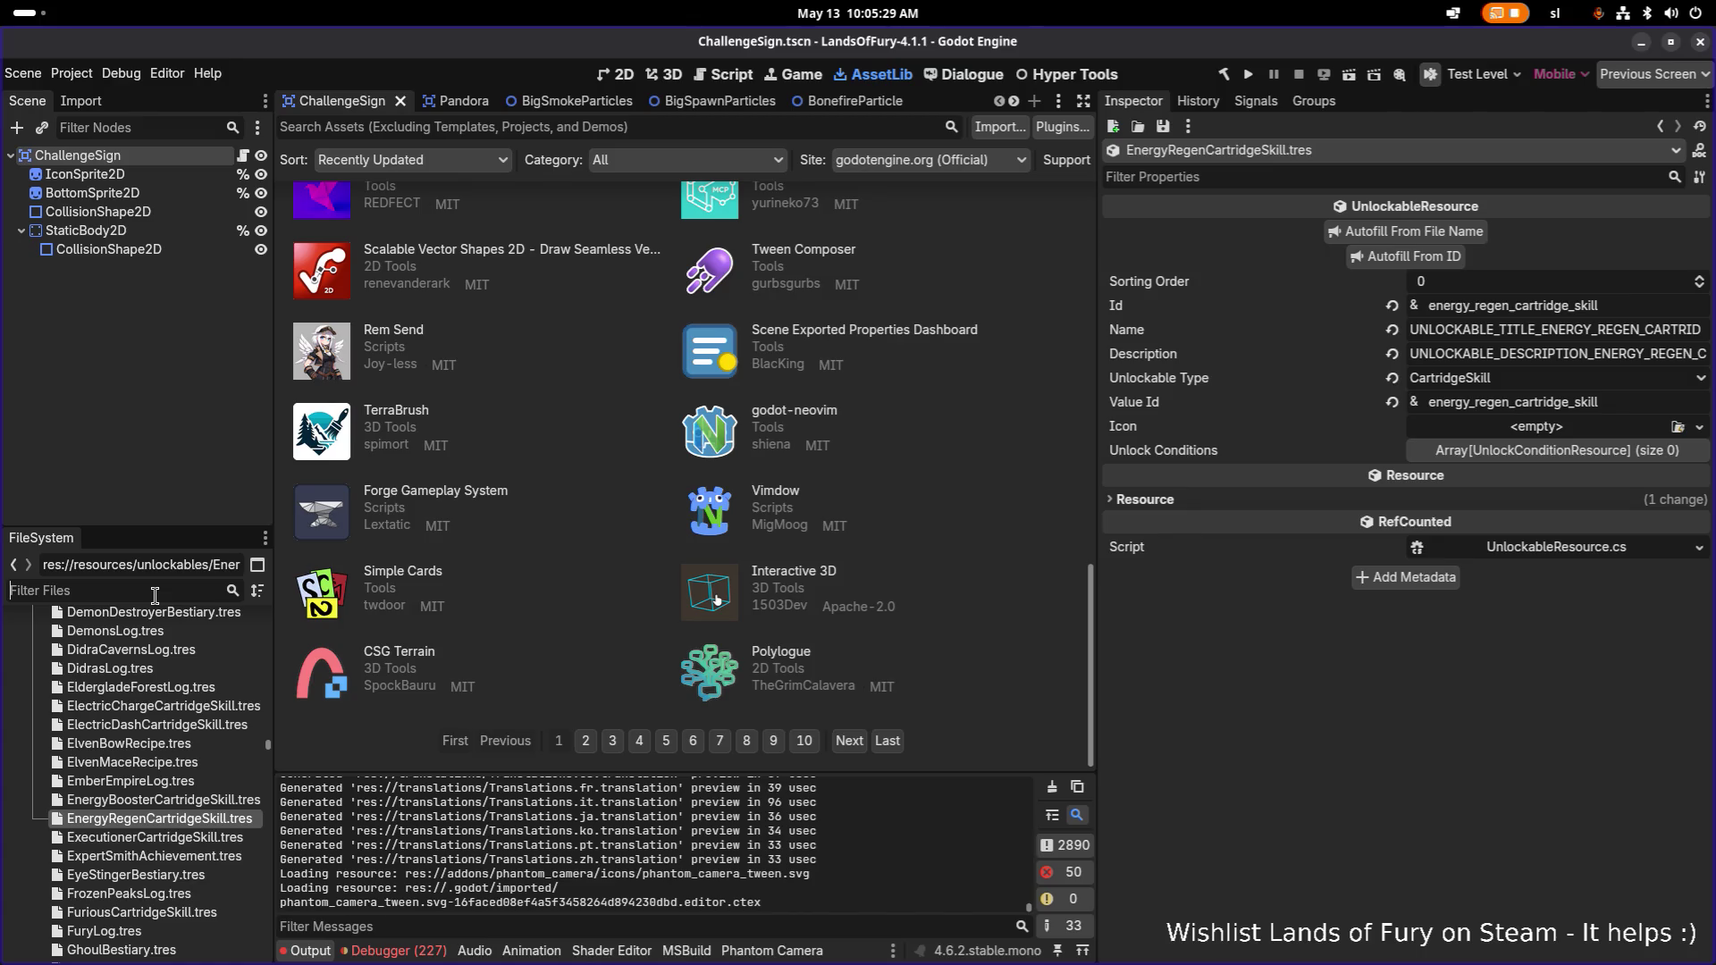
text(energyre)
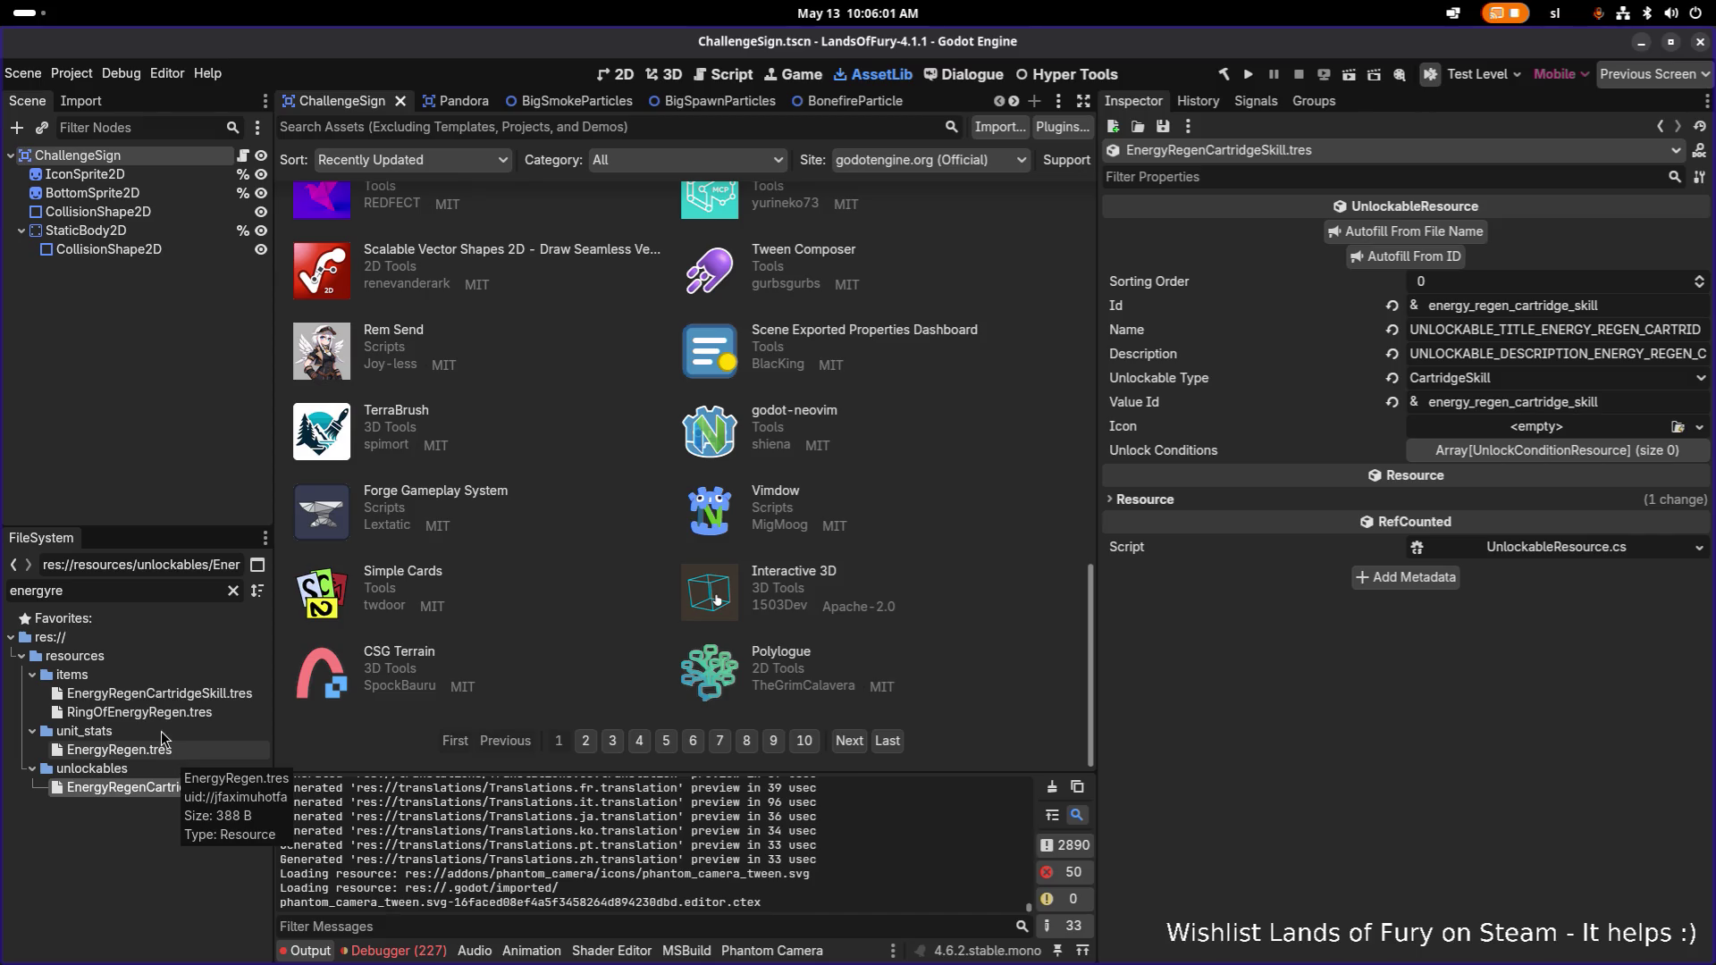
click(161, 748)
Review RingOfEnergyRegen, EnergyRegen and EnergyRegenCartridgeSkill resources, then run the project.
click(196, 715)
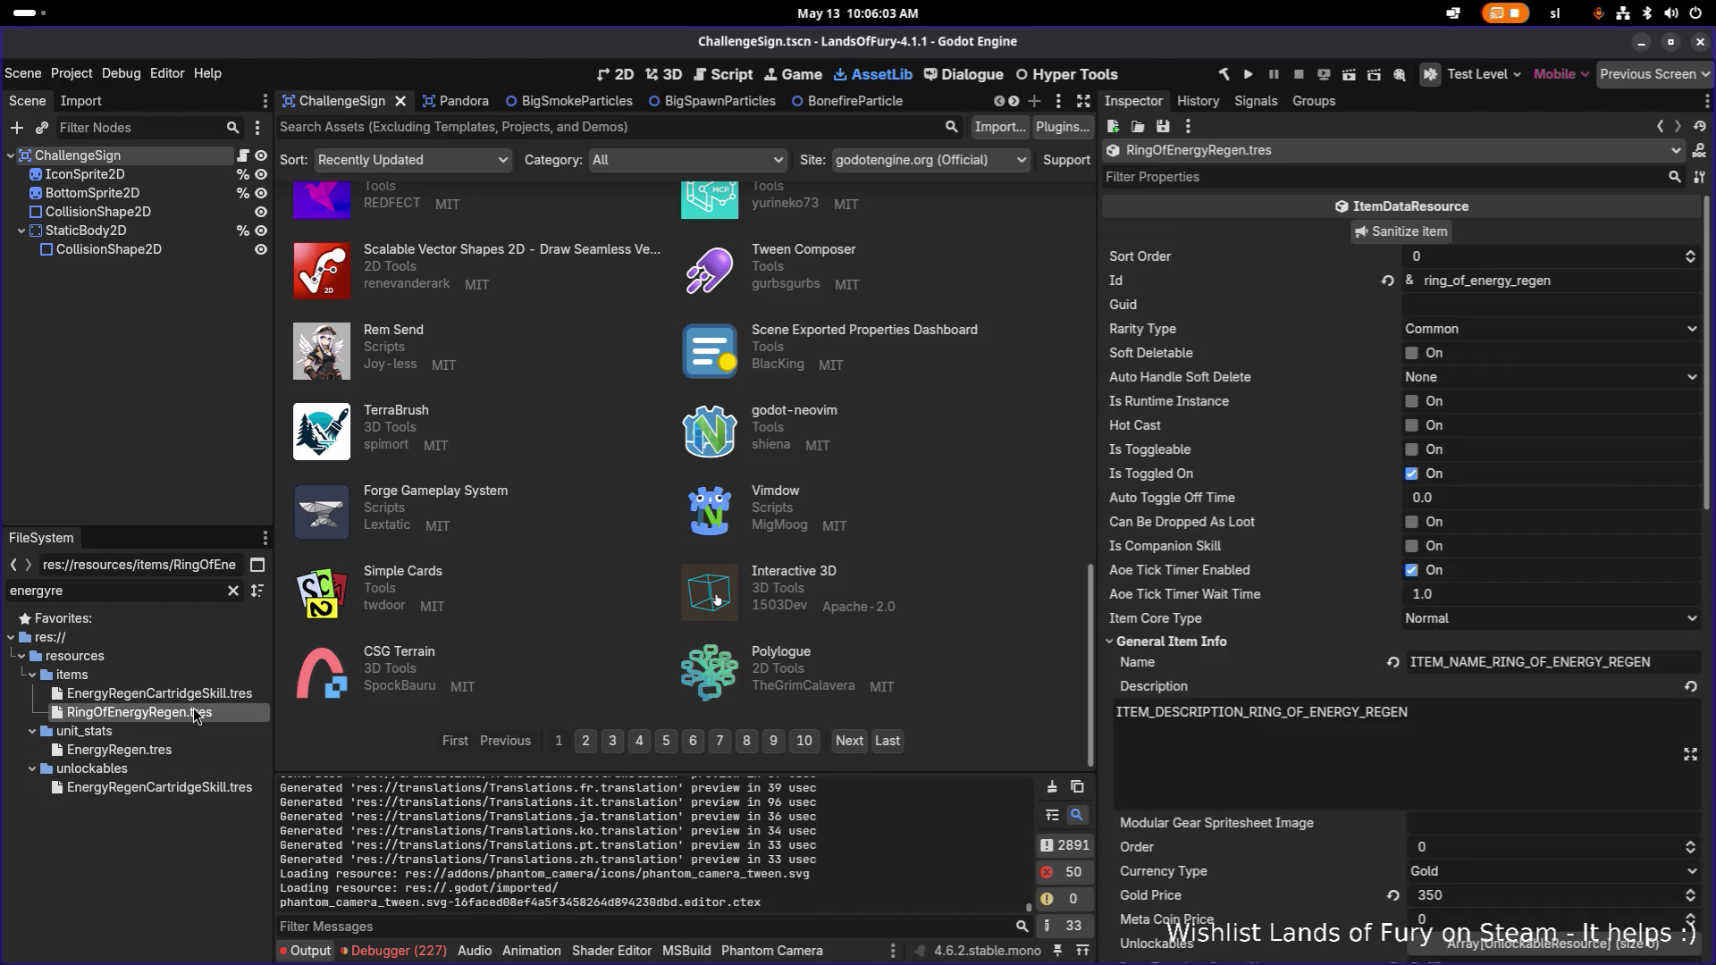
scroll(1163, 565, down, 15)
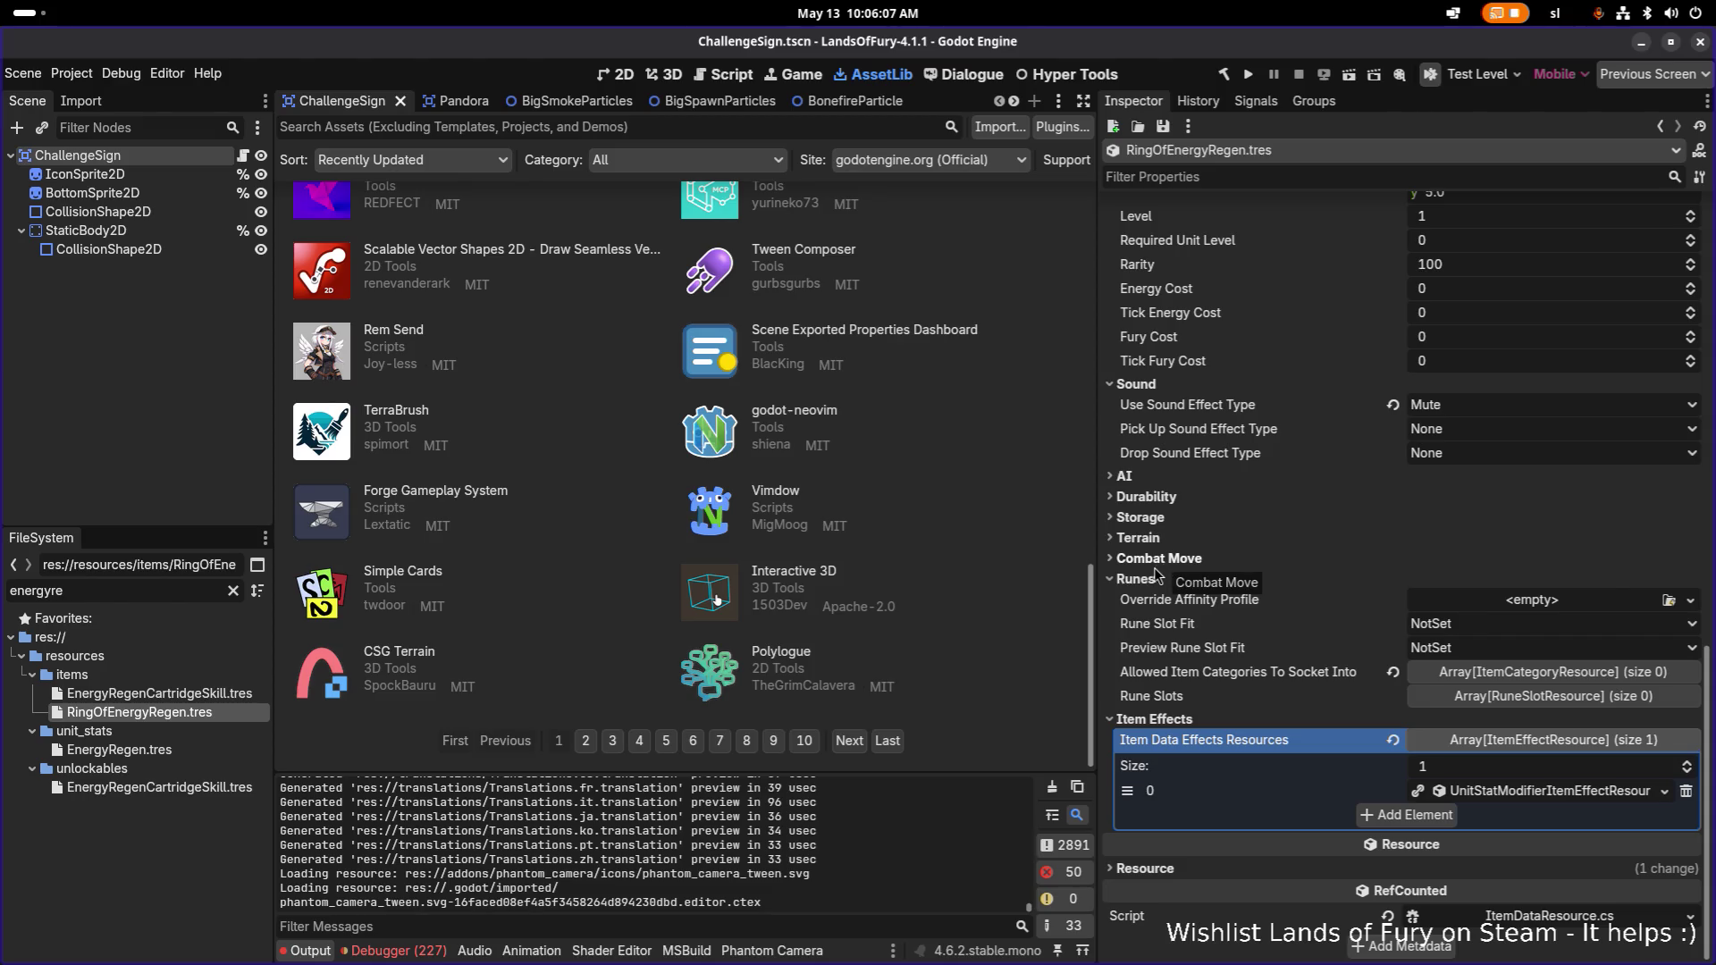
click(191, 753)
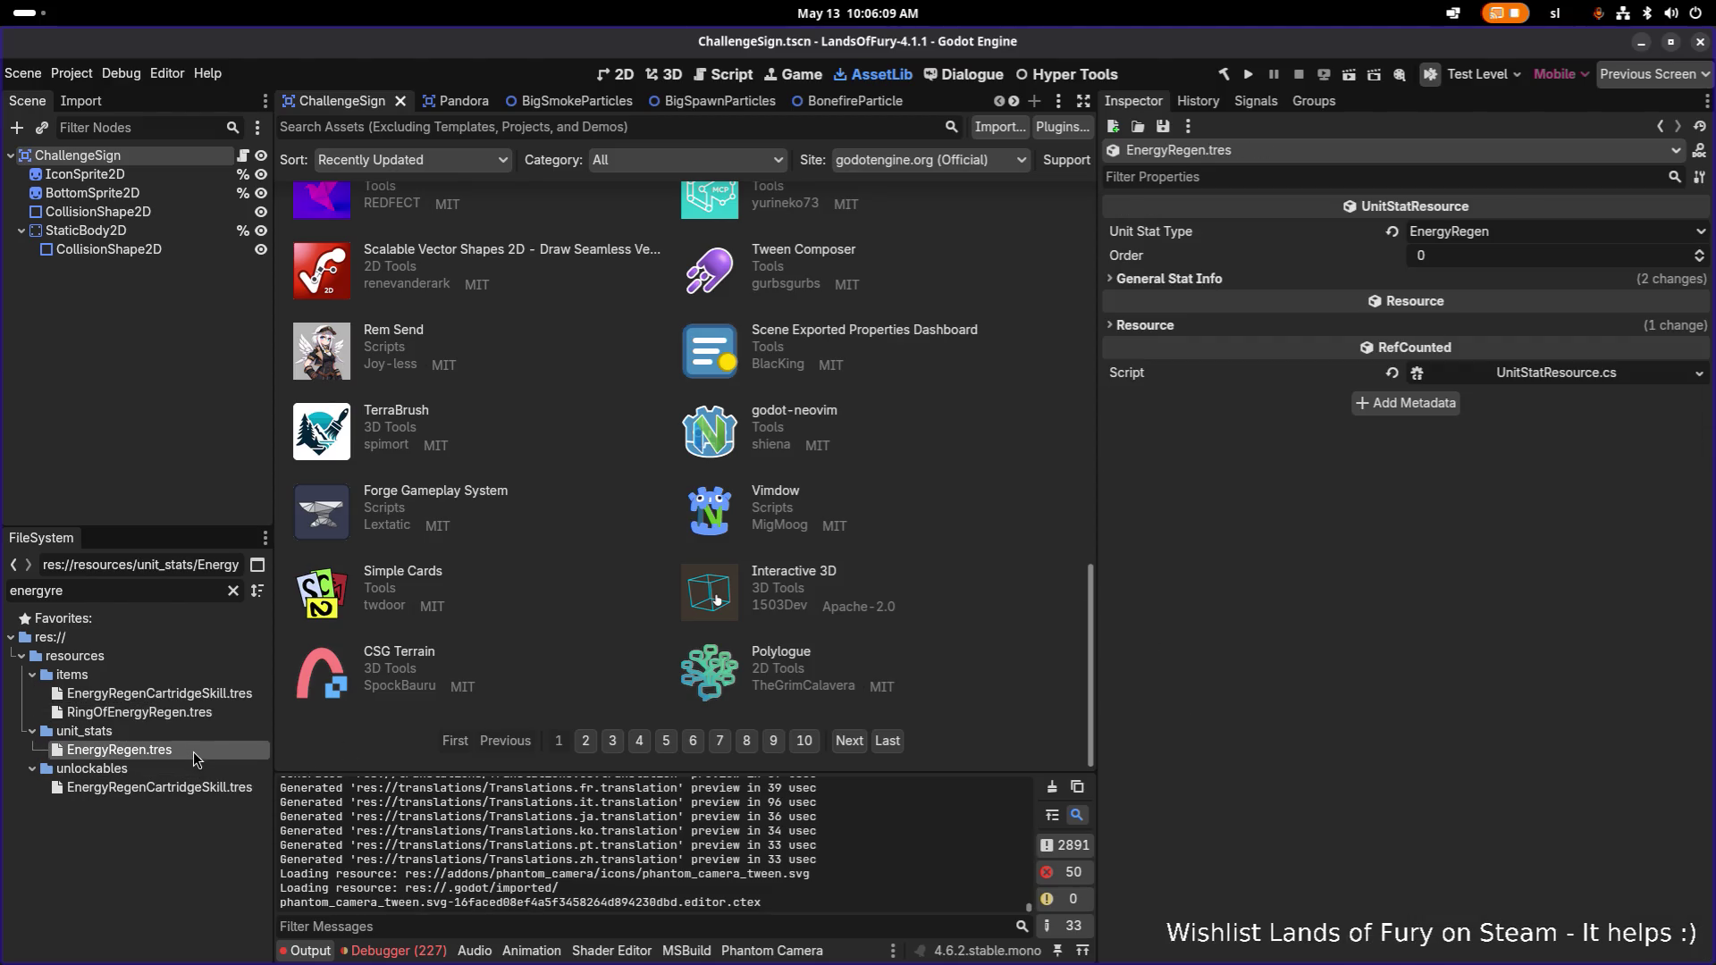
click(206, 792)
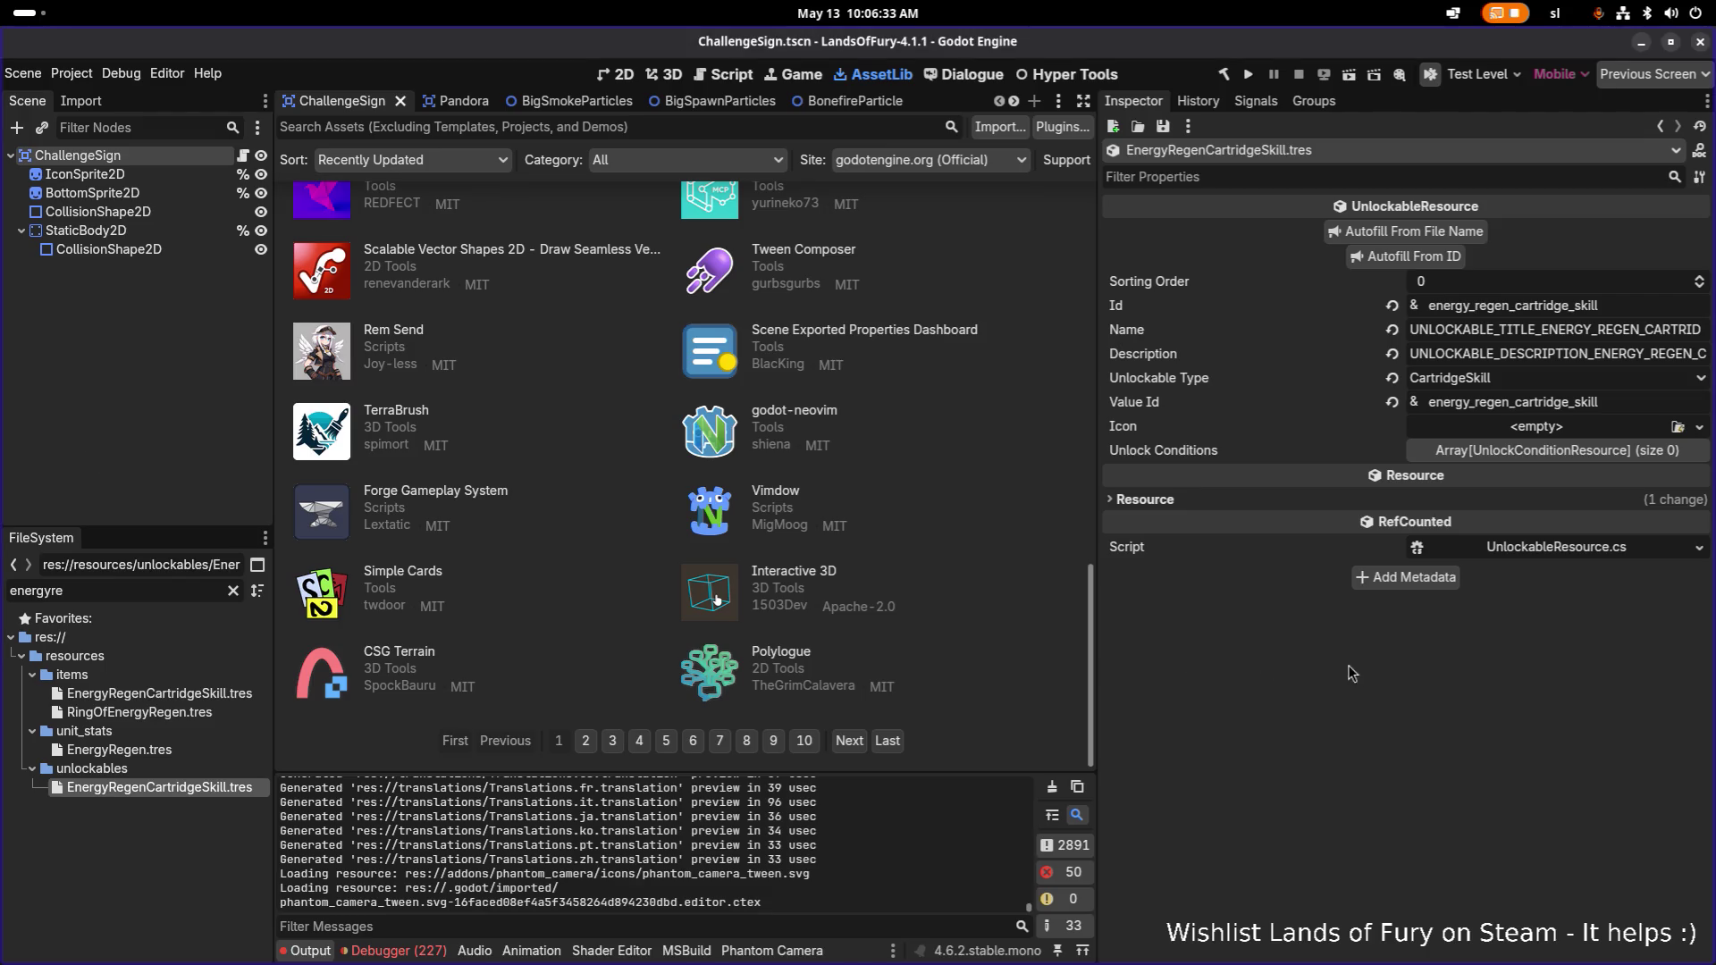
click(1249, 74)
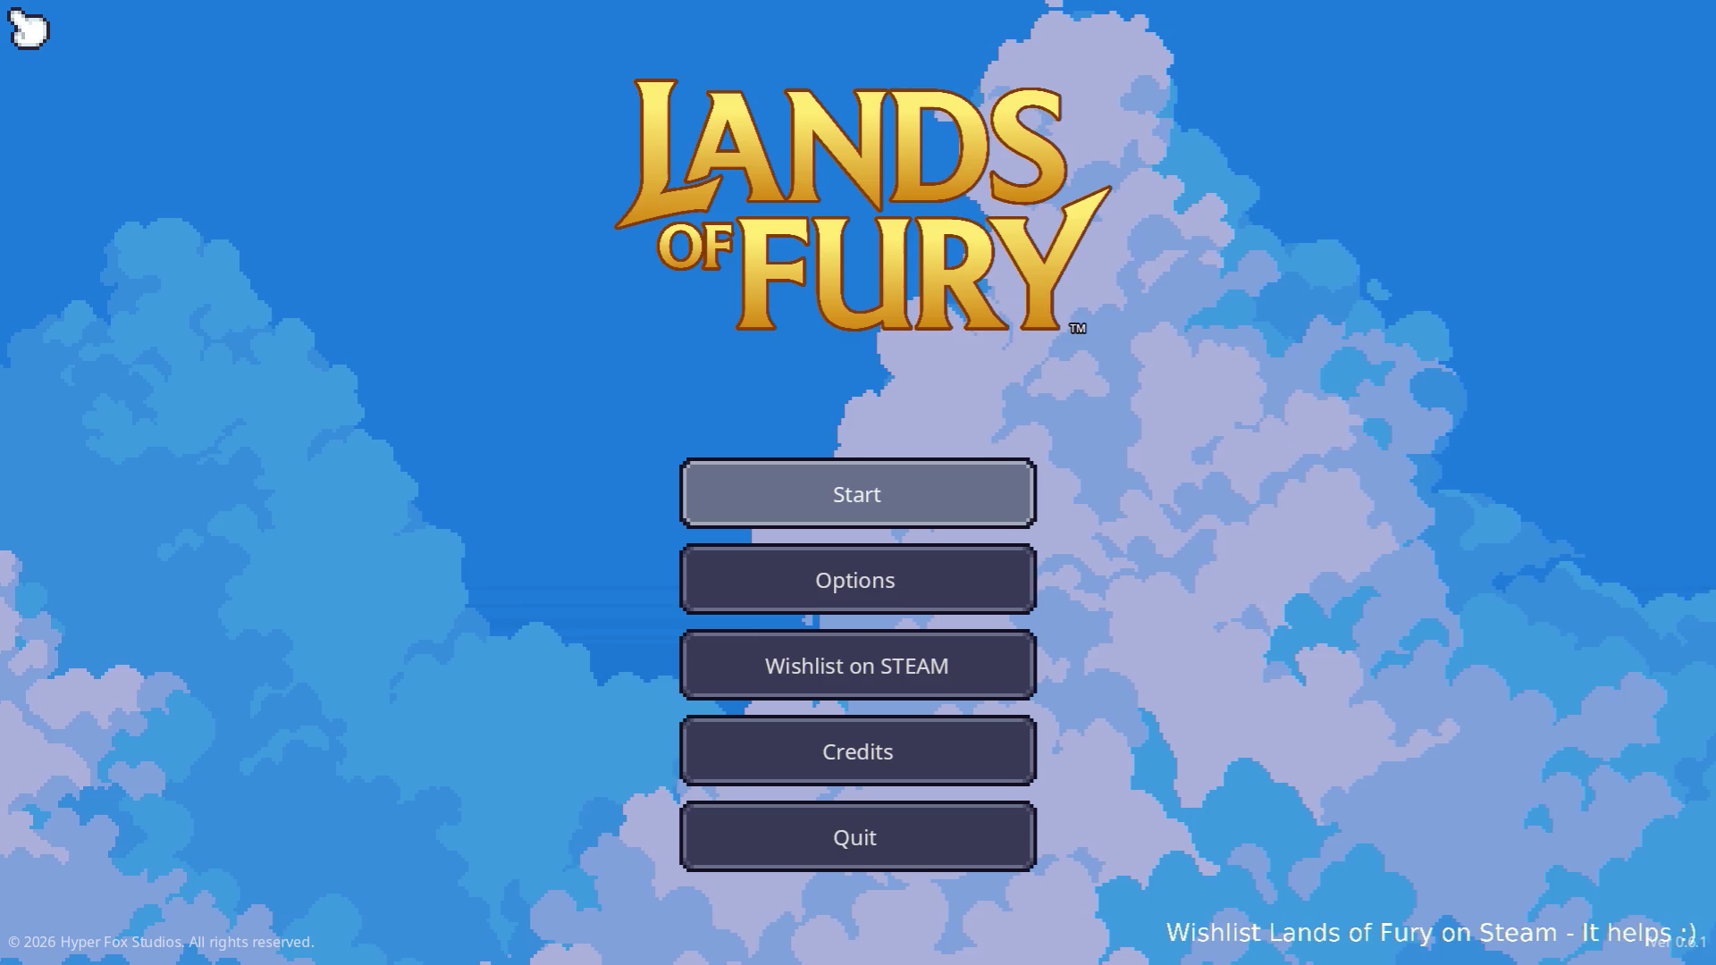
Start the game, open Izzy's cartridge shop and browse Electric Dash and Cryo Grenade.
key(Return)
key(Return)
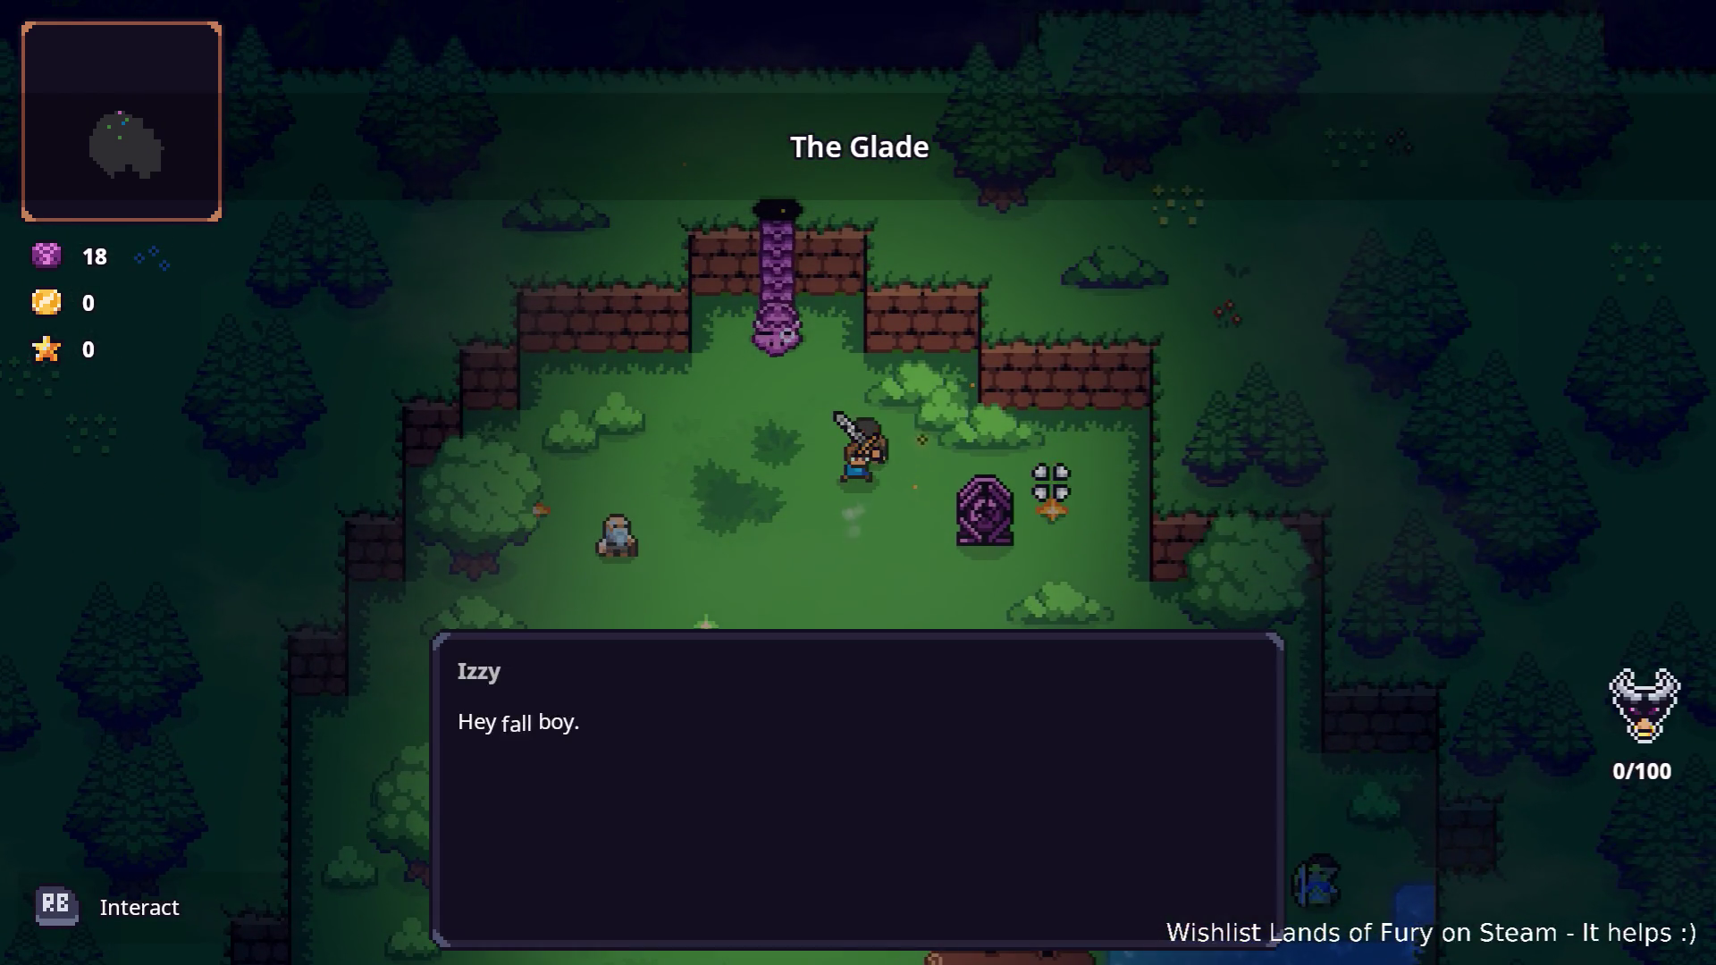
key(Return)
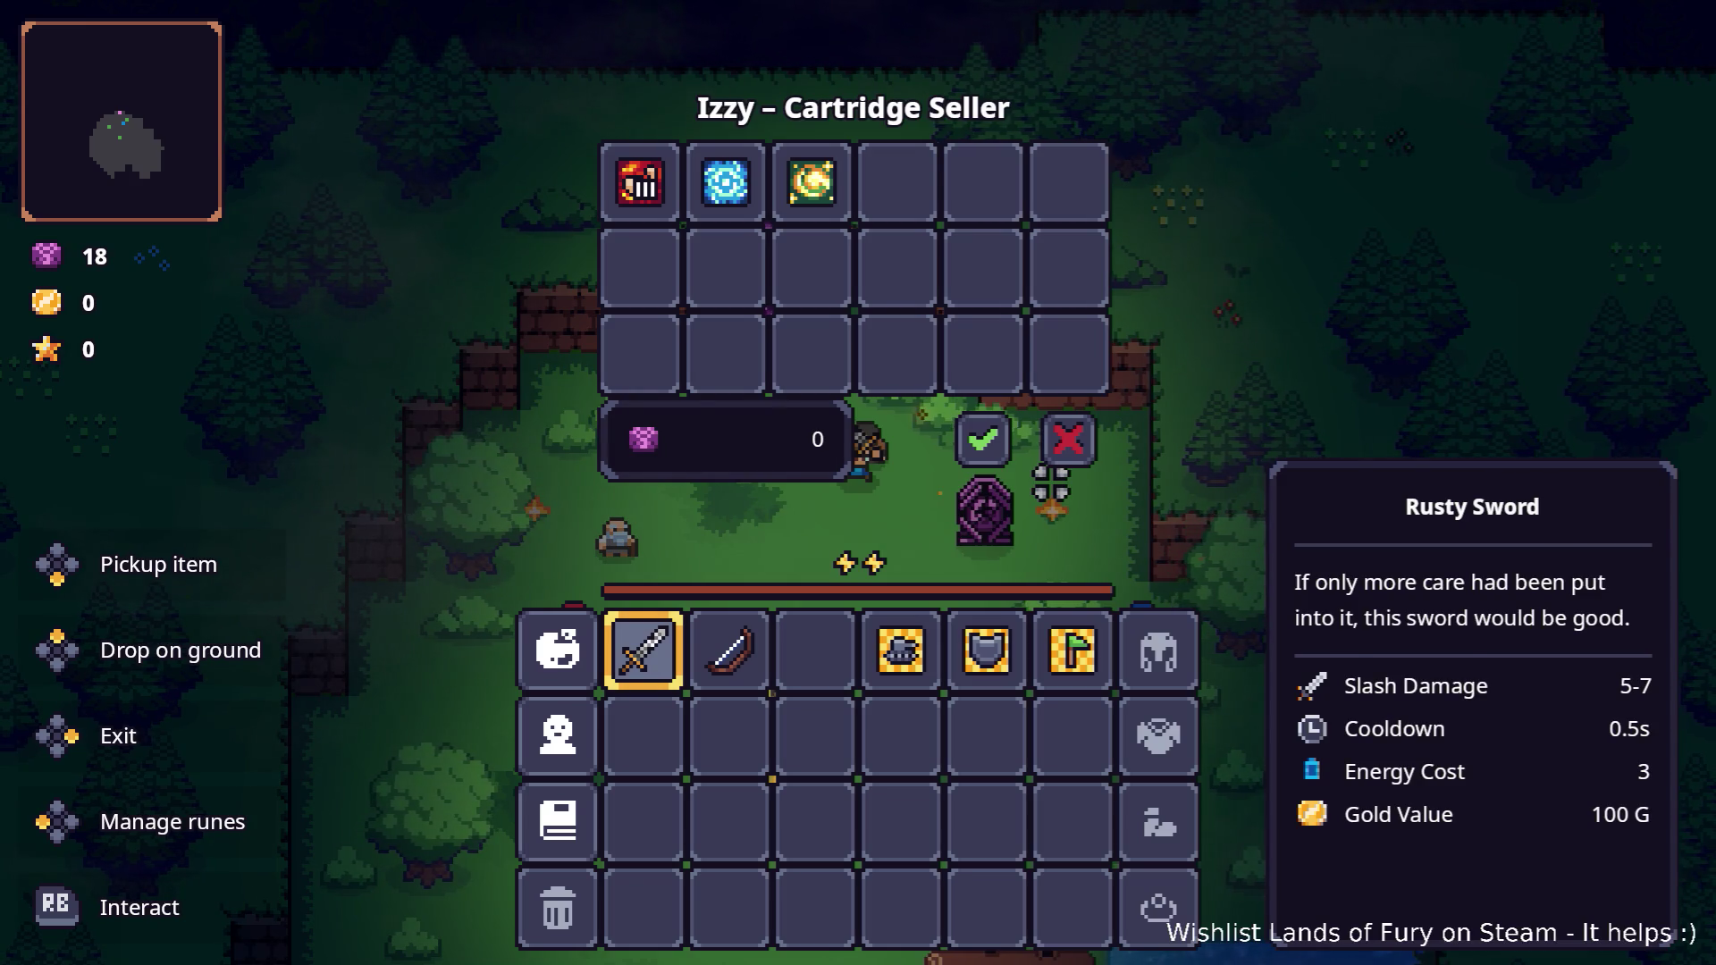
key(Up)
key(Up)
key(Up)
key(Right)
key(Right)
key(Right)
key(Left)
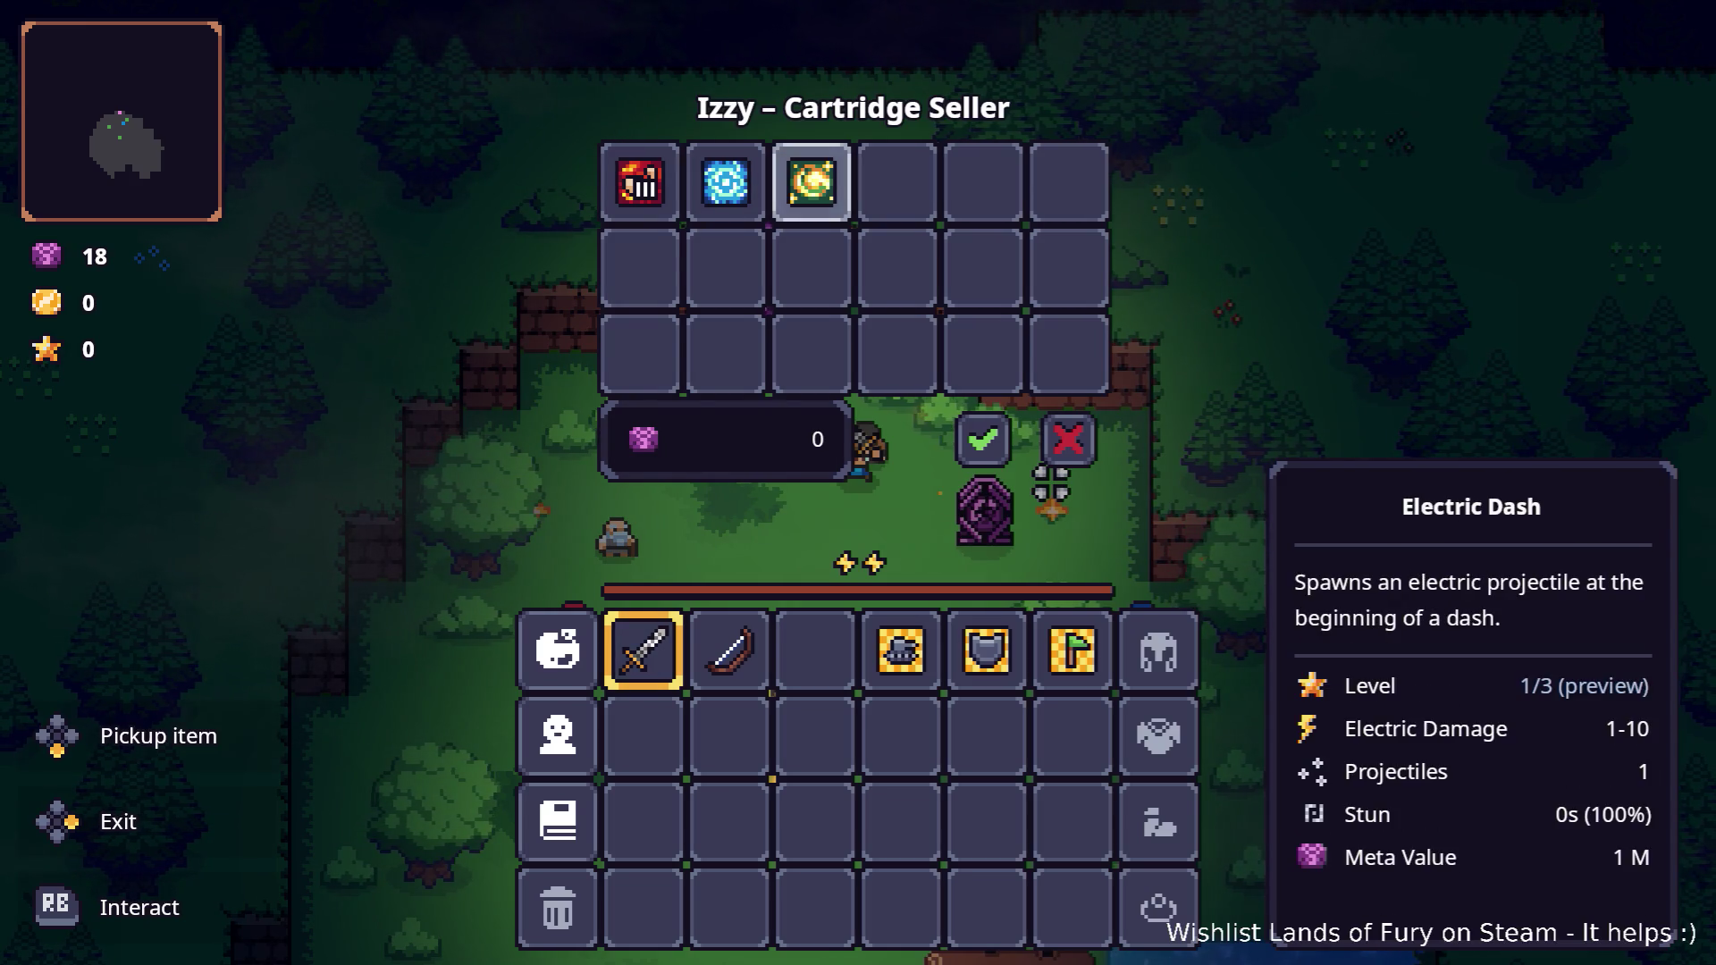
key(Left)
key(Left)
key(Right)
key(Right)
key(Left)
key(Right)
key(Right)
key(Right)
key(Right)
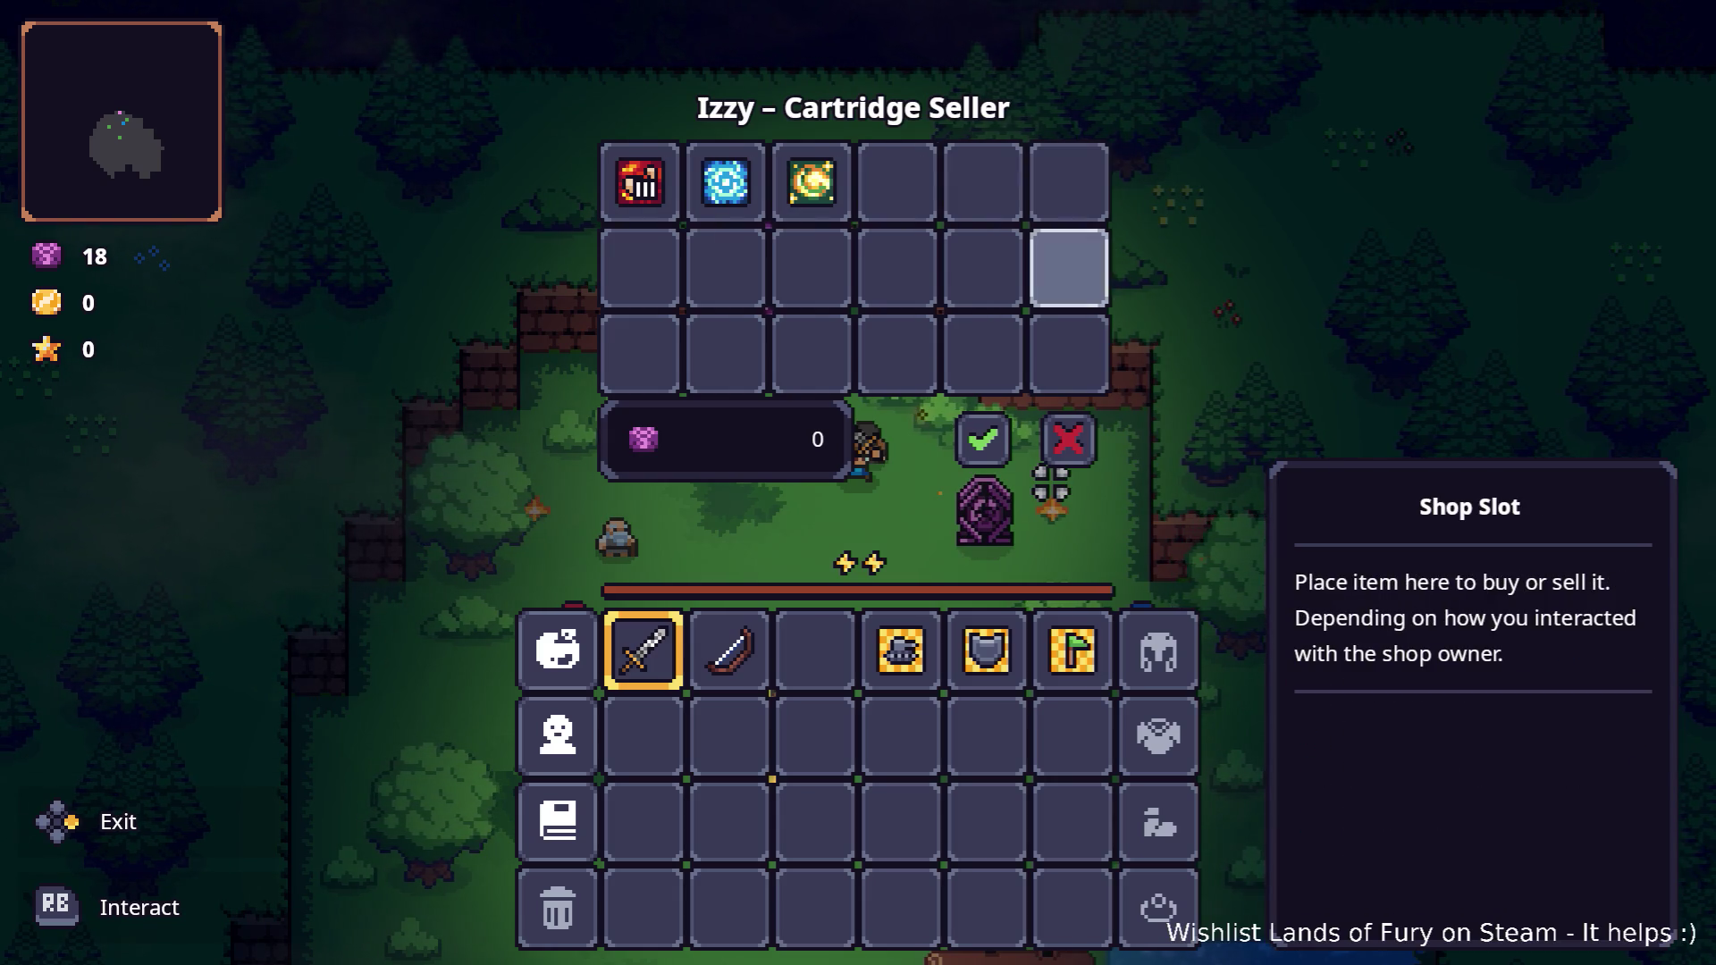
key(Down)
key(Down)
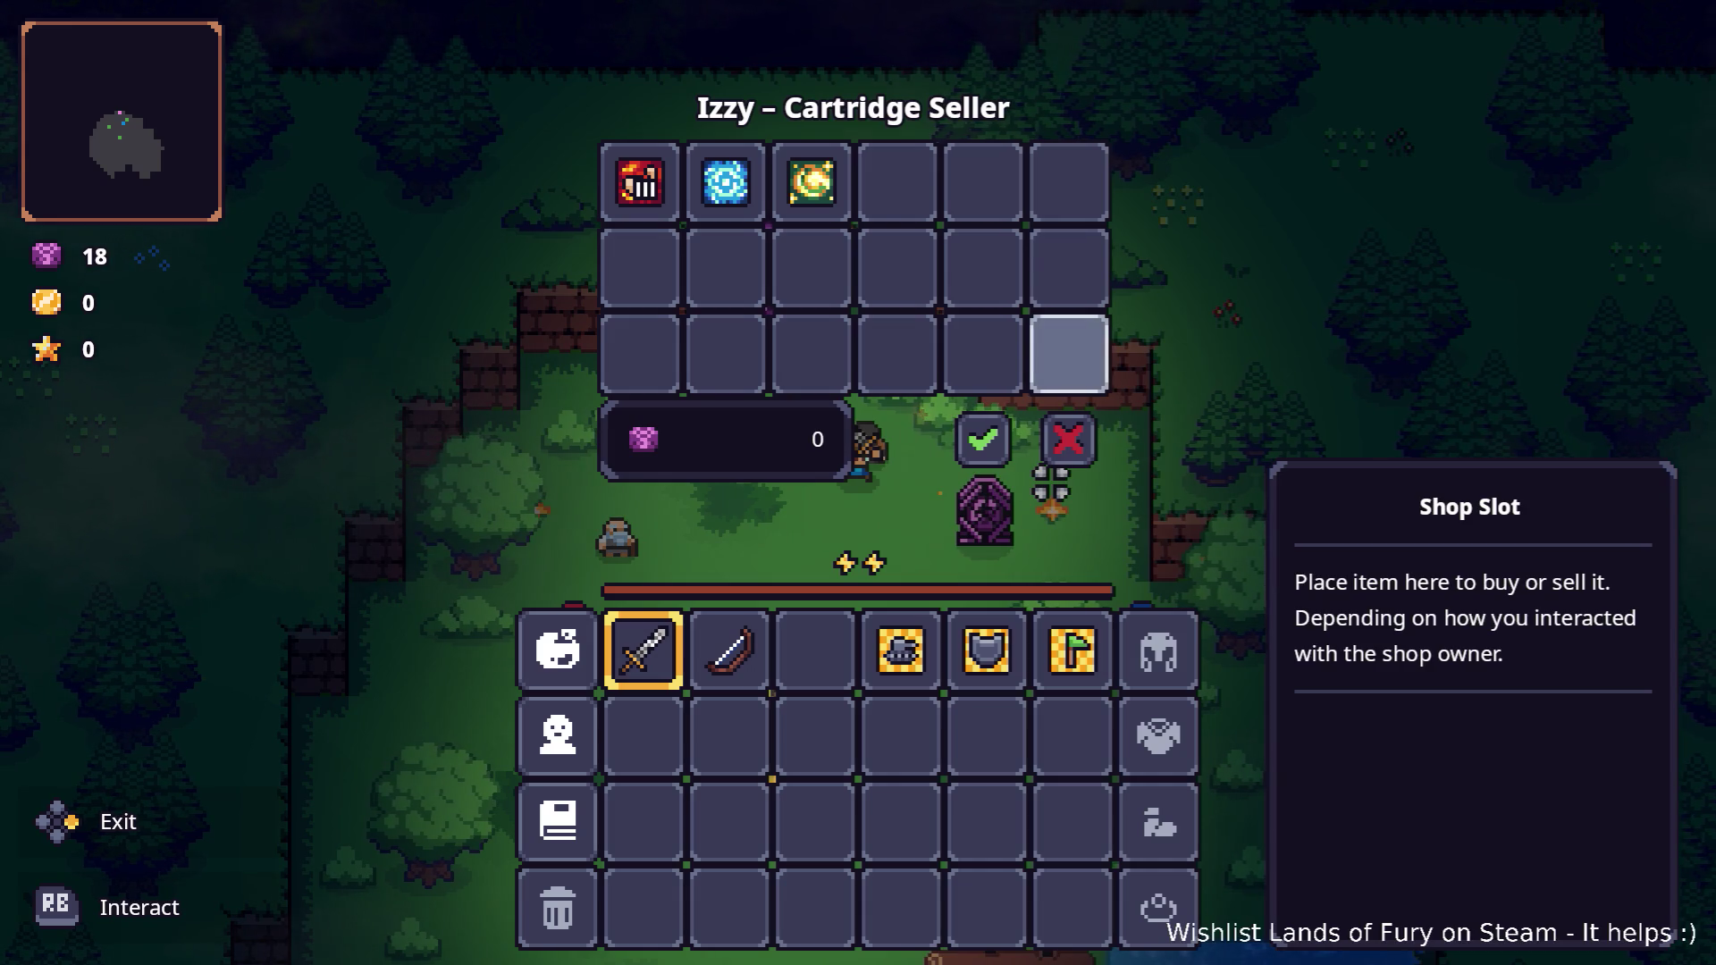
Pause the game and quit to desktop.
key(Escape)
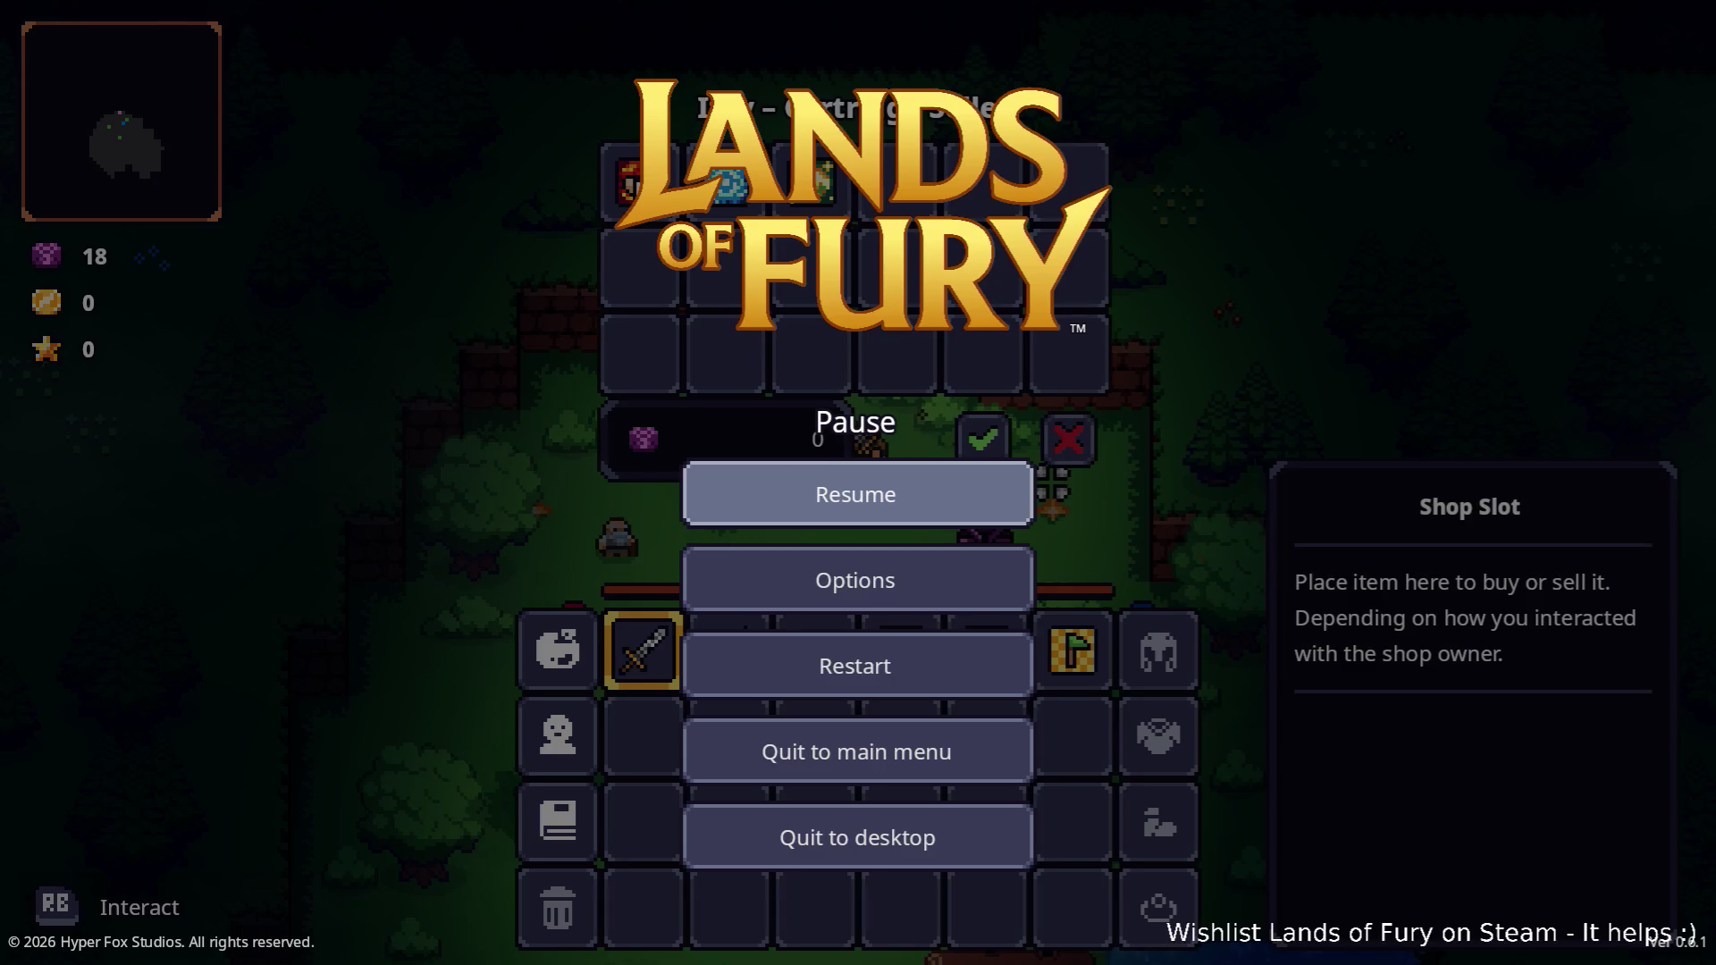
key(Down)
key(Down)
key(Down)
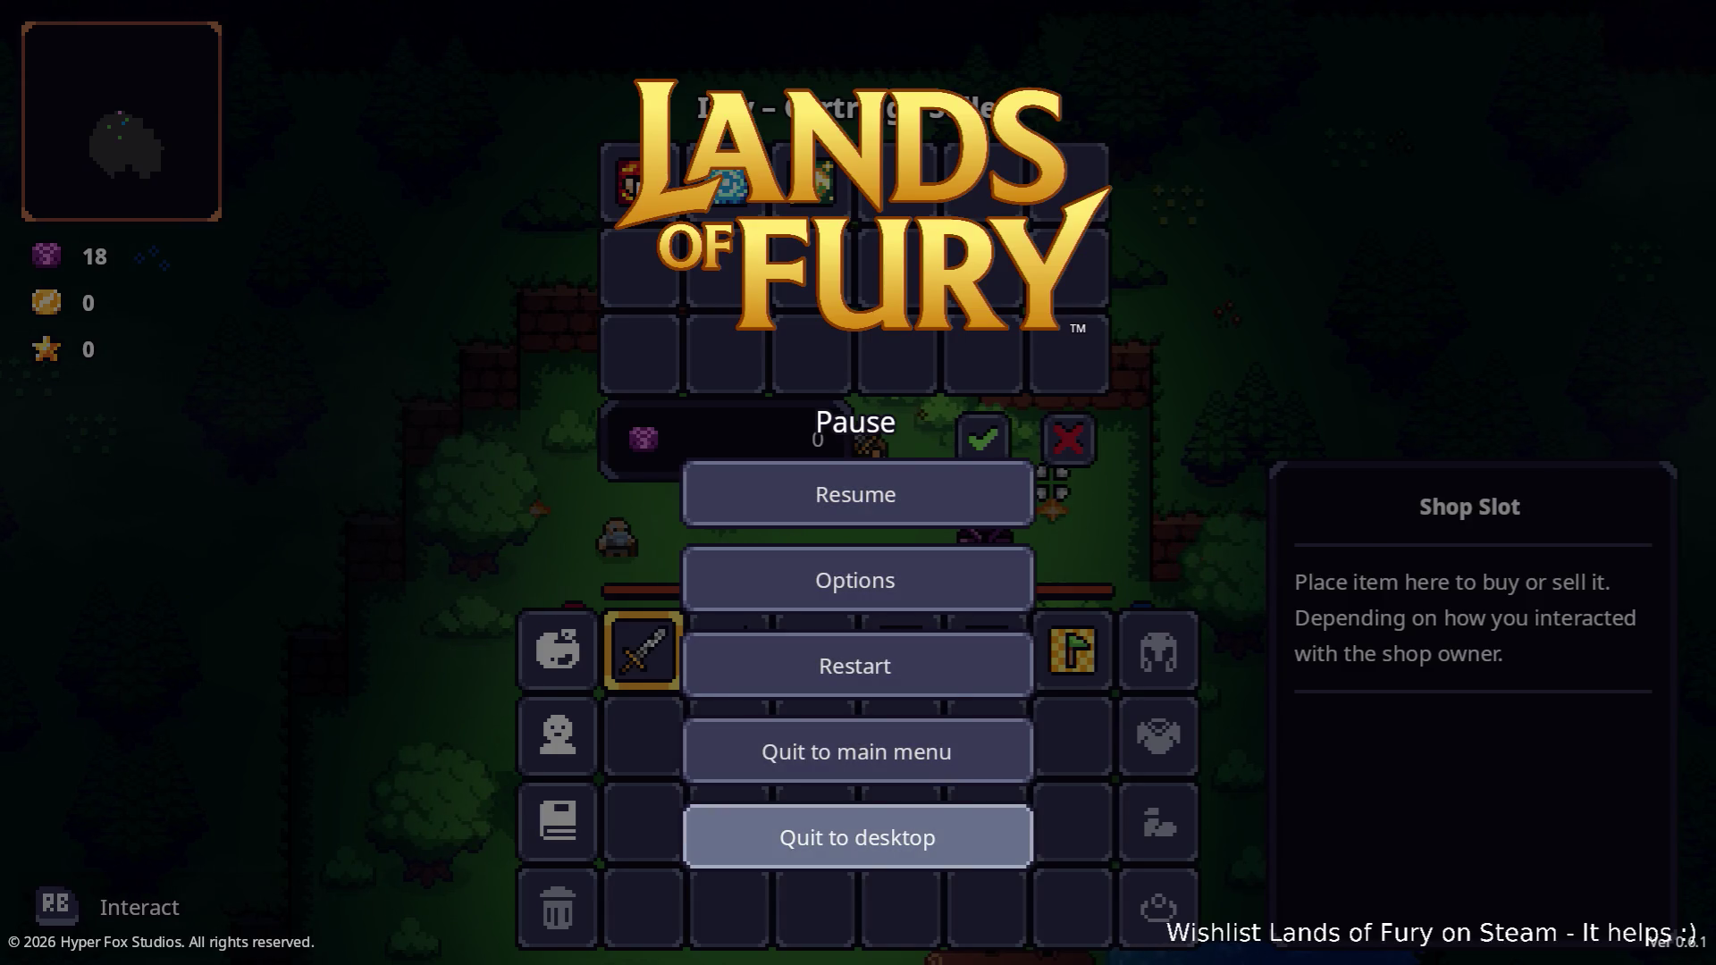
key(Return)
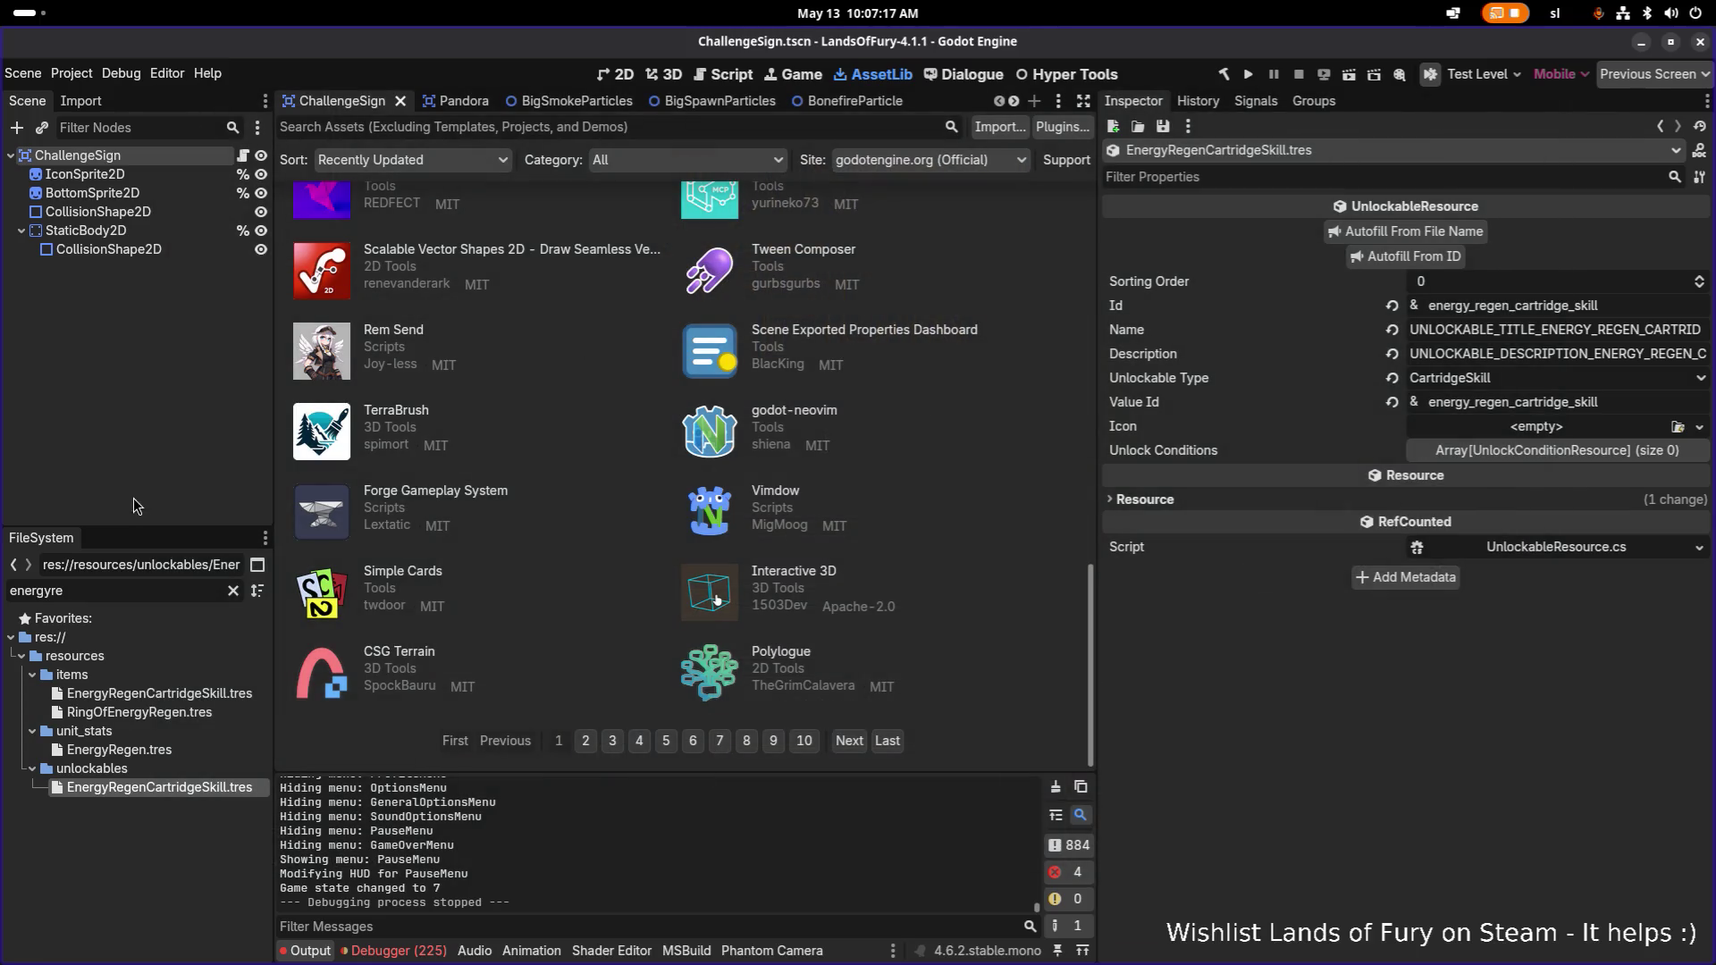
Filter FileSystem for 'unlockables' and open Unlockables.tres.
double_click(140, 598)
text(unl)
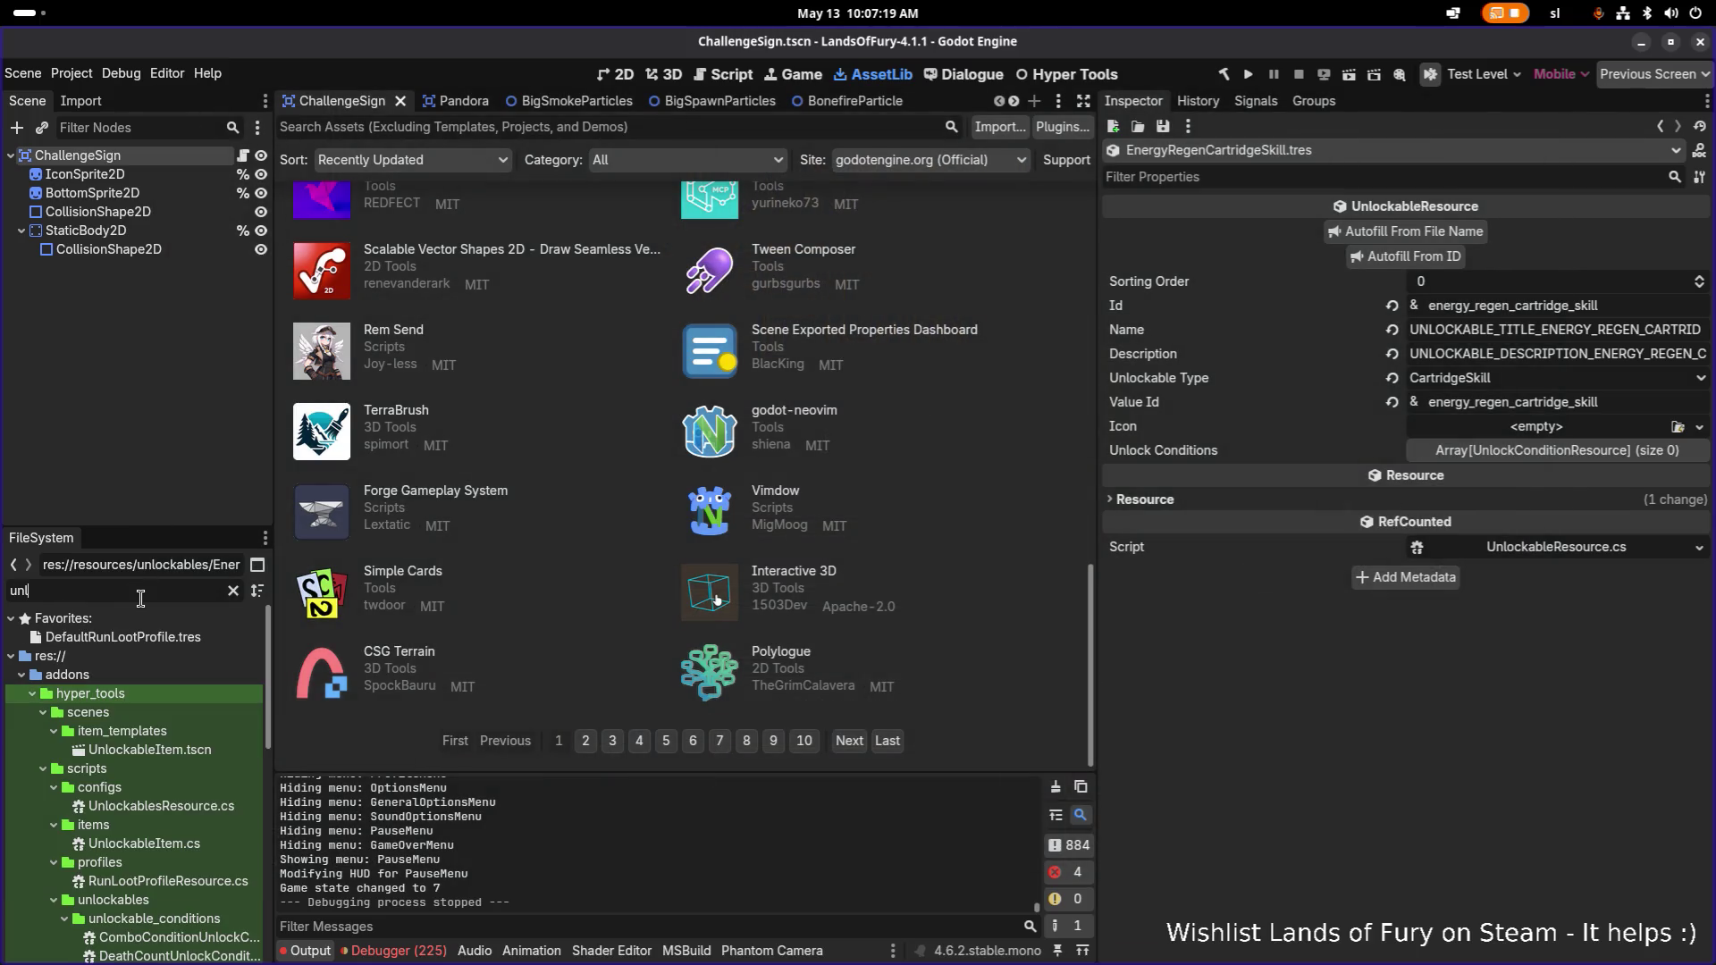
text(ockables)
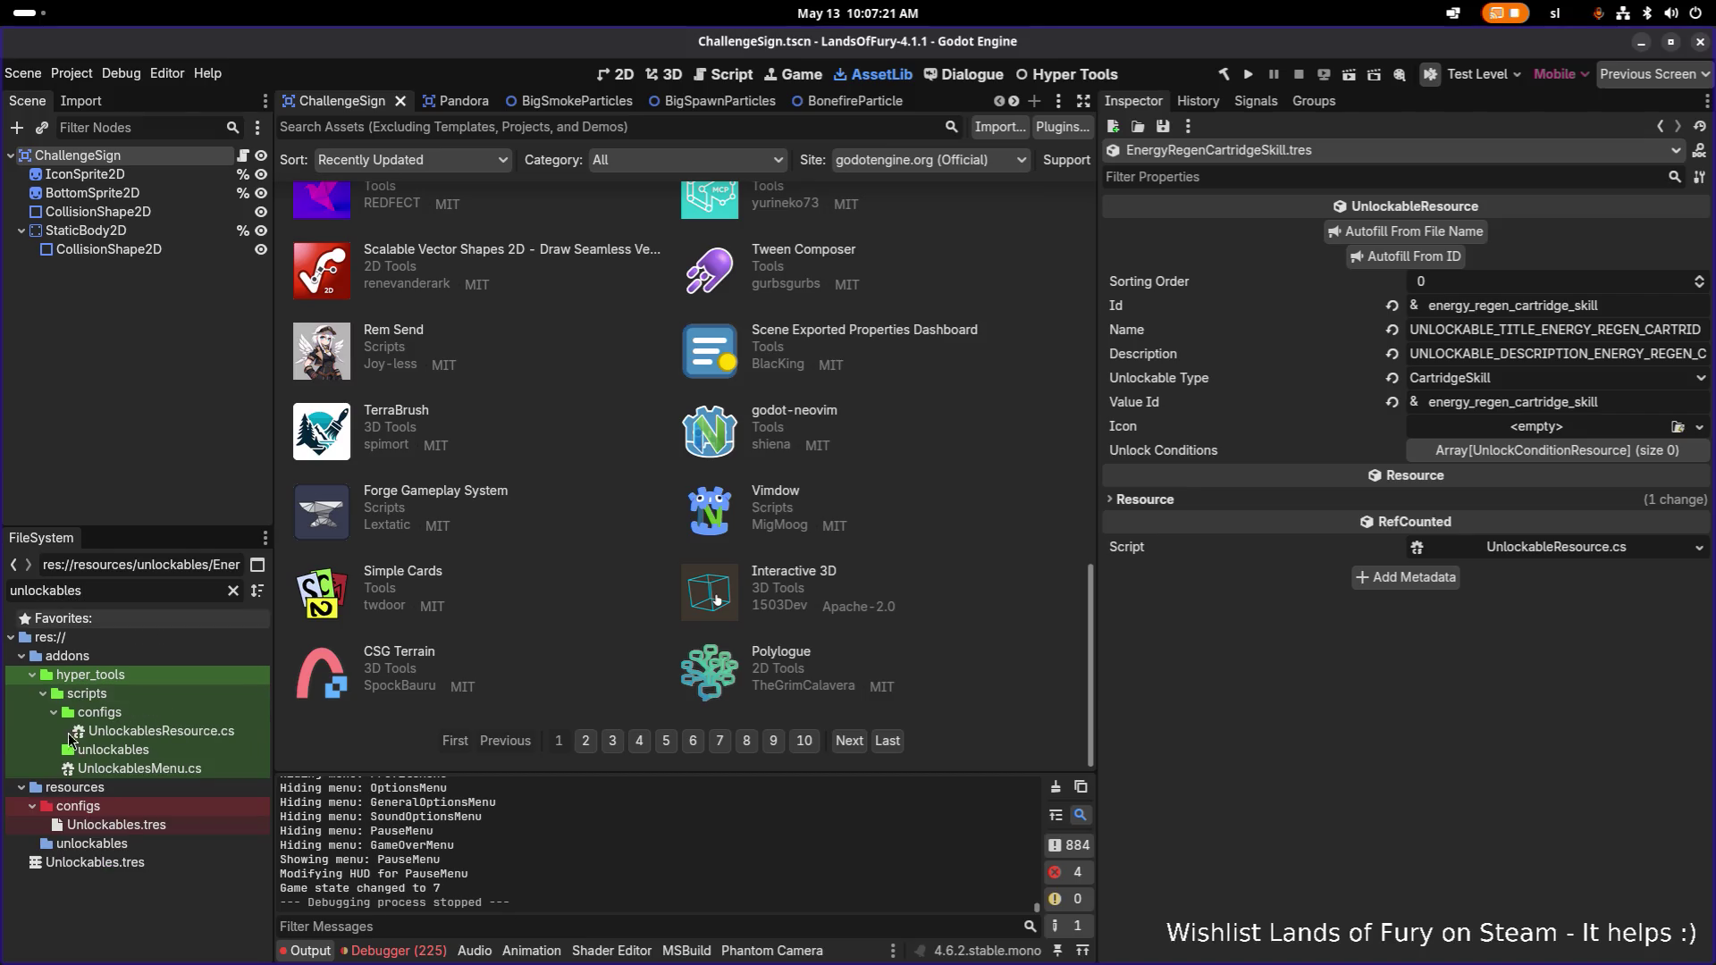
click(140, 824)
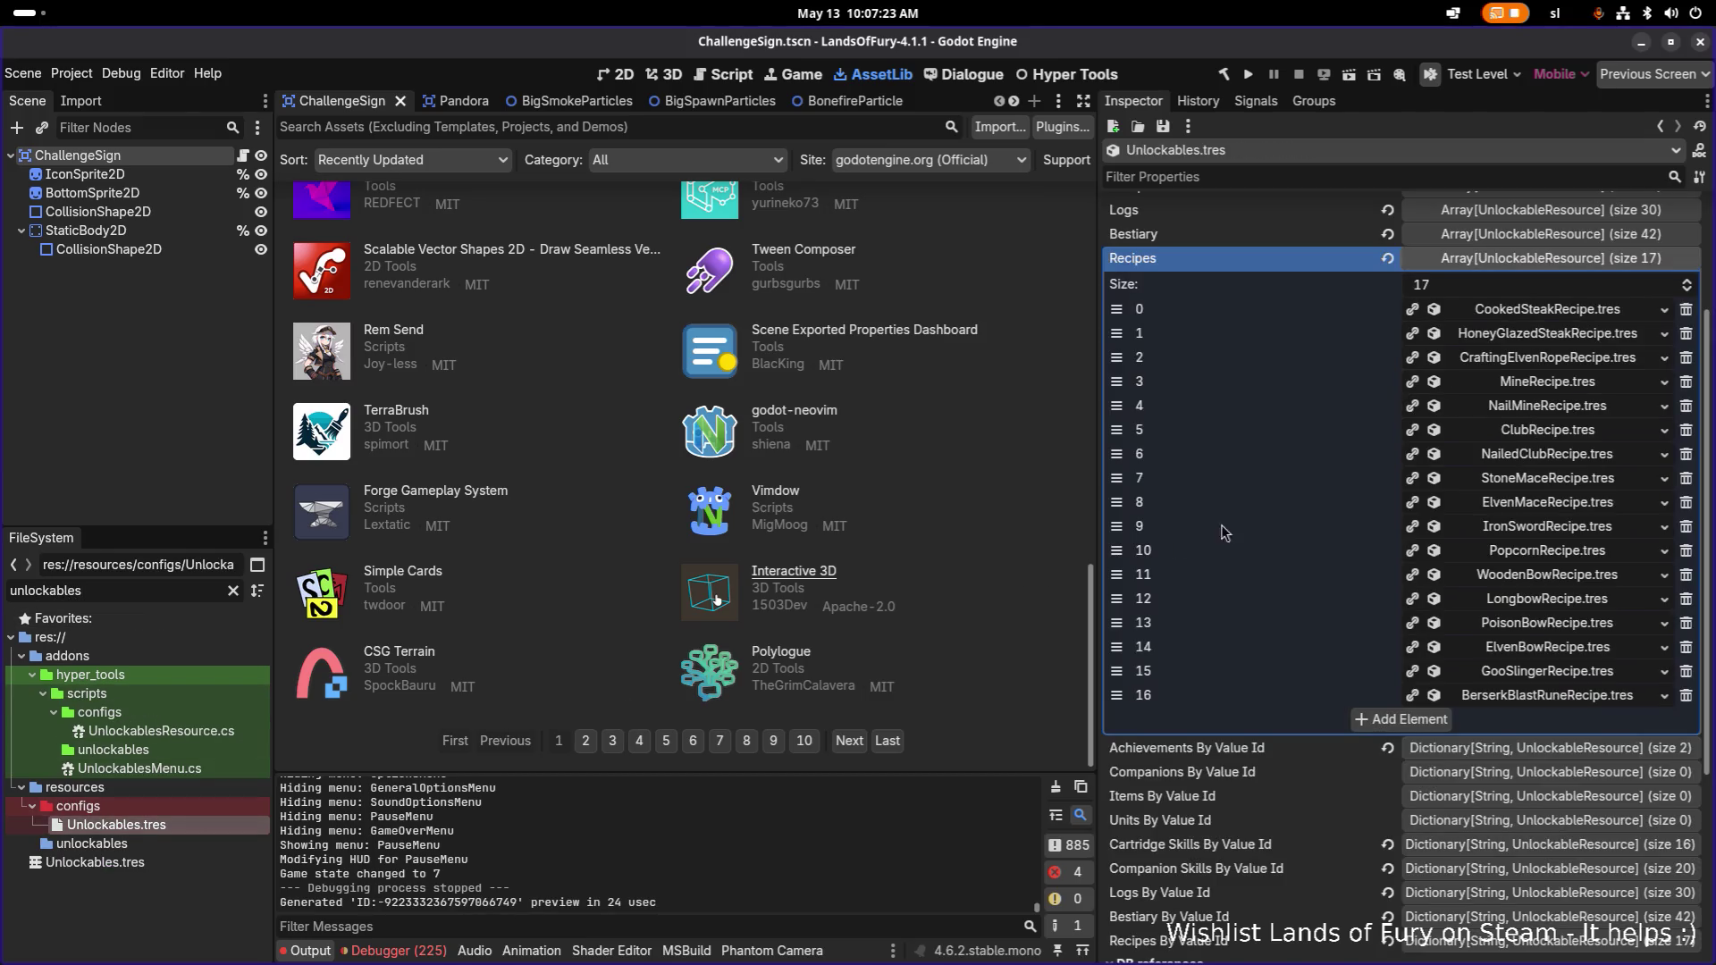
scroll(1484, 502, up, 2)
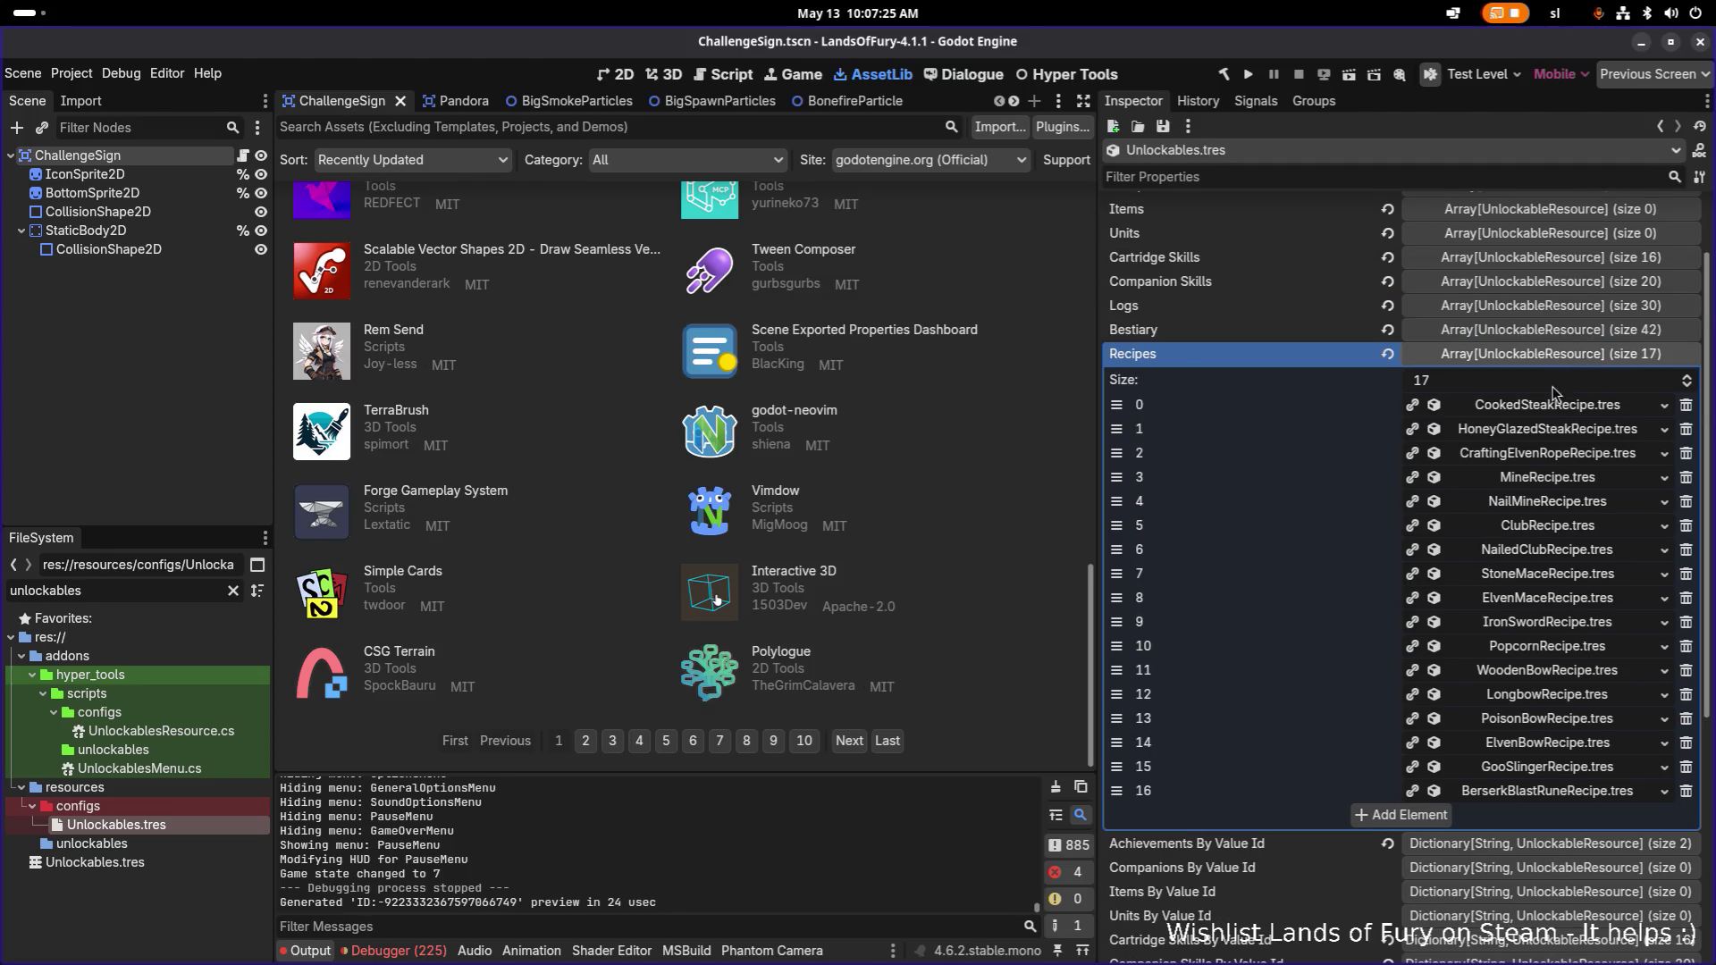
scroll(1578, 352, up, 2)
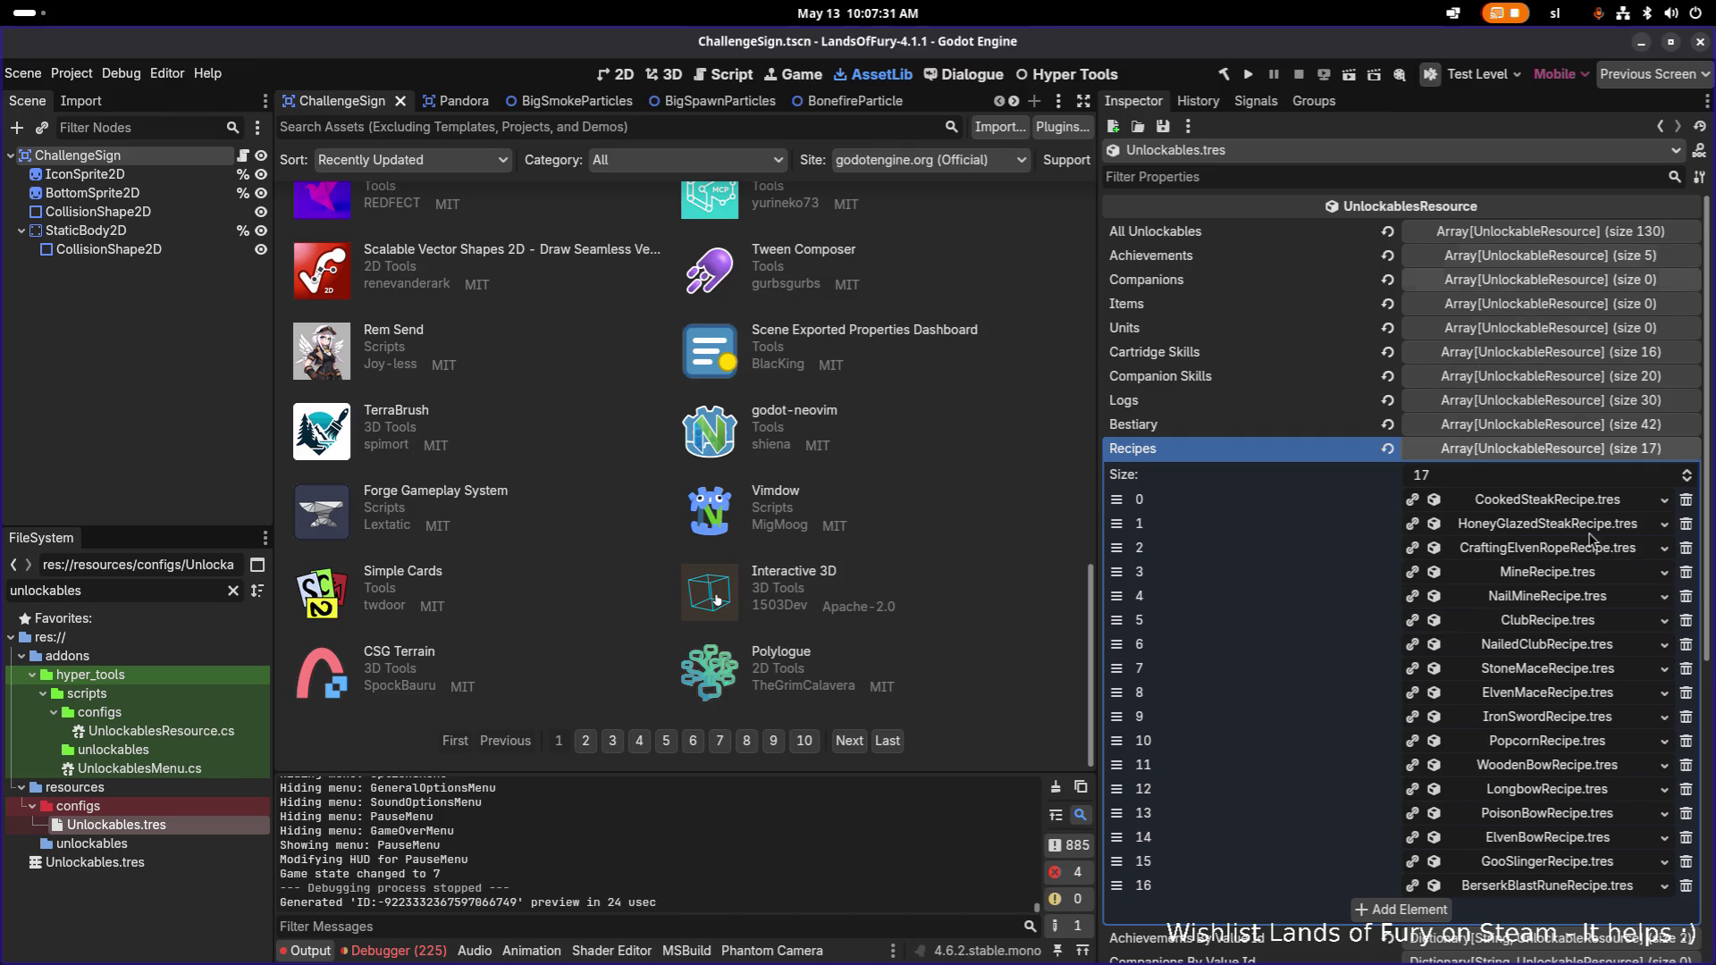
Import Unlockables to bring the total to 131, then run the project.
click(1518, 449)
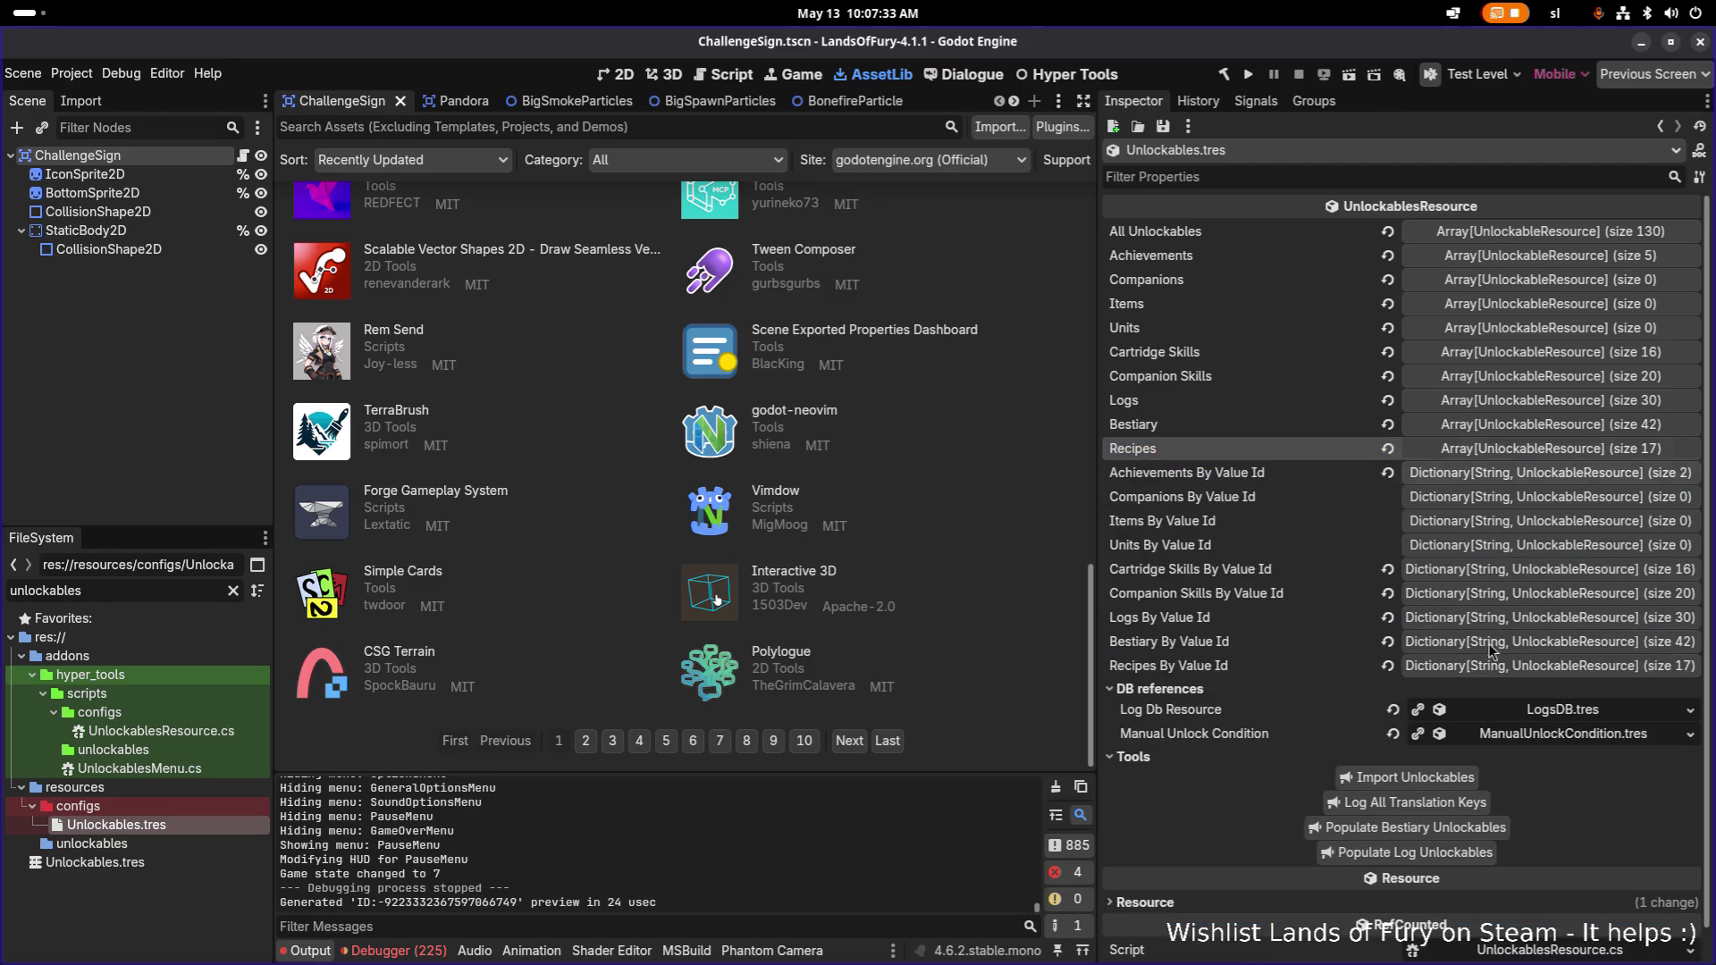
click(1458, 780)
click(1248, 77)
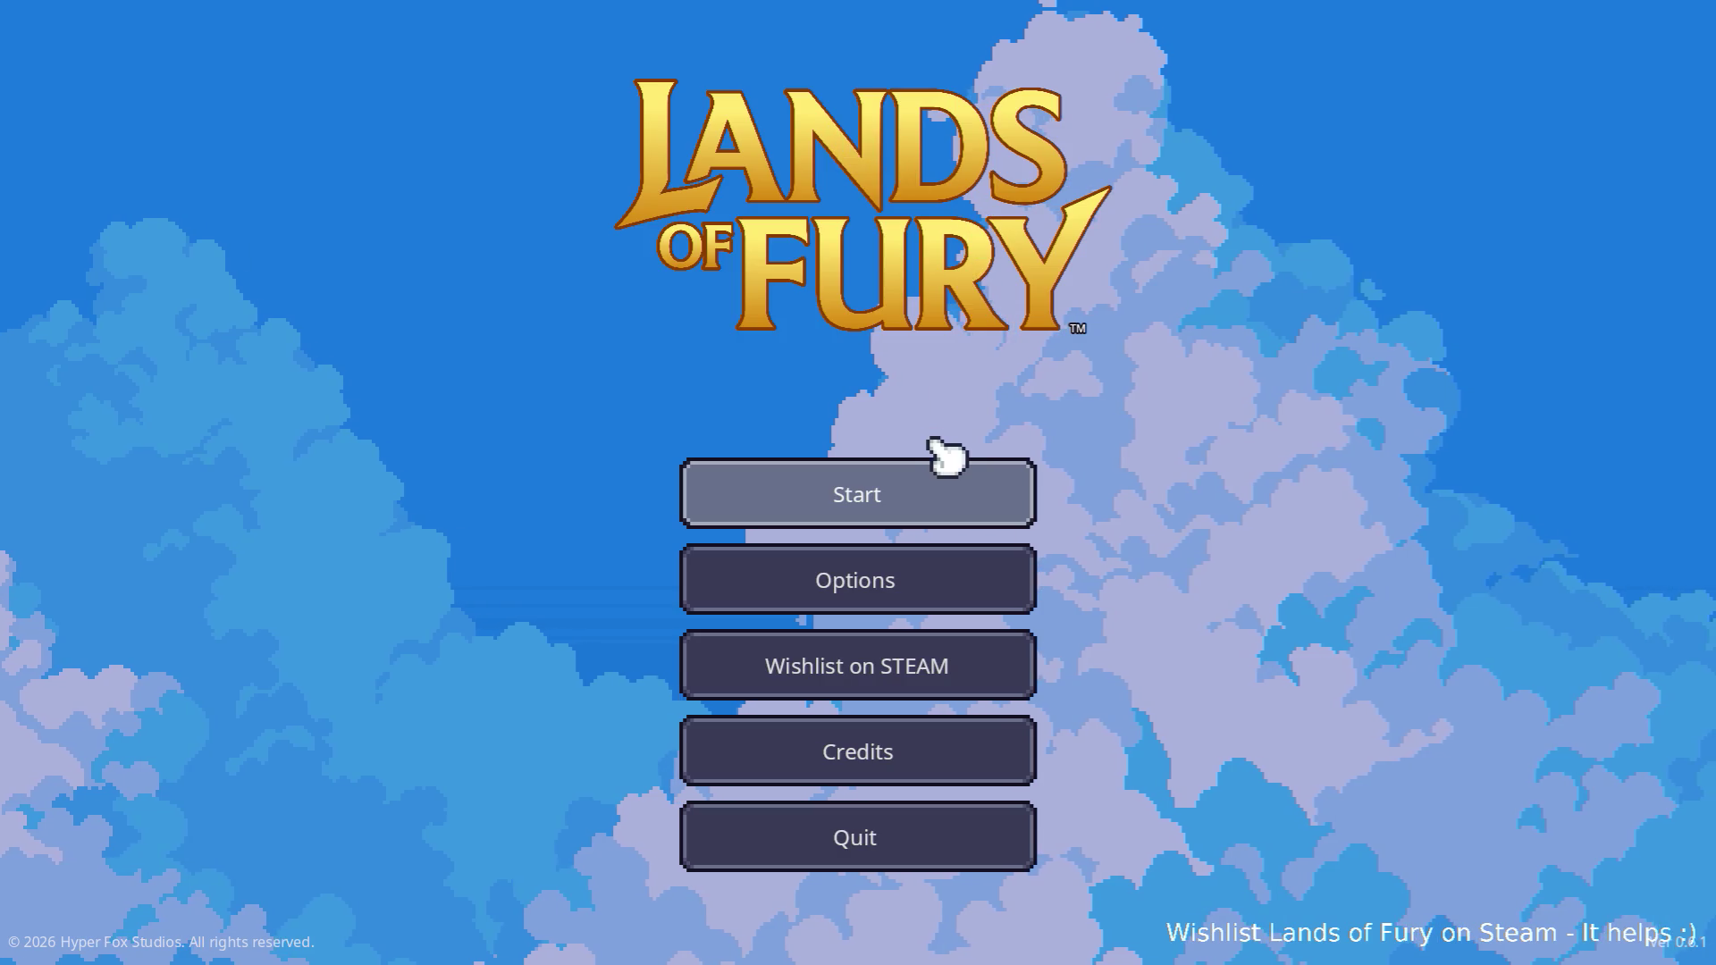
Load the first saved profile, walk up to Izzy, then close her shop.
click(939, 469)
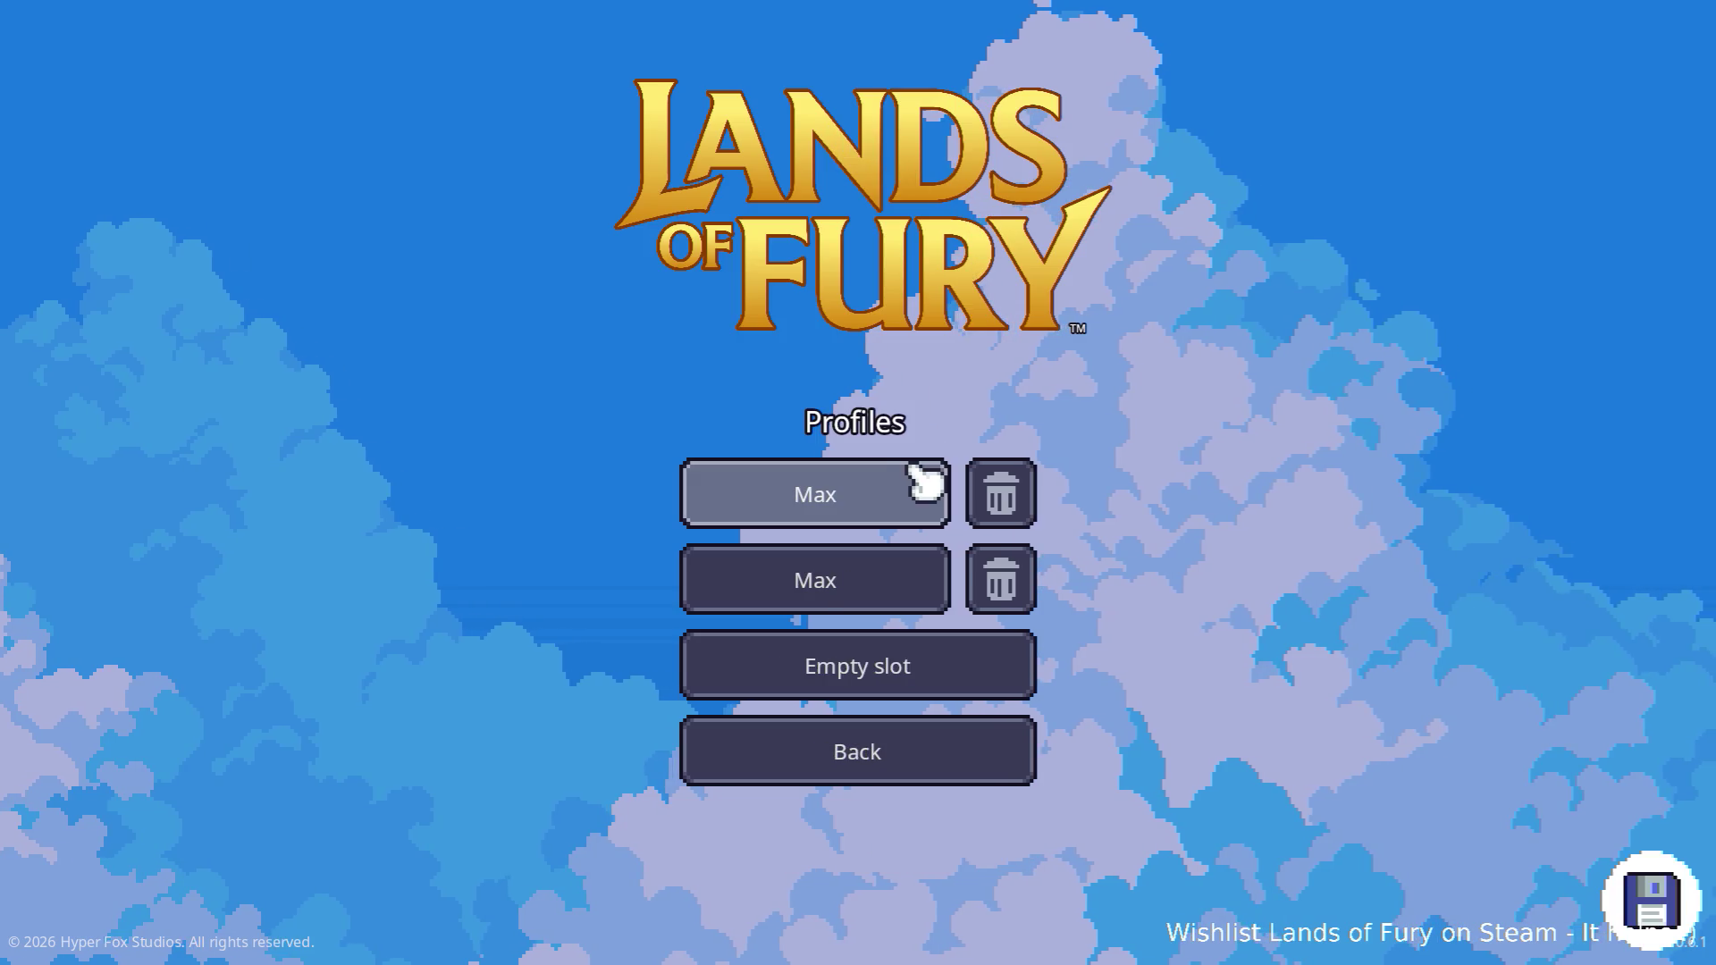
click(860, 497)
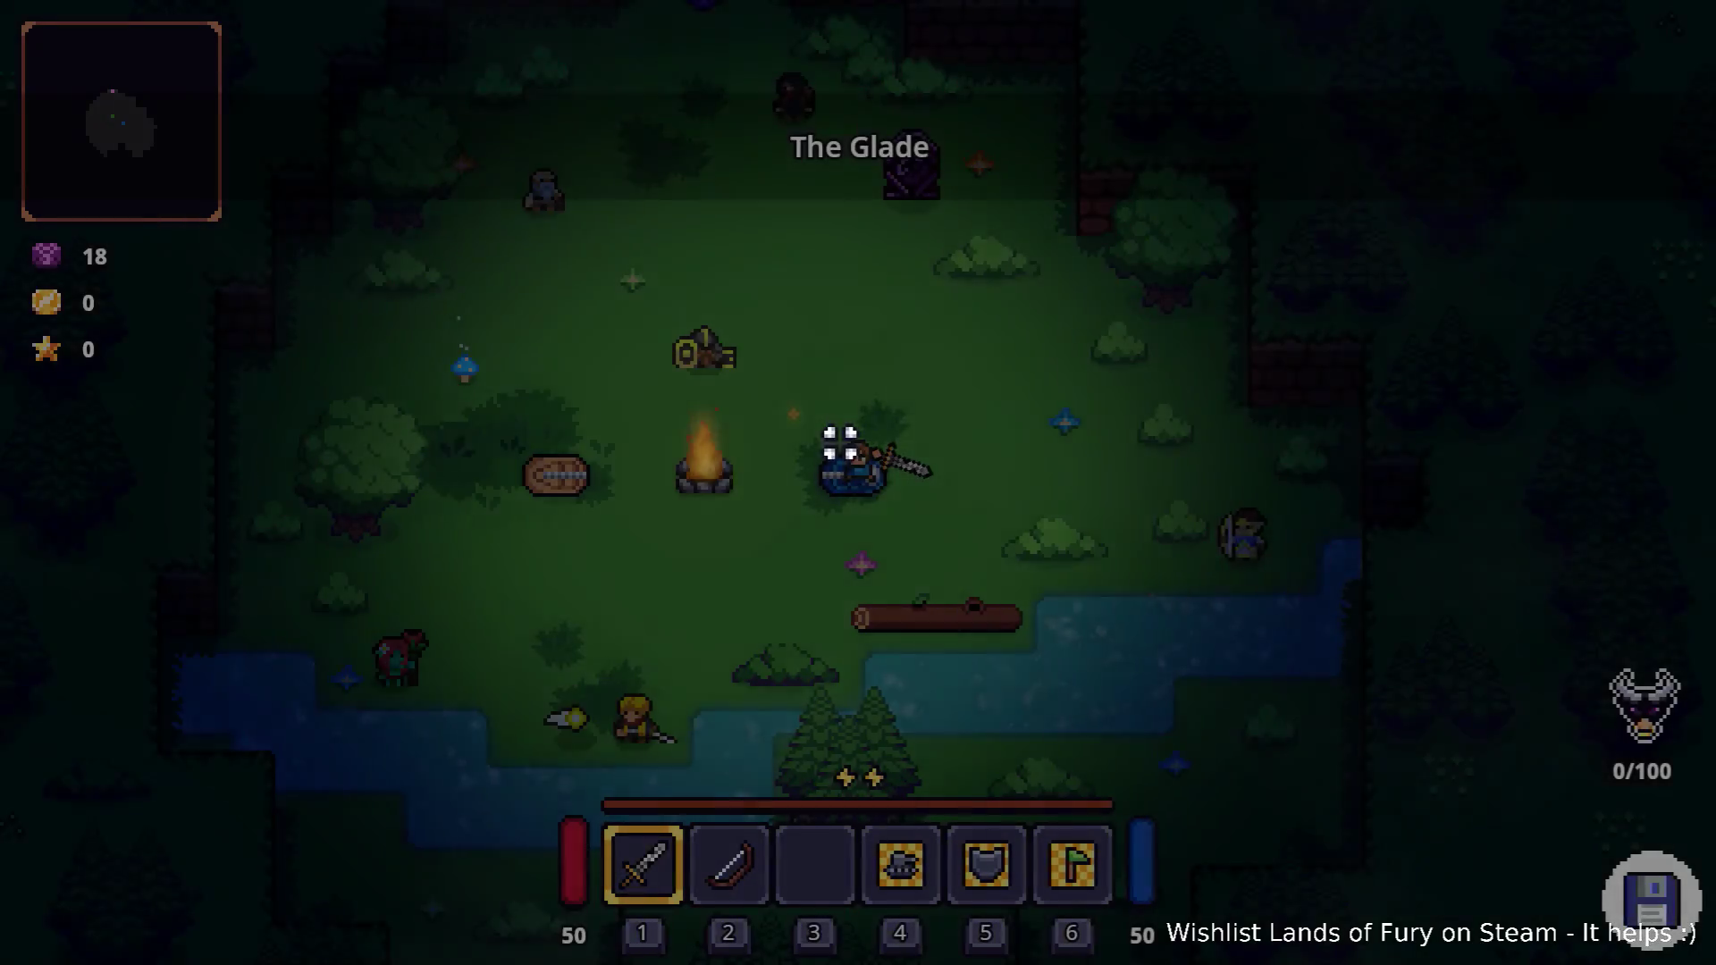
key(w)
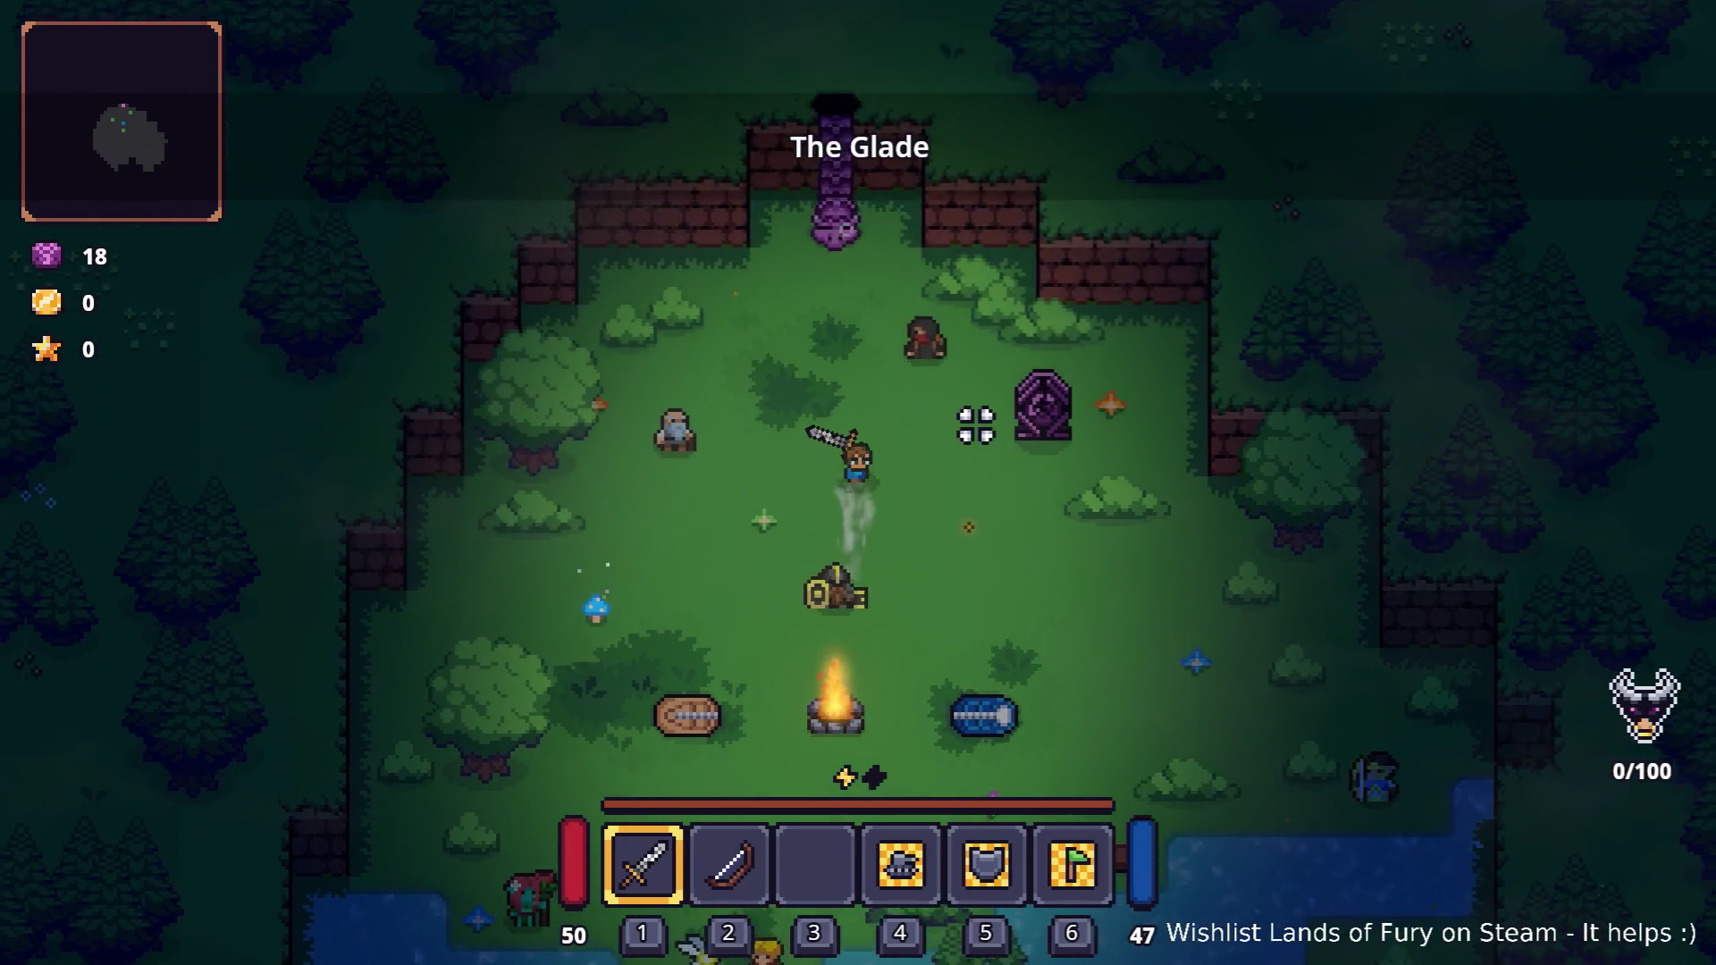
key(e)
key(e)
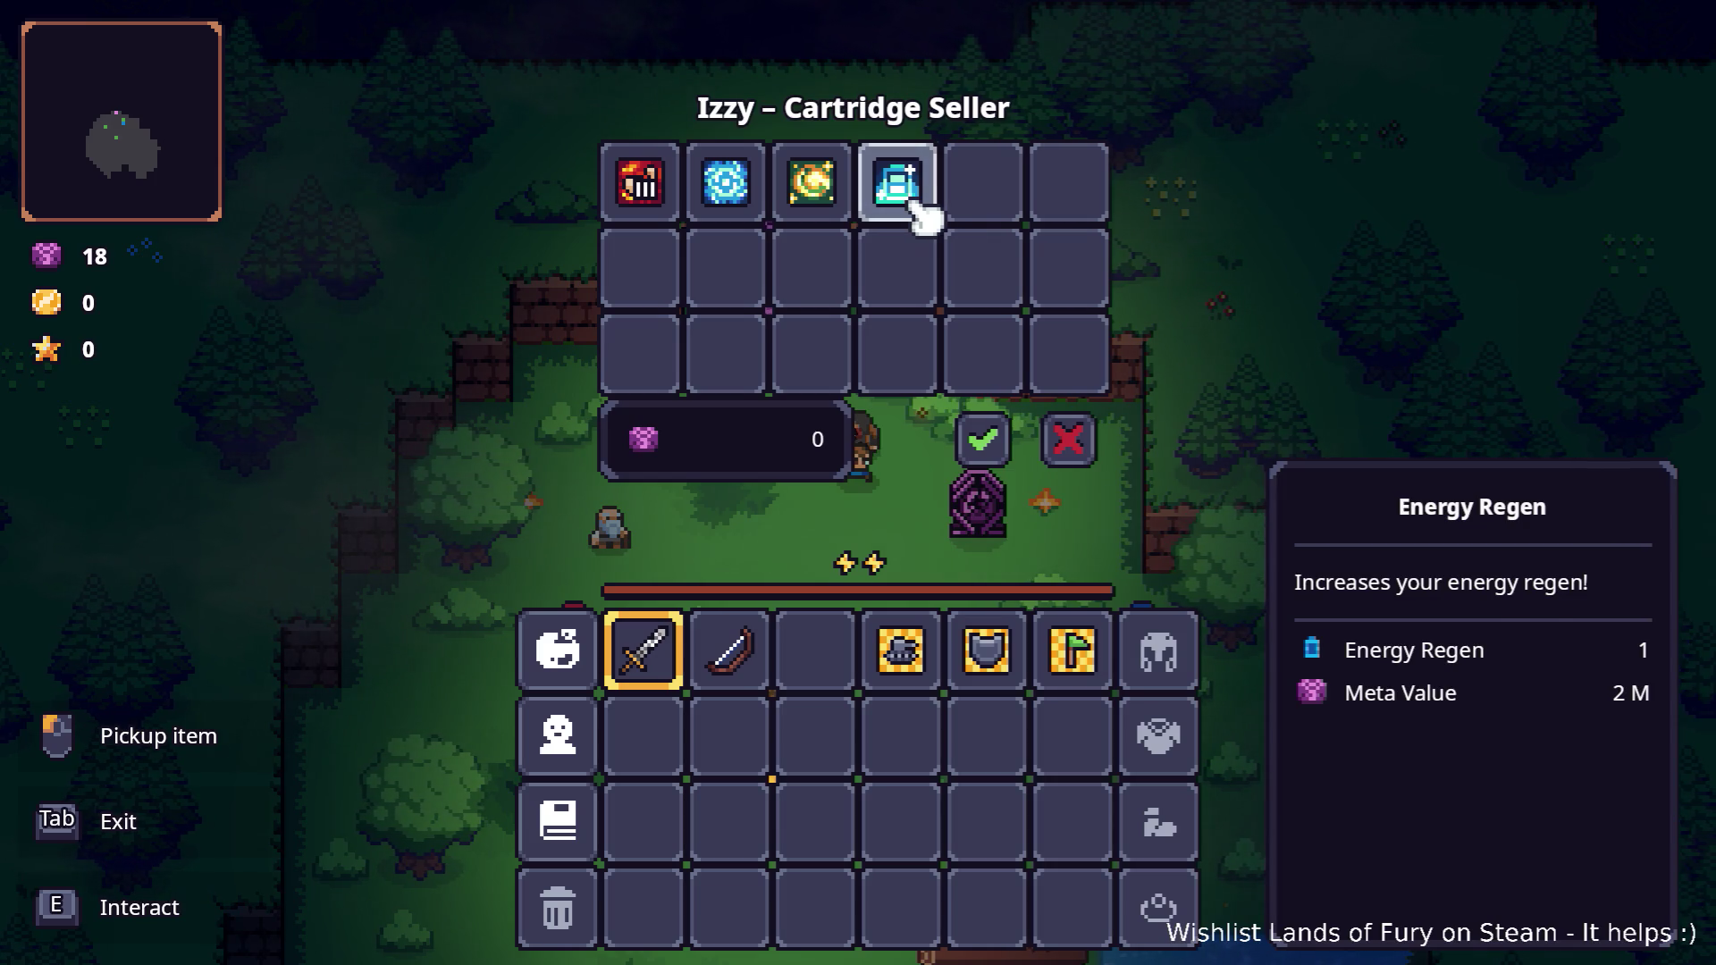
click(1068, 443)
Equip Energy Booster in the first ALMA cartridge slot.
key(Tab)
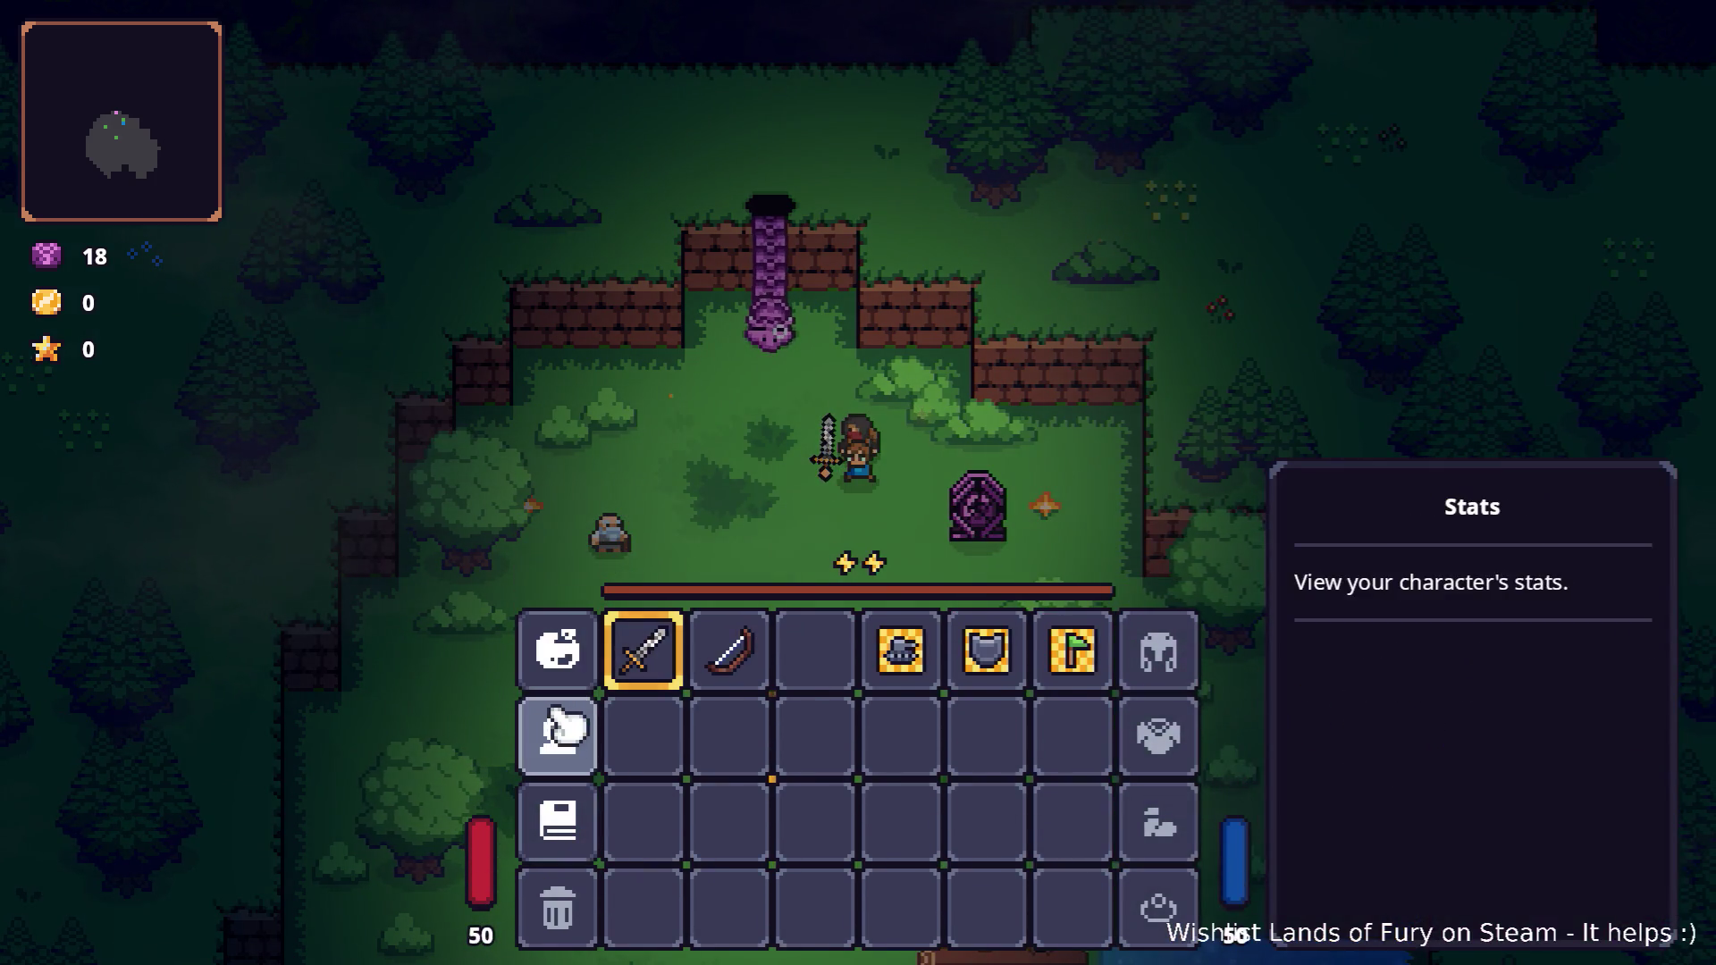
click(590, 612)
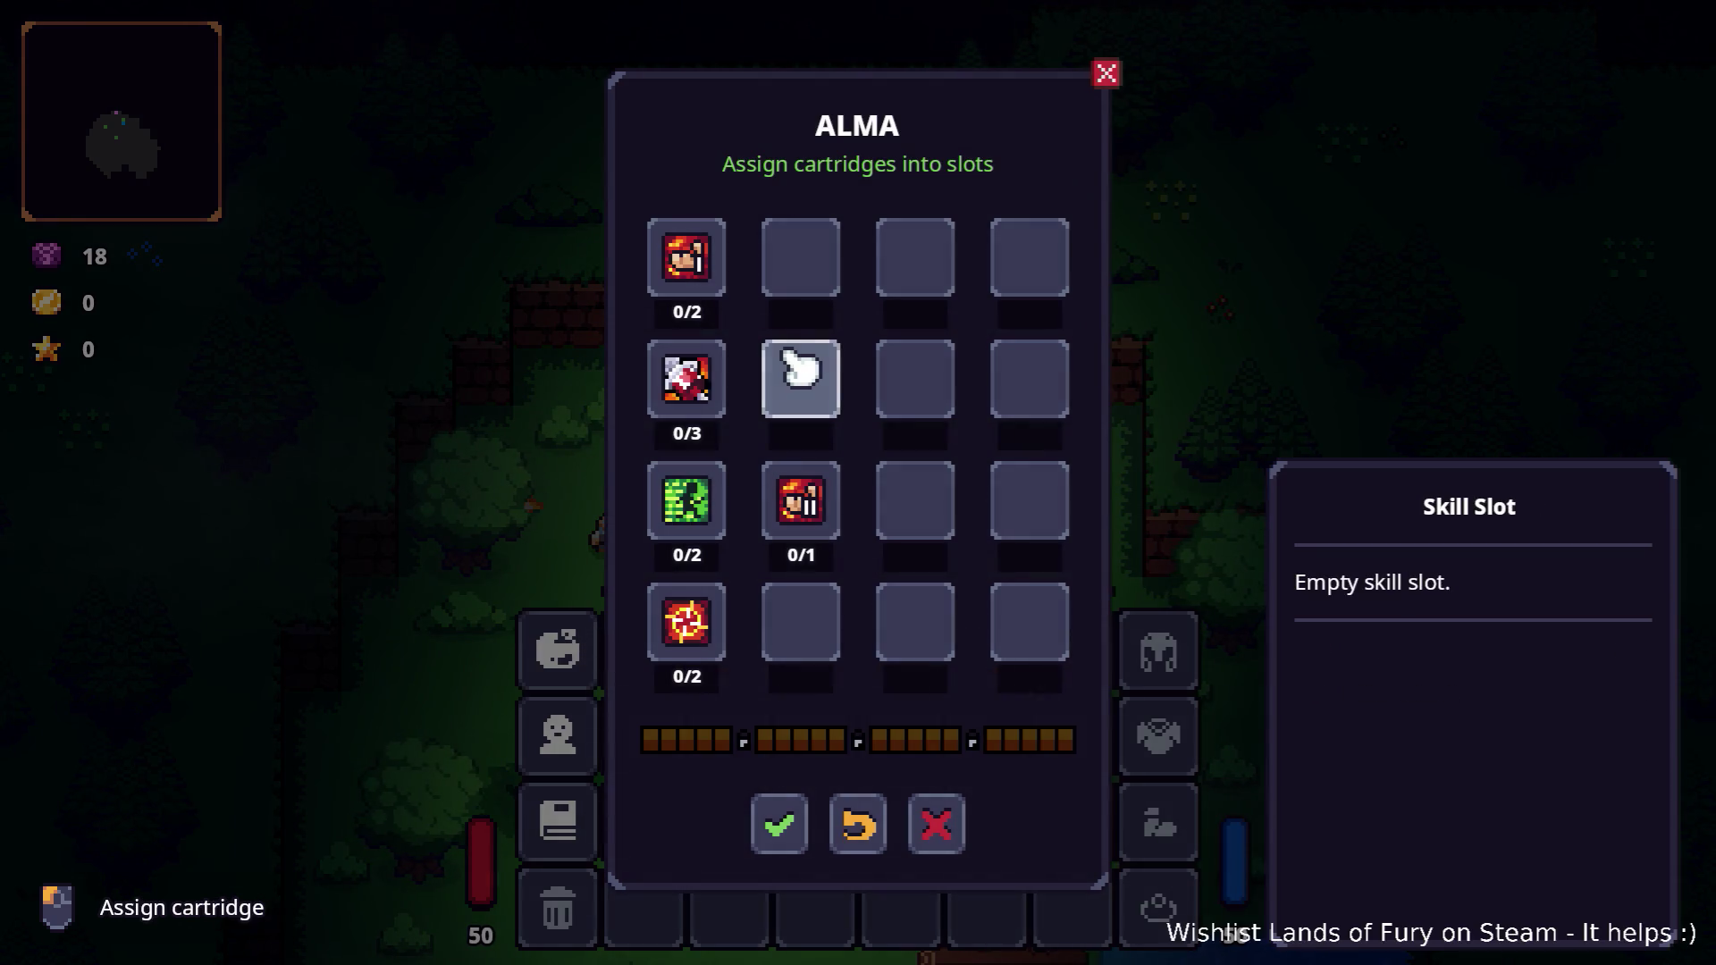
right_click(697, 267)
click(692, 264)
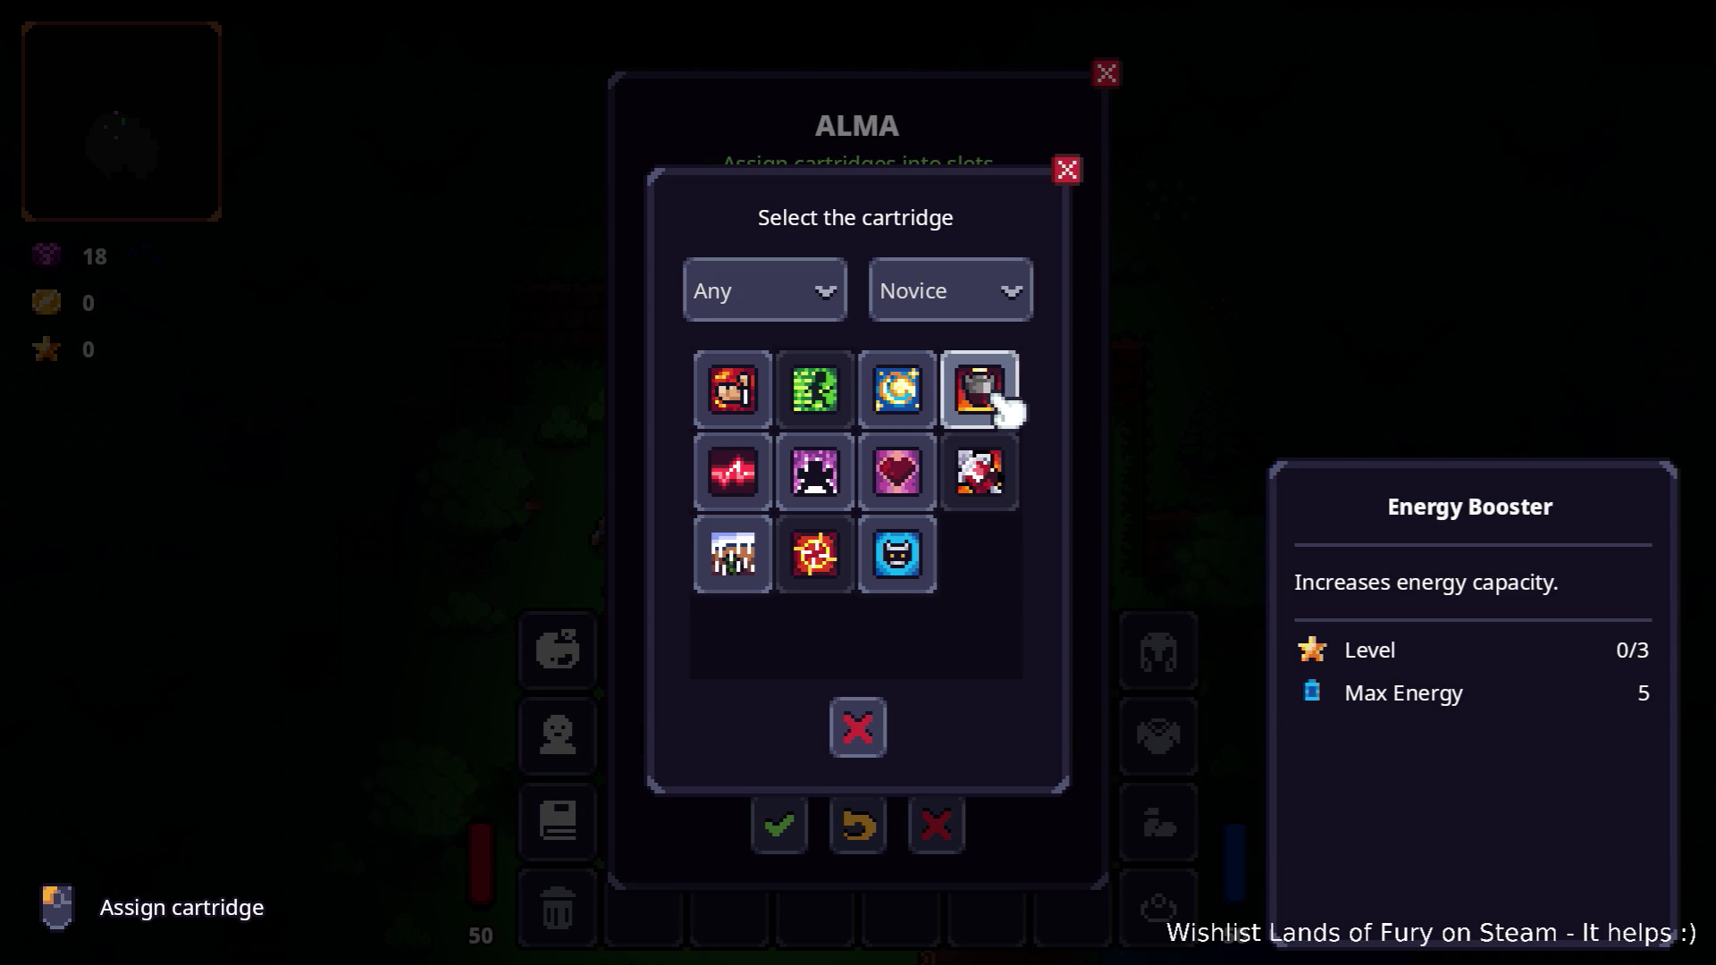
click(1003, 408)
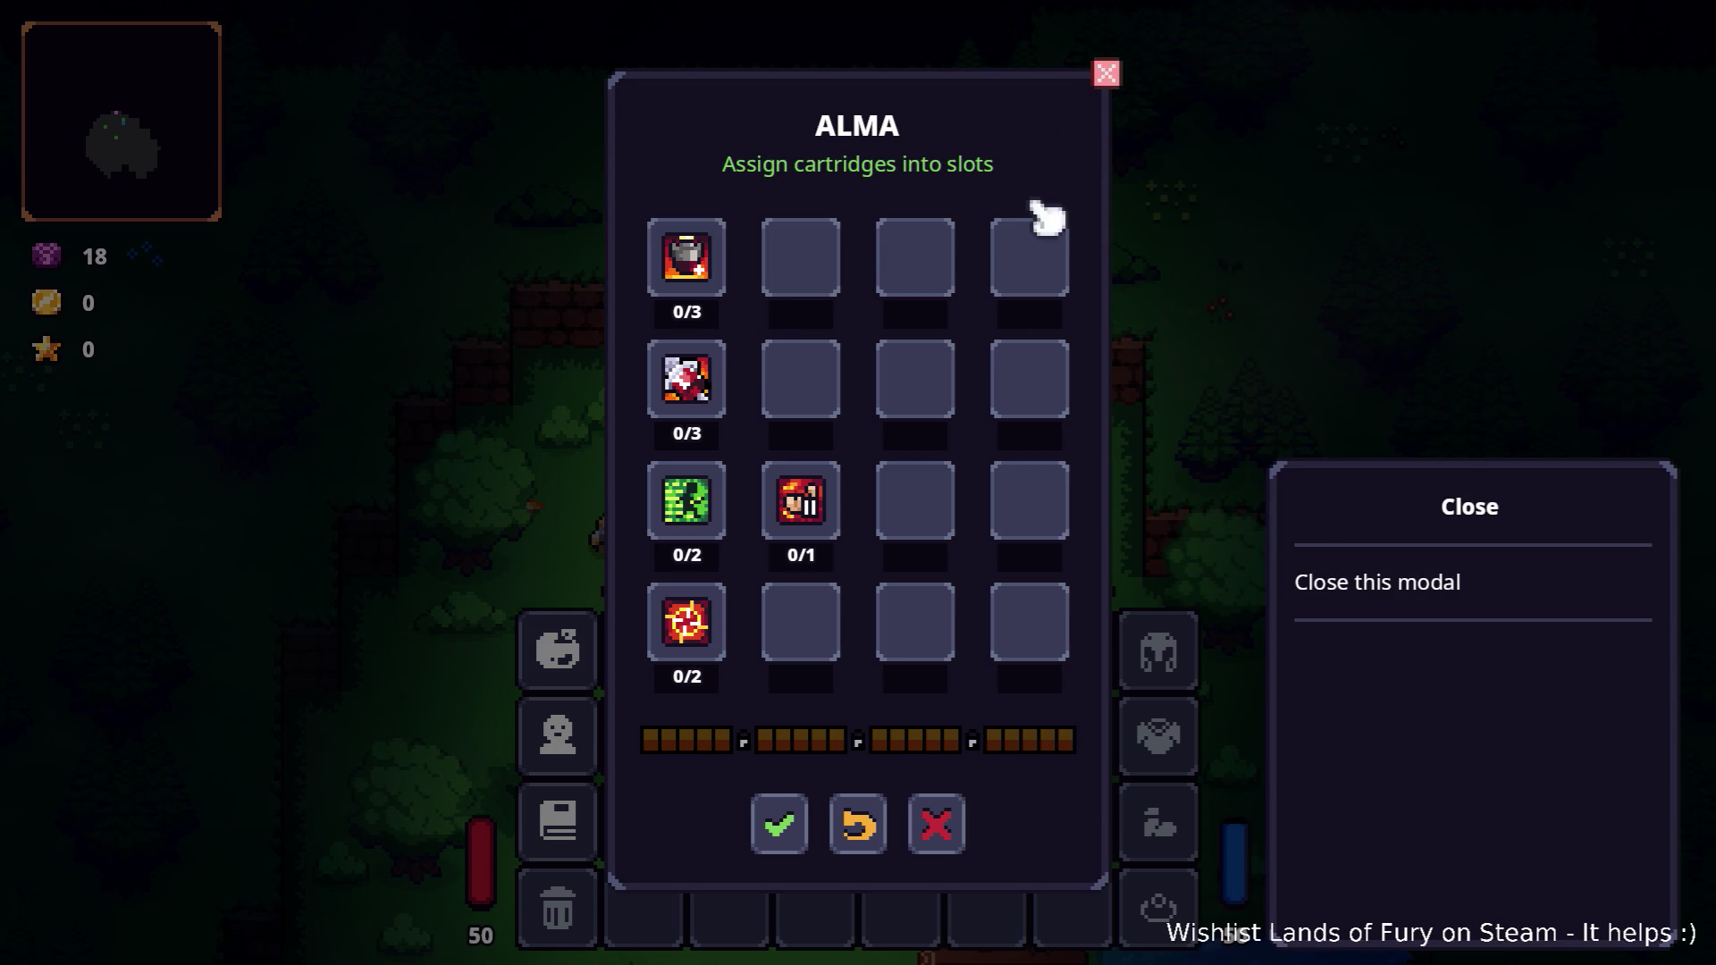
click(1109, 75)
Buy the Energy Regen cartridge from Izzy's shop for 2 gems.
key(e)
key(e)
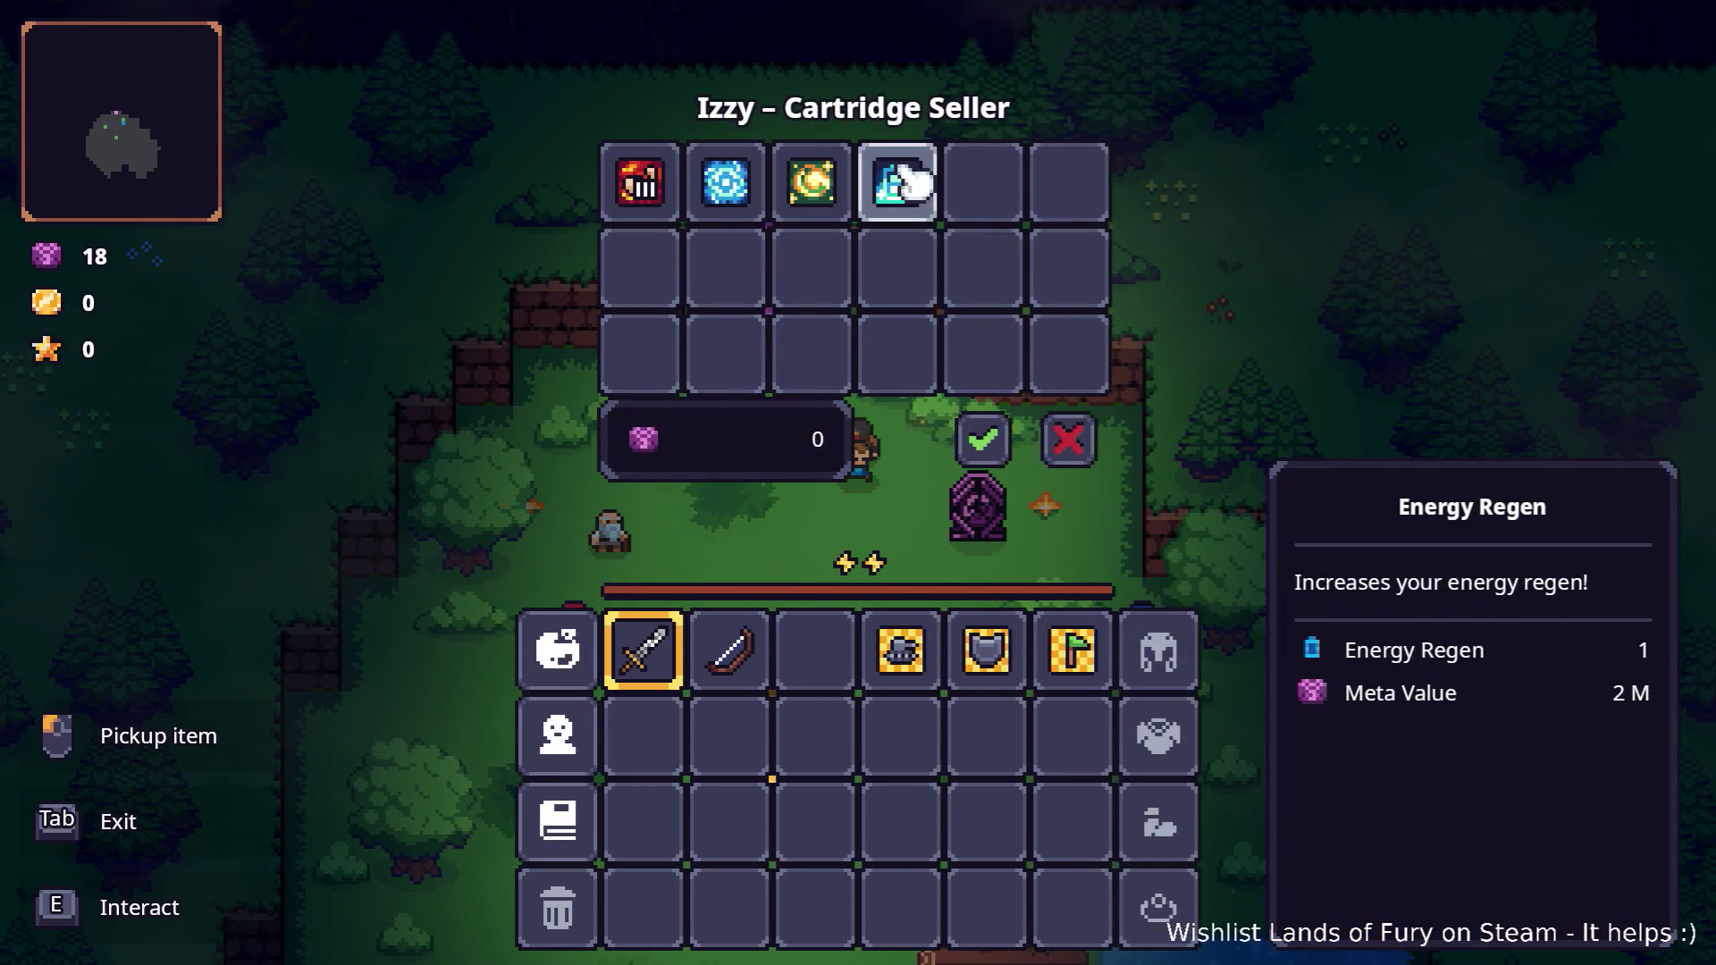
click(912, 184)
click(831, 652)
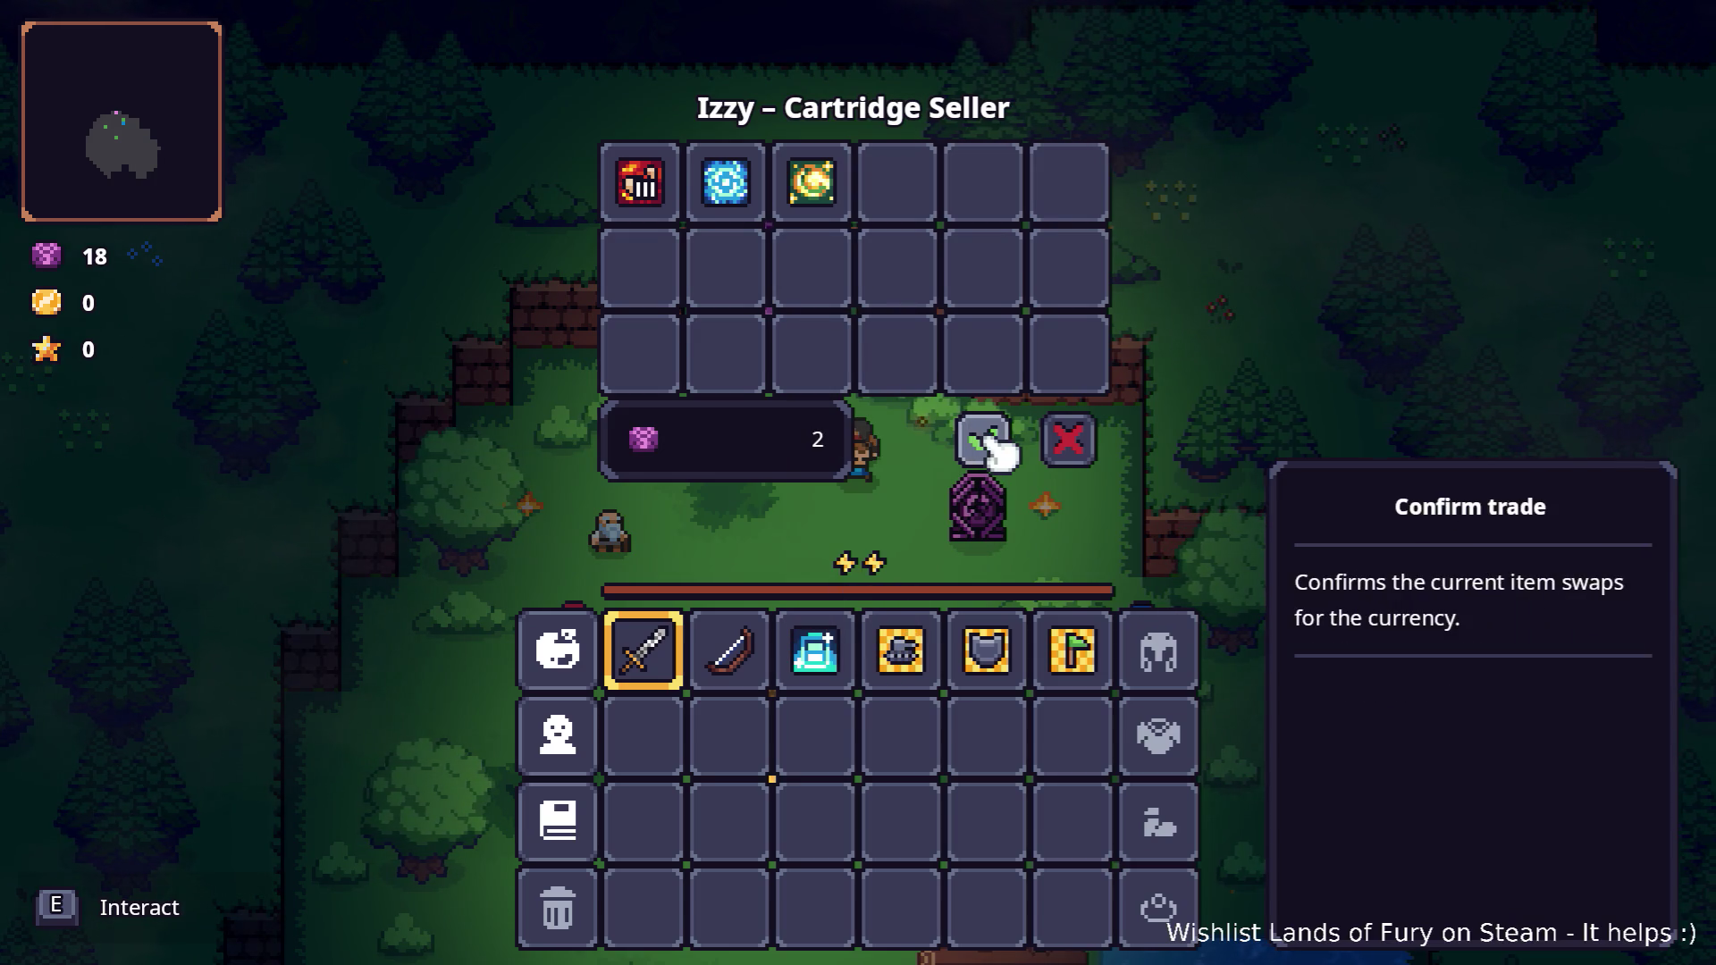
click(987, 442)
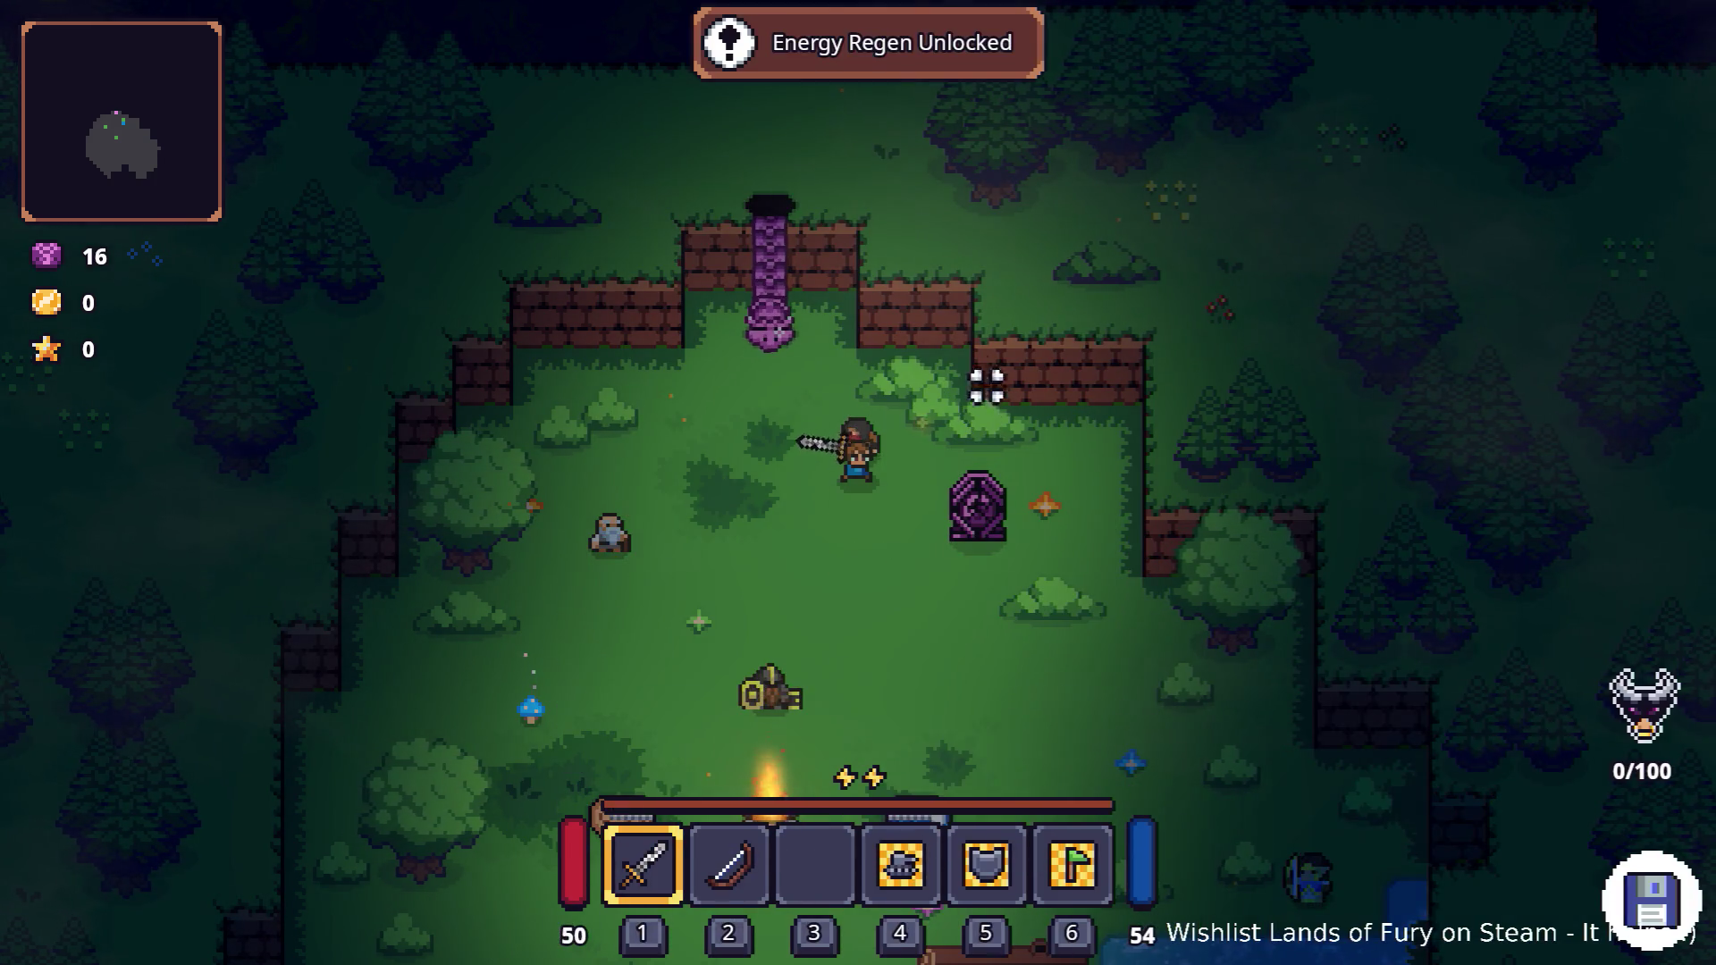
Replace Energy Booster with Energy Regen in ALMA's first cartridge slot.
key(i)
click(561, 657)
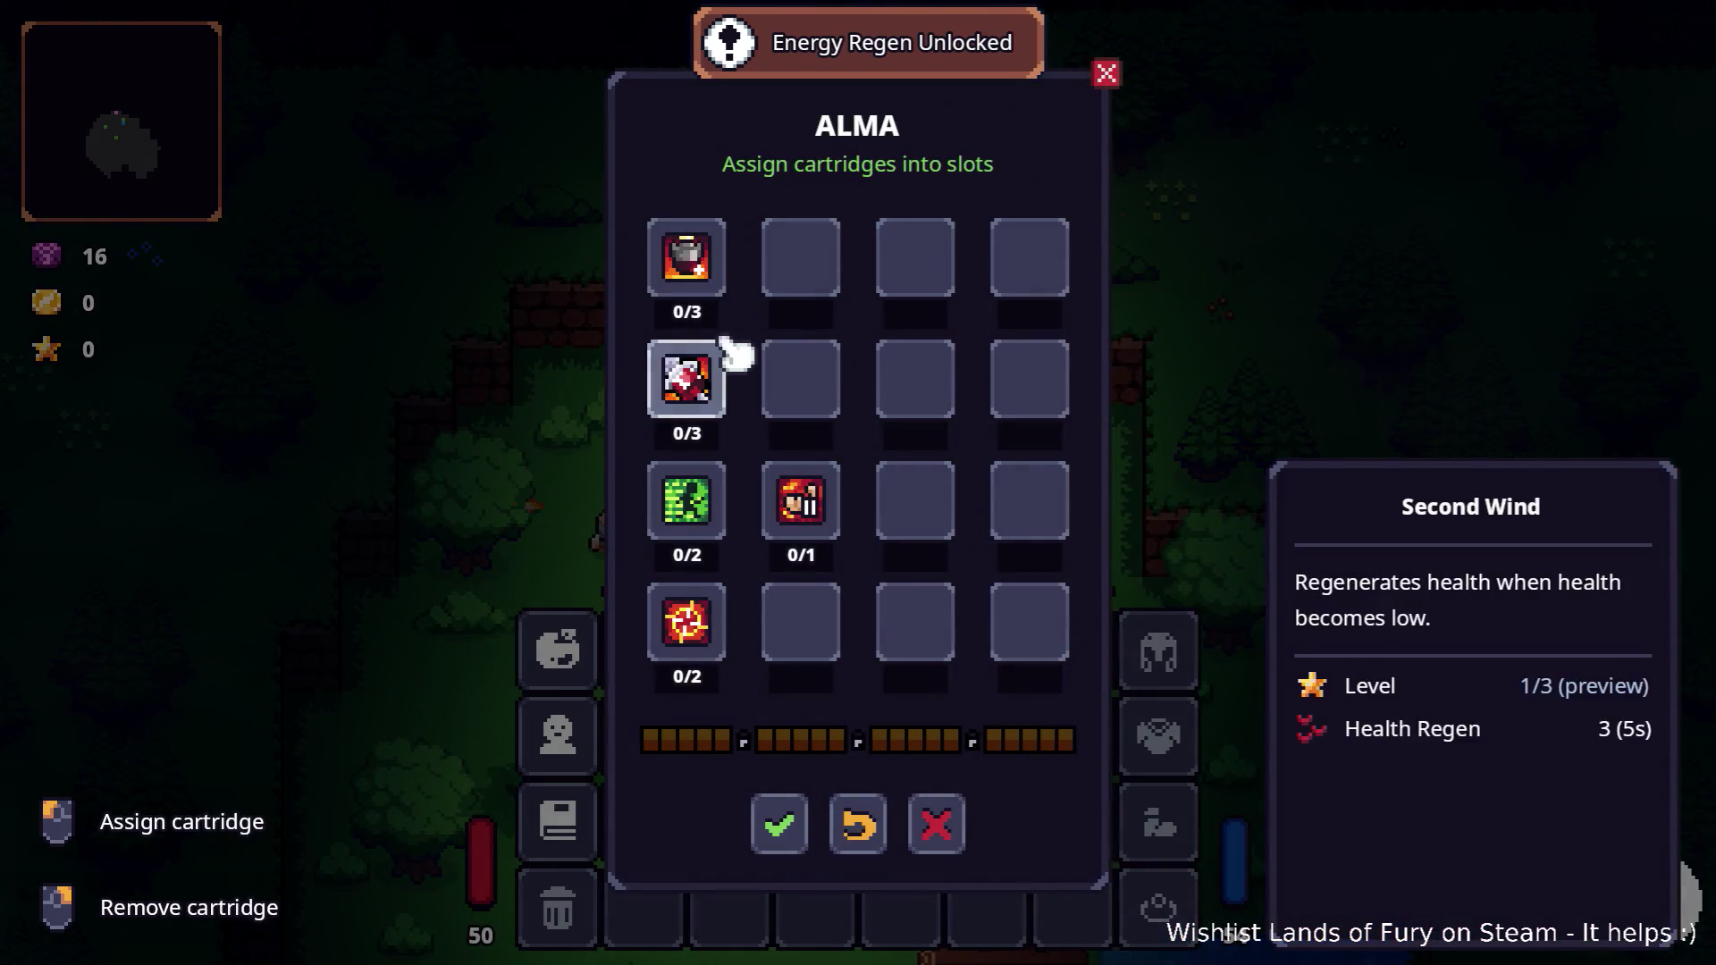
right_click(706, 268)
click(712, 279)
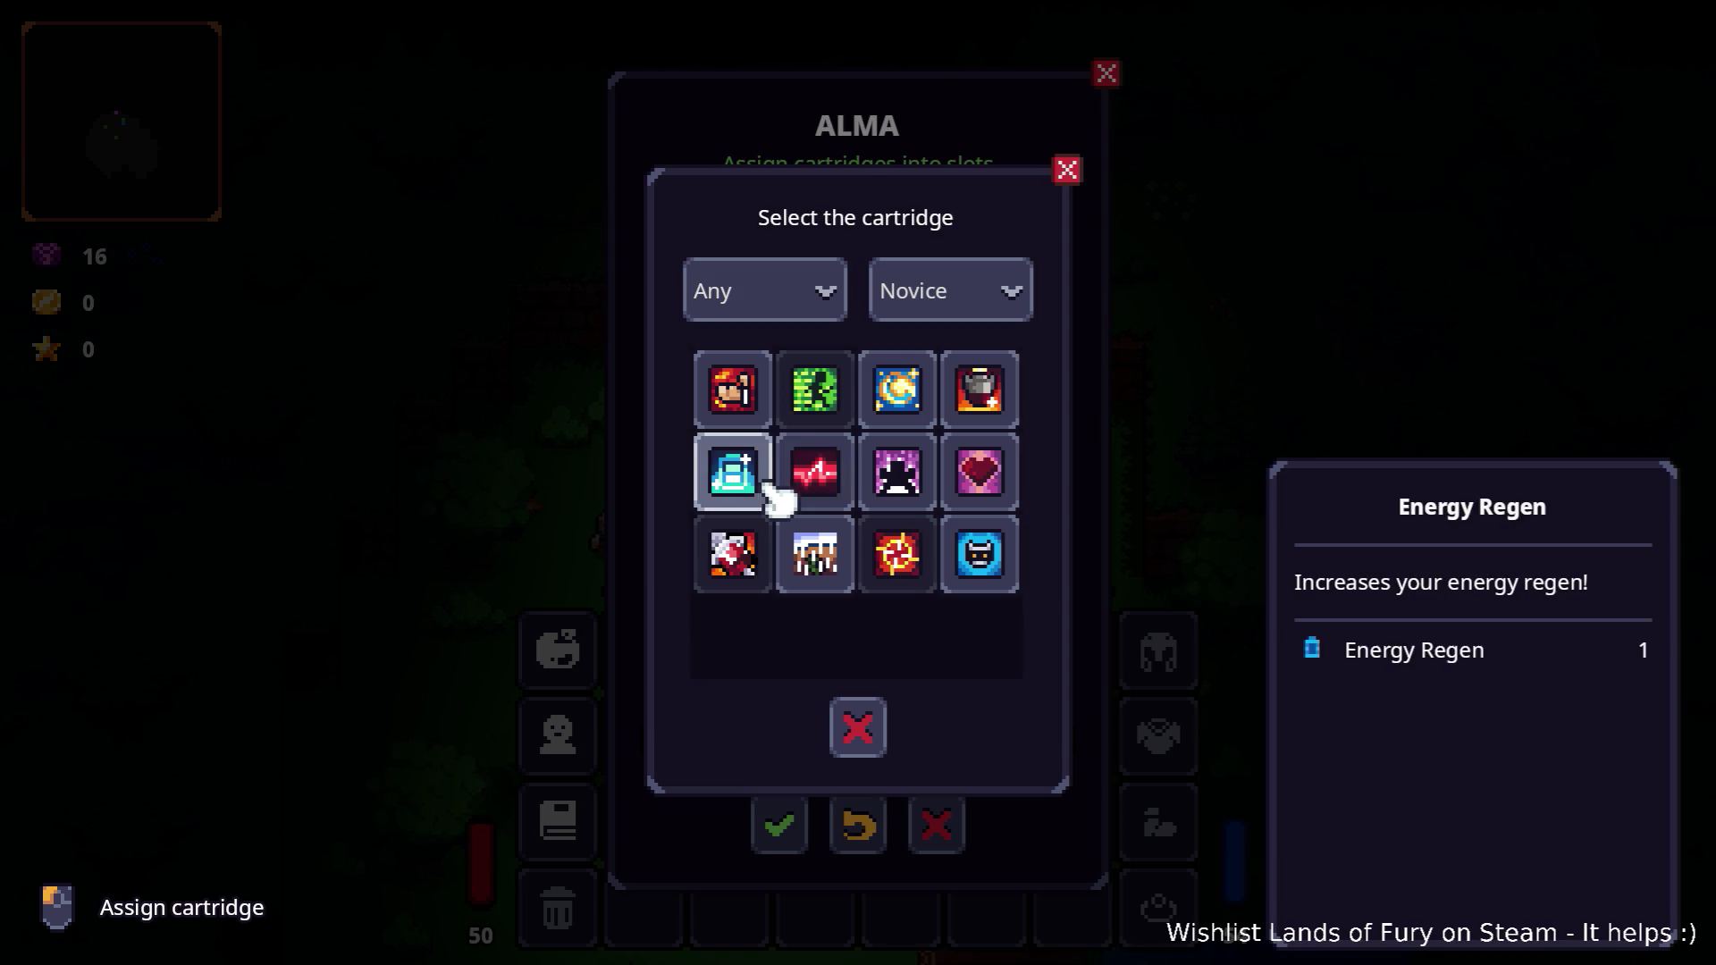
click(752, 487)
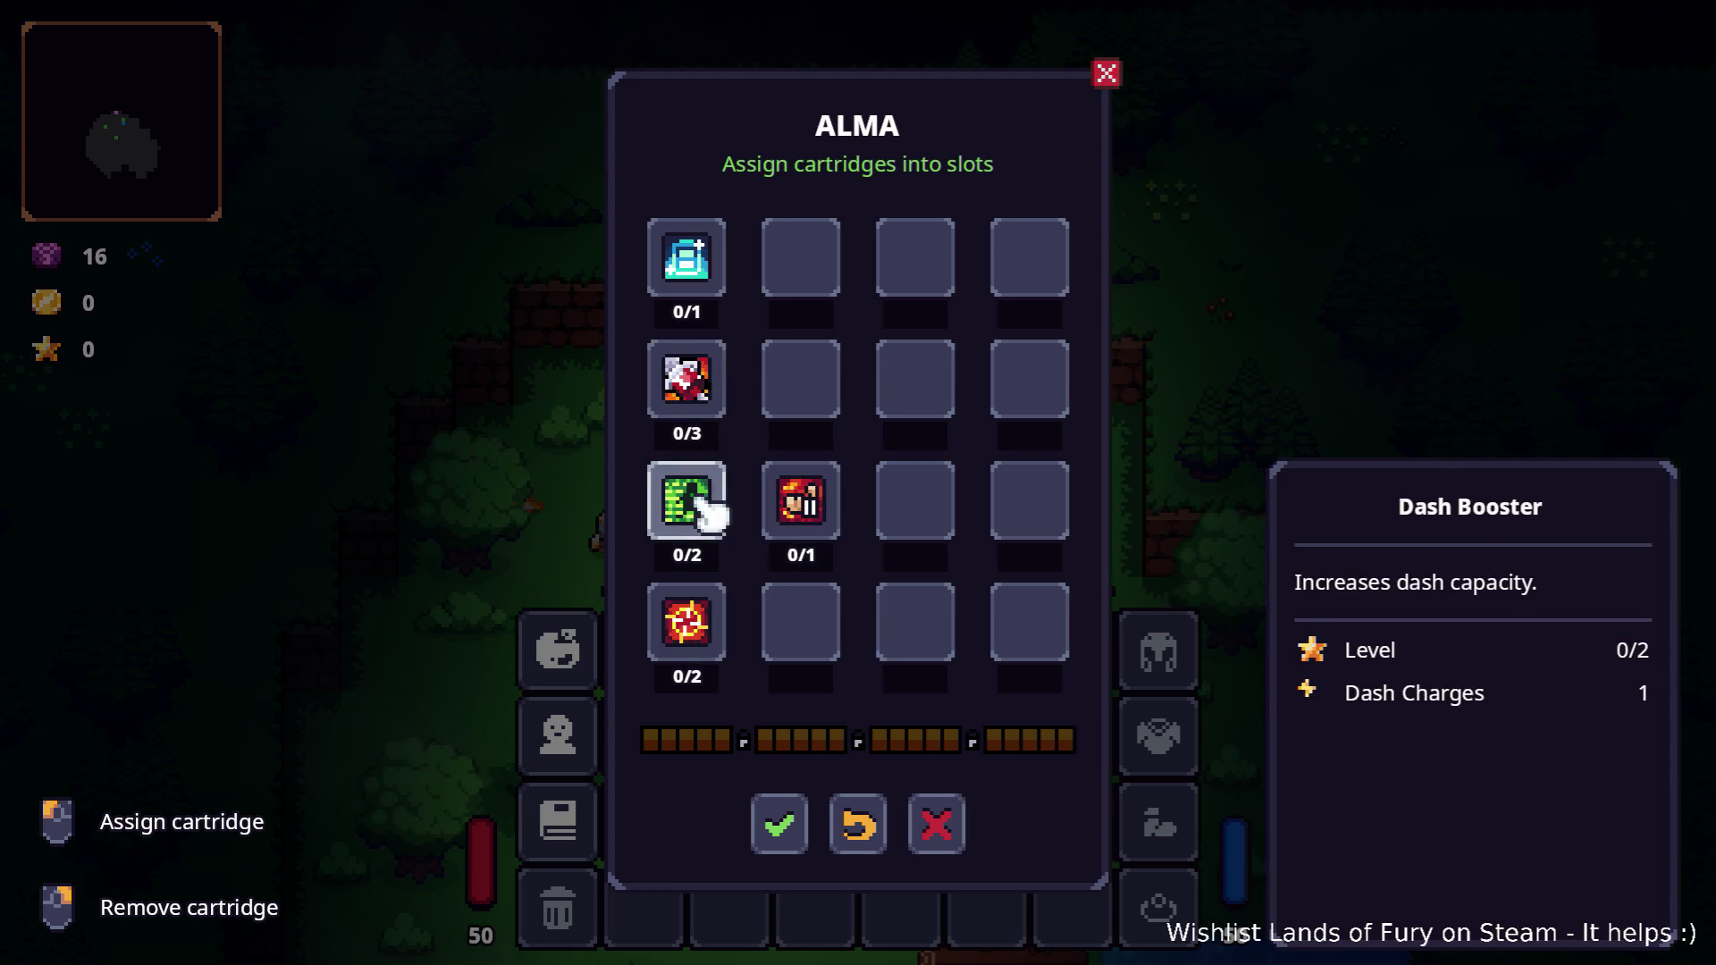
click(780, 824)
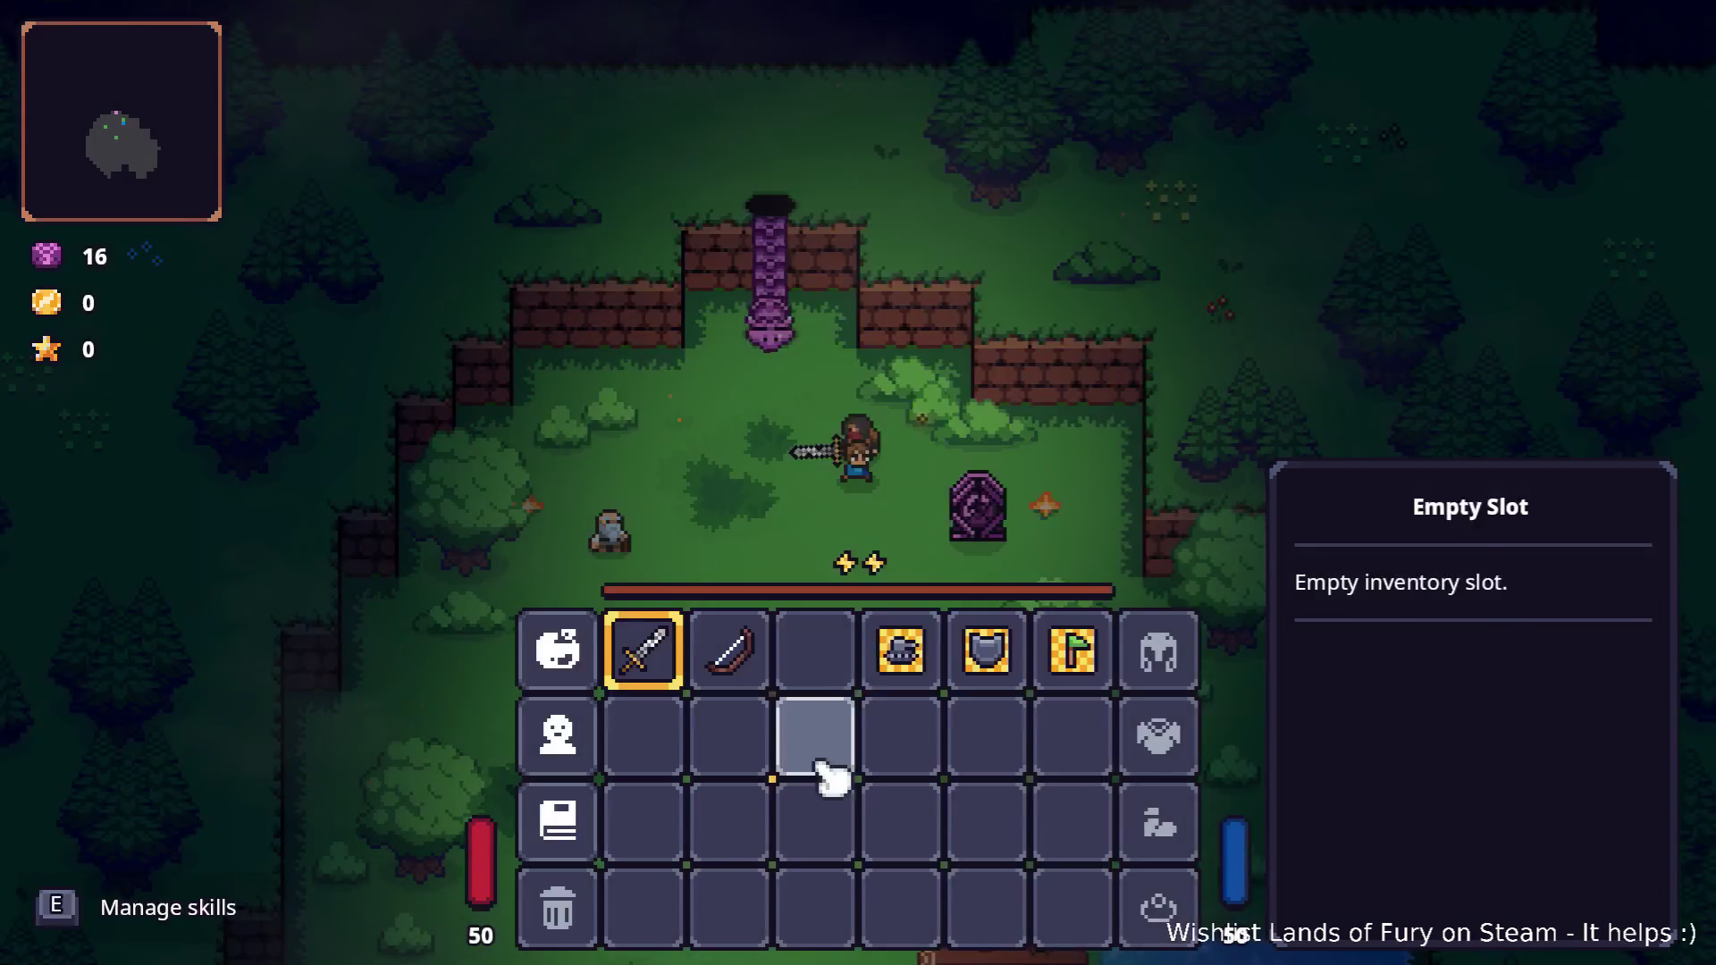
Leave the inventory, move and dash around to spend energy, then reopen the full inventory grid.
key(Escape)
key(s)
key(a)
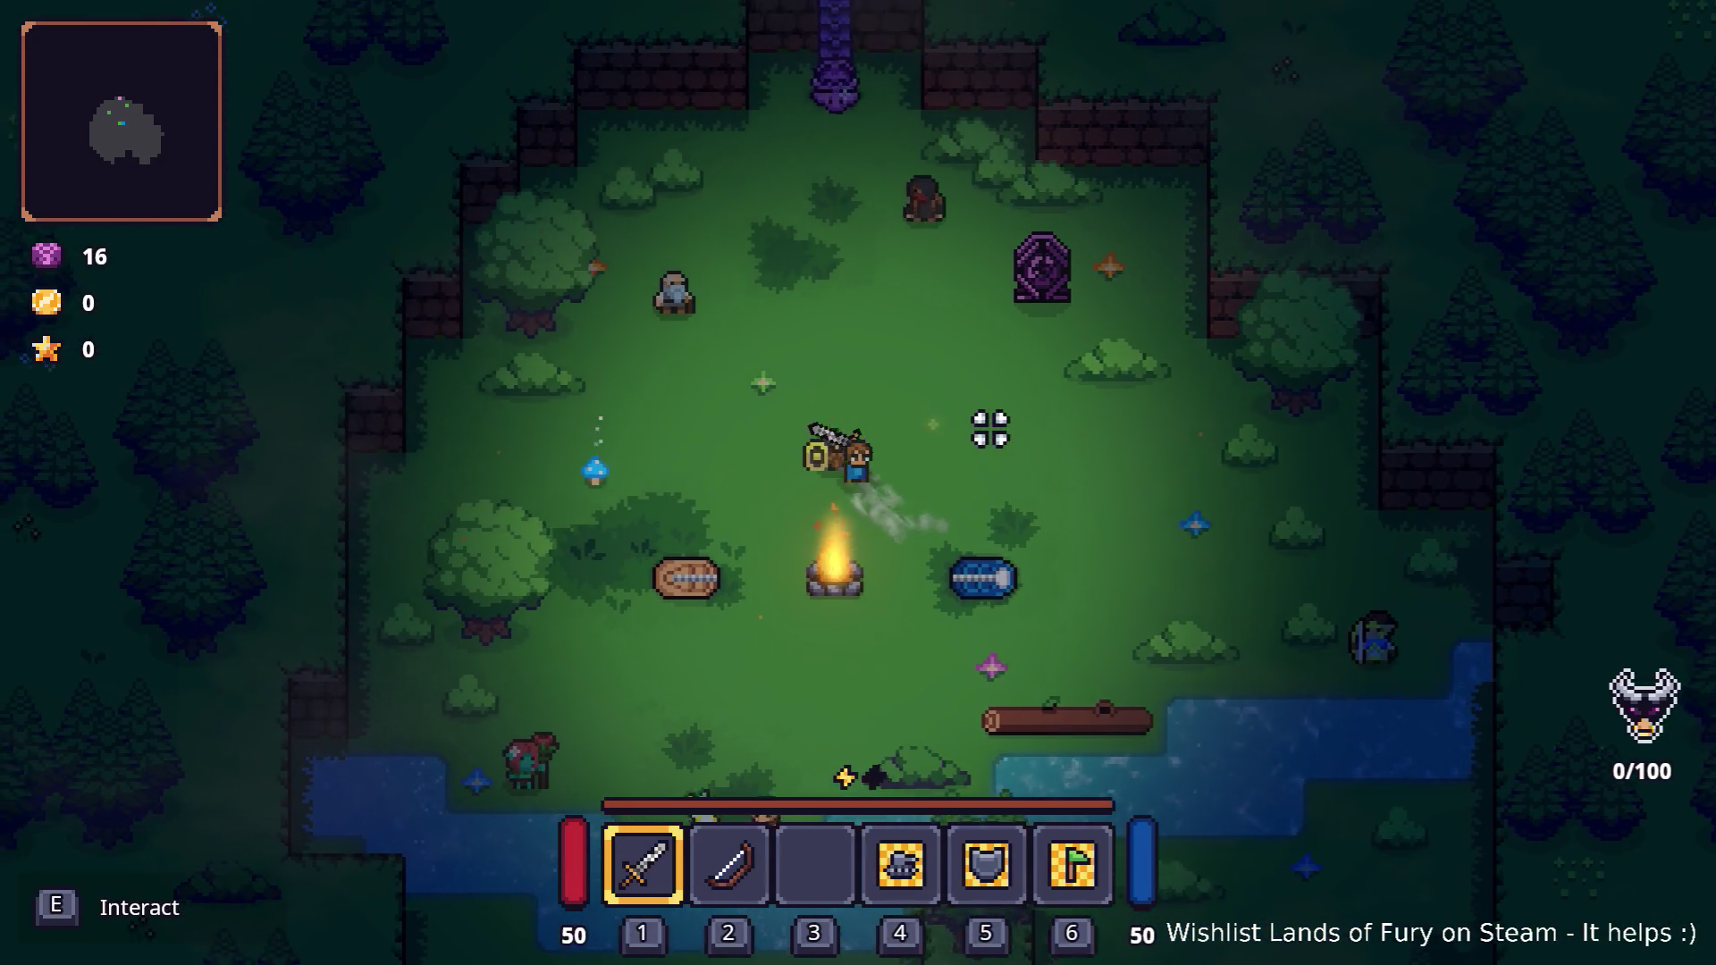
key(w)
key(a)
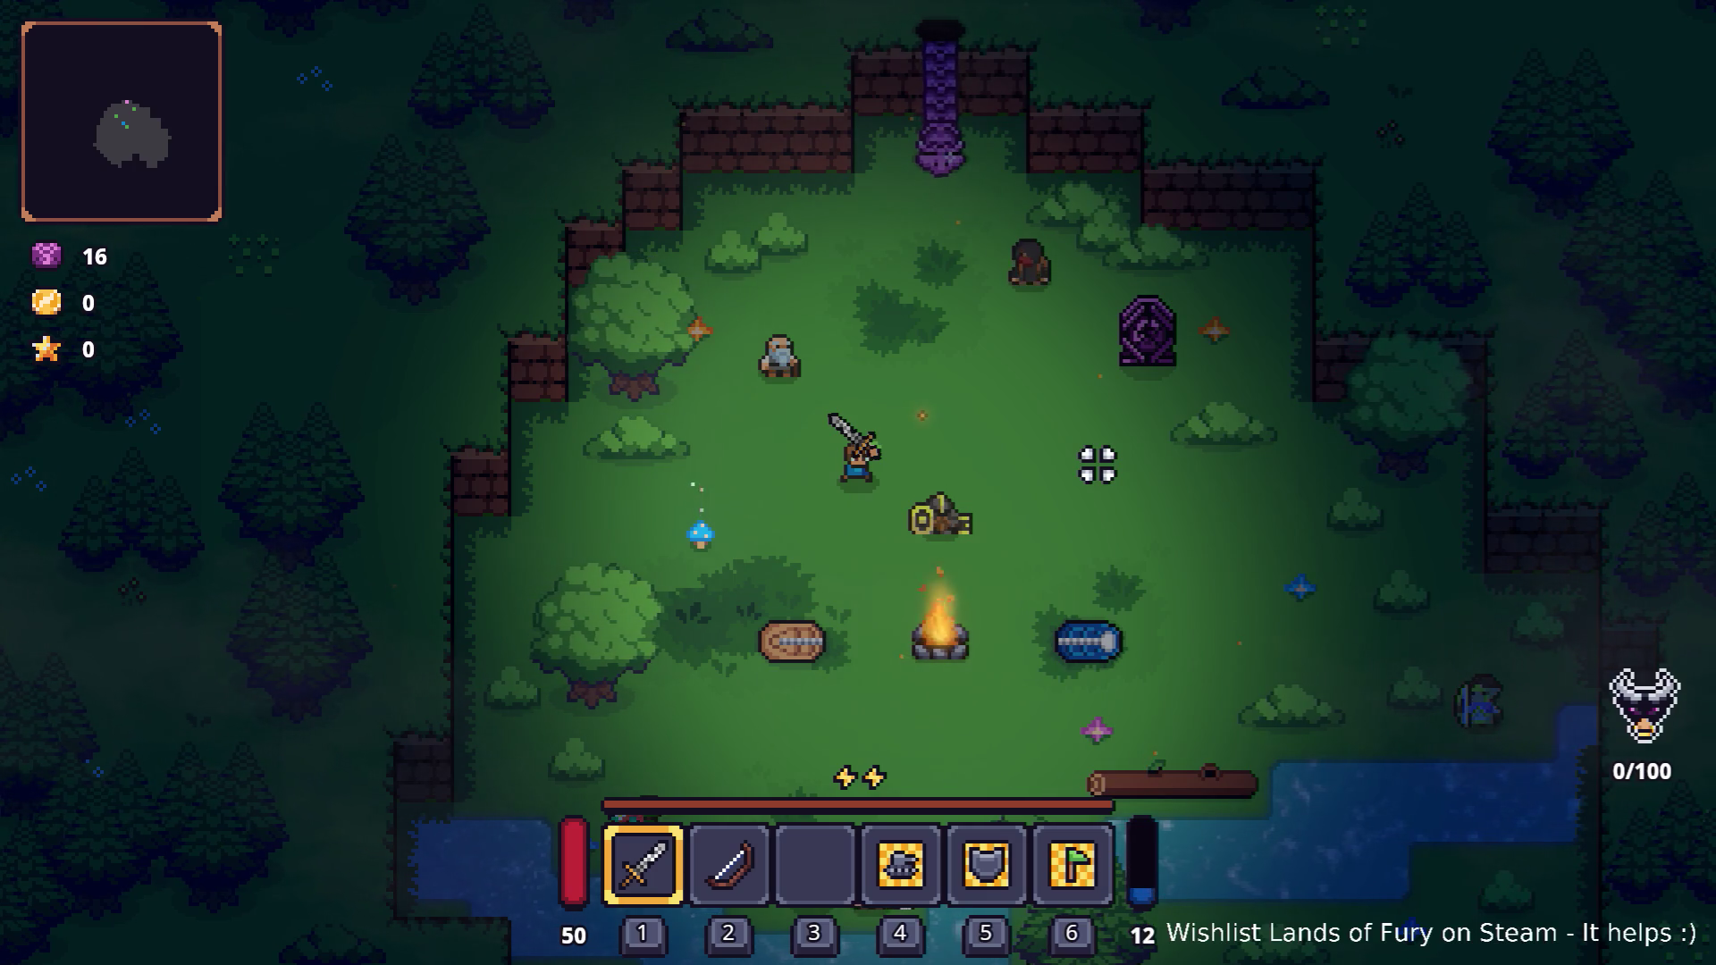
key(i)
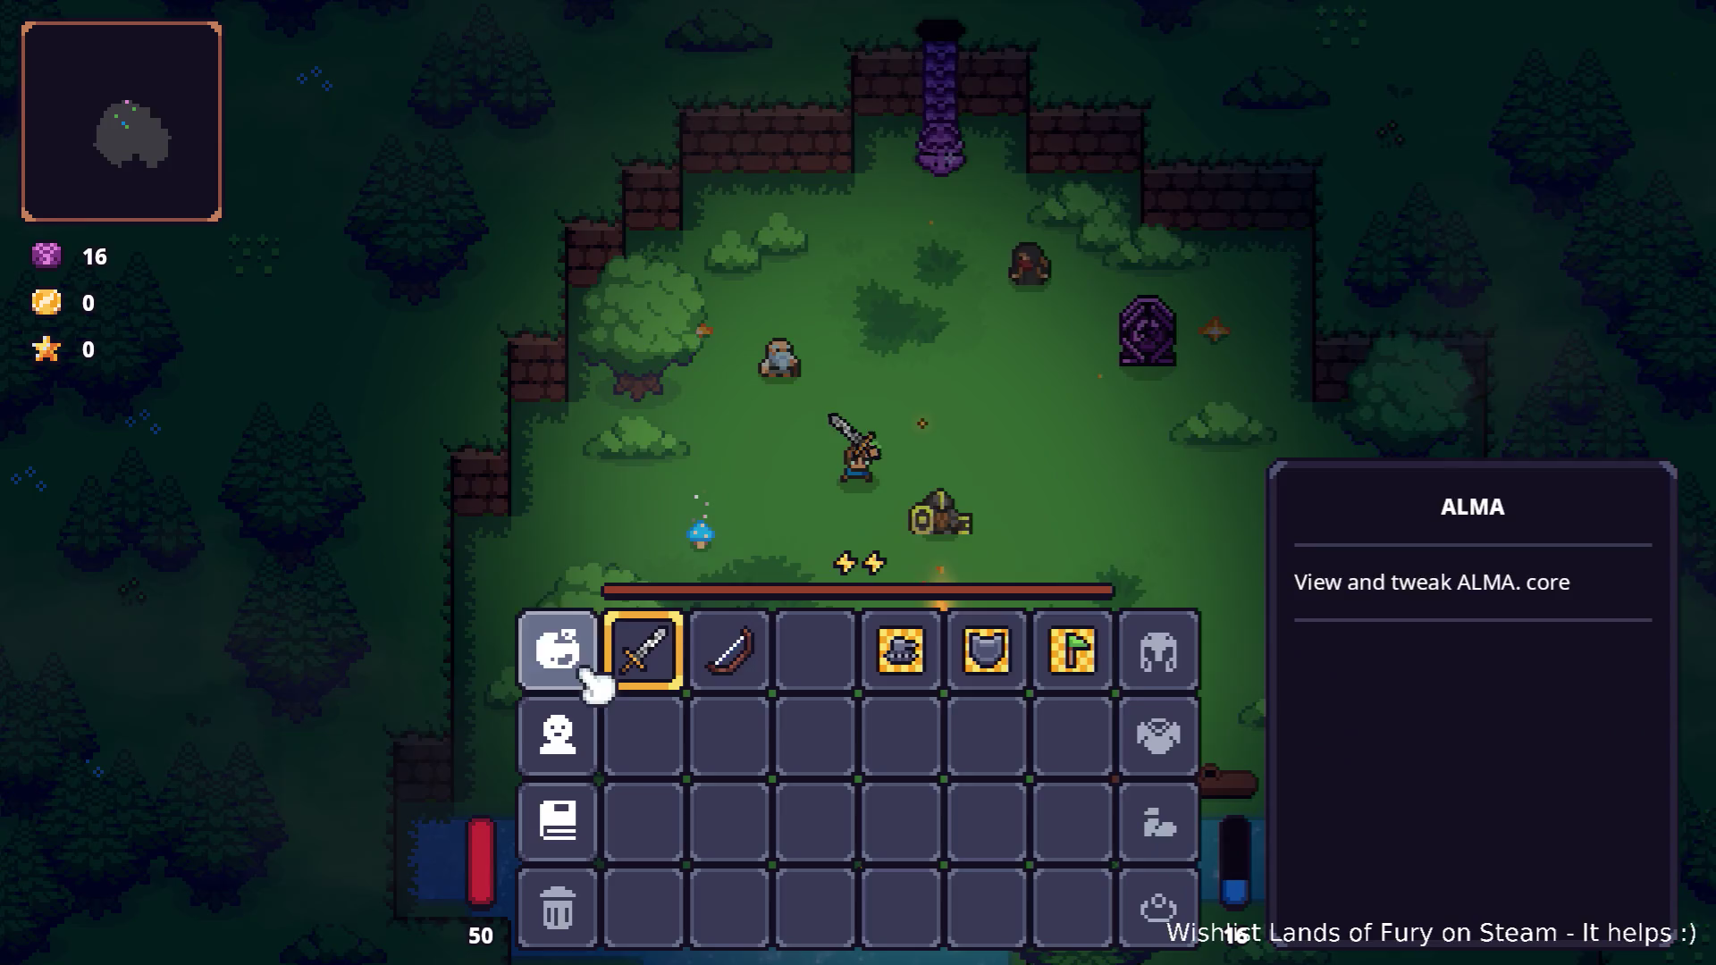
click(590, 675)
click(930, 822)
click(558, 731)
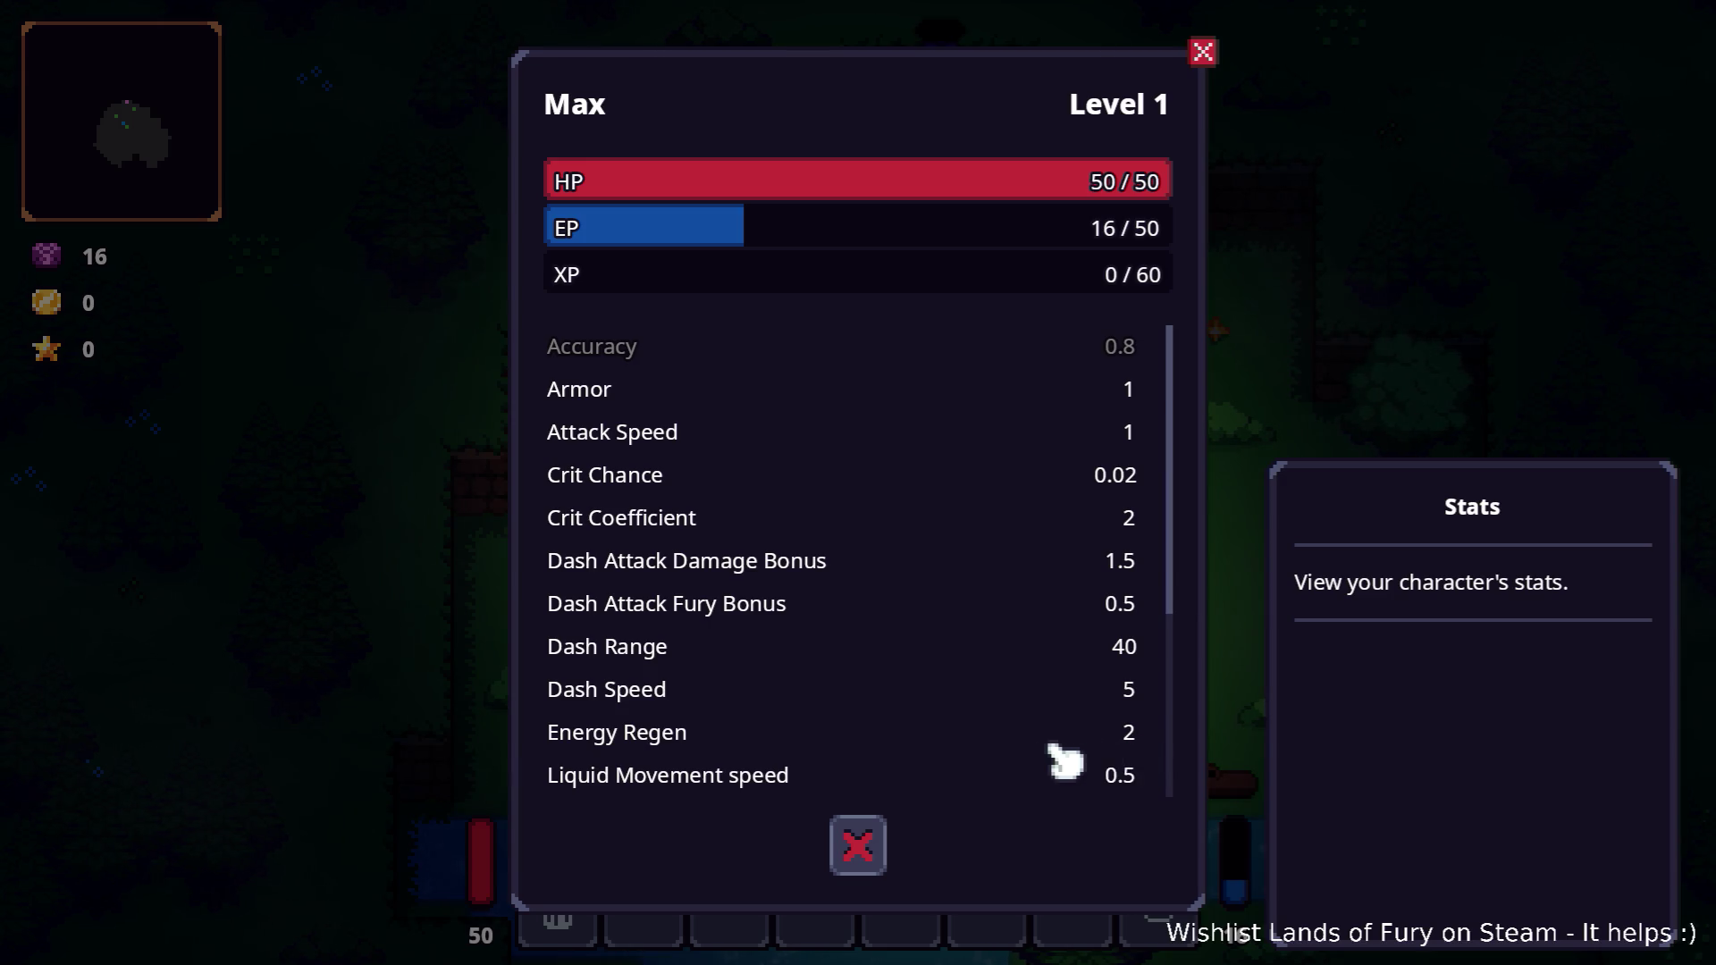
key(Escape)
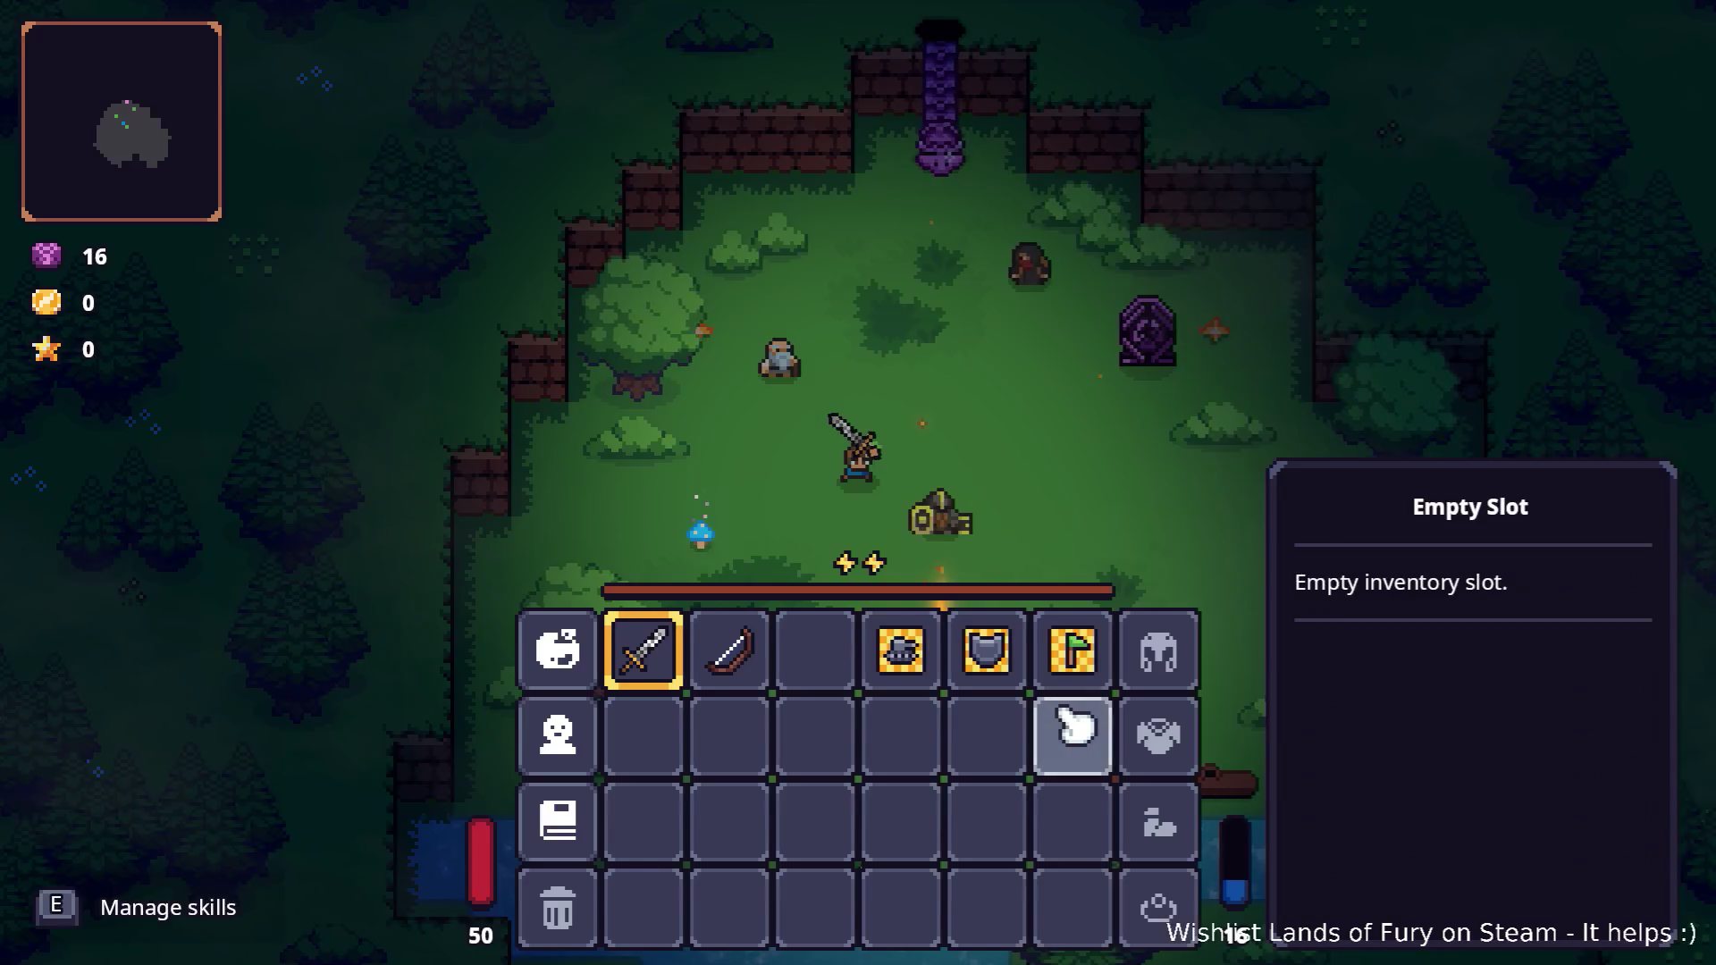
key(i)
key(d)
Walk around the camp and swing the sword repeatedly to drain energy to 0.
key(s)
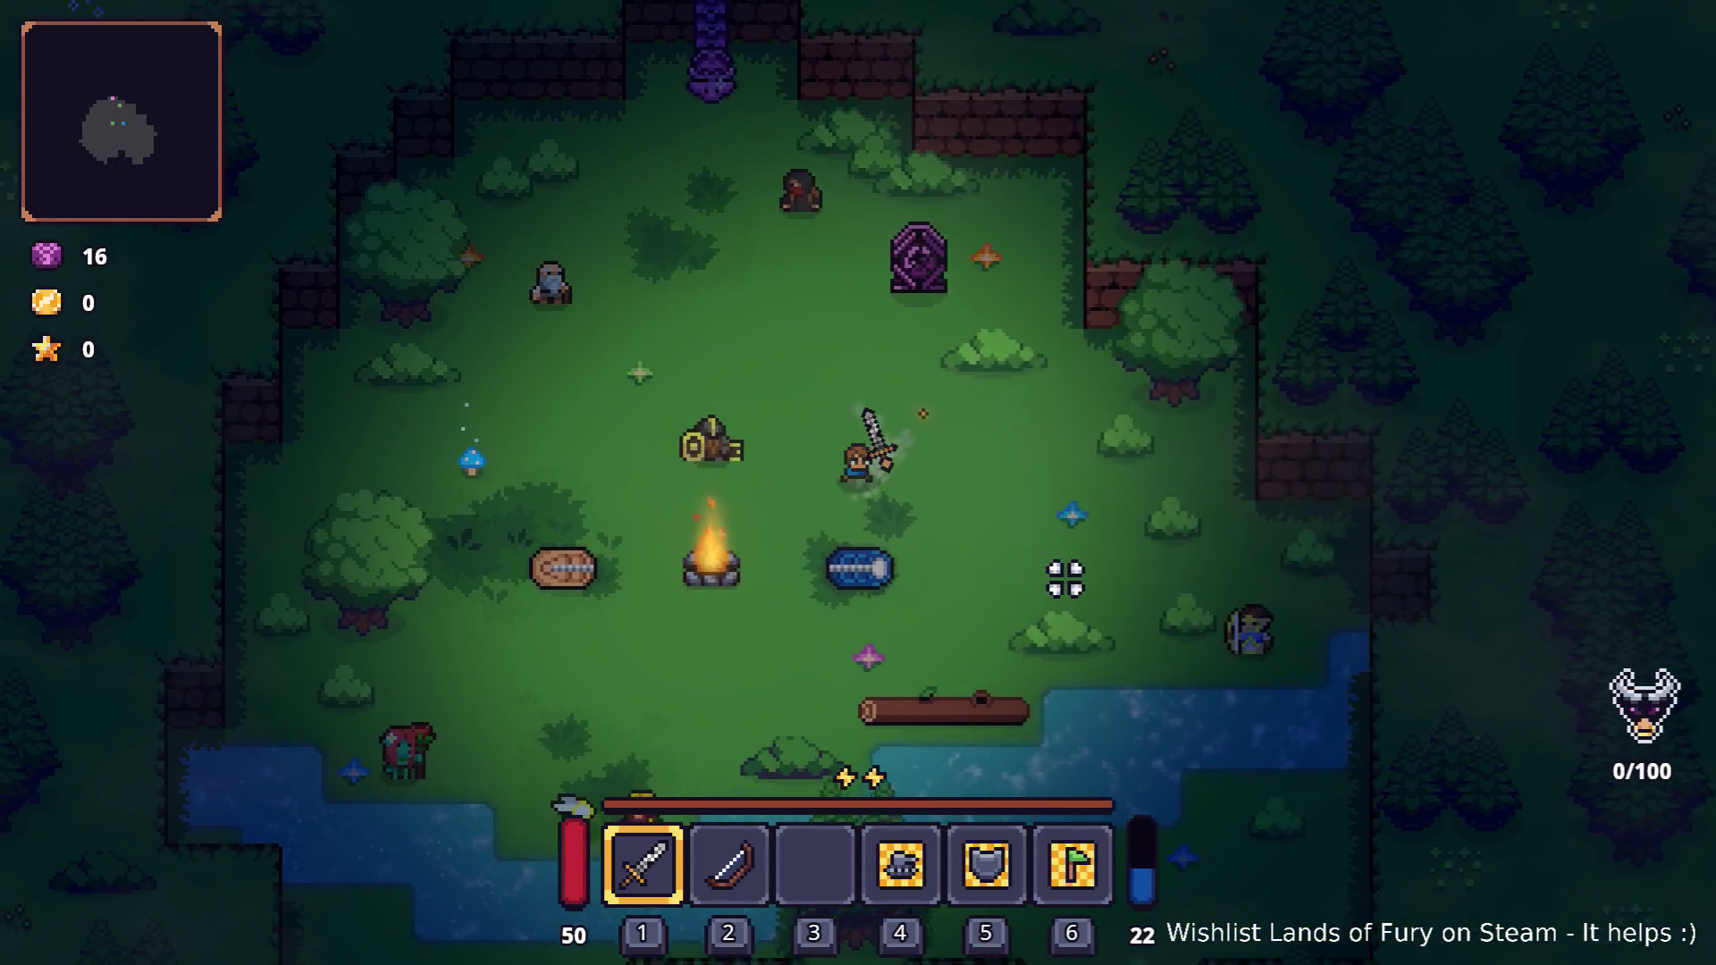
key(a)
key(w)
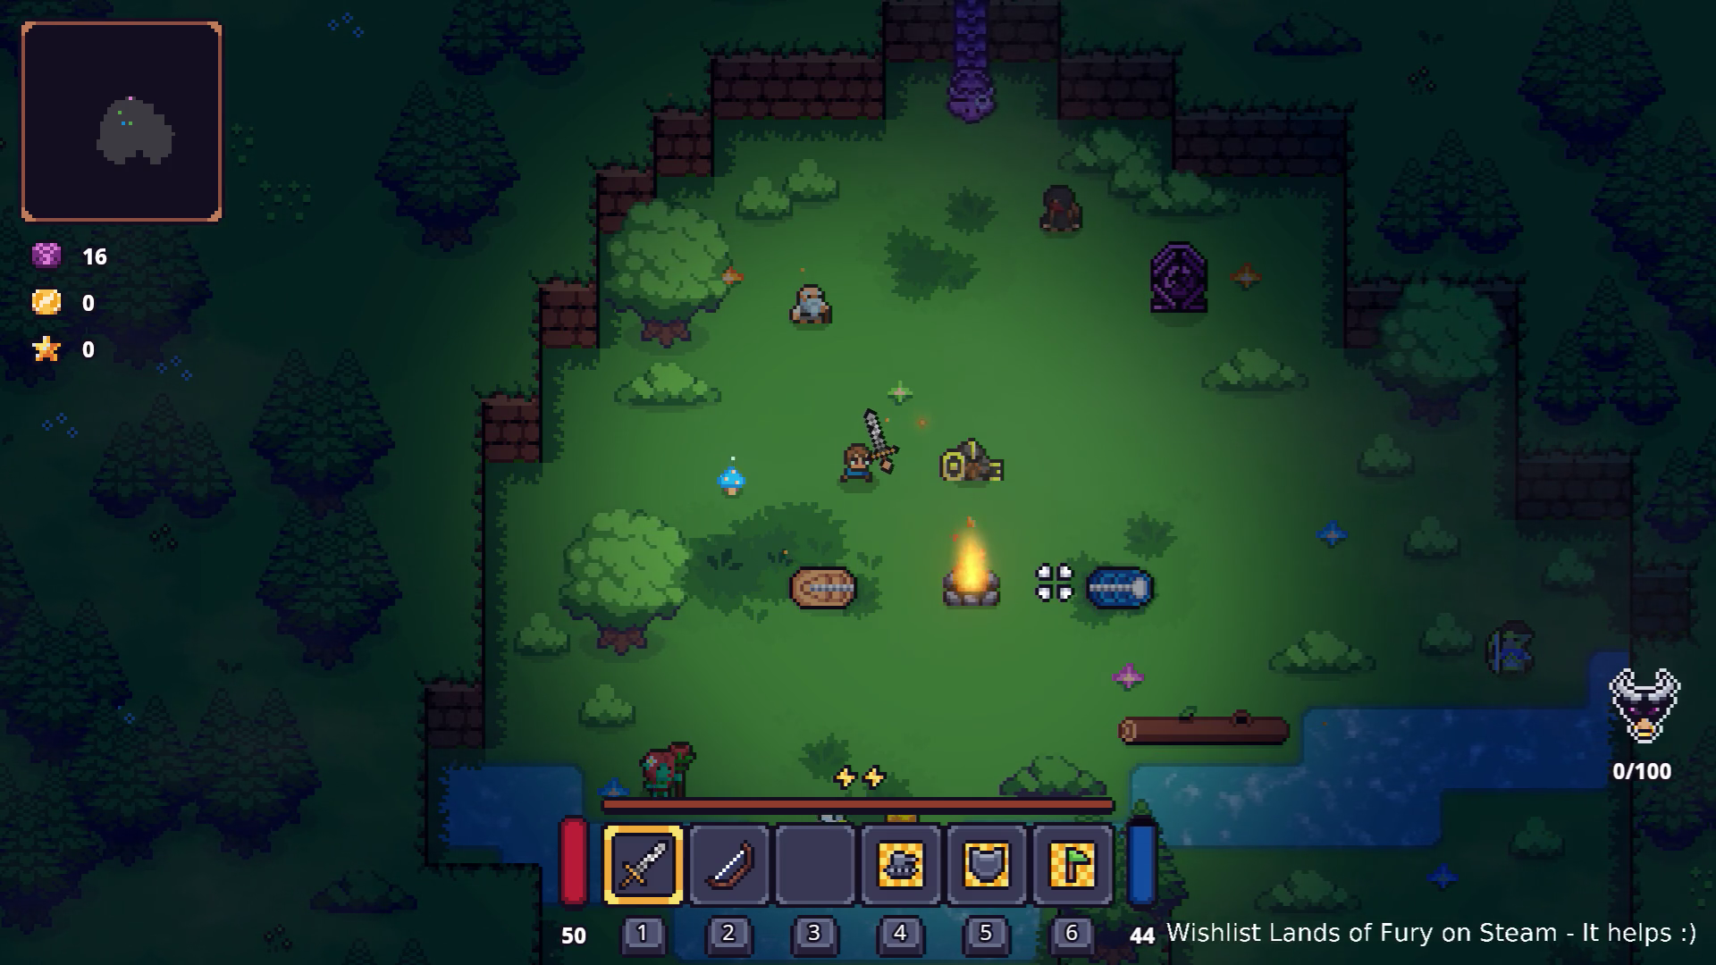
key(w)
key(a)
click(1048, 590)
key(w)
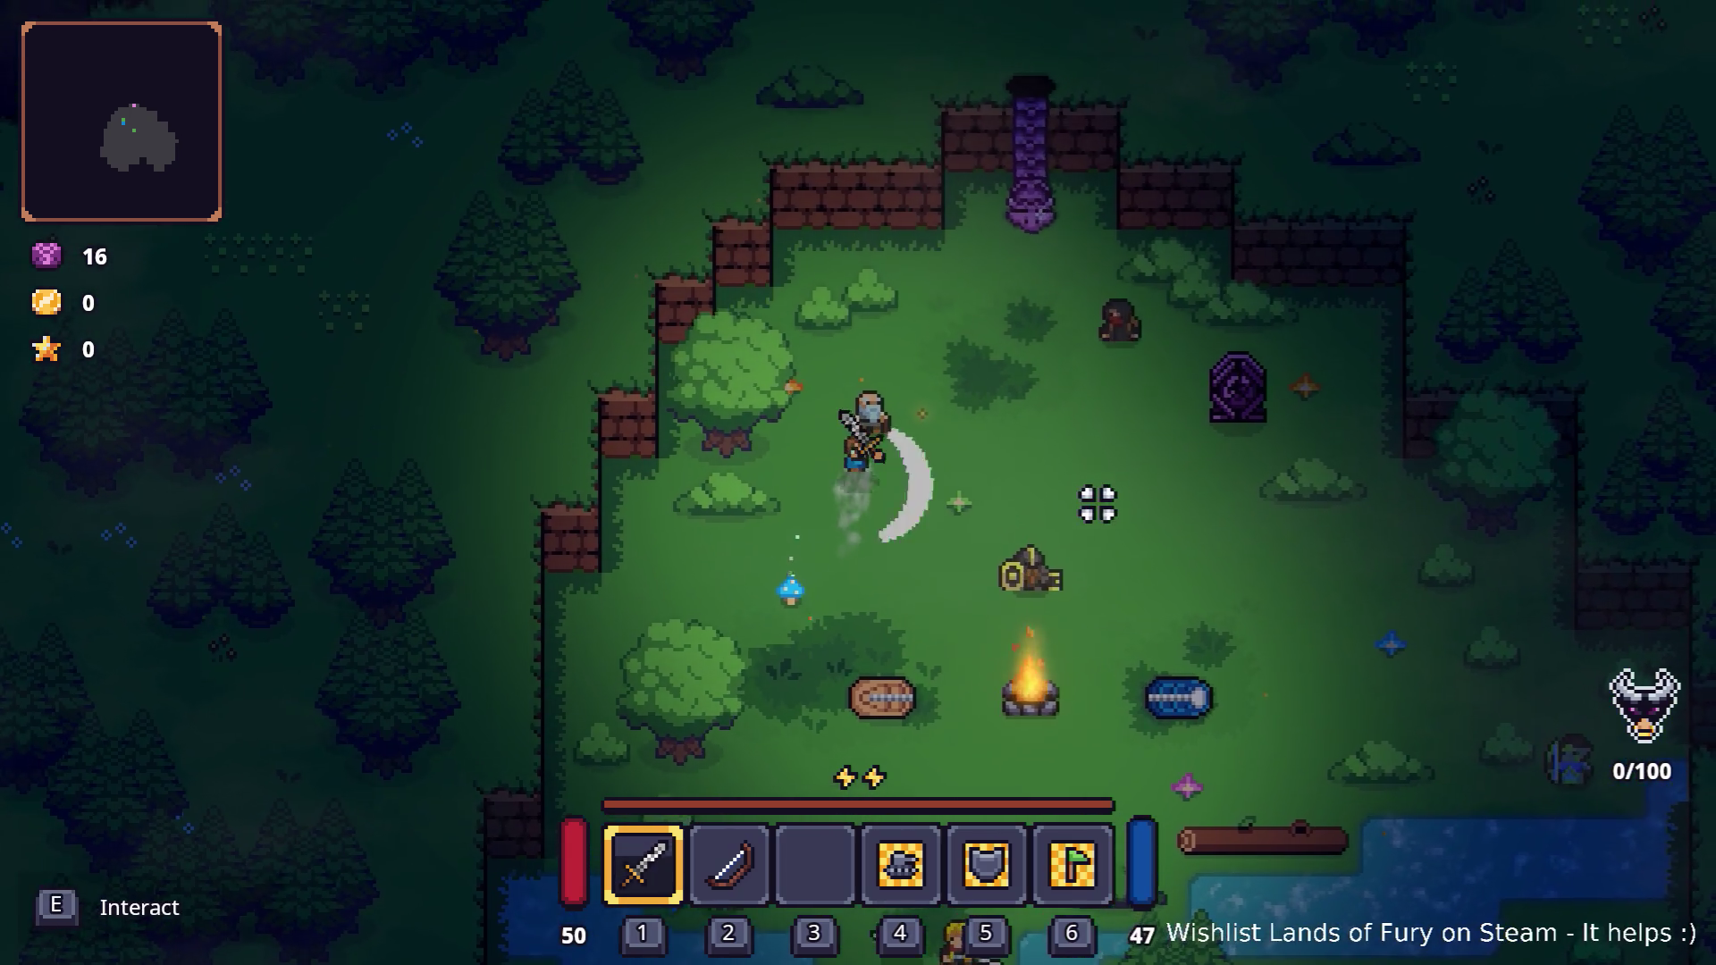
key(d)
click(1077, 514)
click(1066, 529)
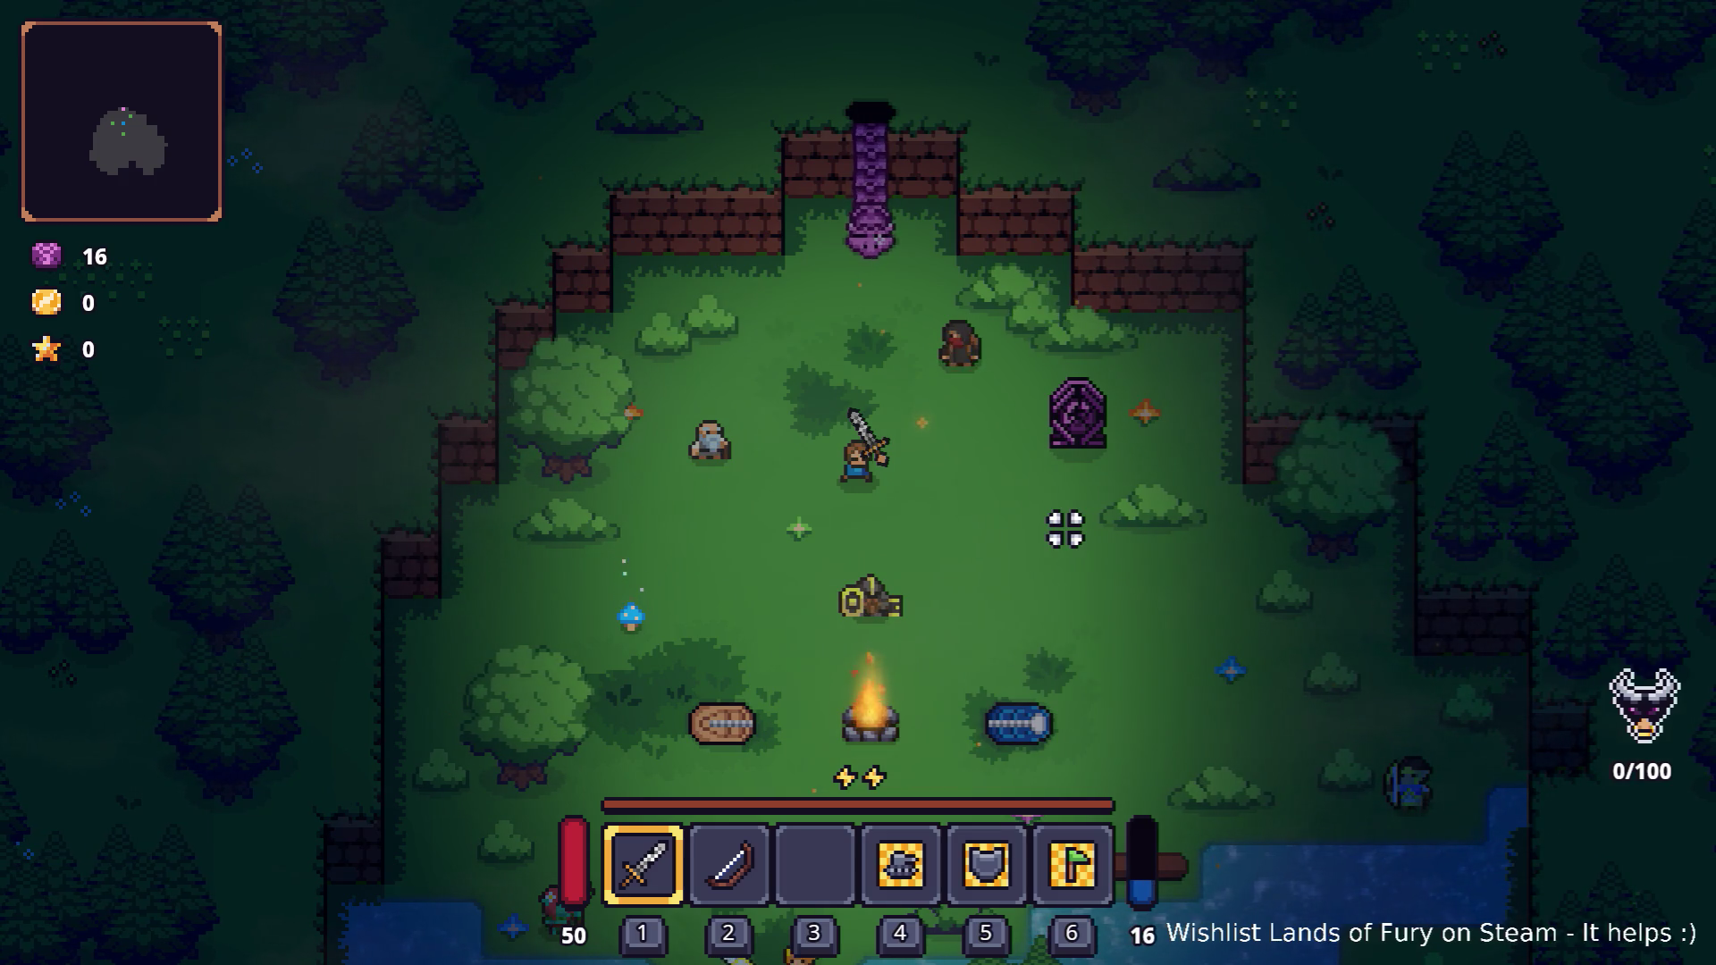
Check the ALMA core window, then enter the portal to load the next area.
key(i)
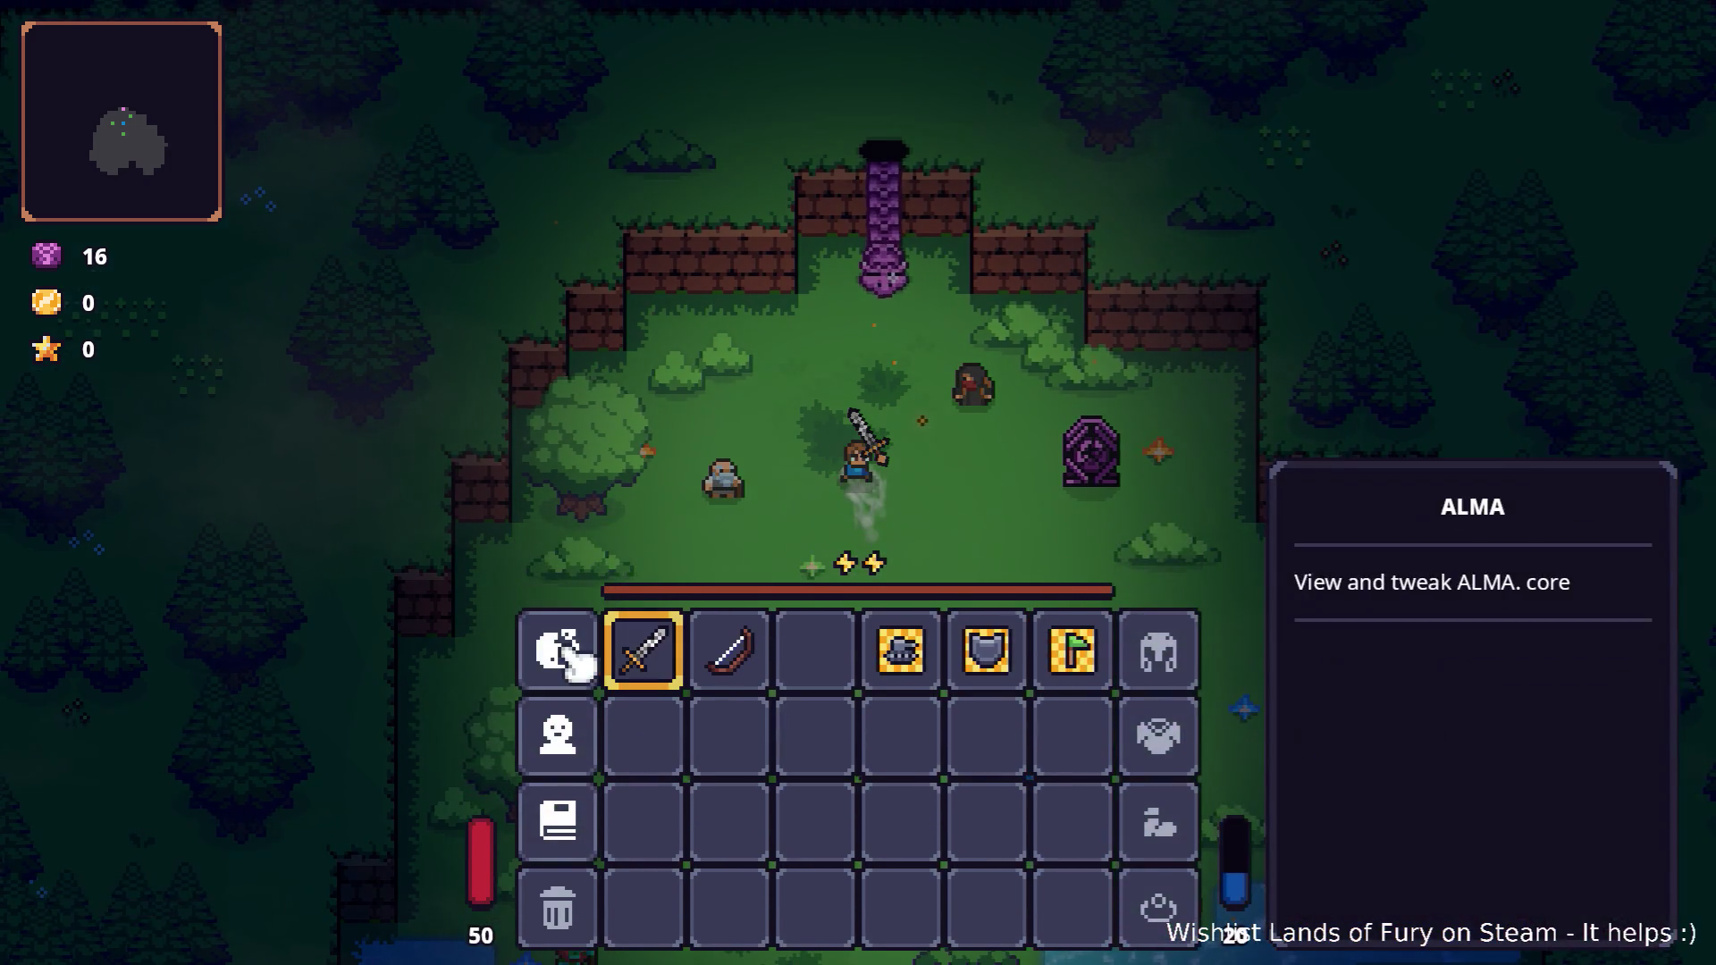
click(575, 651)
key(Escape)
key(Escape)
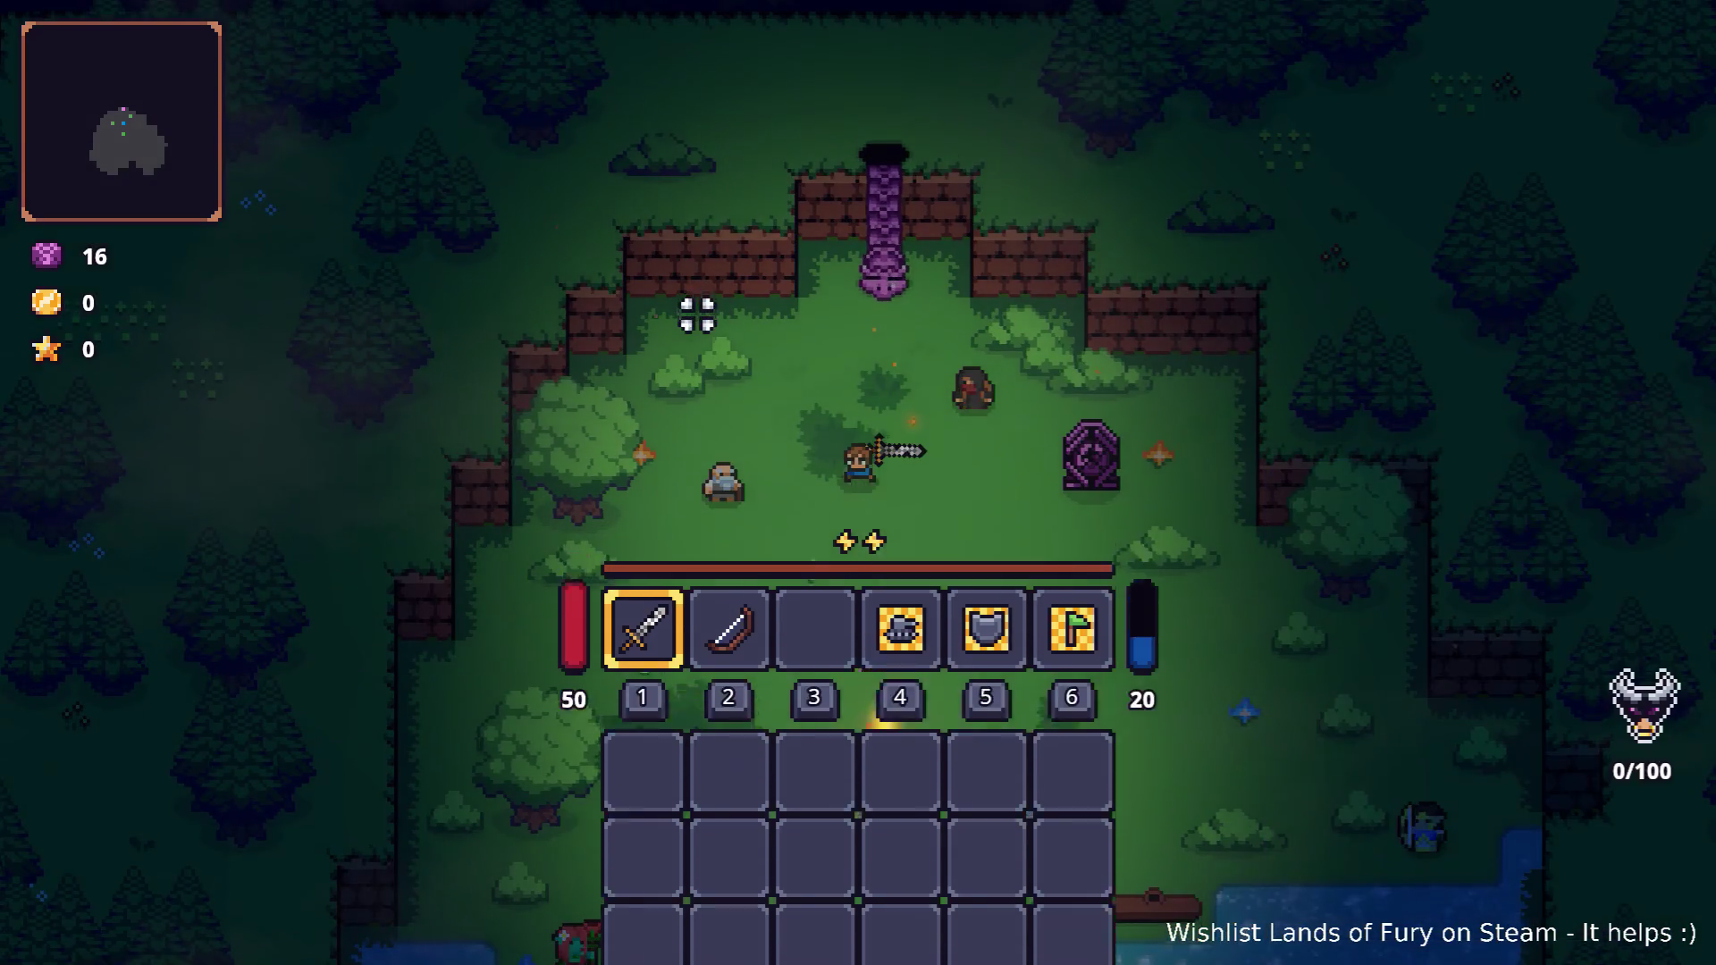
key(e)
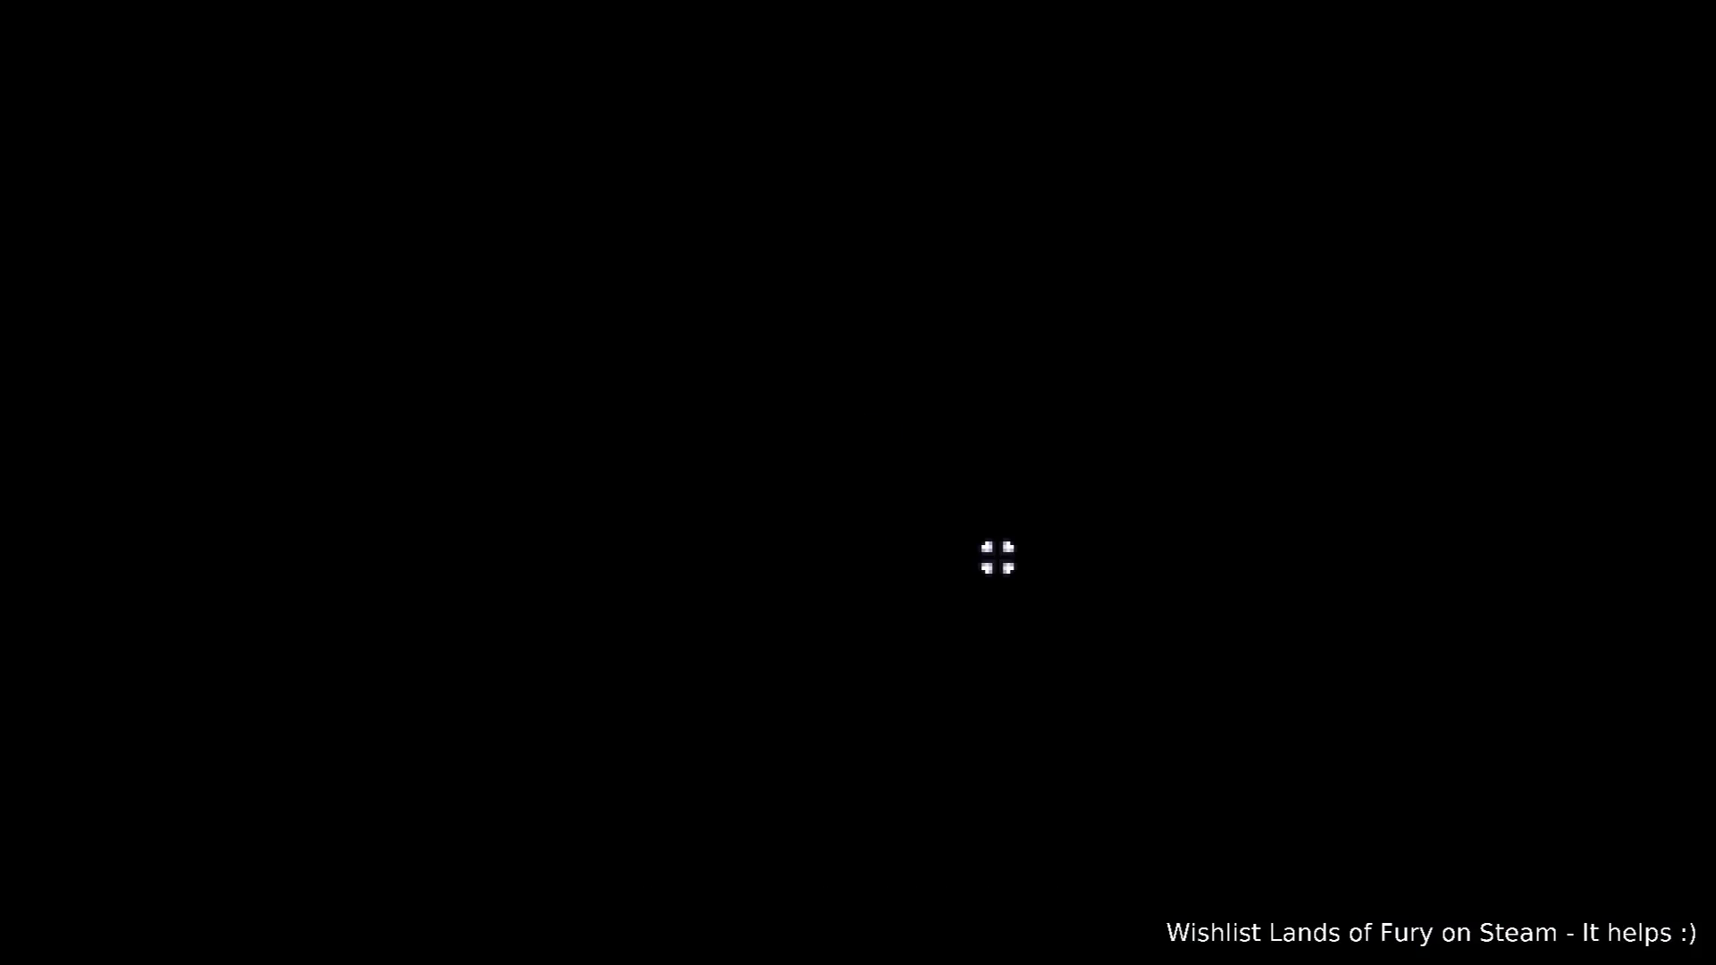
Advance from the portal and fight the goblins by the wall and surrounding enemies.
key(w)
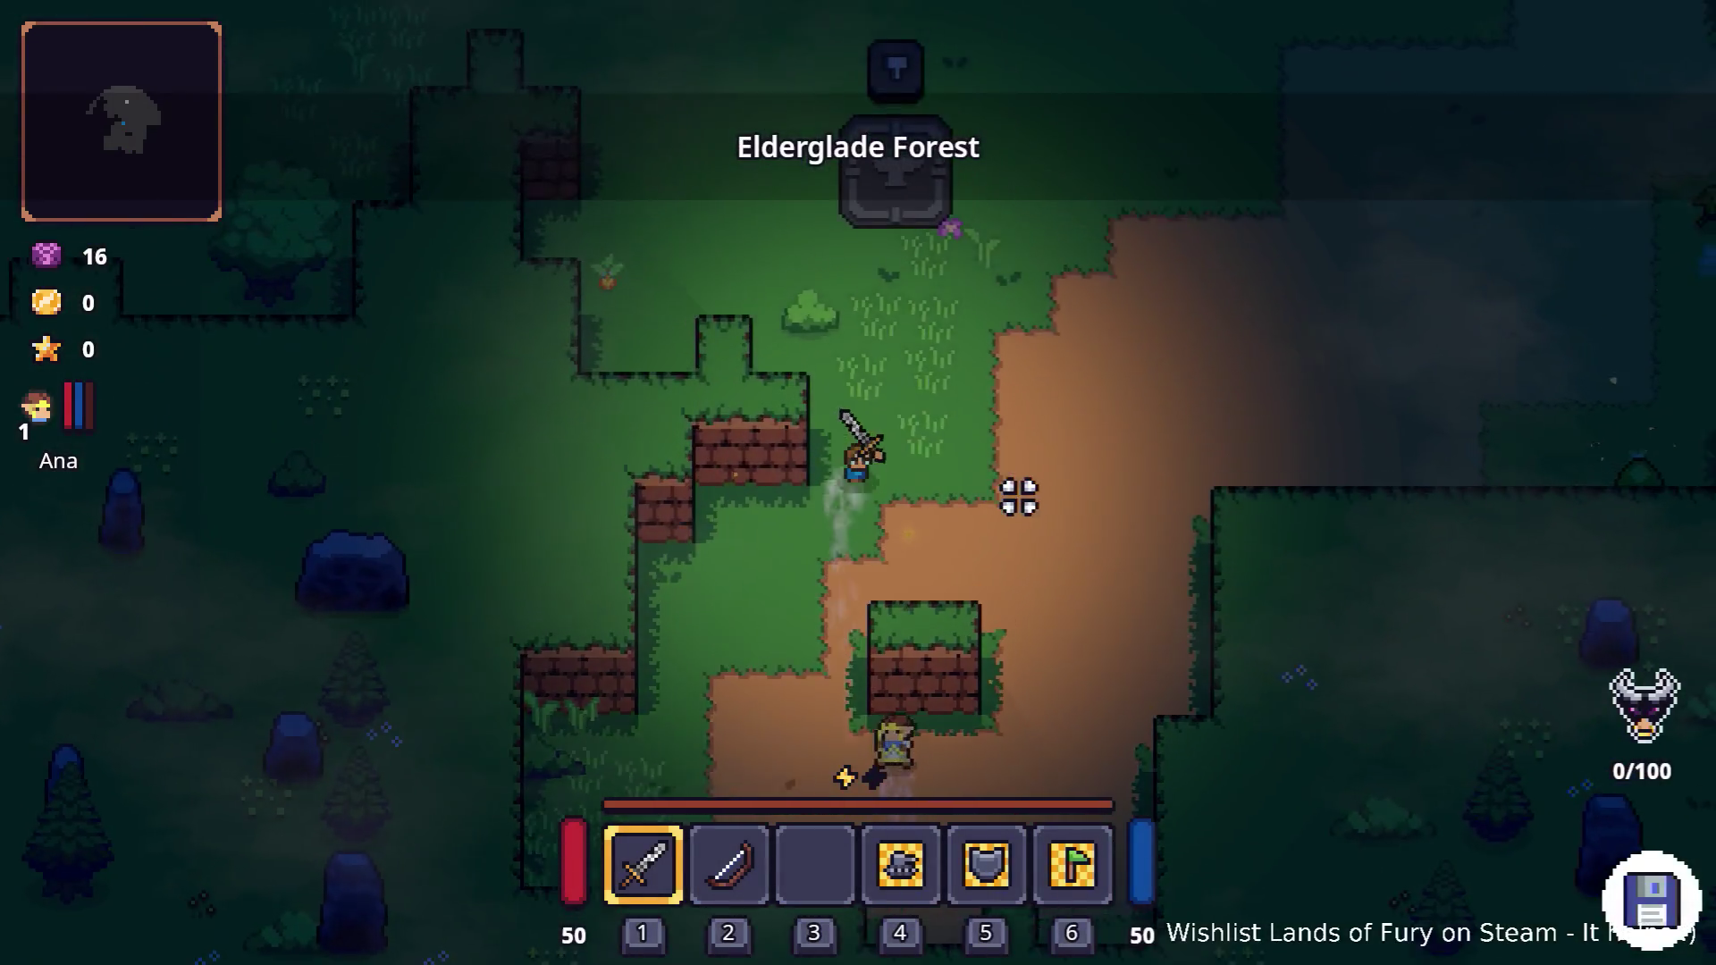
key(d)
key(w)
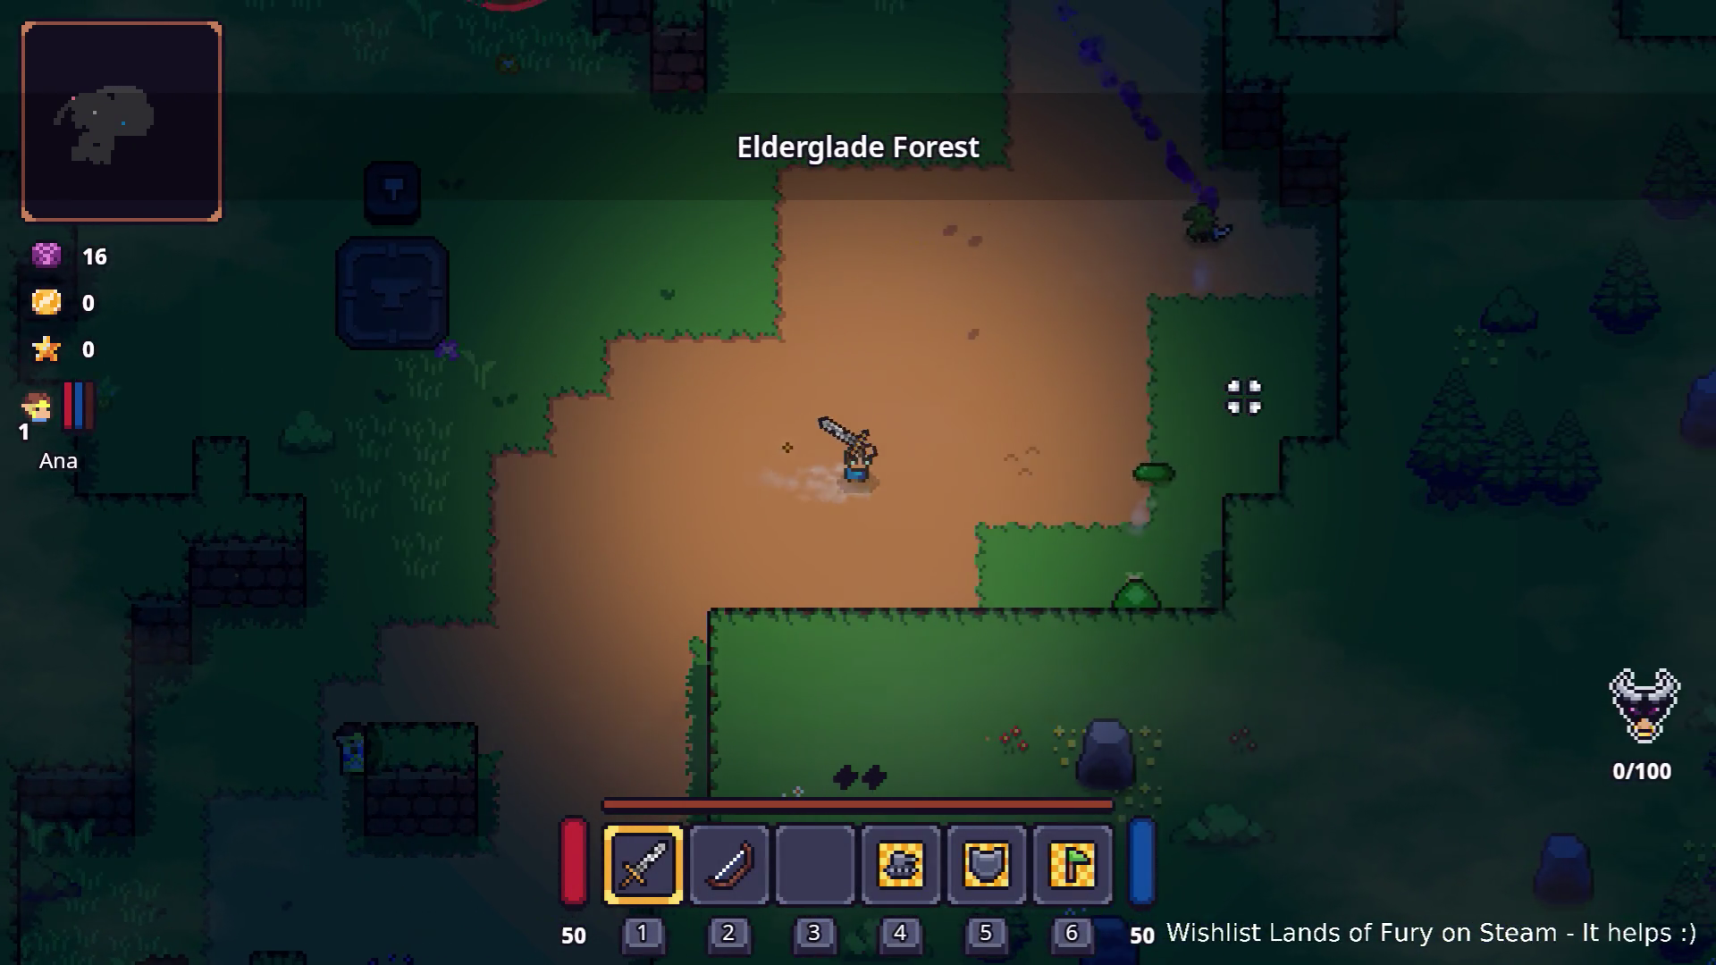
click(1218, 329)
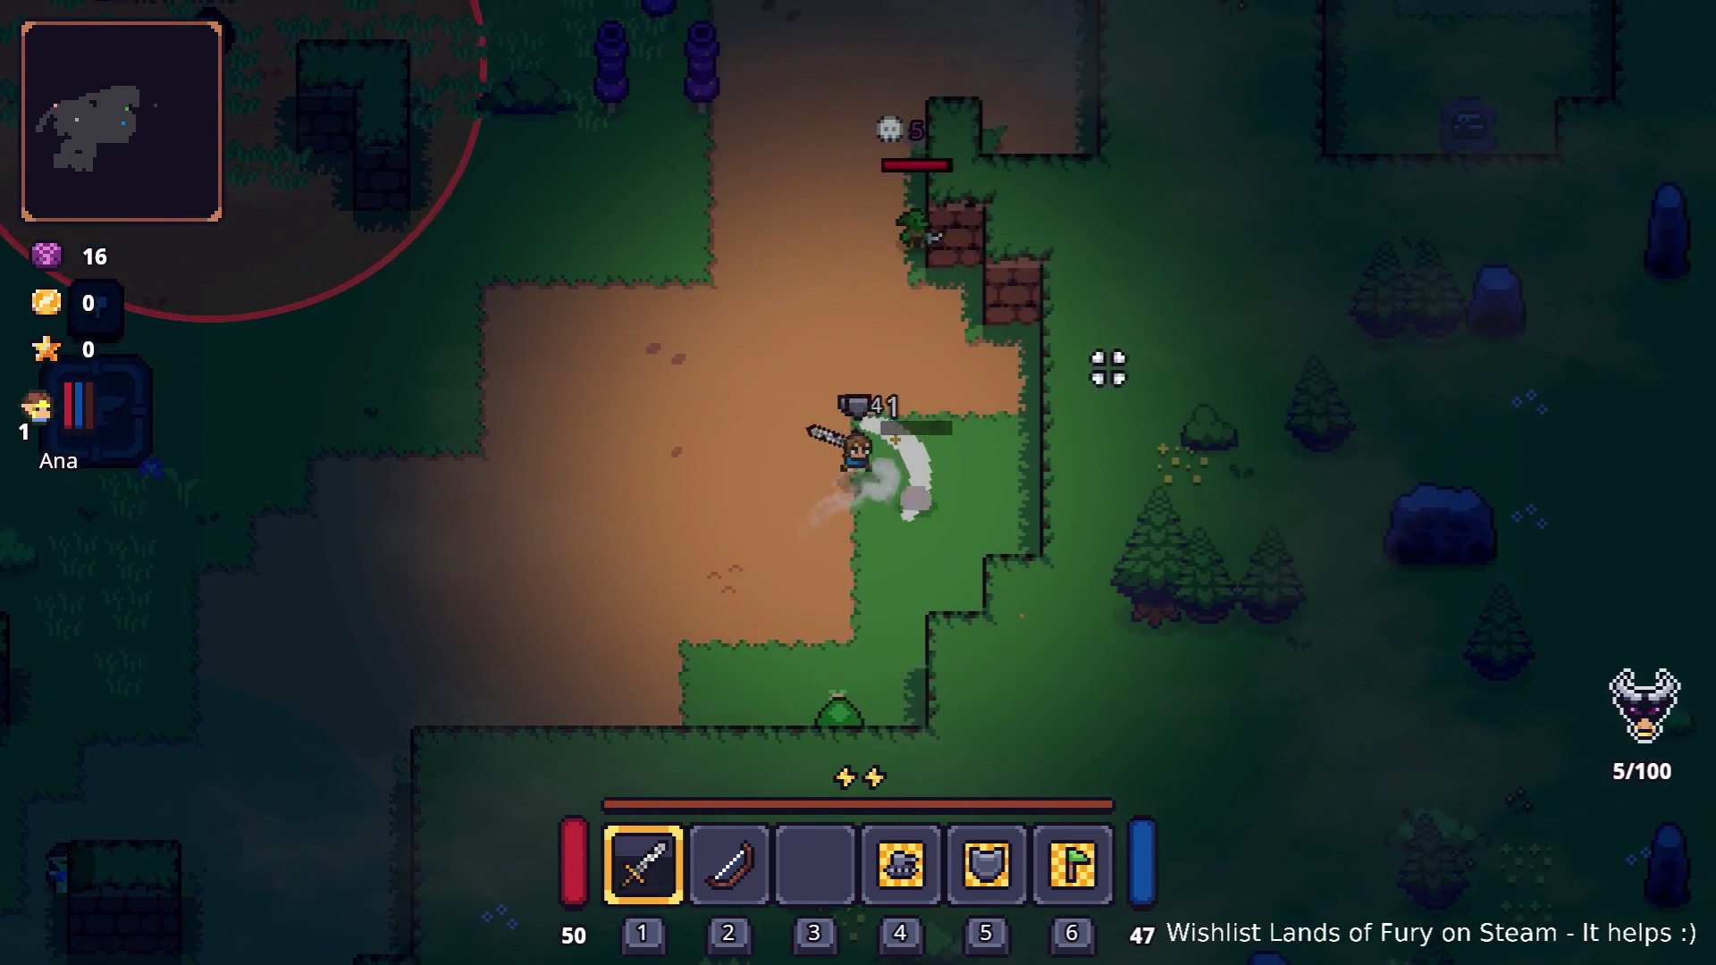
click(1026, 501)
key(w)
click(1126, 425)
key(a)
click(751, 394)
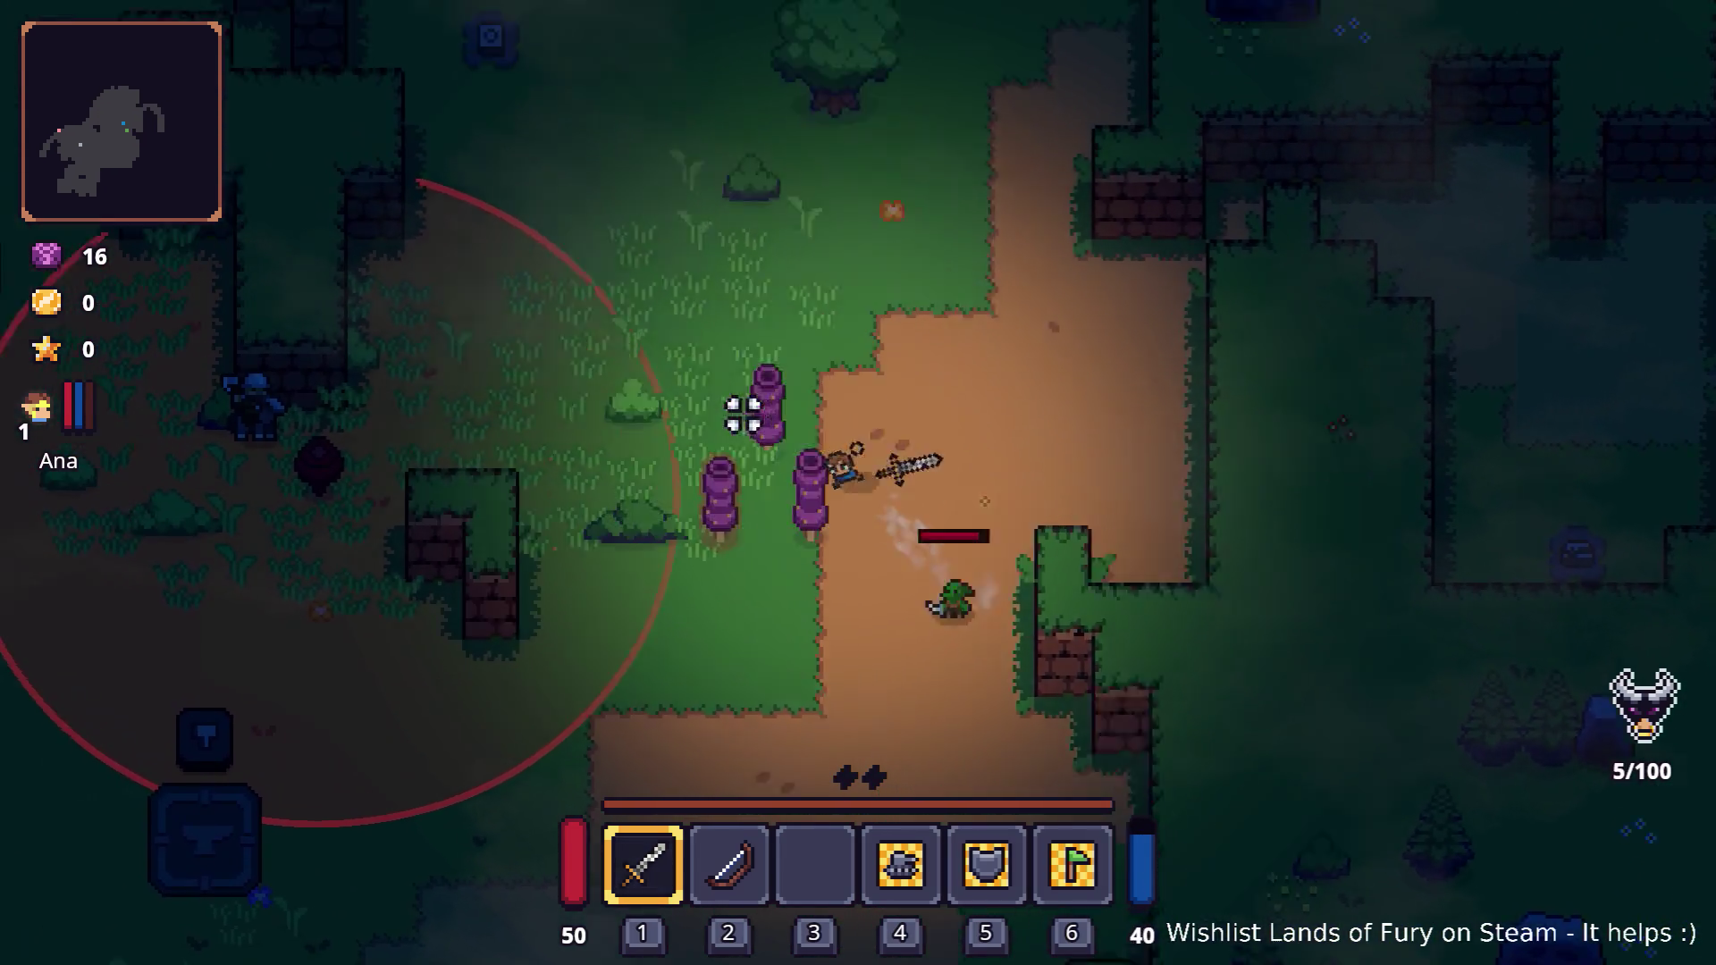
key(s)
click(912, 586)
click(842, 544)
click(874, 528)
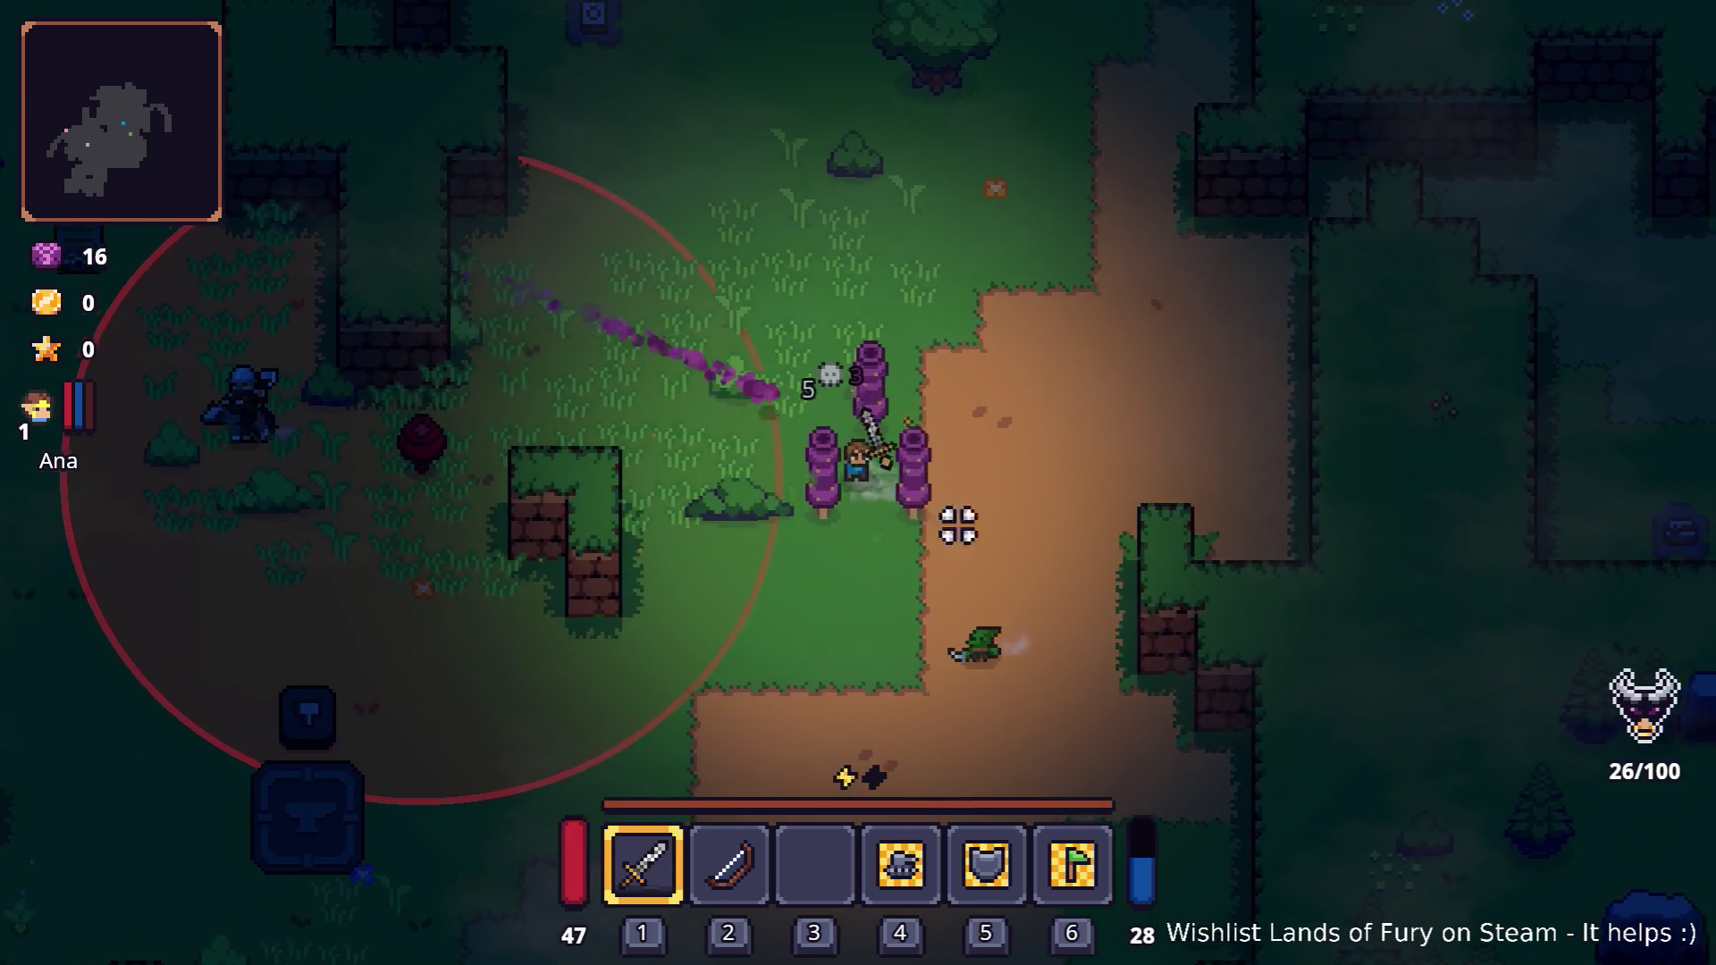
click(697, 558)
Defeat the purple enemies and other nearby foes in Elderglade Forest.
key(a)
click(1103, 548)
click(686, 578)
click(1073, 552)
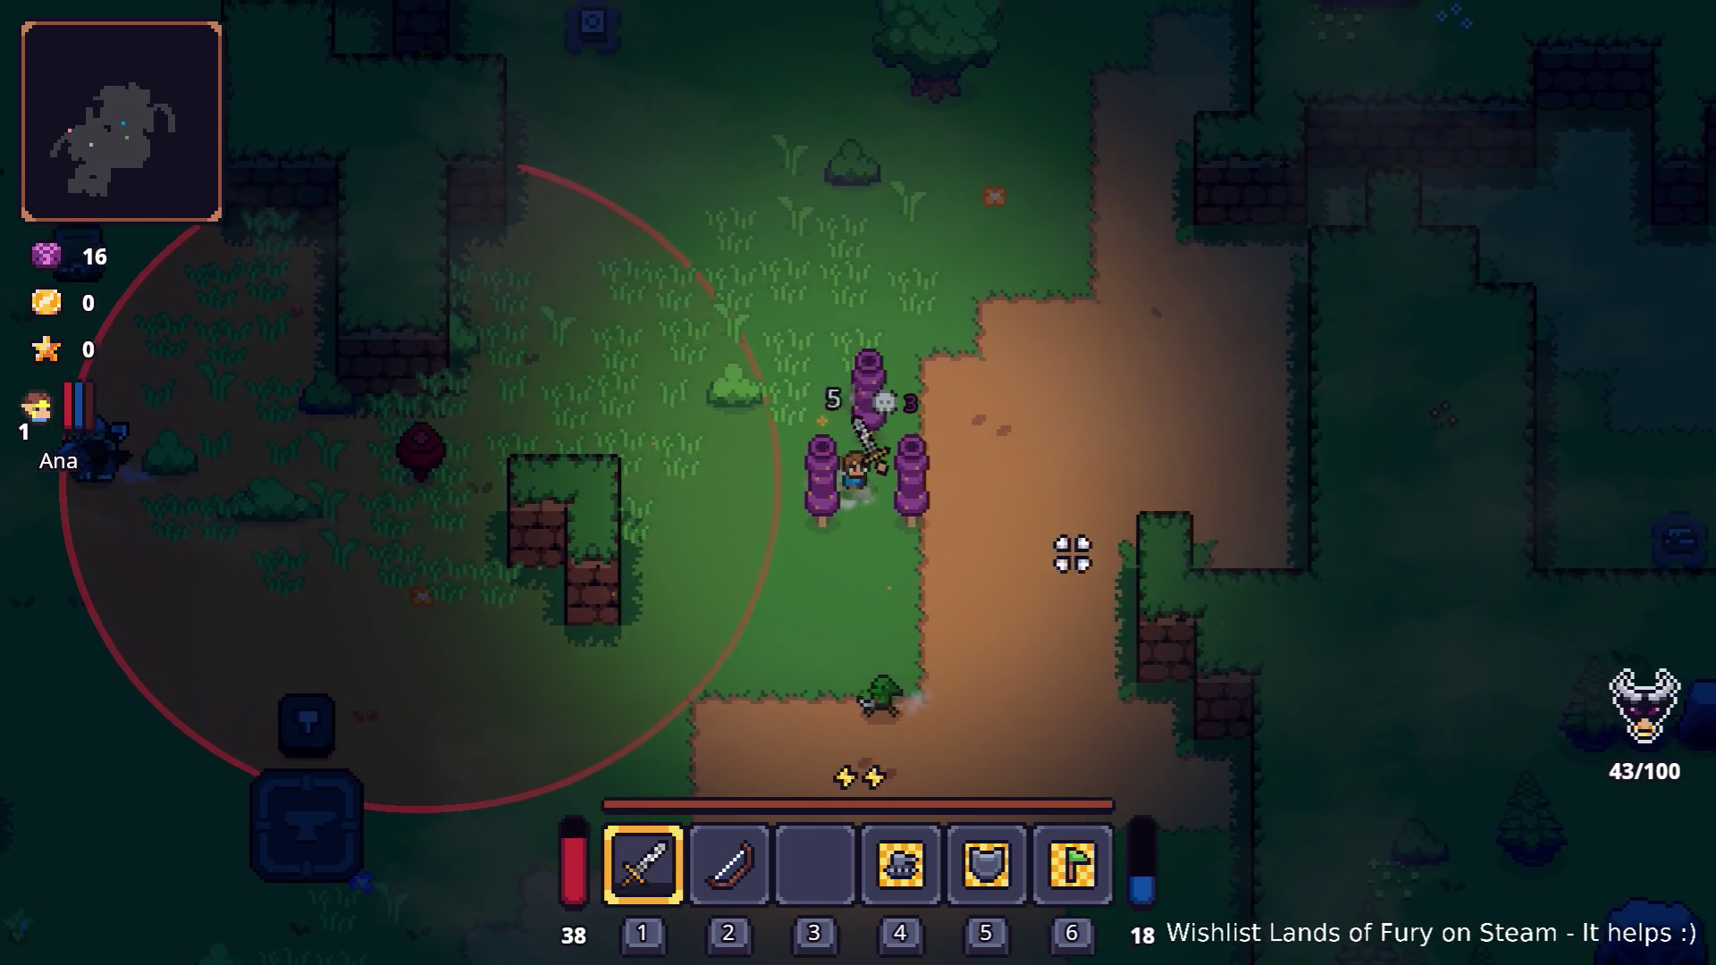
click(743, 575)
key(w)
click(1064, 501)
click(882, 357)
key(a)
click(1099, 444)
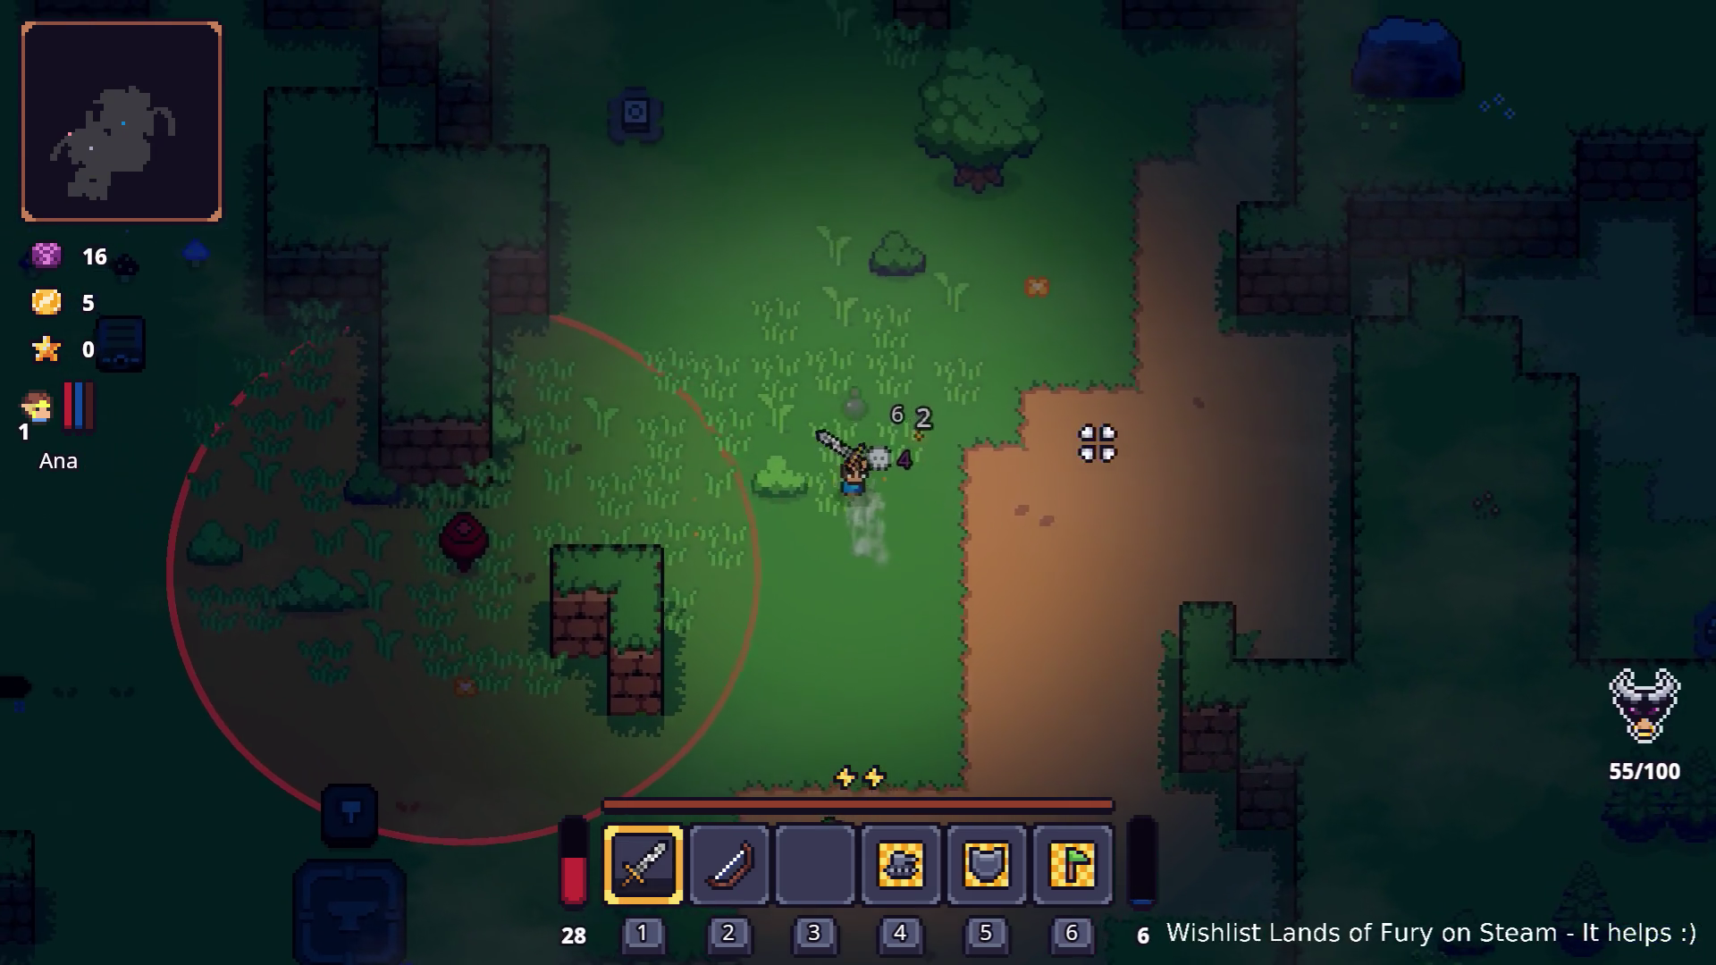
key(a)
key(s)
click(707, 557)
click(605, 616)
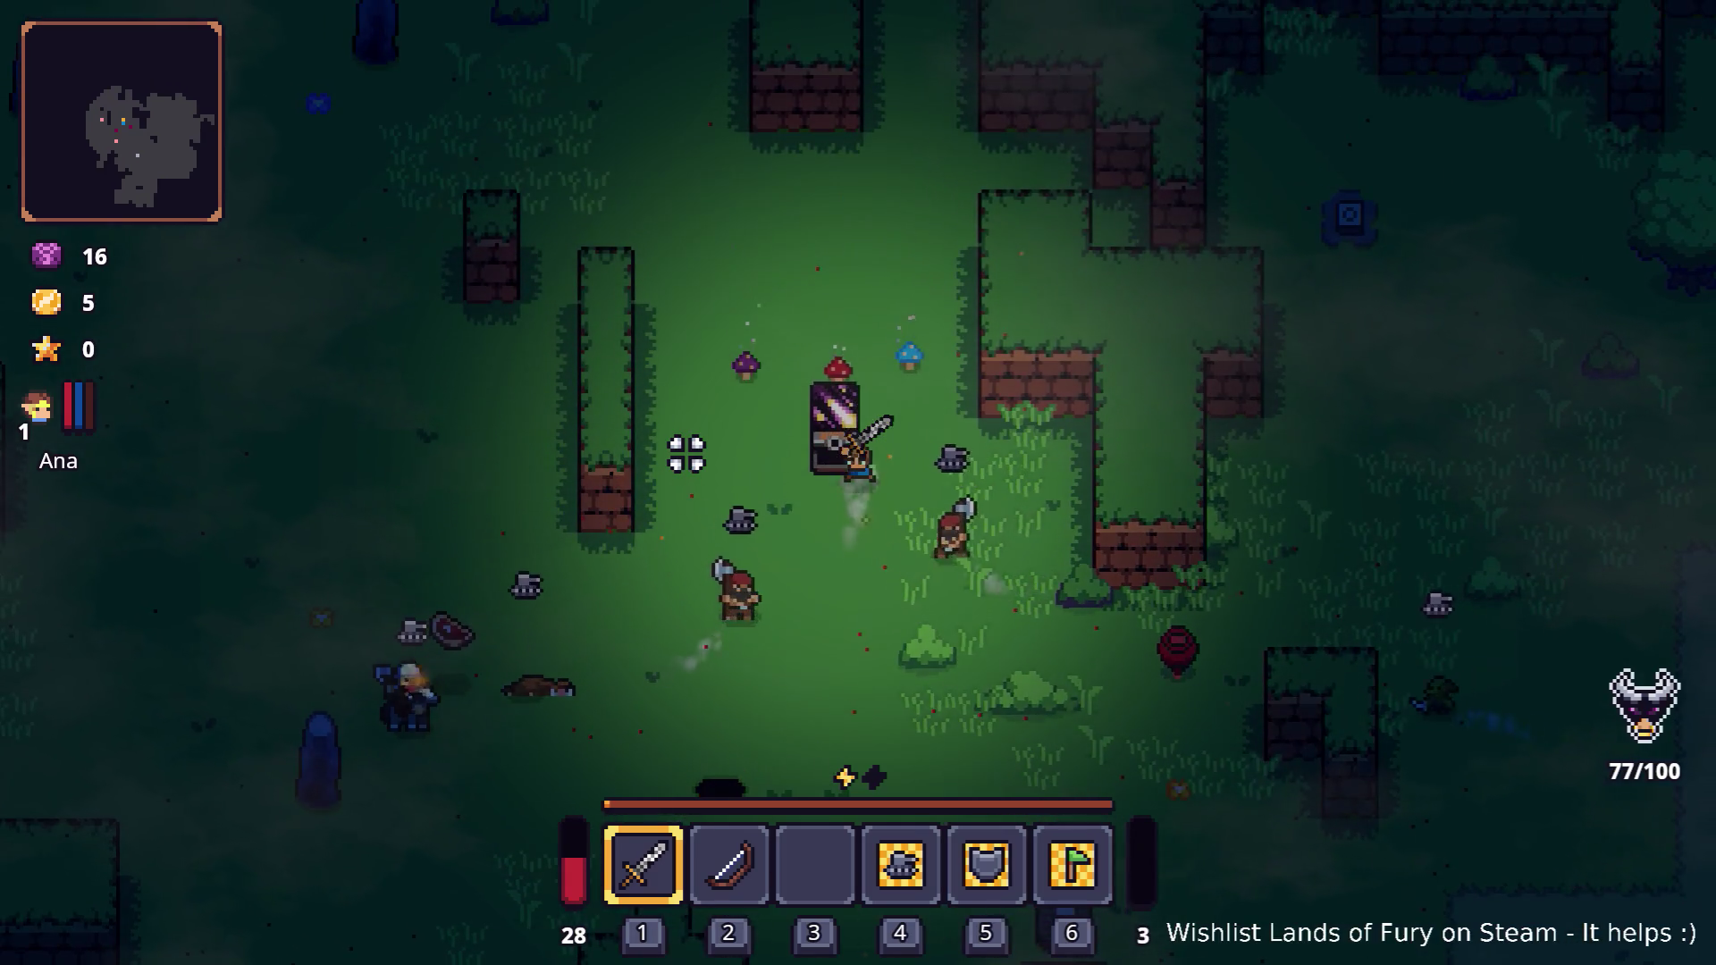
Clear the enemies beside the chest and near the anvil, reaching 41 gold.
key(w)
key(a)
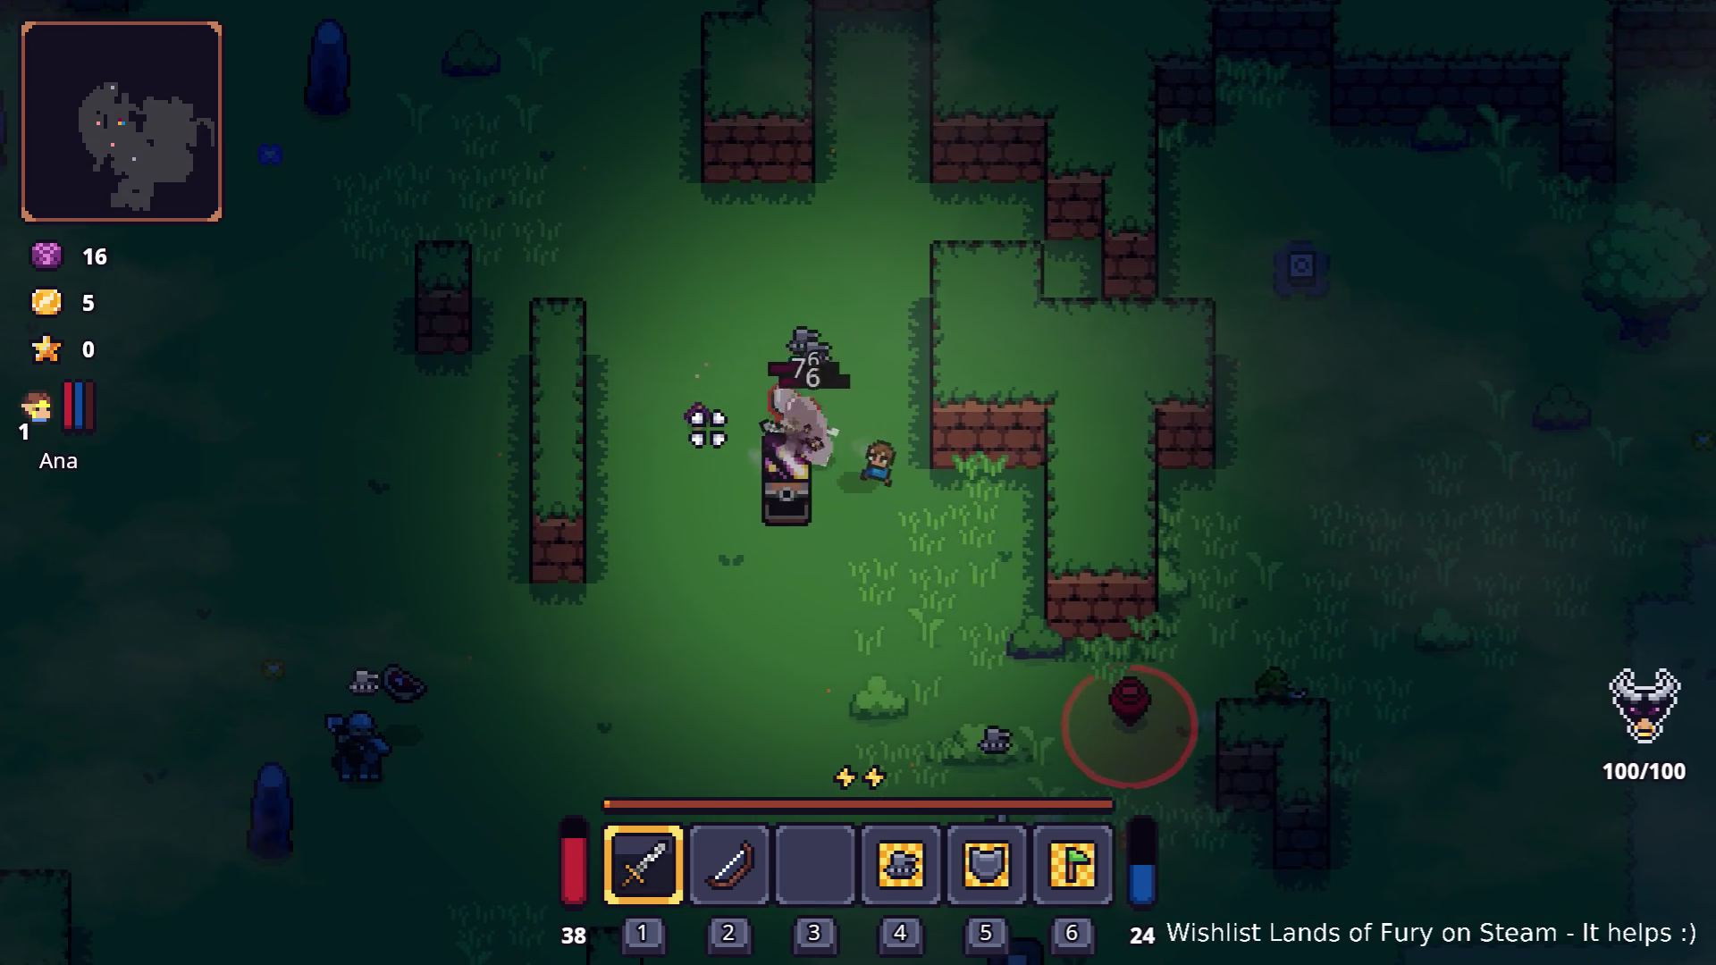
key(d)
click(735, 464)
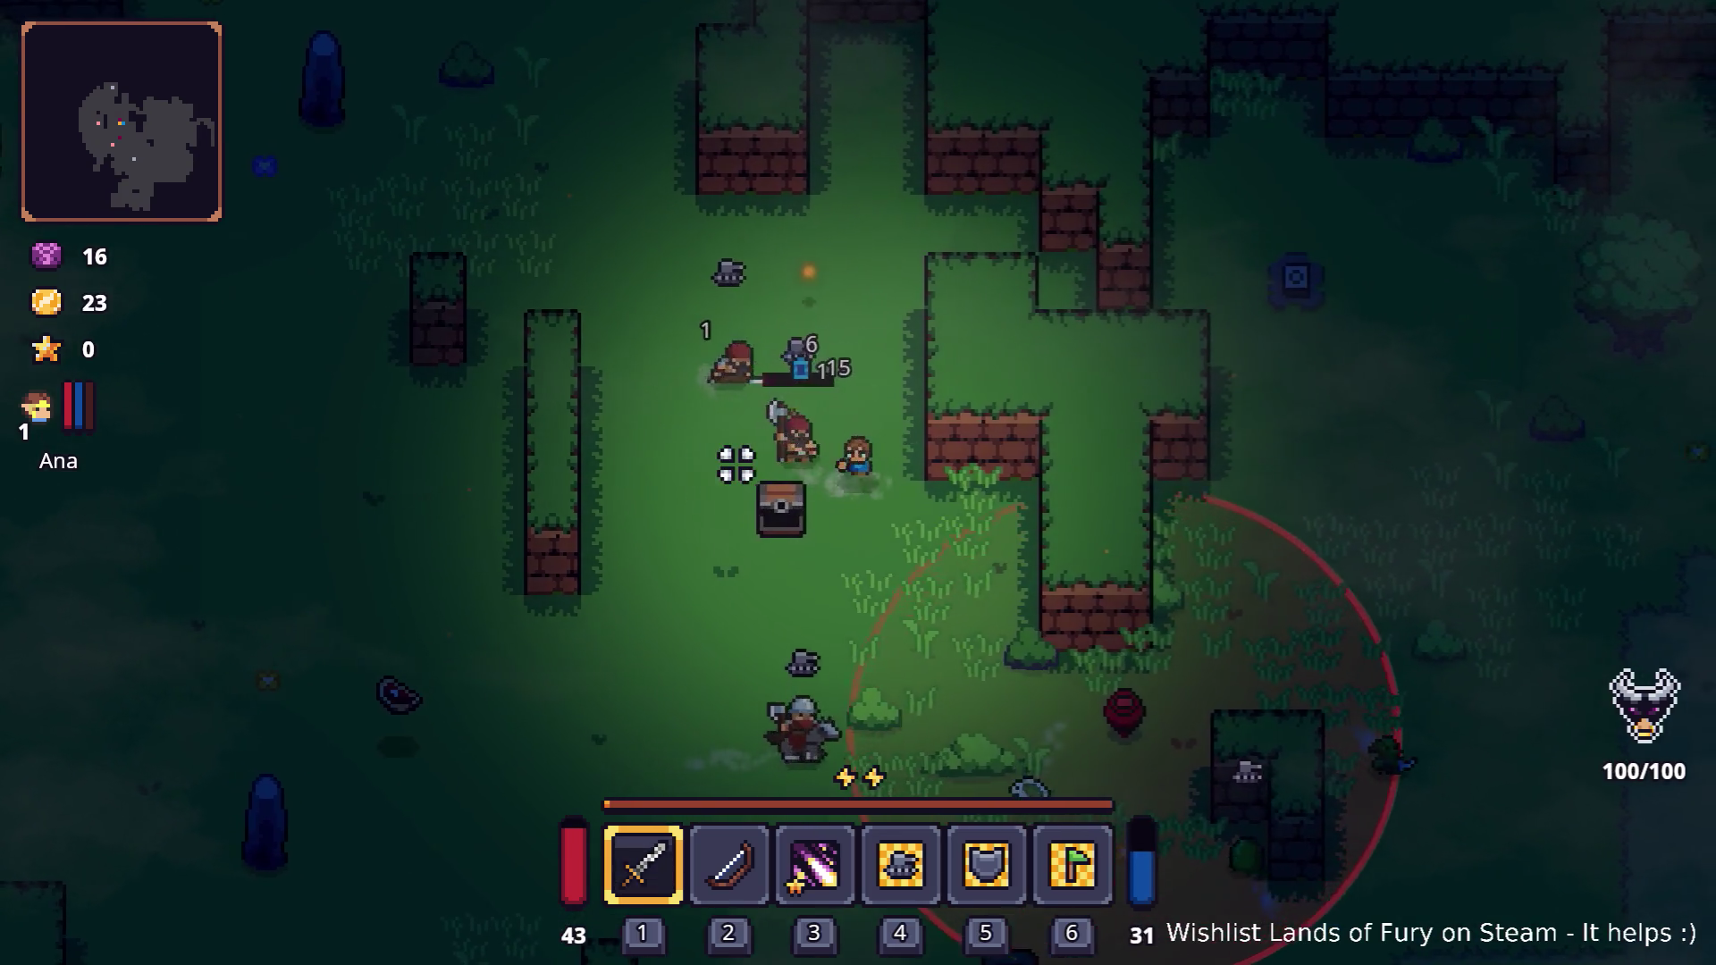
key(s)
key(d)
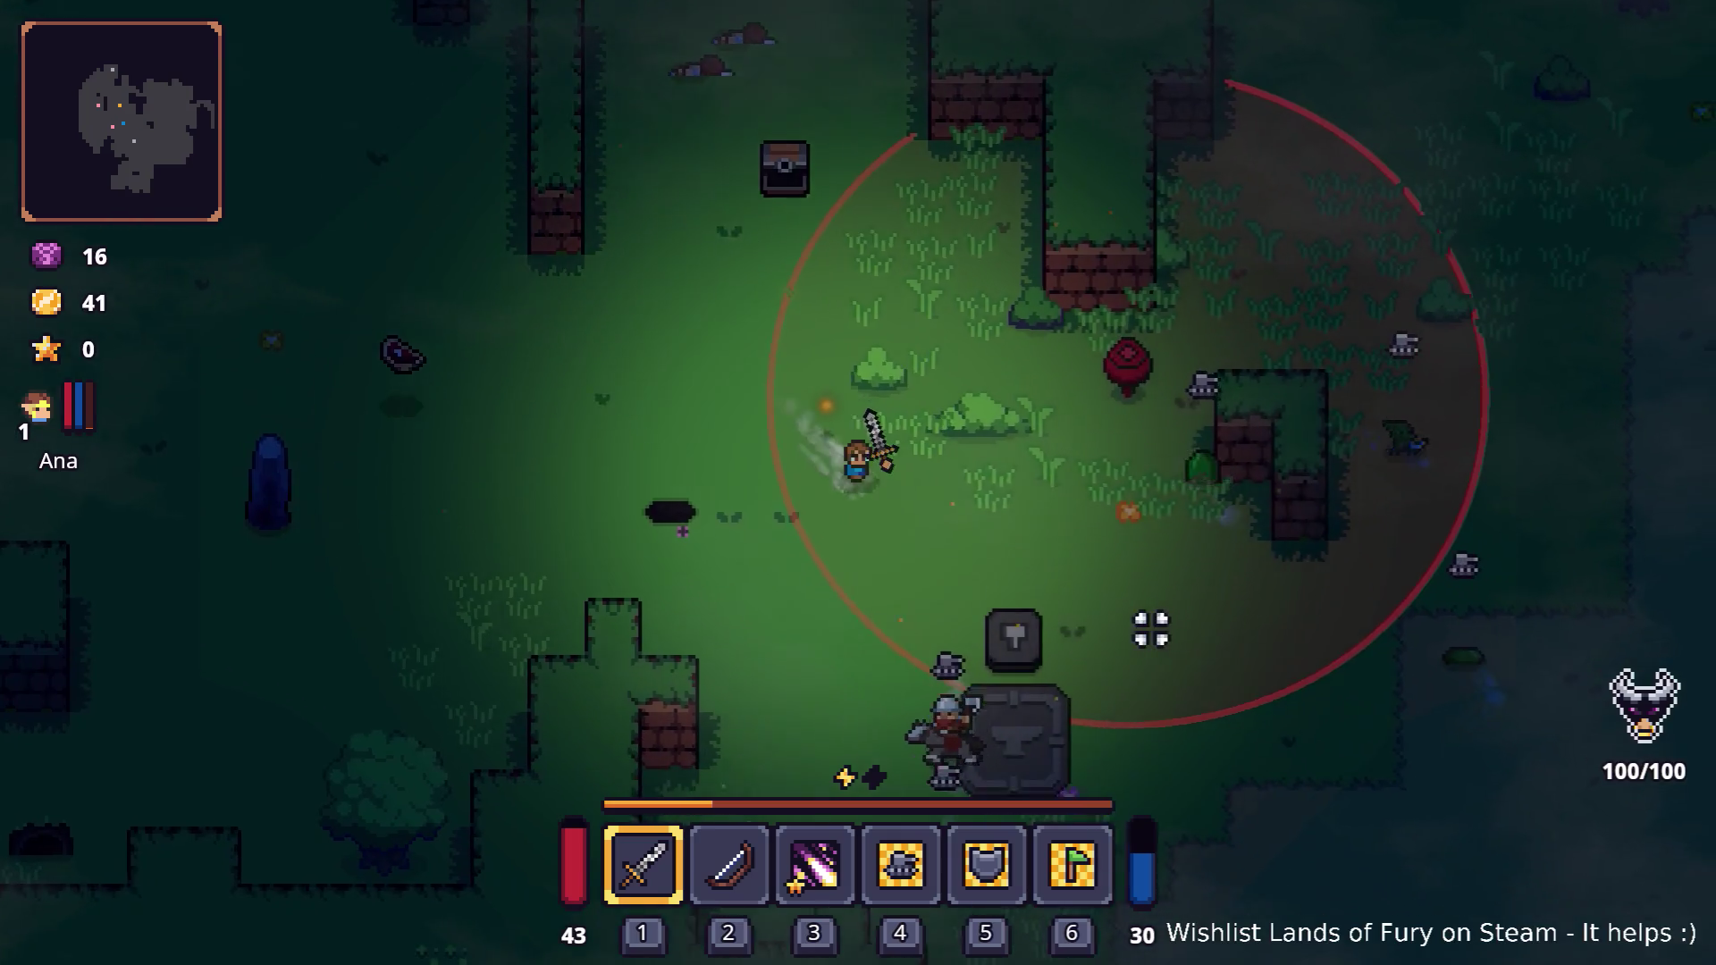
key(w)
key(a)
click(984, 406)
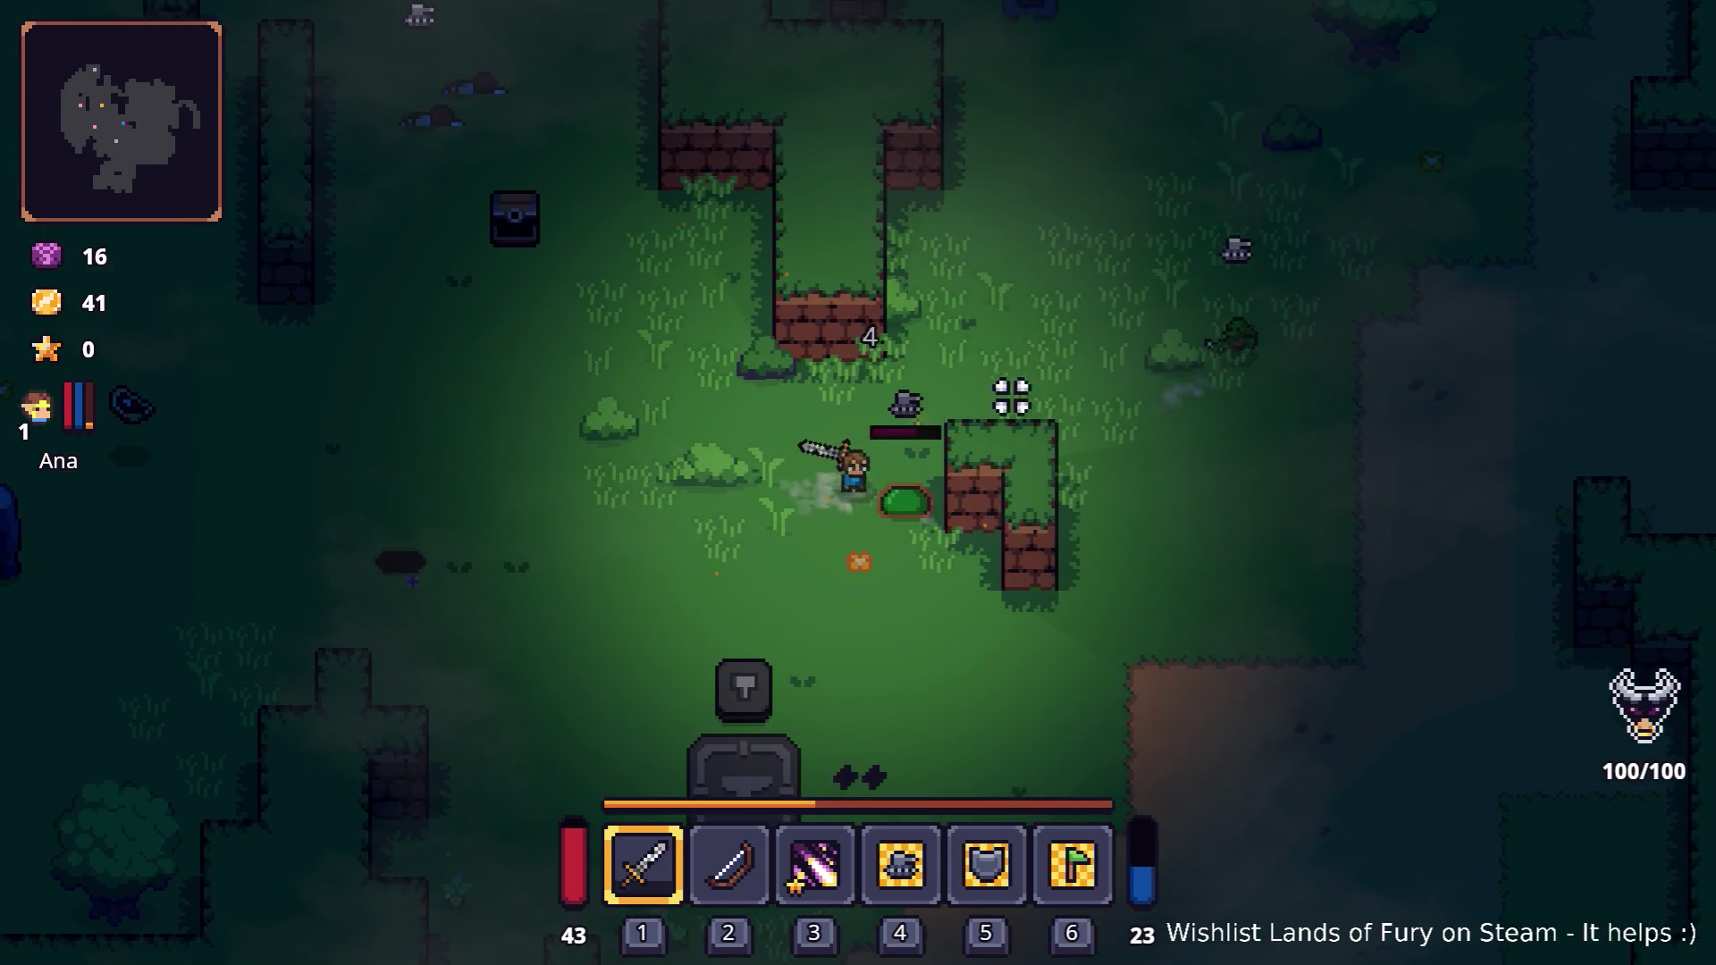
click(1004, 401)
Walk to the anvil and socket the Starfall Rune into the sword.
key(s)
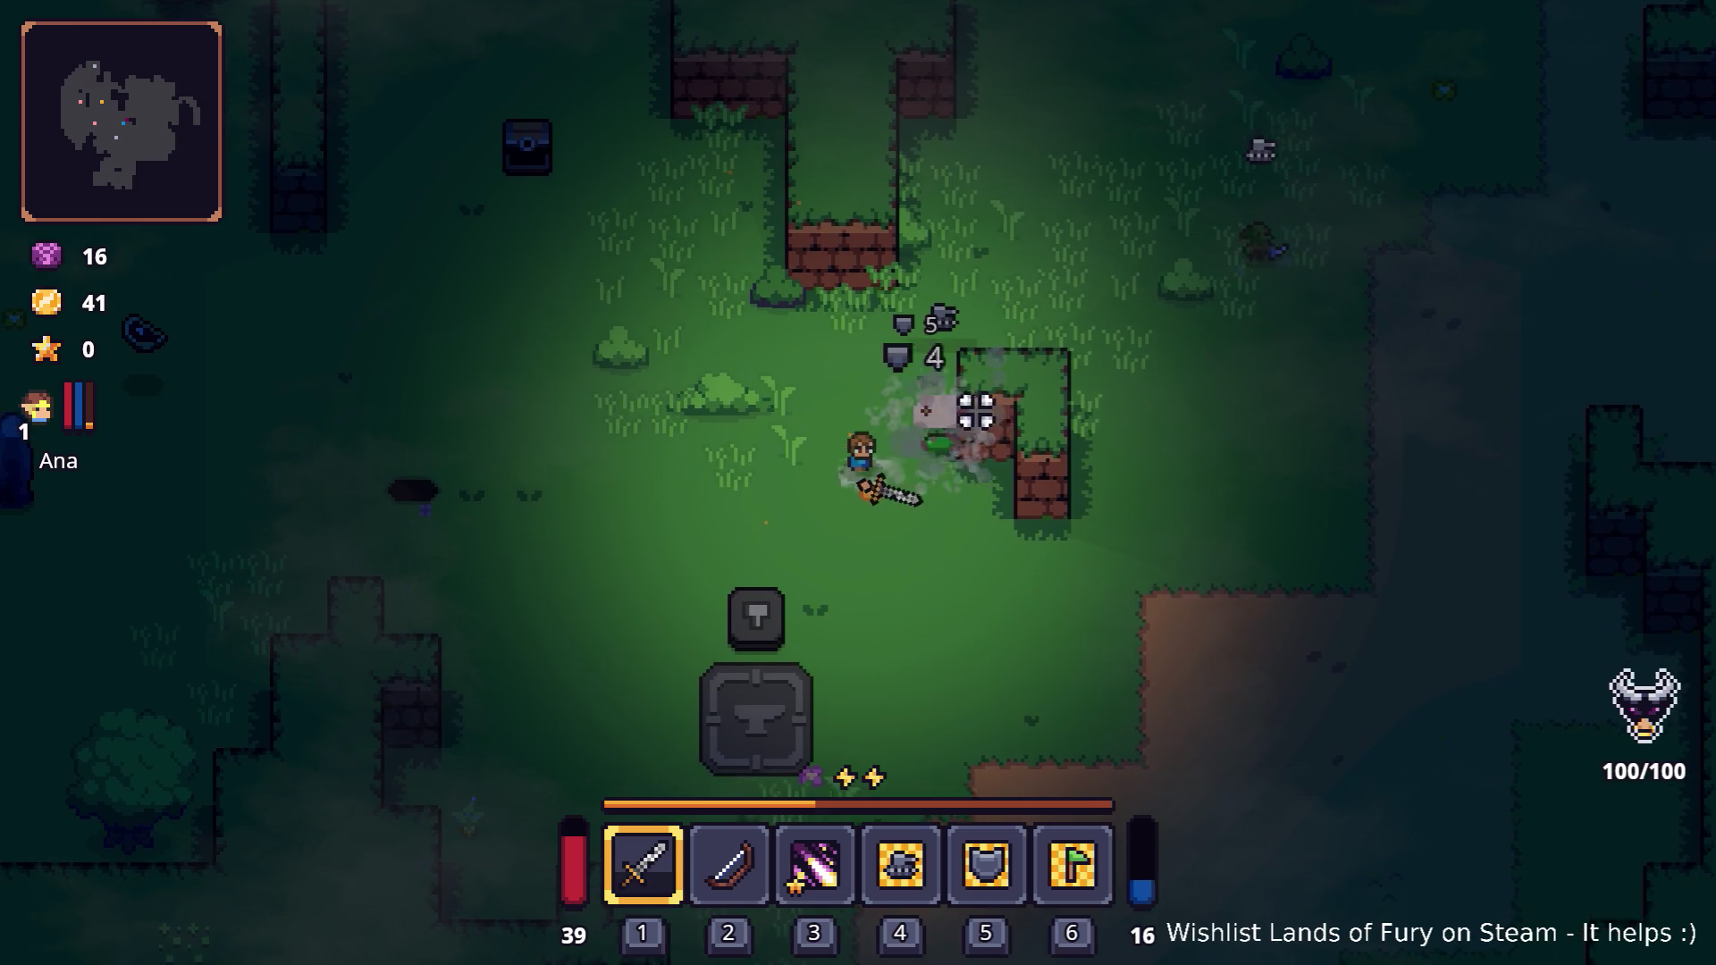
key(a)
key(i)
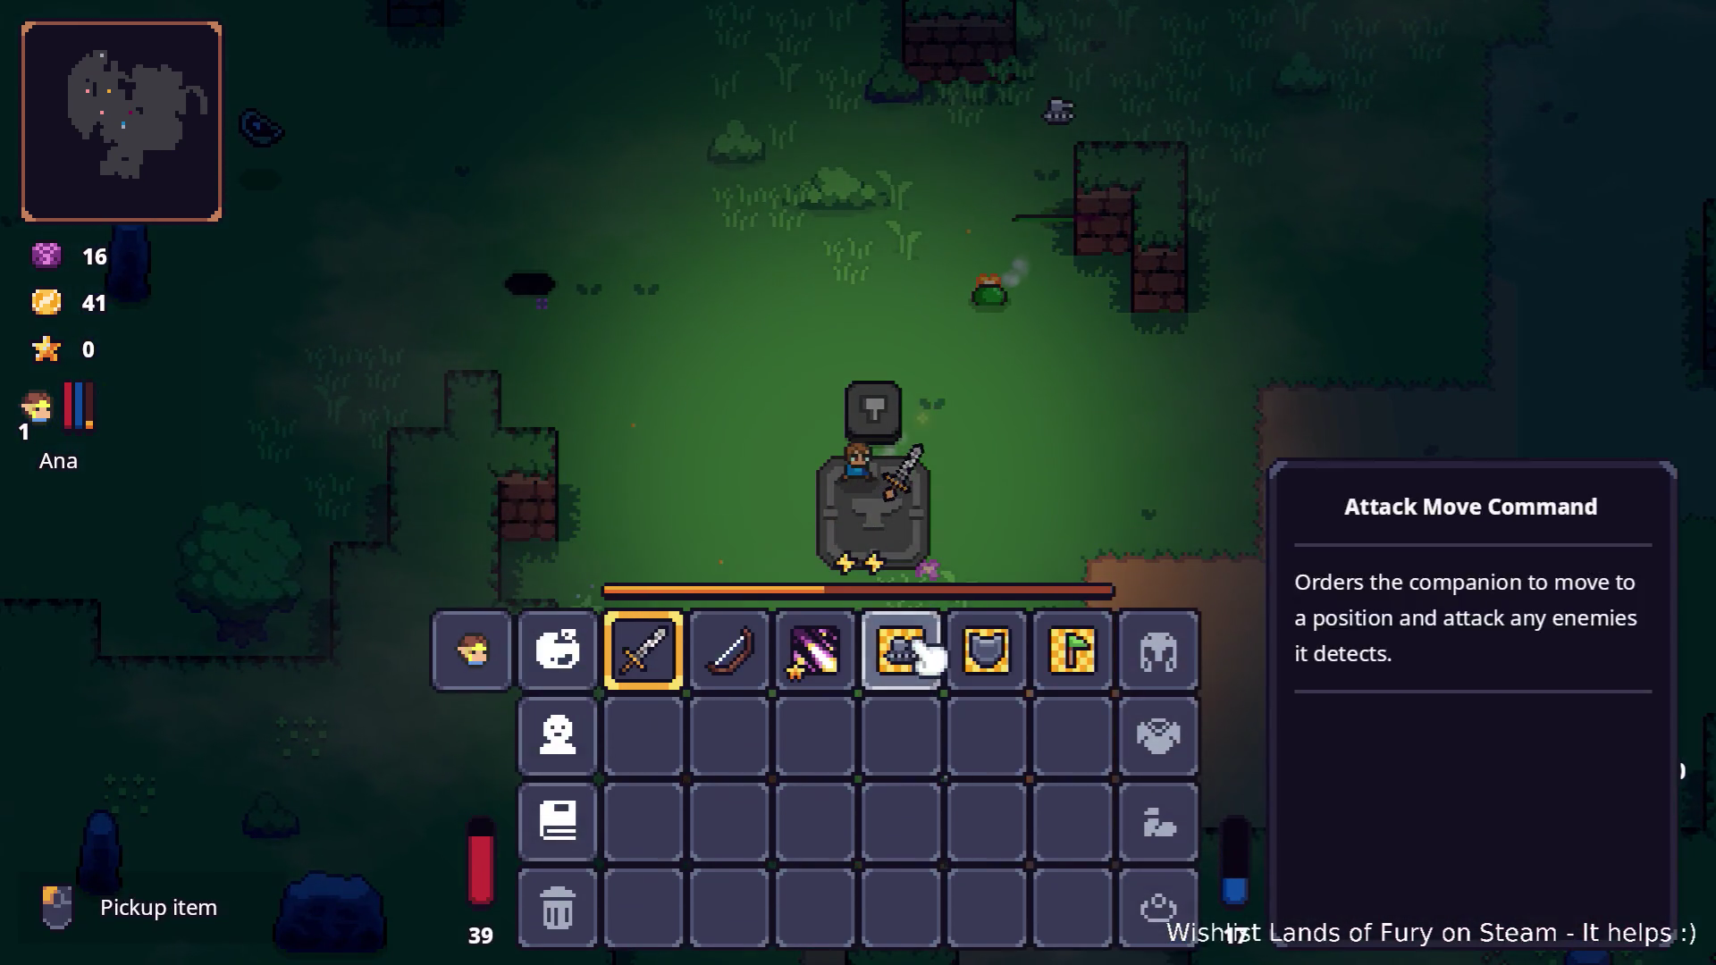
right_click(671, 671)
click(728, 501)
click(749, 386)
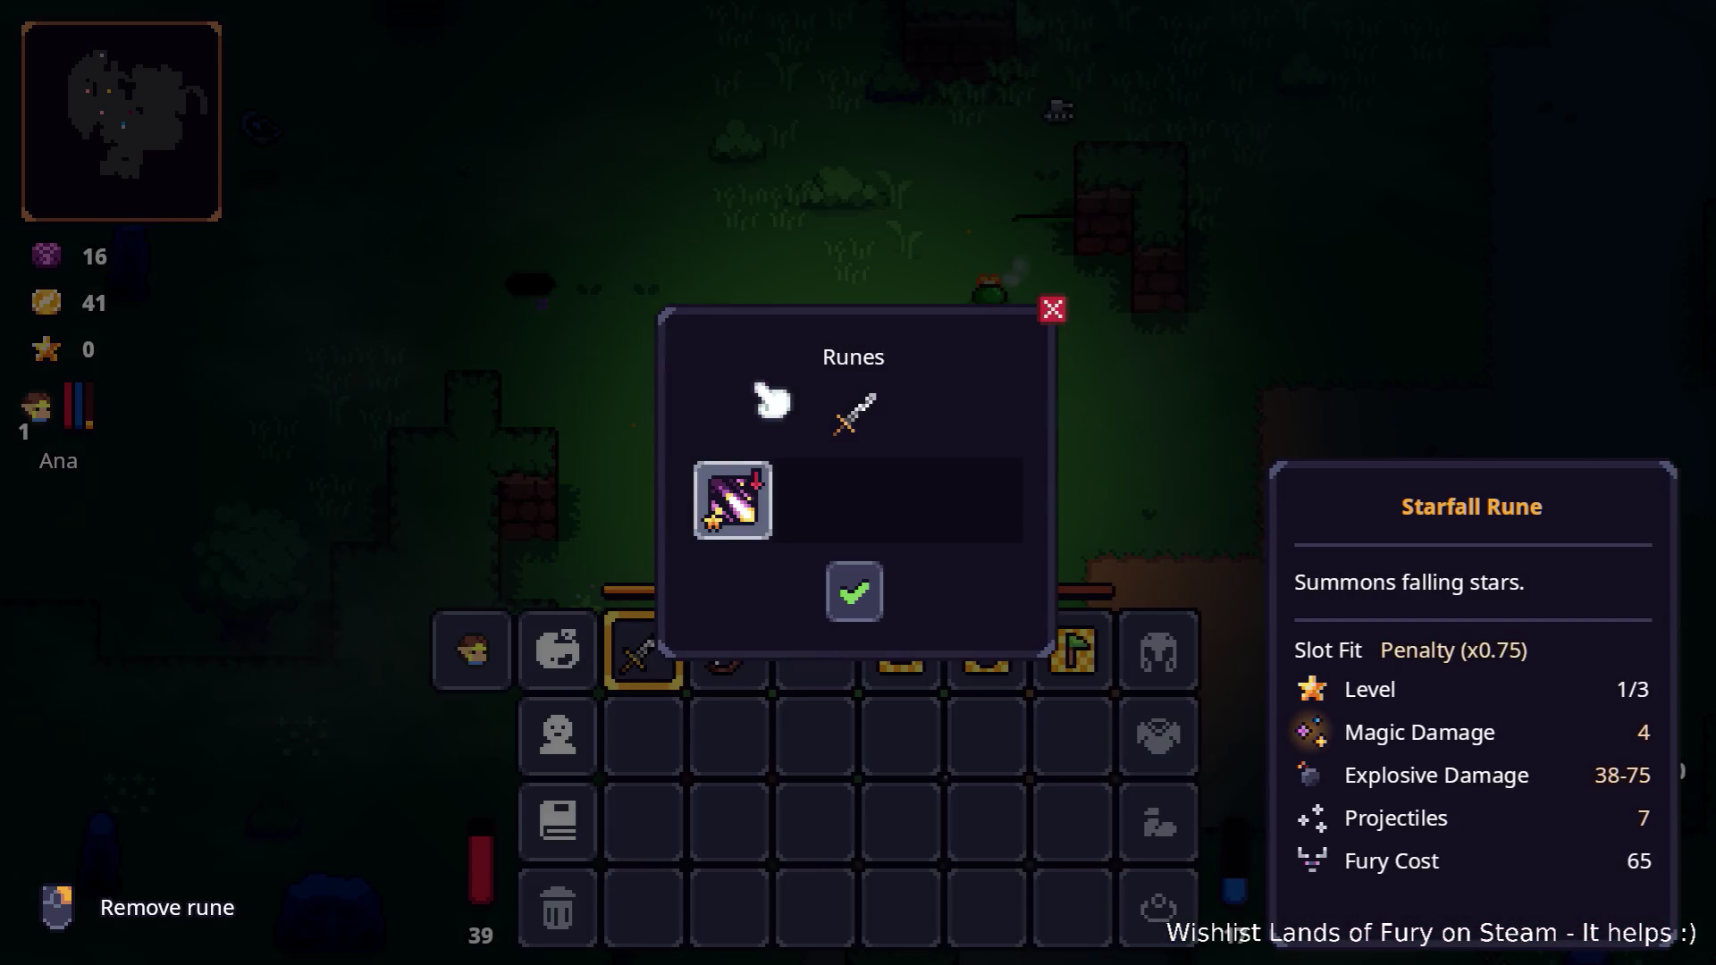
key(Escape)
Defeat the enemy by the anvil and pick up the steak.
key(i)
key(s)
key(w)
click(1092, 310)
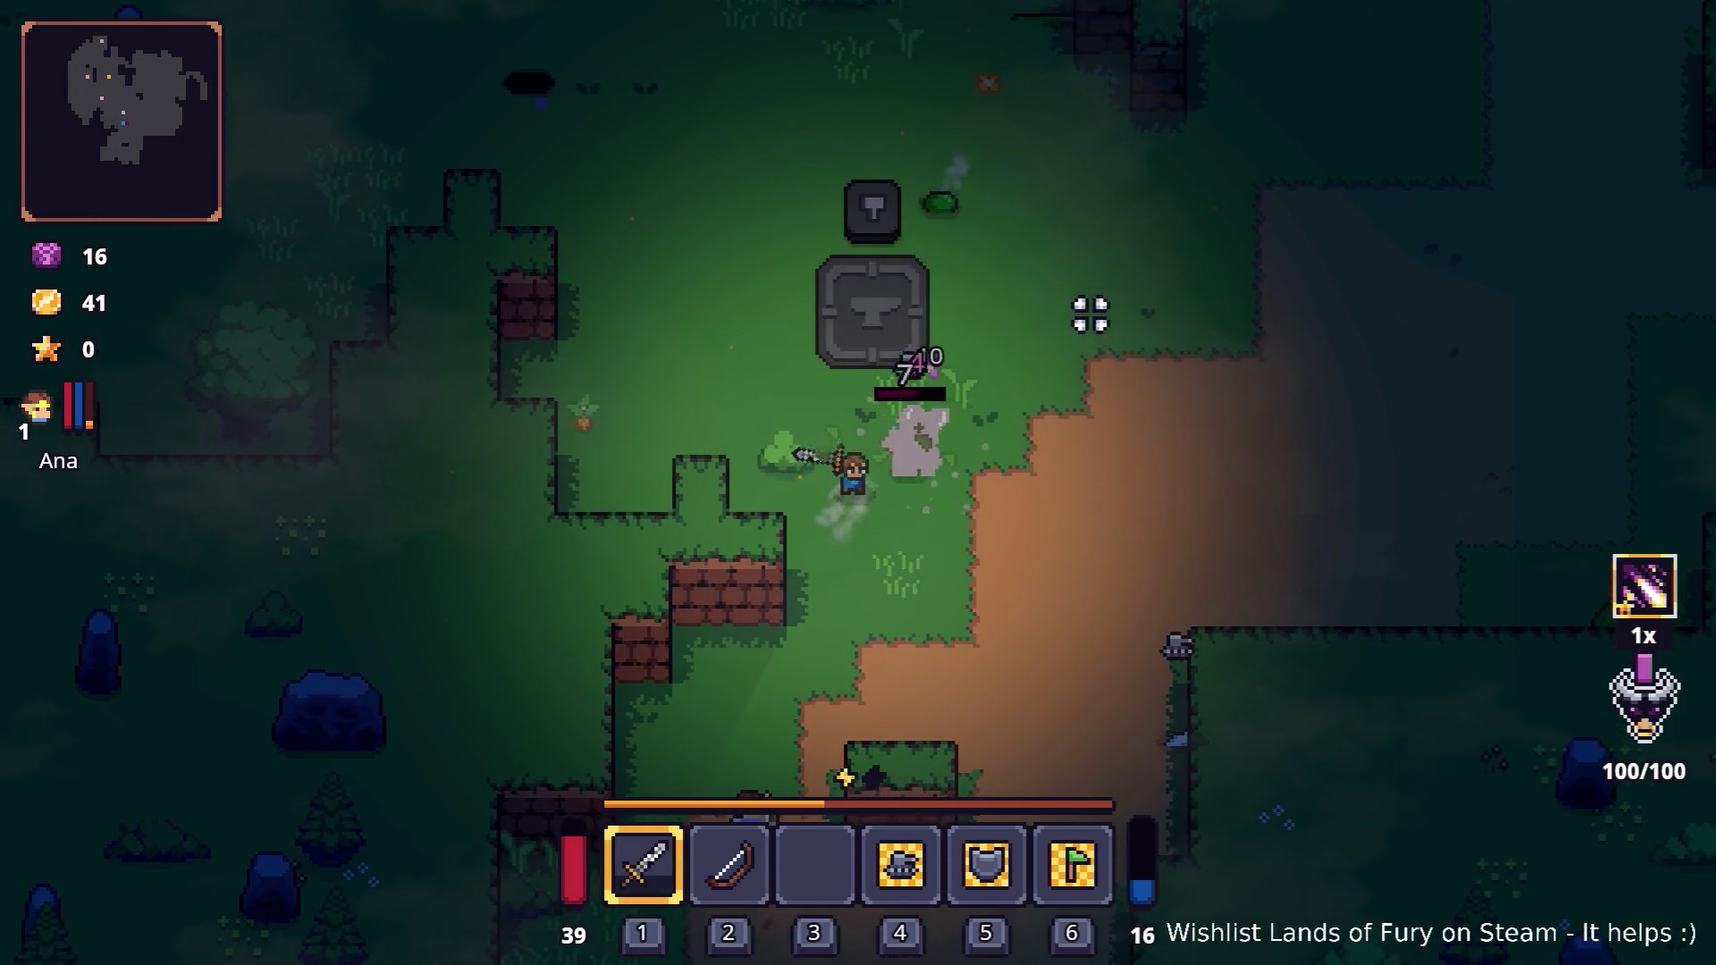
click(1080, 433)
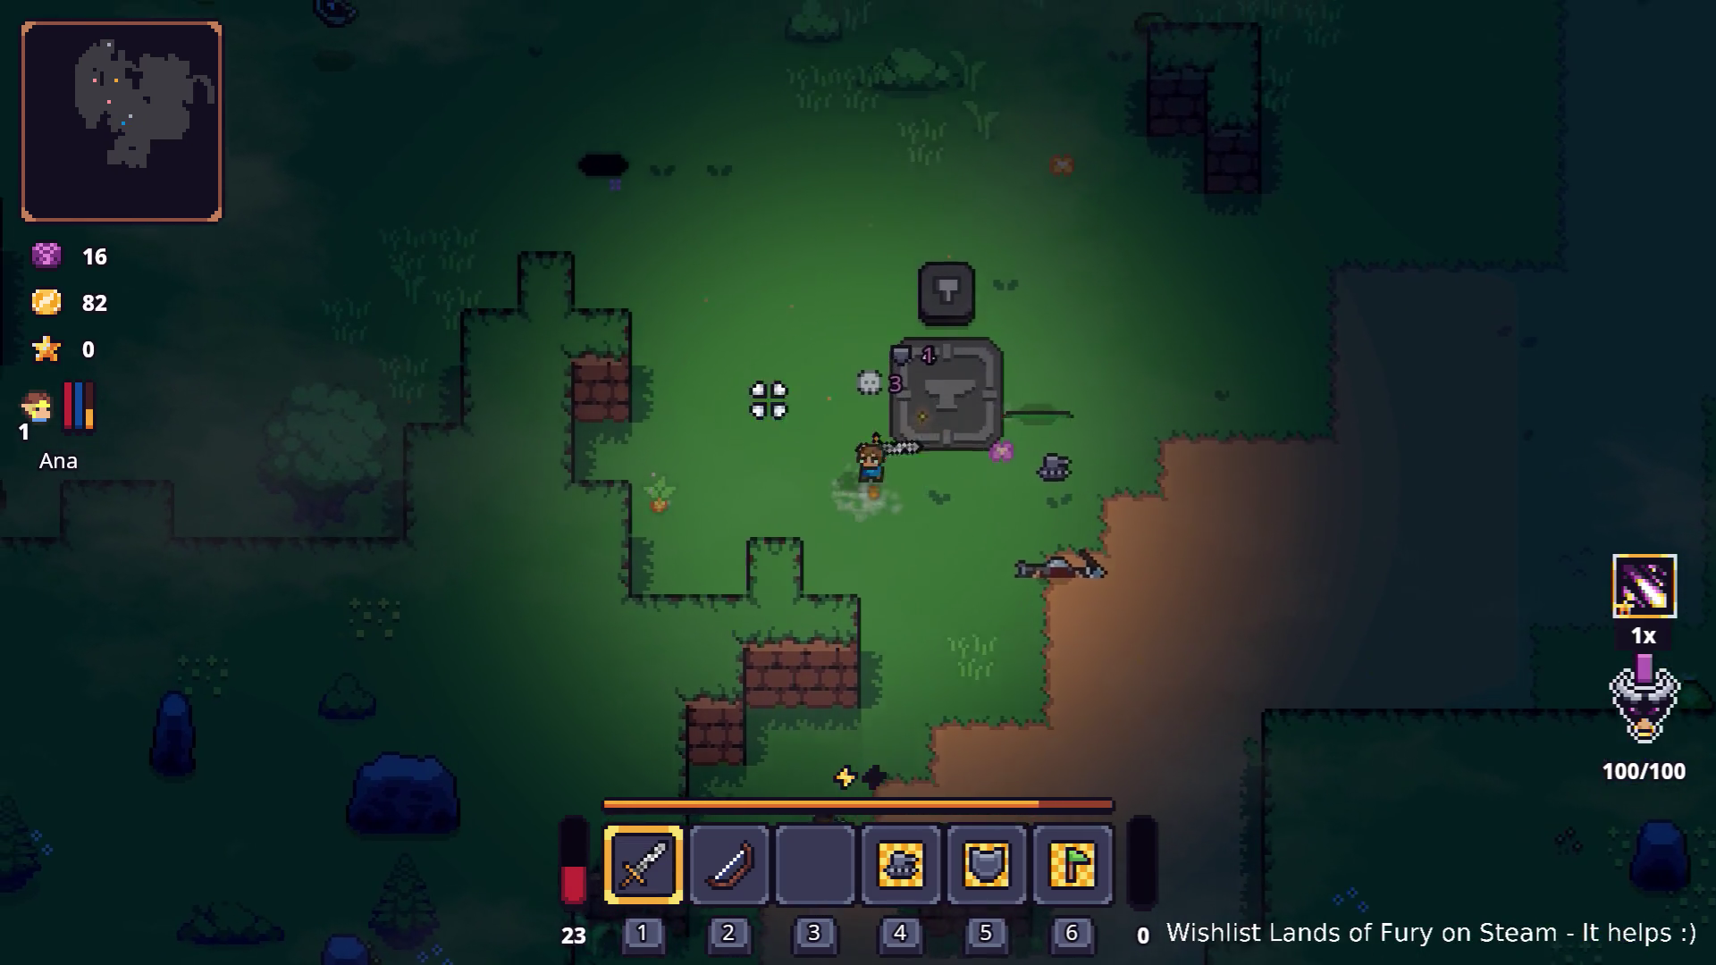
key(w)
key(w)
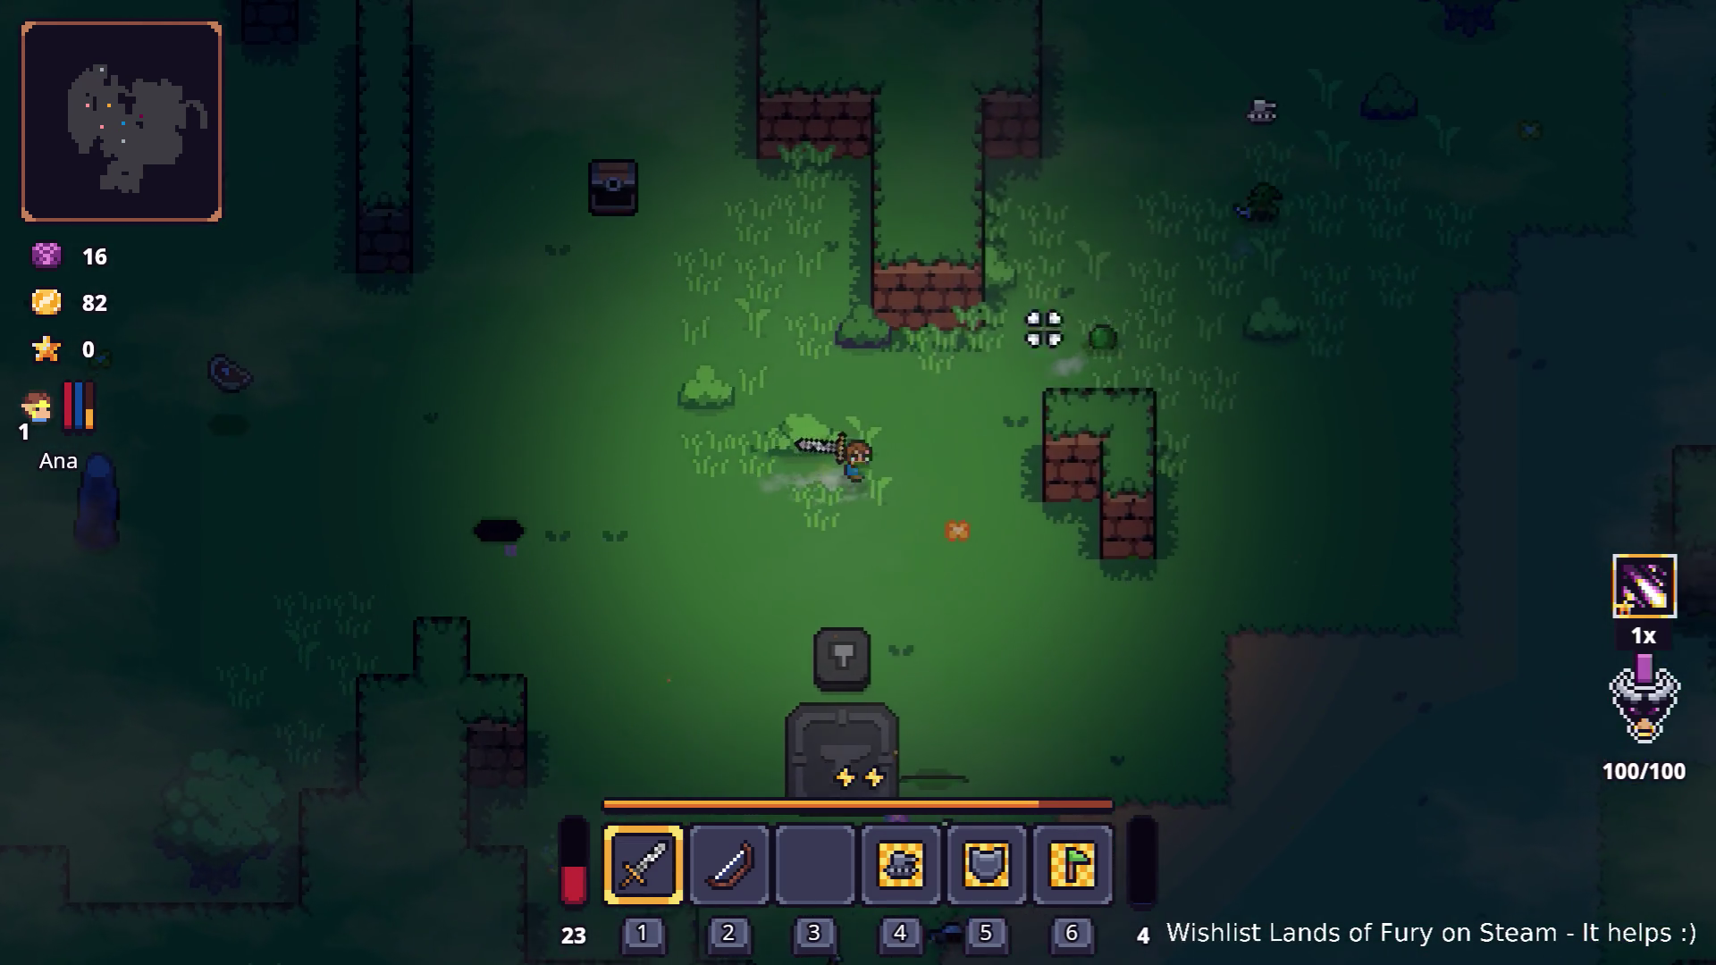
key(a)
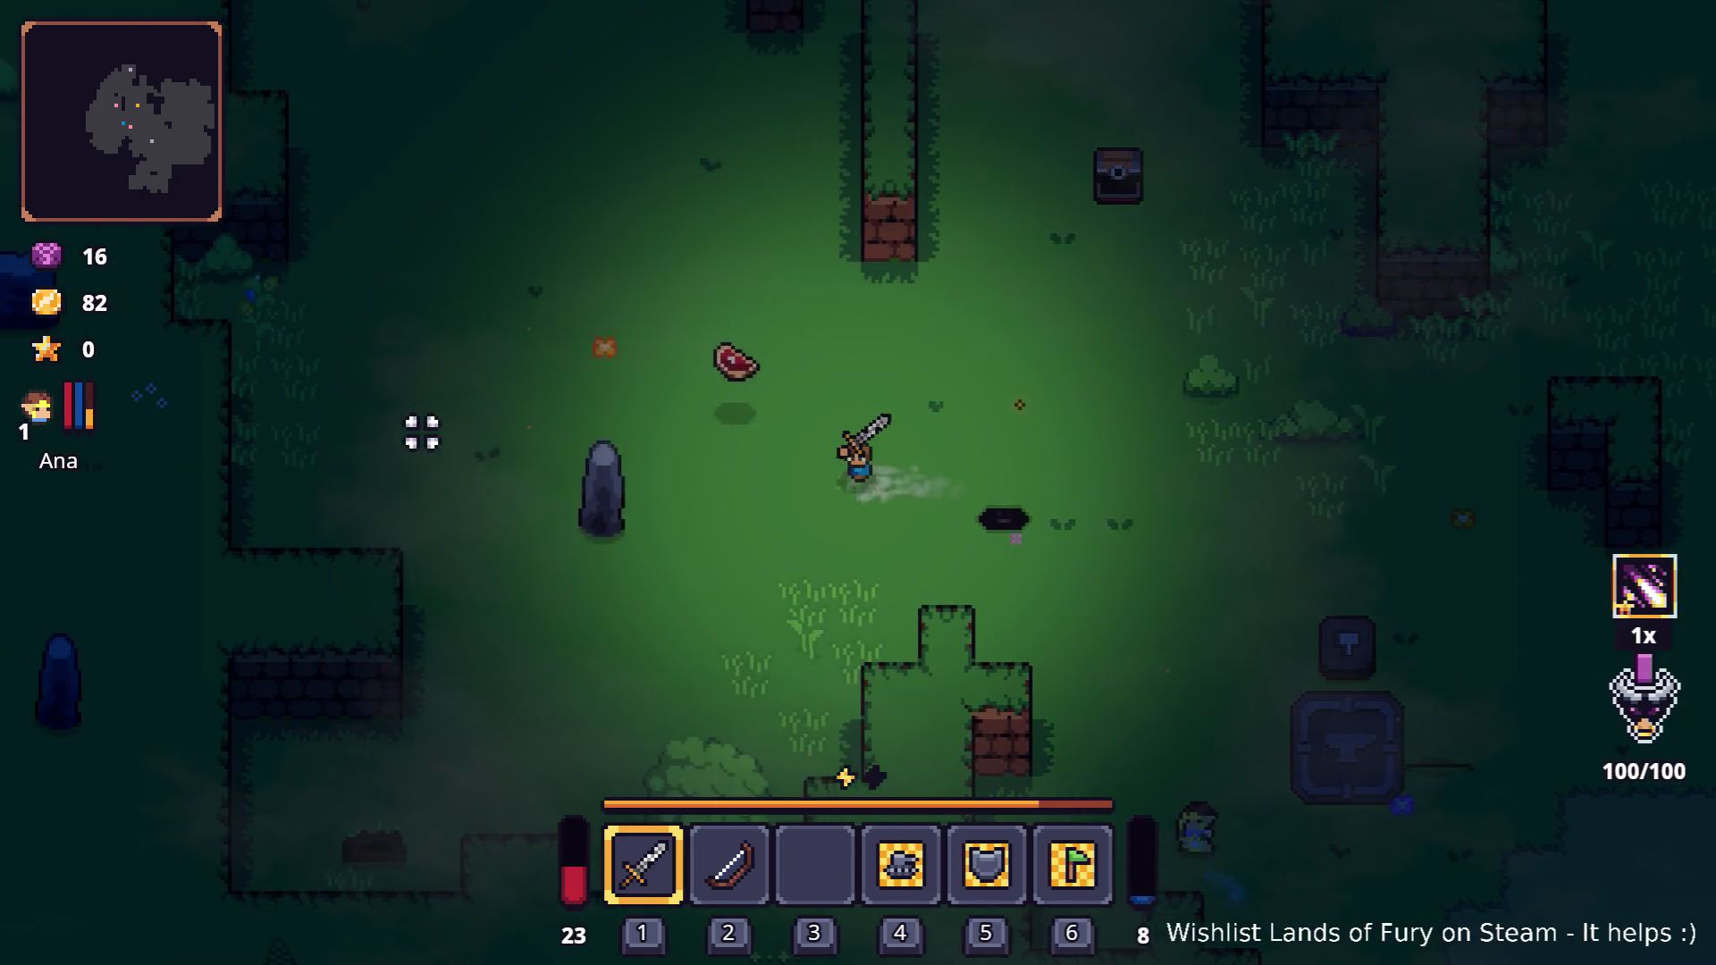
key(a)
click(474, 483)
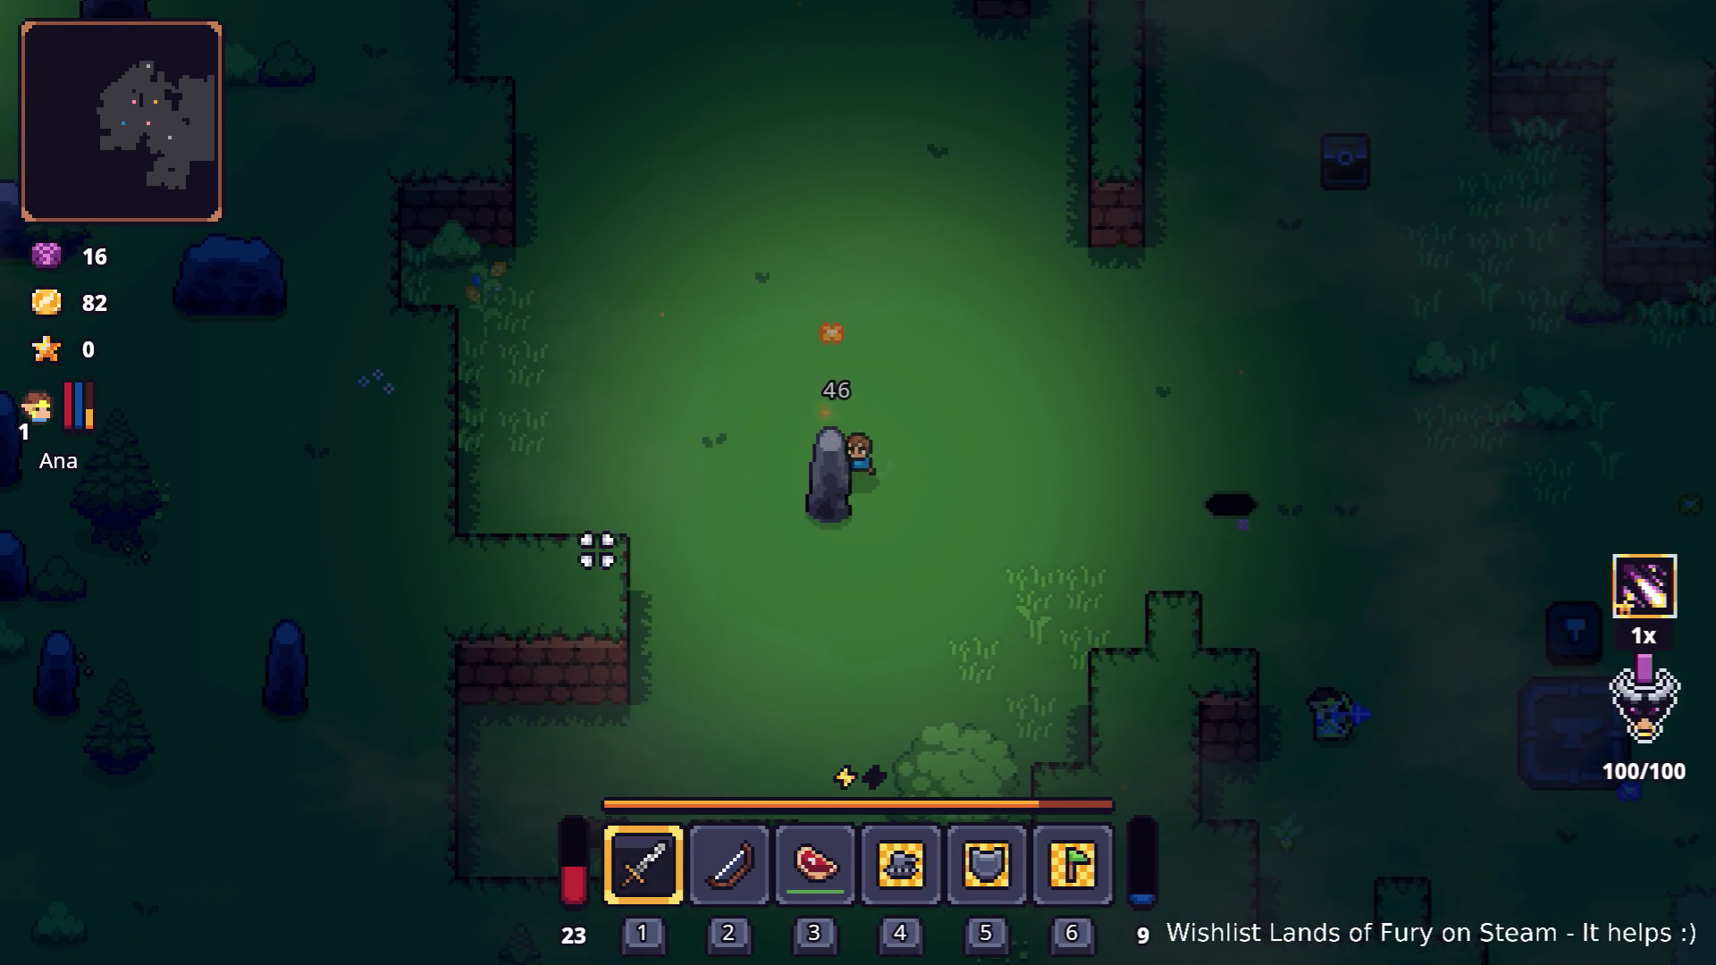
Break the grey stone by the brick ledge to get a Crafting Stone.
key(w)
key(a)
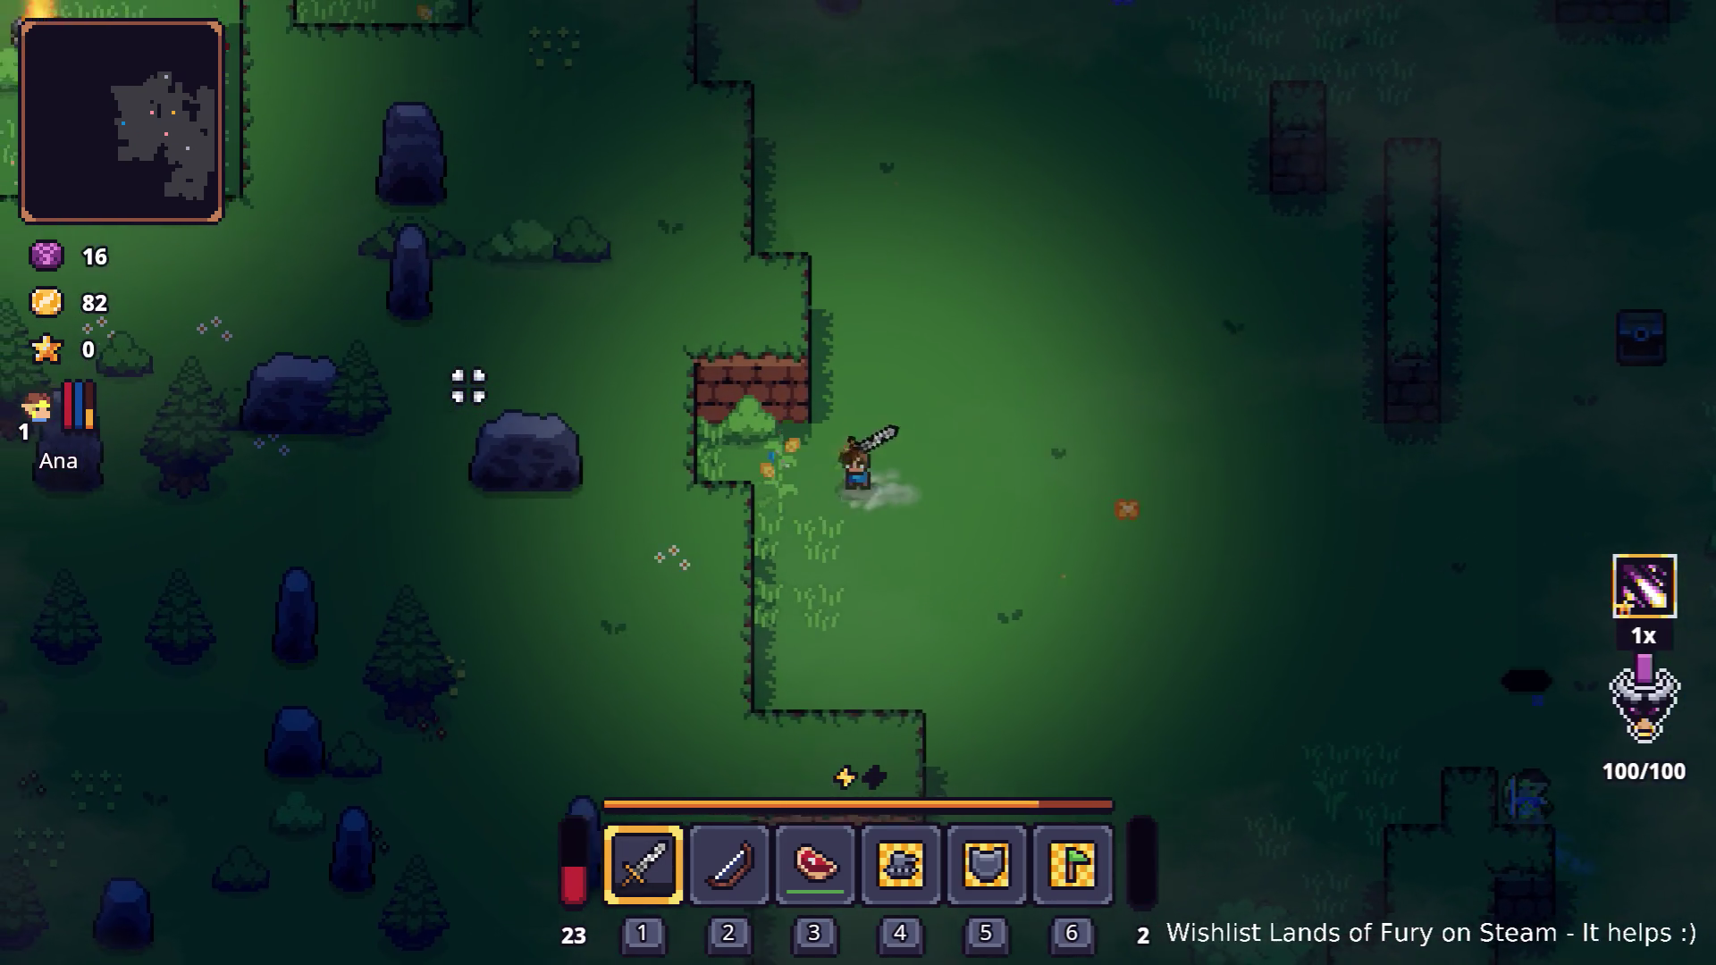
key(w)
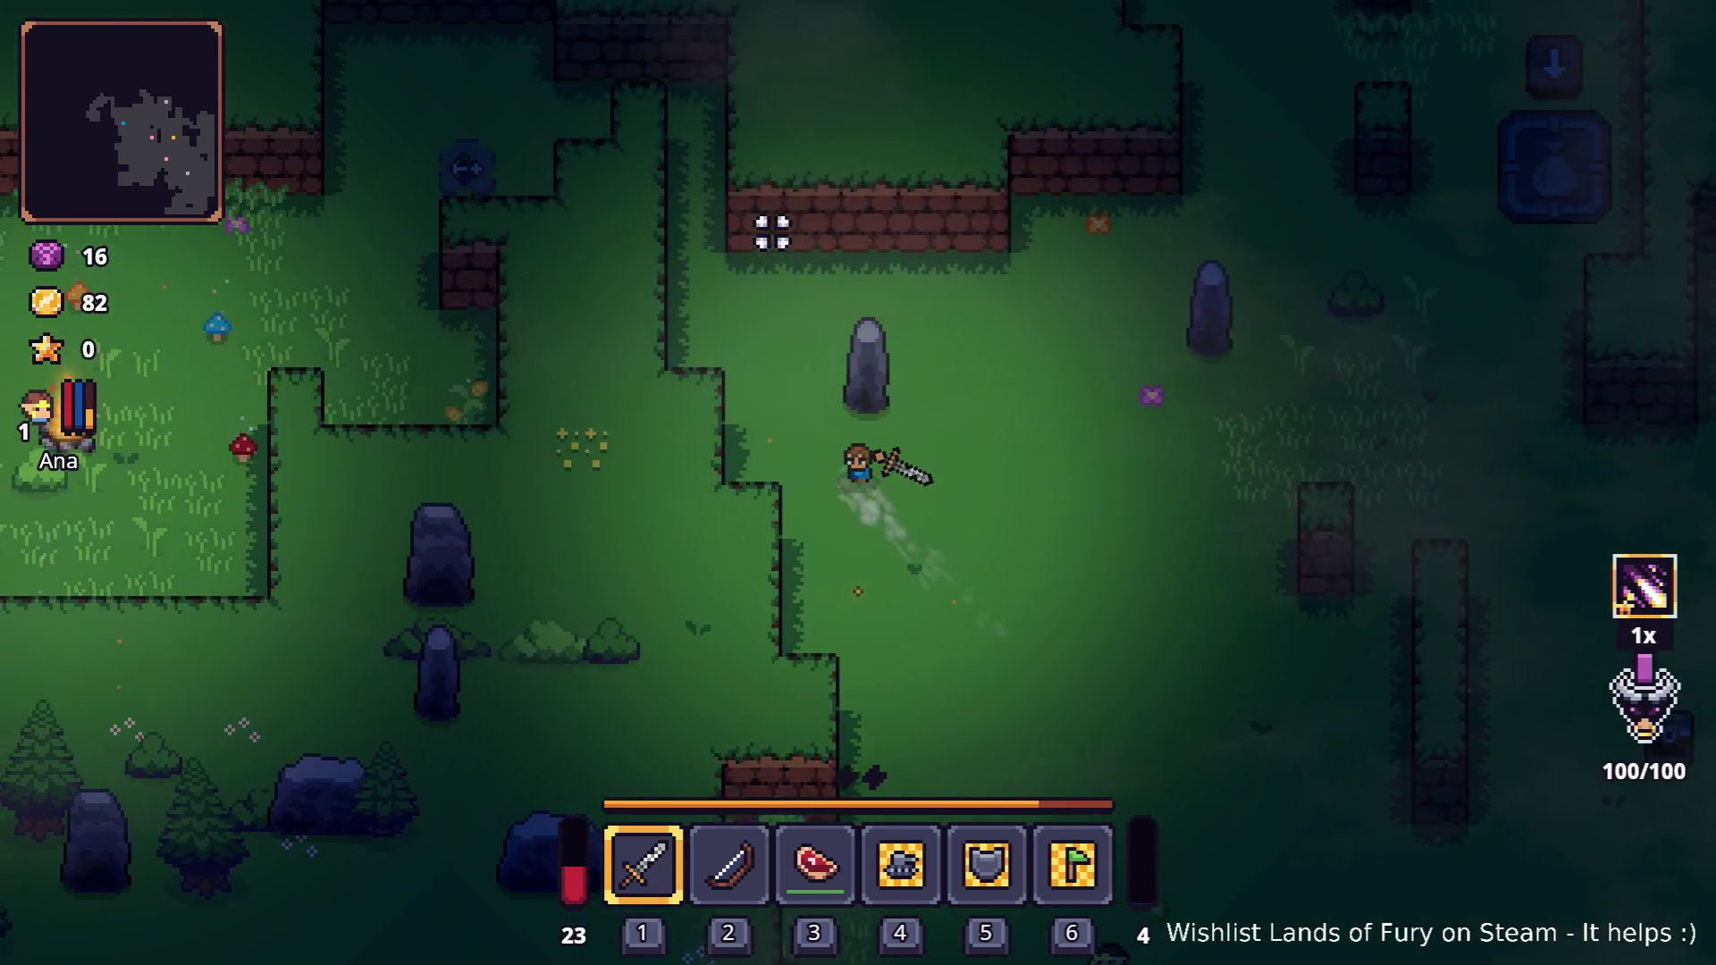
click(930, 224)
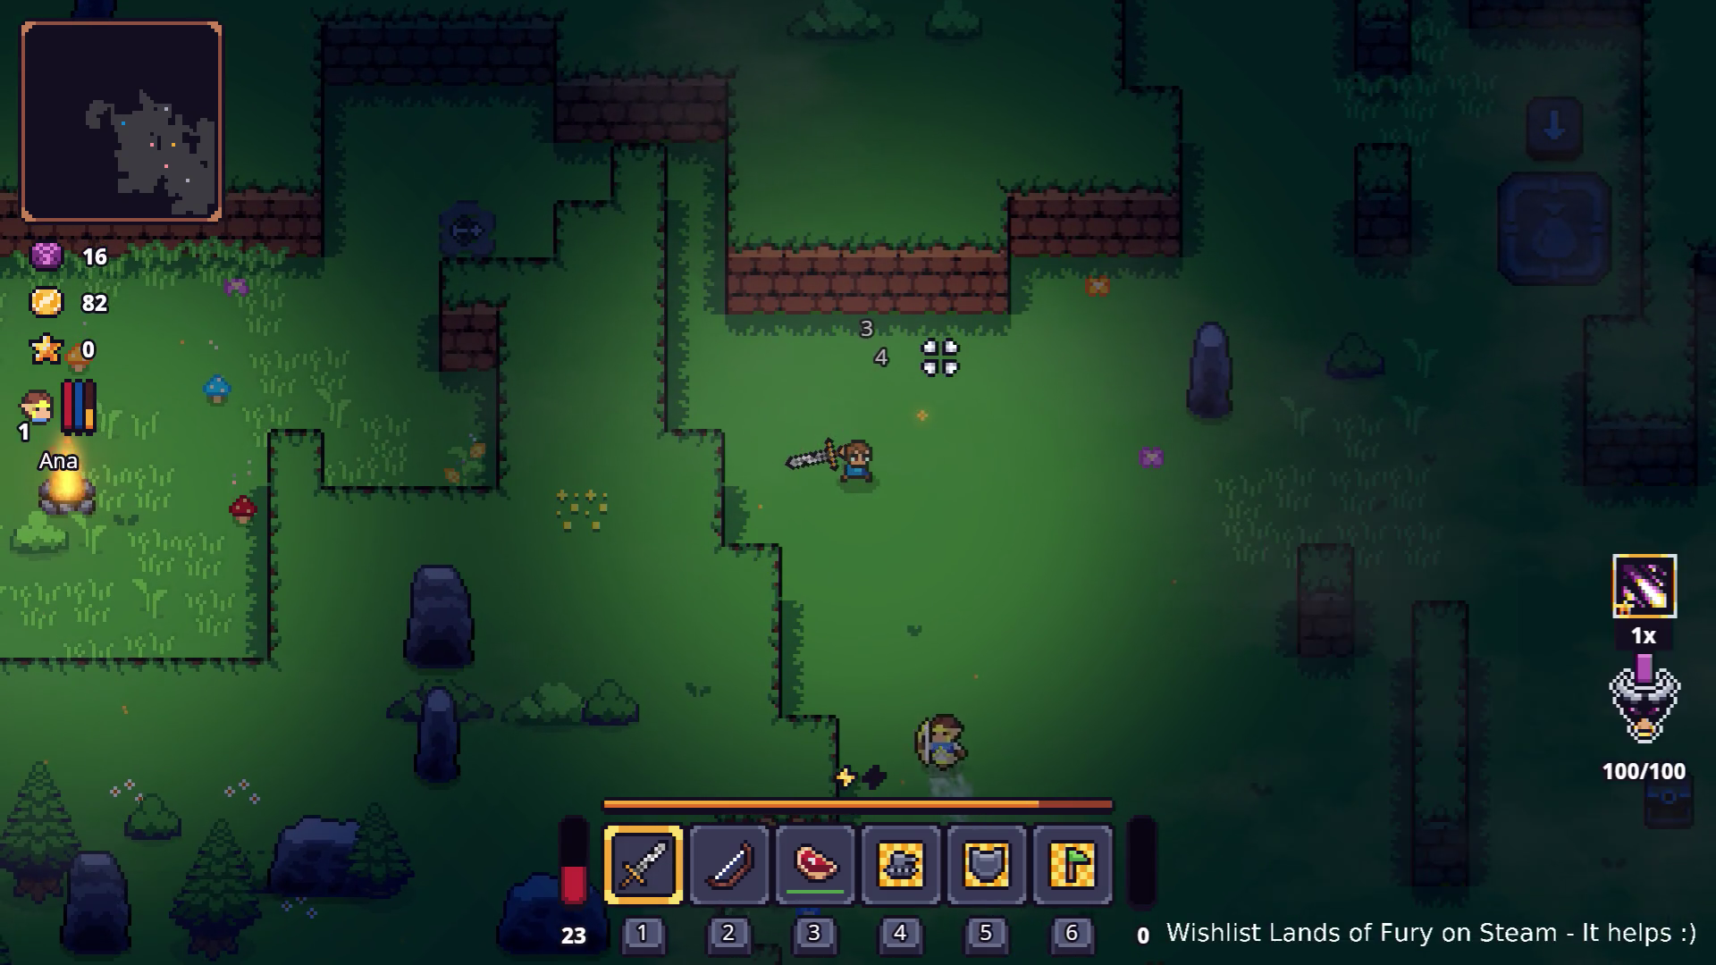
key(a)
key(d)
click(984, 299)
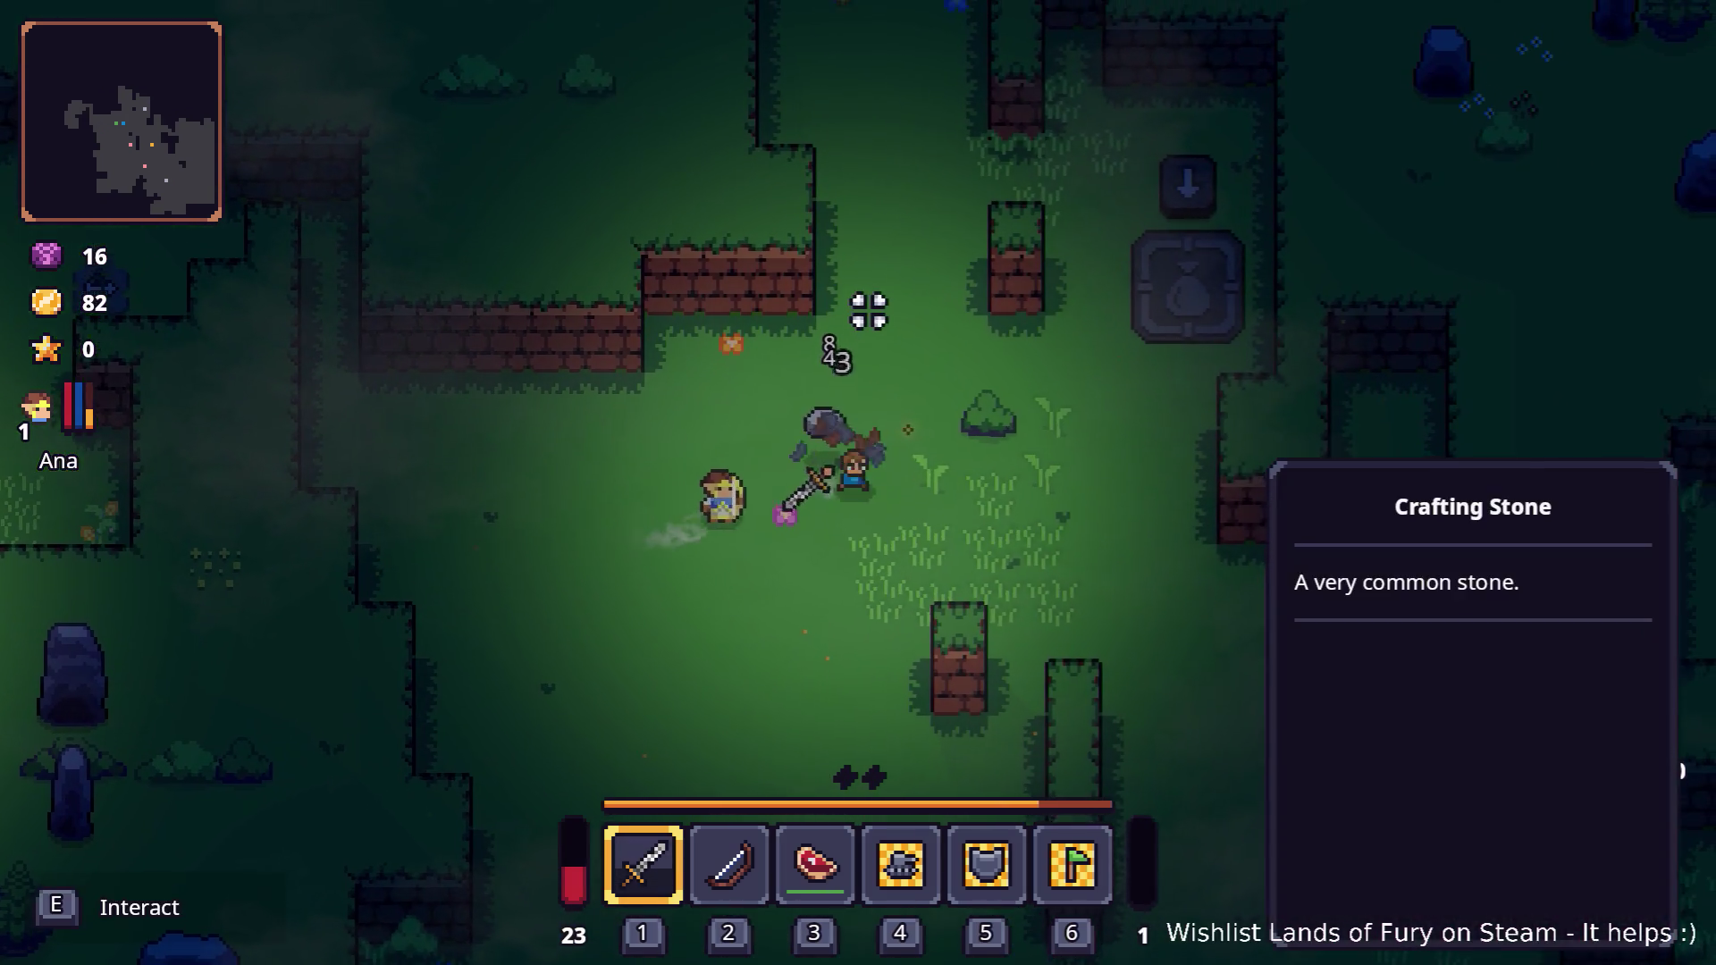
key(a)
Clear the enemies in the campfire clearing until the companion levels up.
key(a)
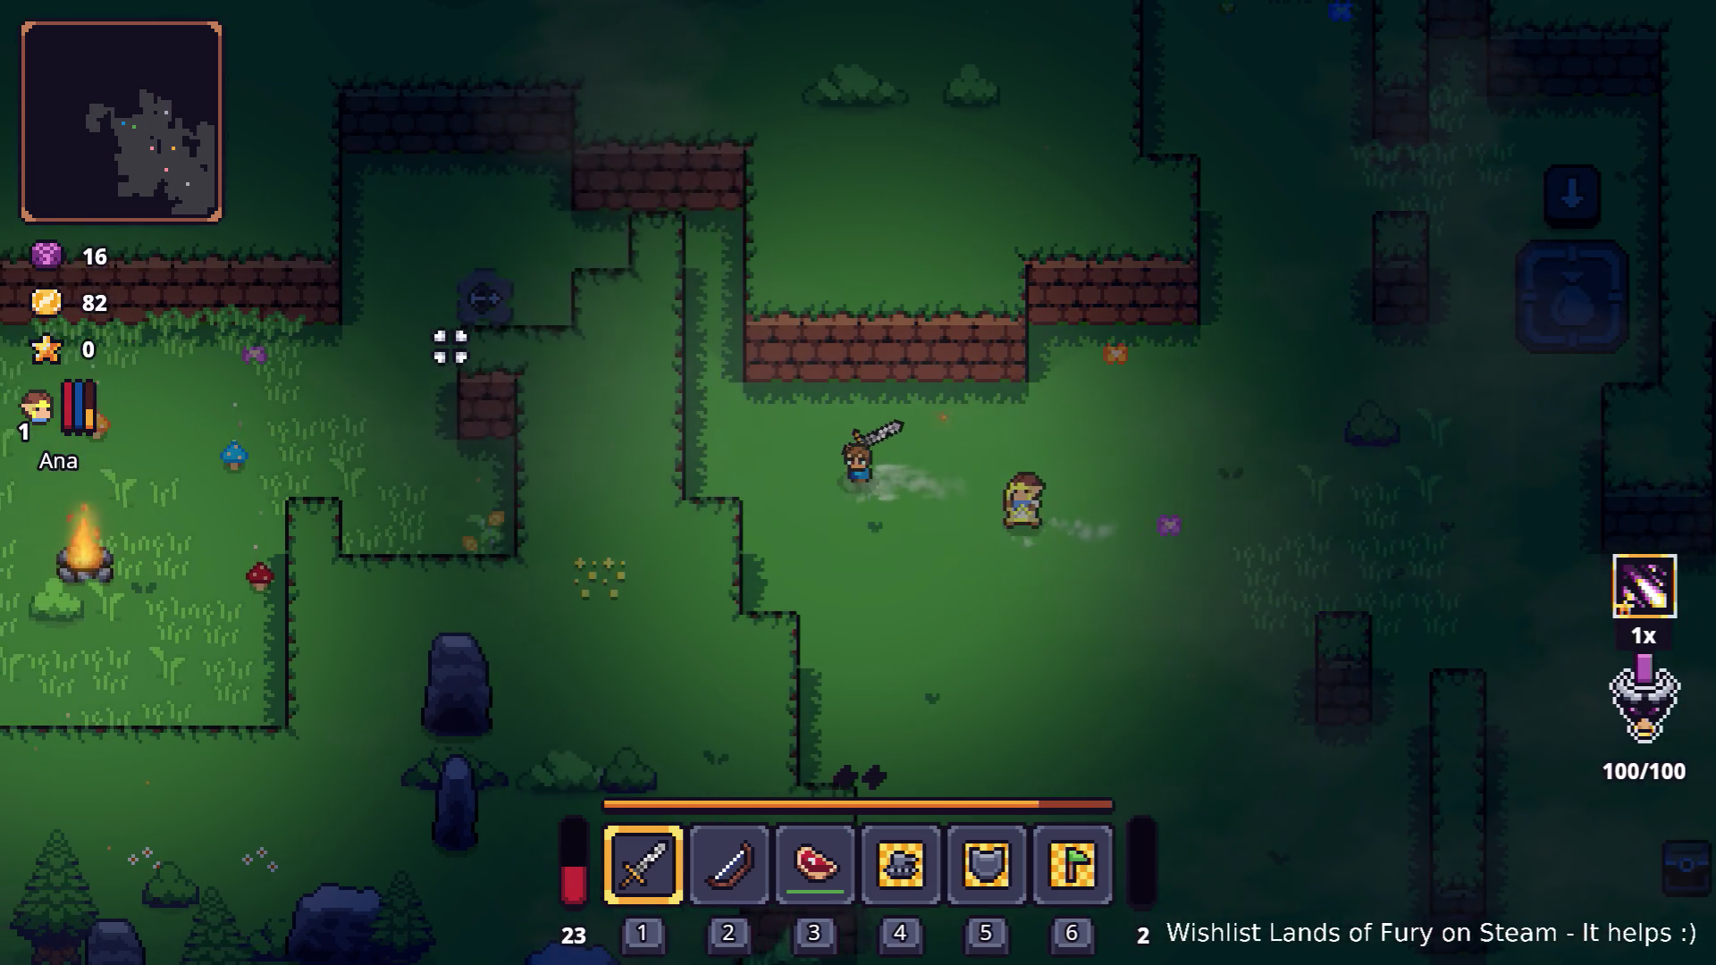
key(w)
key(a)
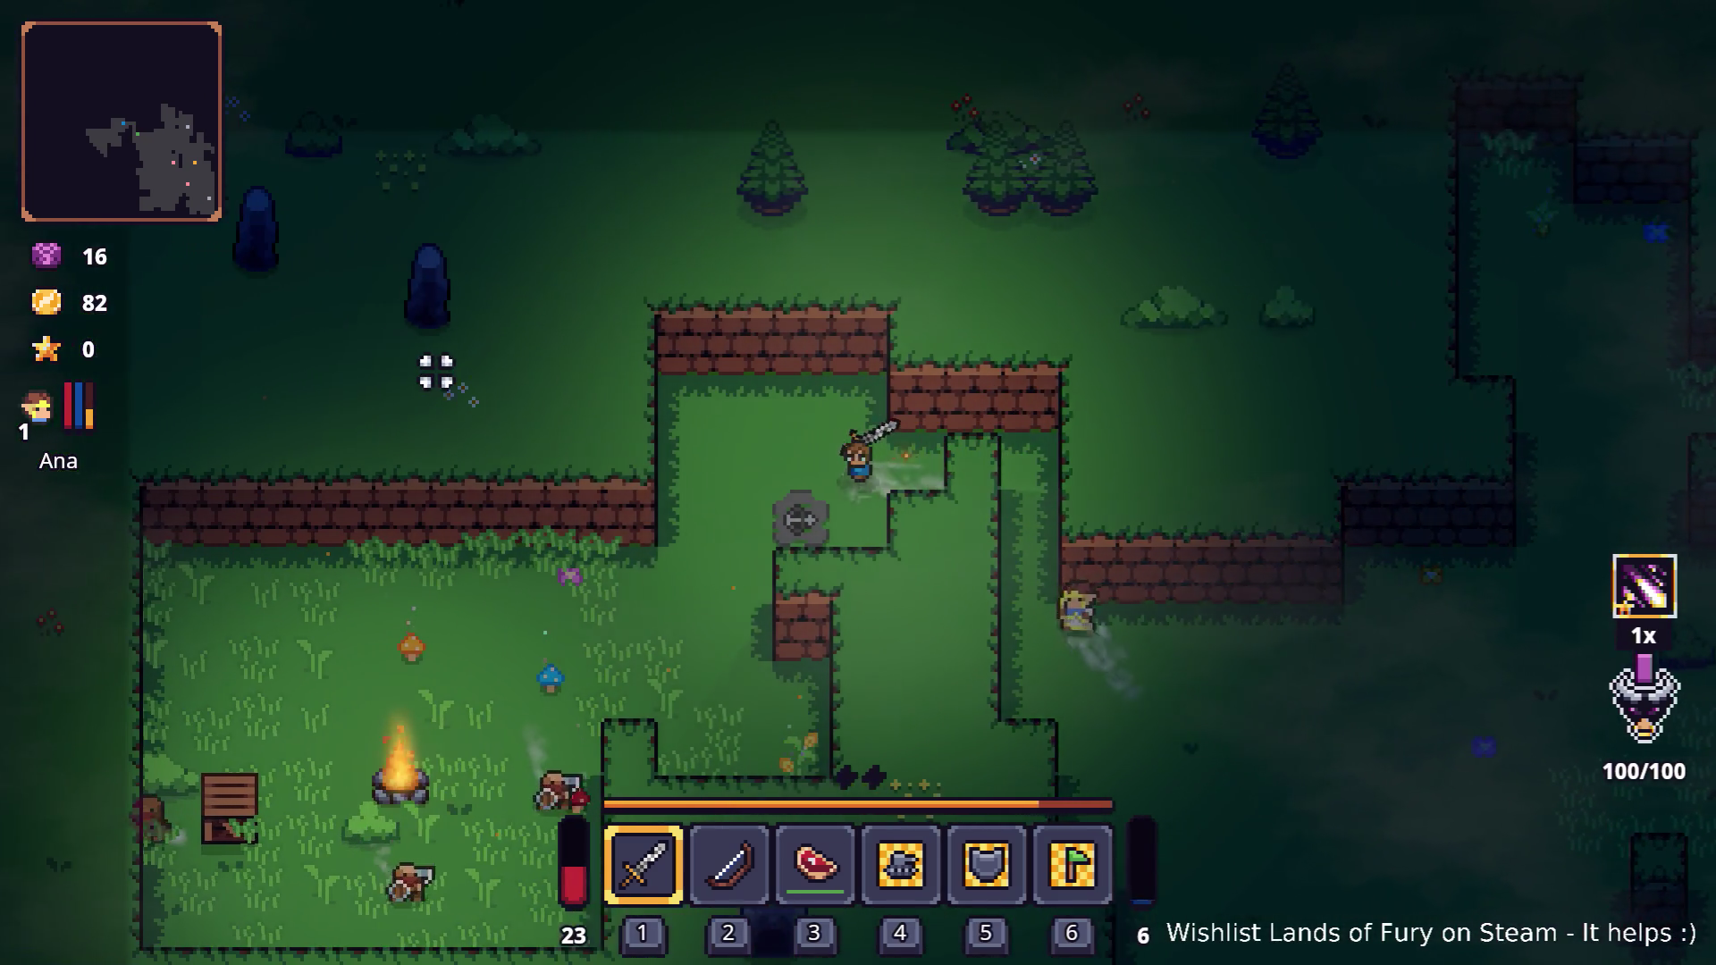
click(611, 590)
key(a)
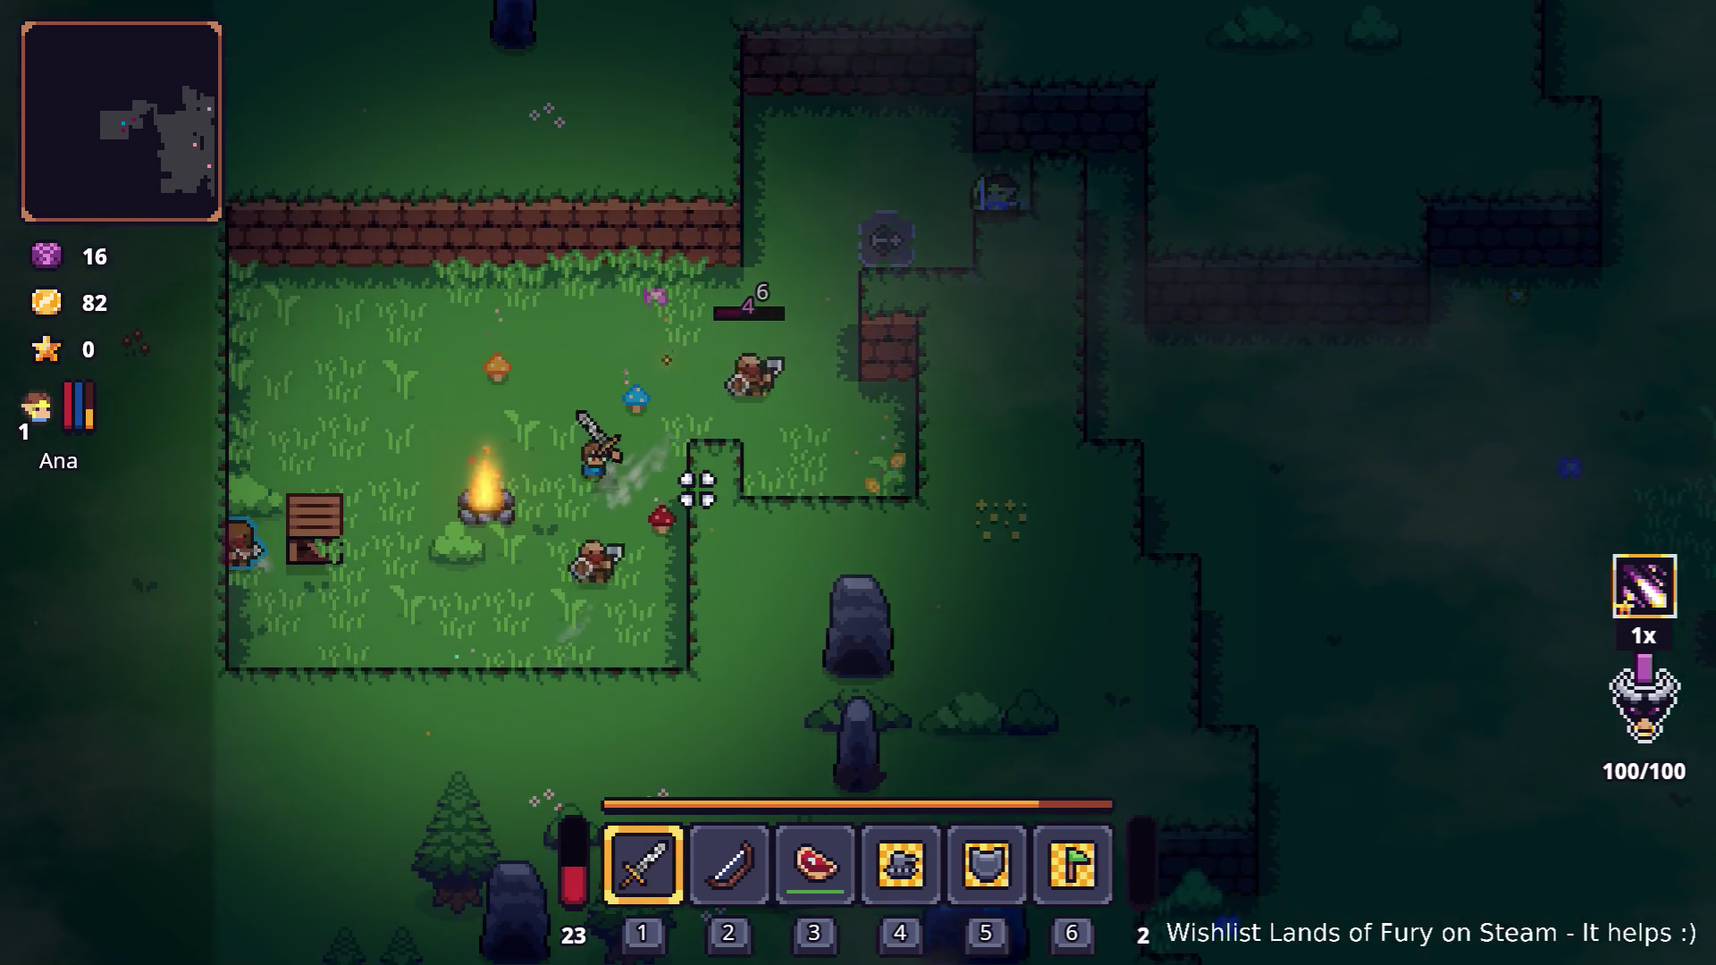
key(s)
click(643, 569)
key(s)
key(a)
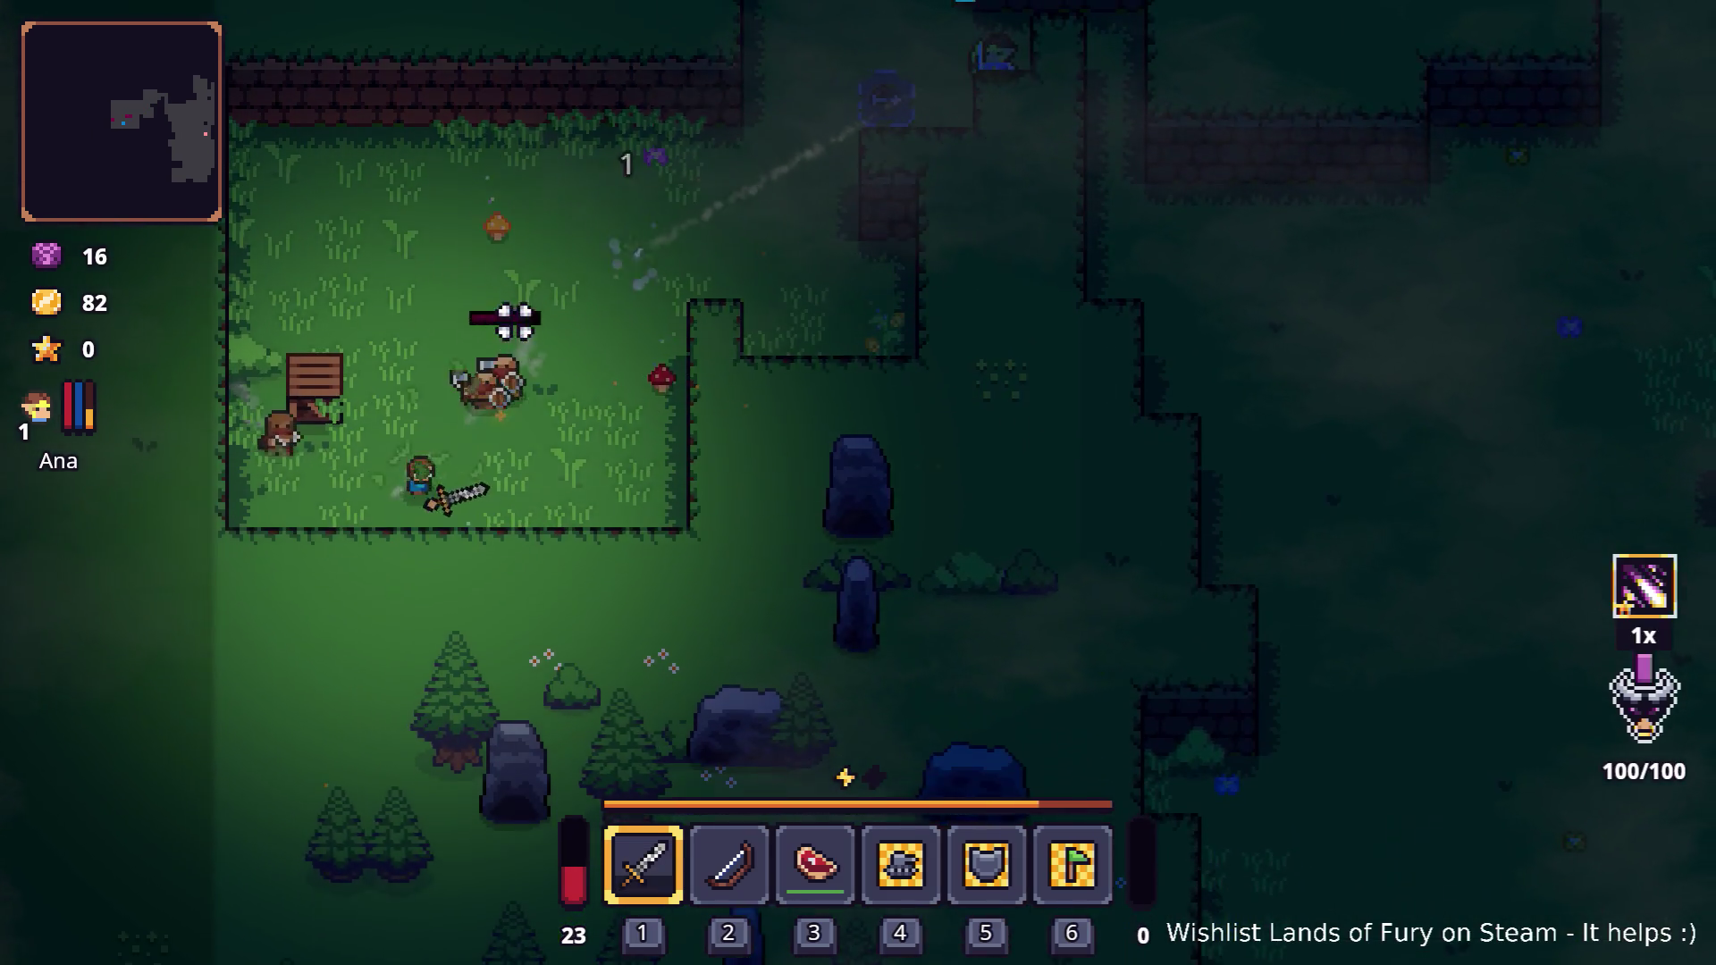
click(662, 552)
key(a)
click(567, 429)
click(456, 406)
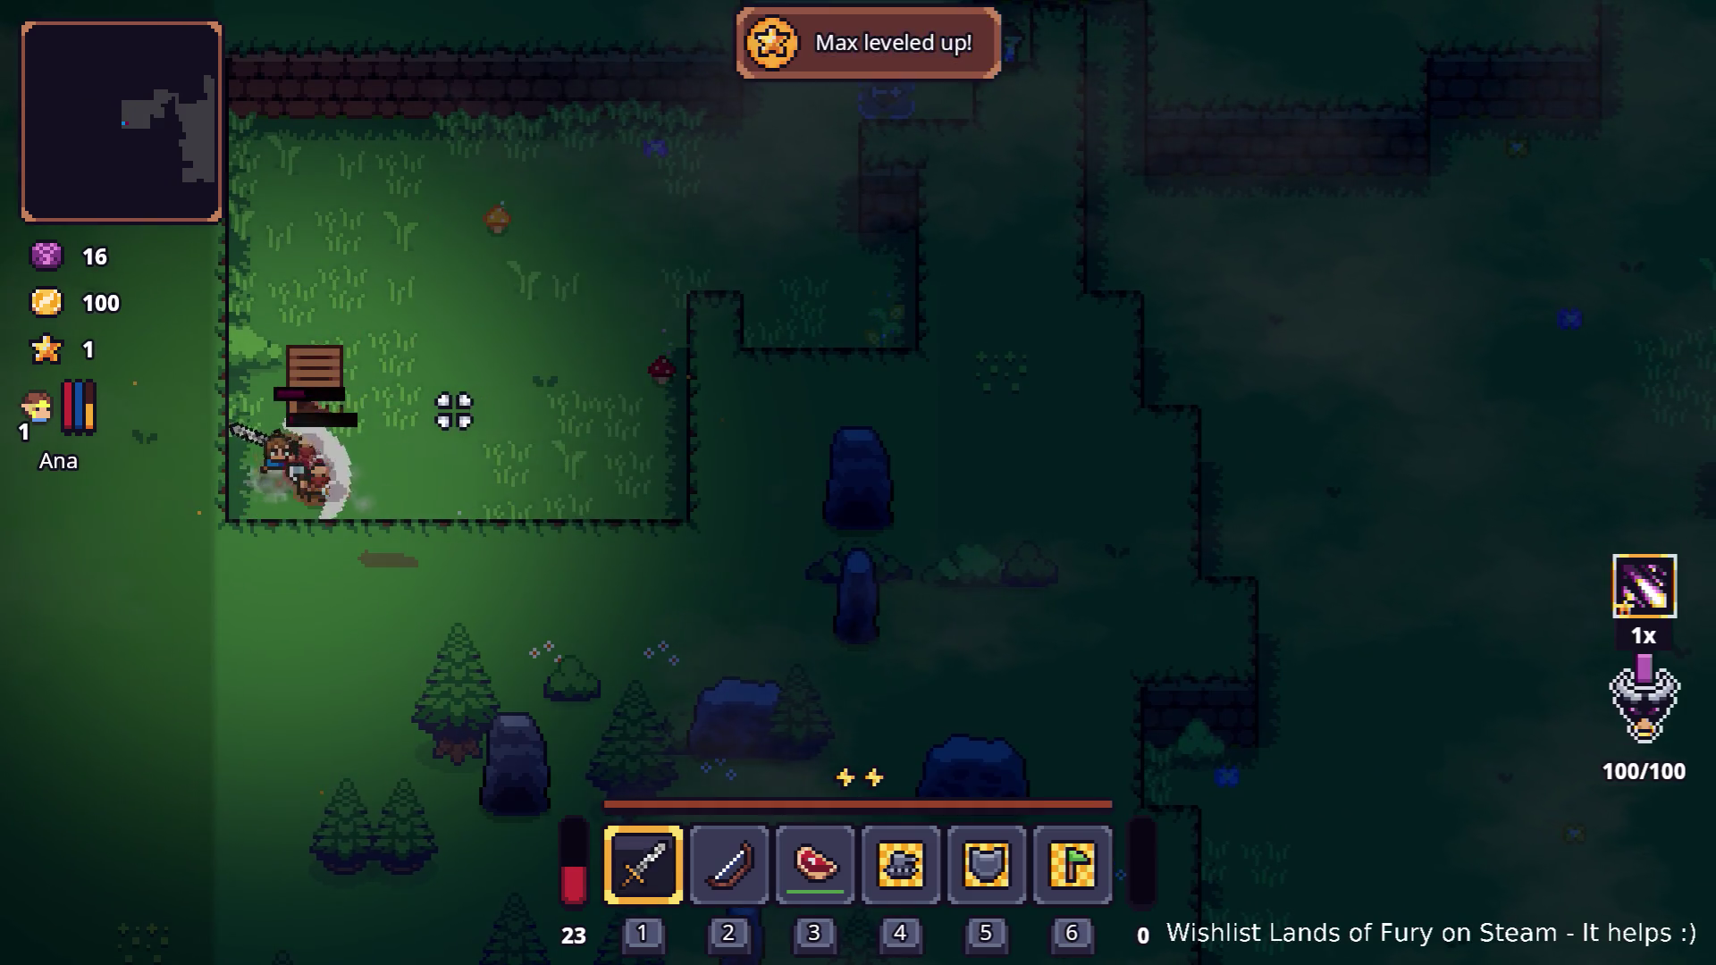
click(400, 361)
Spend the available ALMA skill point on Energy Regen and confirm the choice.
key(w)
key(d)
key(i)
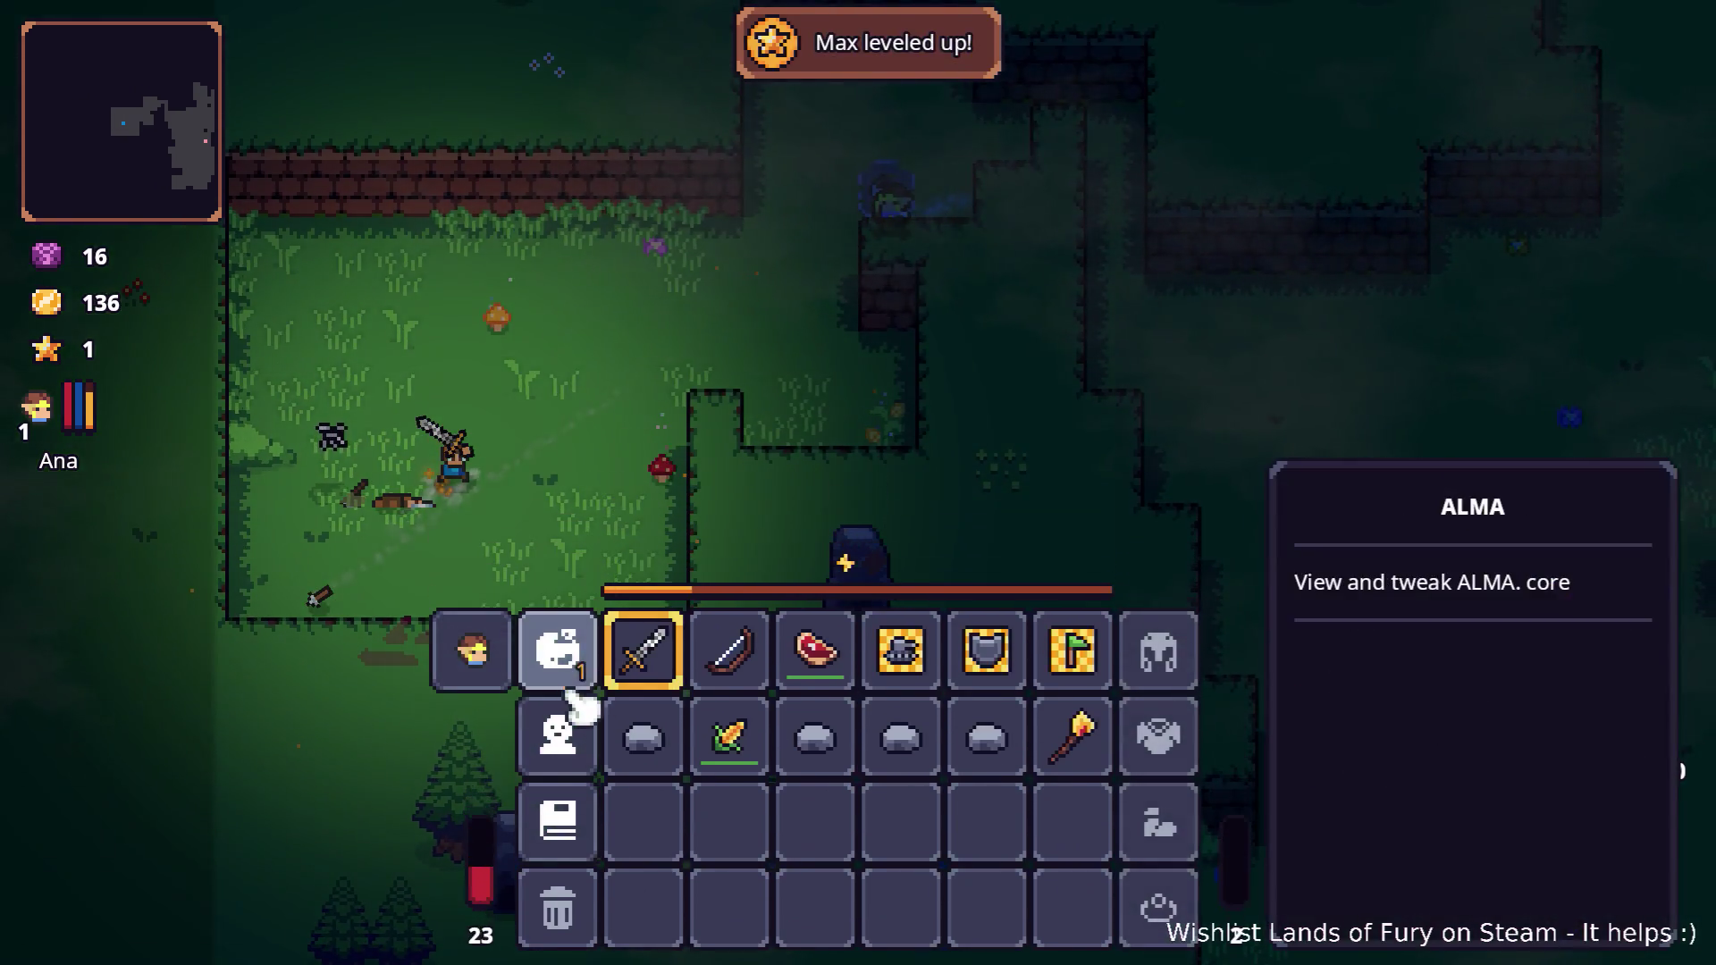
click(575, 659)
click(706, 263)
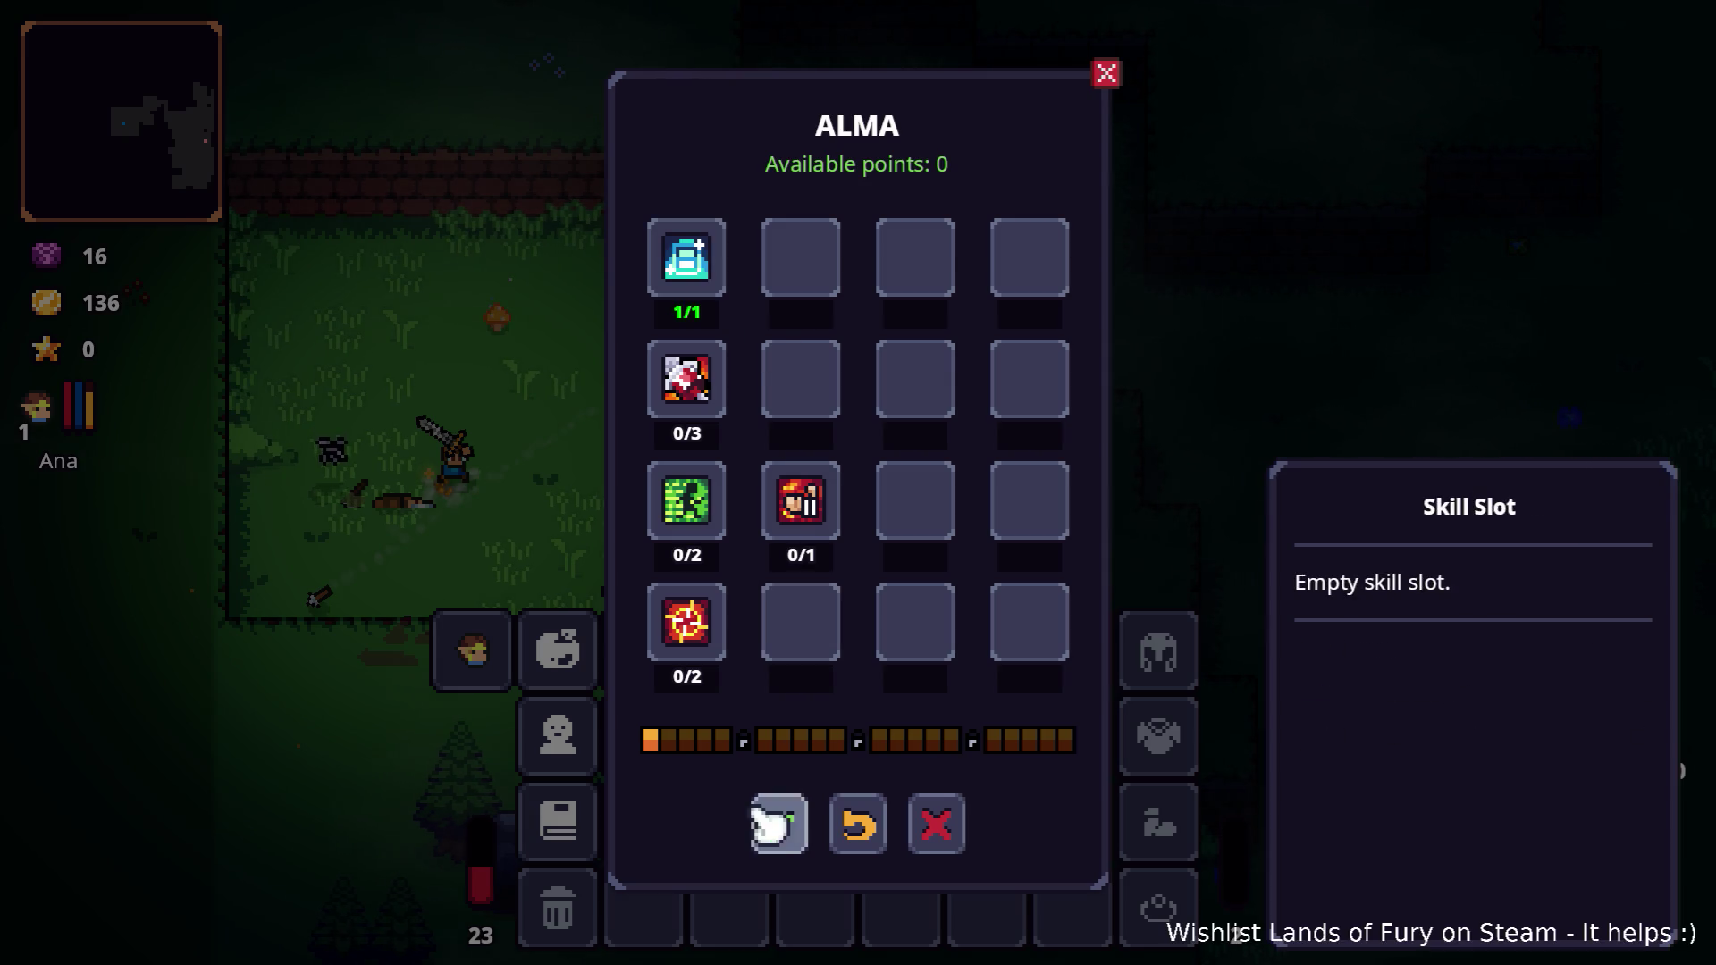
click(778, 822)
key(i)
Walk past the stone marker and brick ledge to the campfire clearing while energy refills.
key(w)
key(d)
key(w)
key(d)
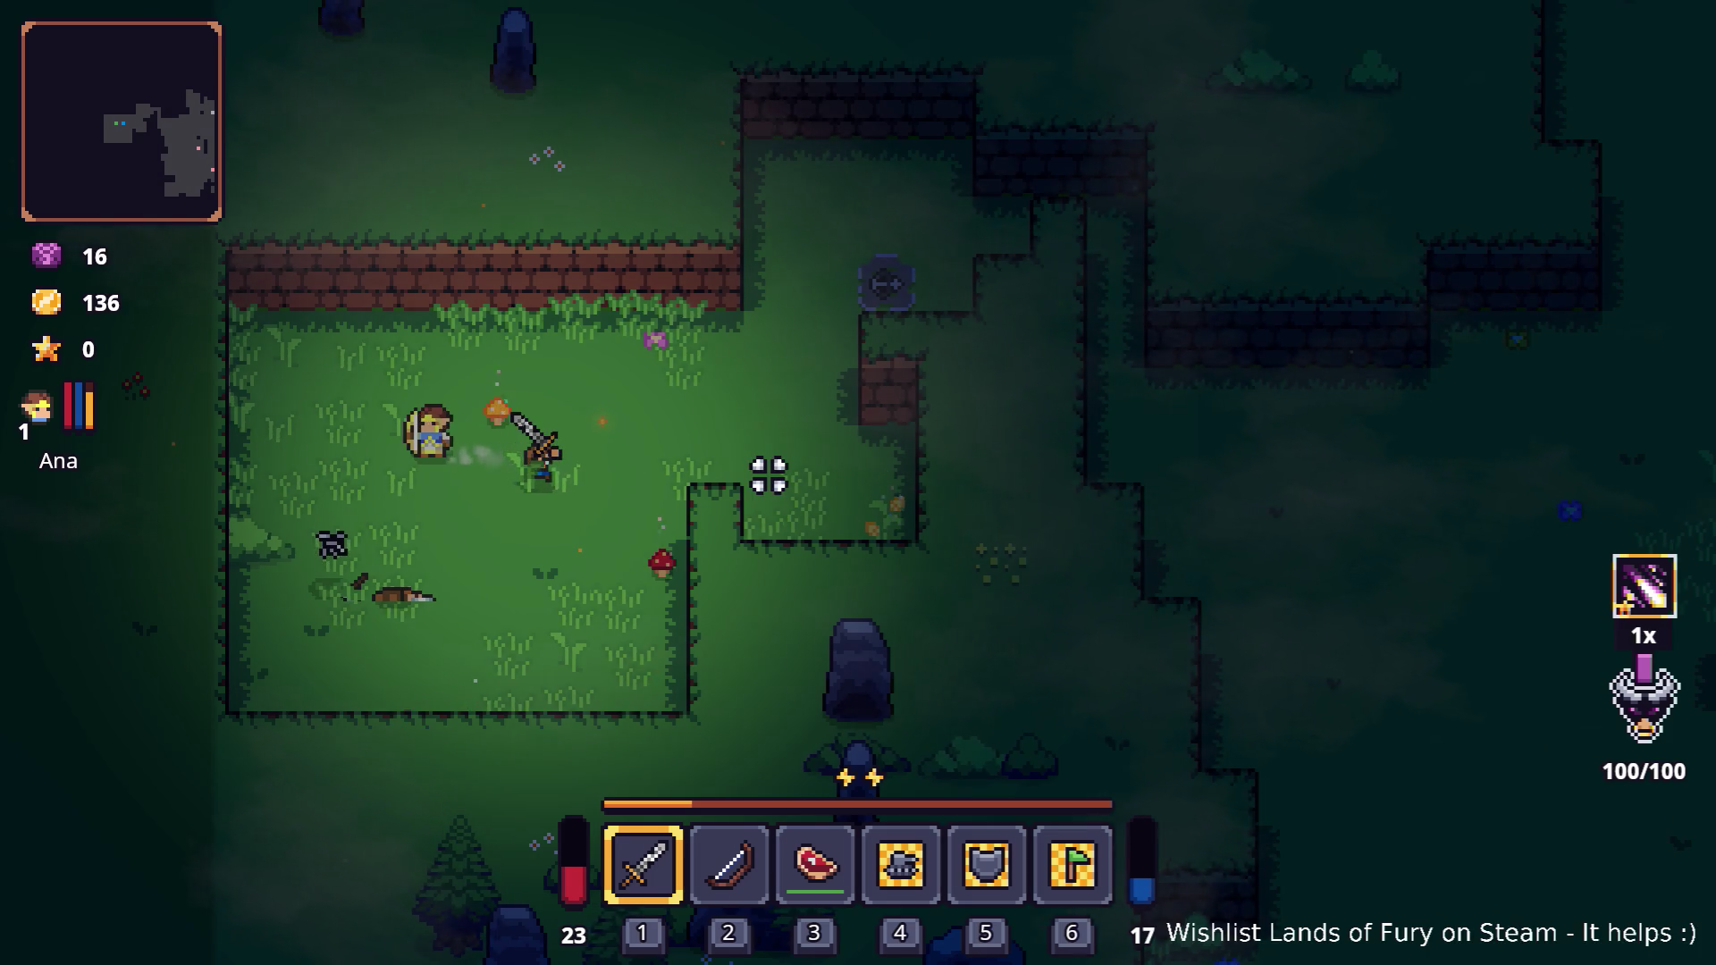
key(w)
key(d)
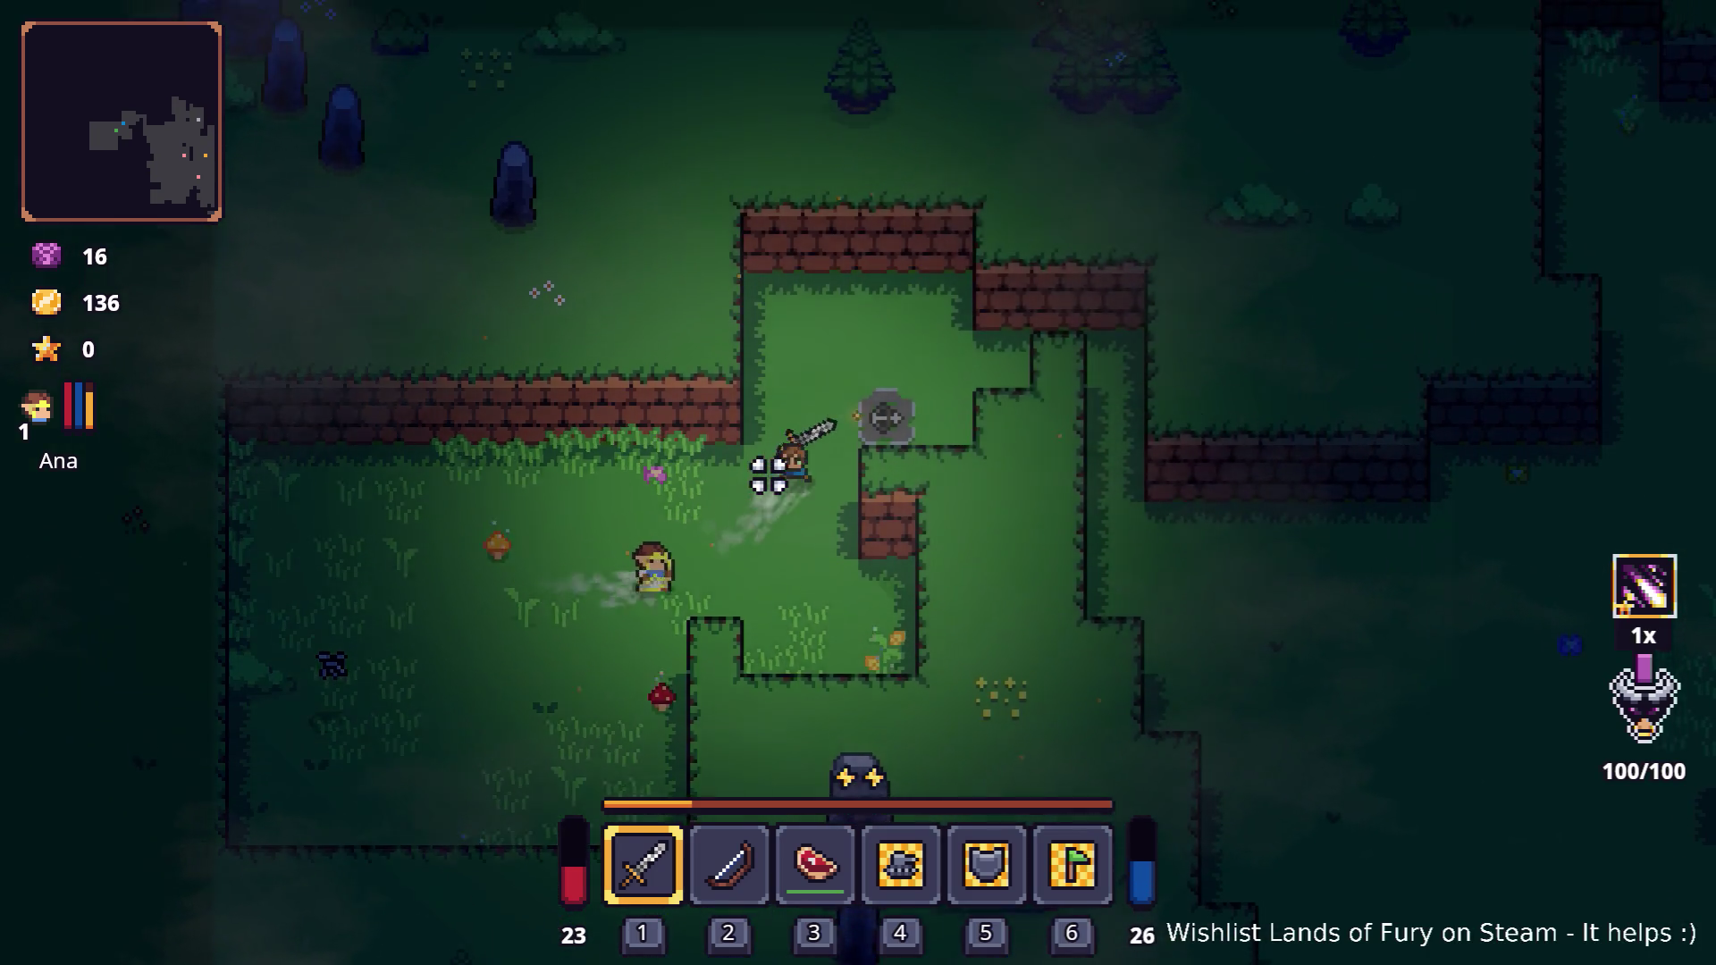
key(d)
key(s)
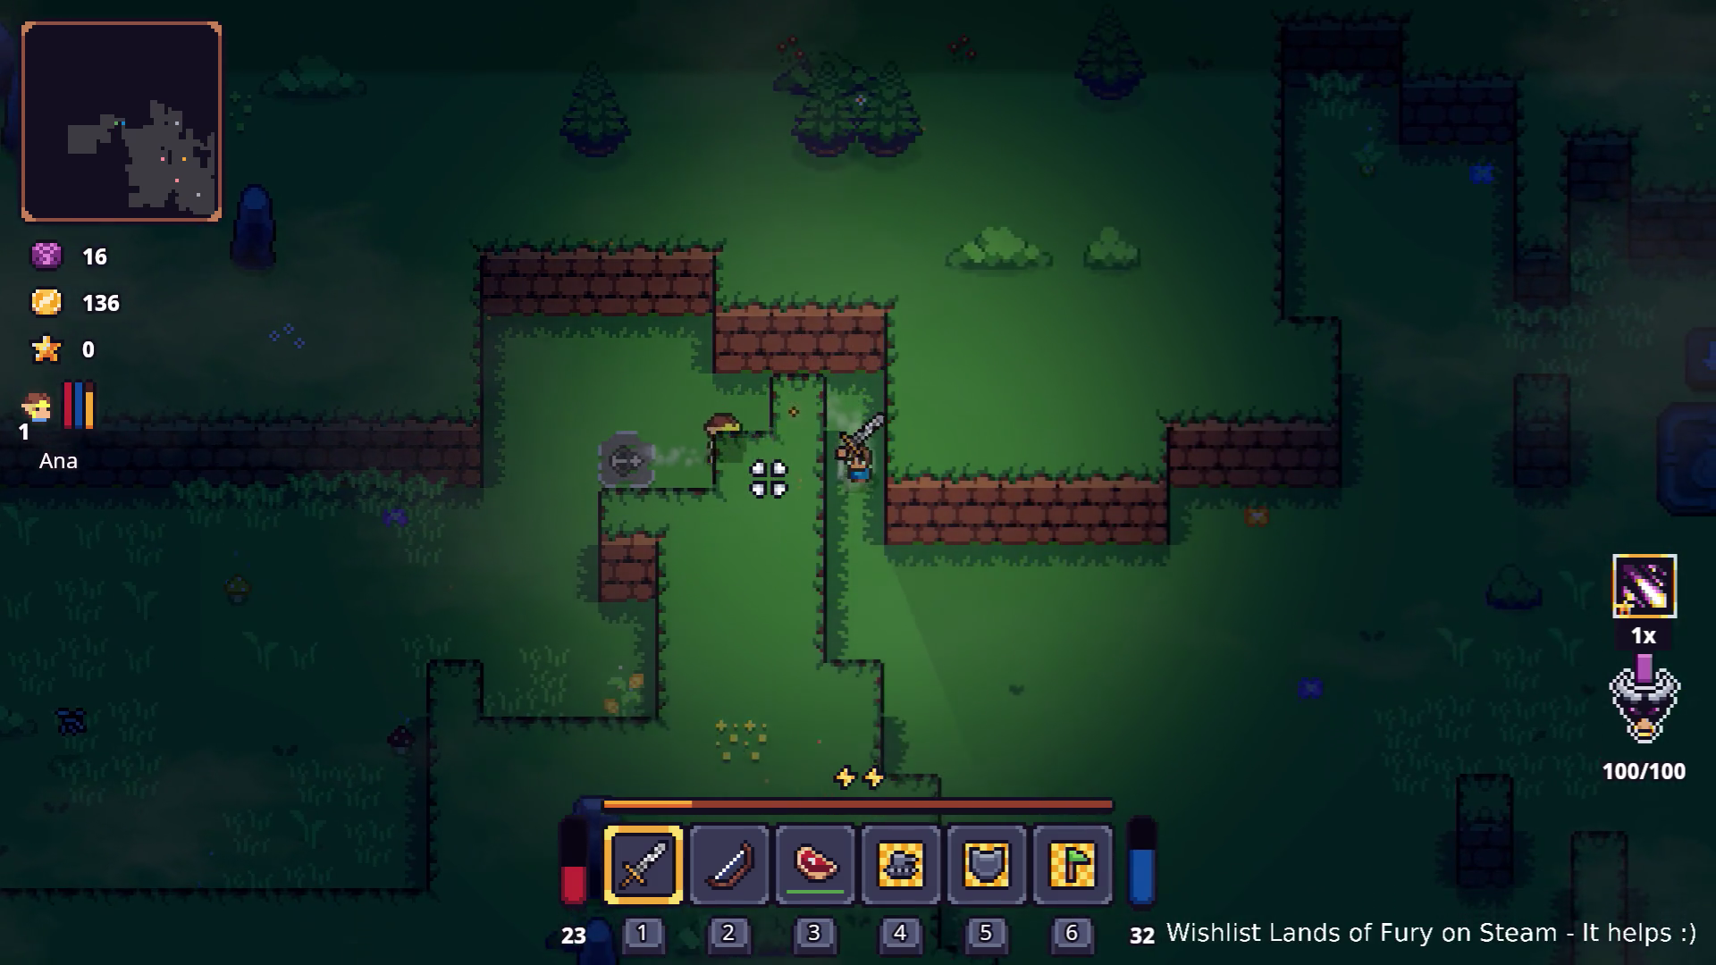
key(s)
key(d)
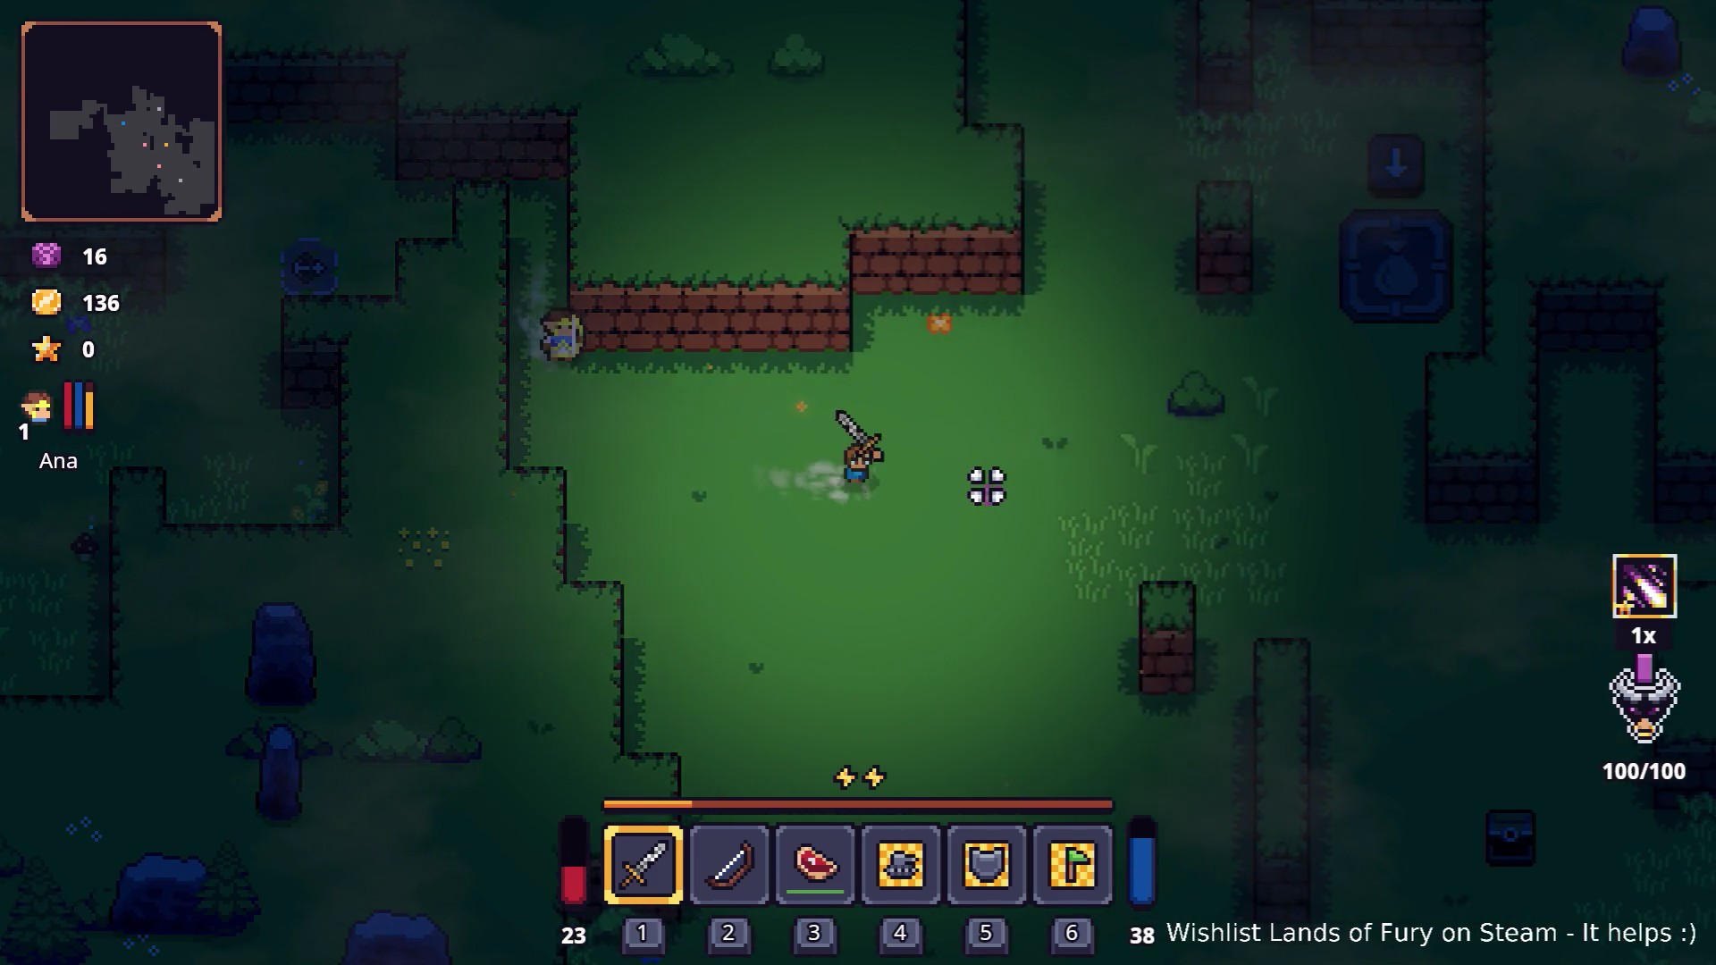
key(d)
key(s)
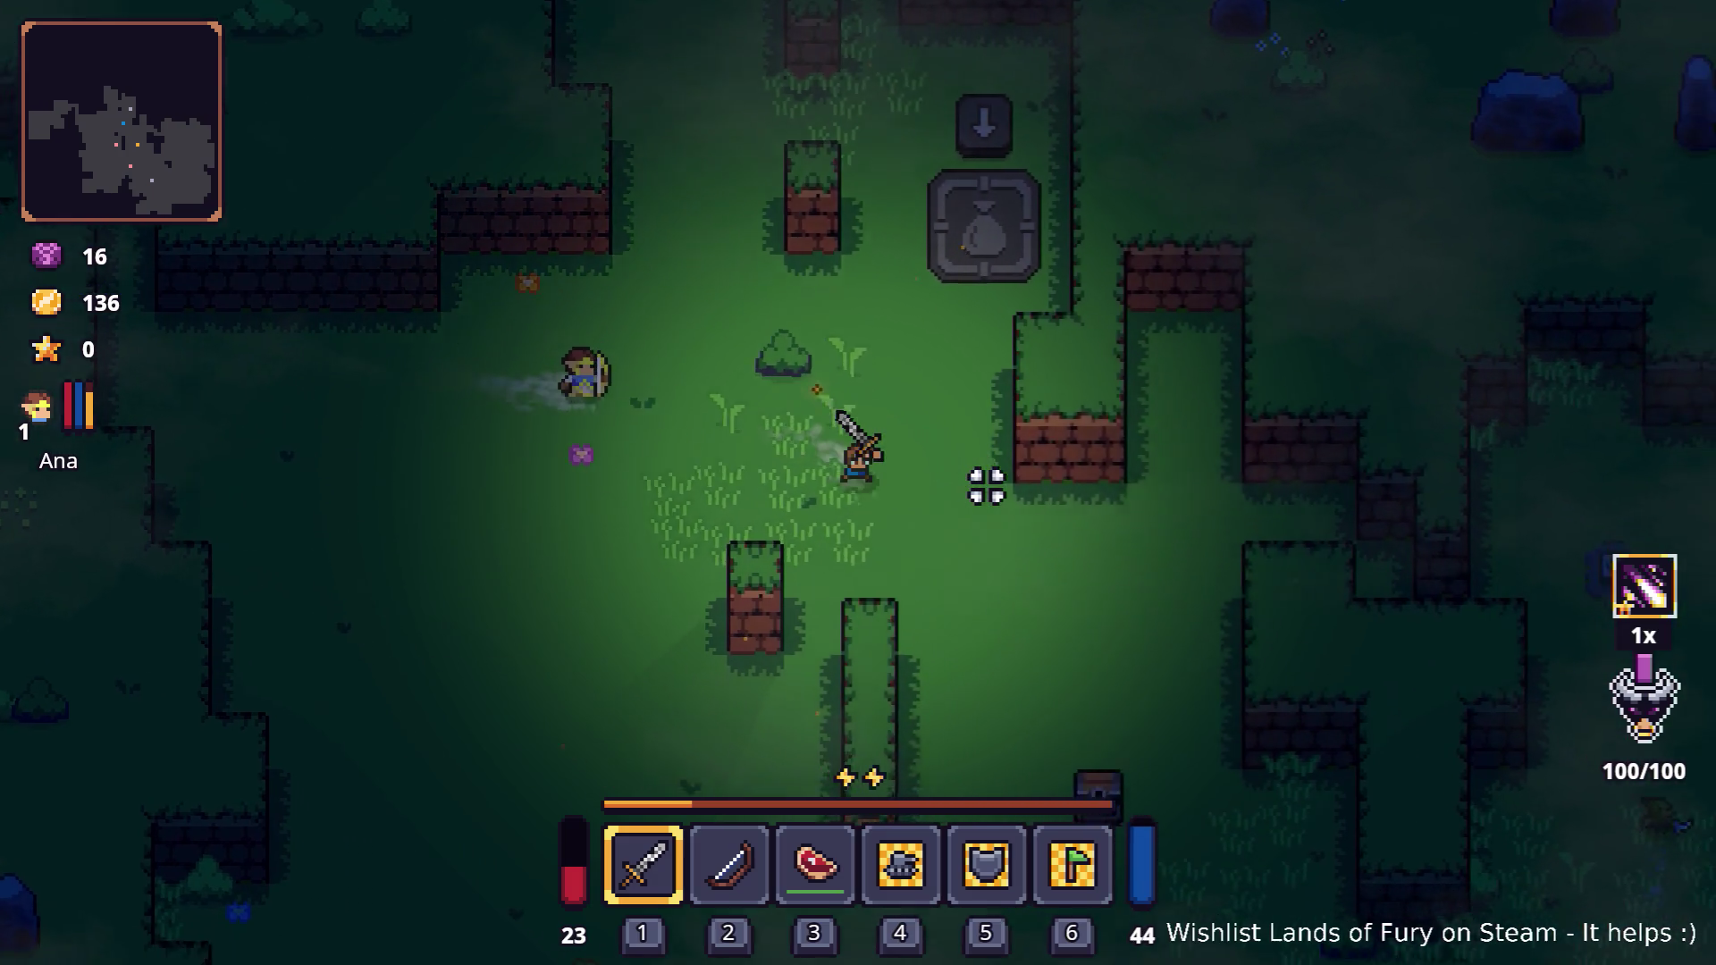
key(d)
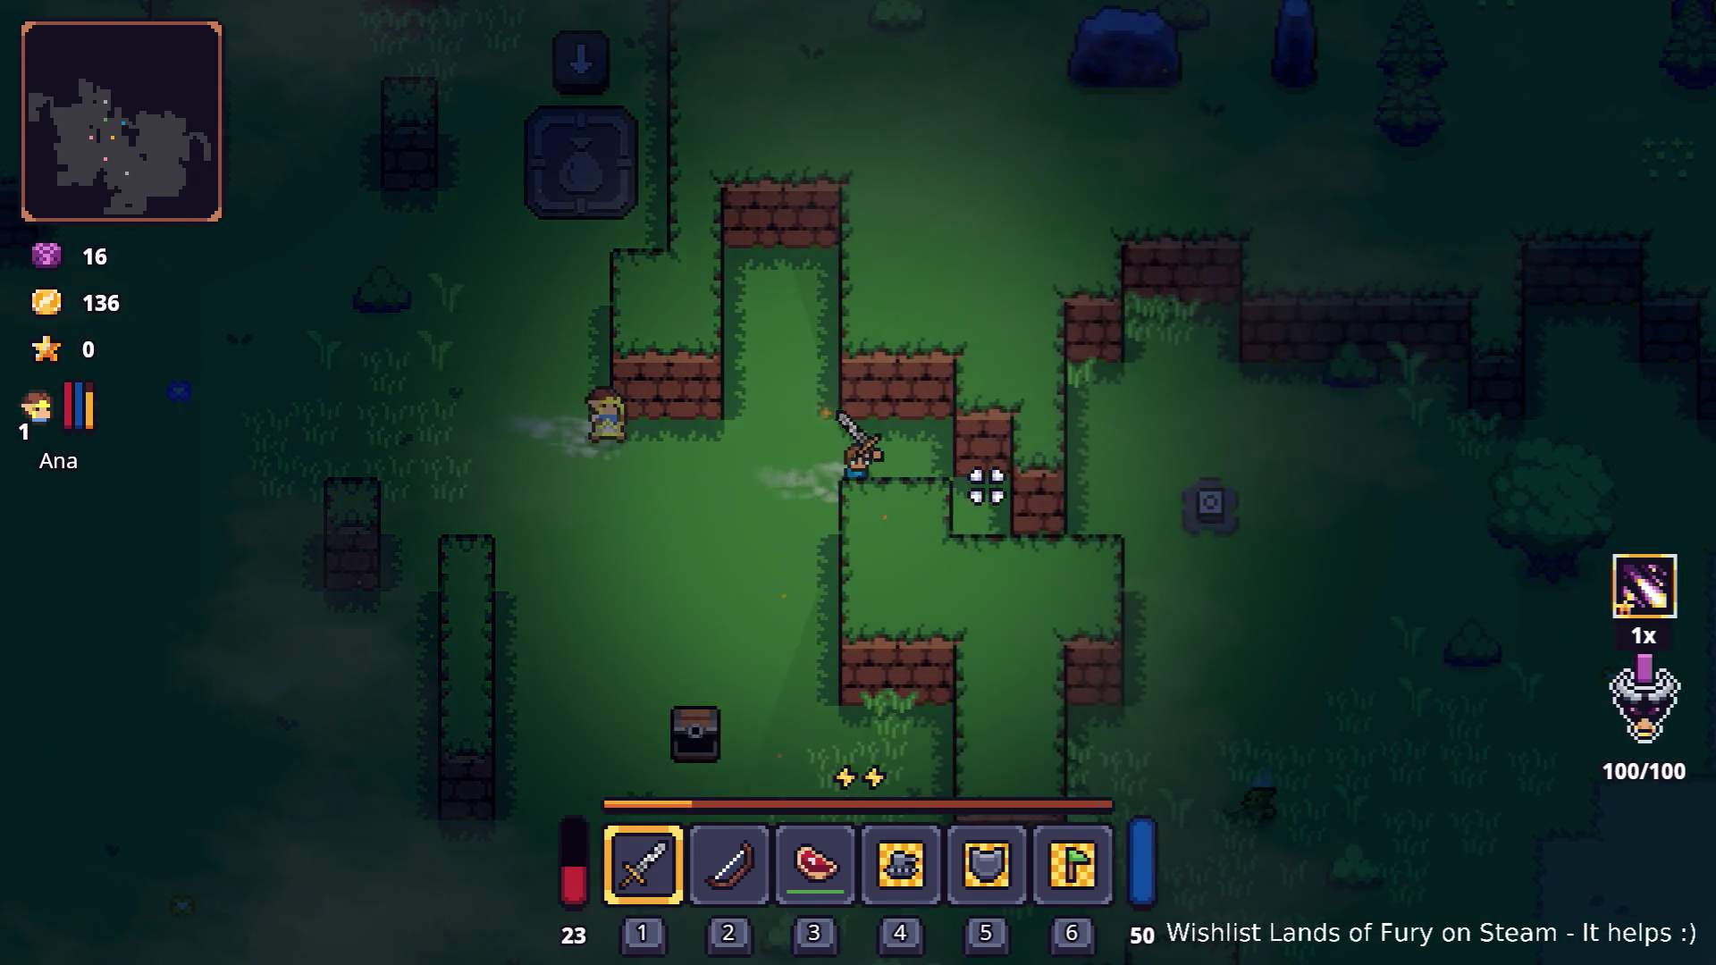
key(s)
key(d)
key(s)
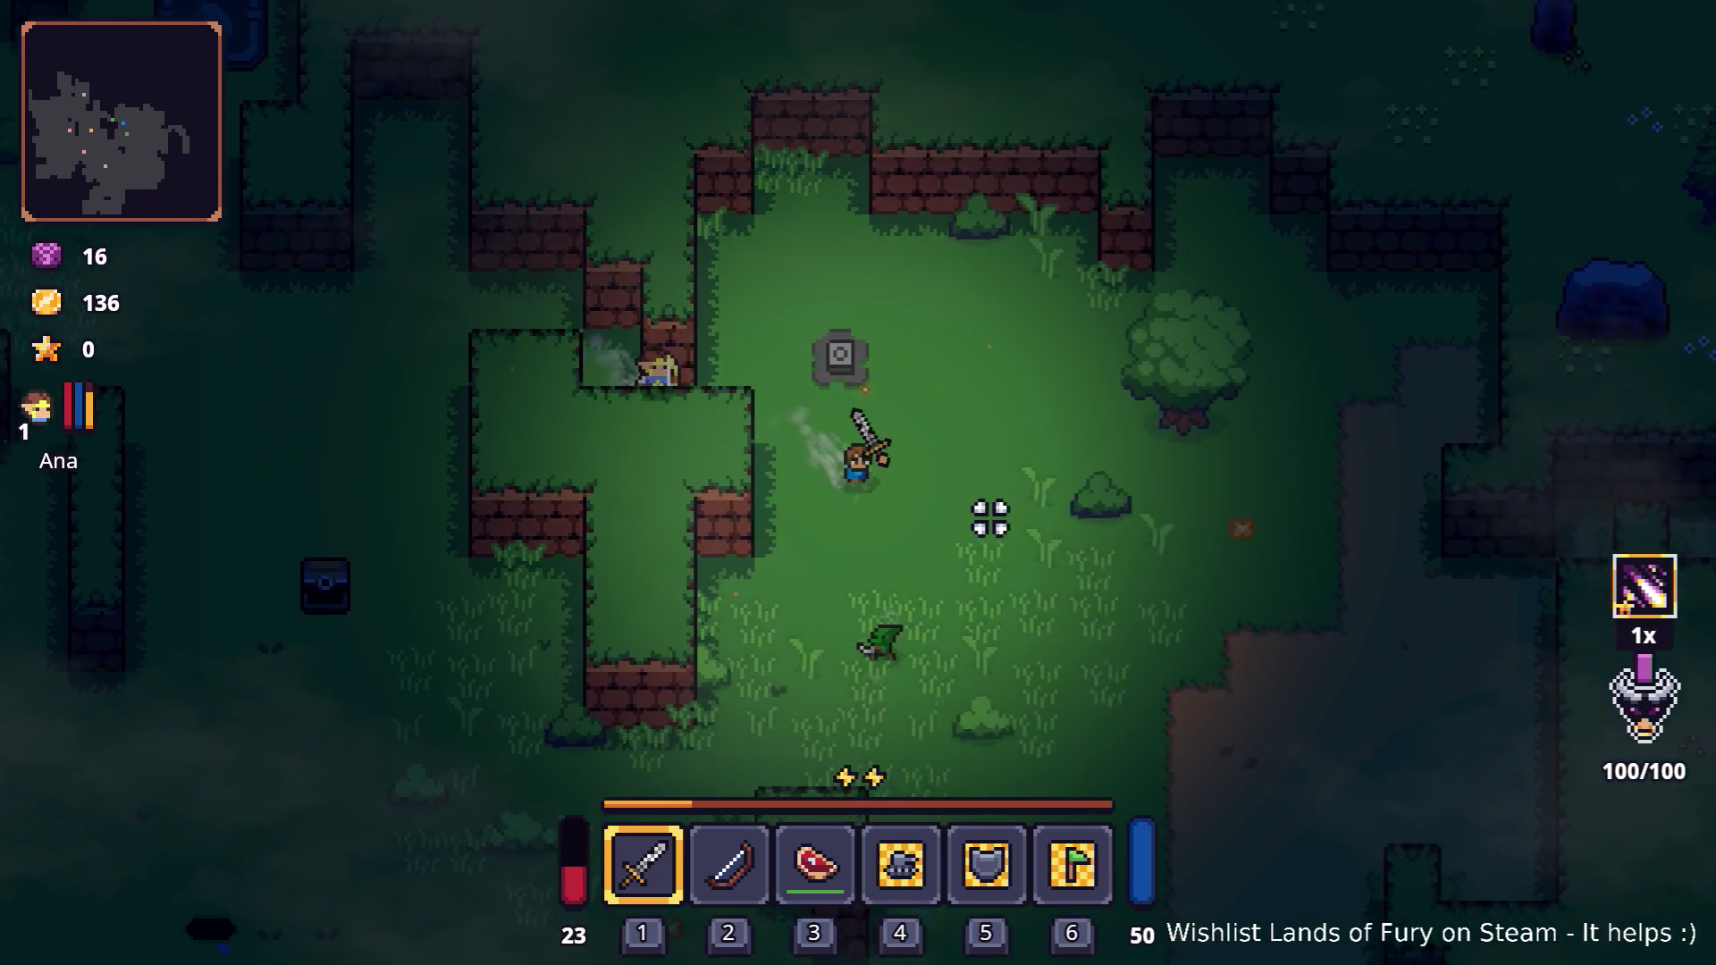
key(d)
key(s)
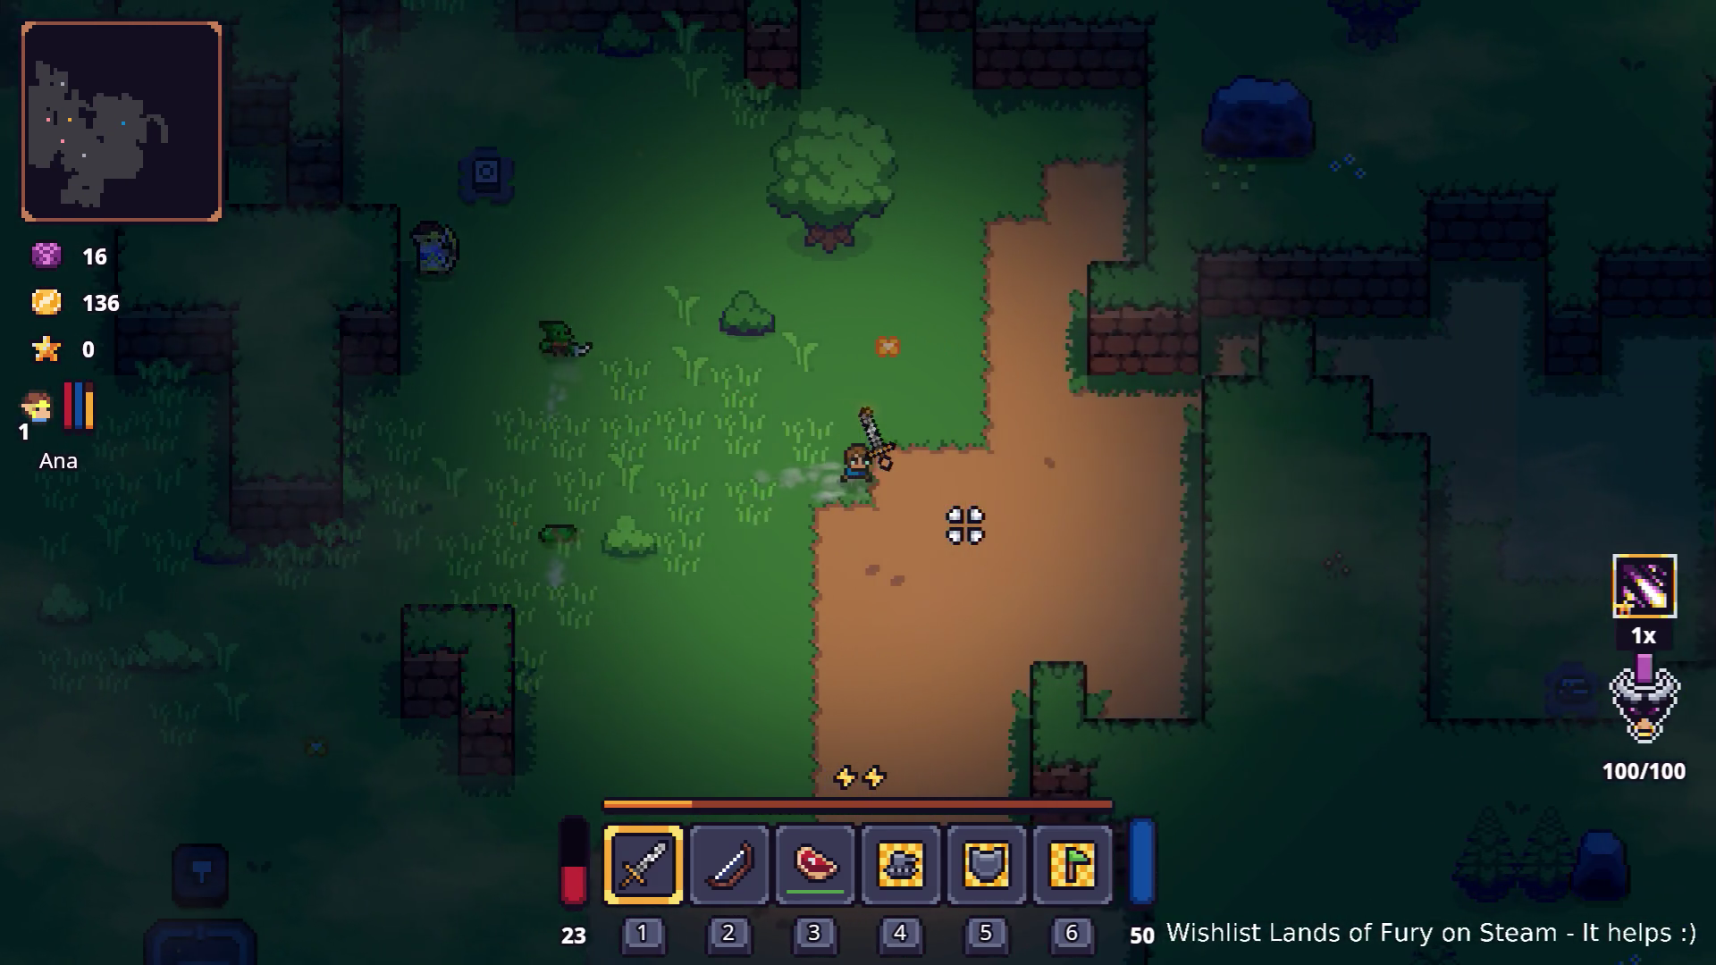
key(d)
key(w)
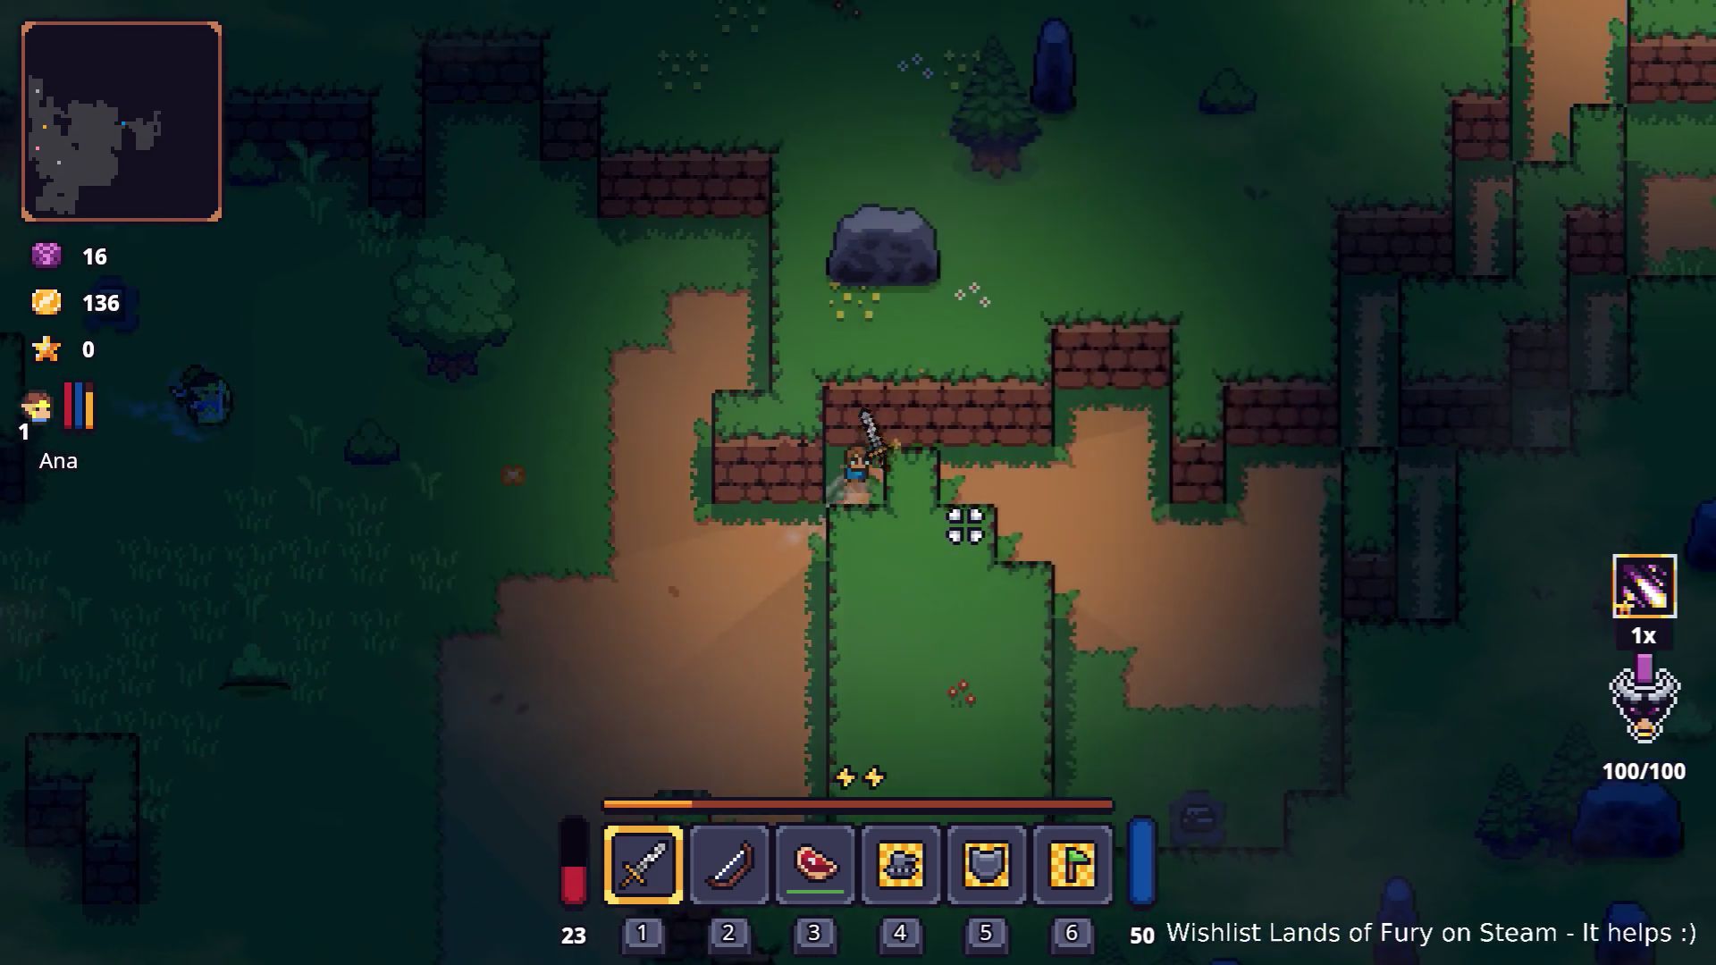
key(d)
key(s)
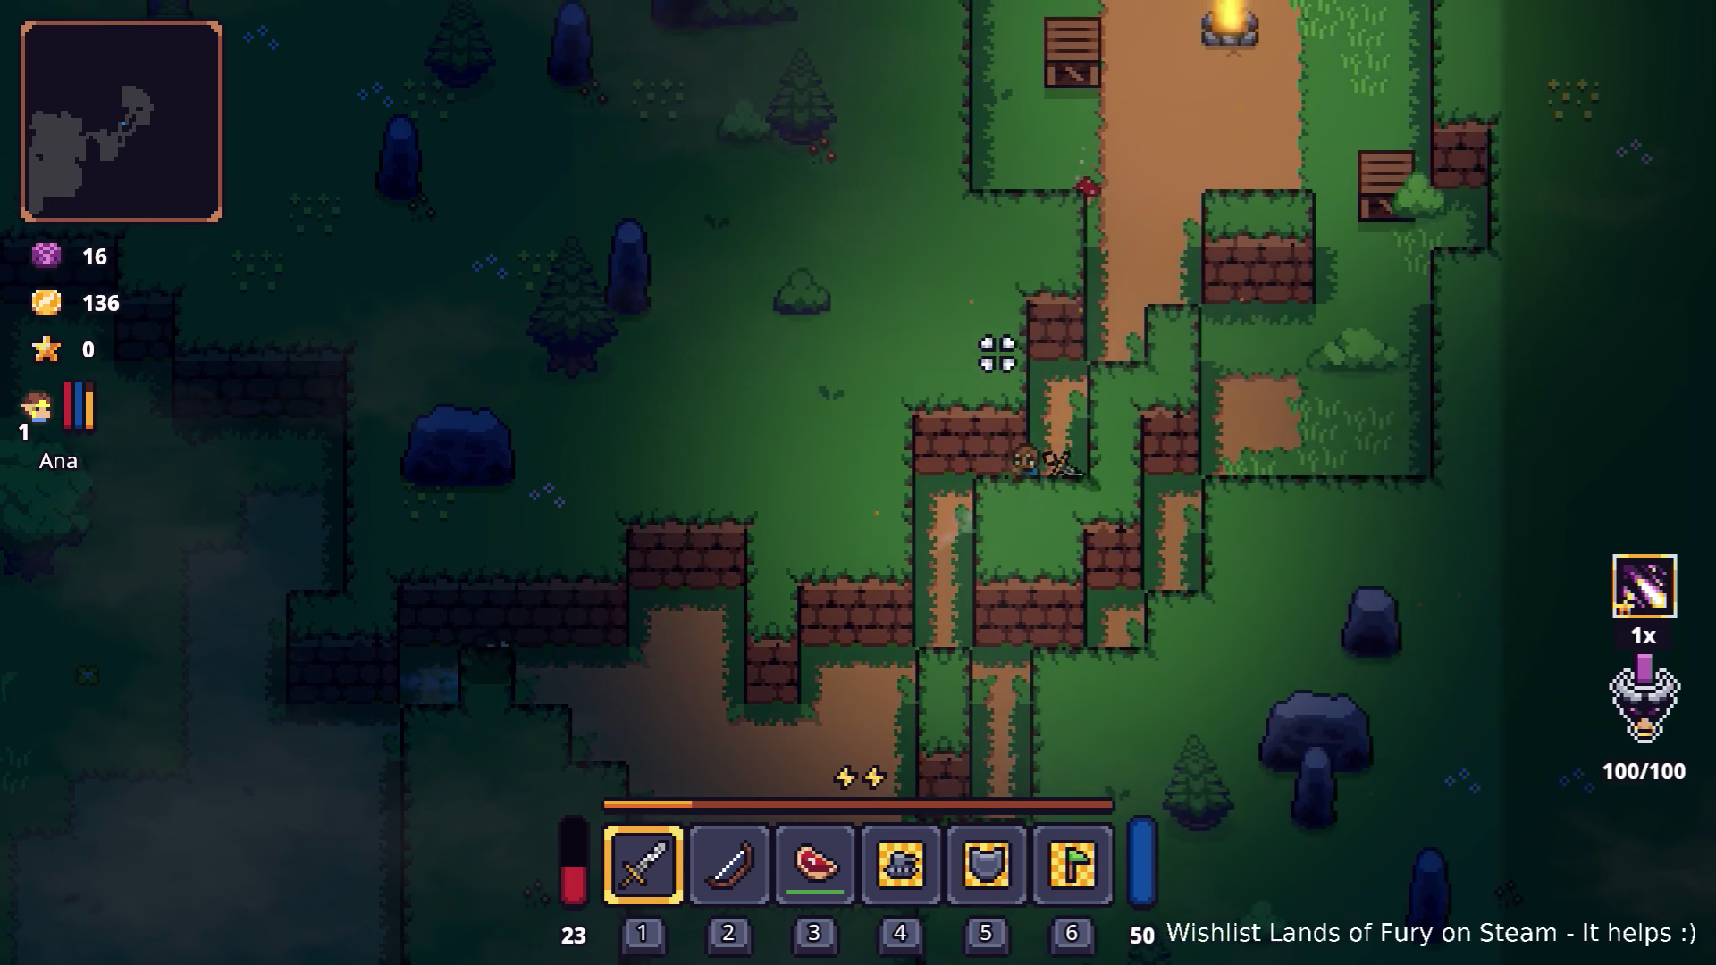
key(w)
key(d)
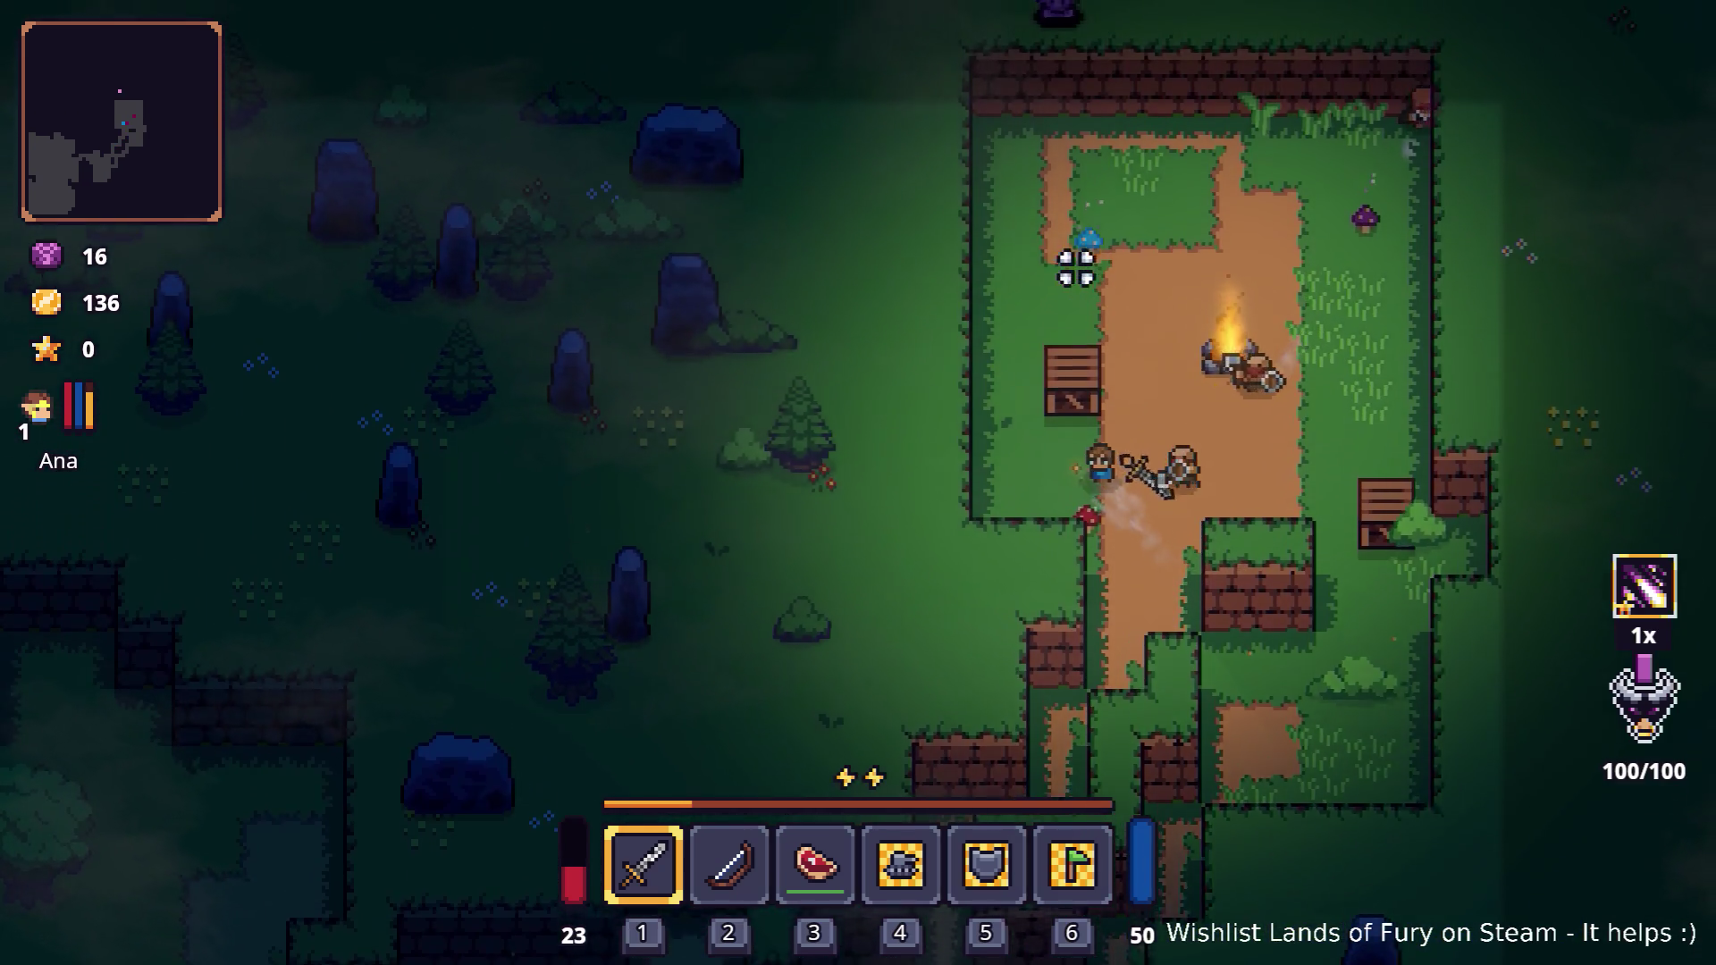
key(w)
key(a)
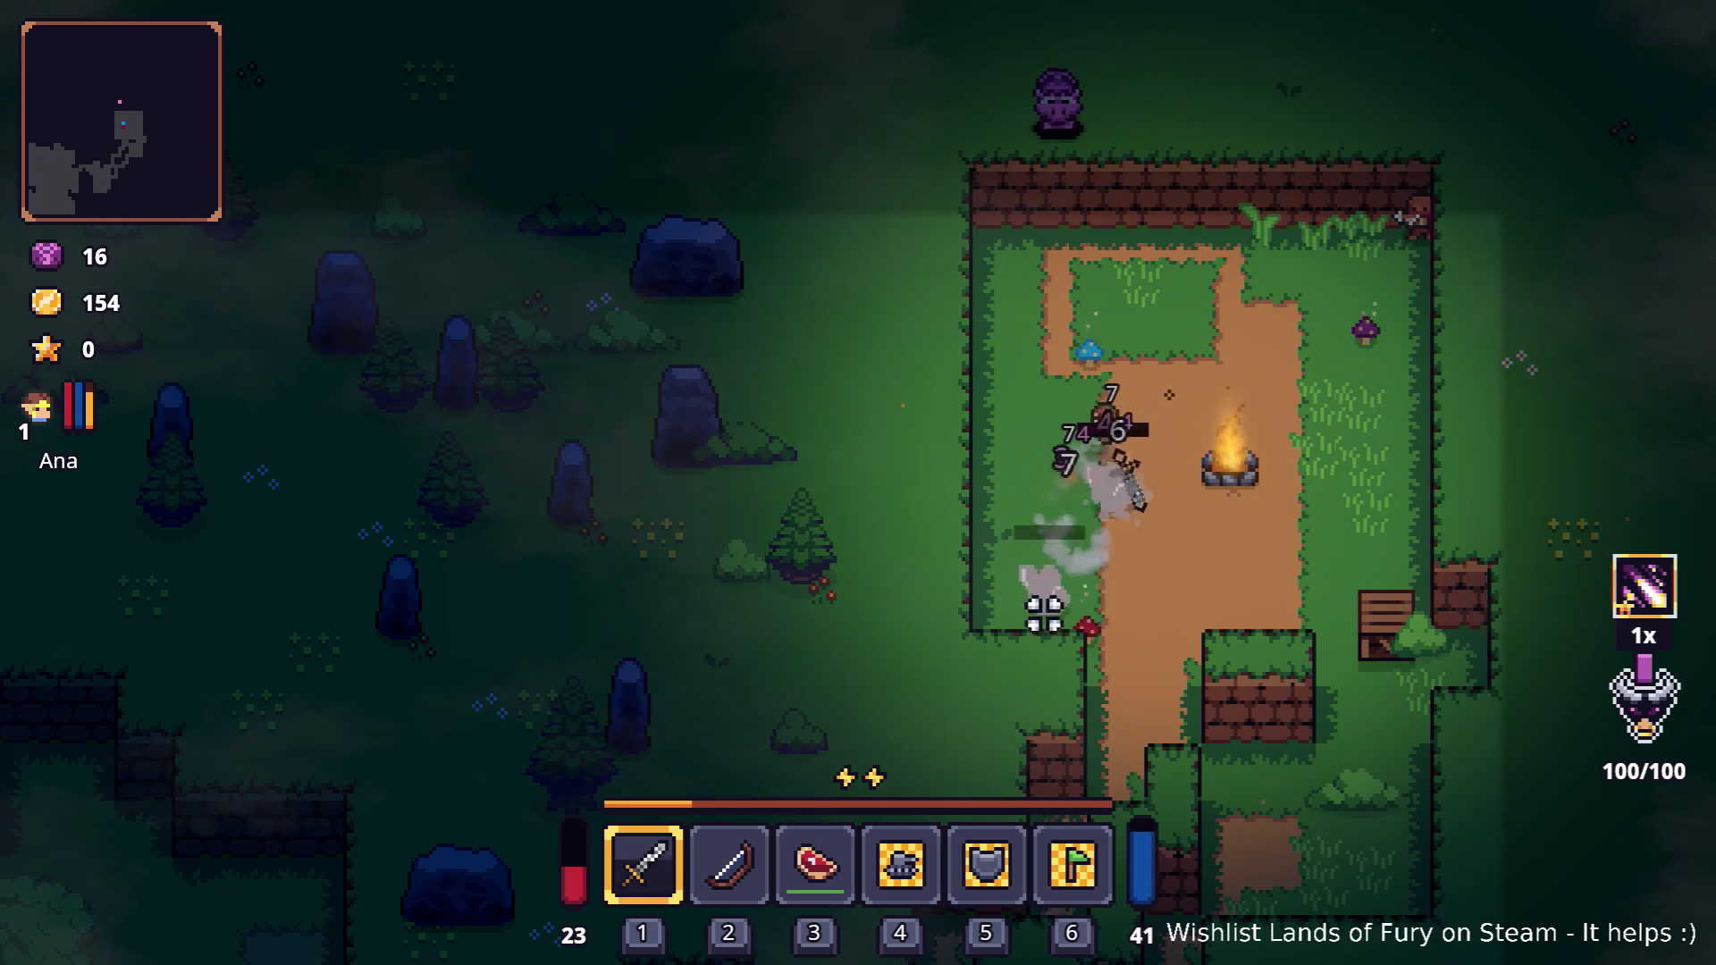
key(s)
key(d)
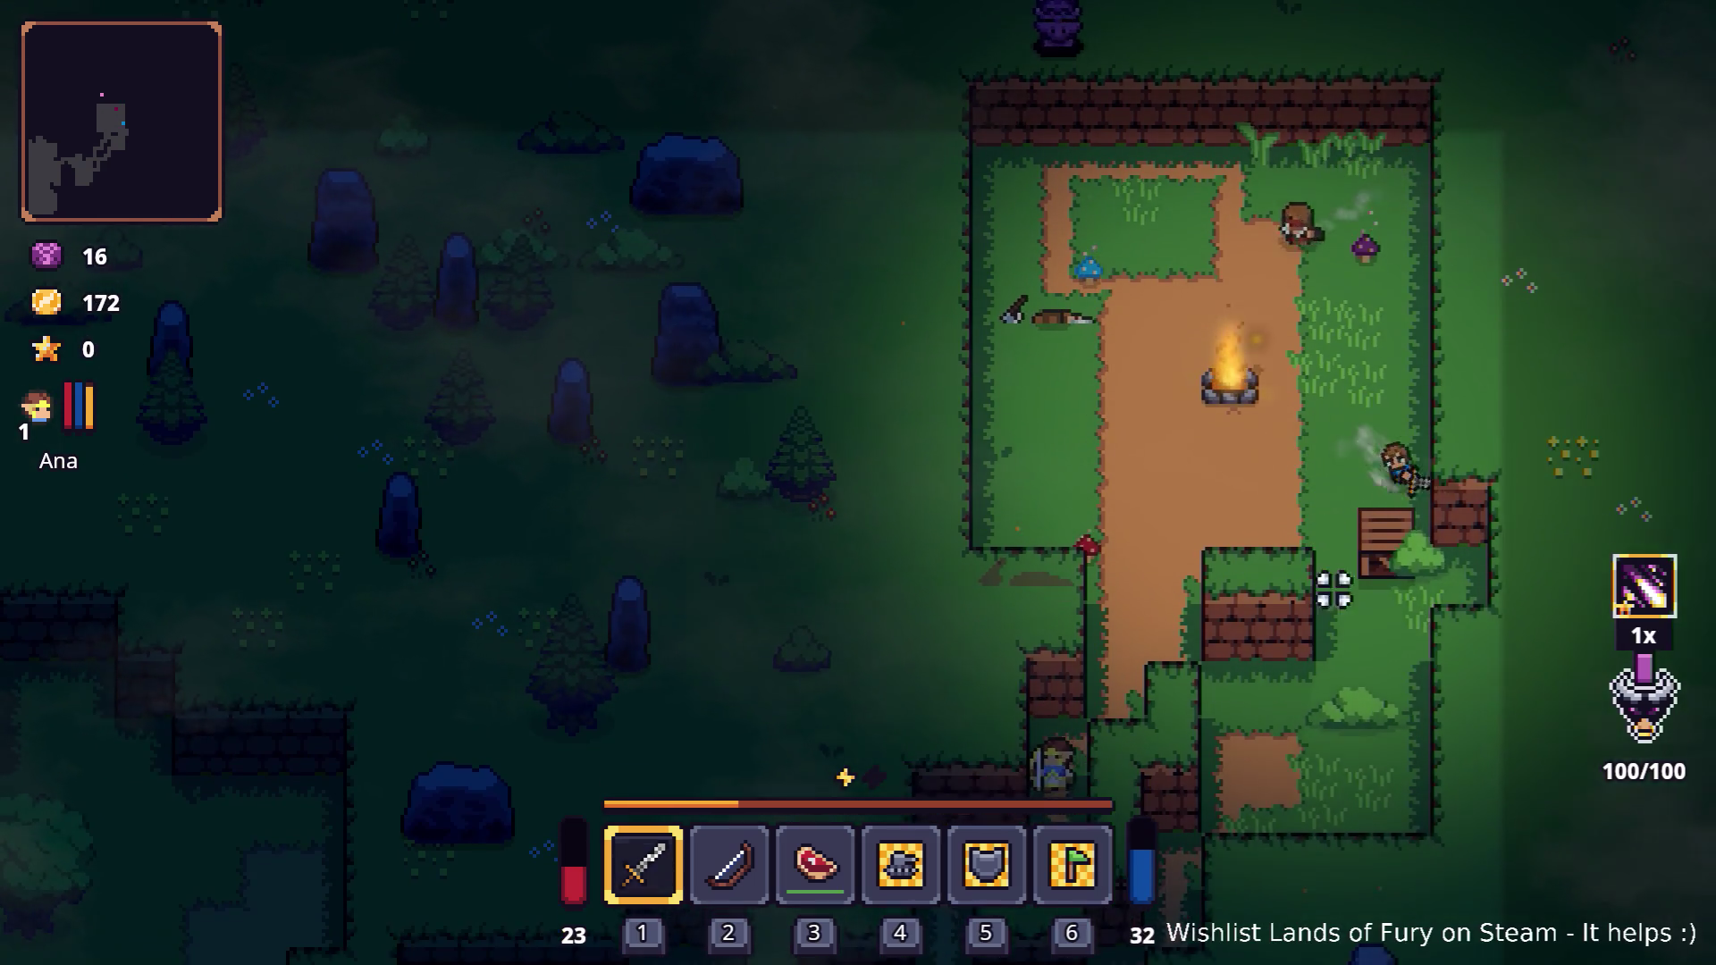
Attack the enemies around the campfire, then pause and quit the game to desktop.
click(1308, 489)
key(w)
key(a)
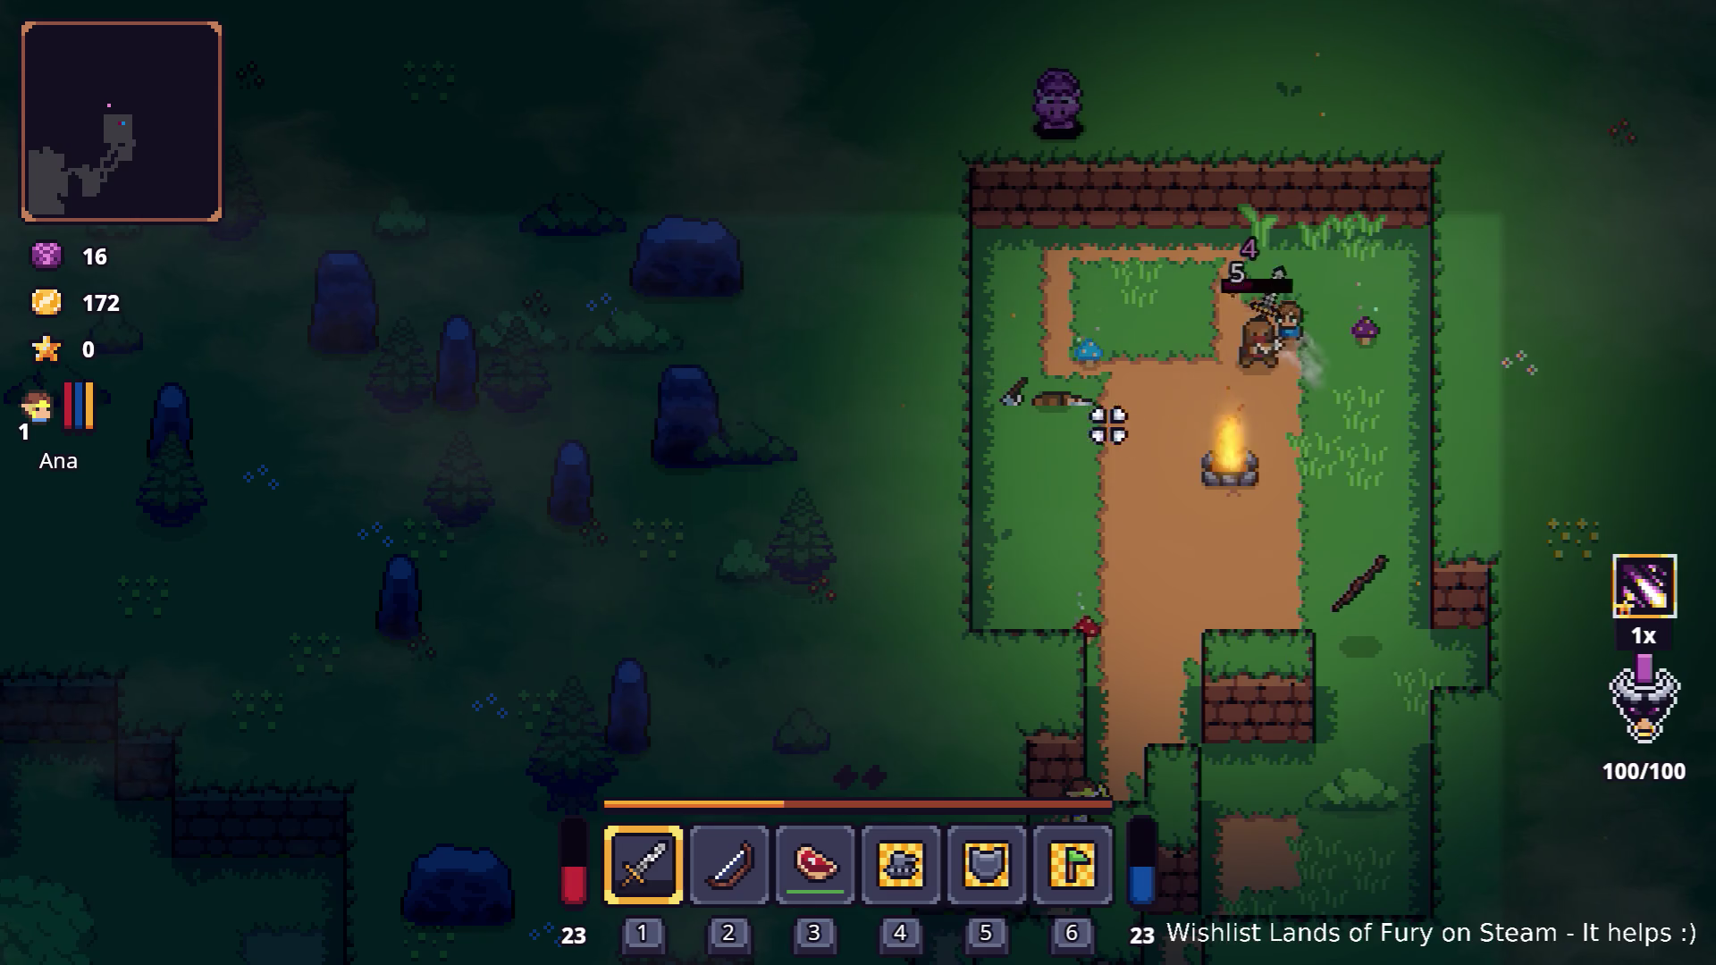
click(1162, 563)
key(s)
key(a)
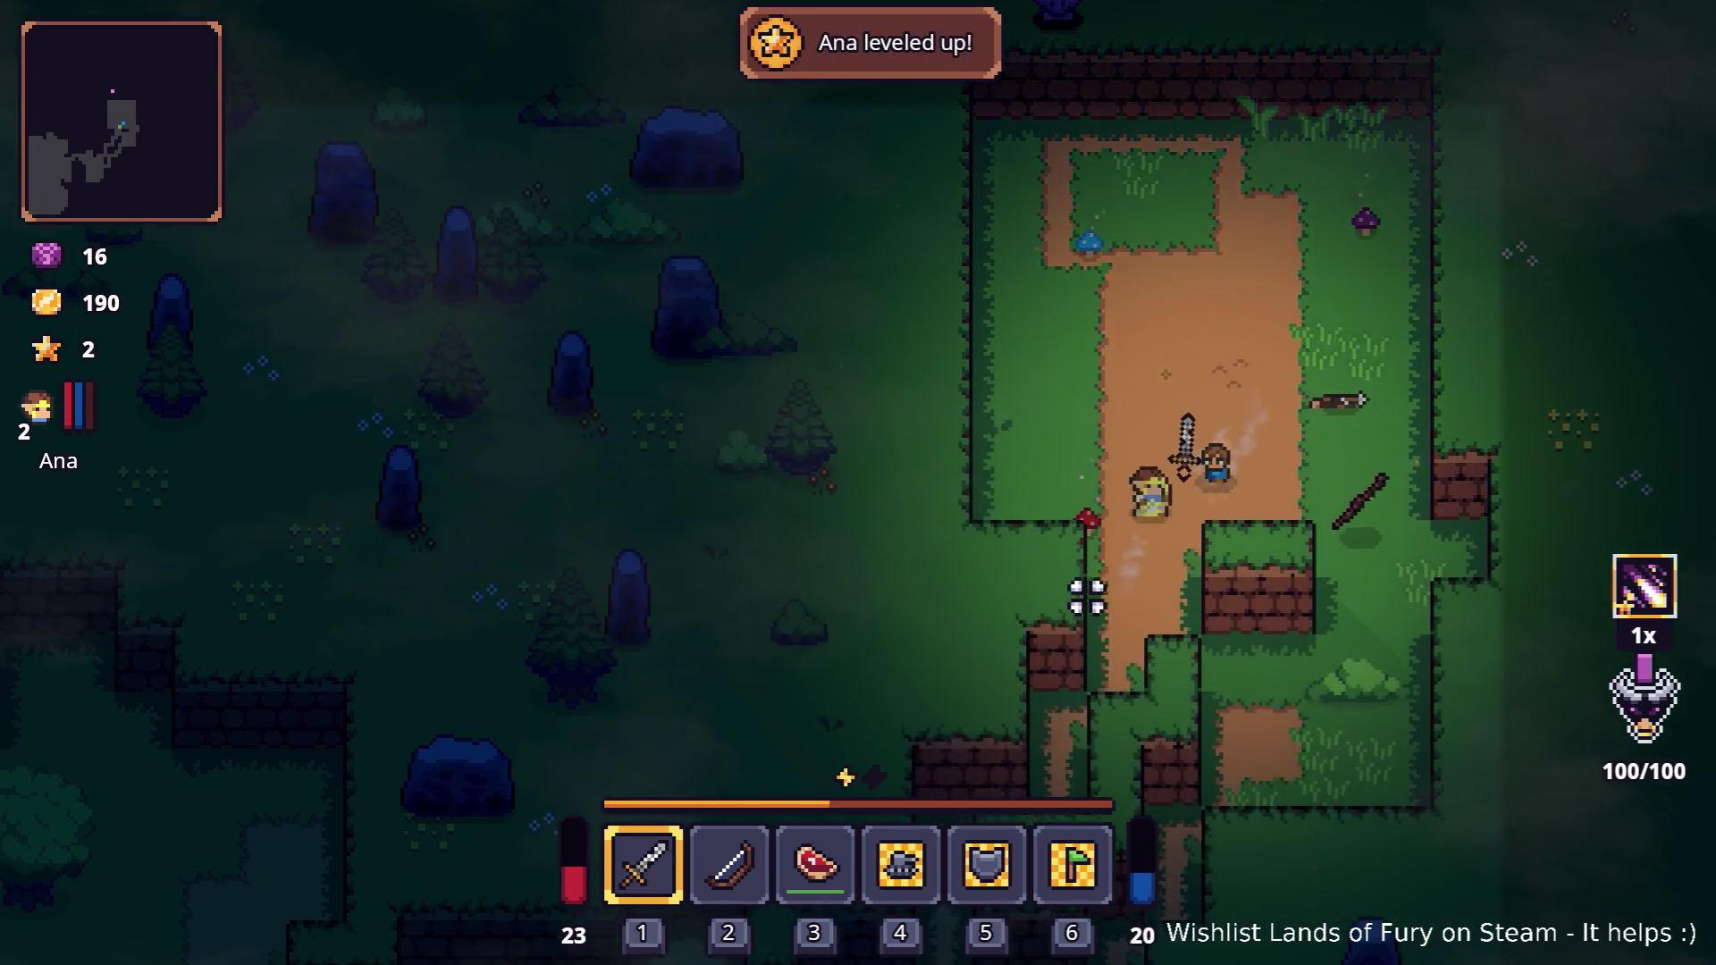
key(s)
key(a)
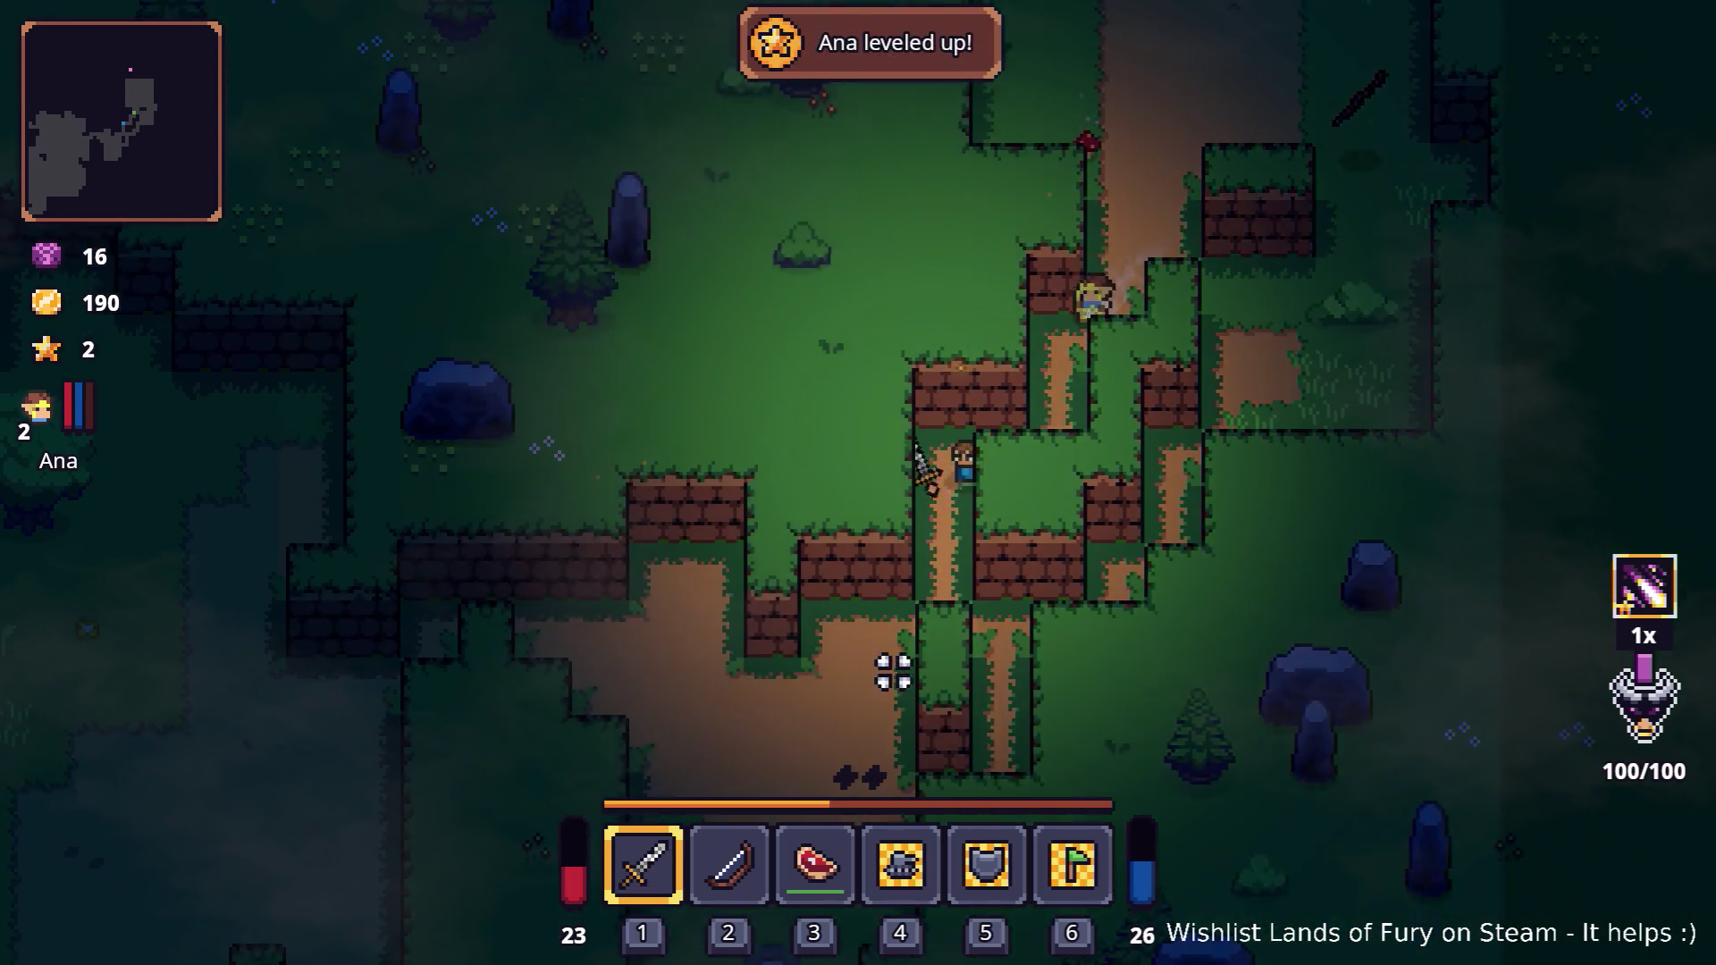
key(s)
key(a)
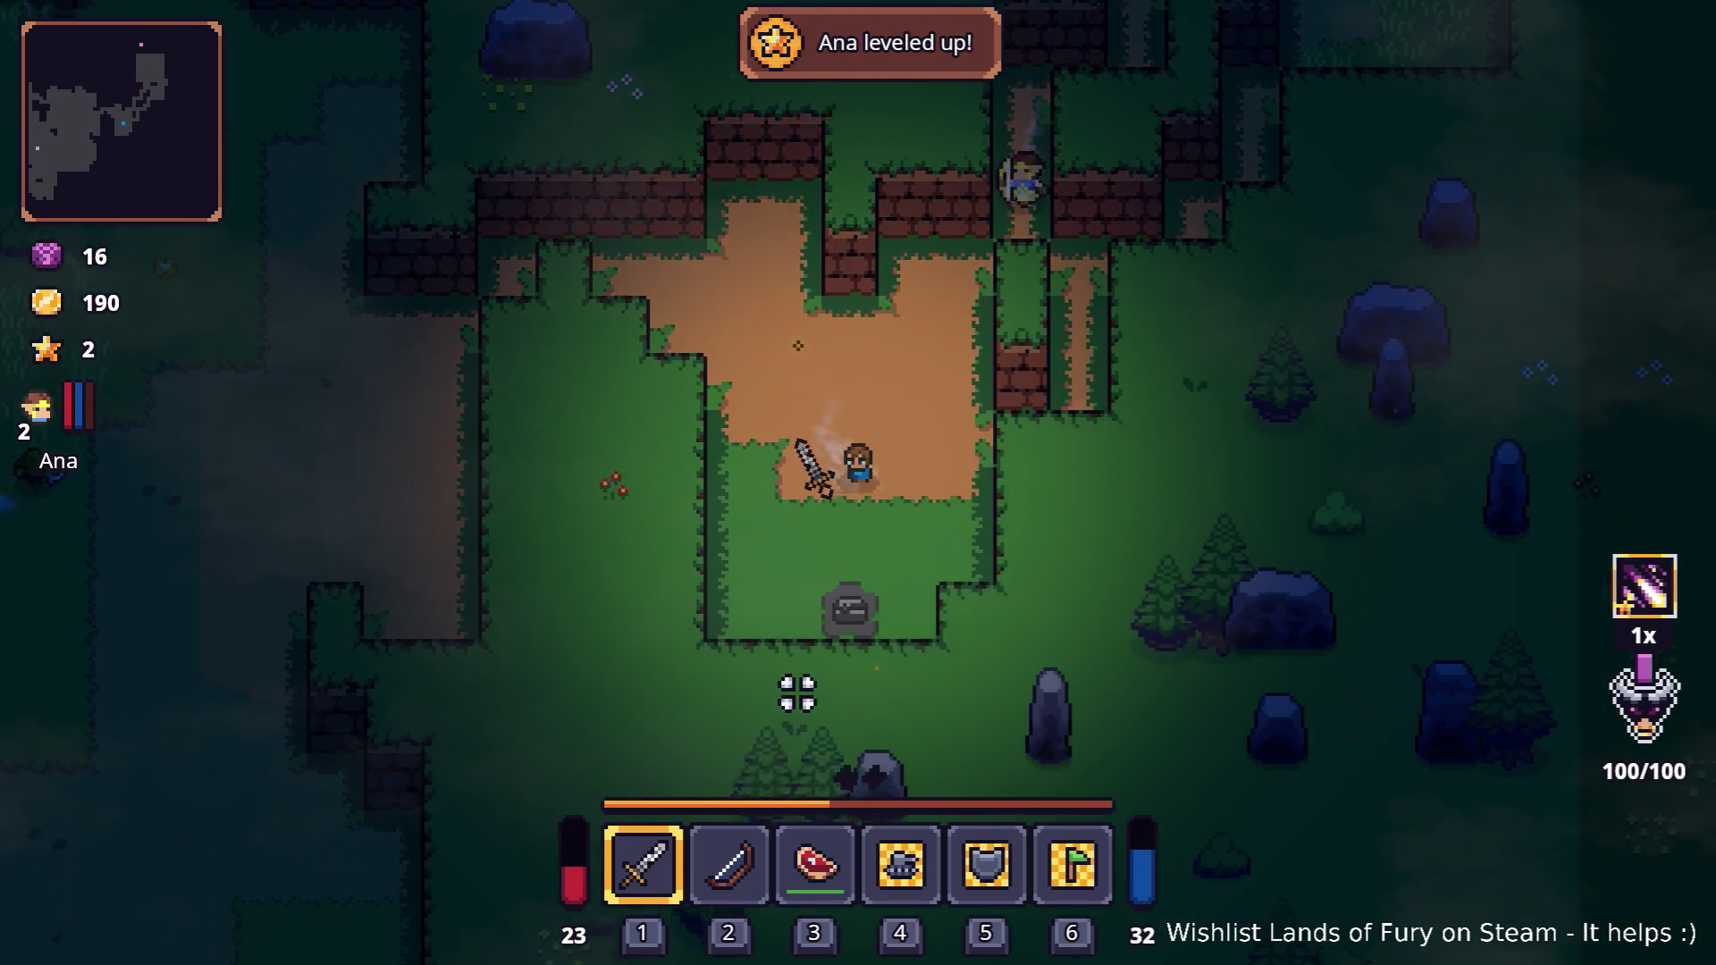
key(w)
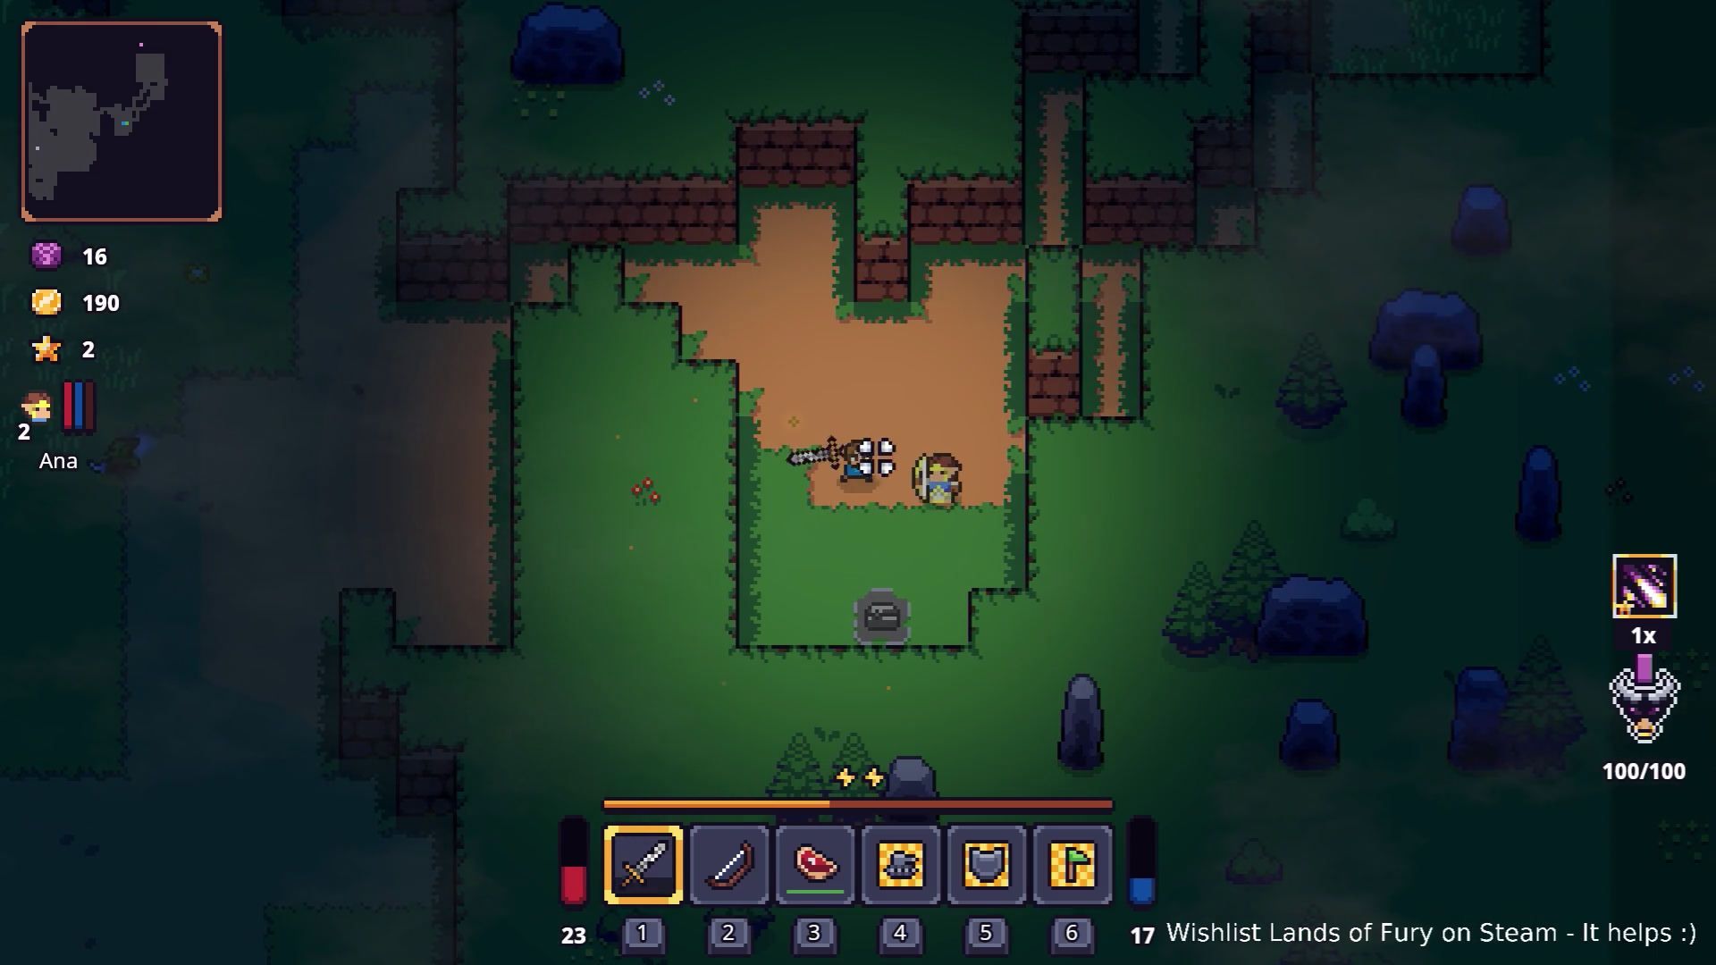
key(Escape)
click(921, 831)
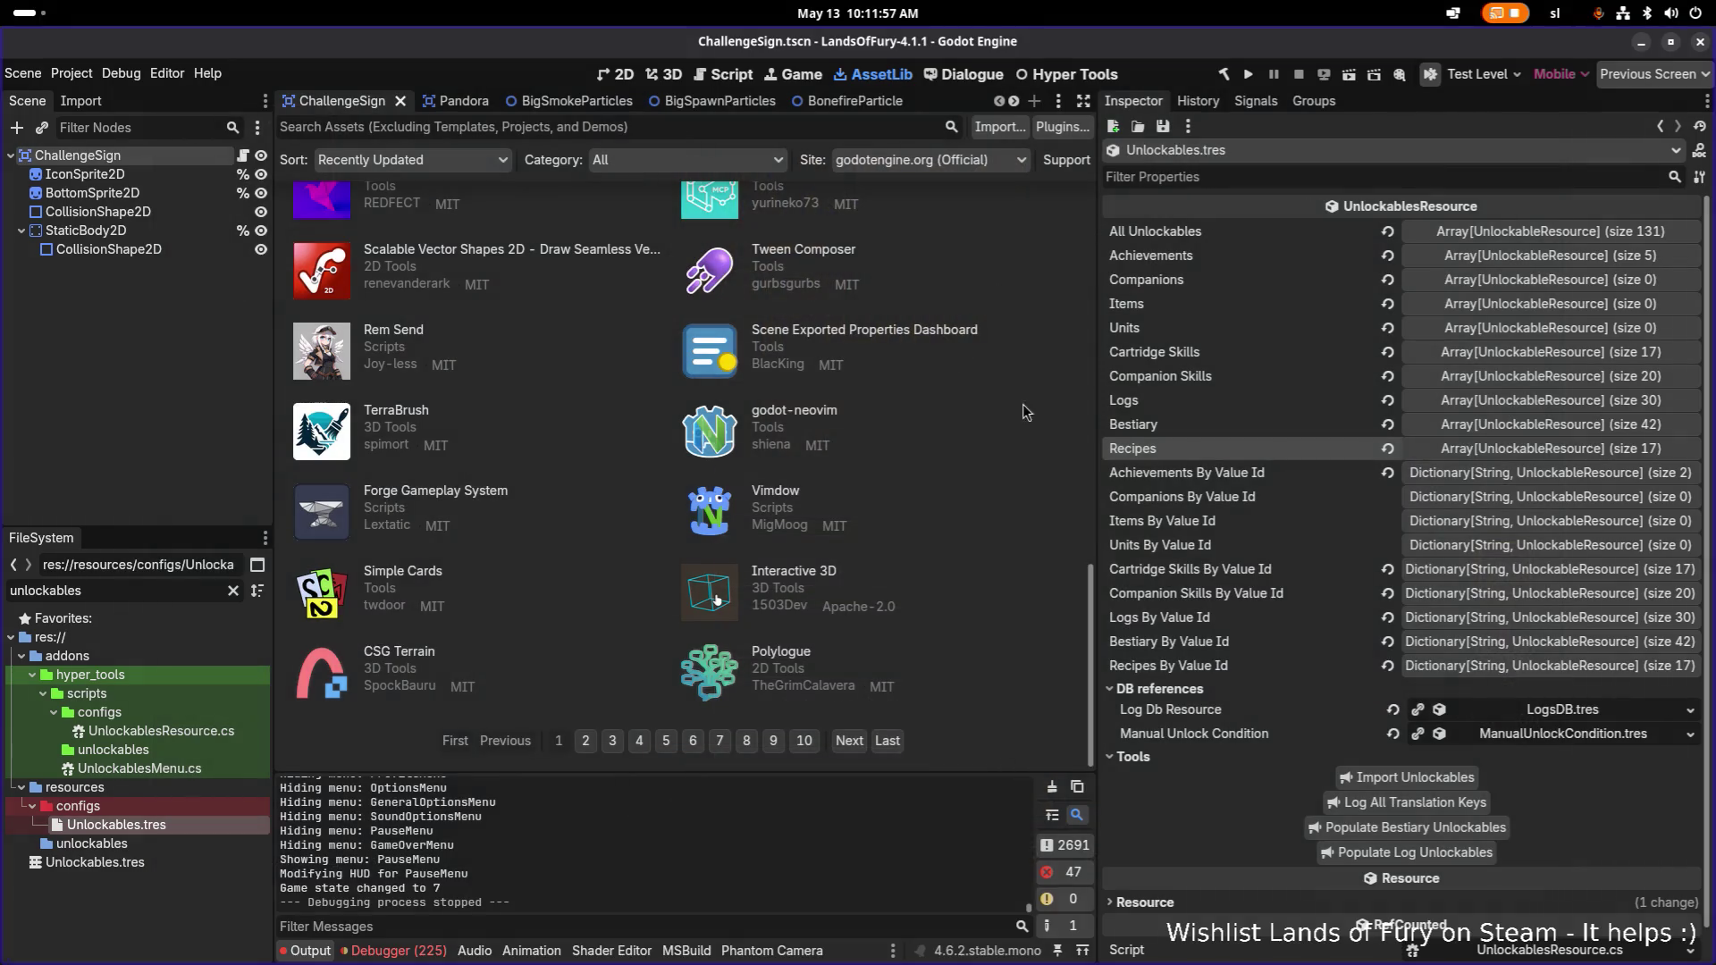
key(alt+Tab)
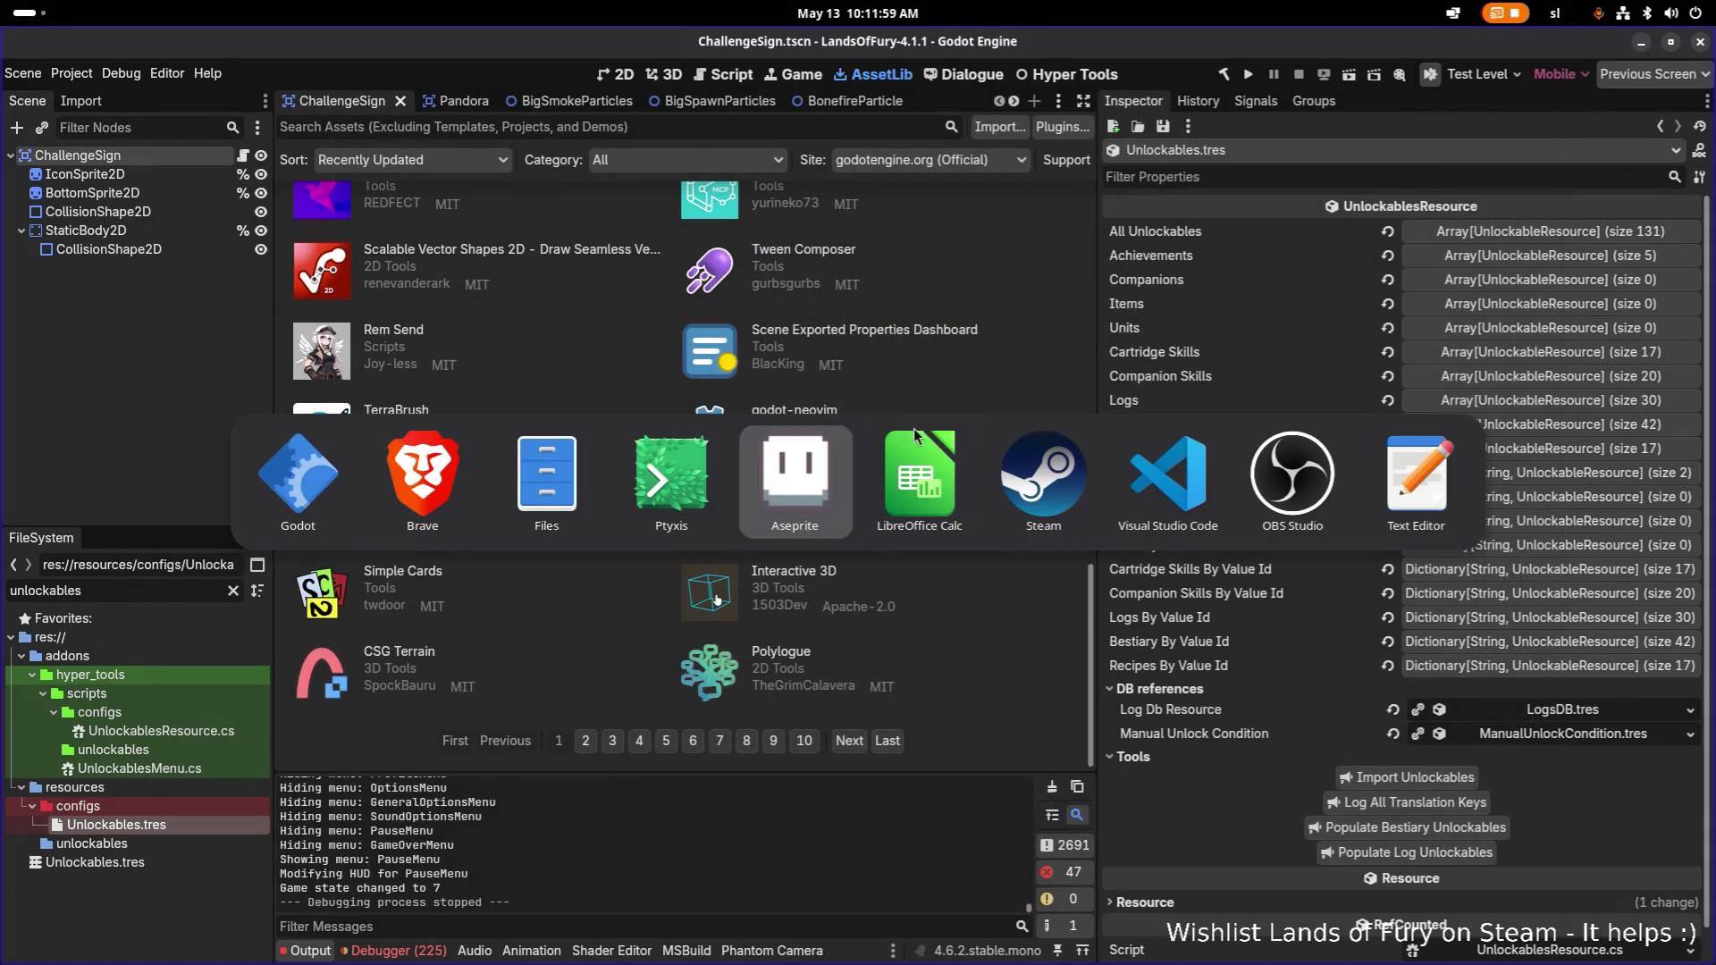
key(ctrl+Tab)
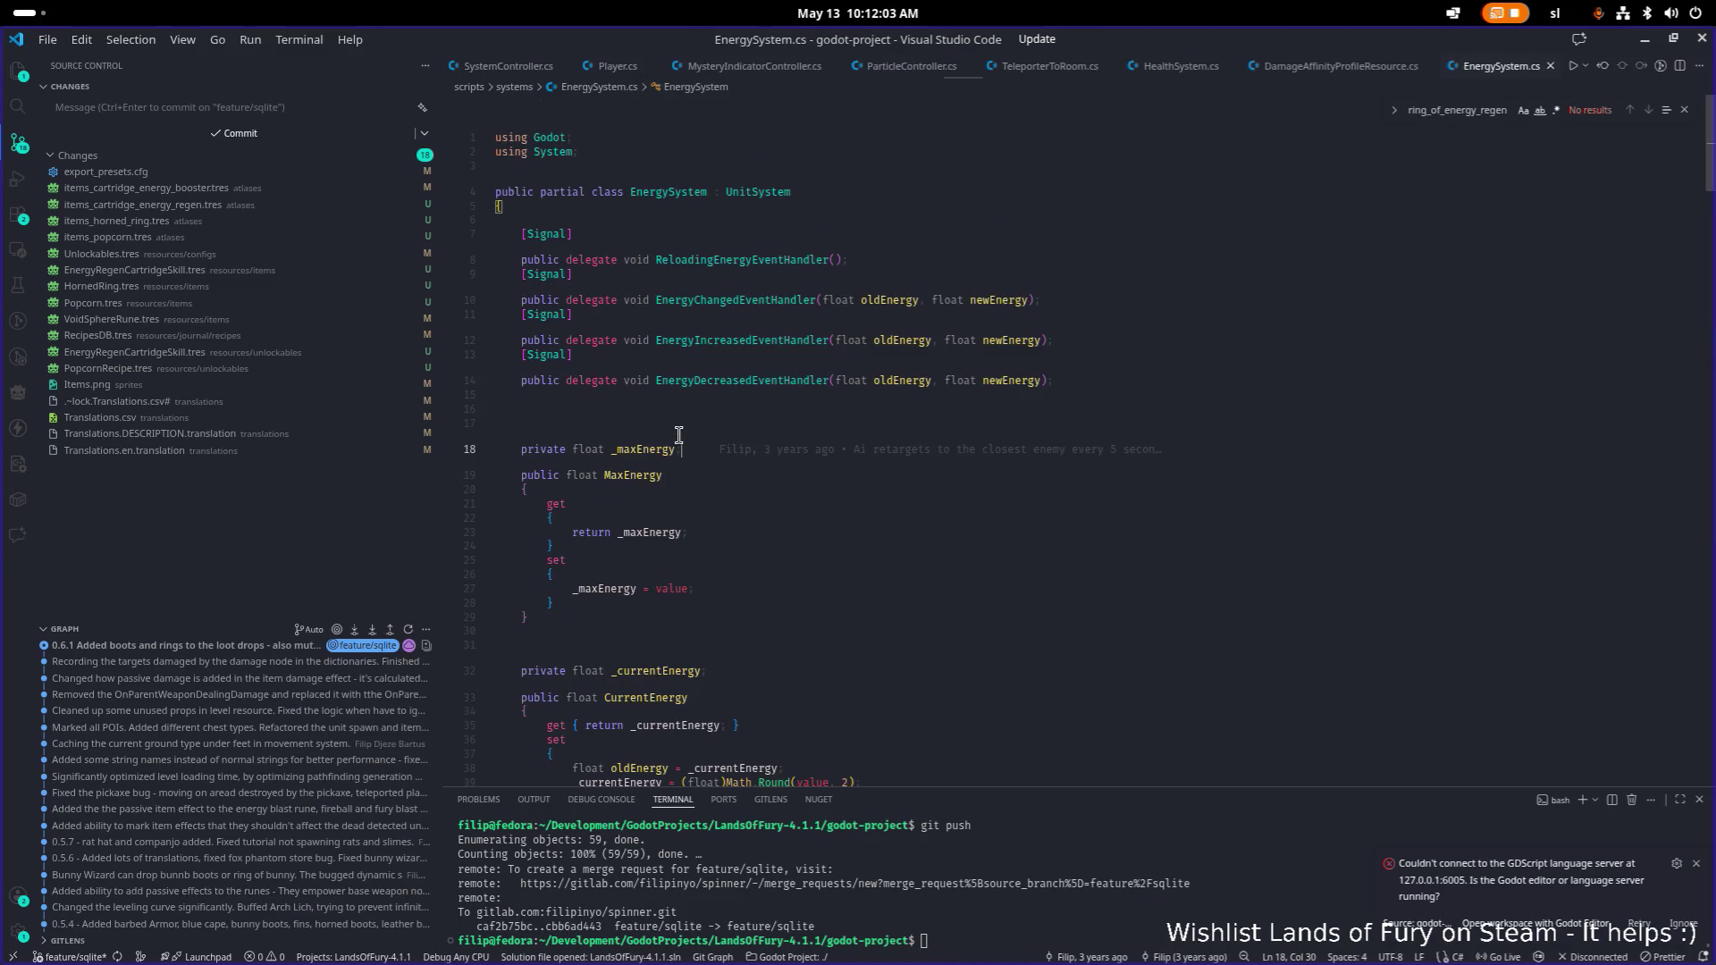
text(add)
key(BackSpace)
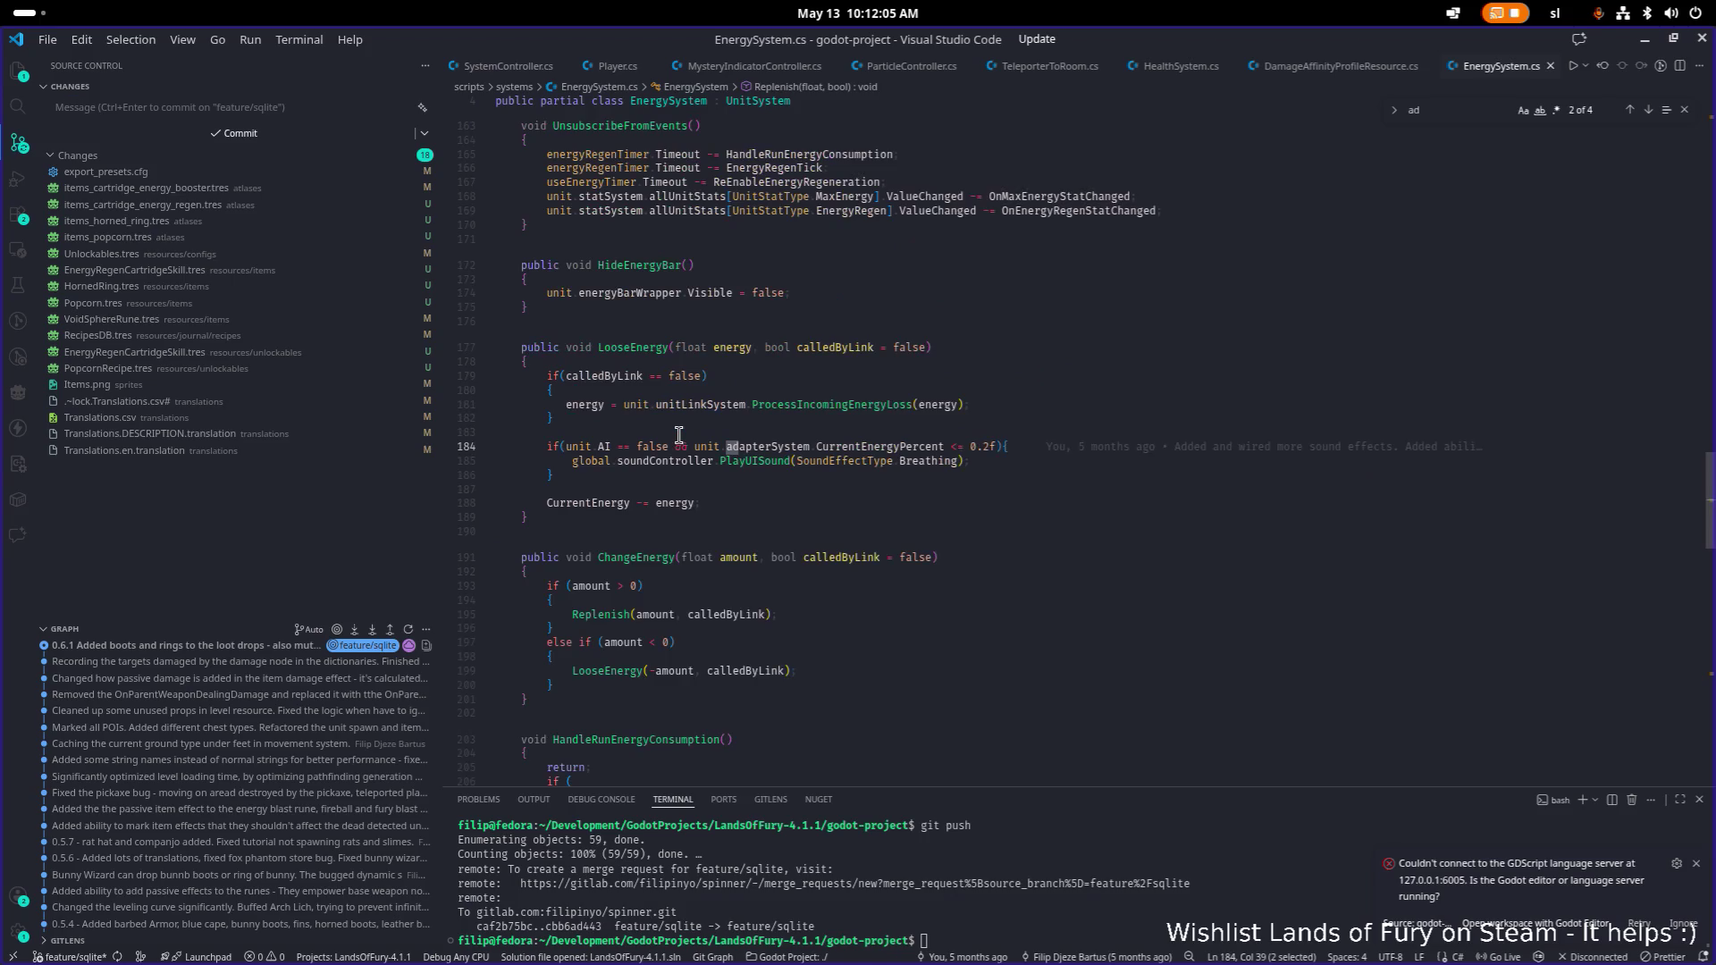
key(BackSpace)
key(BackSpace)
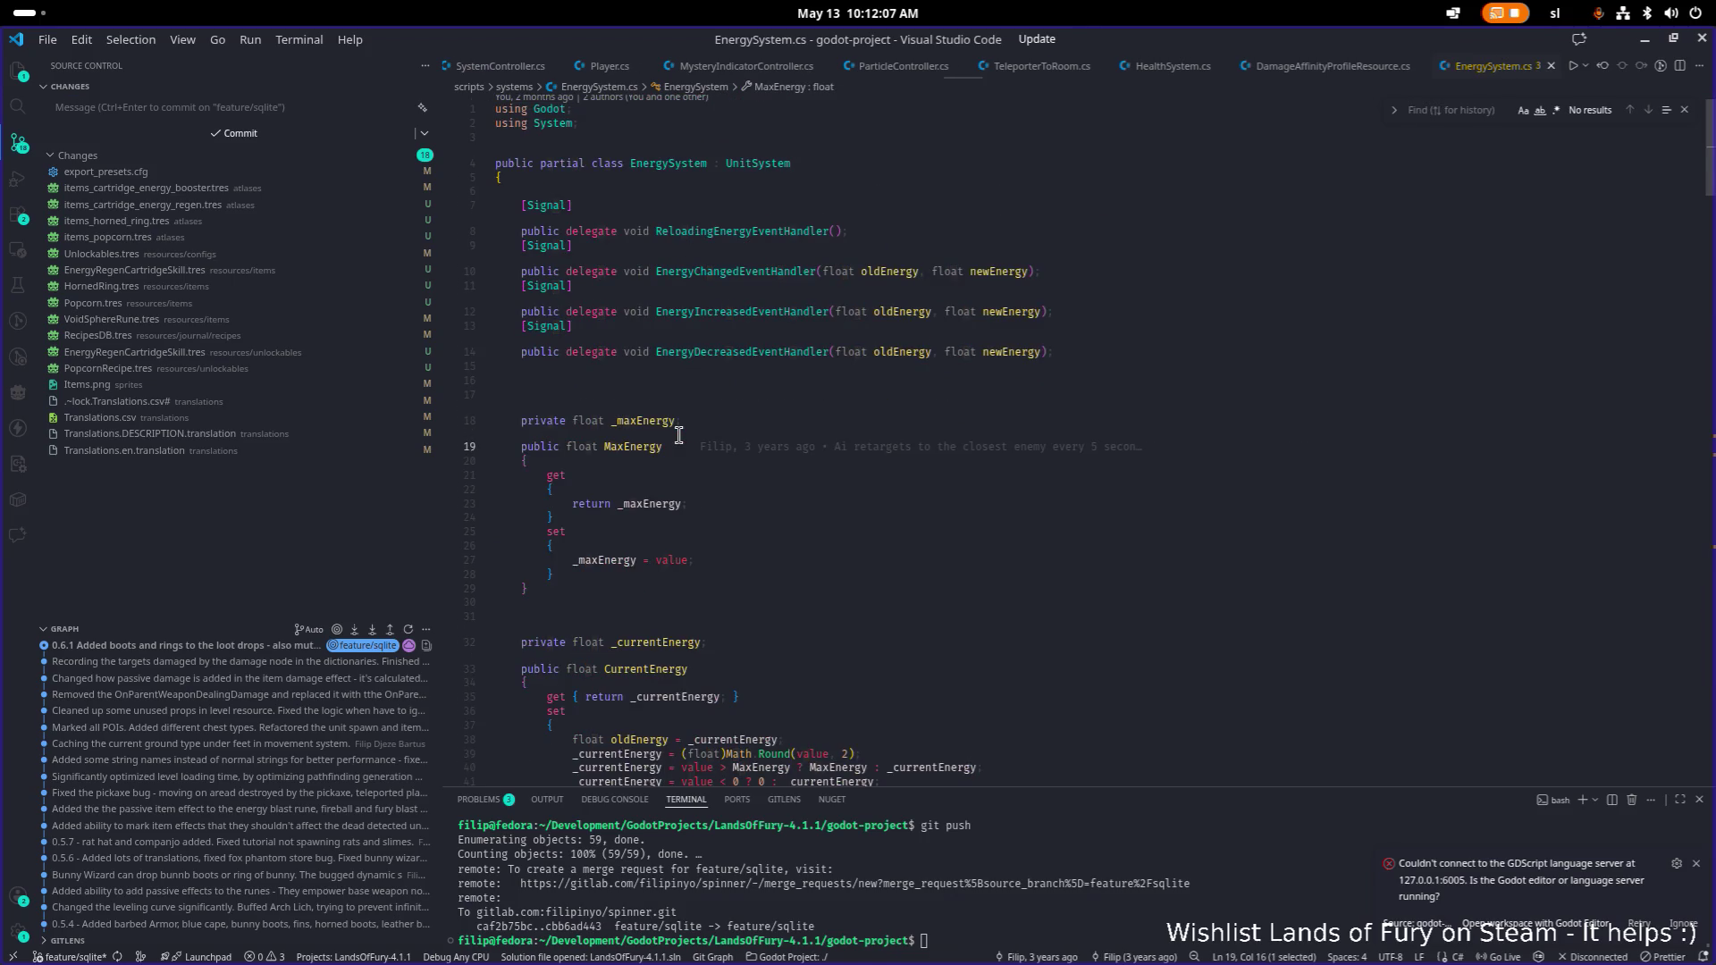
text(replen)
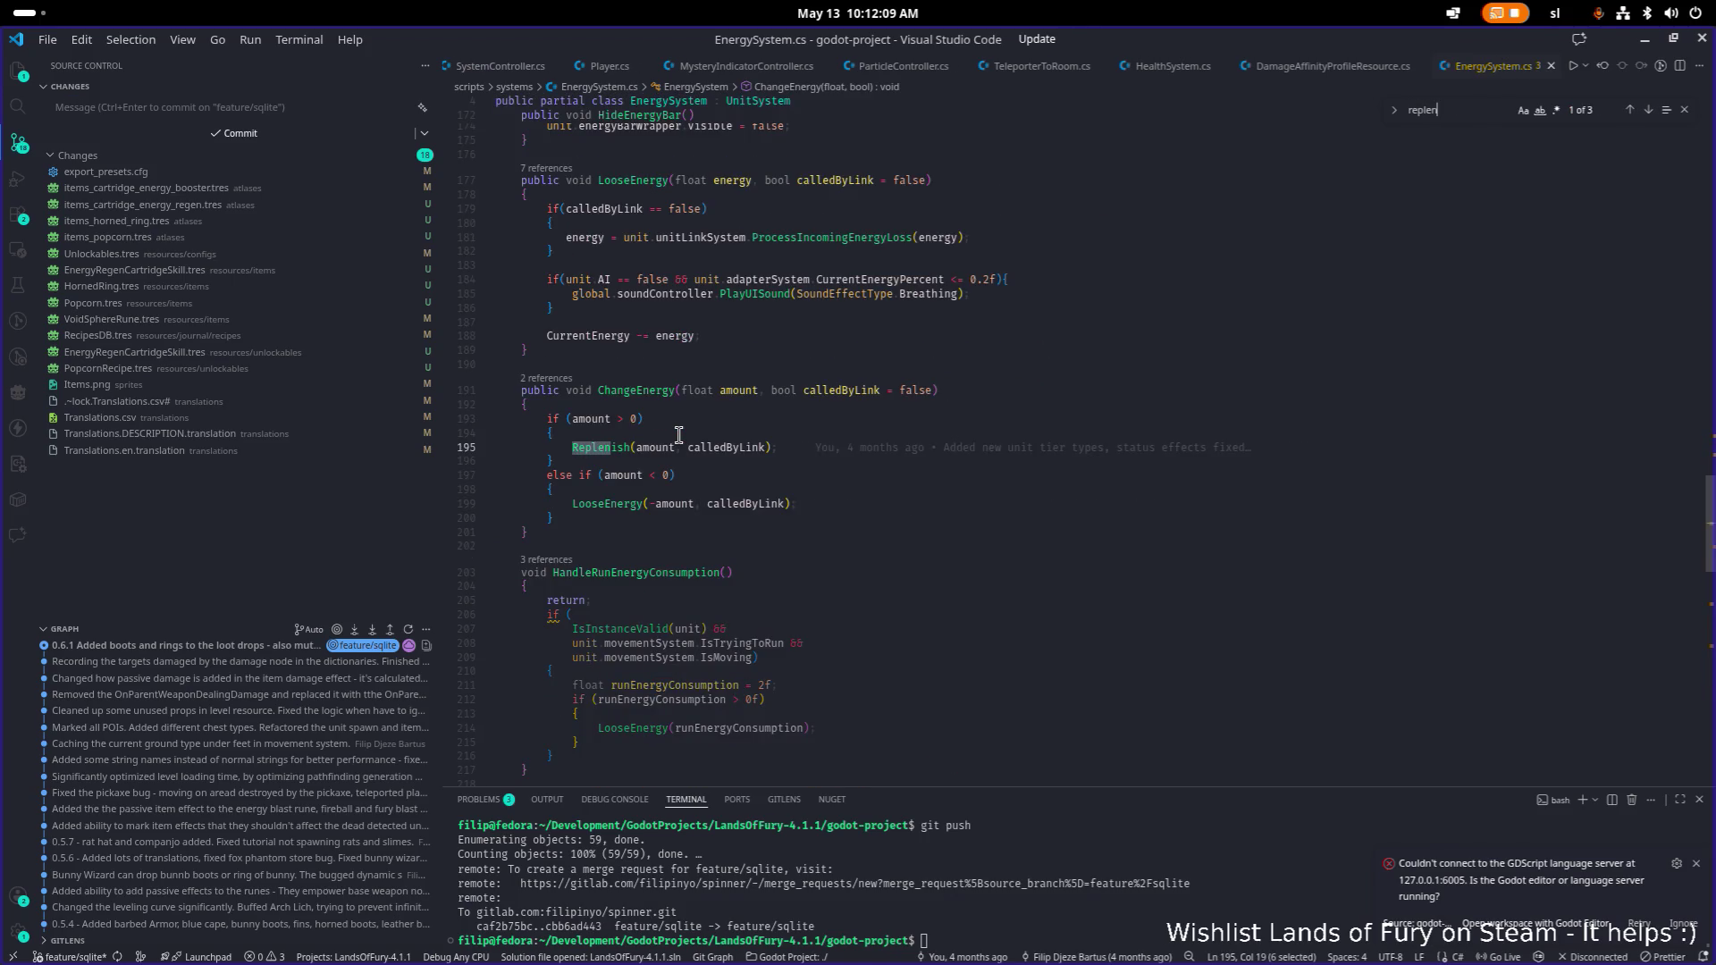
key(ctrl+f)
key(Return)
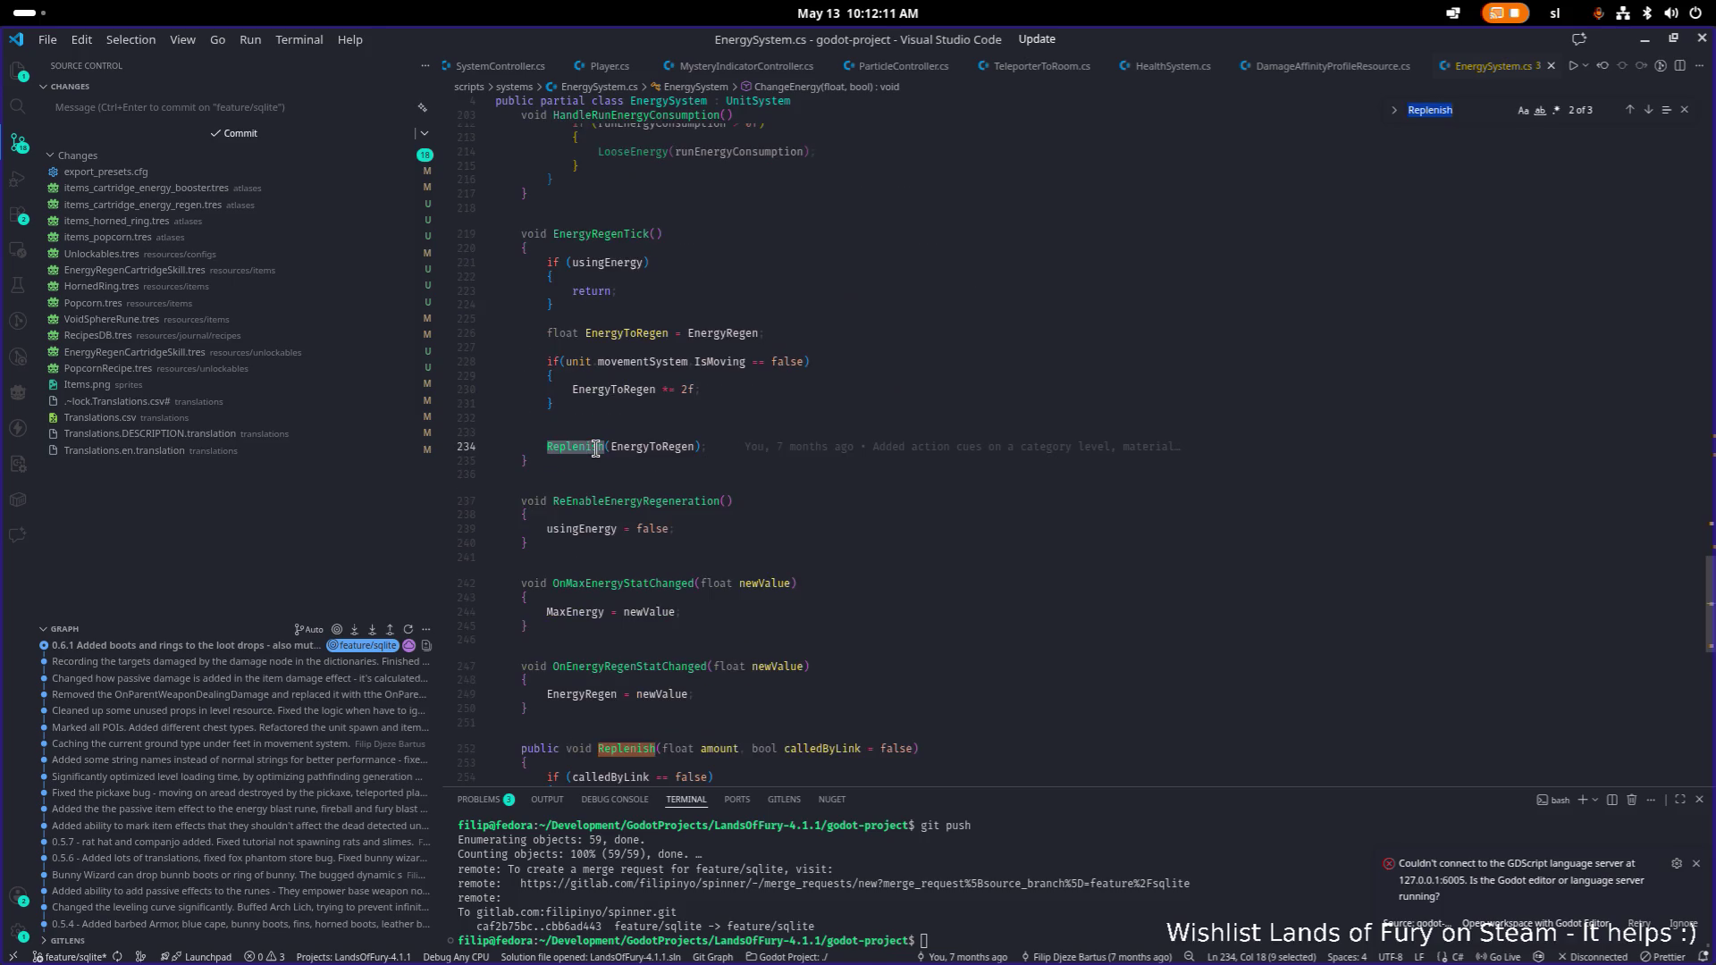
double_click(621, 234)
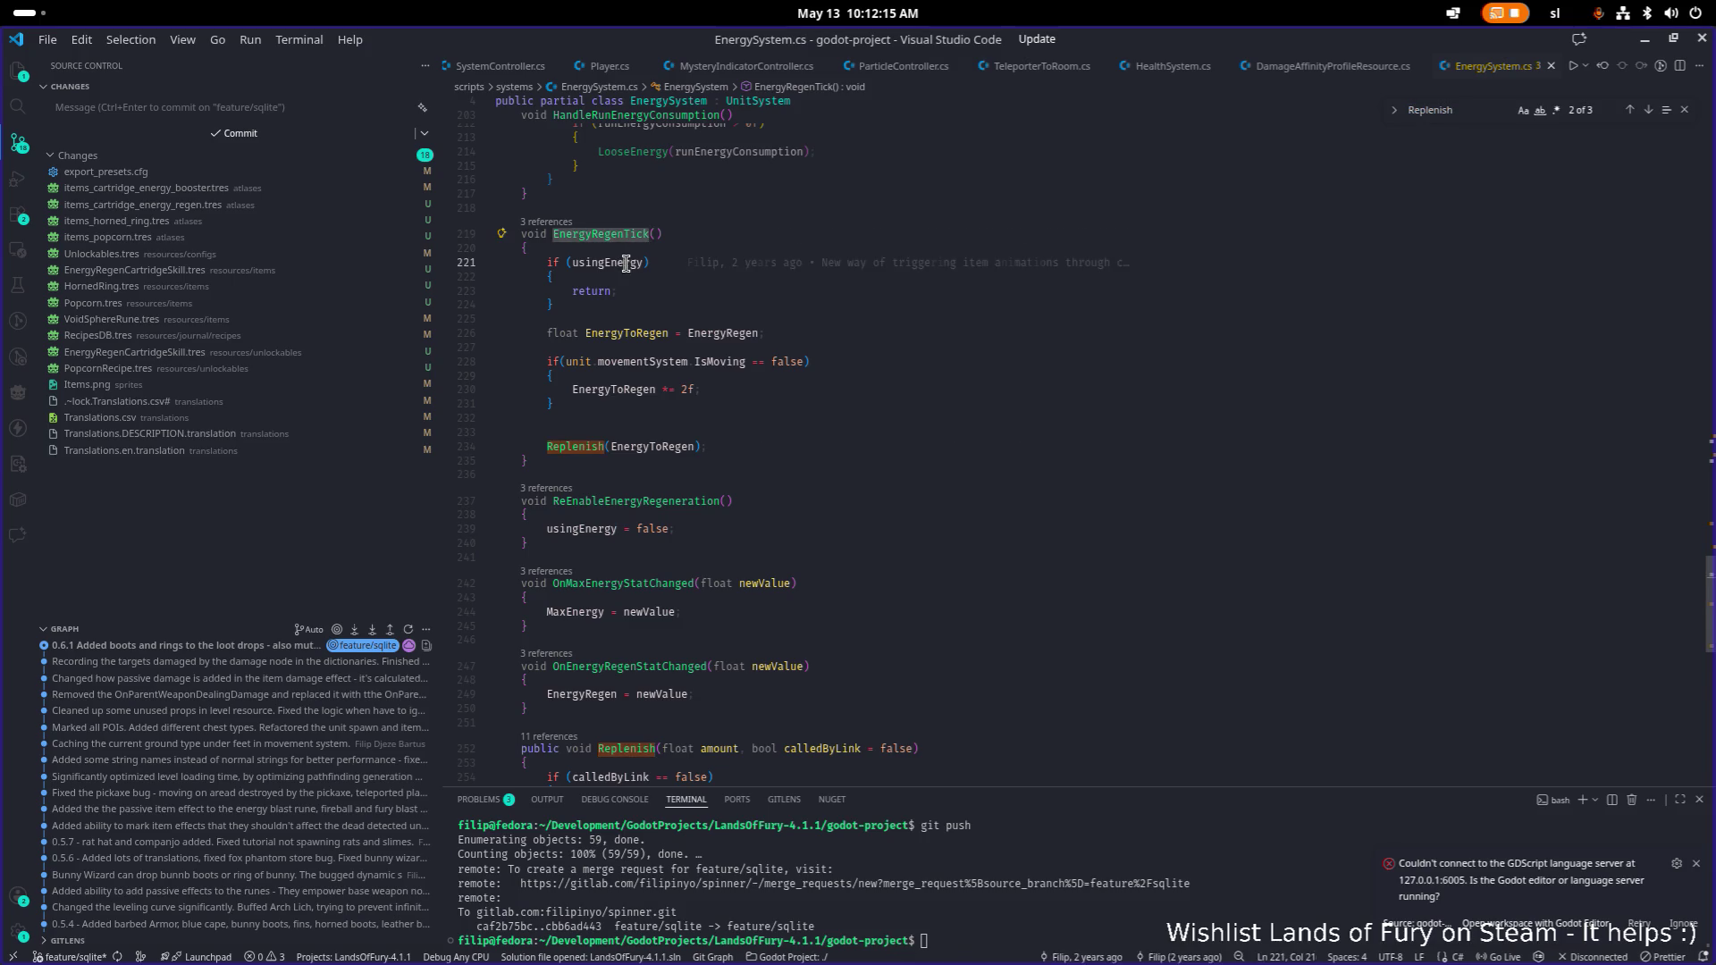
double_click(623, 261)
key(Return)
key(Return)
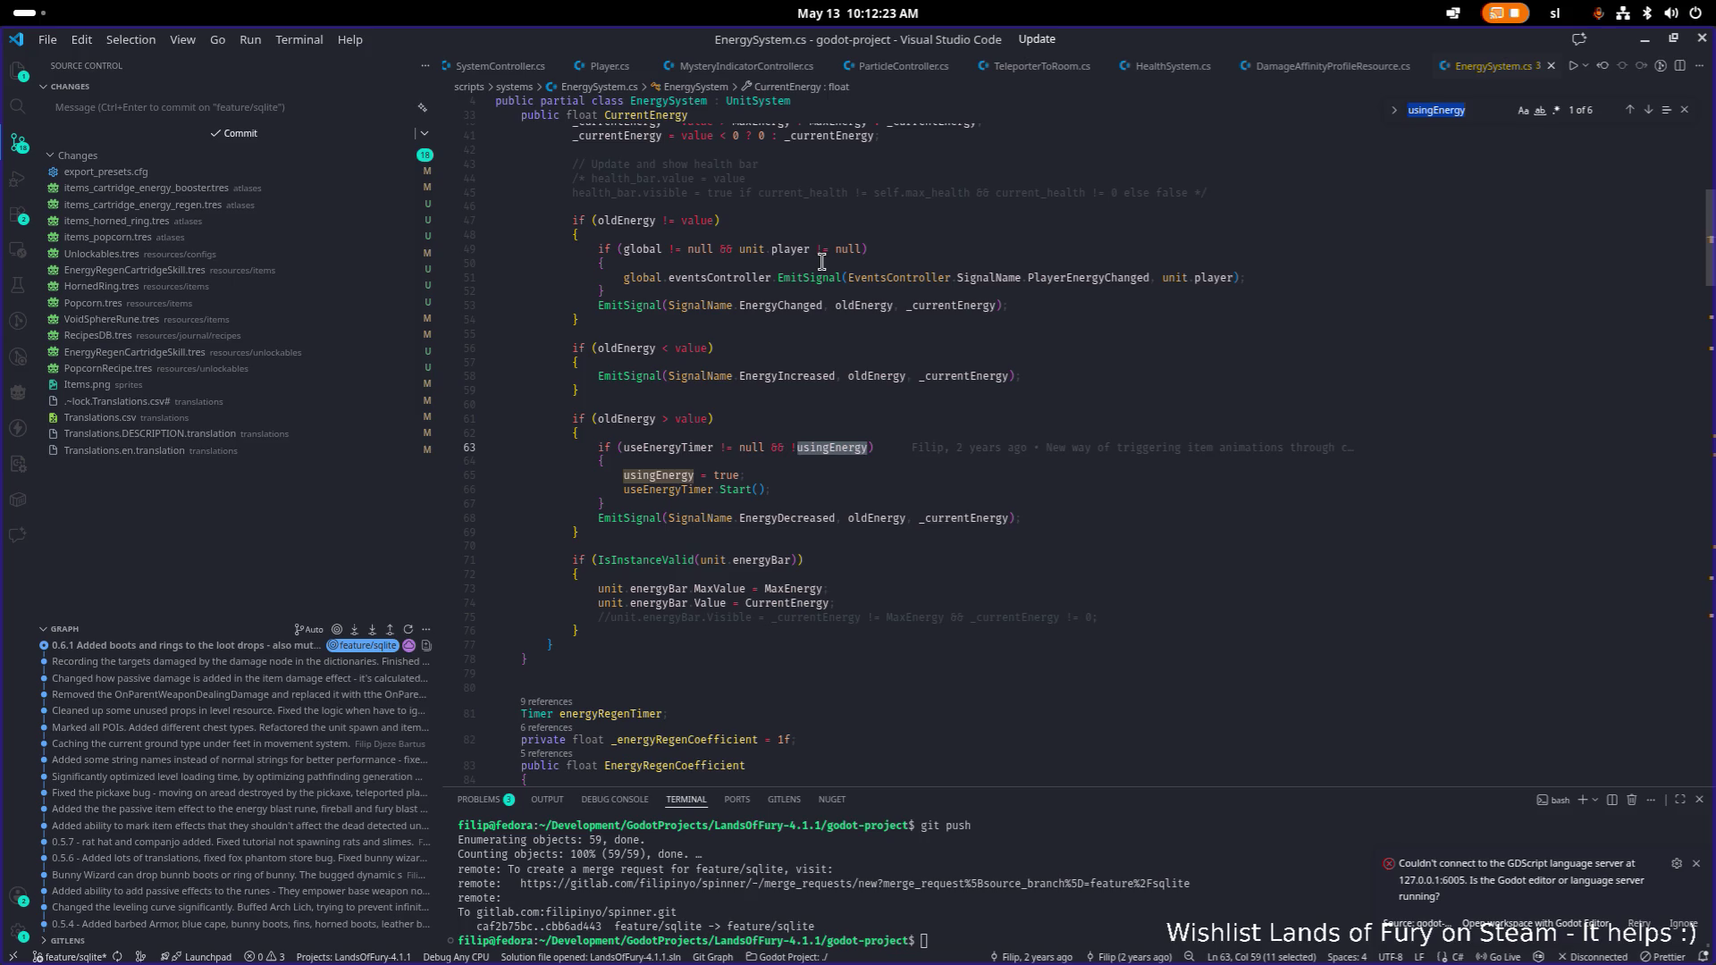
click(798, 483)
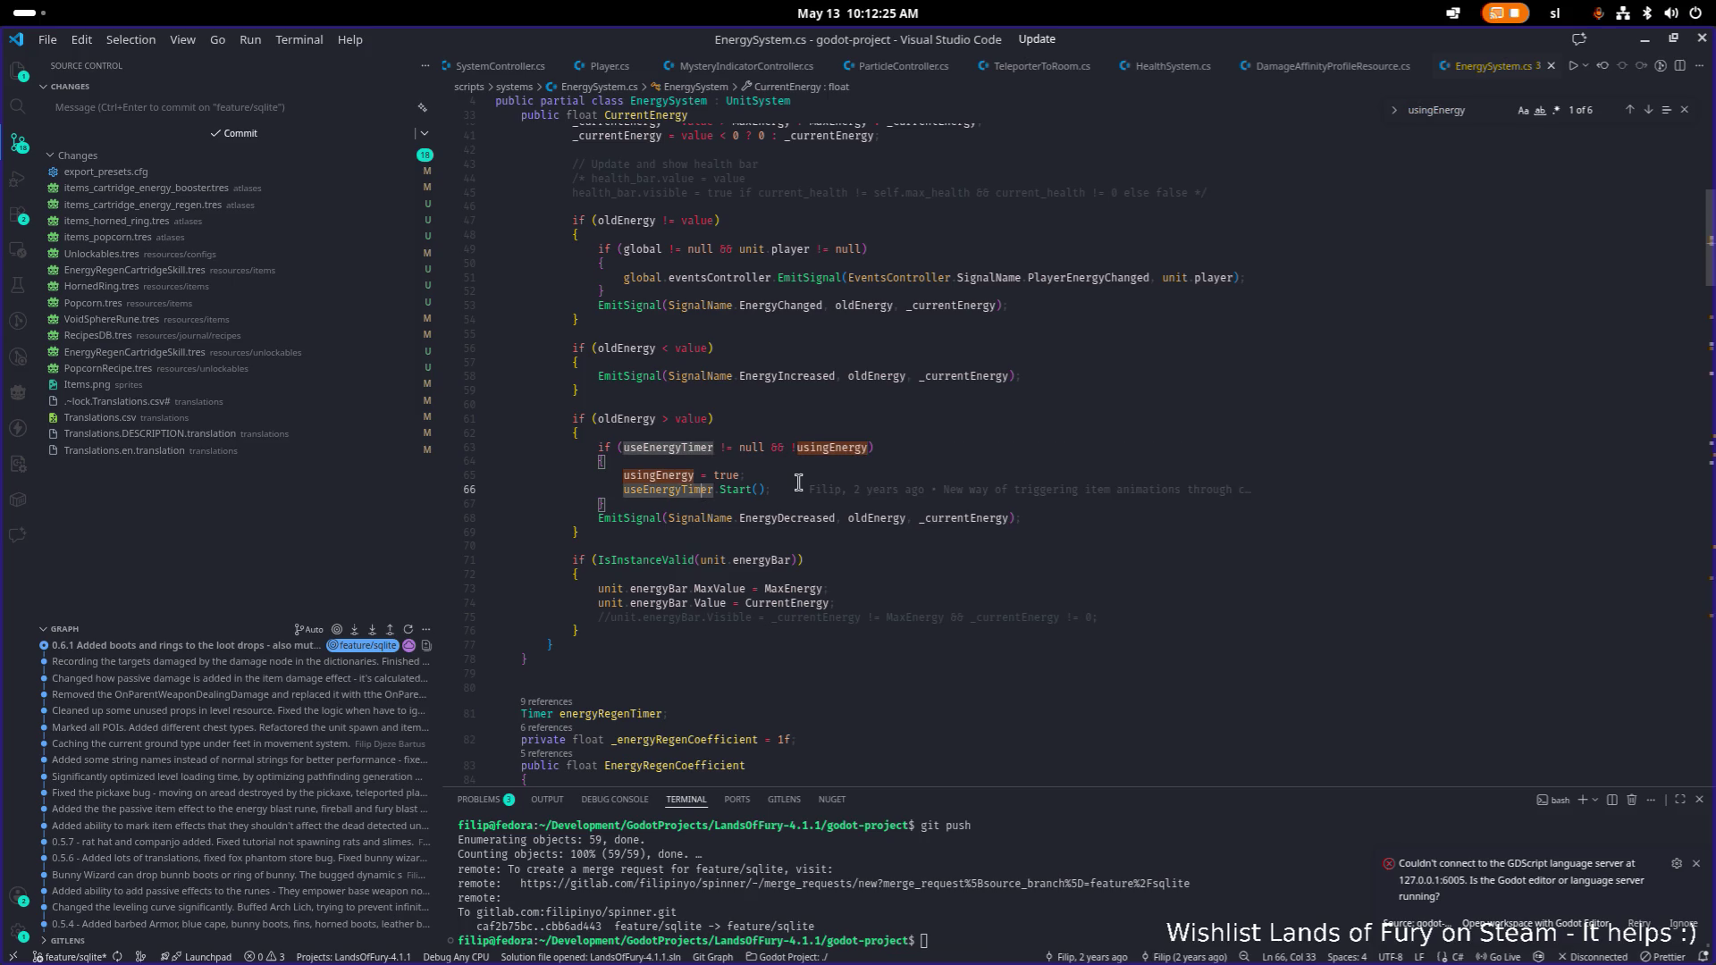
key(F12)
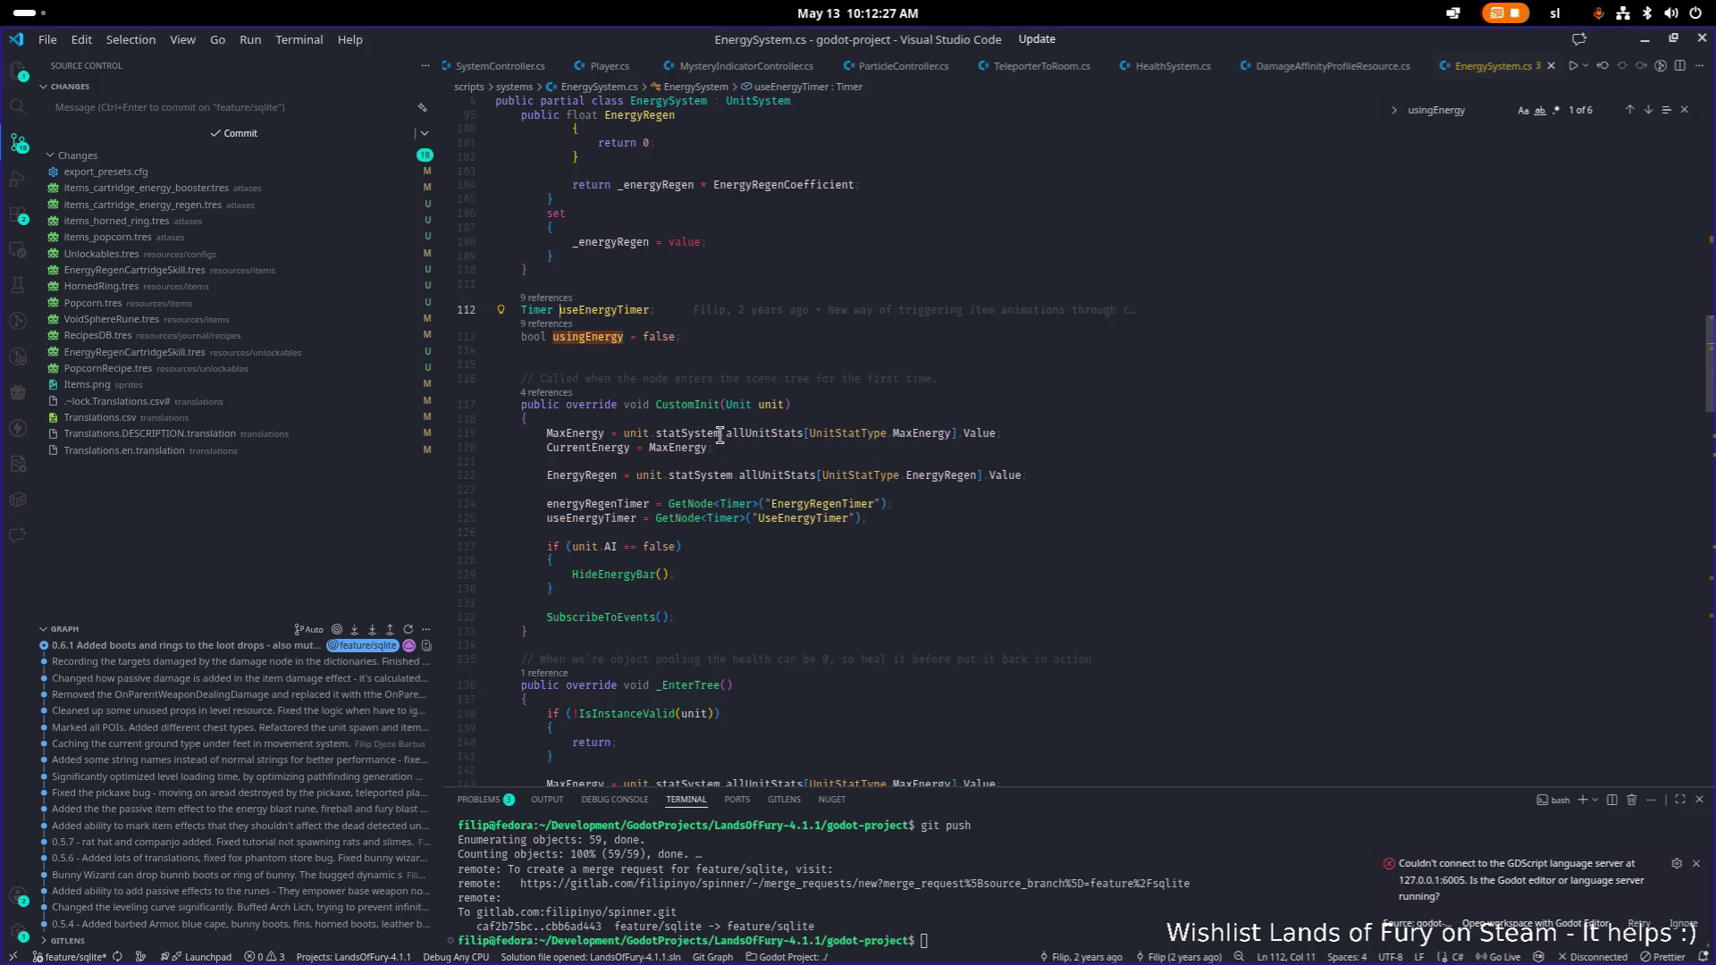
click(1649, 42)
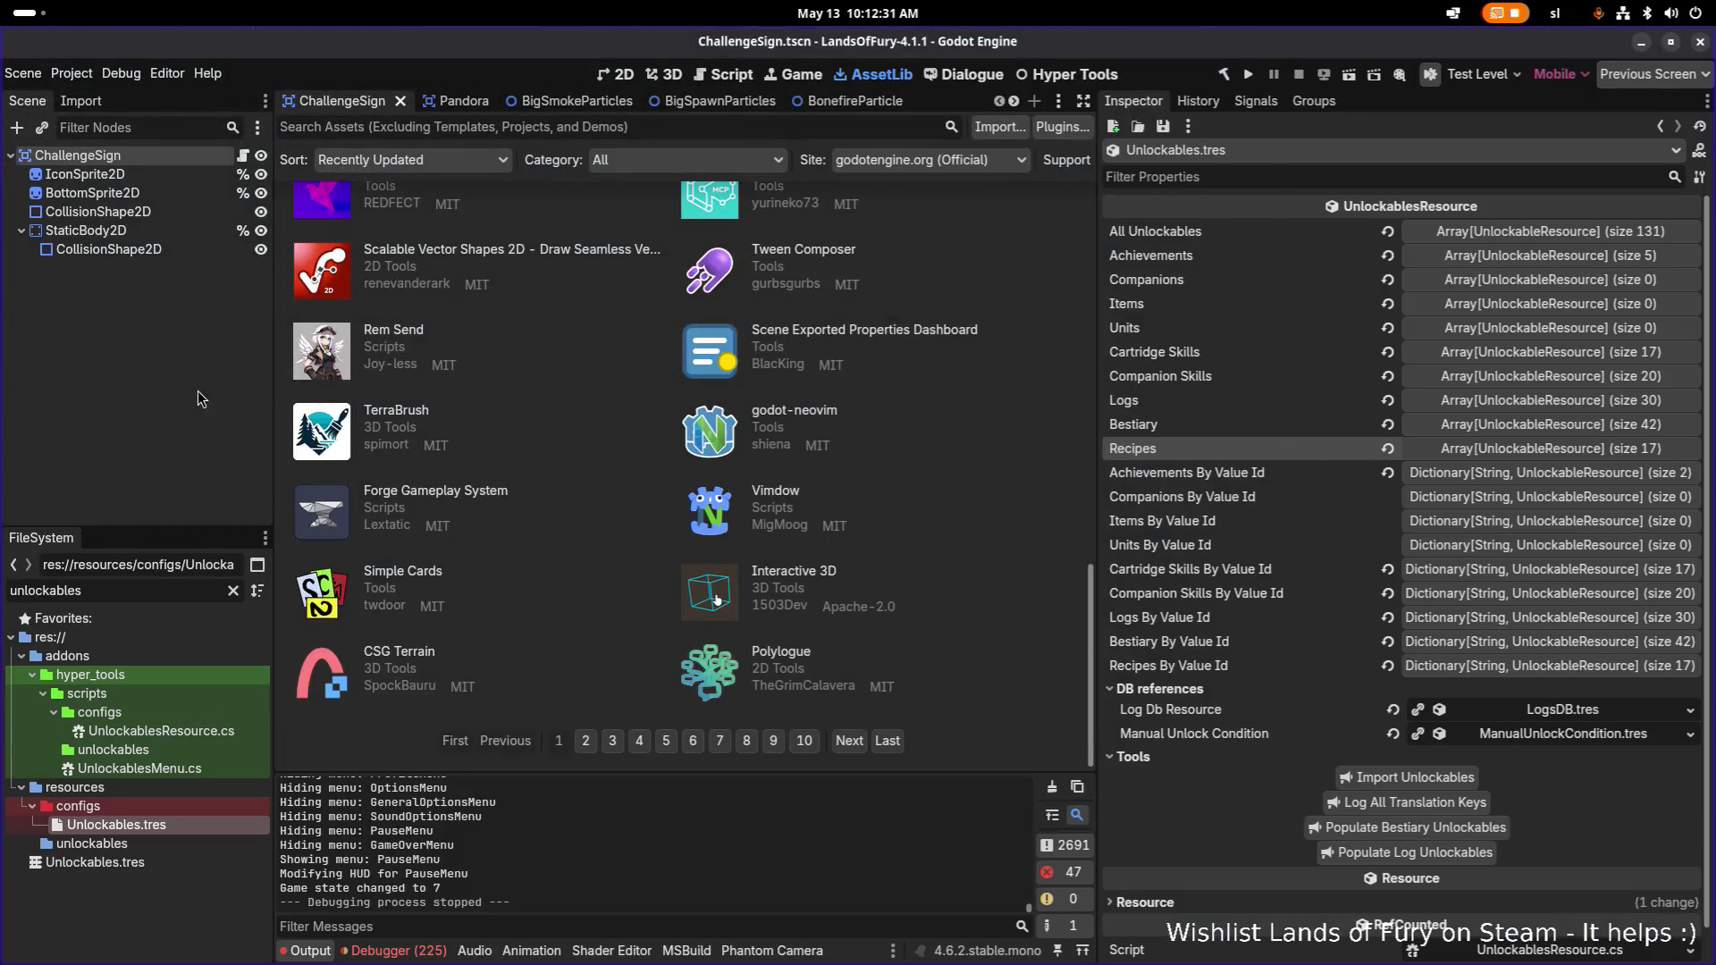
Open the Unit.tscn scene through Quick Open Scene.
key(ctrl+shift+o)
text(coo)
key(BackSpace)
key(BackSpace)
key(BackSpace)
text(unit)
key(Return)
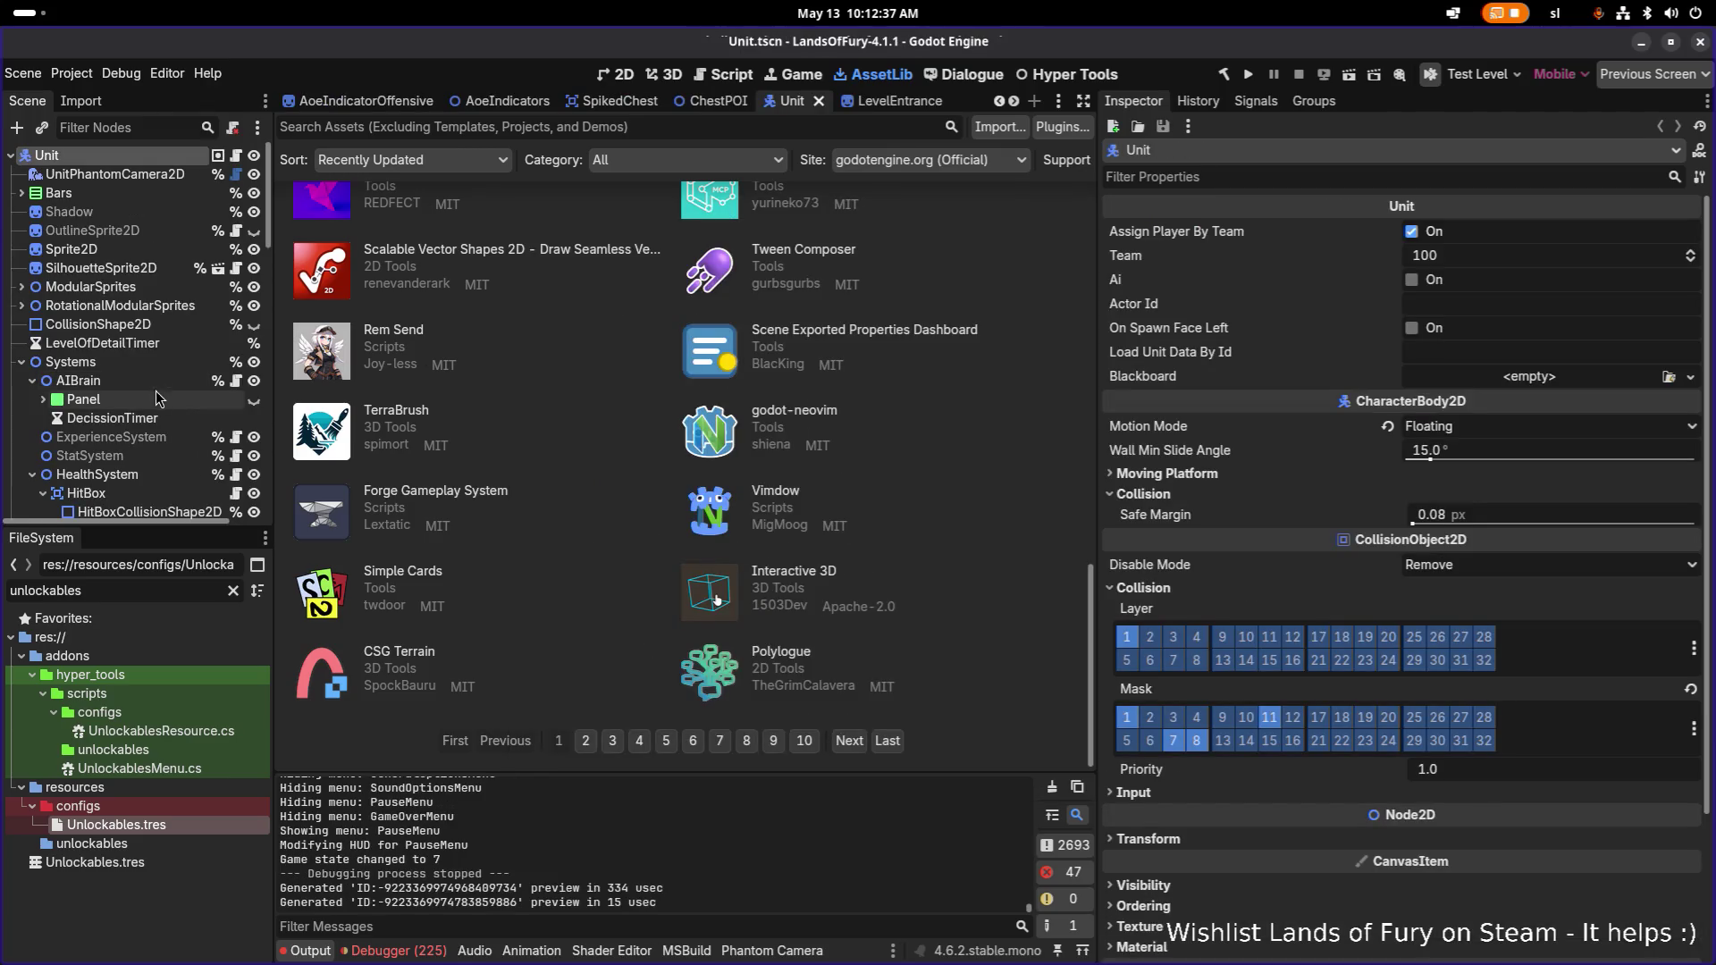
Expand EnergySystem and compare the UseEnergyTimer and EnergyRegenTimer settings.
scroll(135, 407, down, 1)
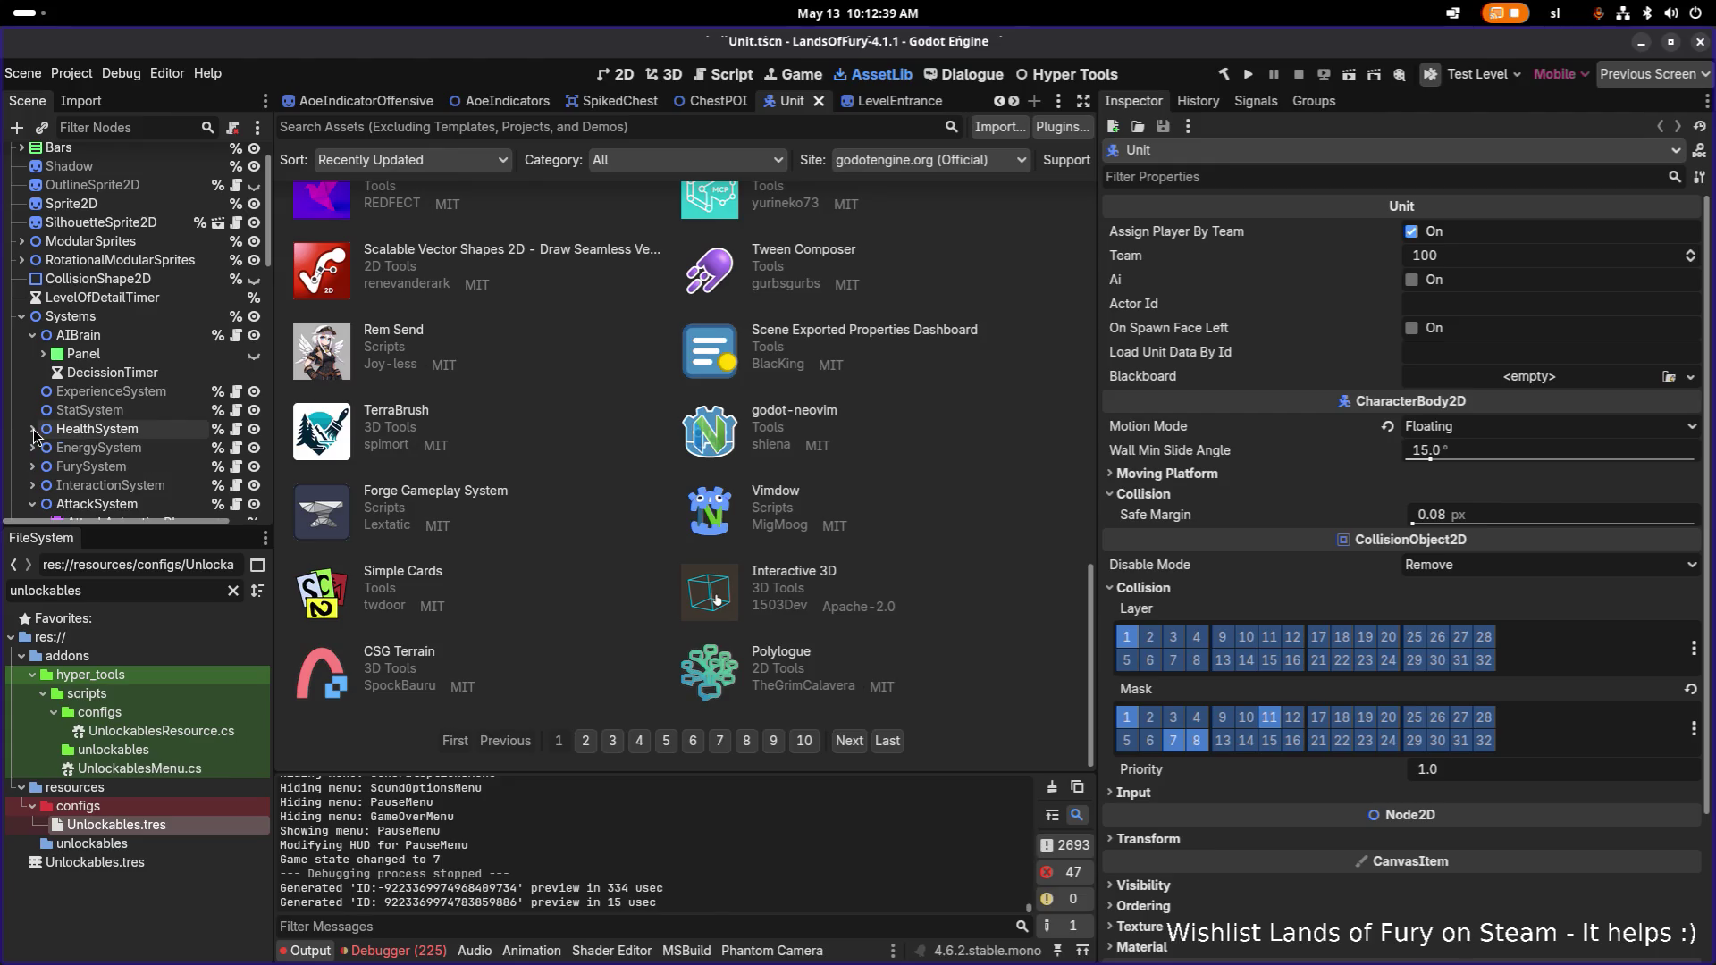
click(33, 430)
scroll(32, 447, down, 1)
click(32, 402)
click(125, 421)
click(129, 440)
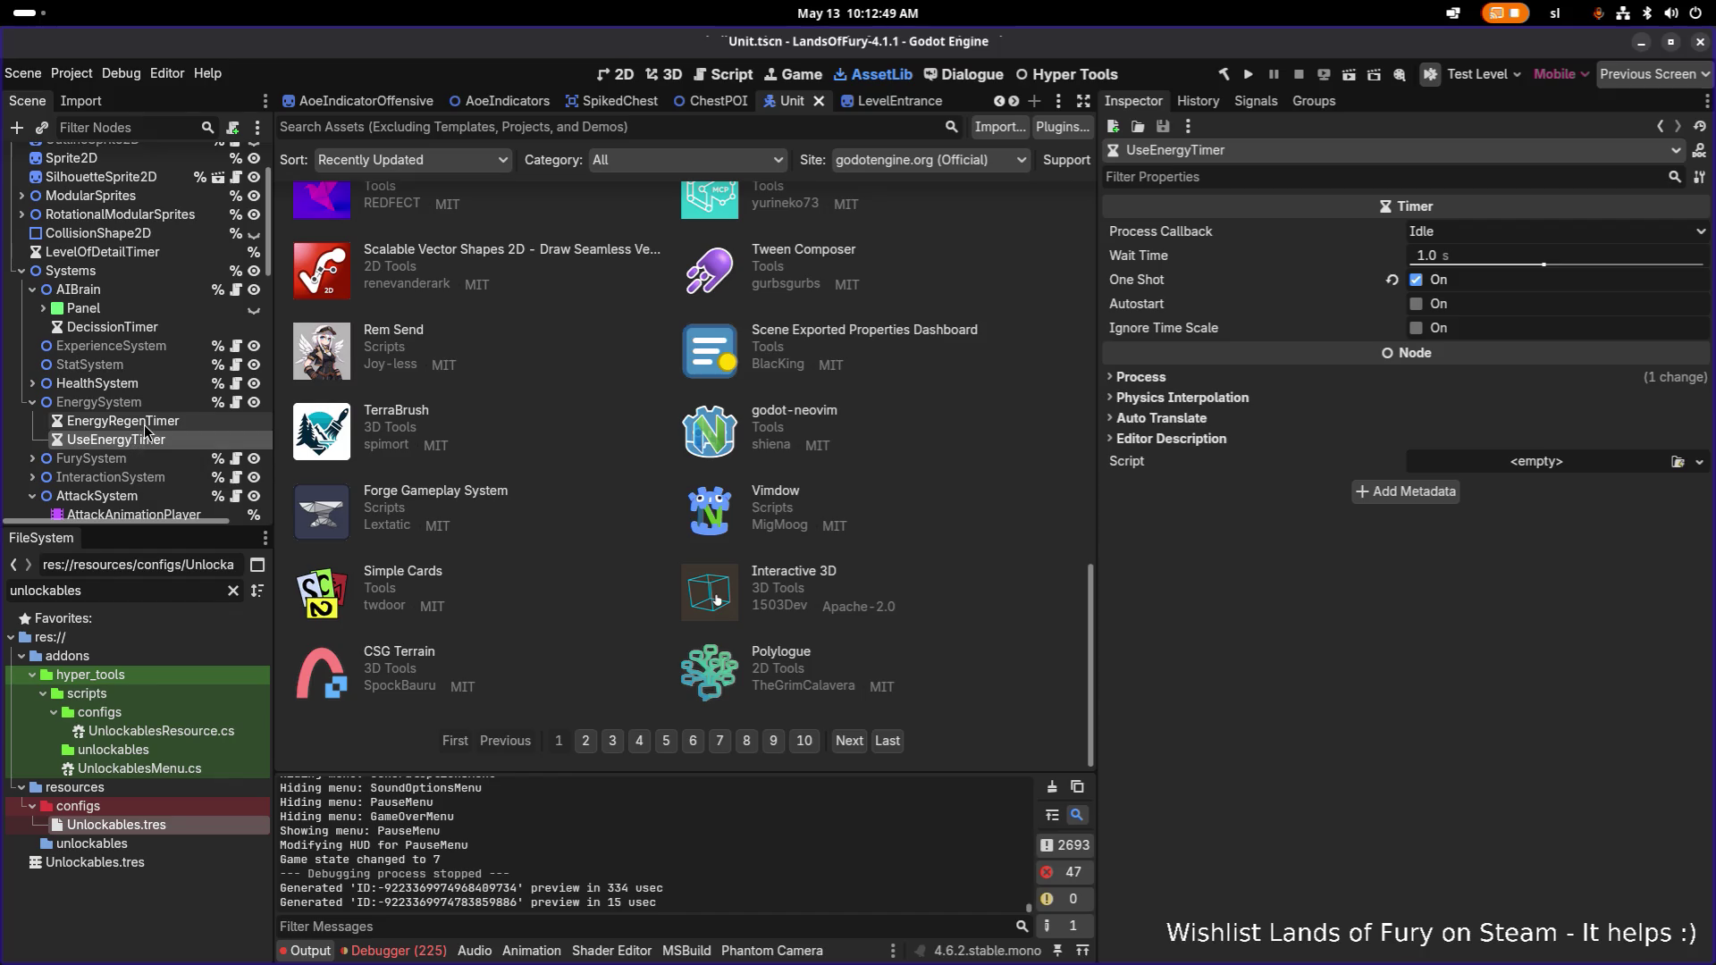
click(143, 425)
click(127, 441)
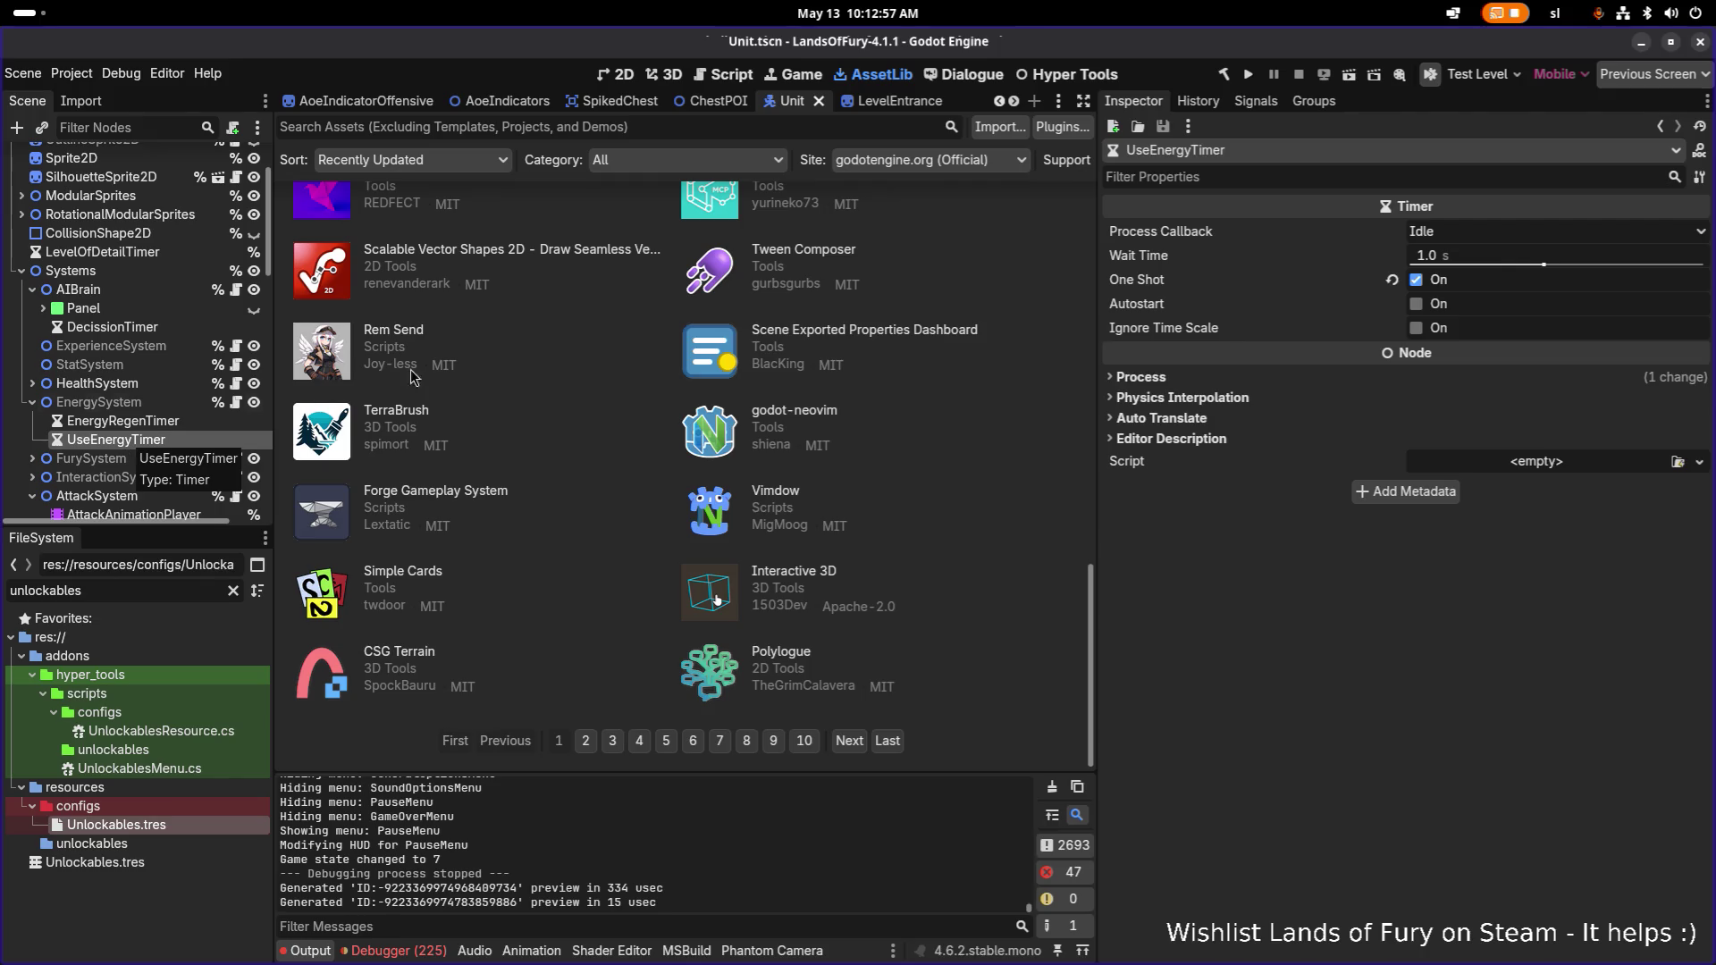
Set UseEnergyTimer's Wait Time to 2 and run the game to test it.
click(1517, 254)
text(2)
key(Return)
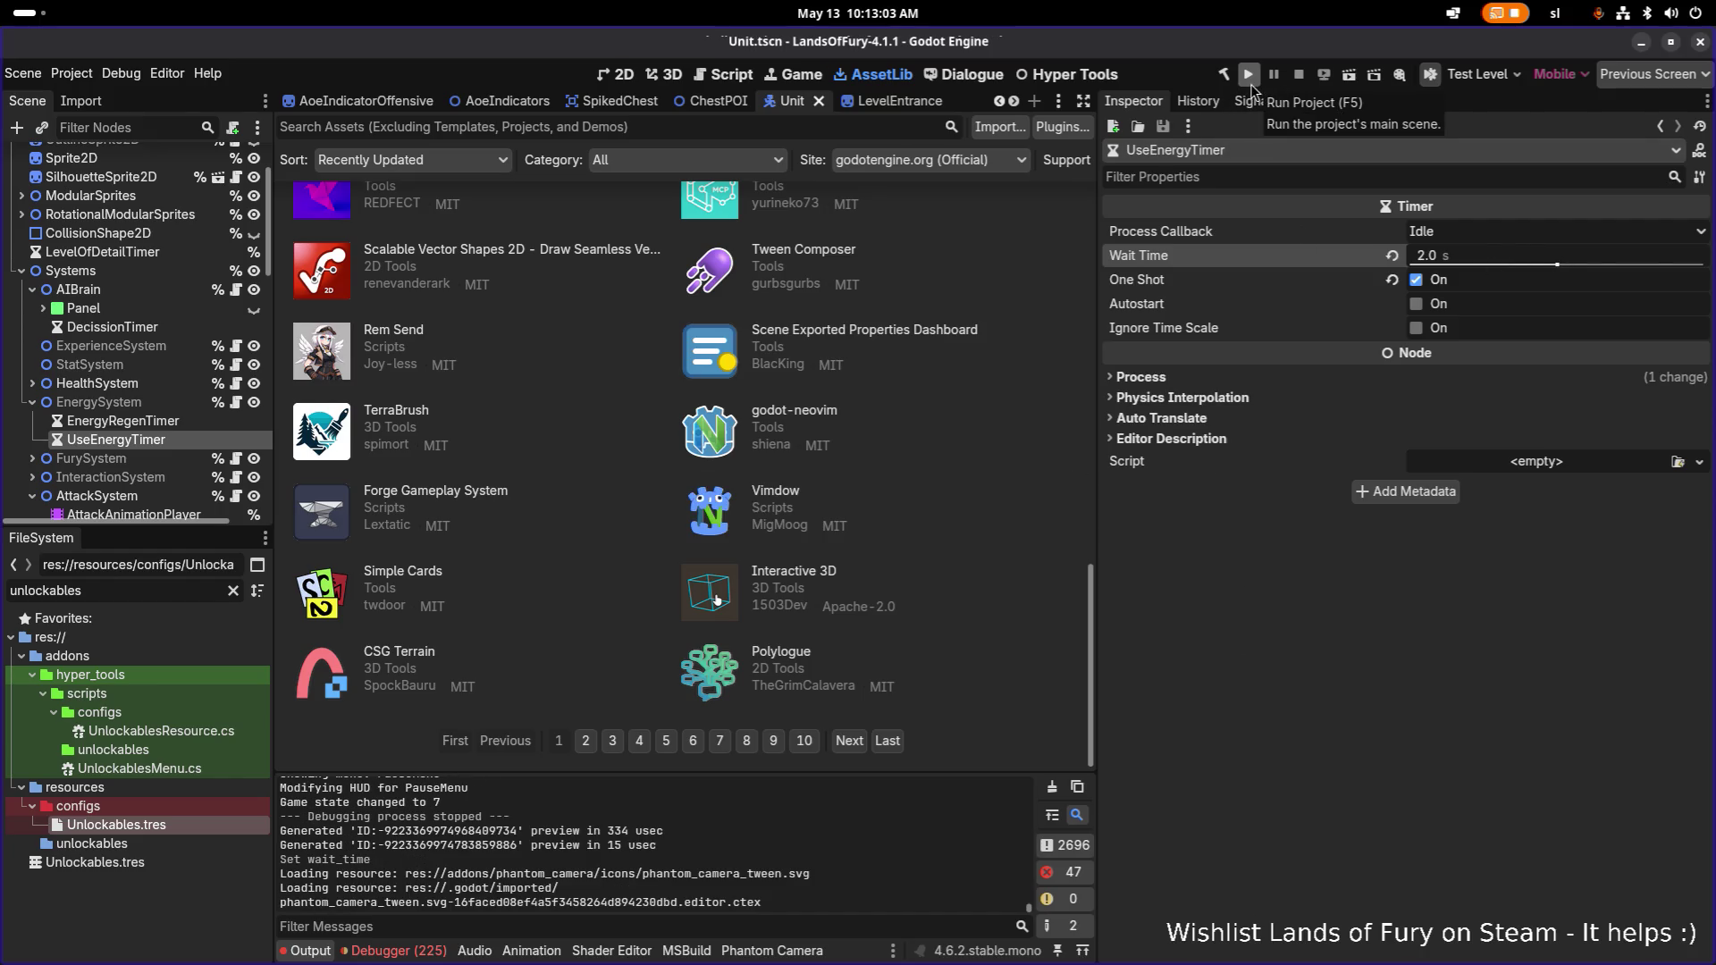
click(1249, 74)
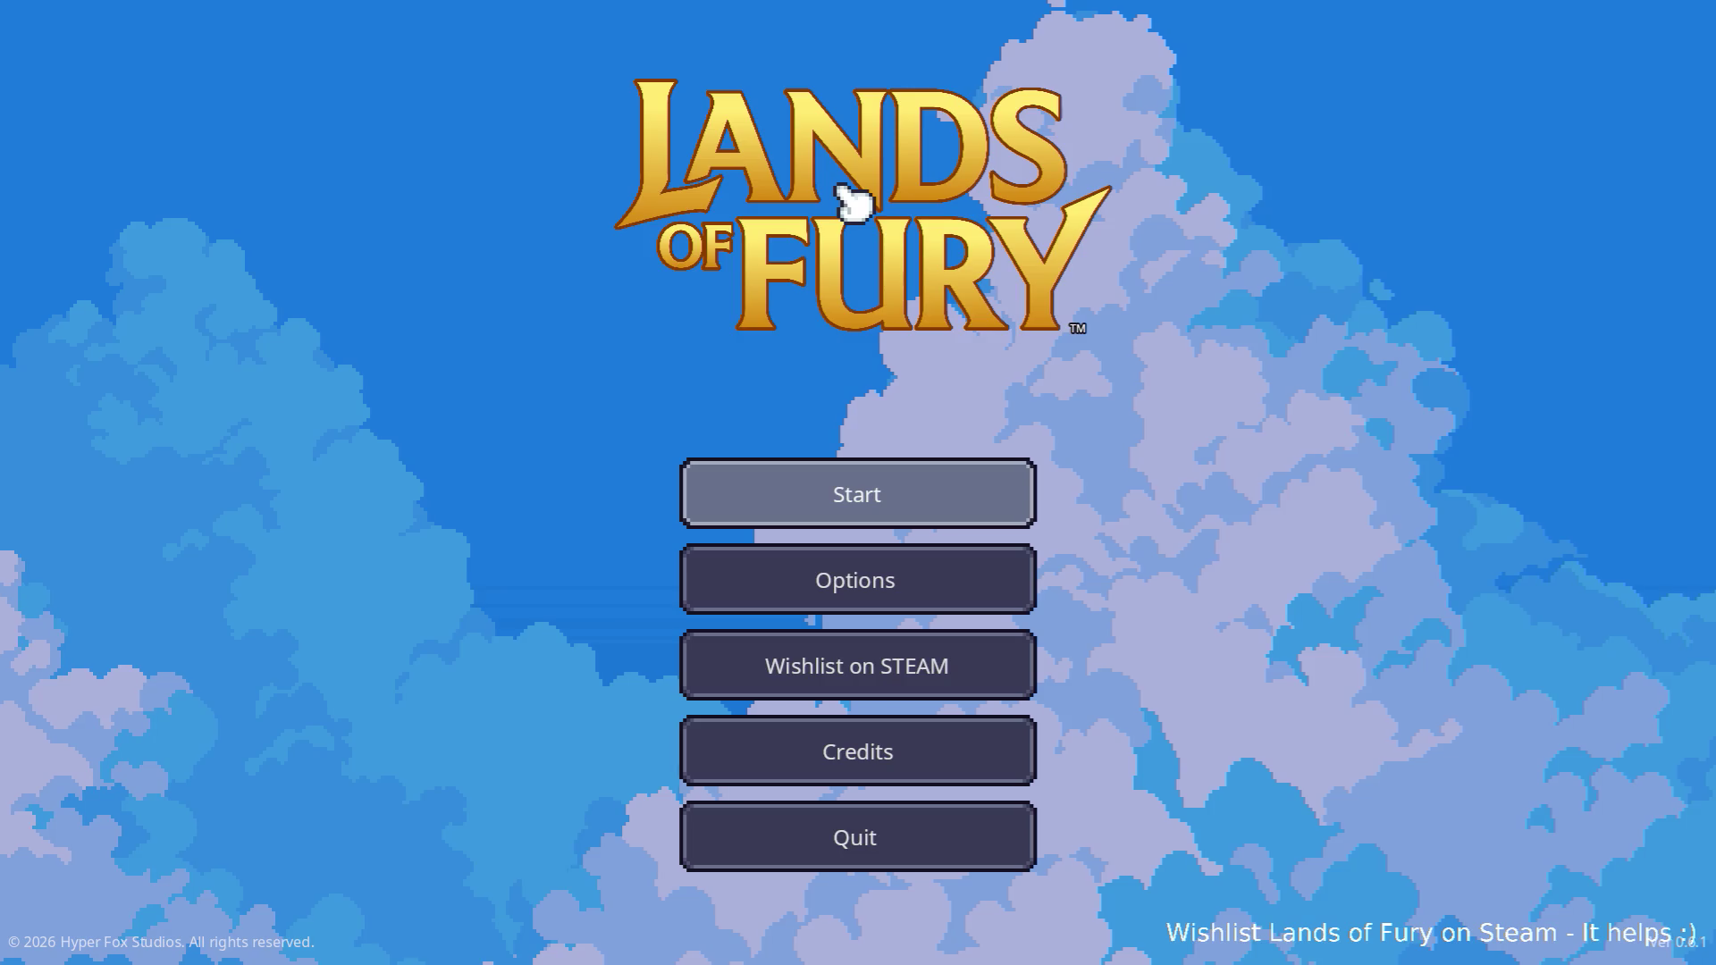
Start a new game from the main menu and close the developer console.
click(920, 494)
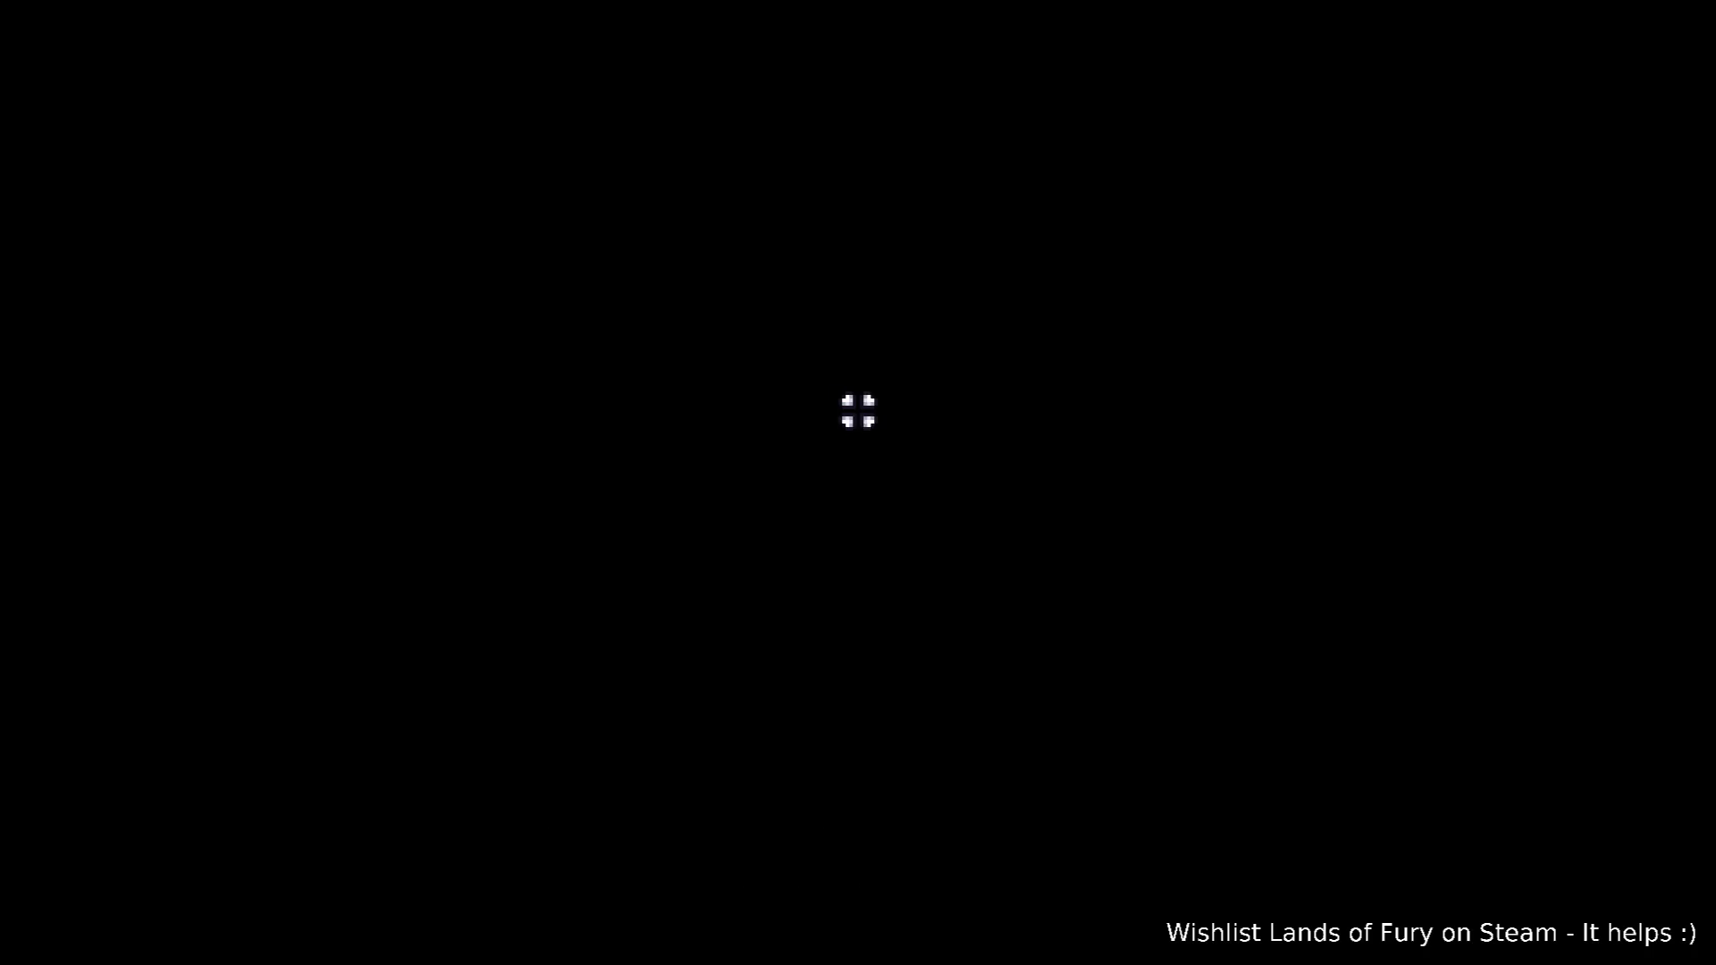
key(grave)
key(grave)
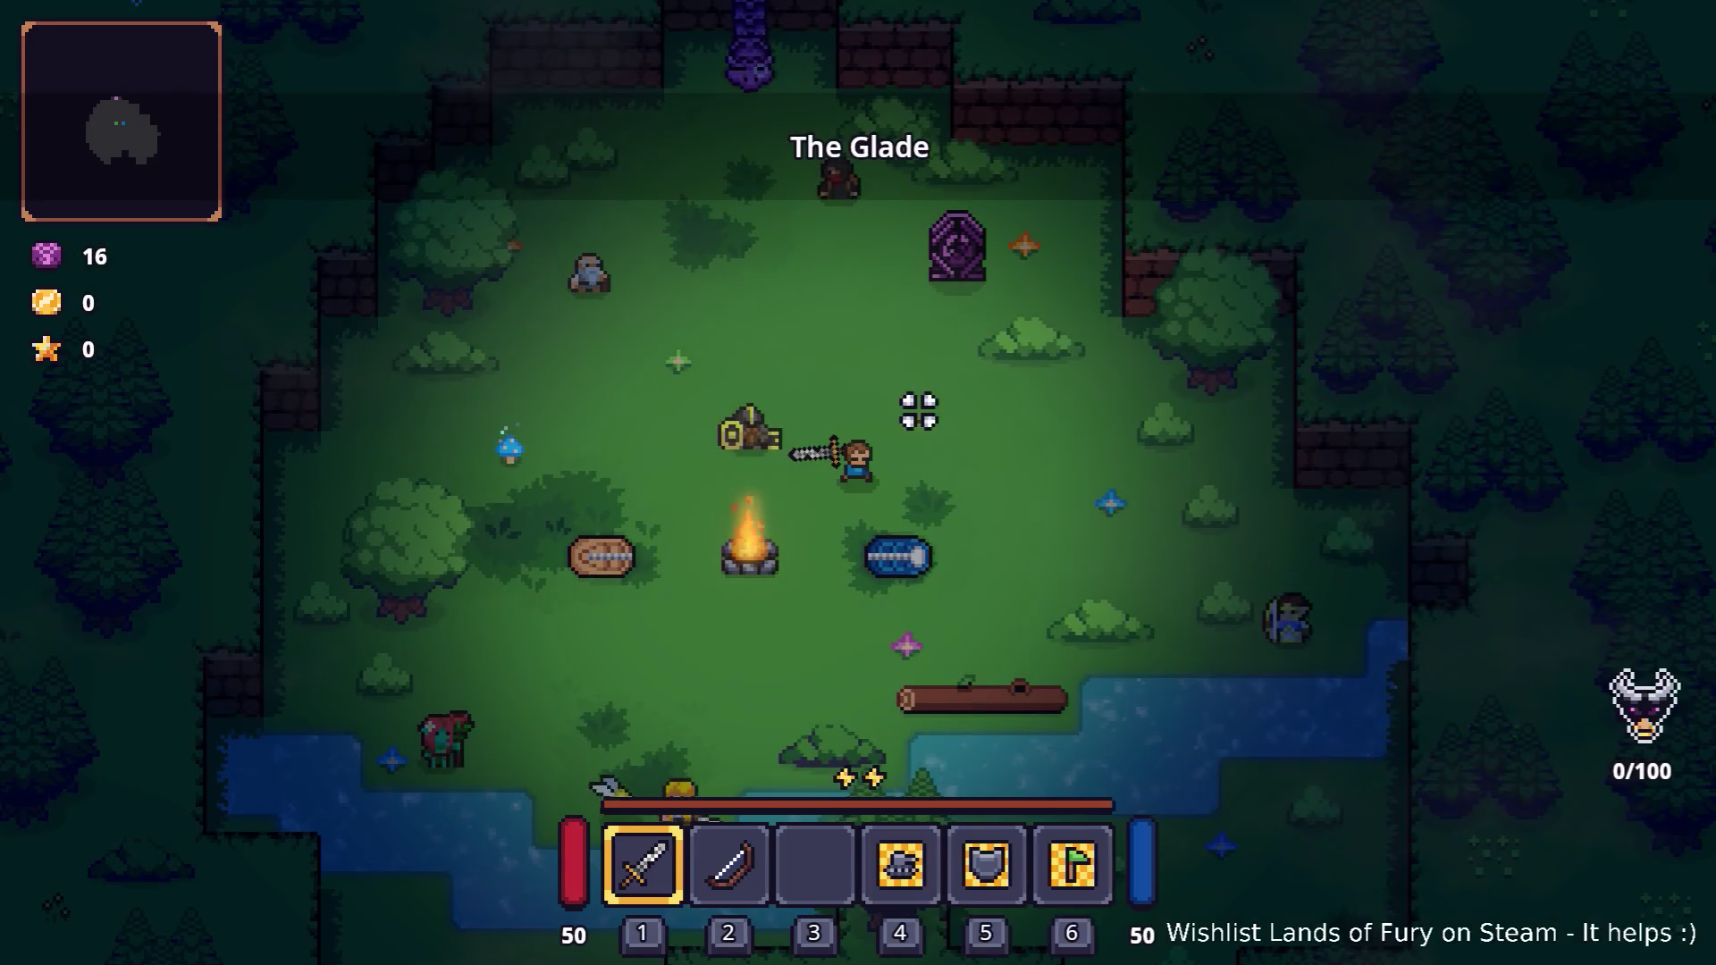
key(w)
key(s)
Swing the sword repeatedly until the stamina bar drains to zero.
click(1129, 524)
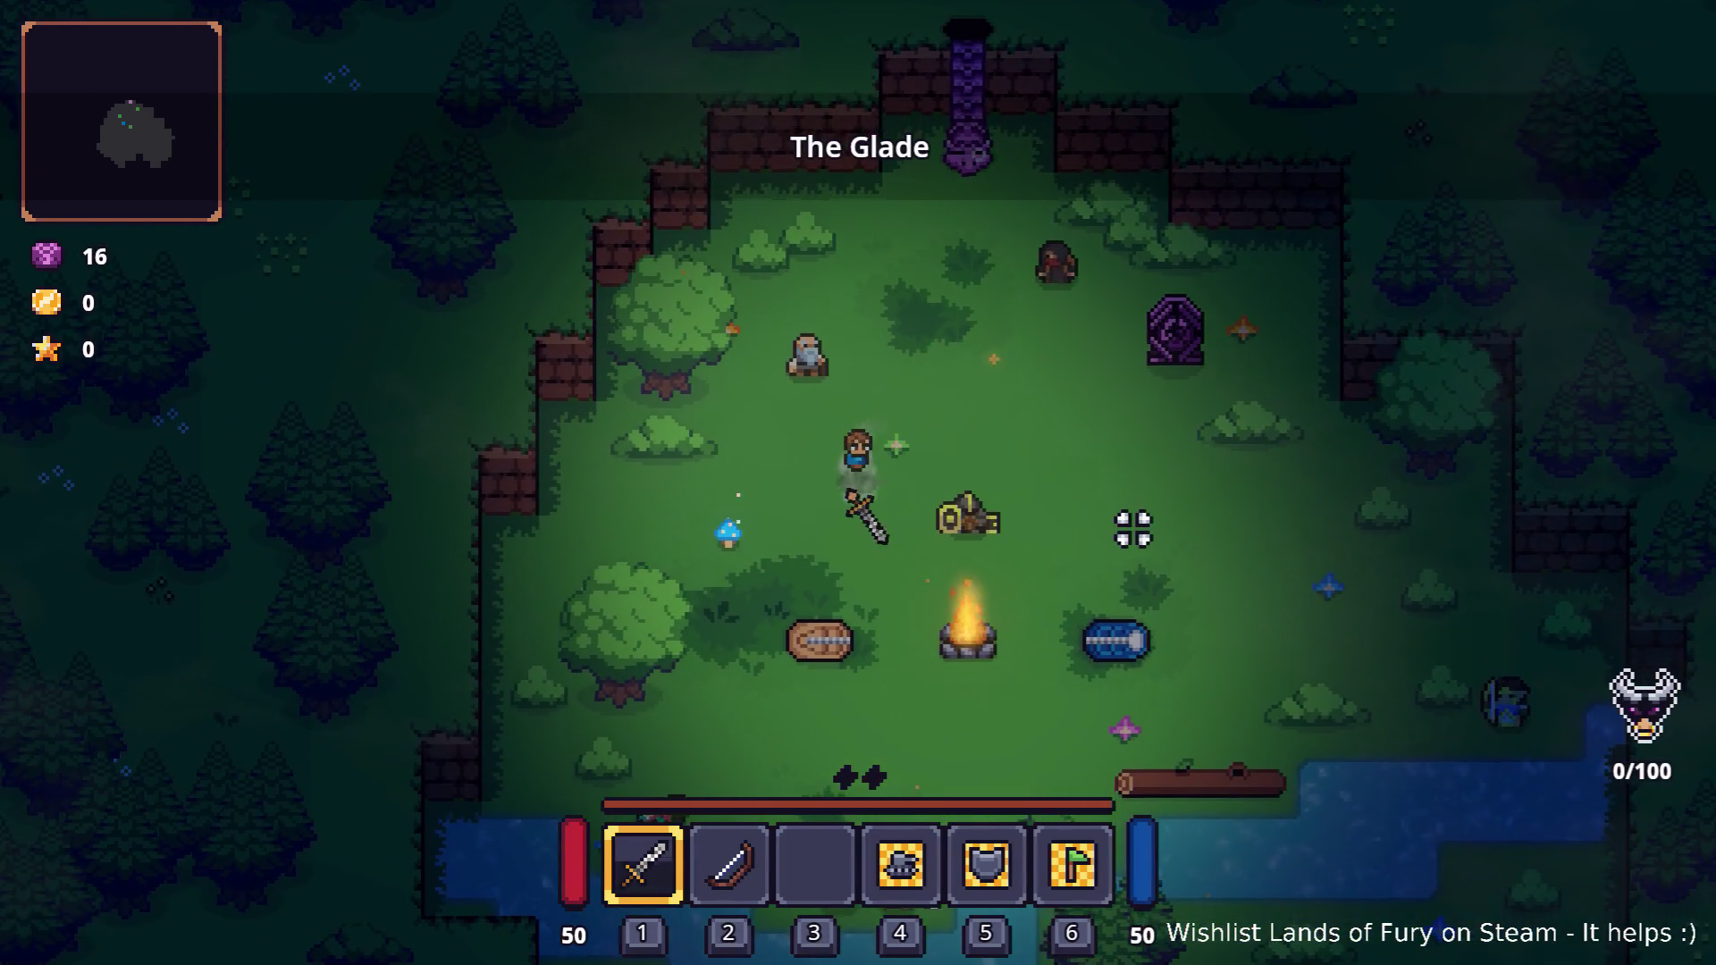
click(1130, 524)
click(1130, 525)
click(1130, 525)
click(1129, 525)
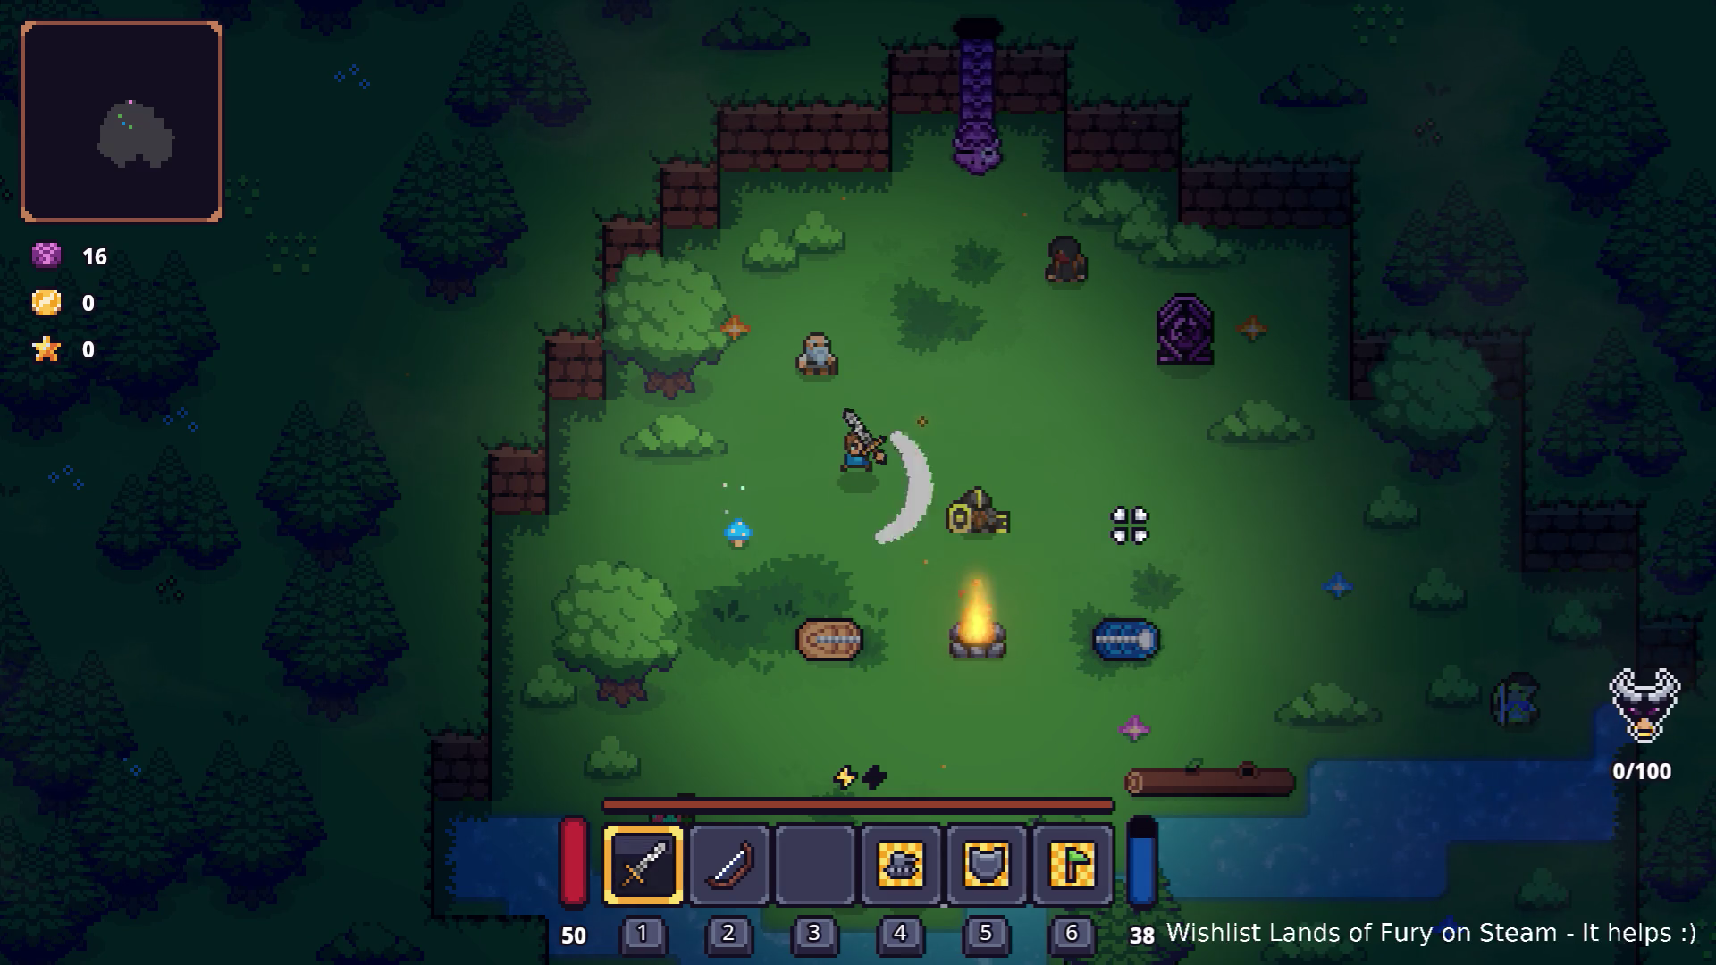
click(1130, 524)
click(1130, 525)
click(1130, 524)
click(1130, 525)
click(1130, 525)
click(1129, 524)
click(1130, 524)
click(1130, 525)
click(1130, 525)
click(1130, 524)
click(1130, 525)
click(1130, 524)
click(1130, 524)
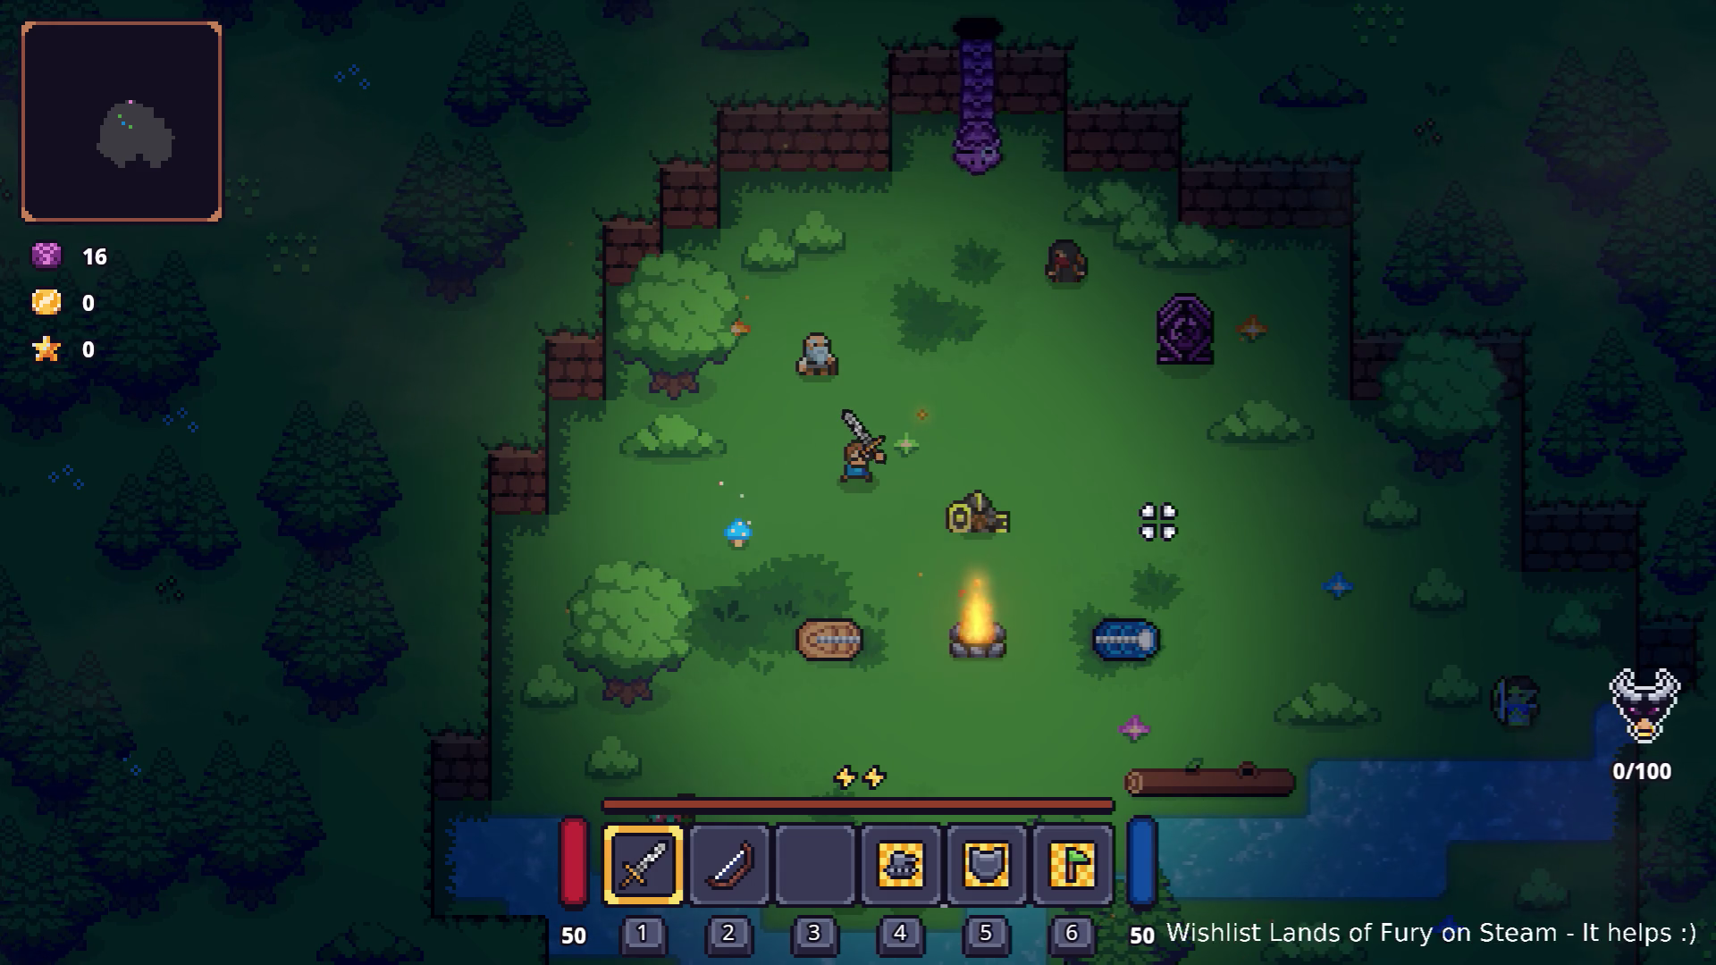
Once stamina refills, drain it again with sword swings and watch it recover.
click(1158, 522)
click(1159, 522)
click(1158, 522)
click(1159, 522)
click(1158, 522)
click(1158, 522)
click(1158, 522)
click(1159, 522)
click(1159, 522)
click(1159, 522)
click(1159, 522)
click(1158, 522)
click(1159, 522)
click(1159, 522)
click(1159, 522)
click(1159, 522)
click(1158, 522)
click(1158, 522)
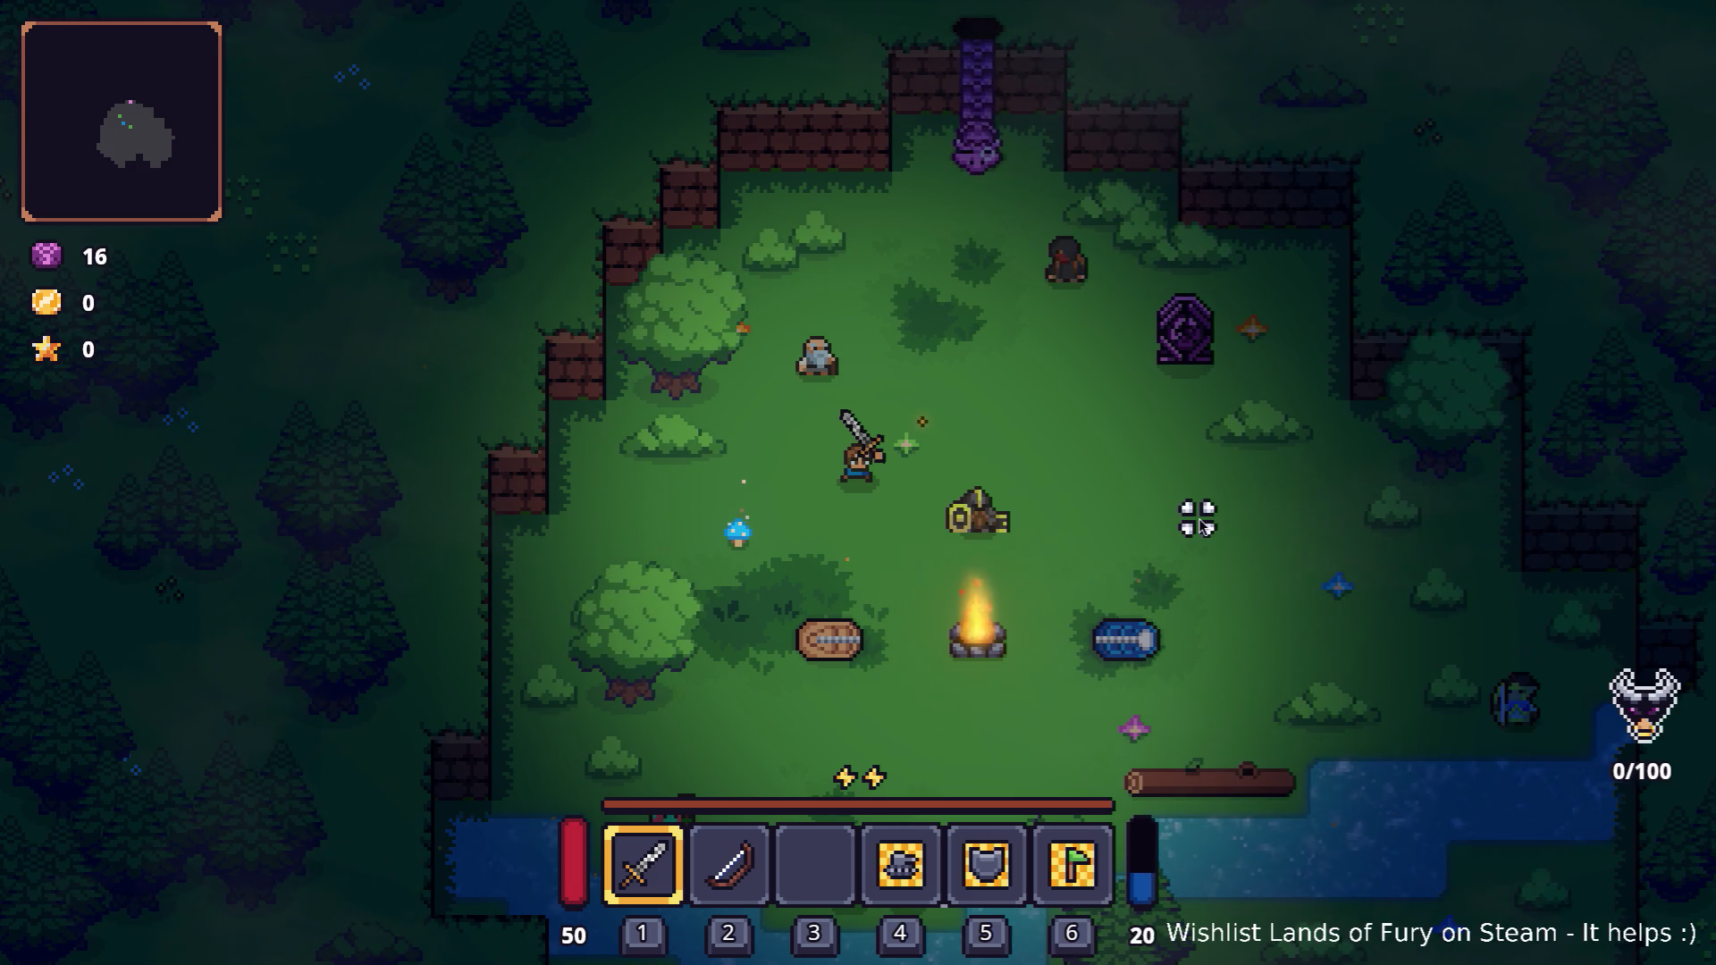
key(alt+Tab)
key(alt+Tab)
key(alt+Tab)
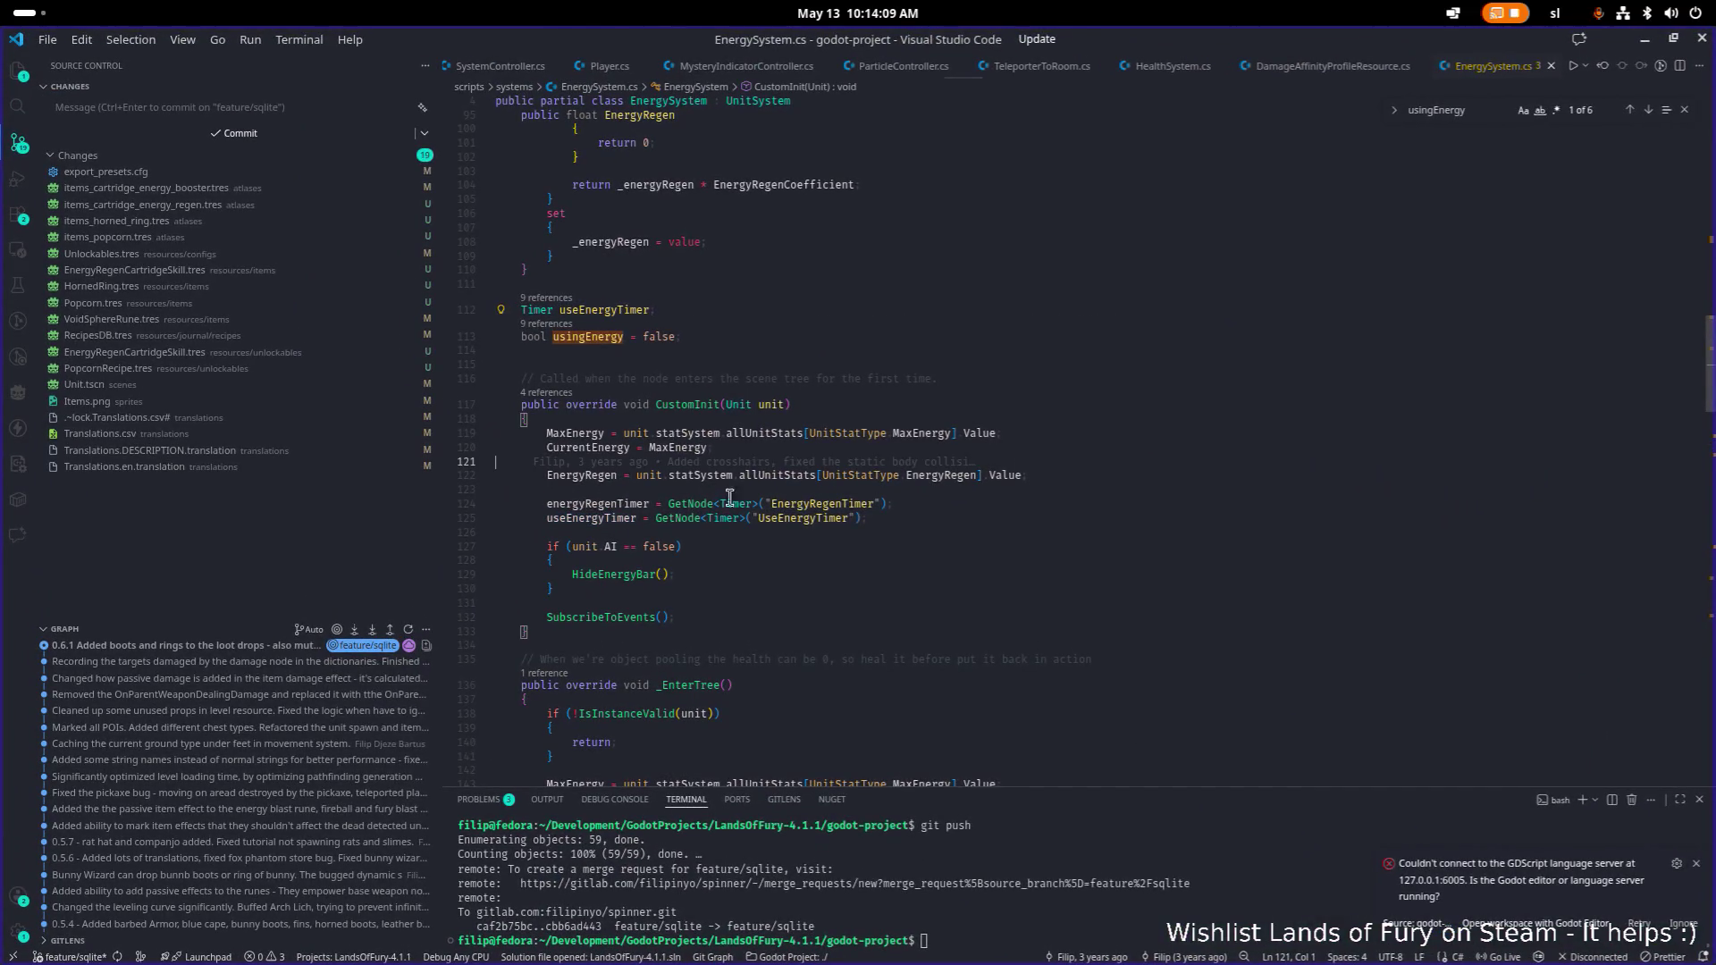
Find every use of useEnergyTimer in EnergySystem.cs.
double_click(620, 504)
double_click(625, 518)
key(ctrl+f)
key(Return)
key(Return)
key(Return)
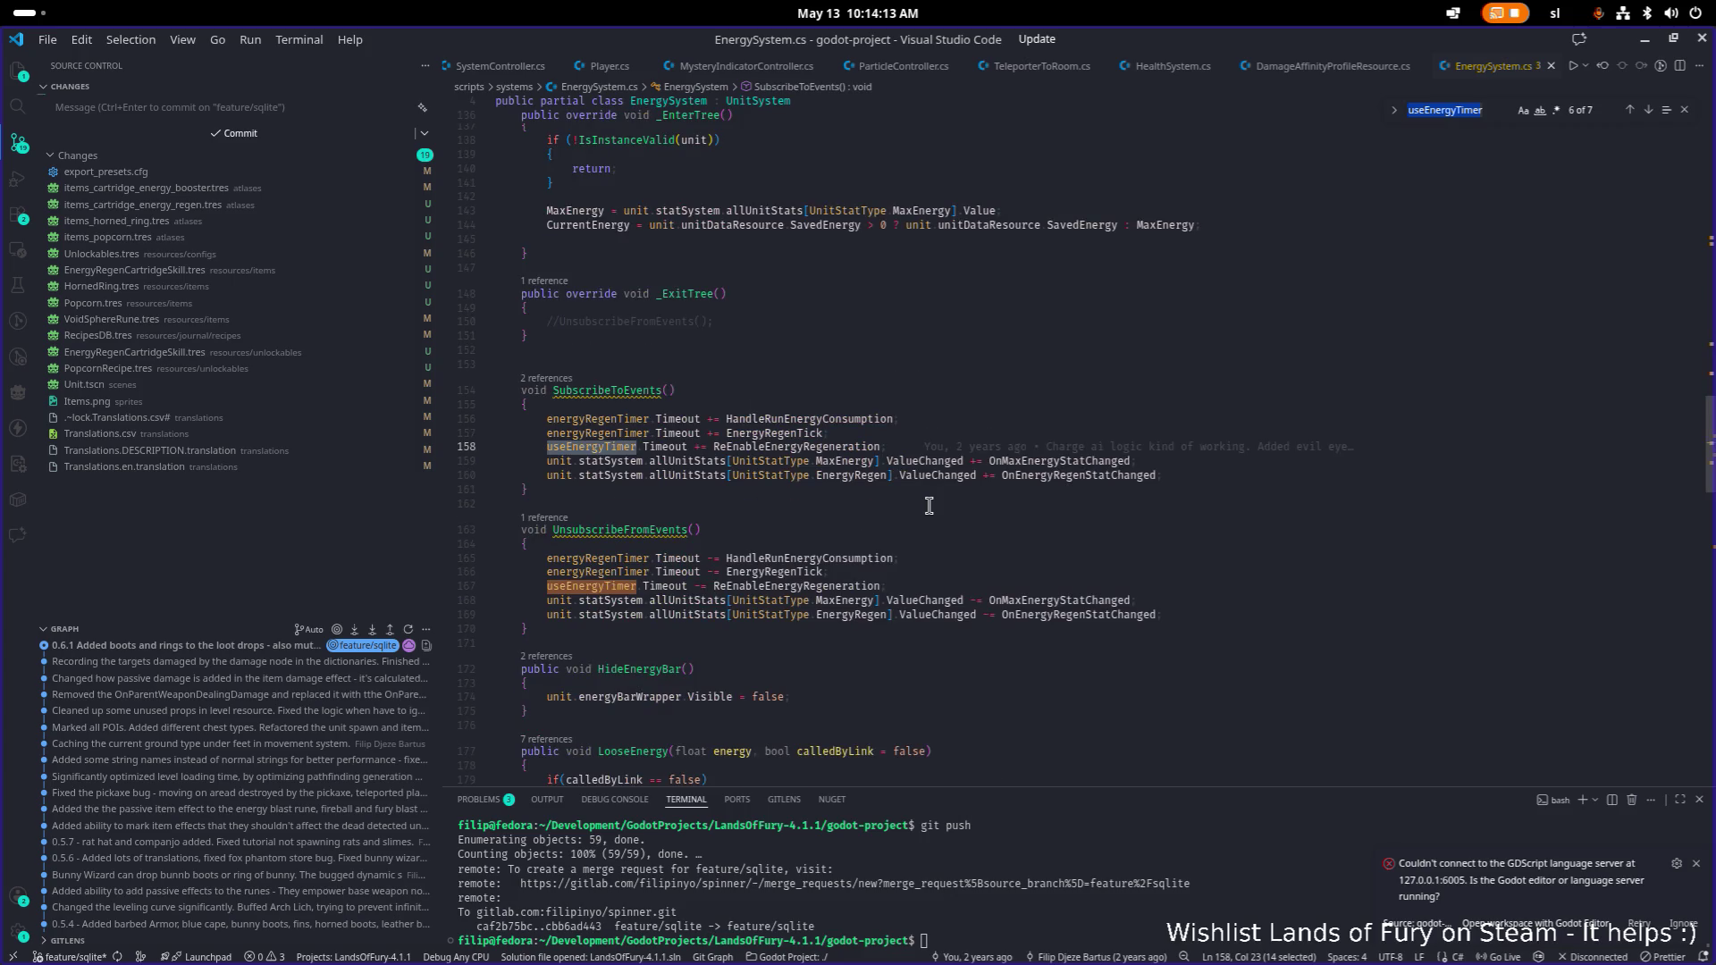
key(Return)
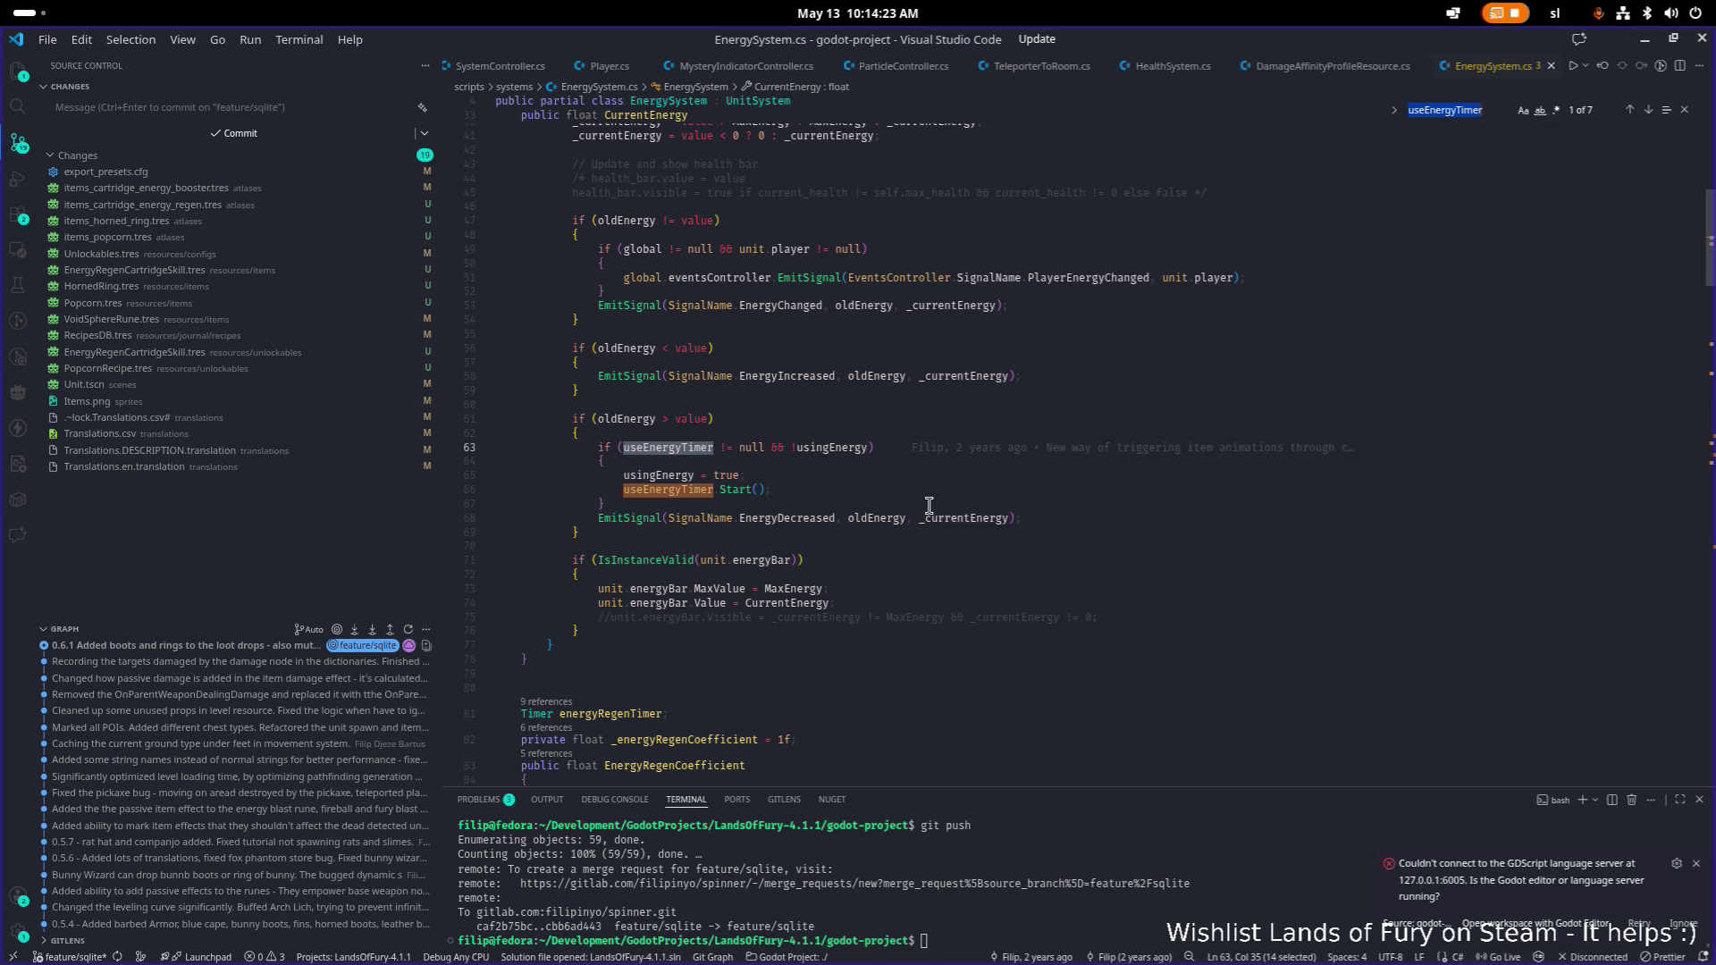
Step through the usingEnergy matches in the file.
double_click(831, 447)
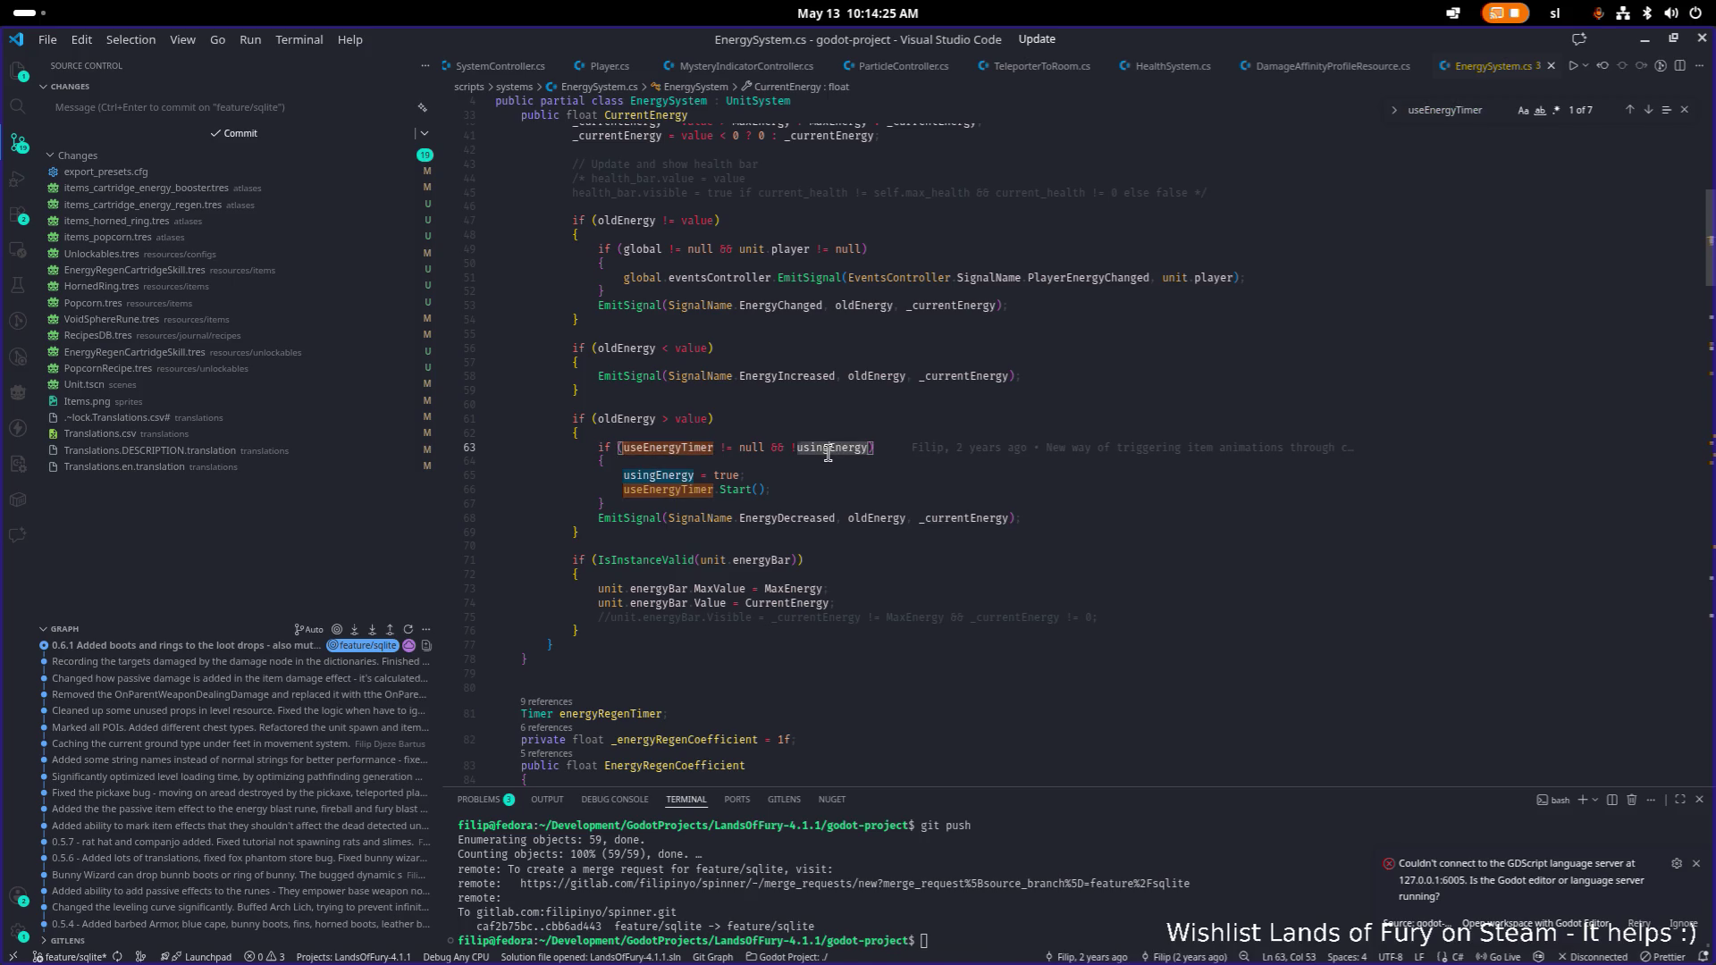
key(ctrl+f)
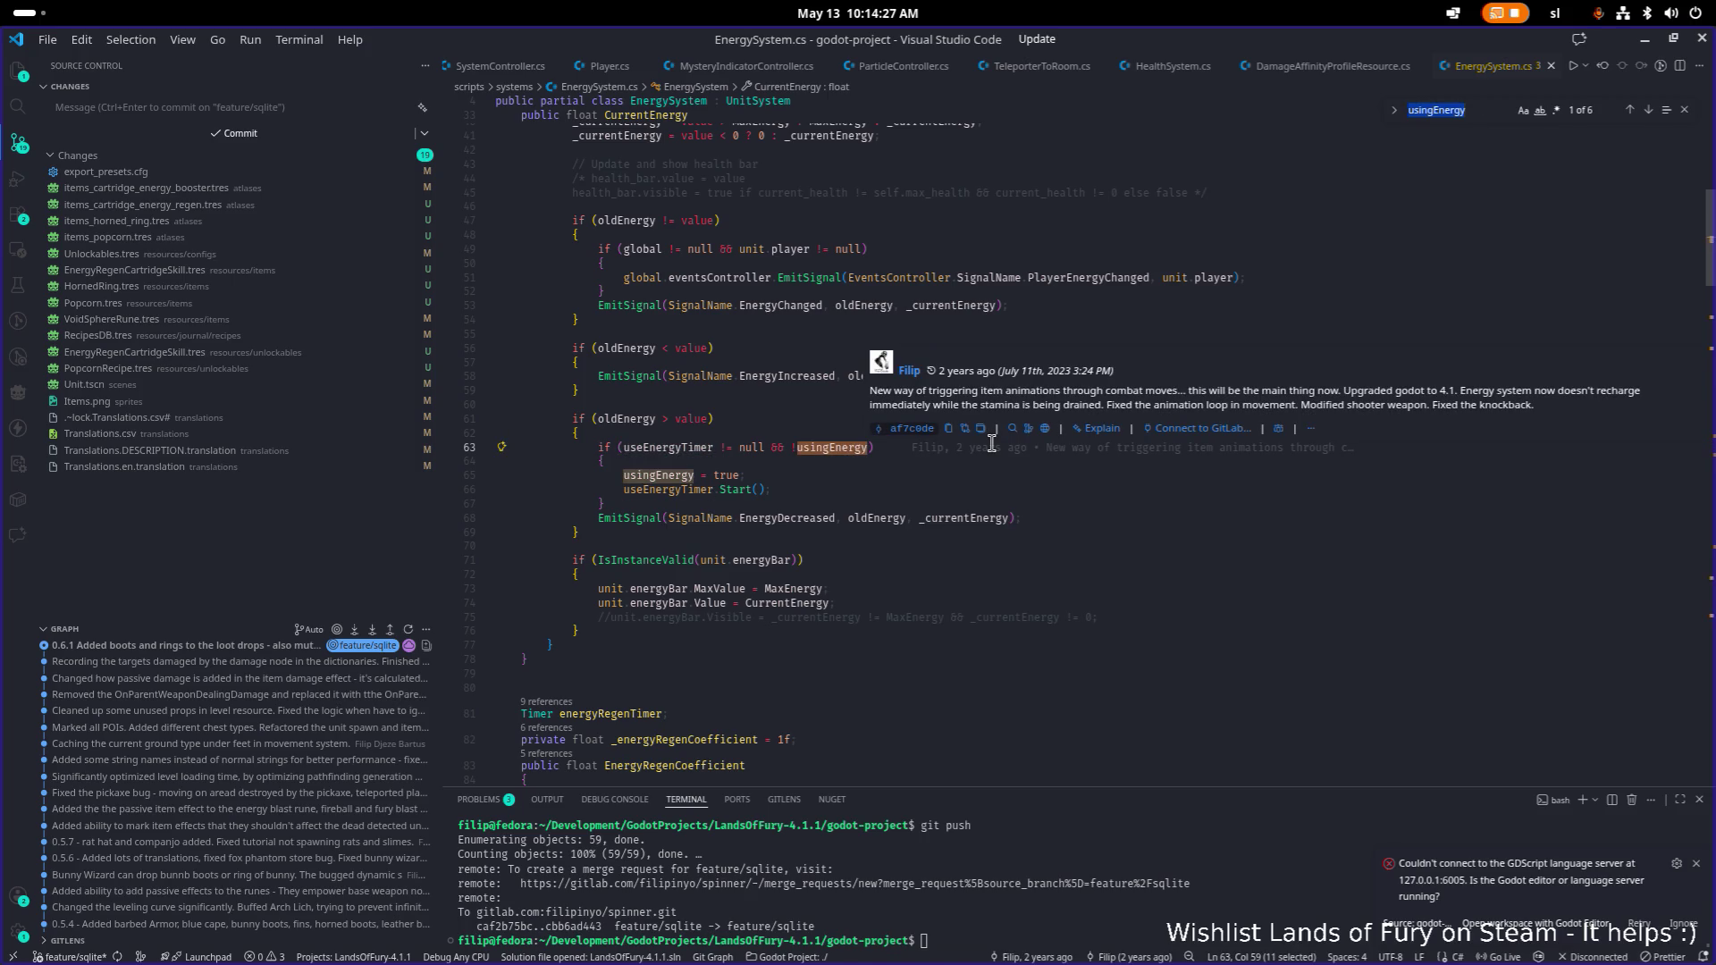
key(Return)
key(Return)
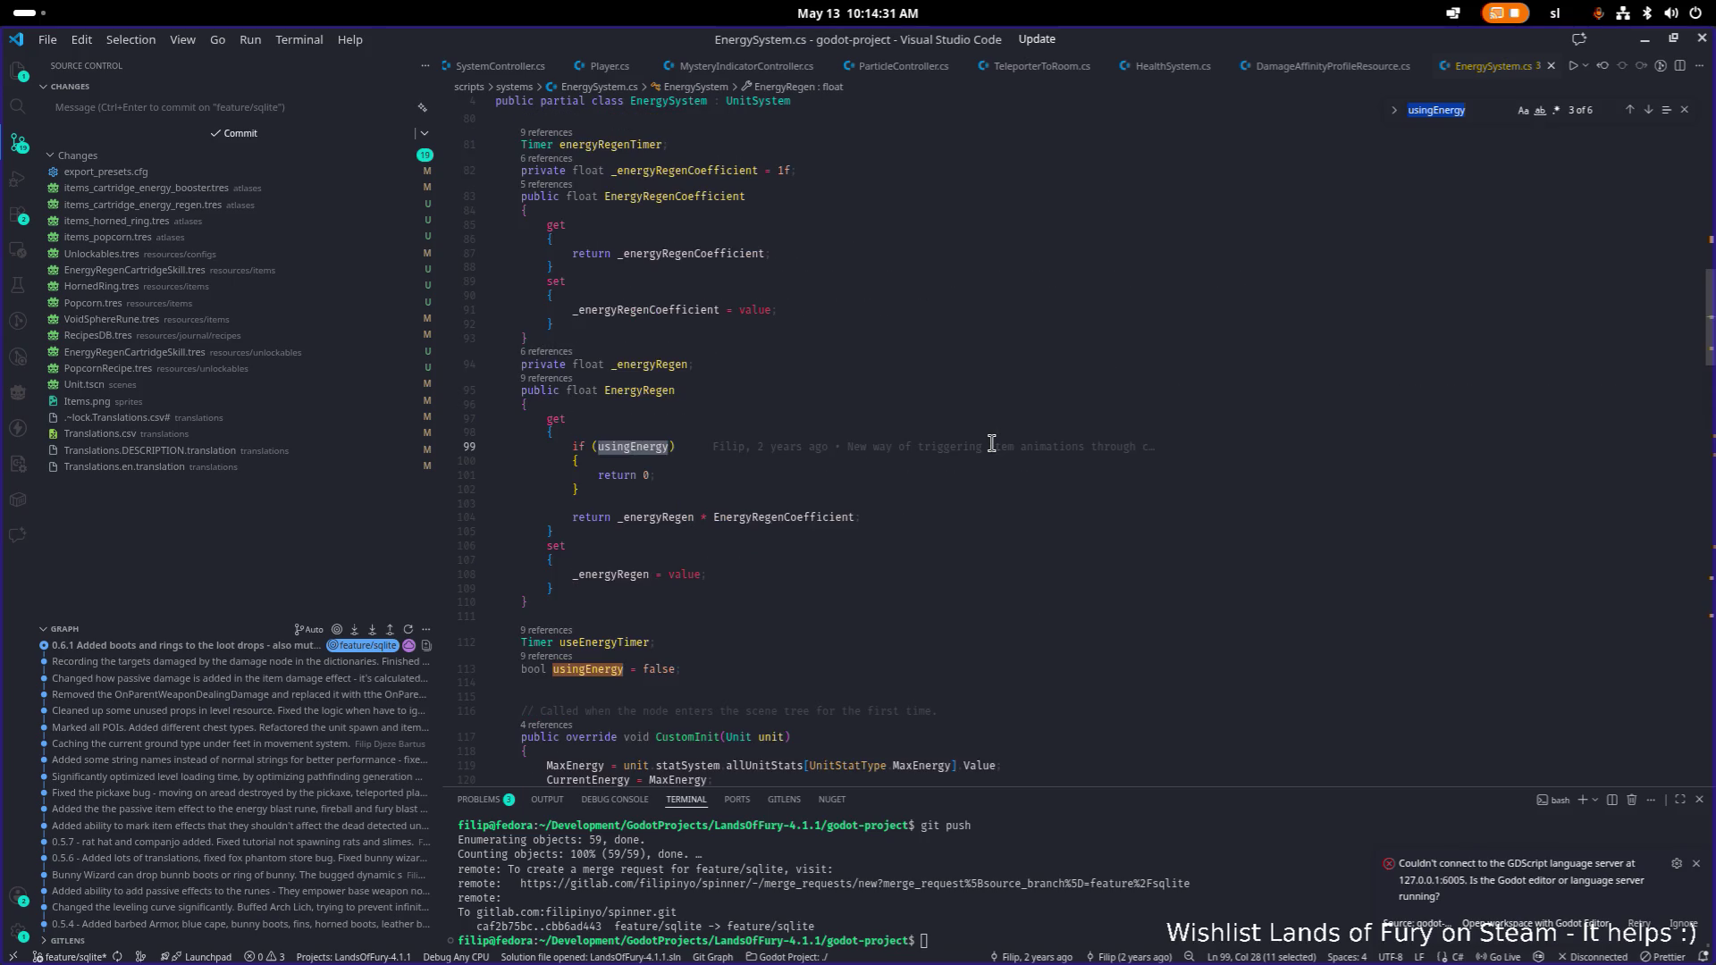
key(Return)
key(Return)
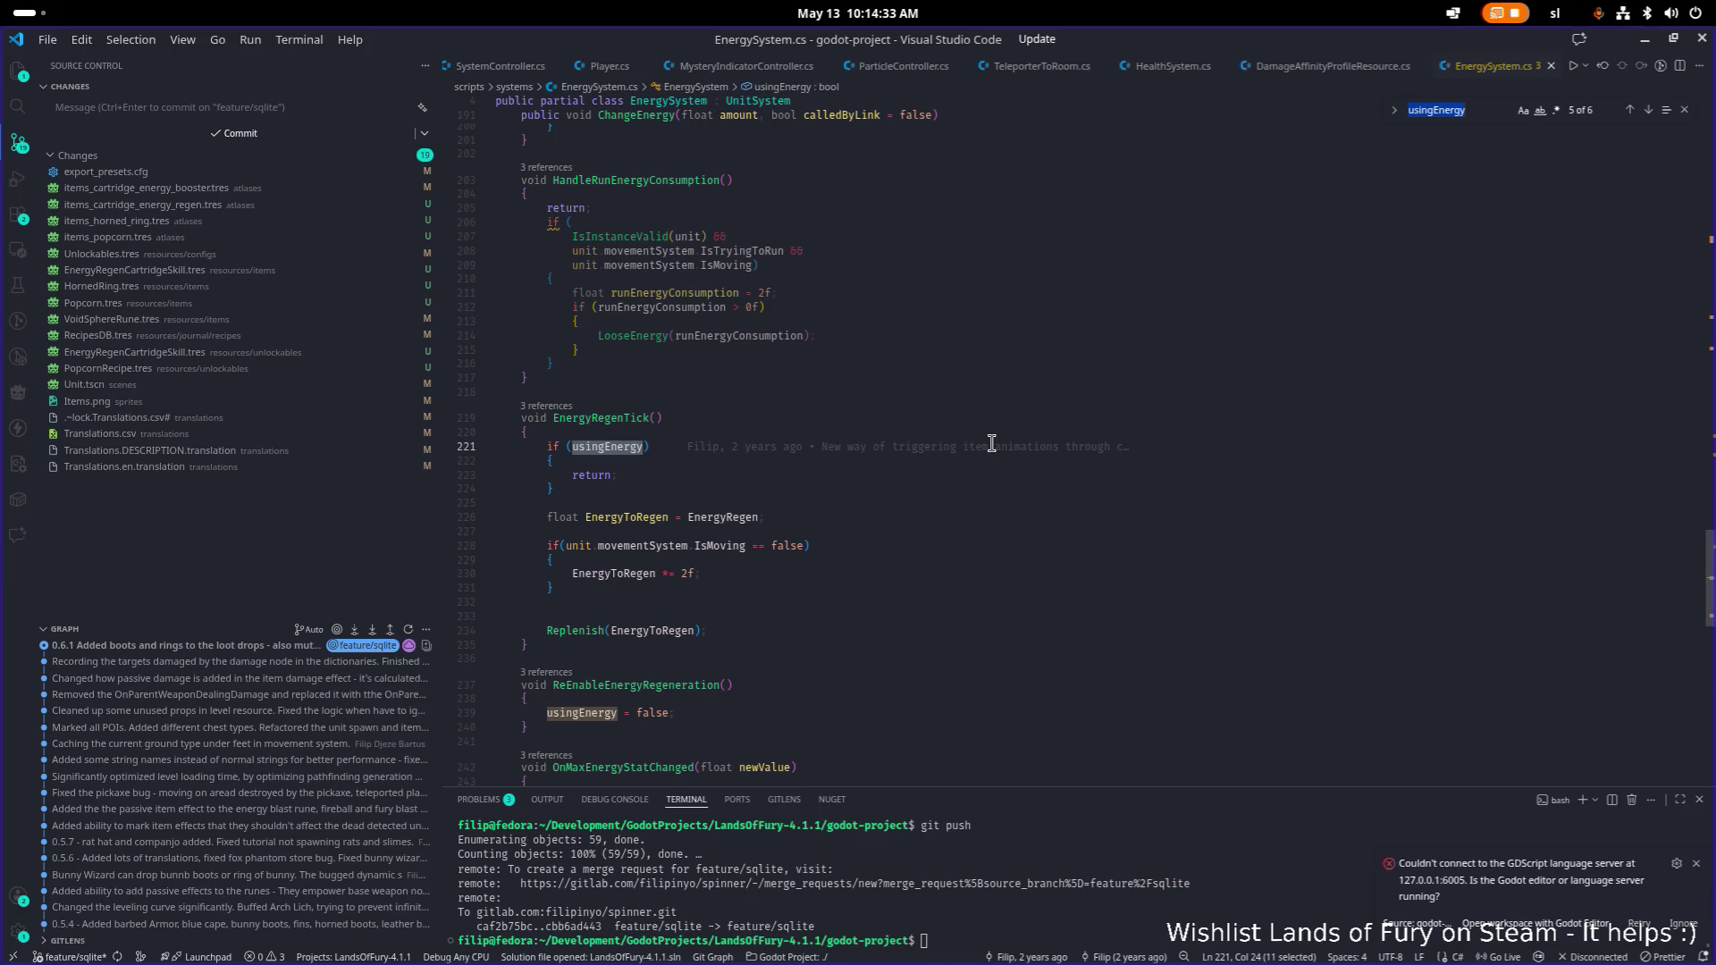
key(Return)
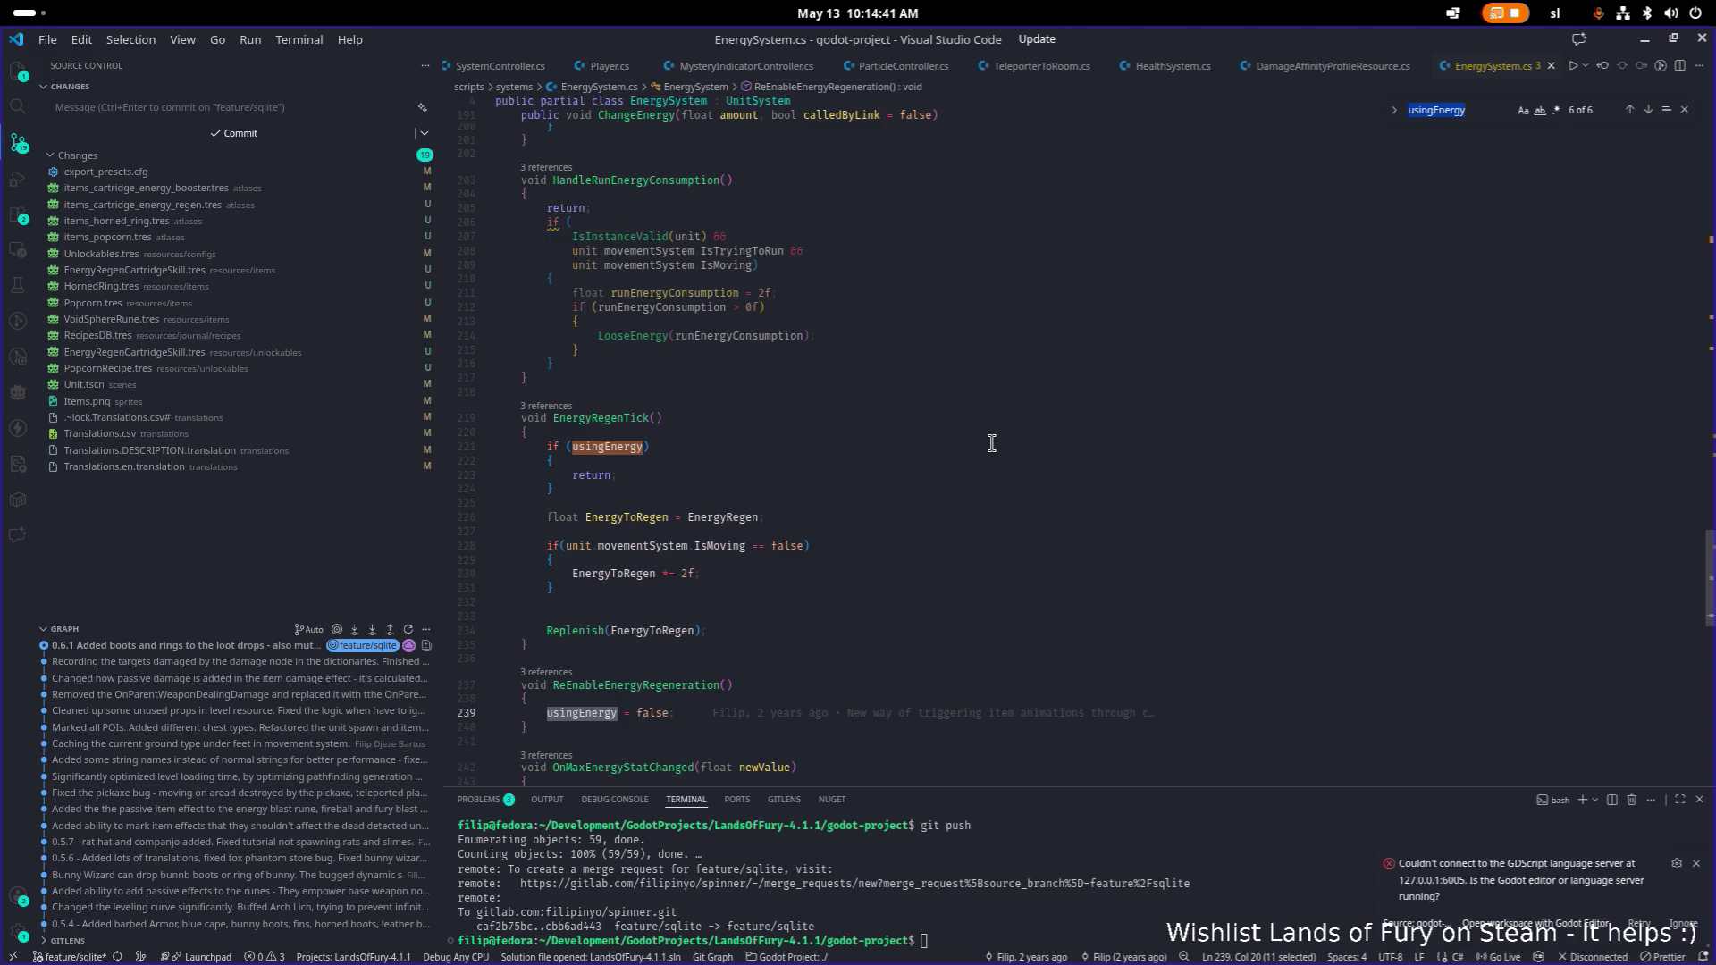
Look up where ReEnableEnergyRegeneration is connected to the timer.
click(658, 686)
key(ctrl+f)
key(Return)
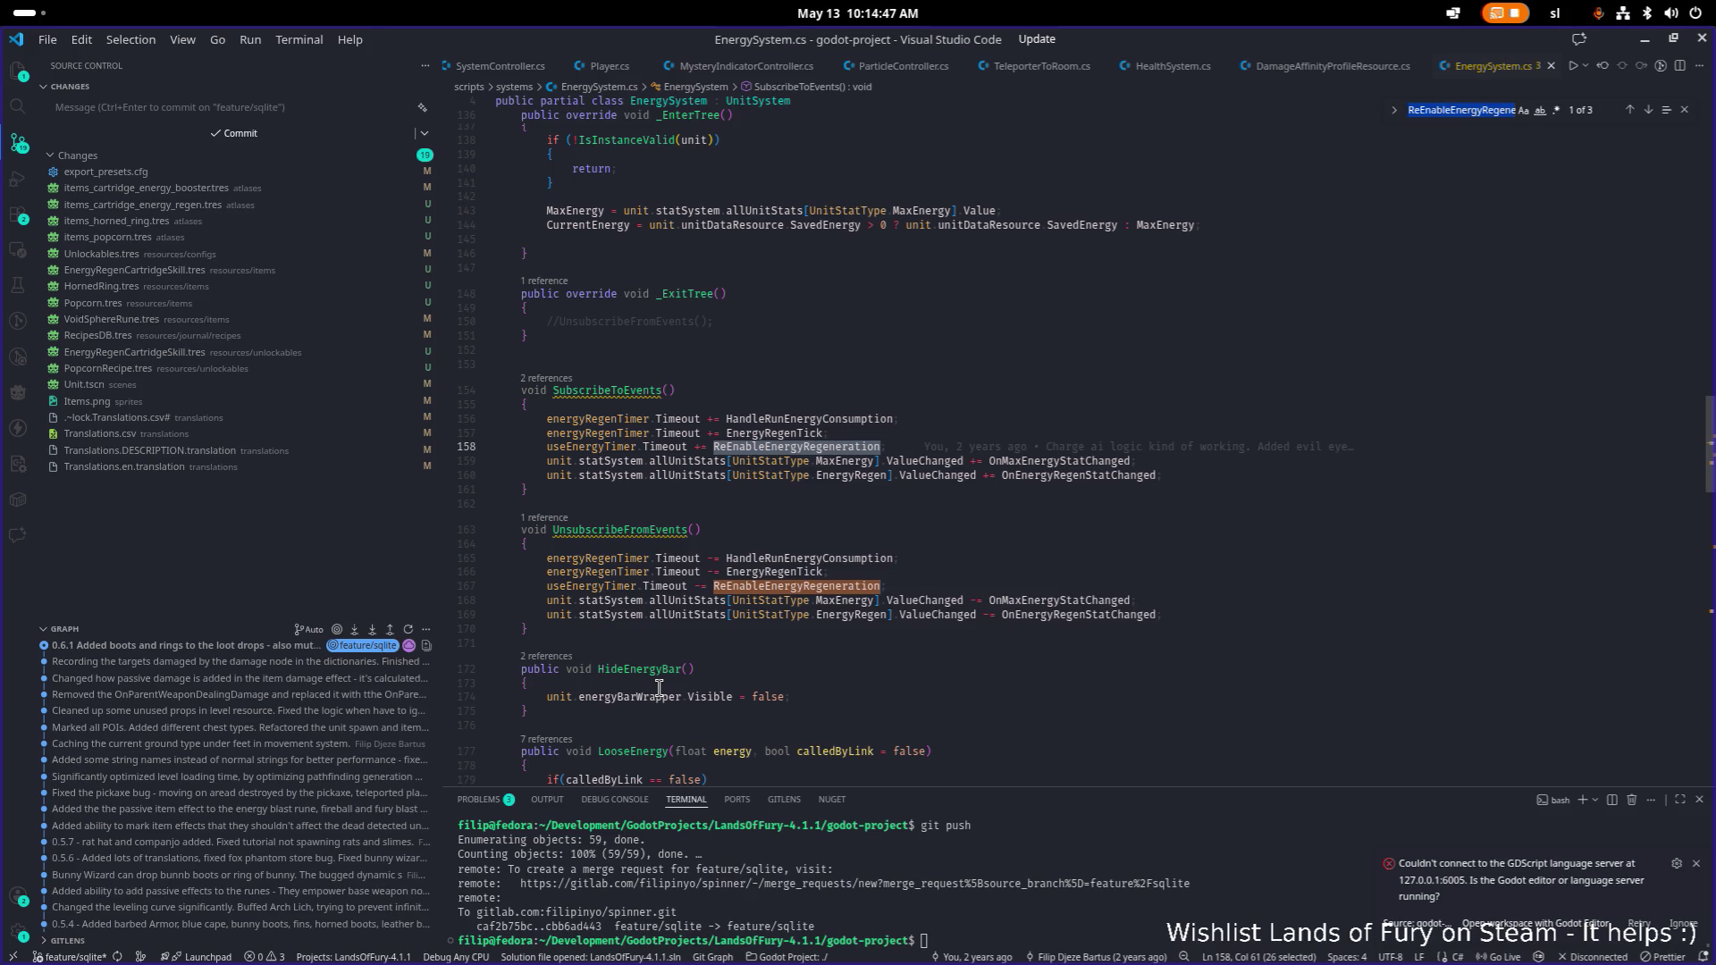
key(Return)
key(Return)
Return to the first usingEnergy match and place the caret at the end of line 67.
double_click(596, 475)
key(ctrl+f)
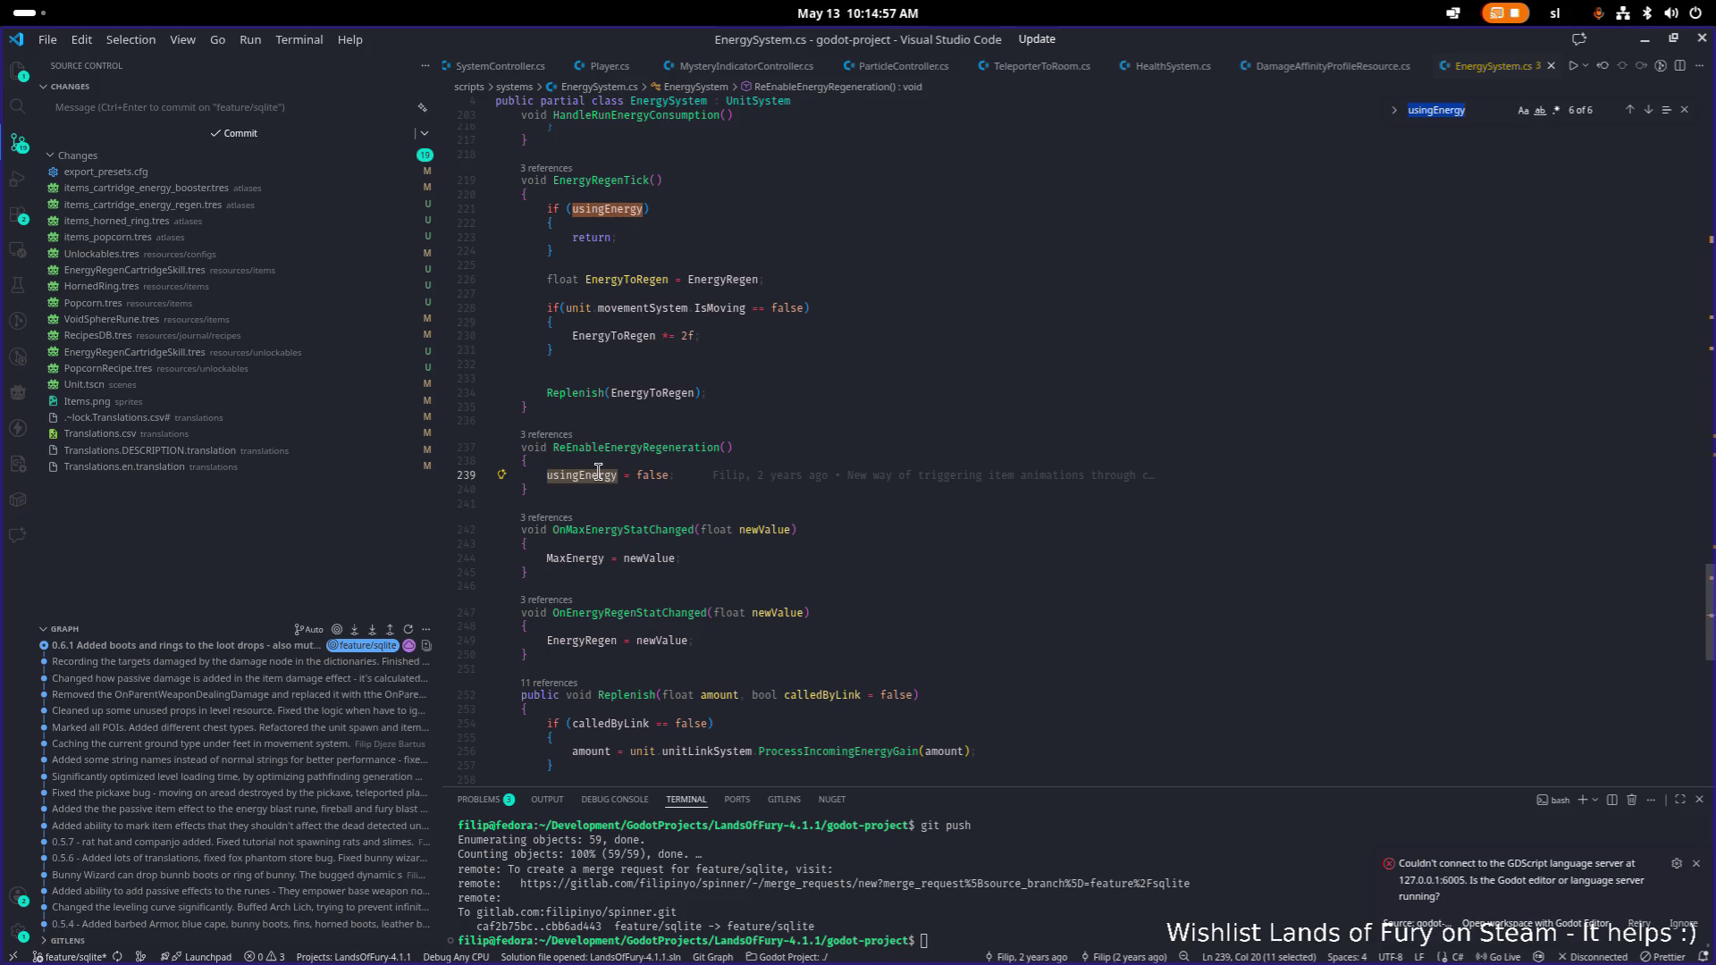
key(Return)
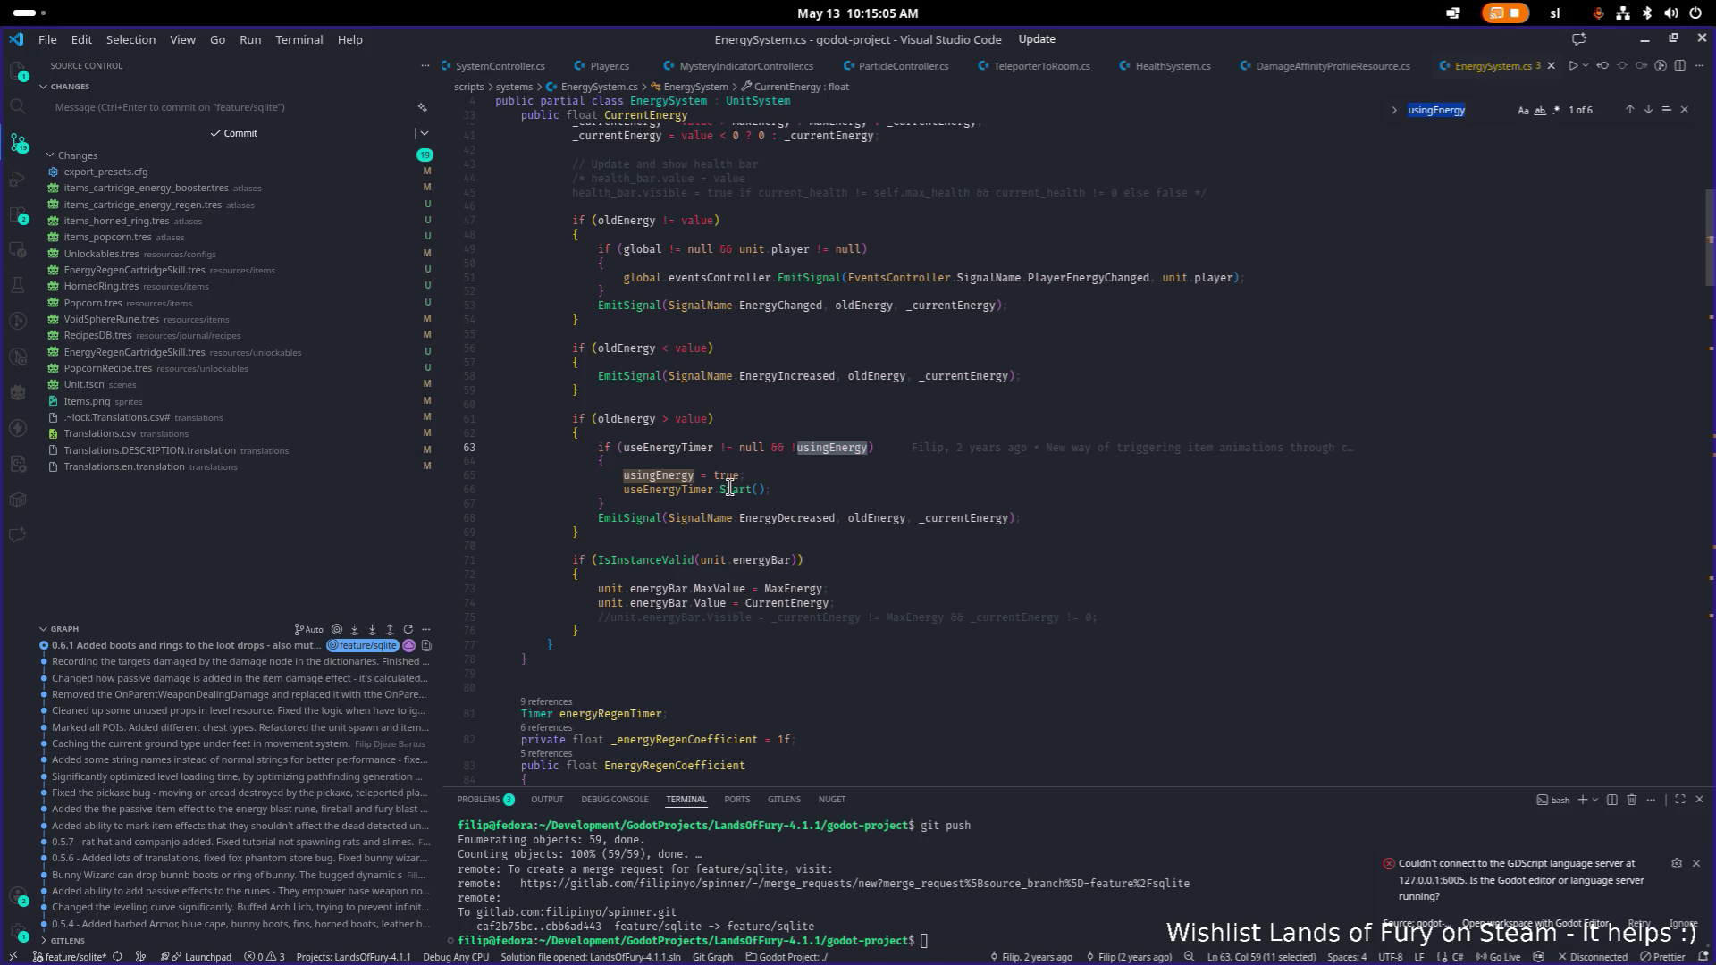
mouse_move(730, 488)
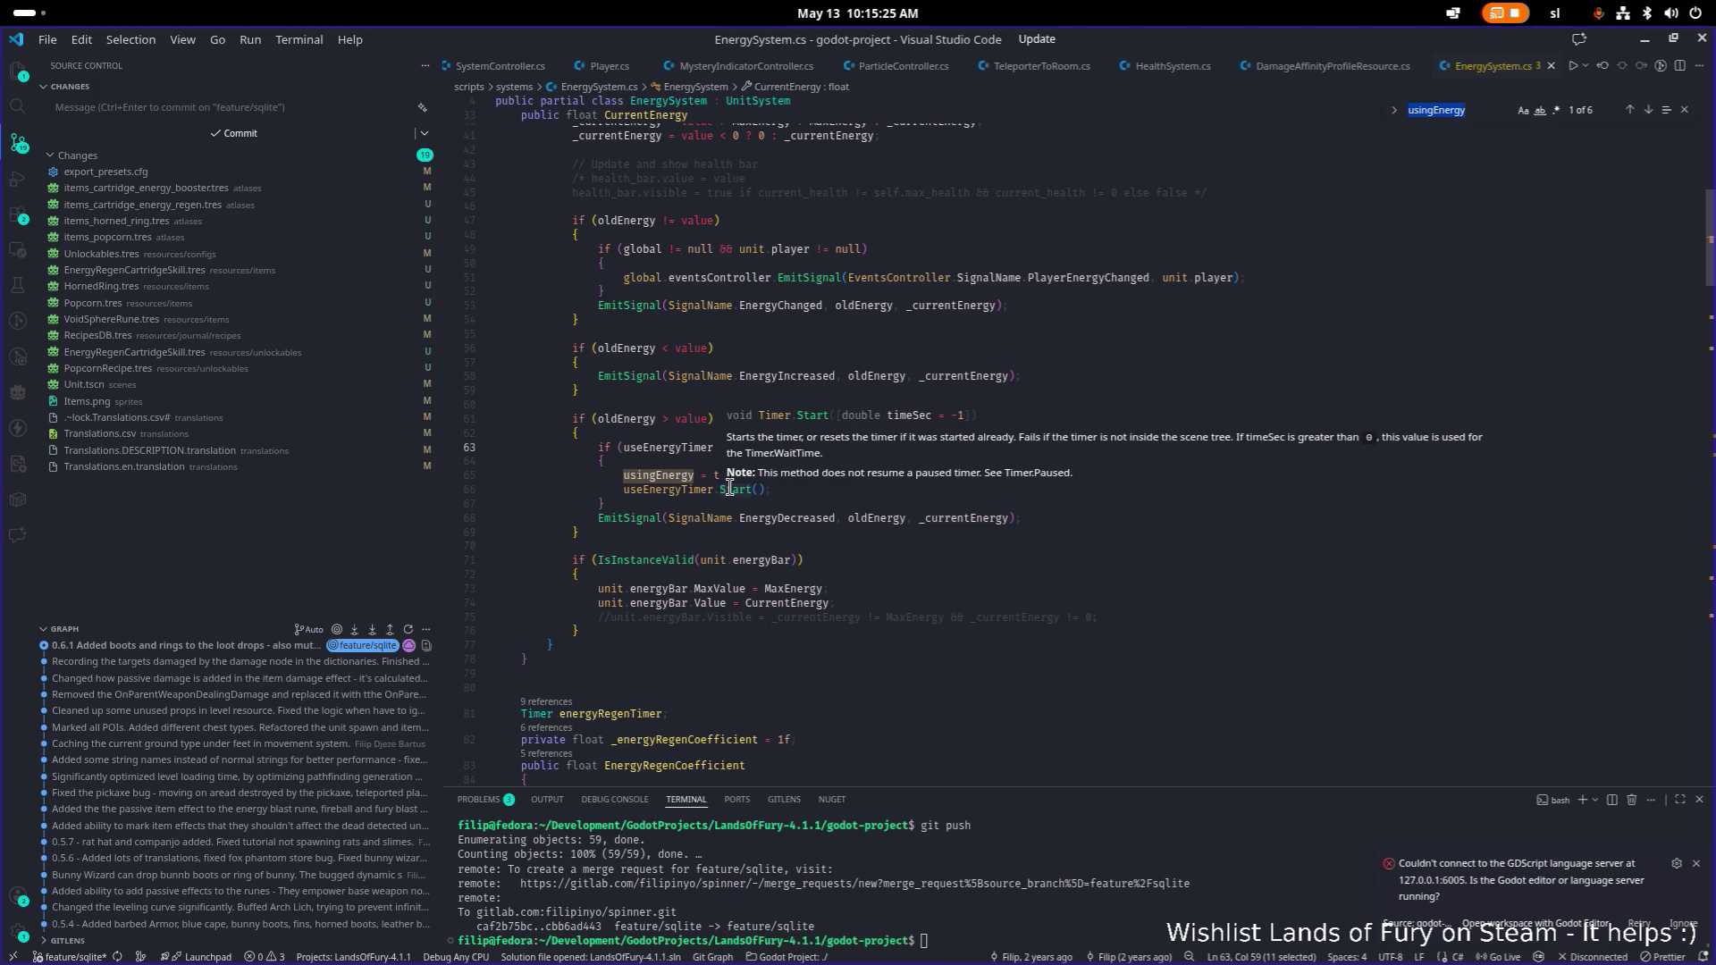
click(646, 487)
click(981, 507)
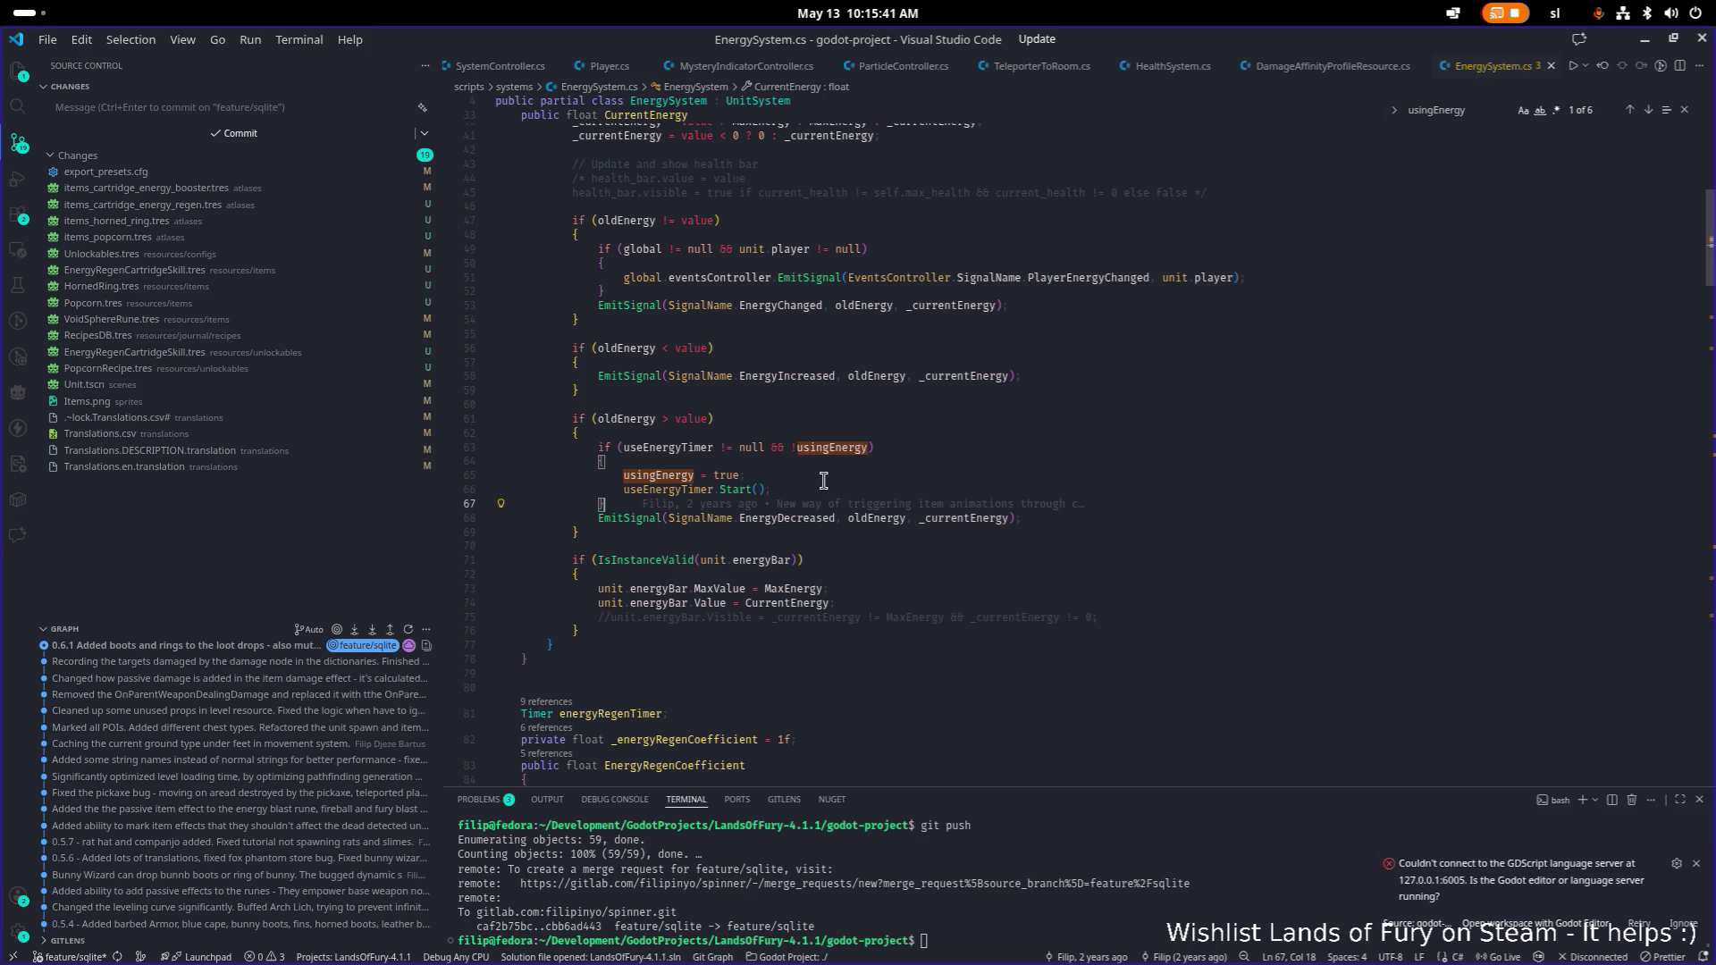
Step through useEnergyTimer matches on lines 66 and 112, then select all the code.
double_click(703, 449)
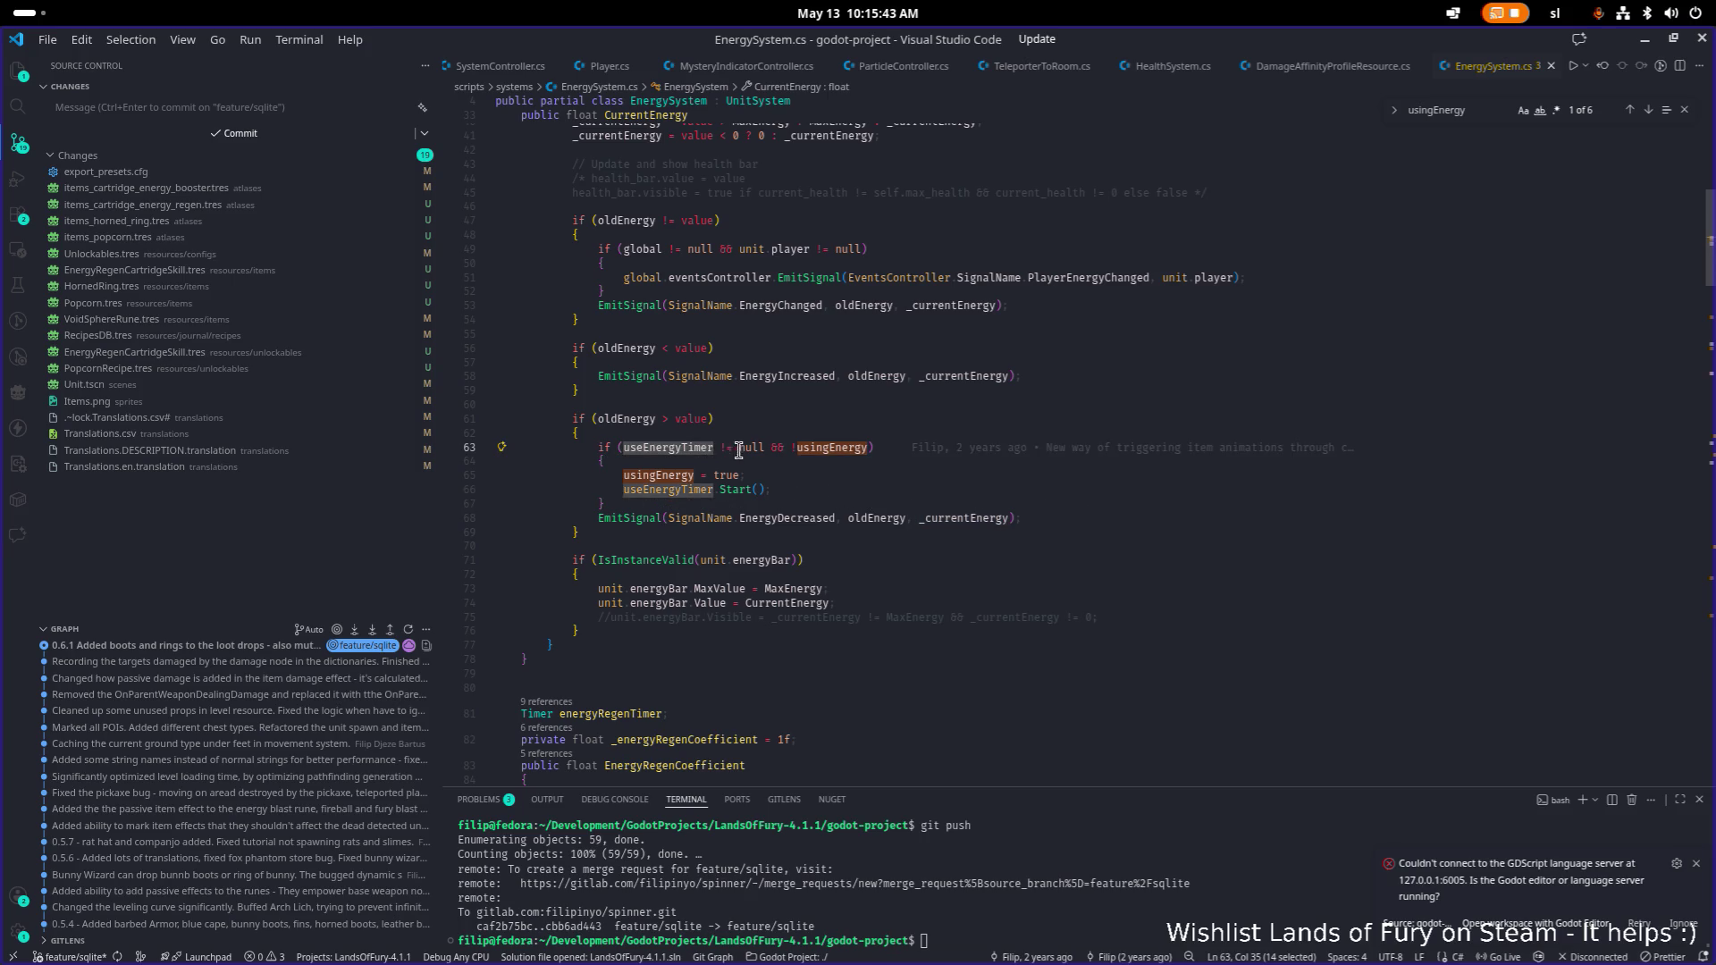
key(ctrl+f)
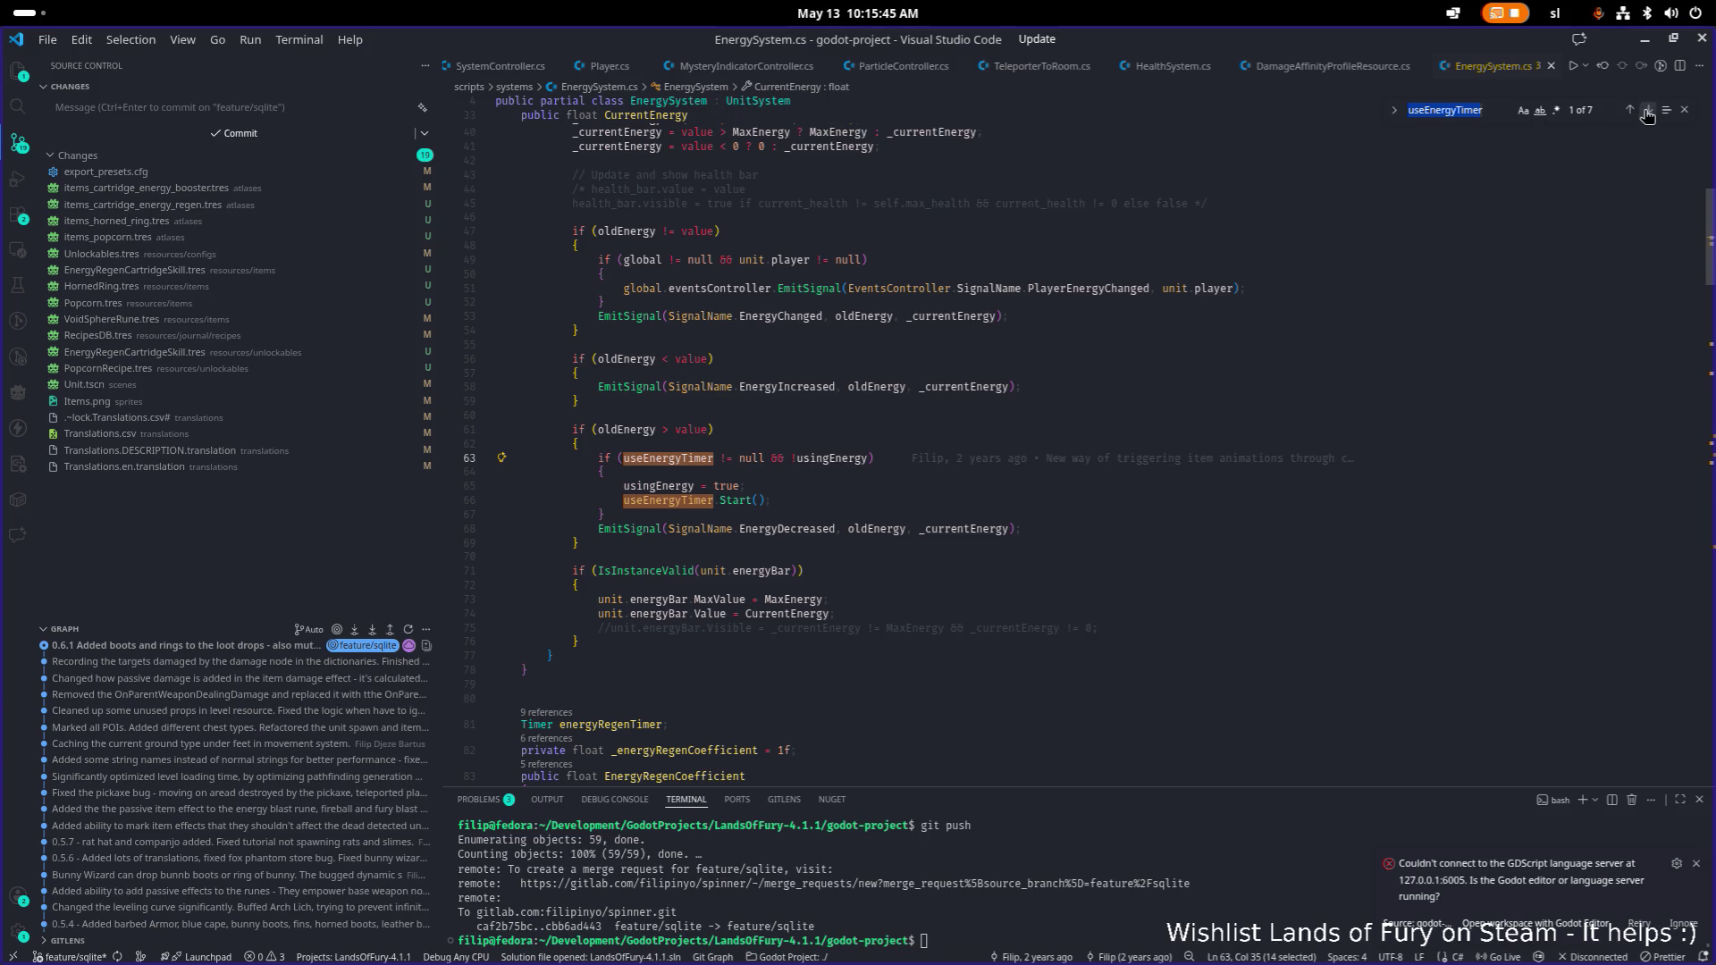
click(1650, 110)
click(1650, 111)
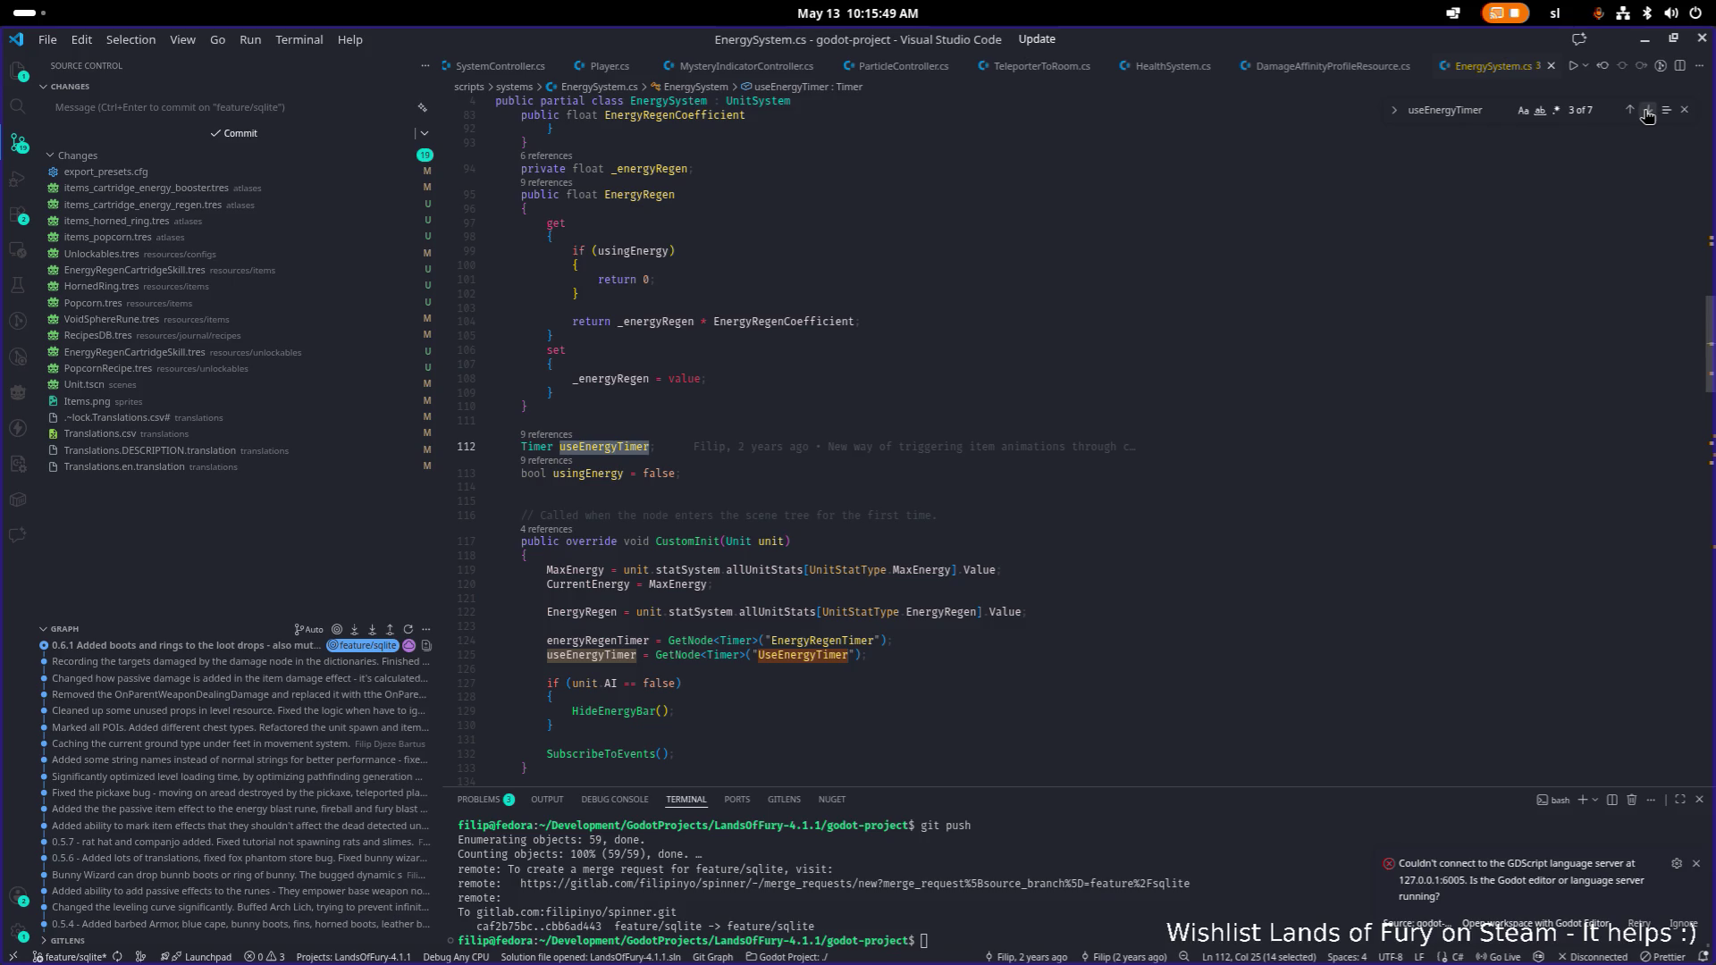
click(1628, 111)
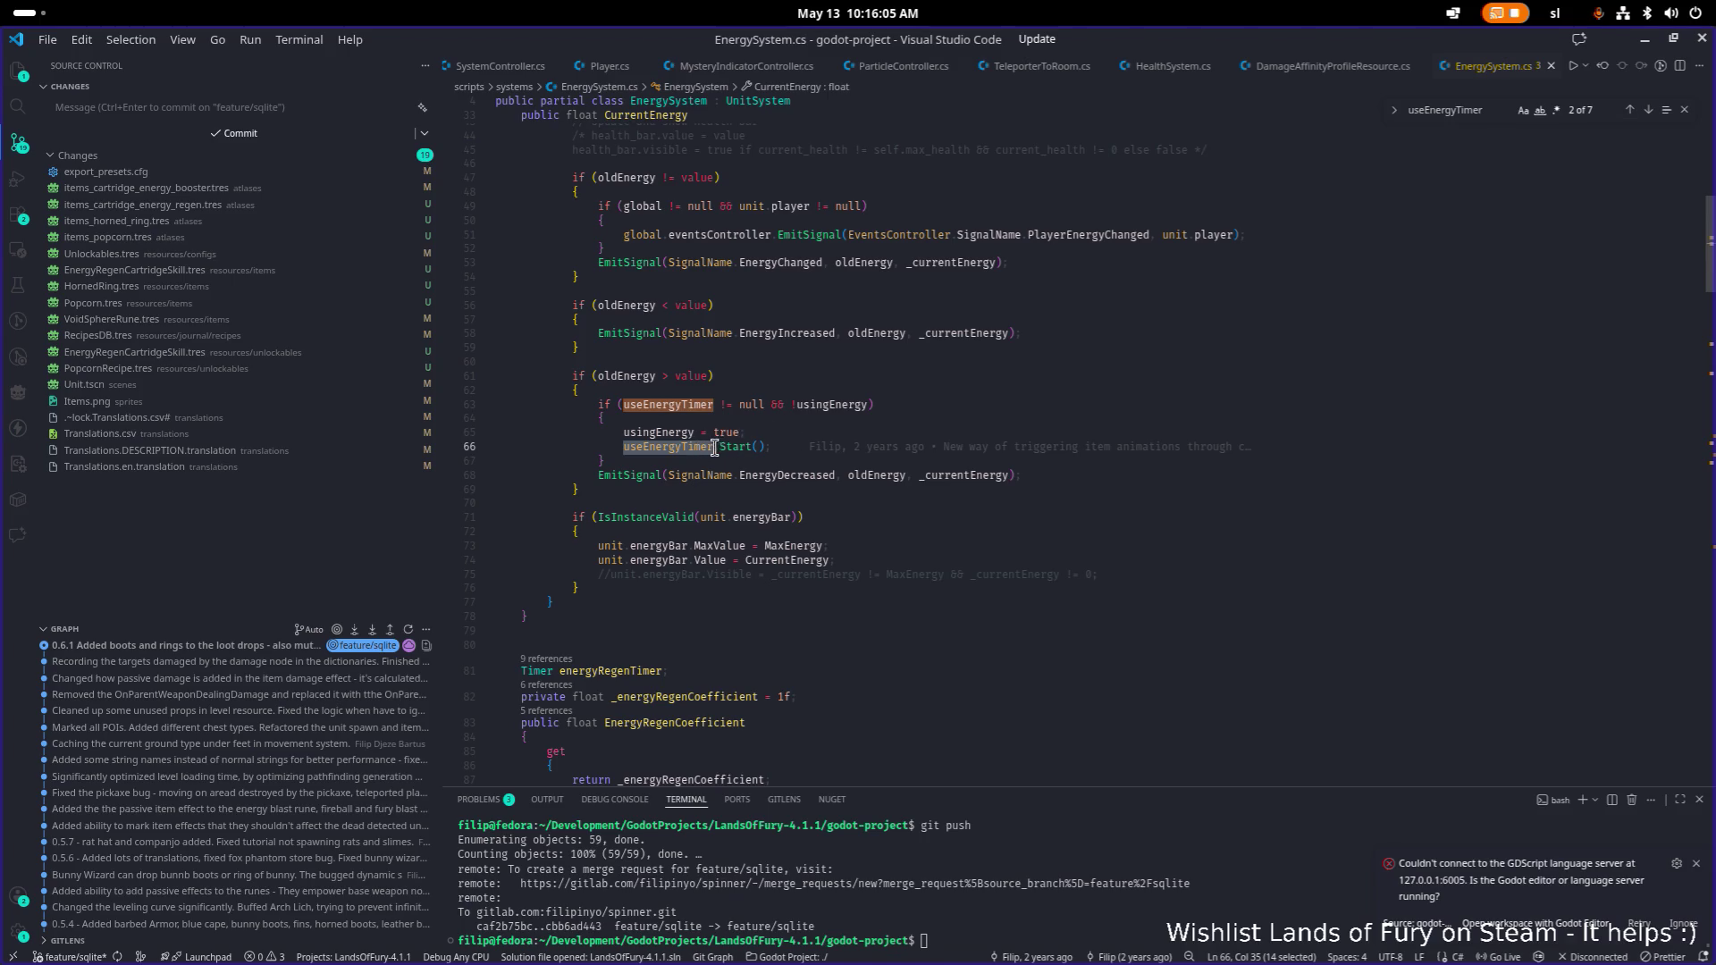
mouse_move(716, 447)
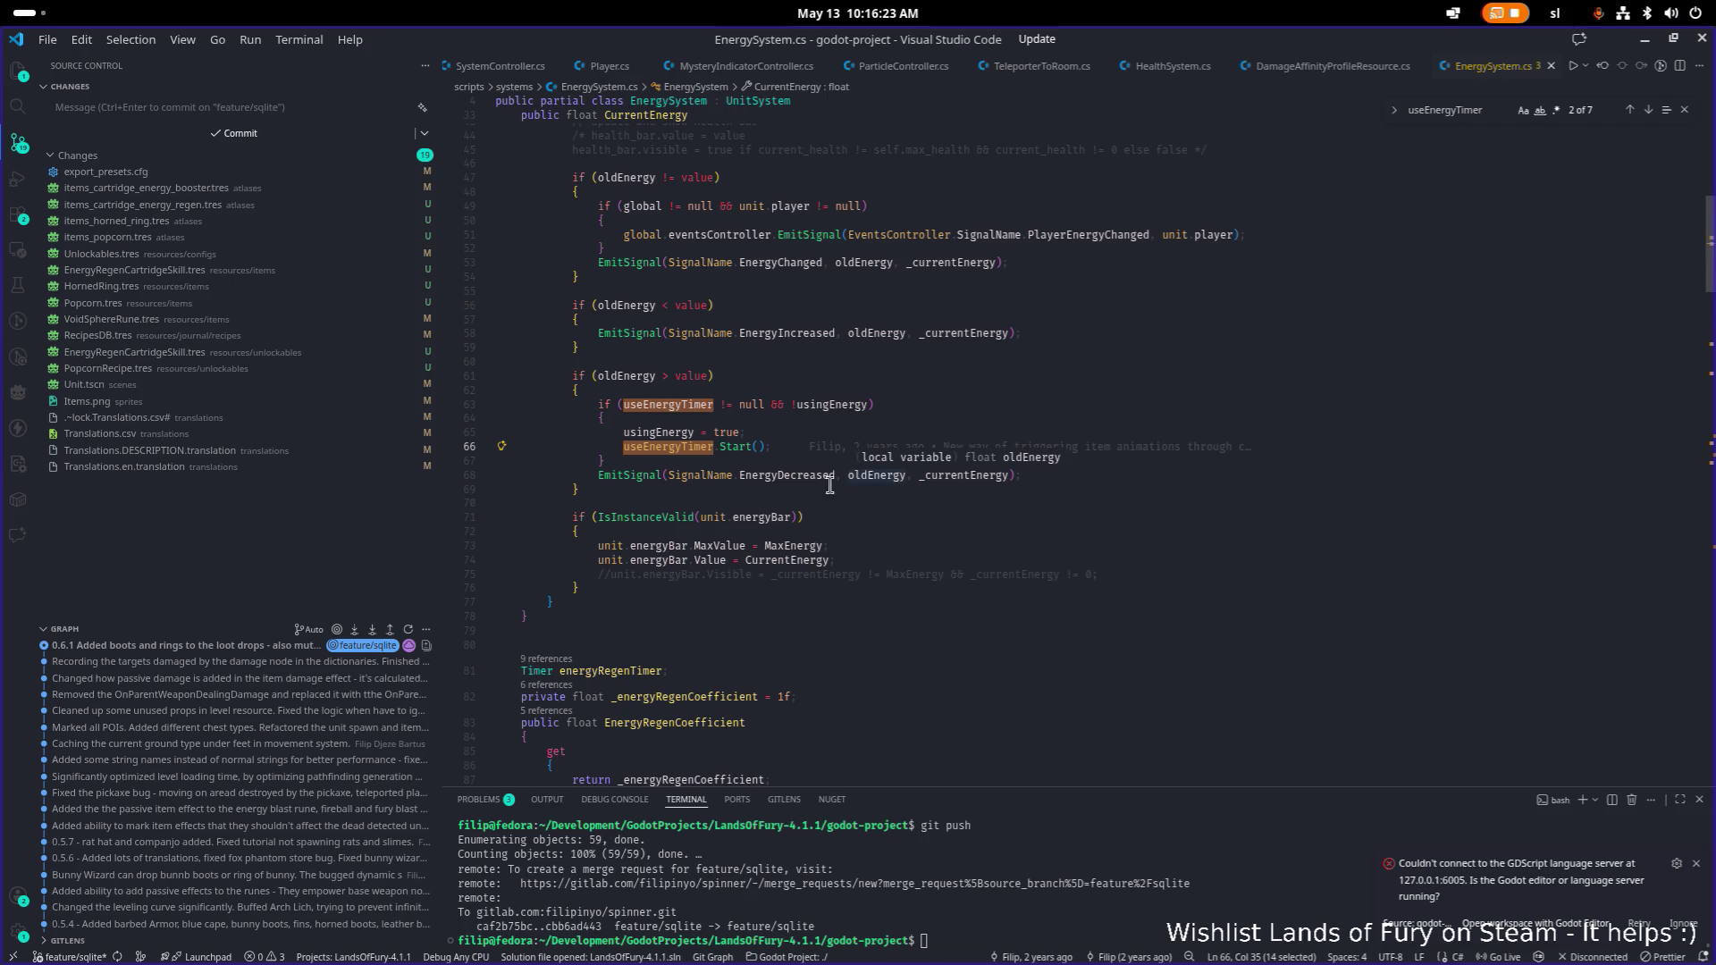
key(ctrl+a)
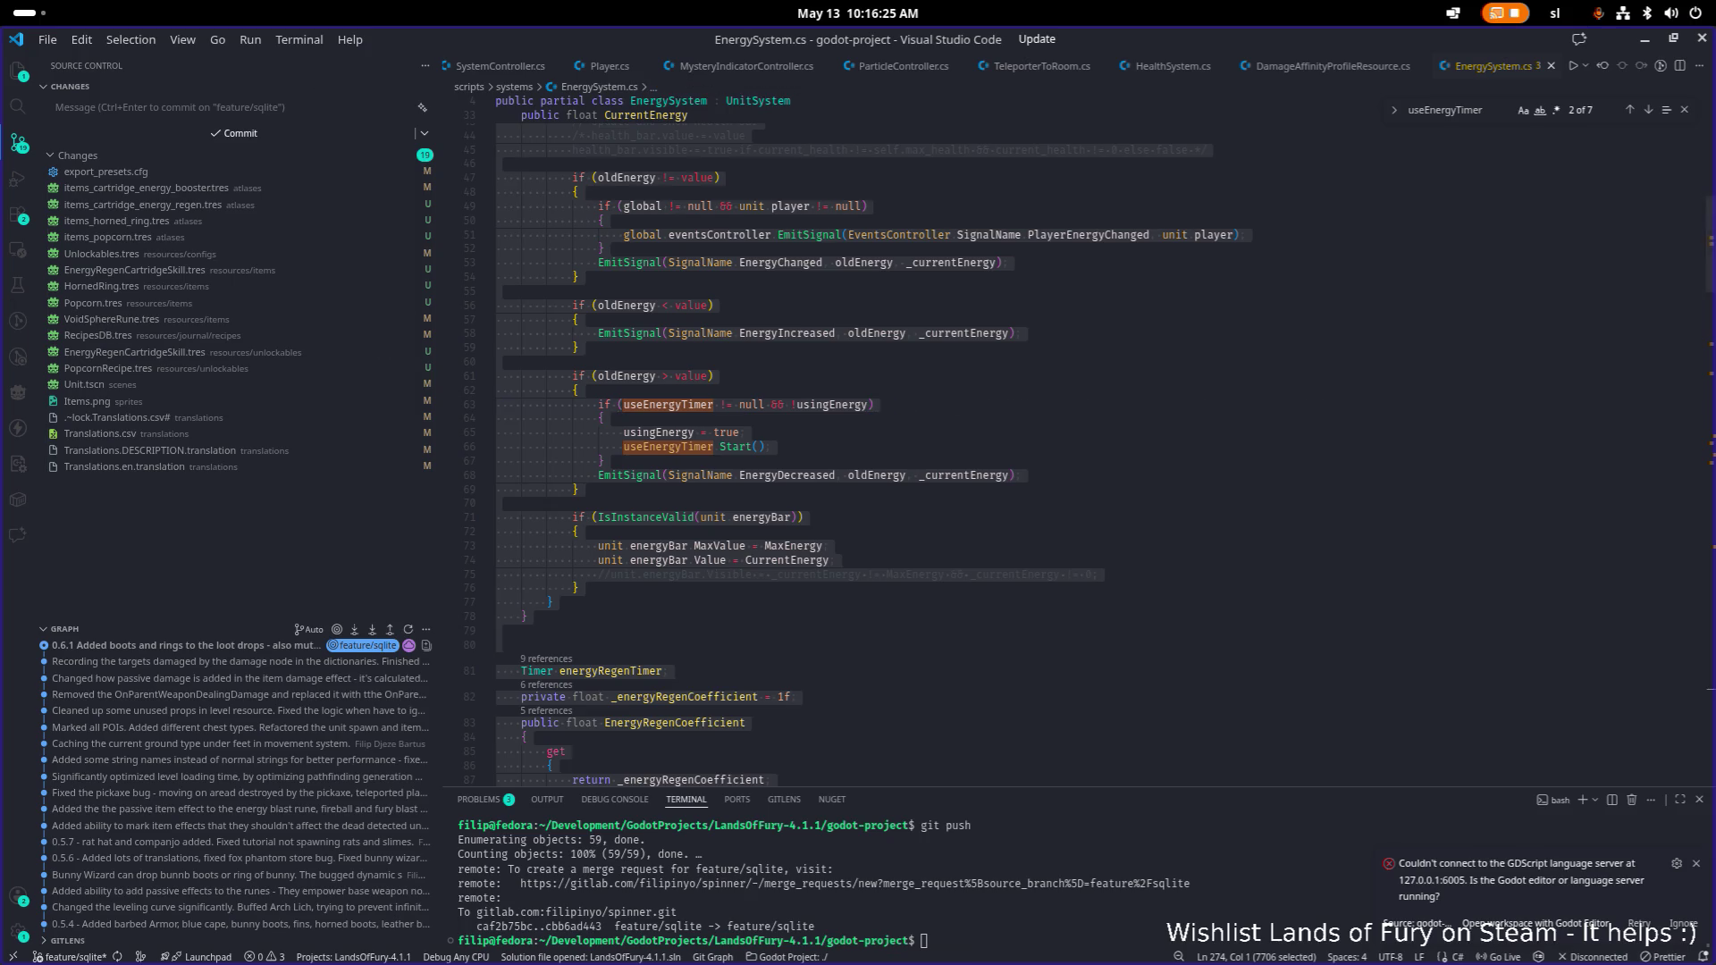
key(alt+Tab)
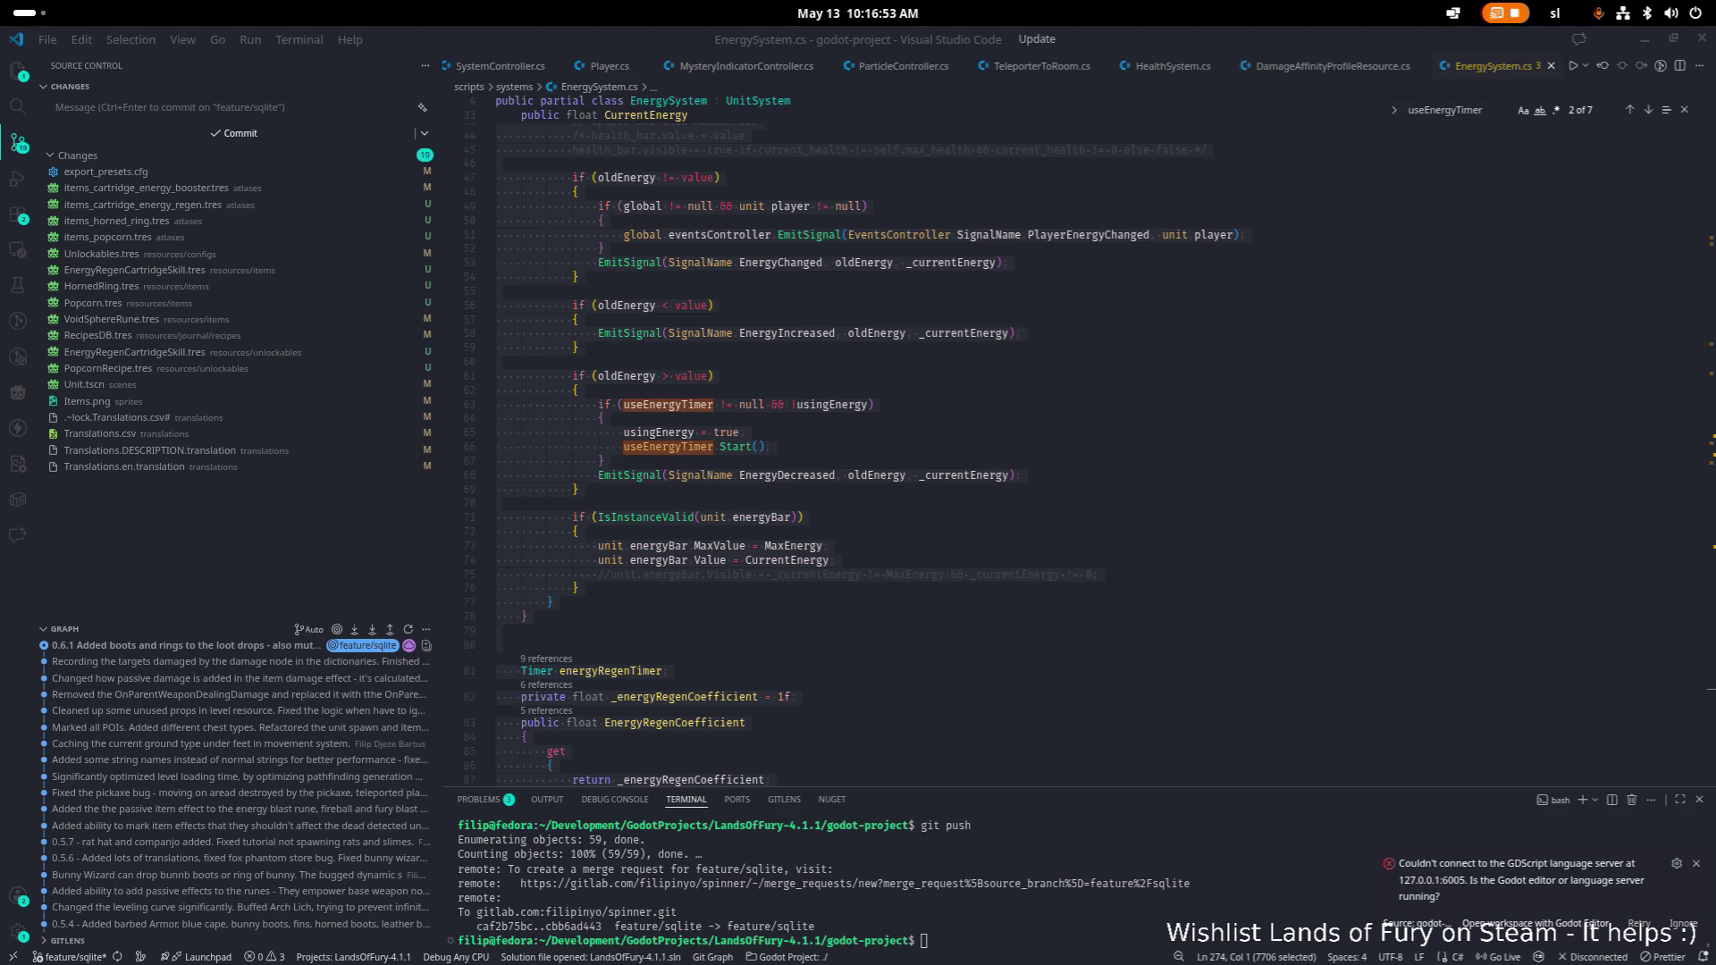
click(576, 277)
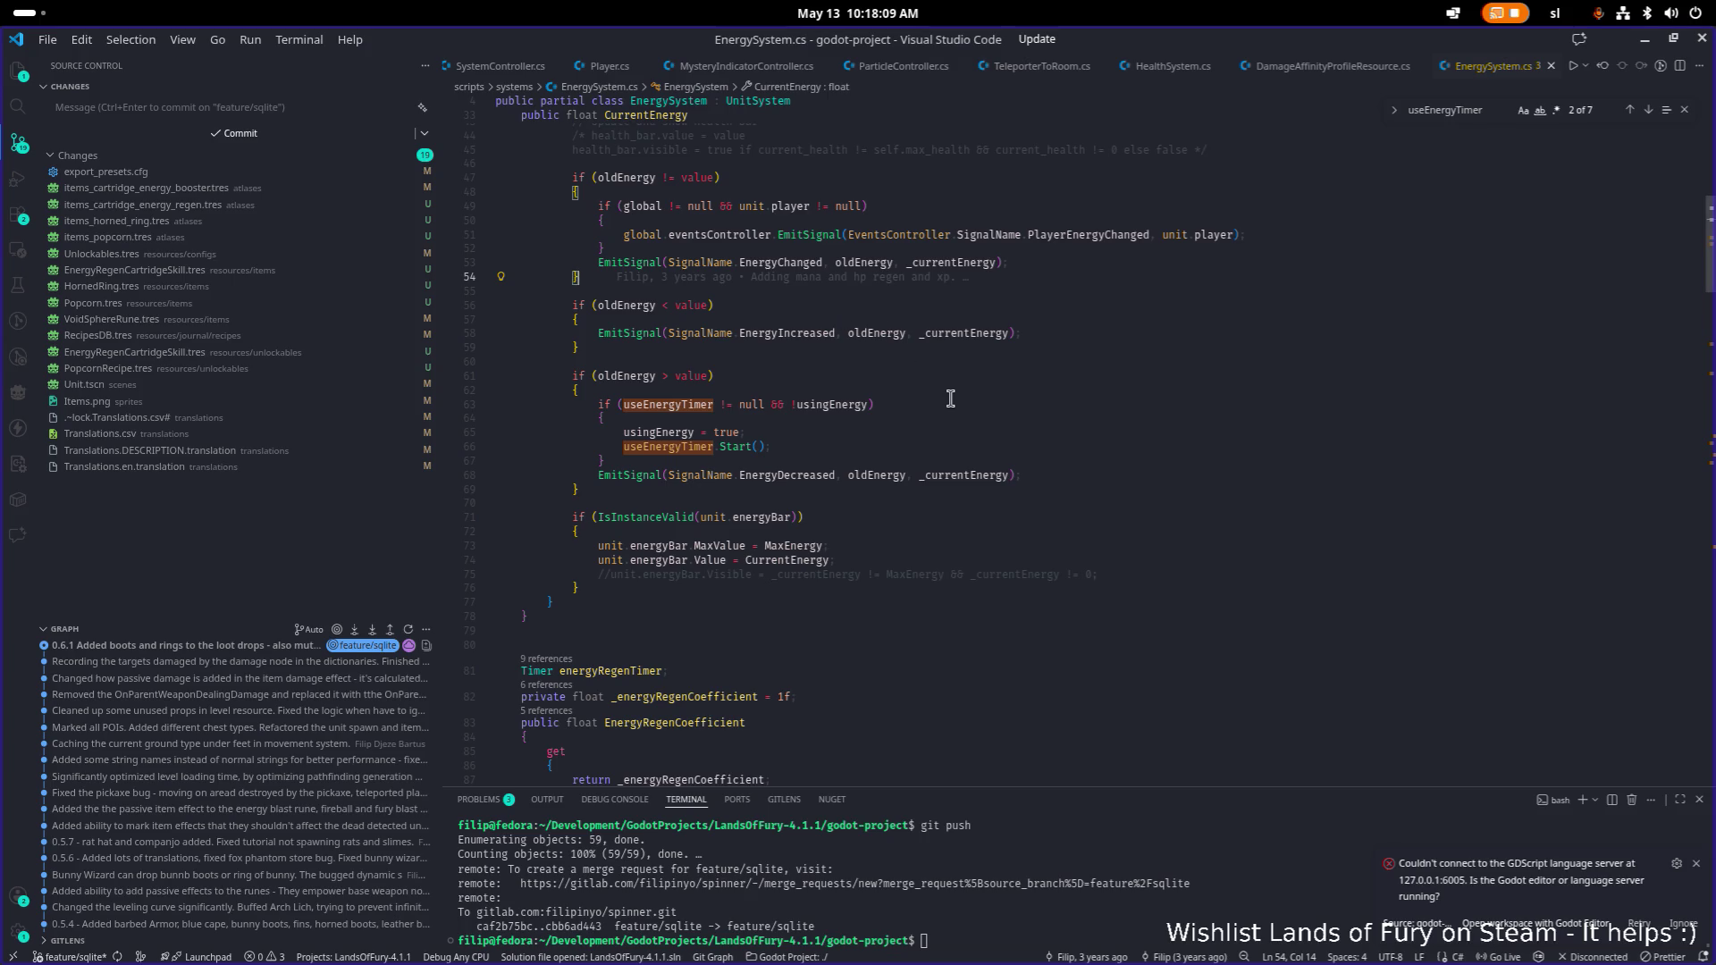
Select usingEnergy on line 63 in the CurrentEnergy setter.
click(909, 406)
click(920, 446)
mouse_move(787, 445)
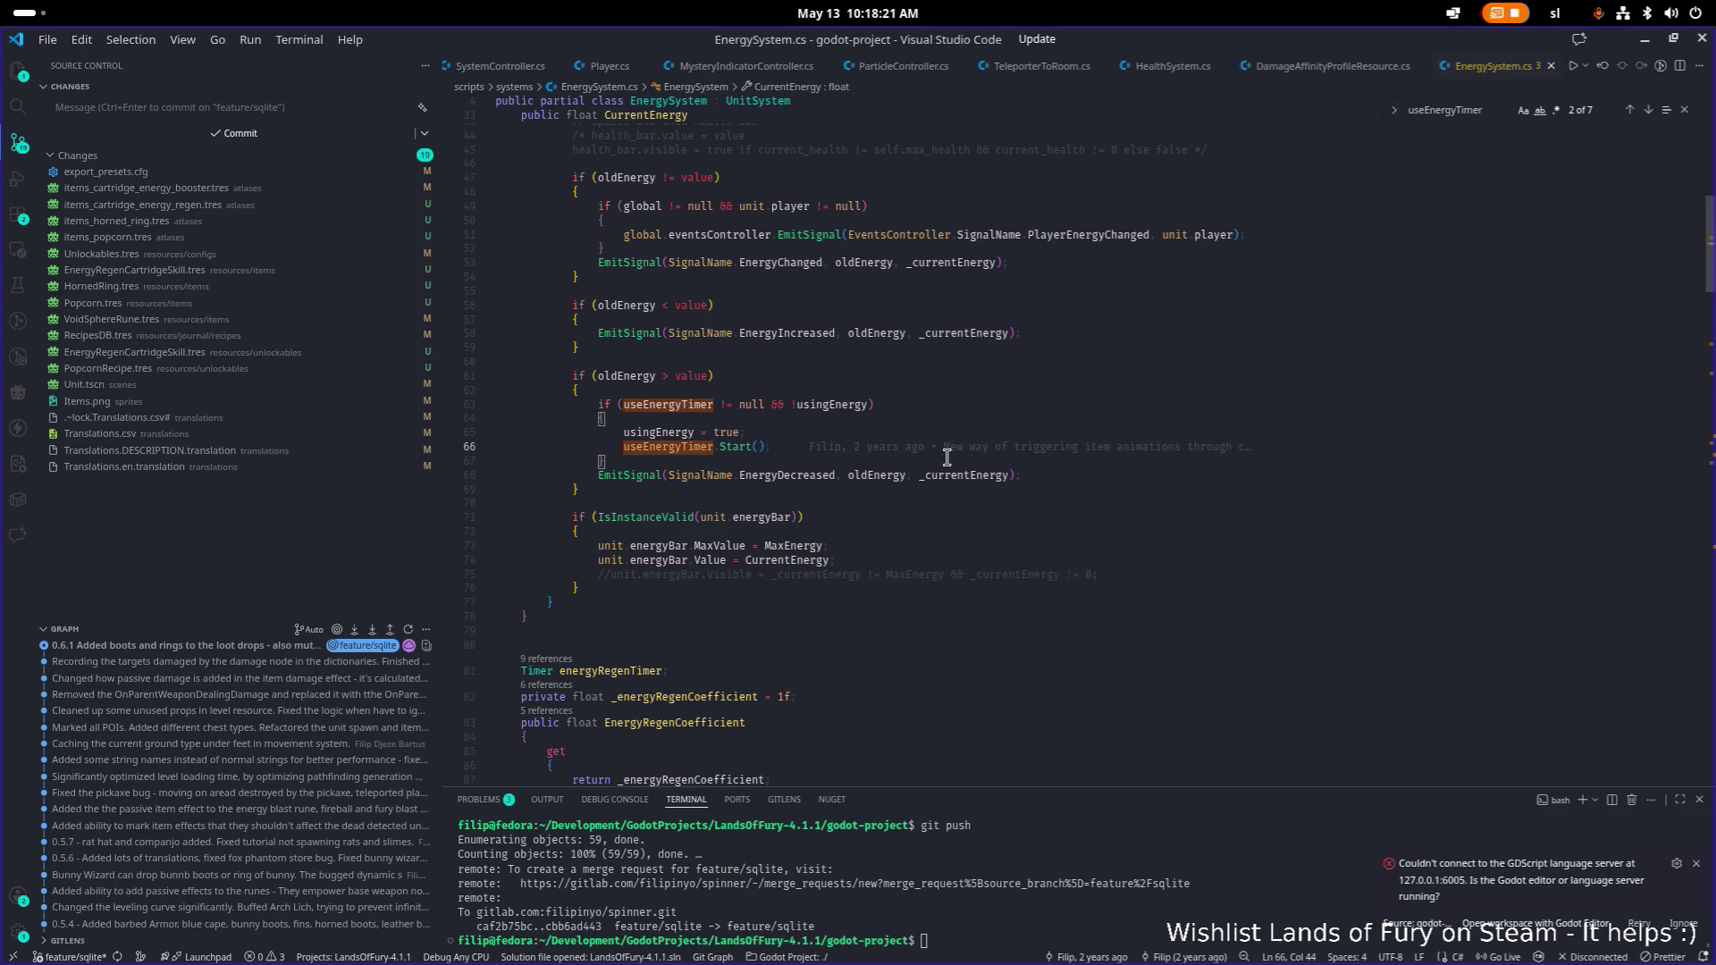
mouse_move(697, 408)
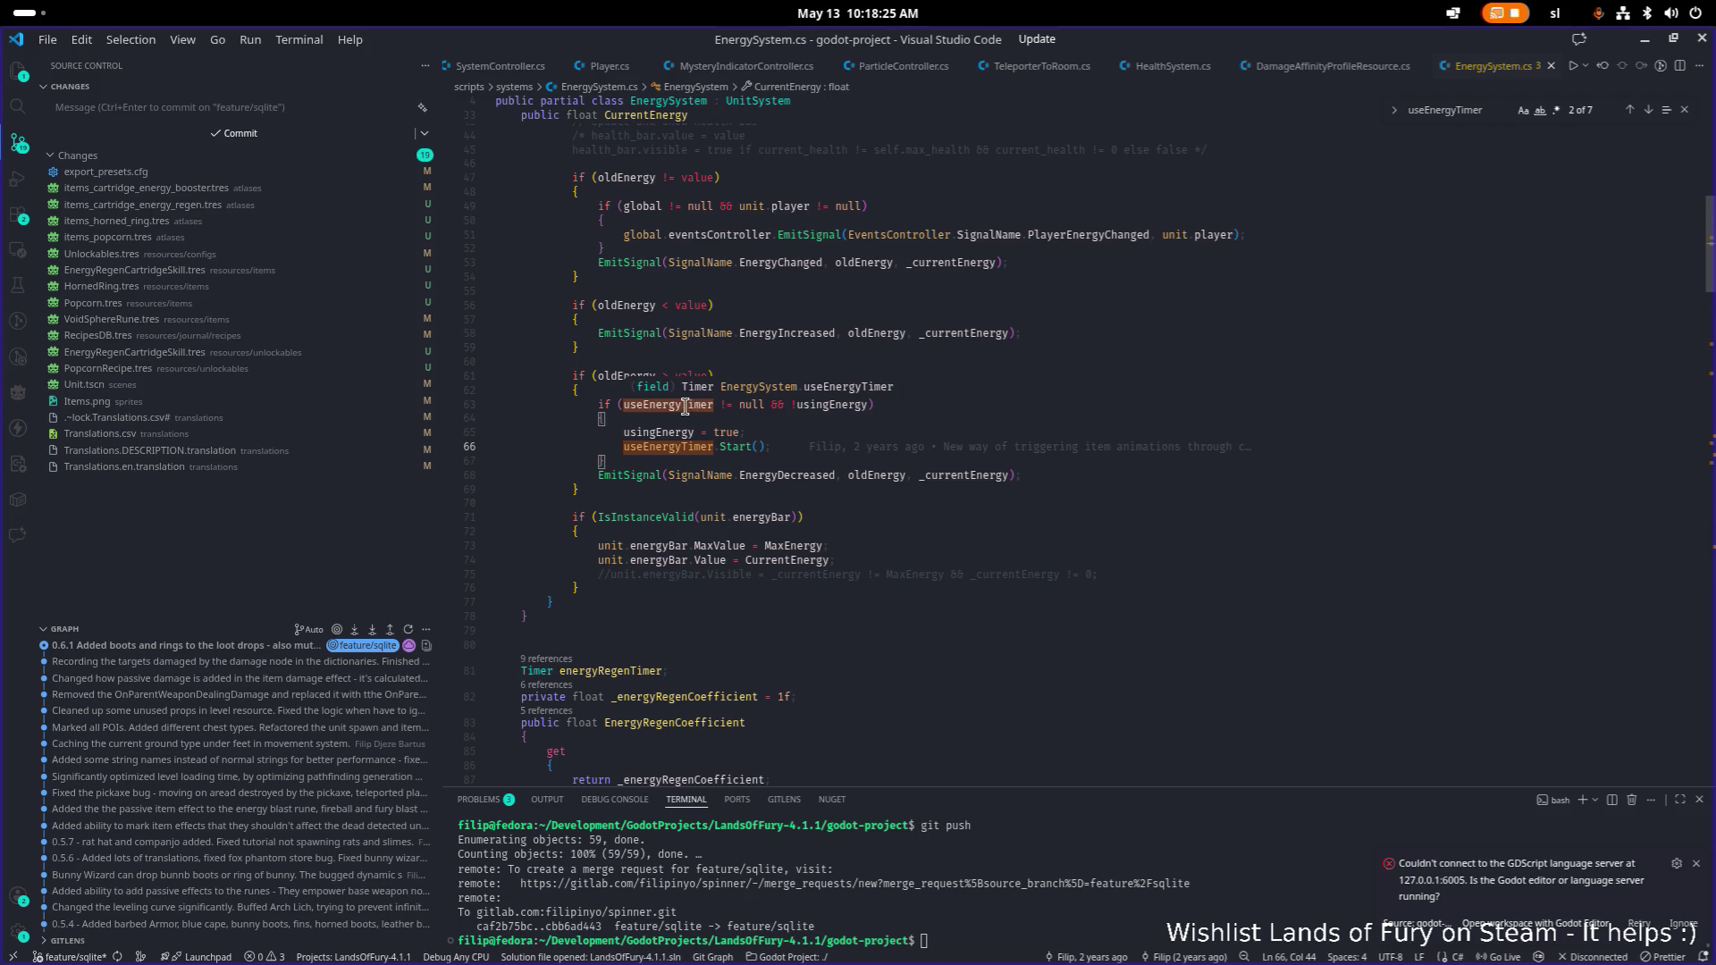
scroll(762, 387, up, 1)
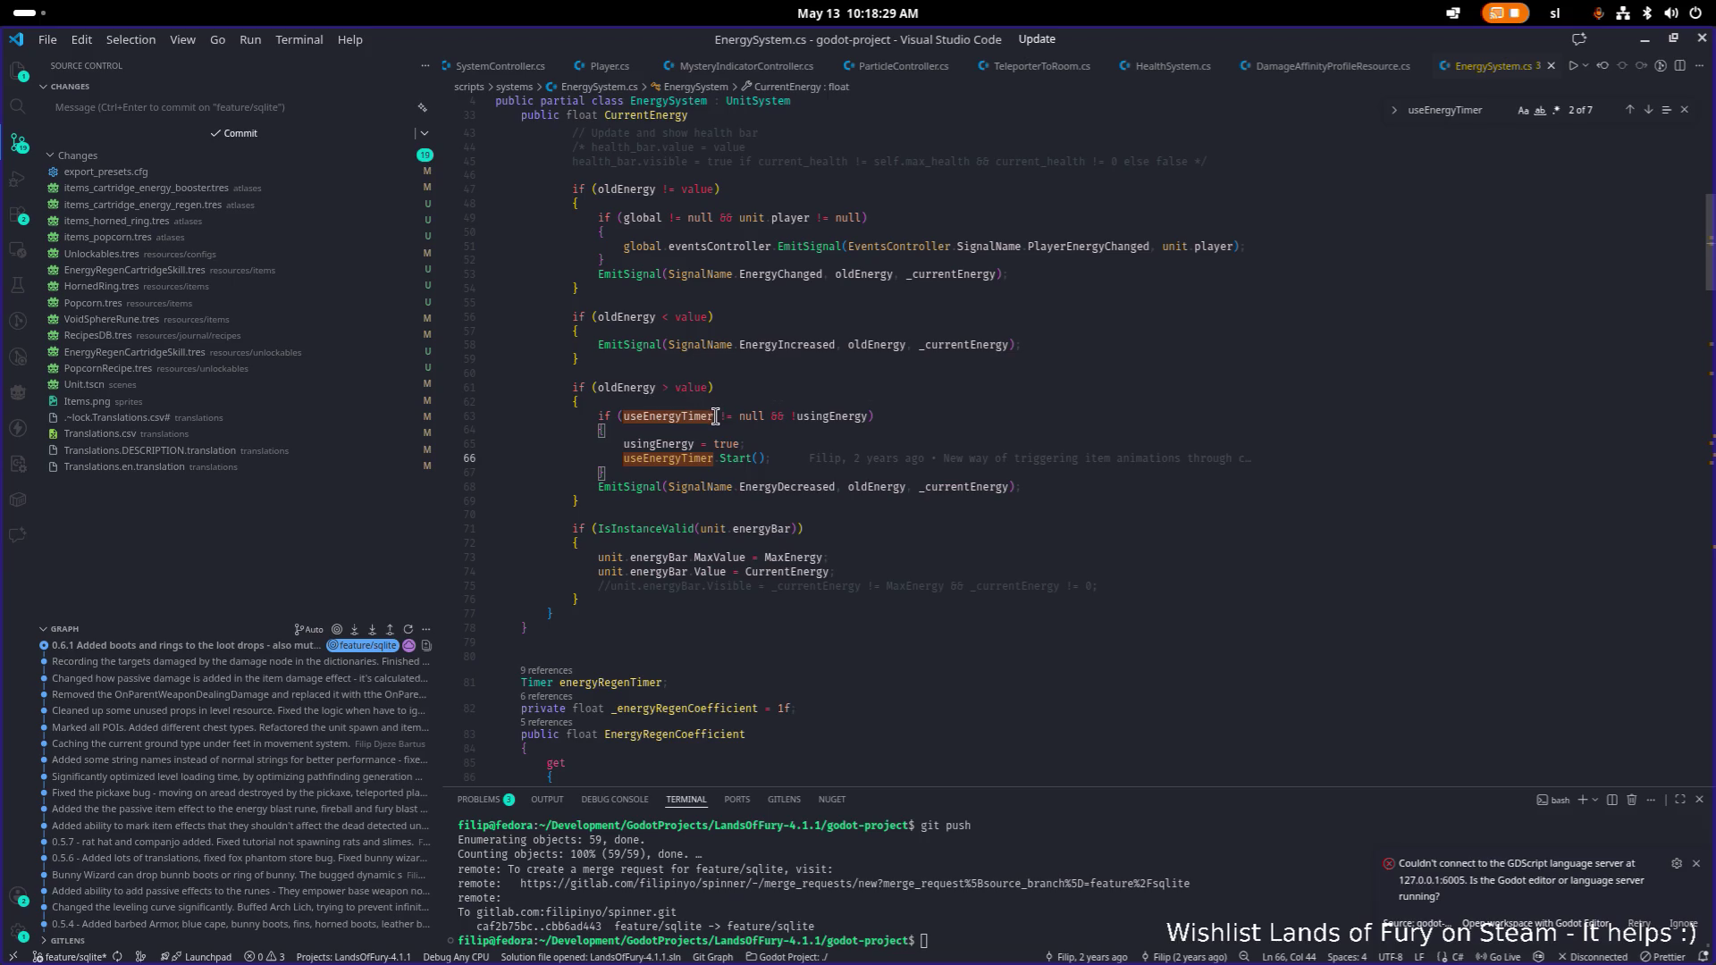
click(982, 415)
click(840, 418)
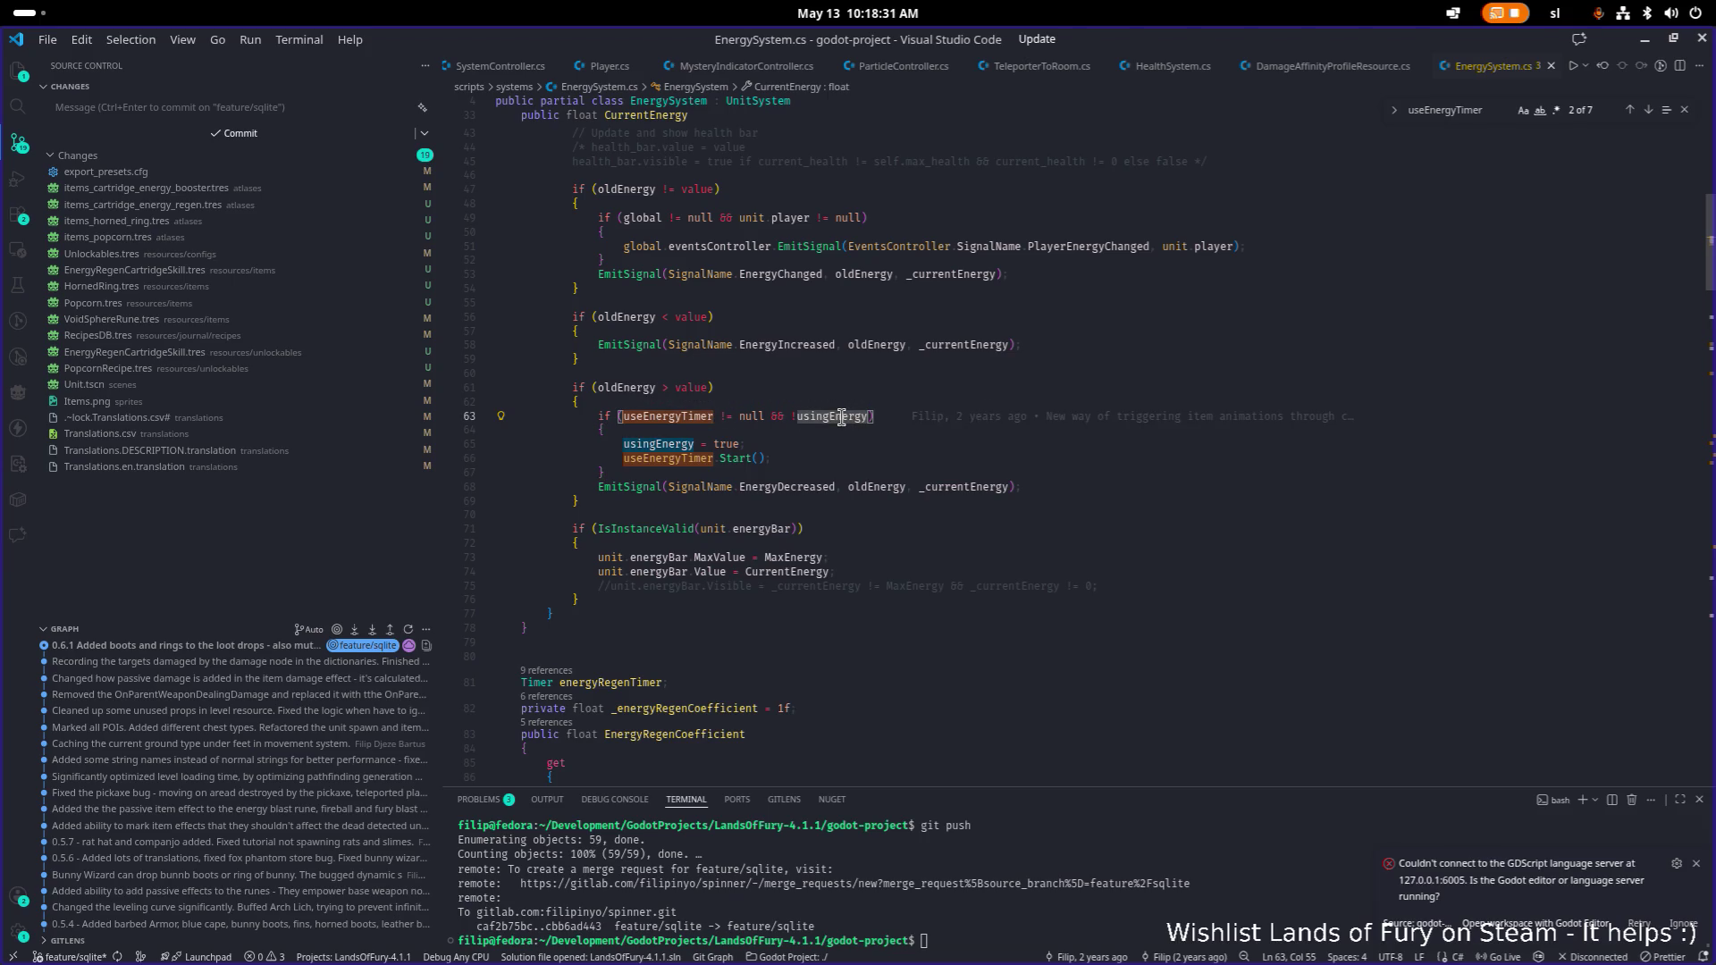
double_click(840, 417)
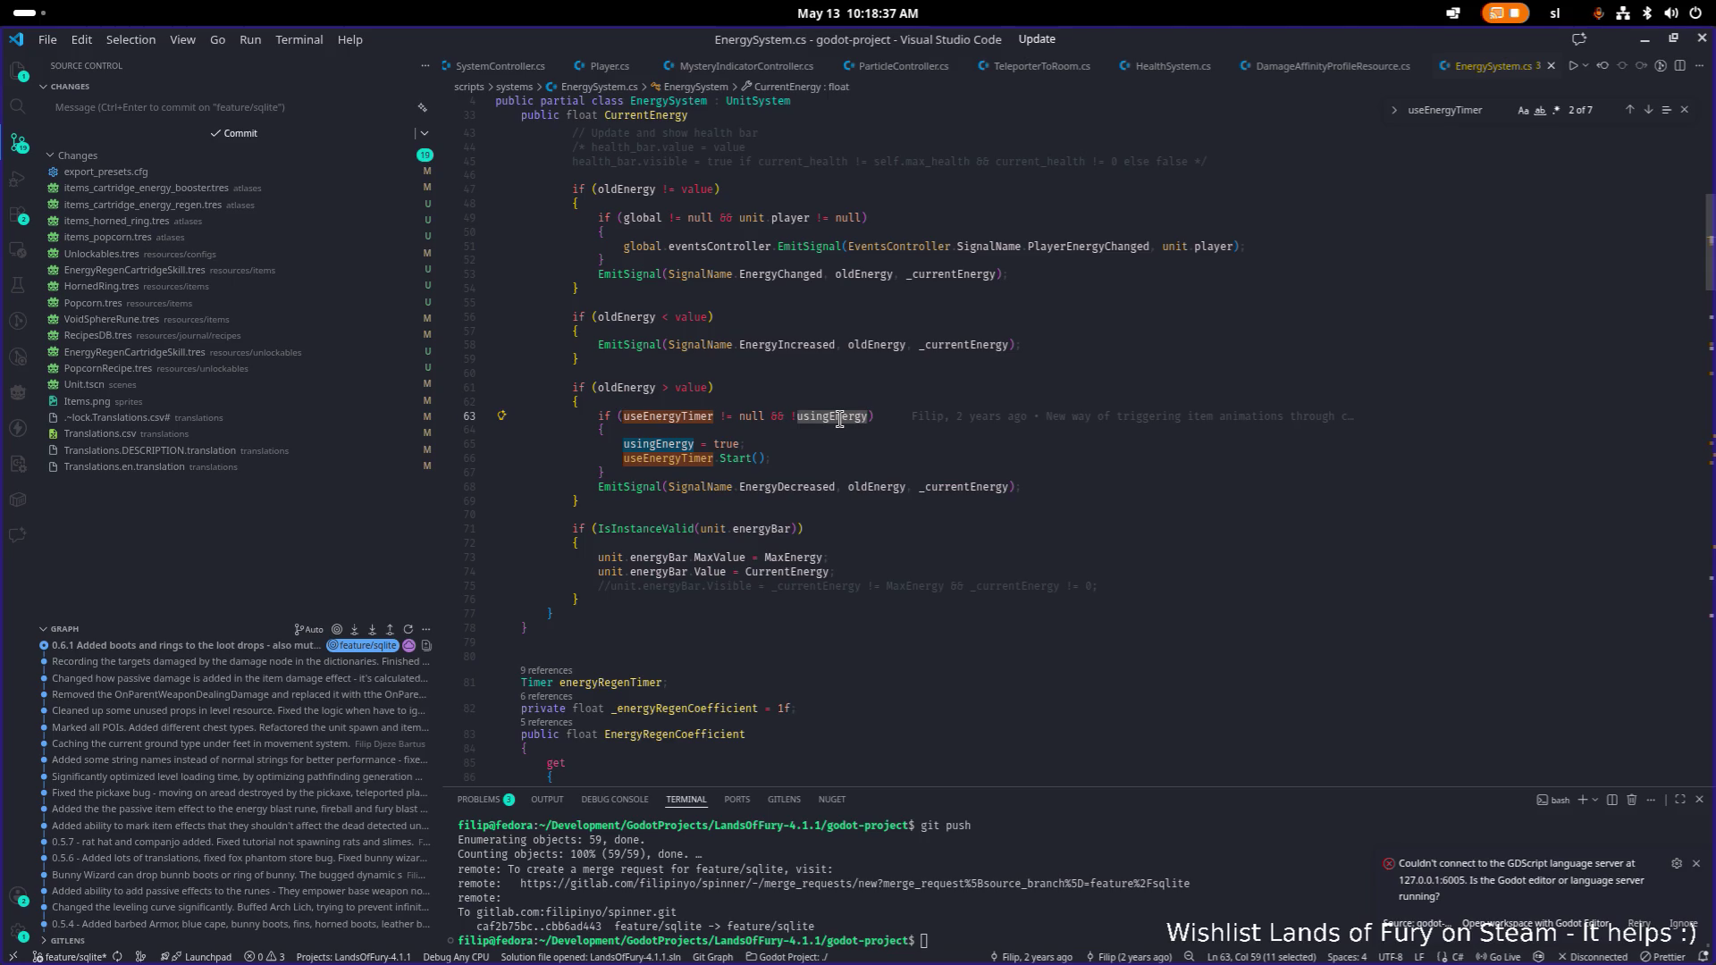
Go to usingEnergy's declaration, then find its check in EnergyRegenTick on line 221.
key(F12)
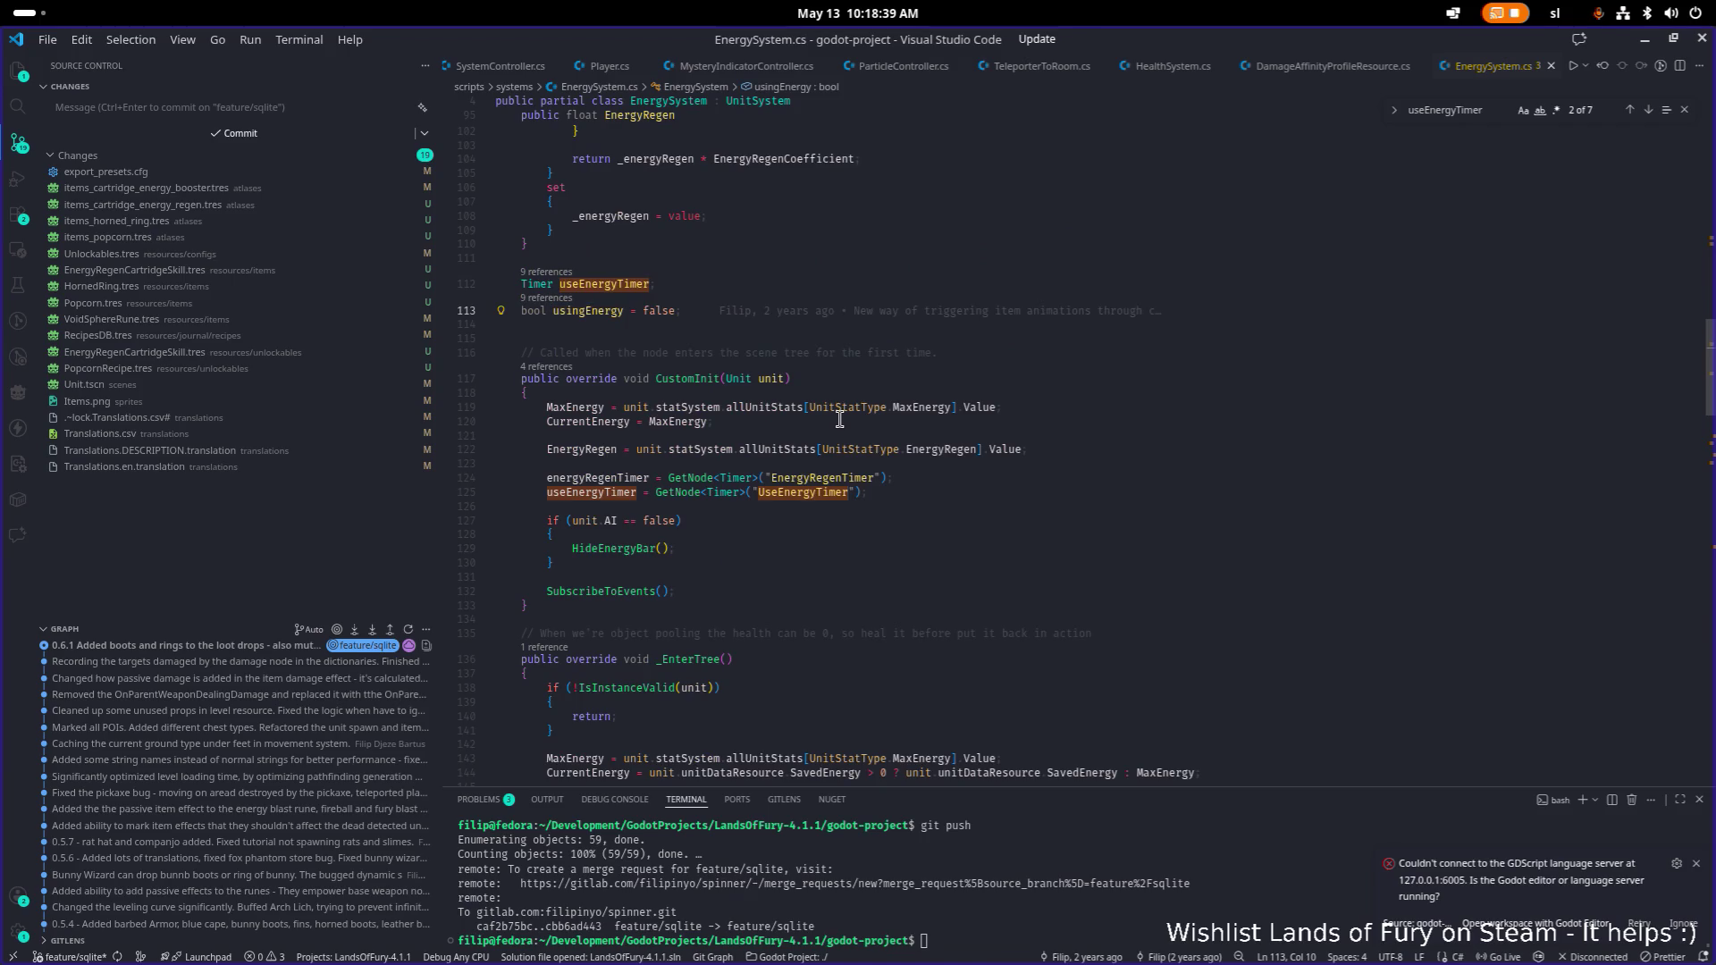
key(ctrl+shift+Right)
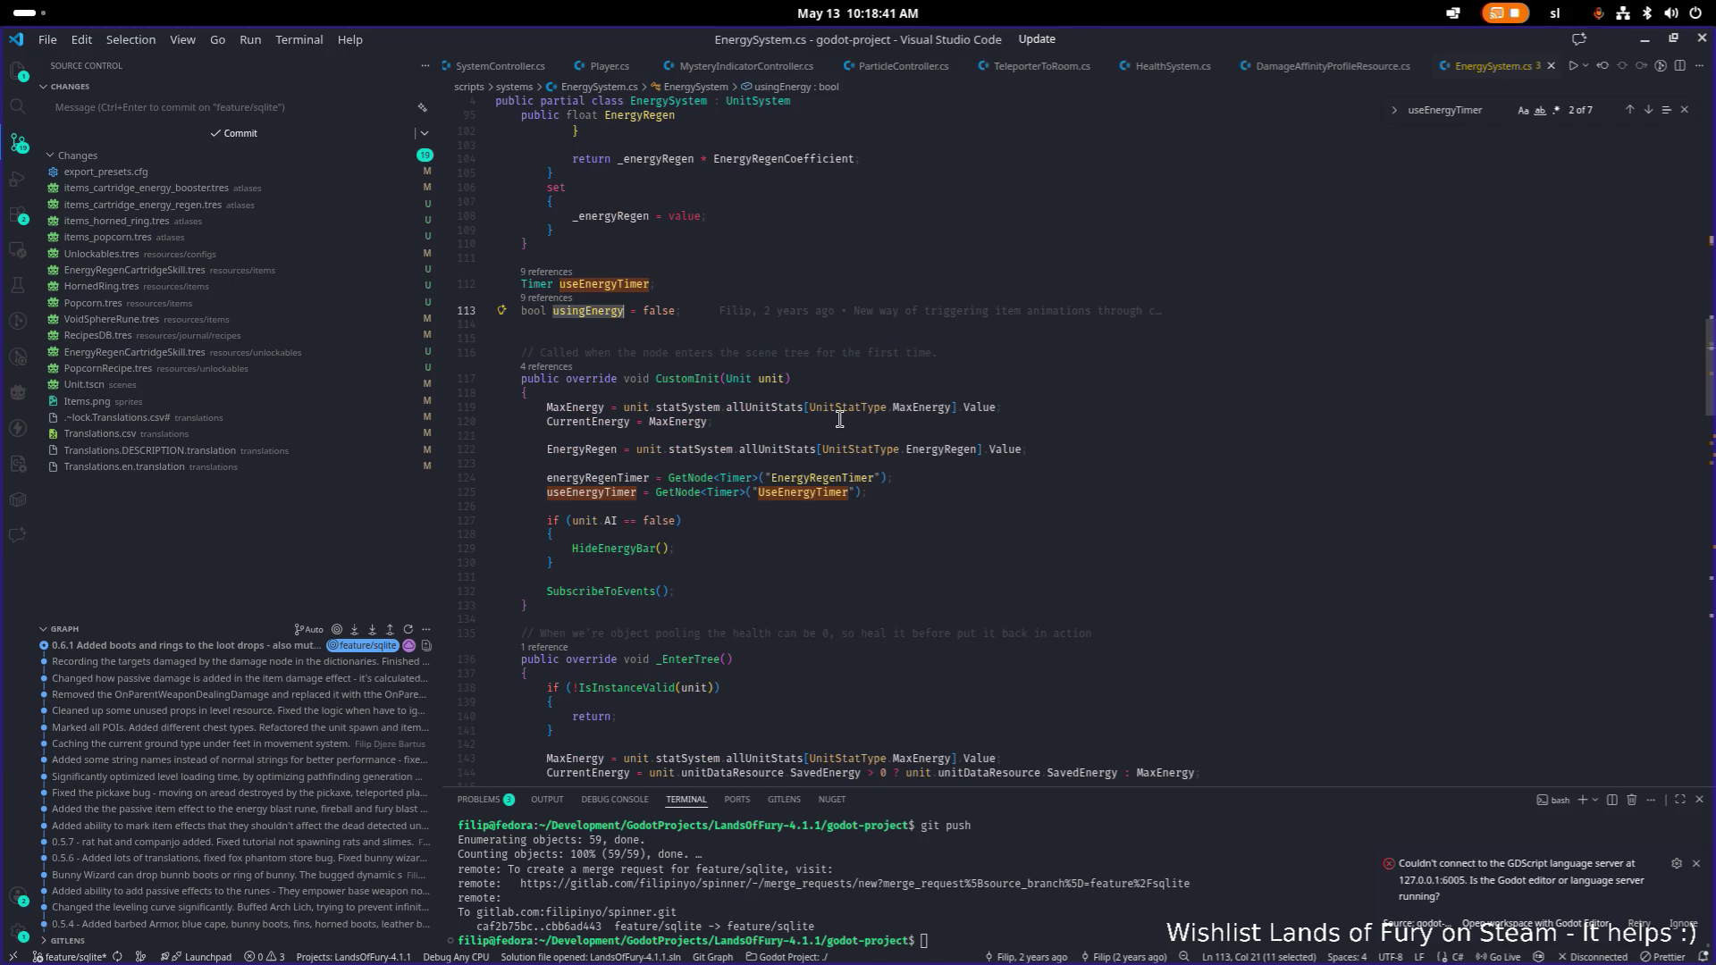
key(ctrl+f)
key(Return)
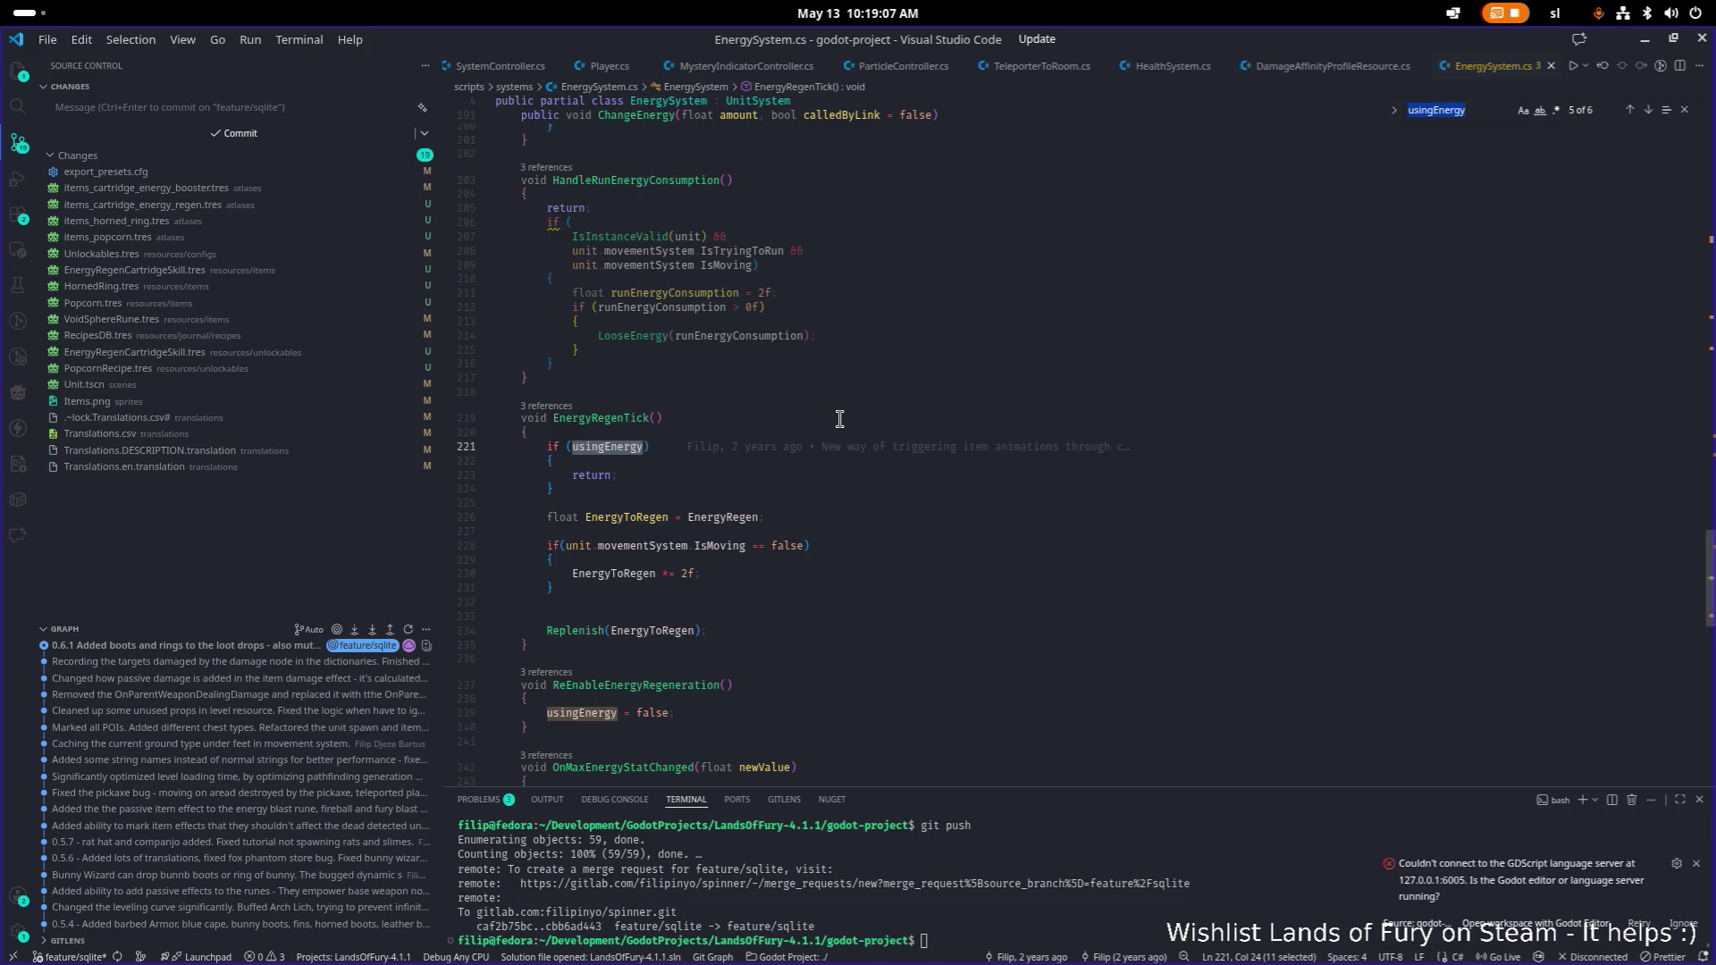
Run the game and swing the sword repeatedly to drain energy from 50.
click(1661, 65)
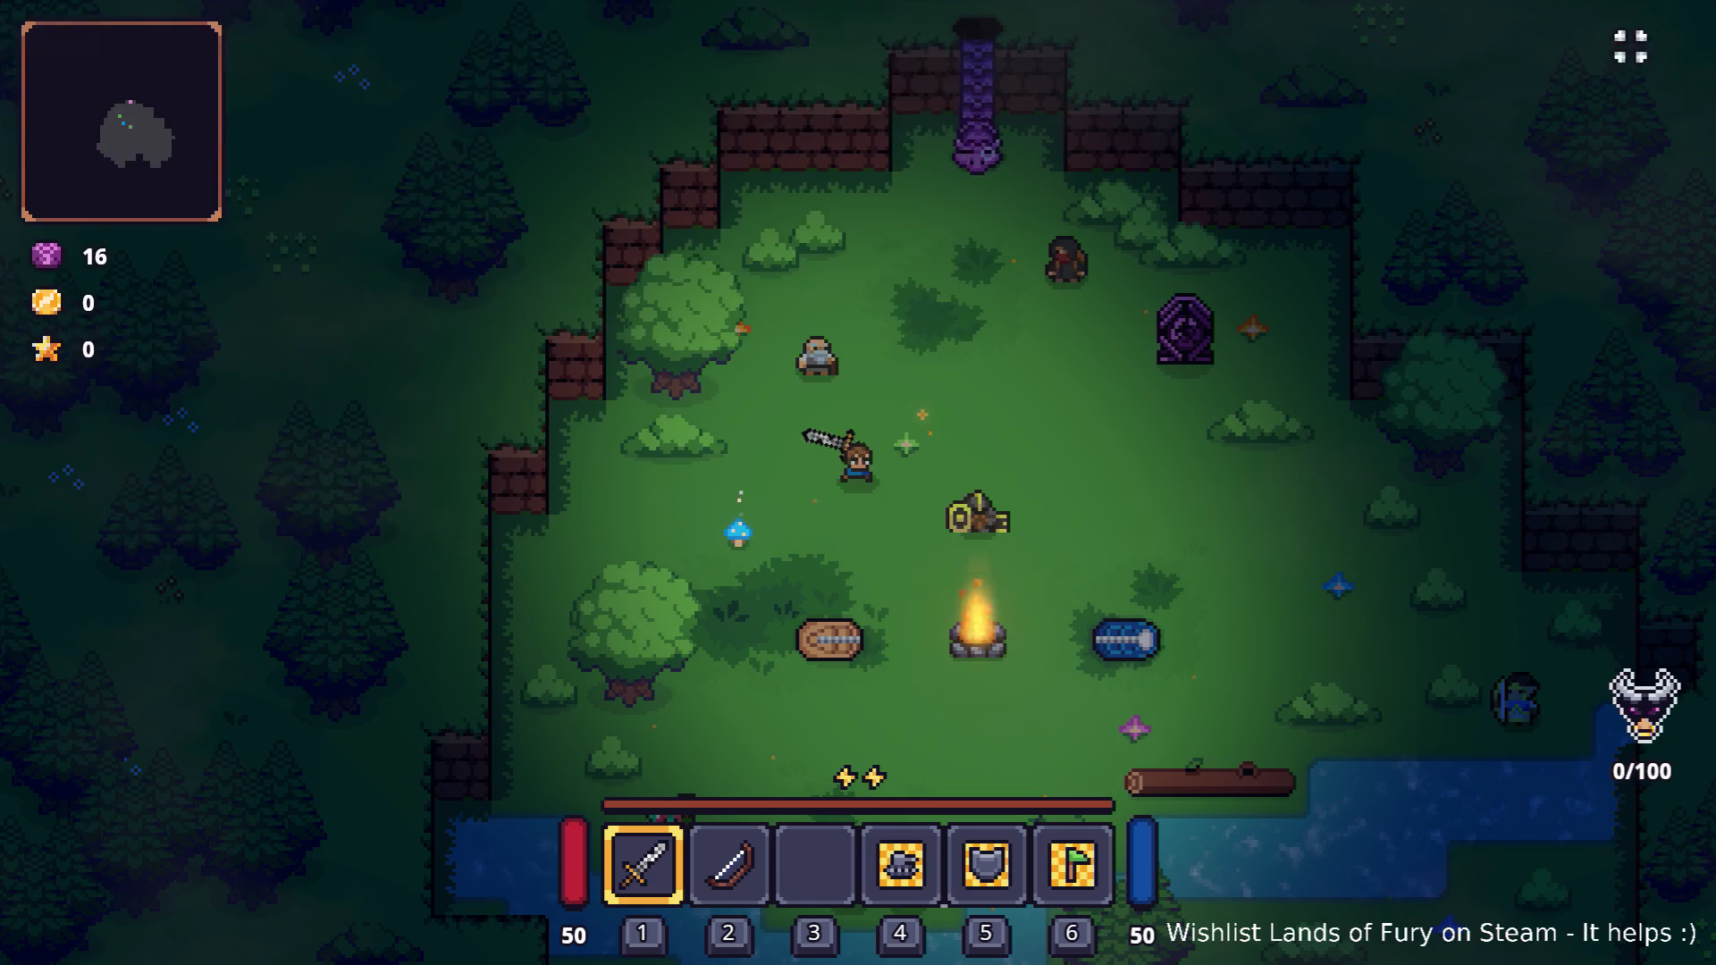
click(1296, 330)
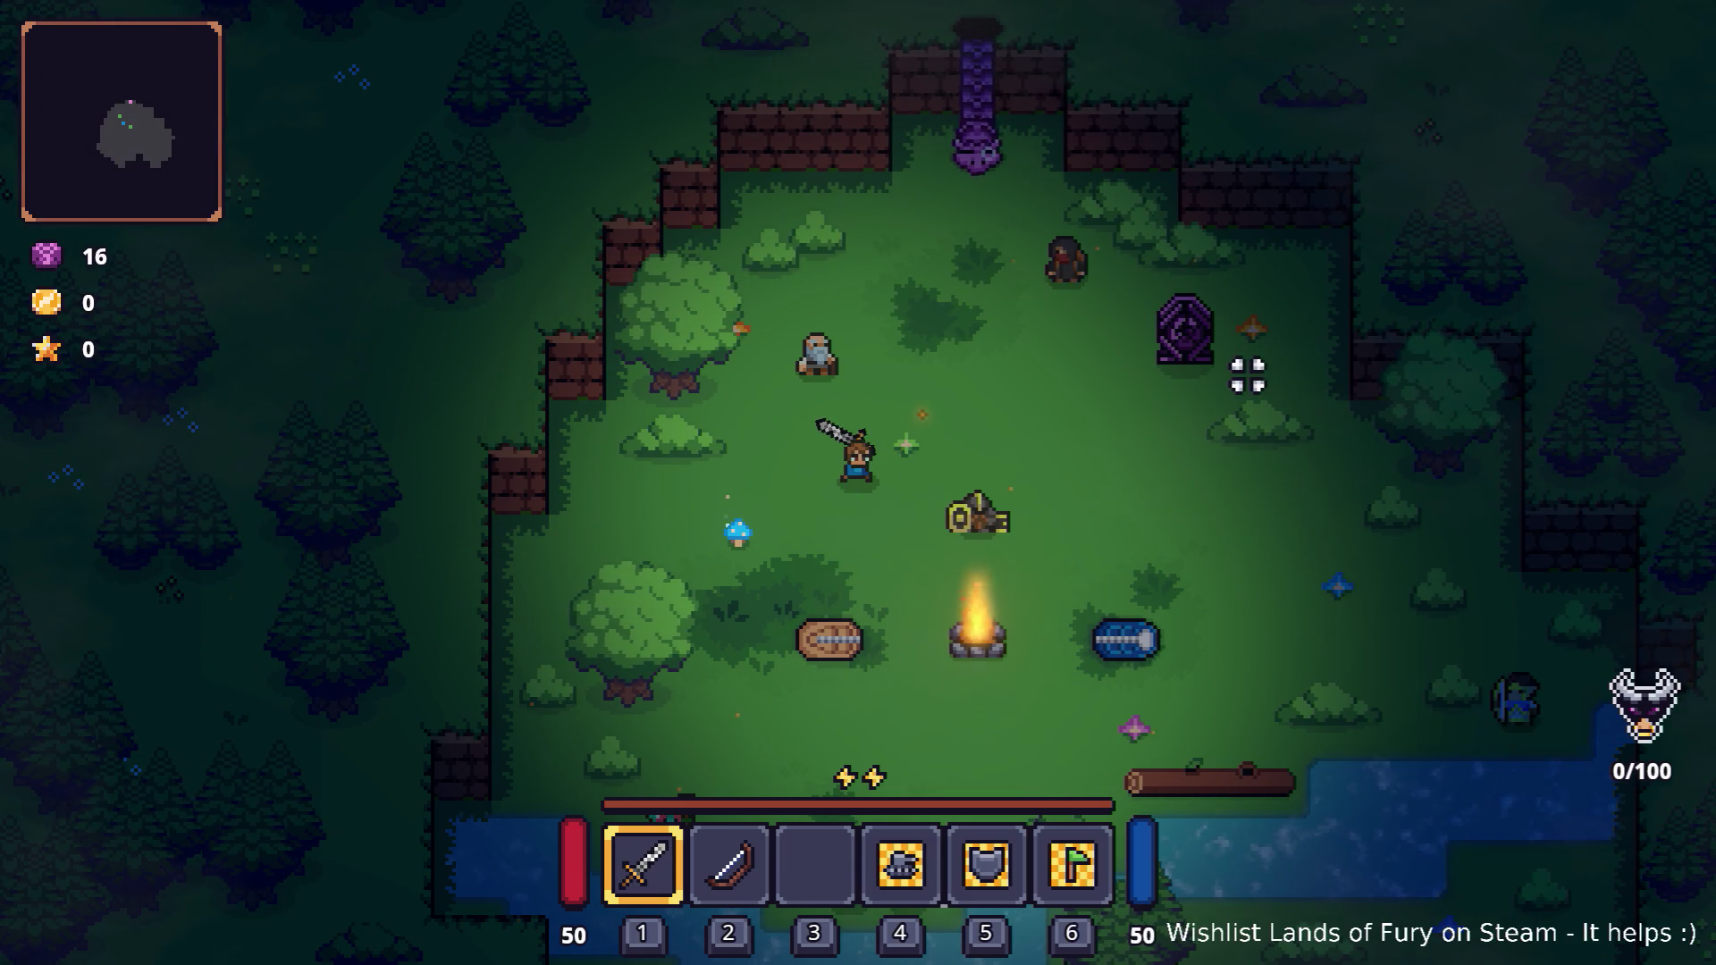
click(1250, 372)
click(1252, 374)
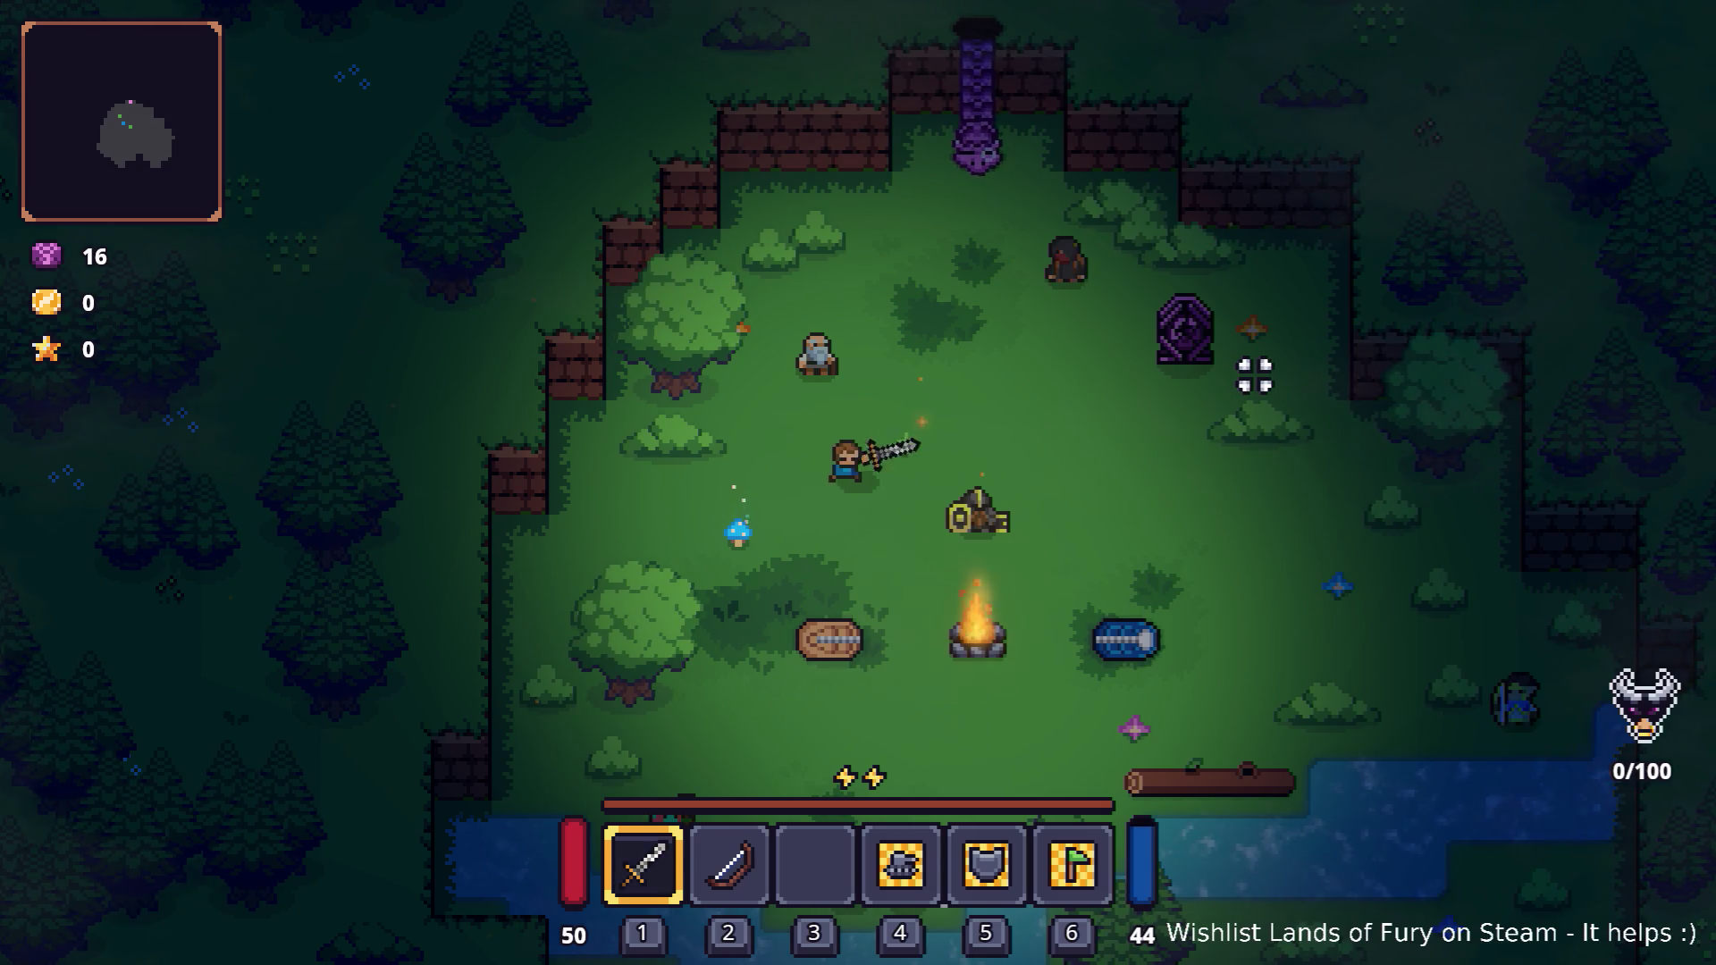
click(1254, 375)
click(1255, 375)
click(1255, 375)
click(1255, 376)
click(1255, 375)
click(1255, 375)
click(1255, 376)
click(1255, 376)
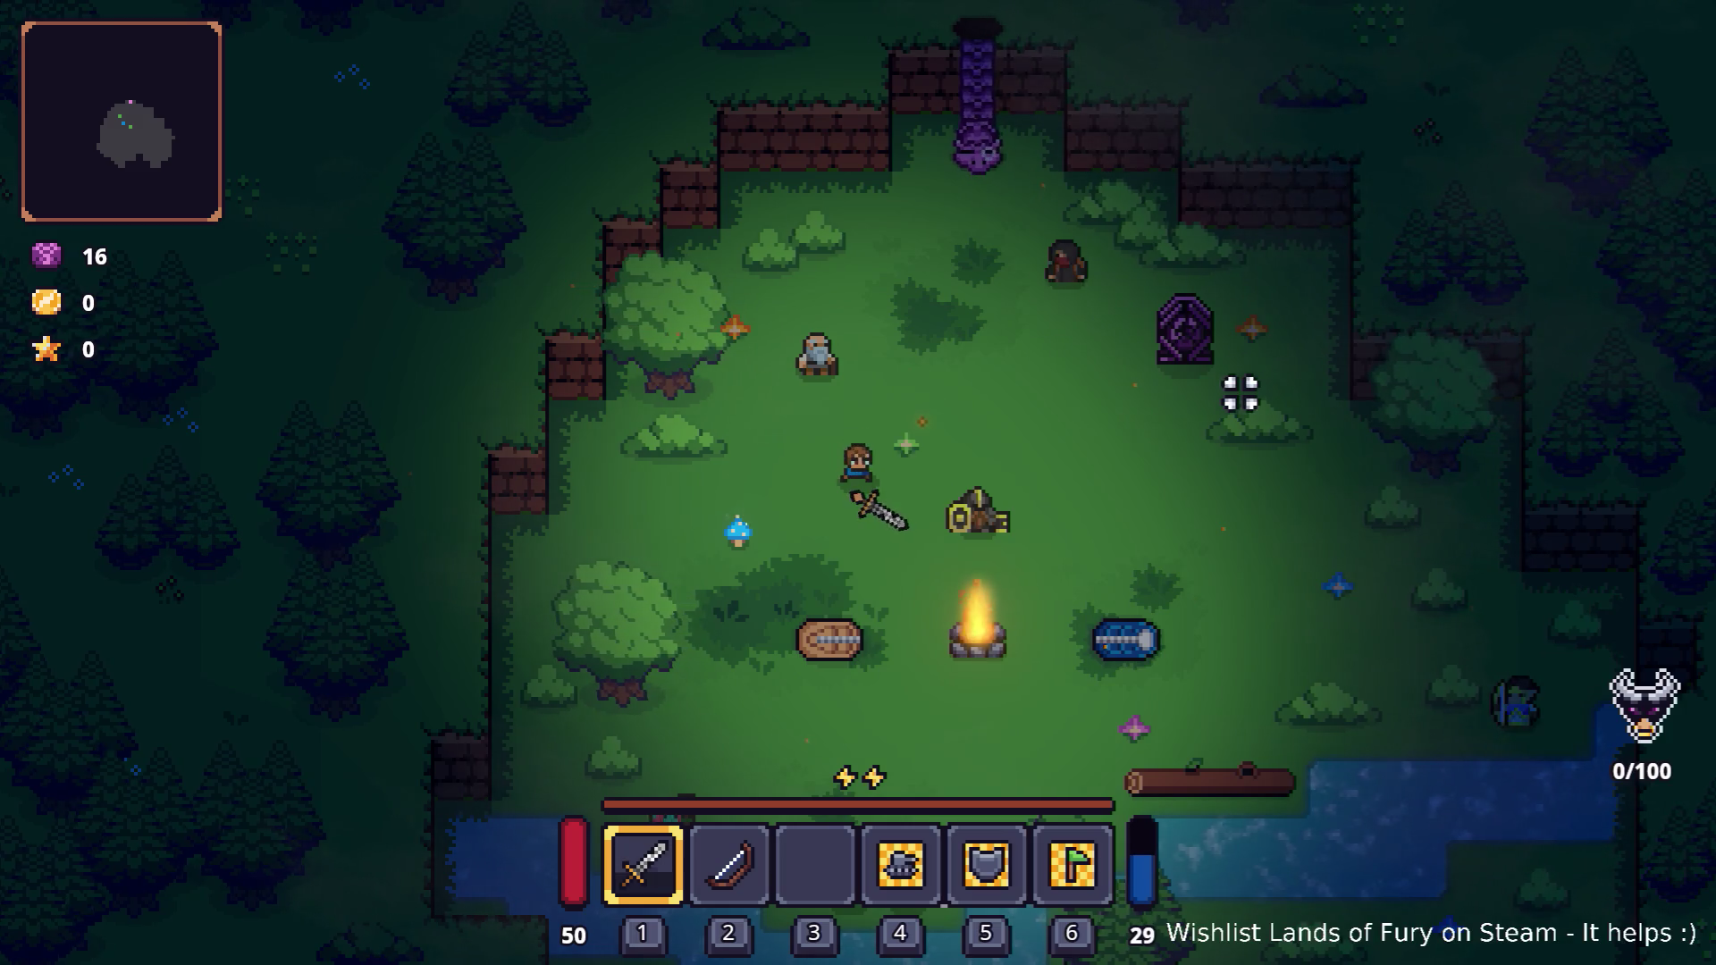
Quit the game to desktop and return to Visual Studio Code.
key(Escape)
click(904, 838)
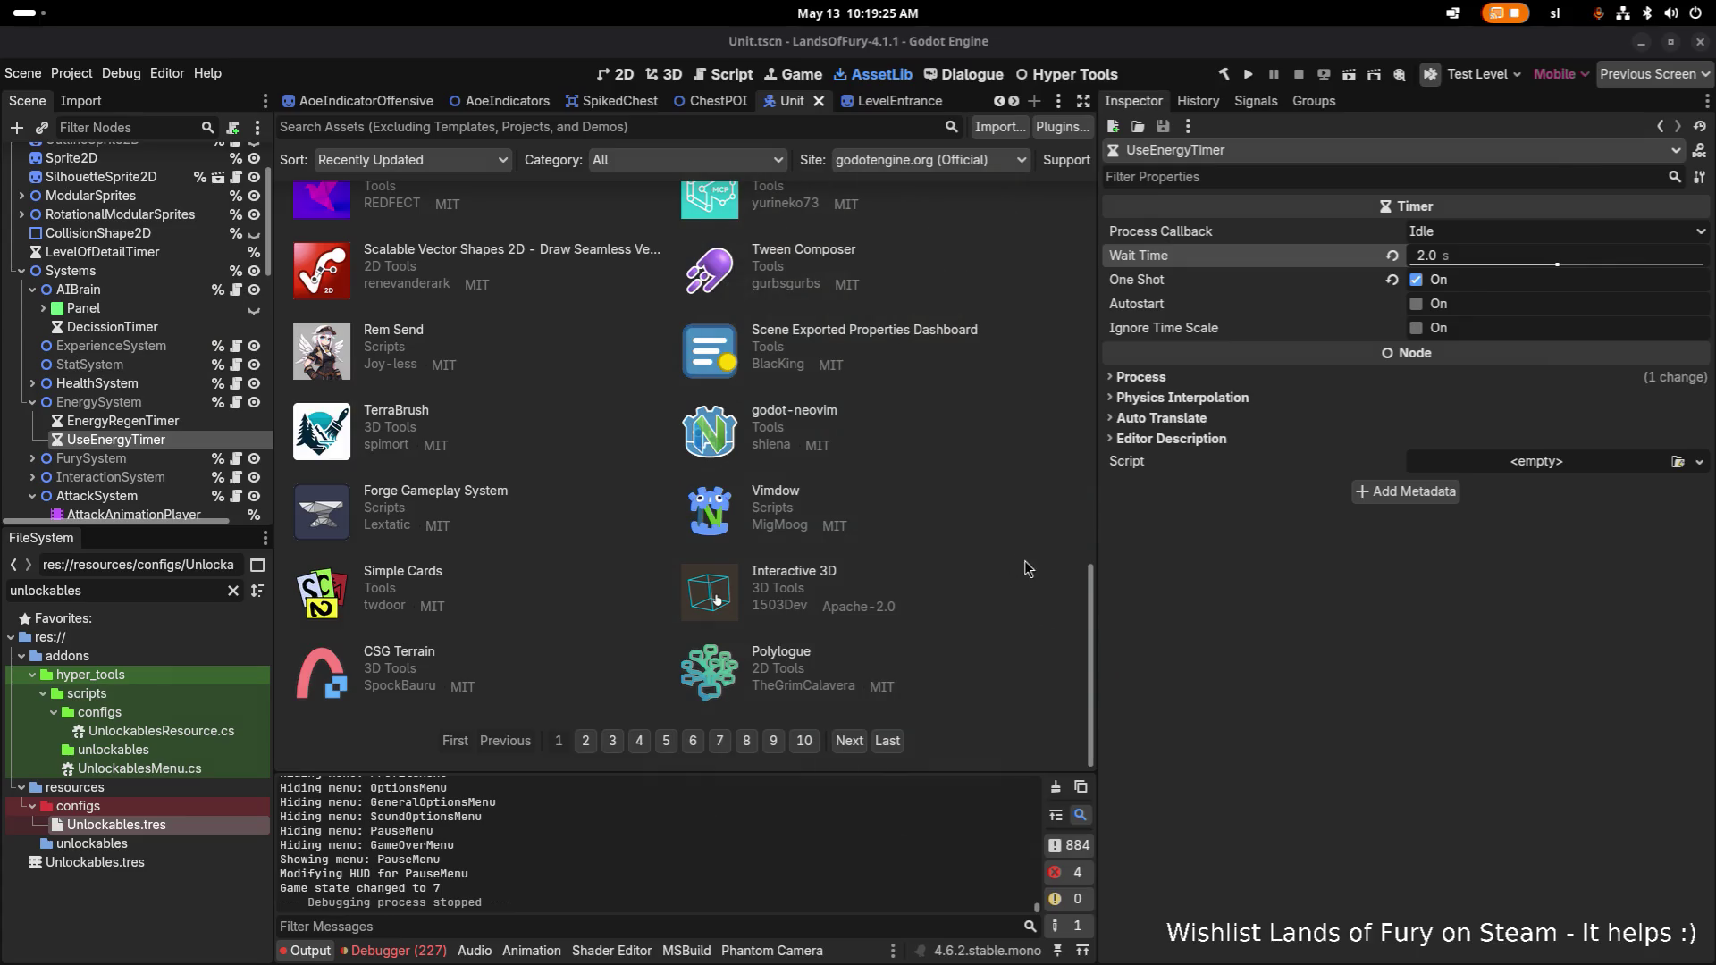
key(alt+Tab)
click(653, 500)
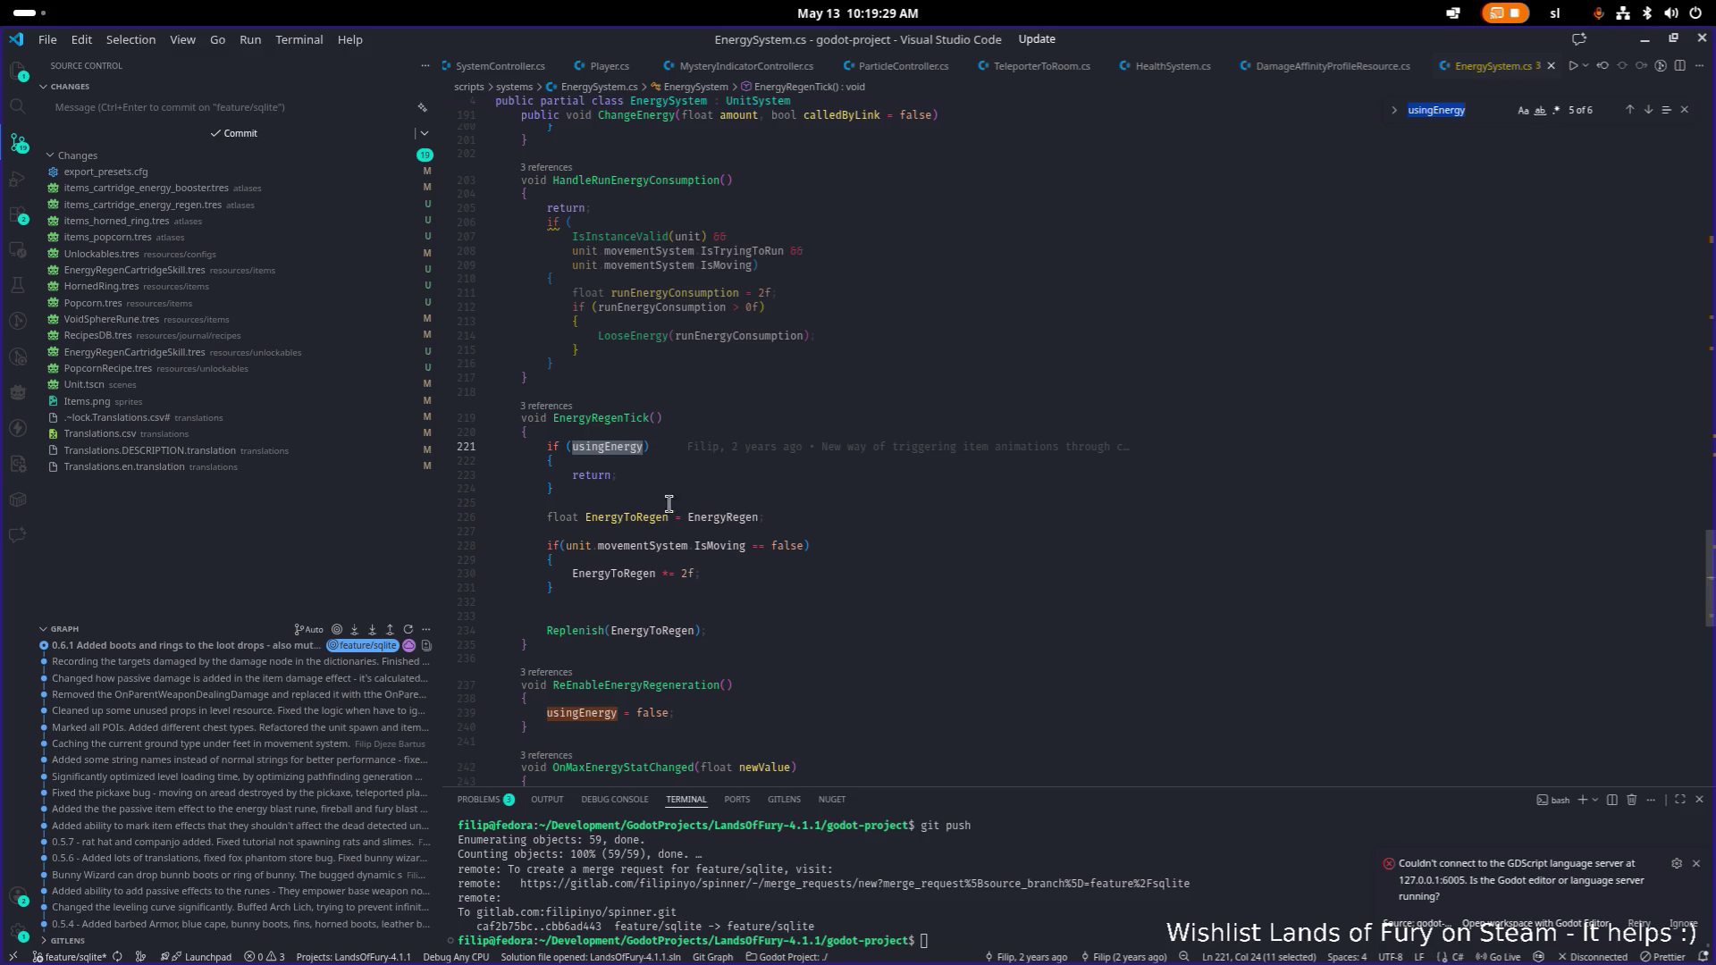
Scroll up past CustomInit to the useEnergyTimer.Start() line in the CurrentEnergy setter.
click(770, 508)
scroll(626, 427, up, 20)
scroll(627, 426, up, 5)
click(739, 409)
key(ctrl+f)
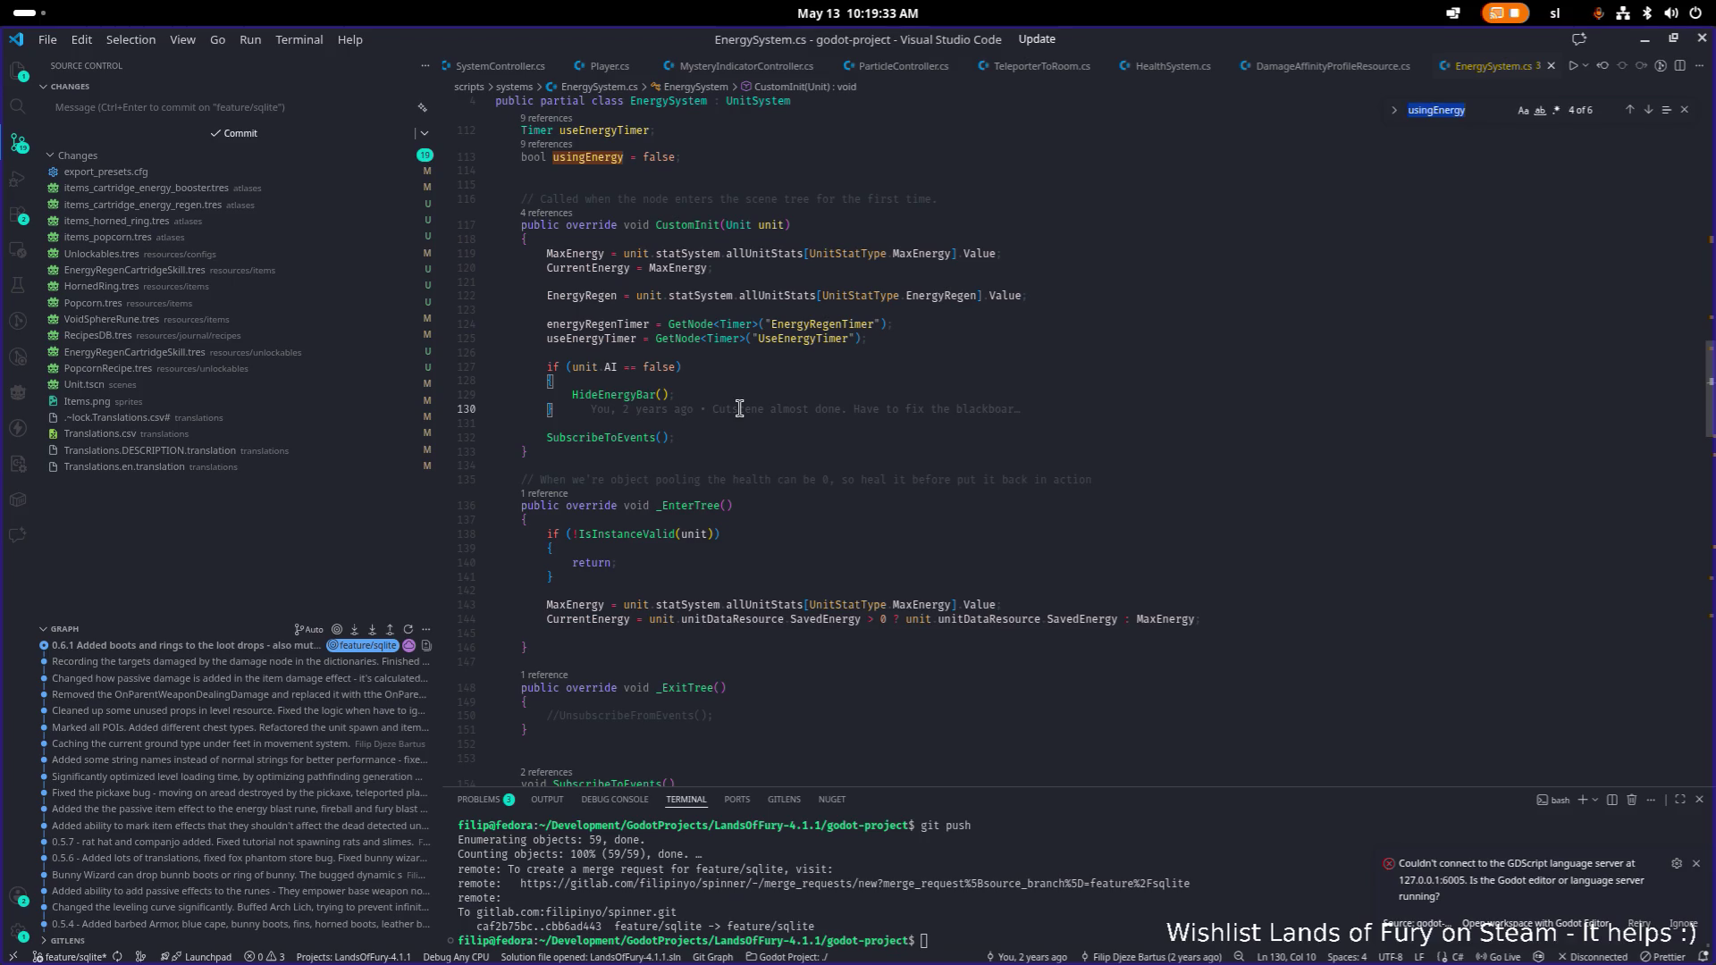
scroll(740, 409, up, 20)
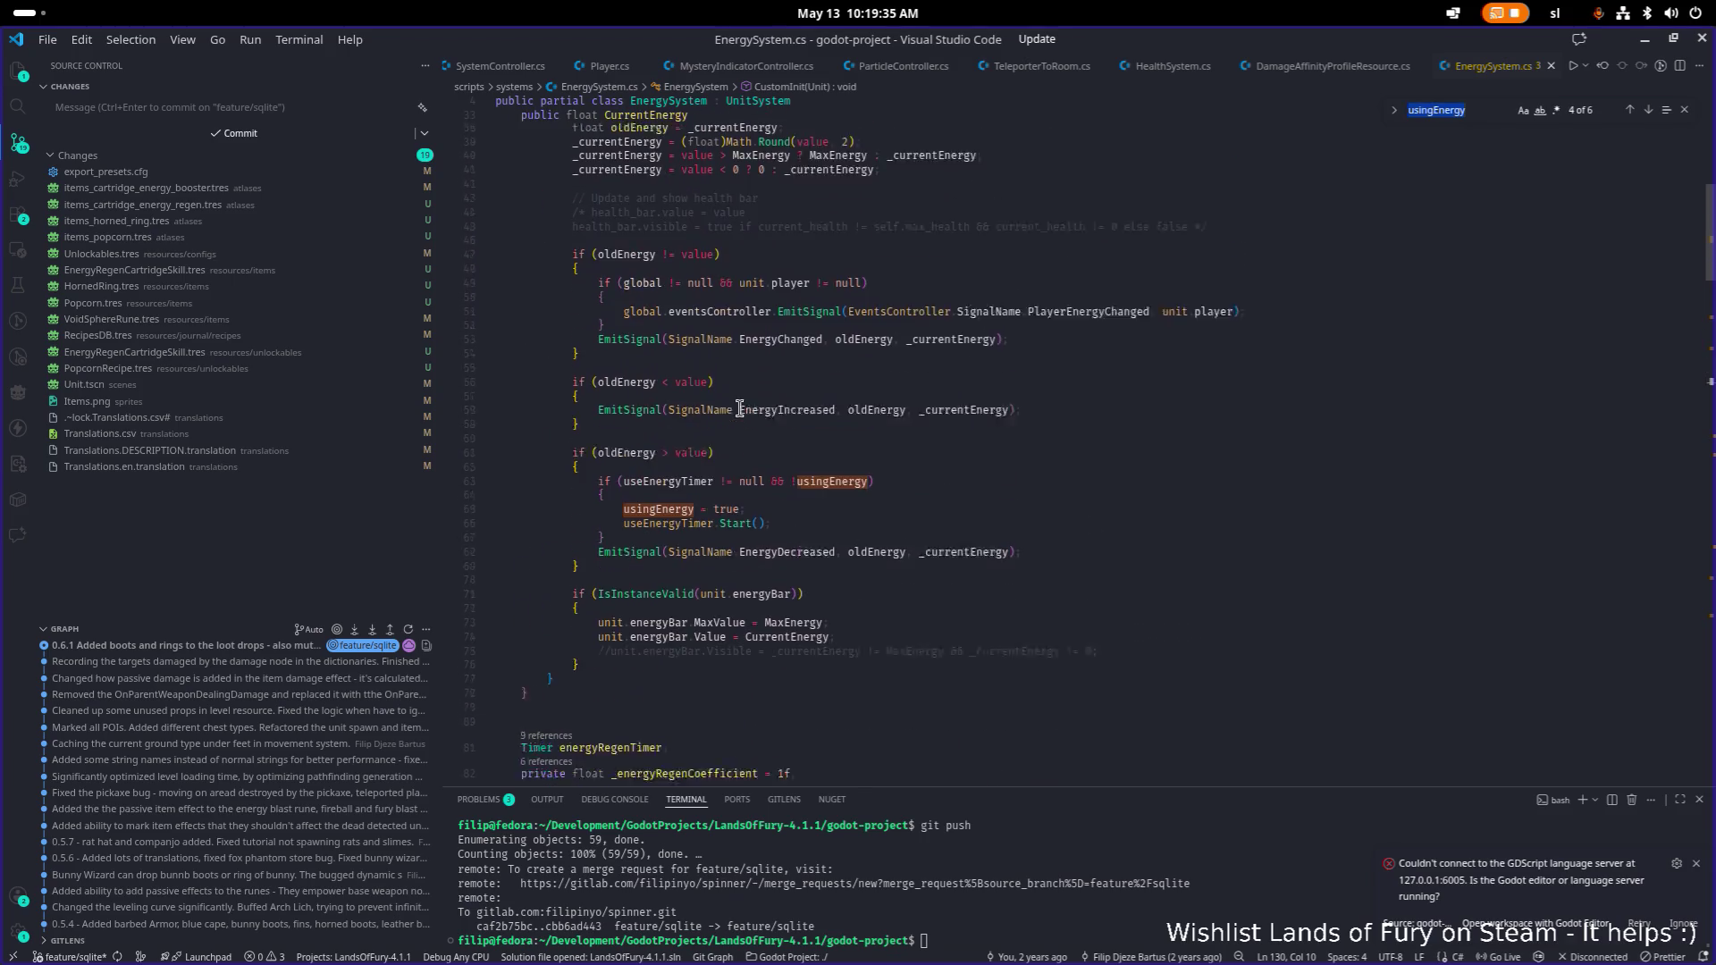
scroll(739, 409, up, 2)
click(735, 566)
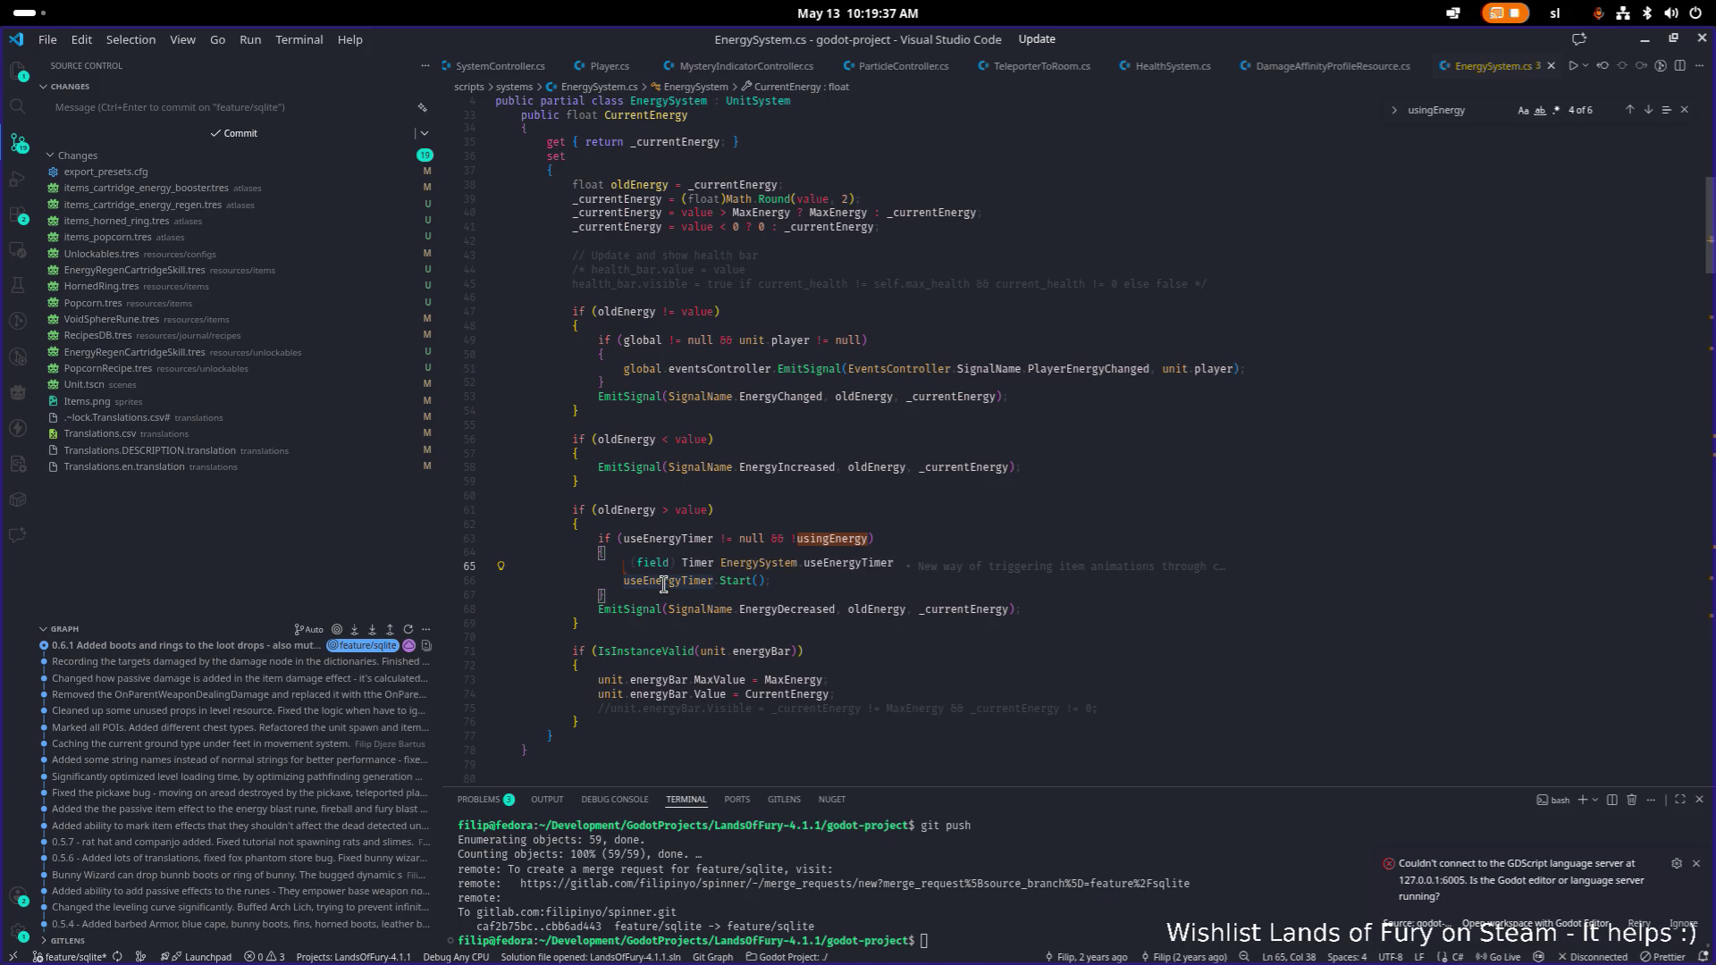
mouse_move(737, 584)
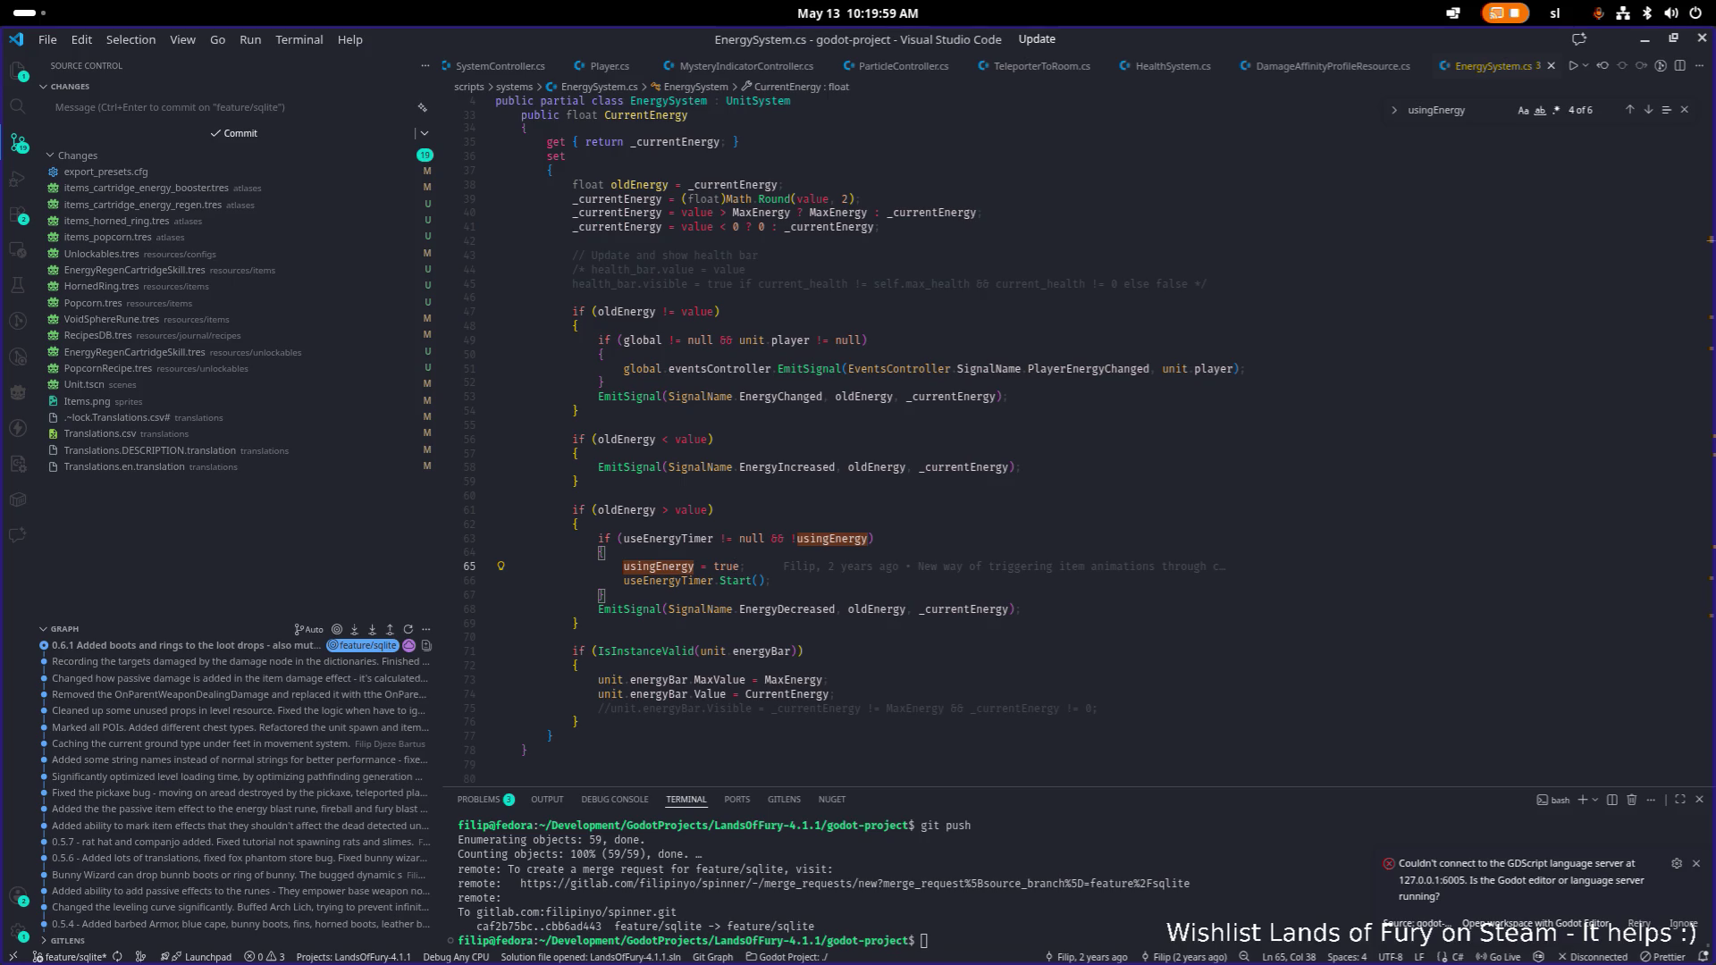
Search the file for 'reenab' to find the ReEnableEnergyRegeneration handler.
key(alt+Tab)
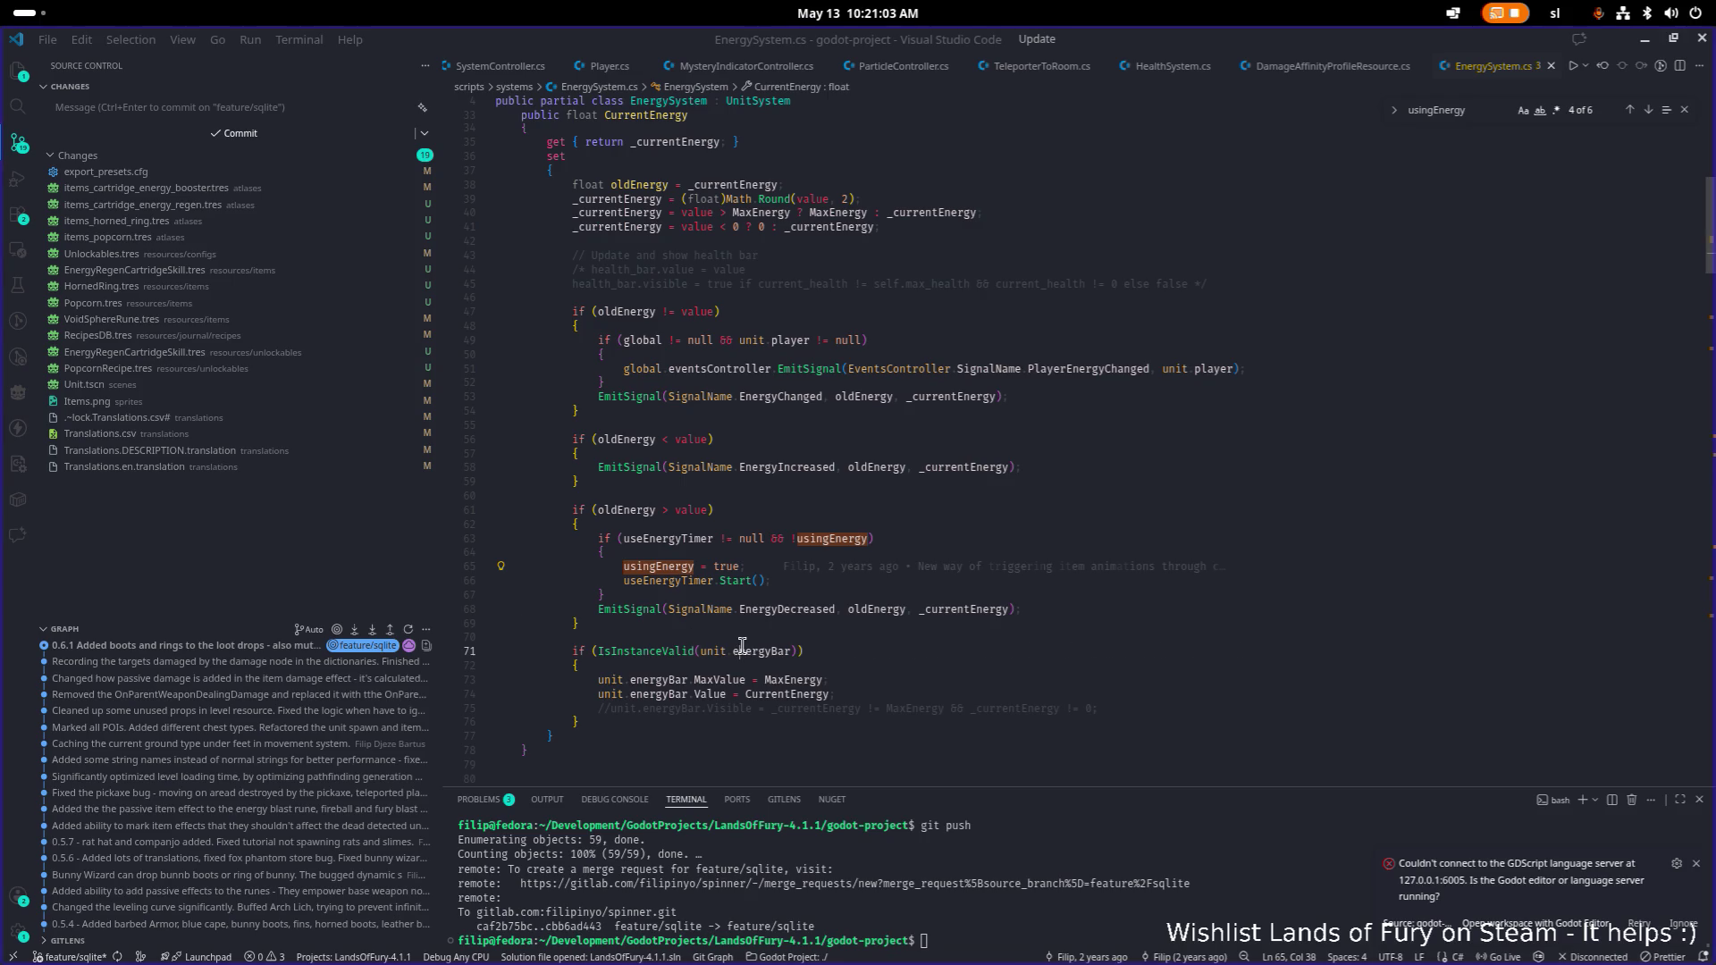
key(ctrl+f)
text(reenab)
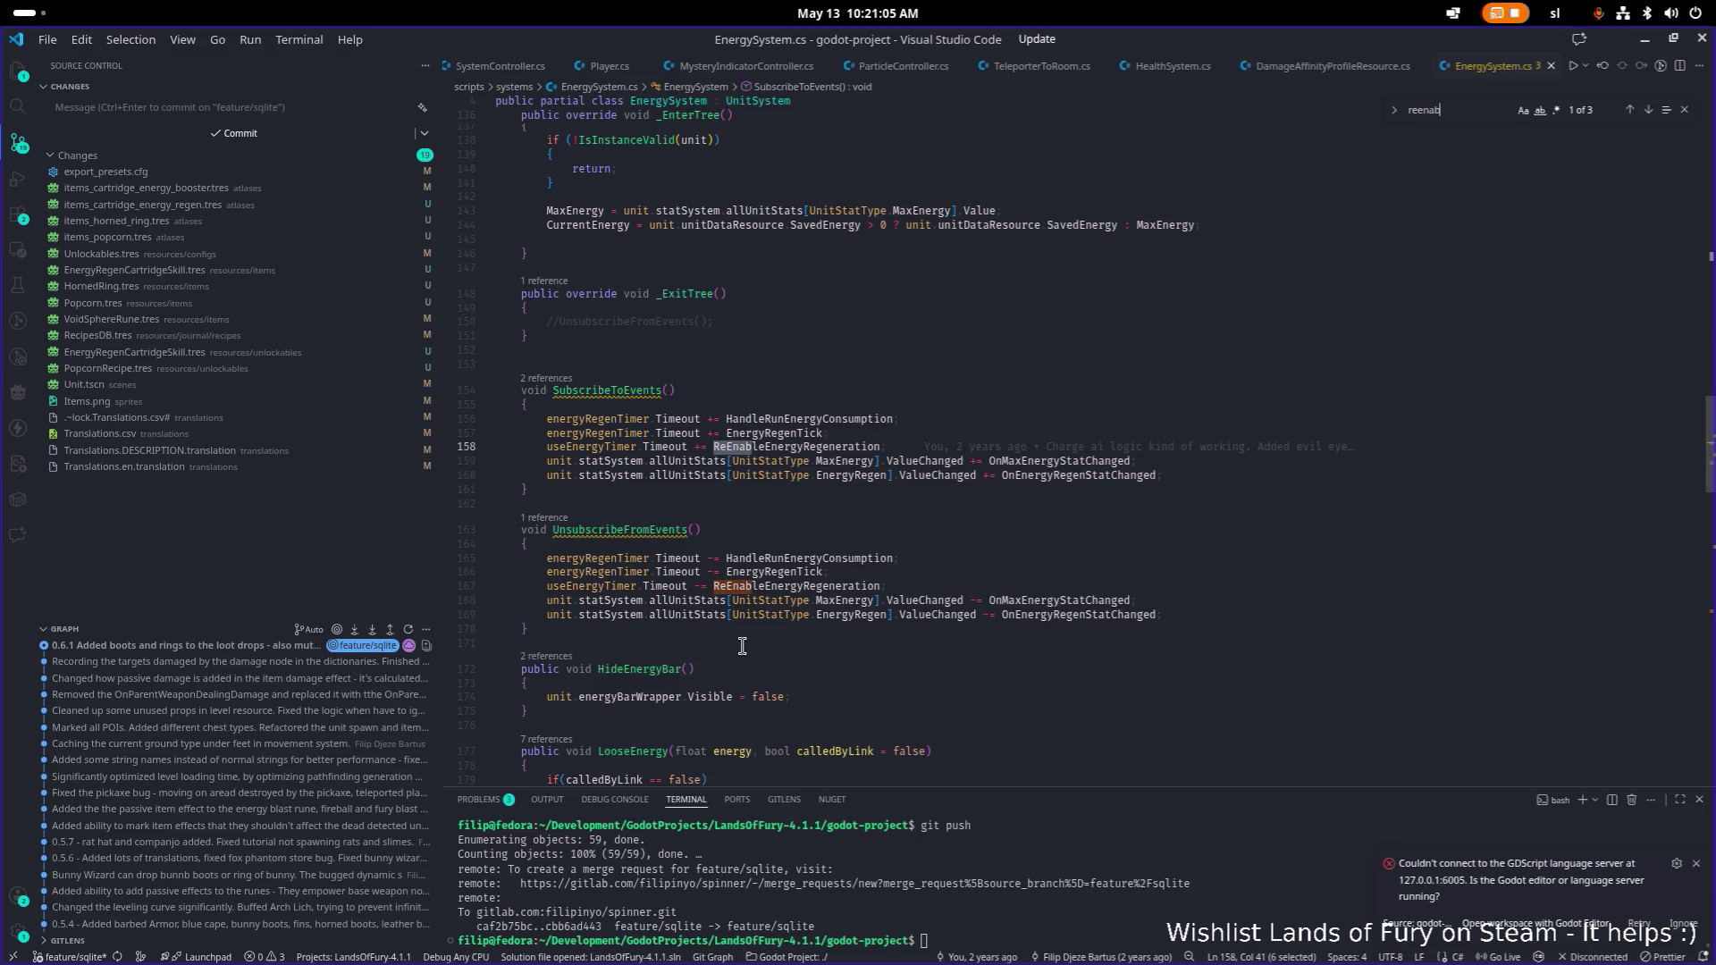
Jump to ReEnableEnergyRegeneration and undo twice to restore the energyRegenTimer.Start() line.
click(809, 597)
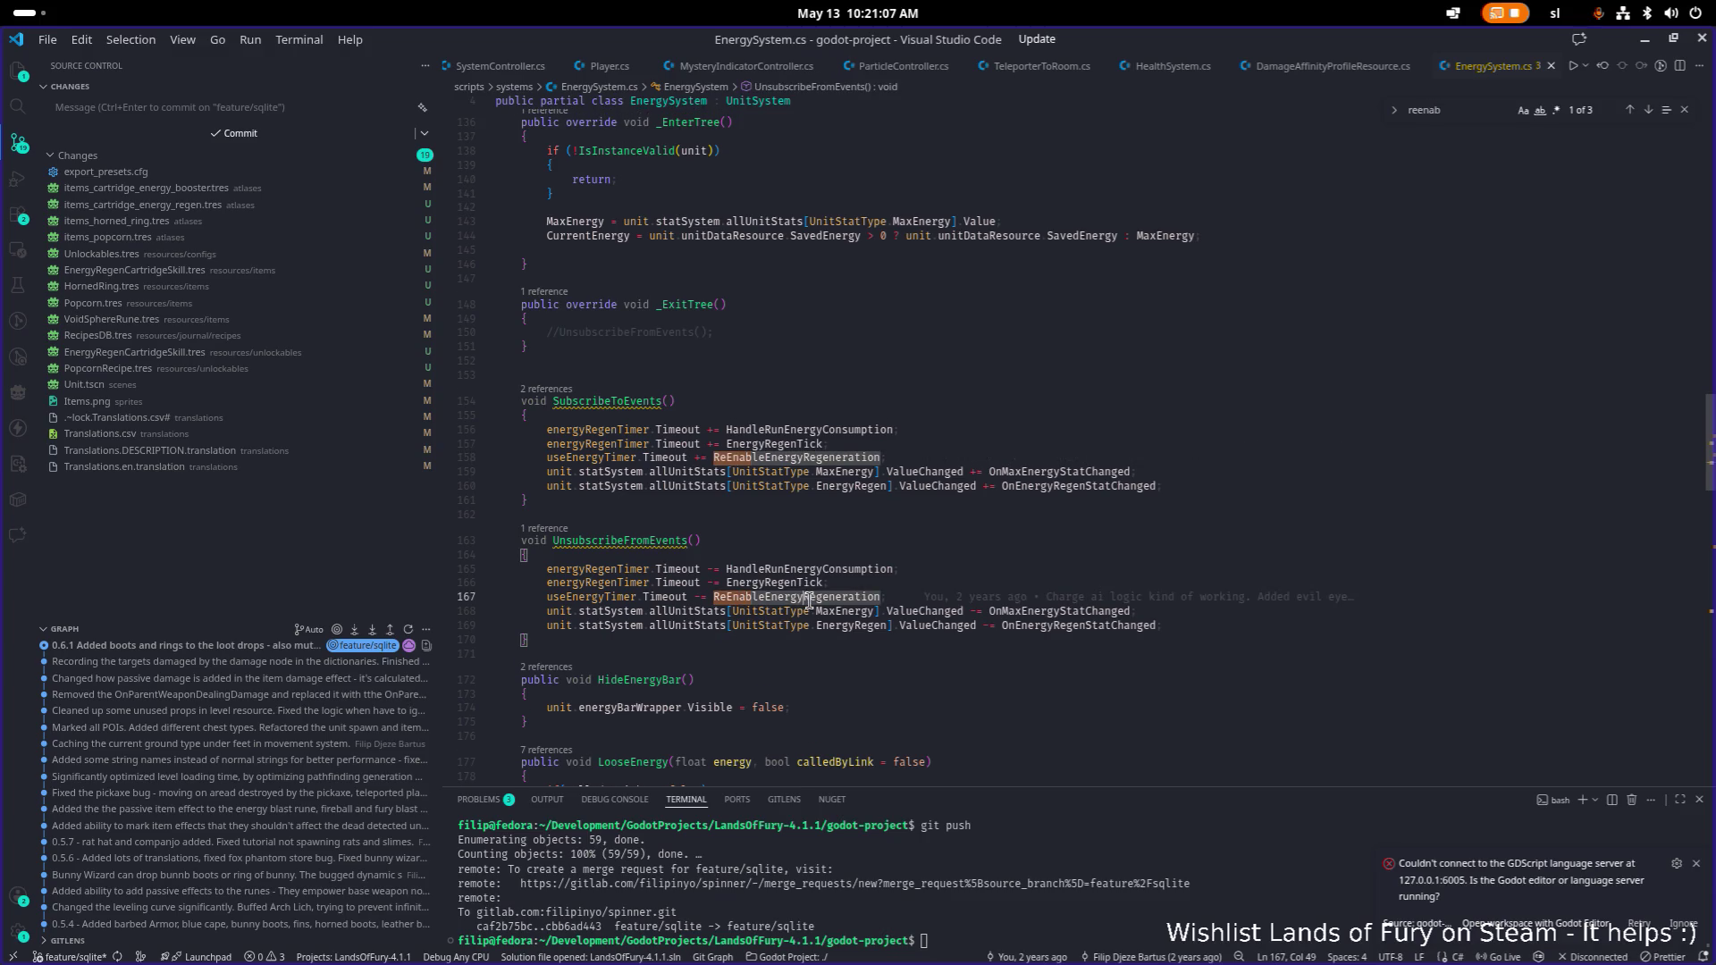
key(F12)
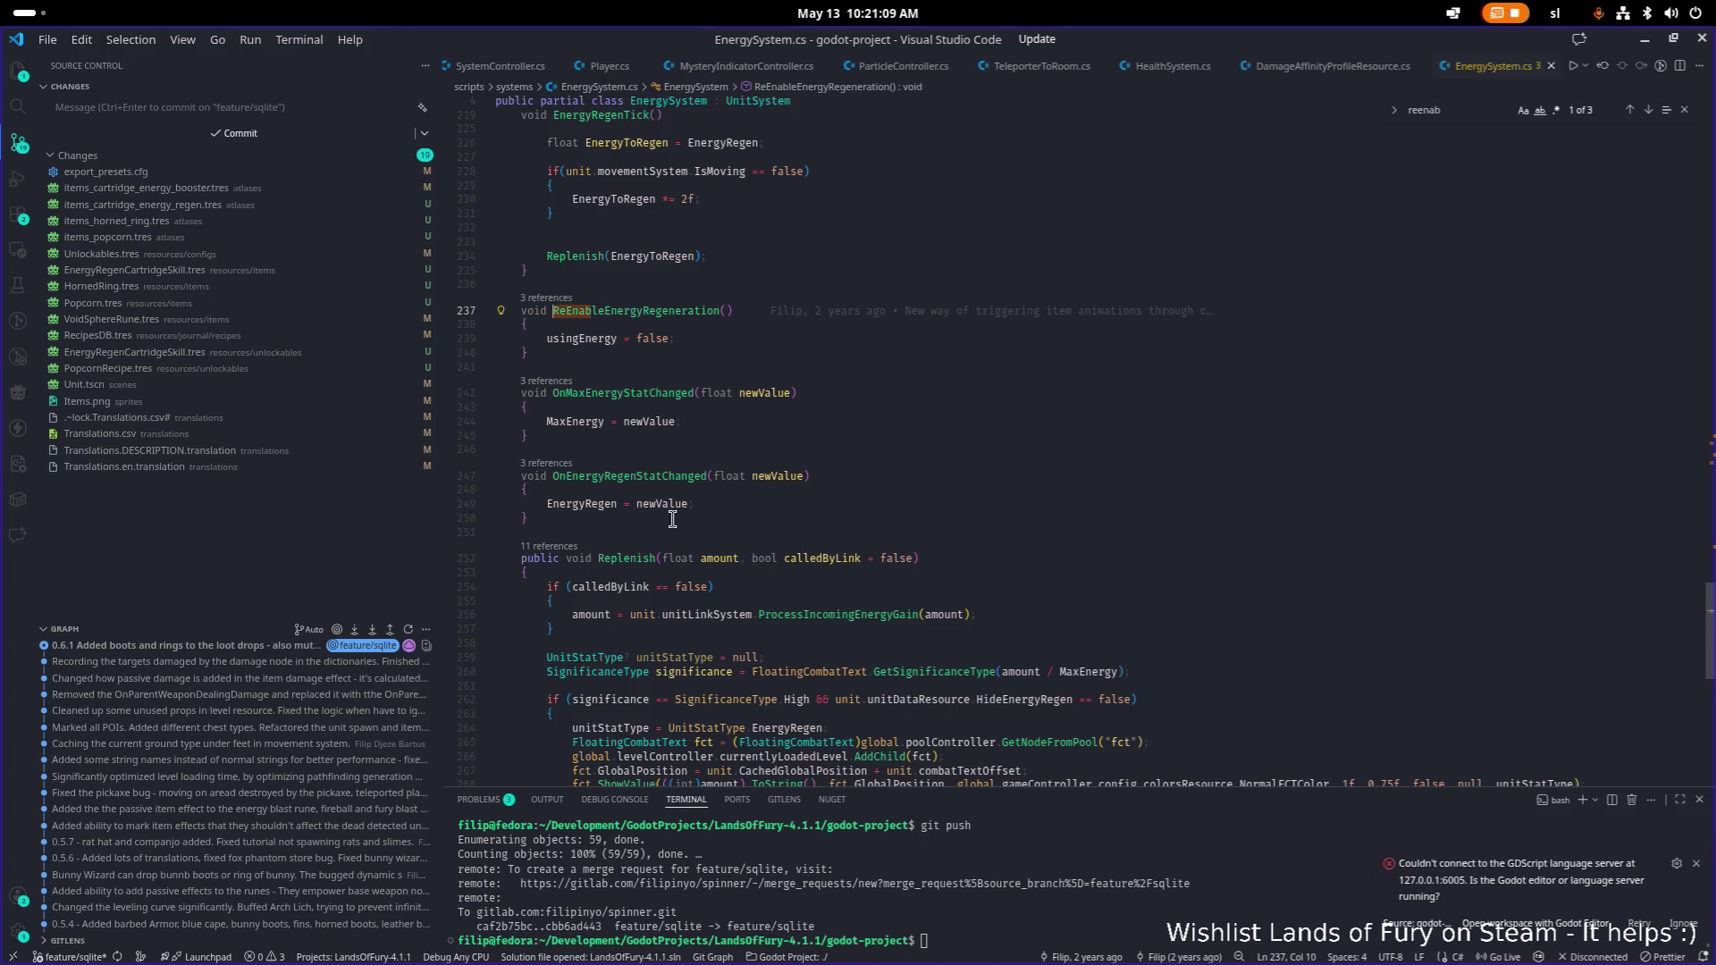
click(723, 345)
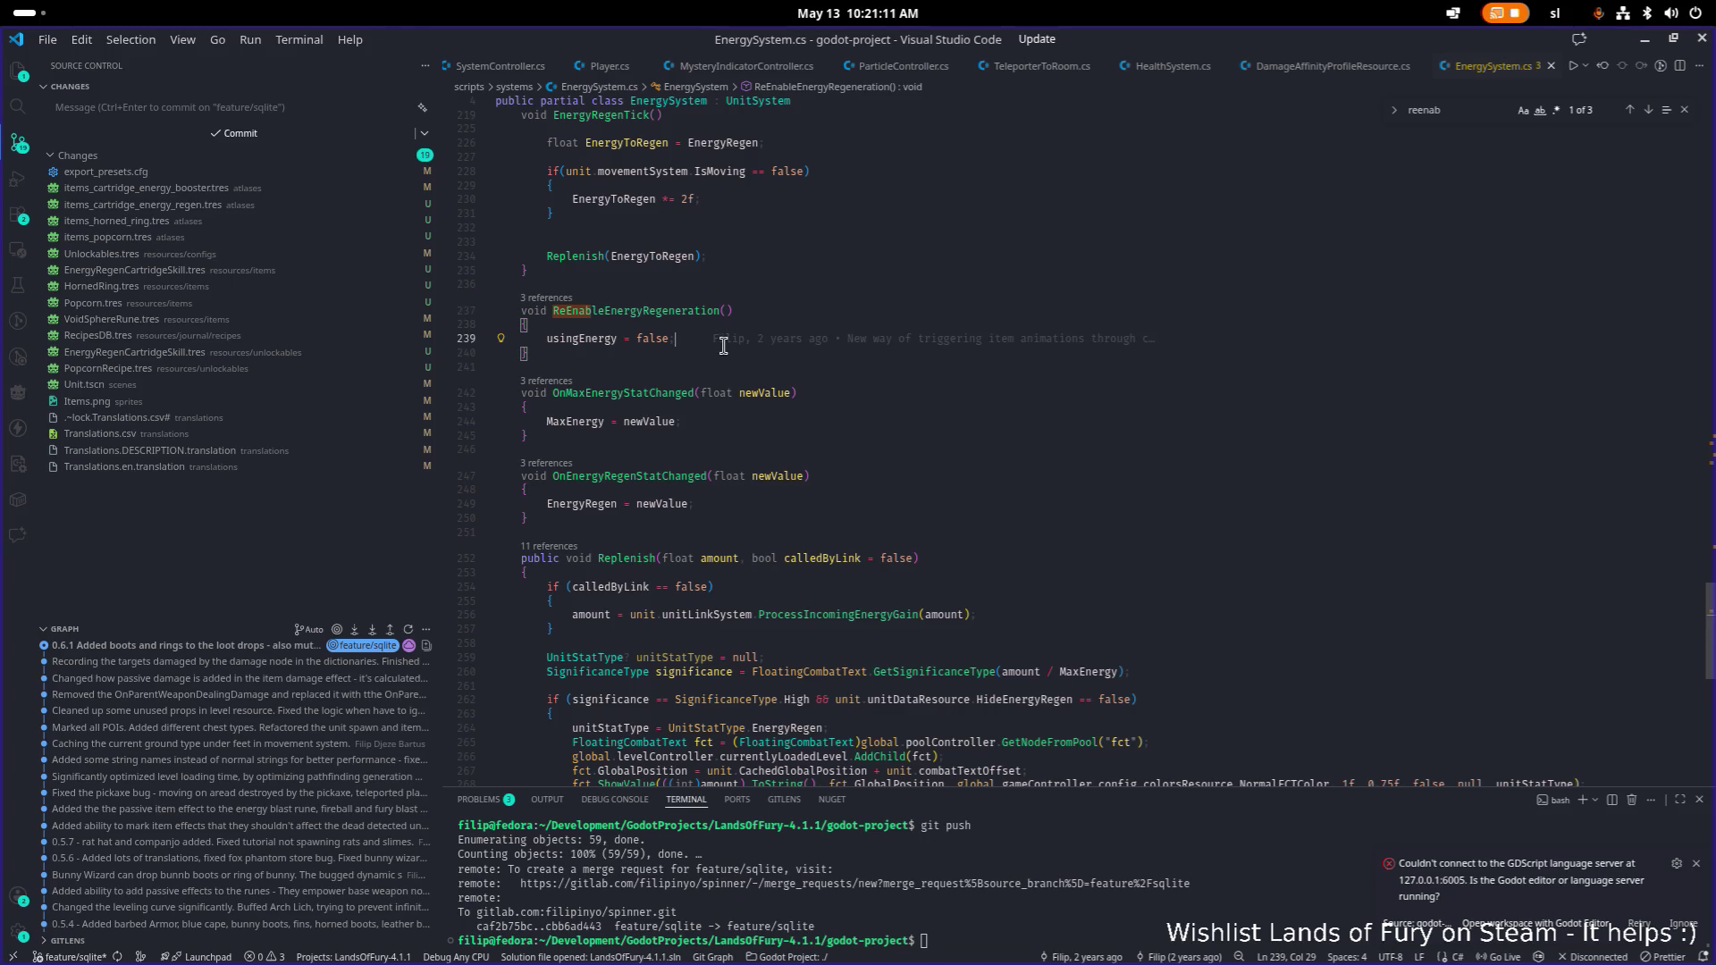
key(ctrl+z)
key(ctrl+z)
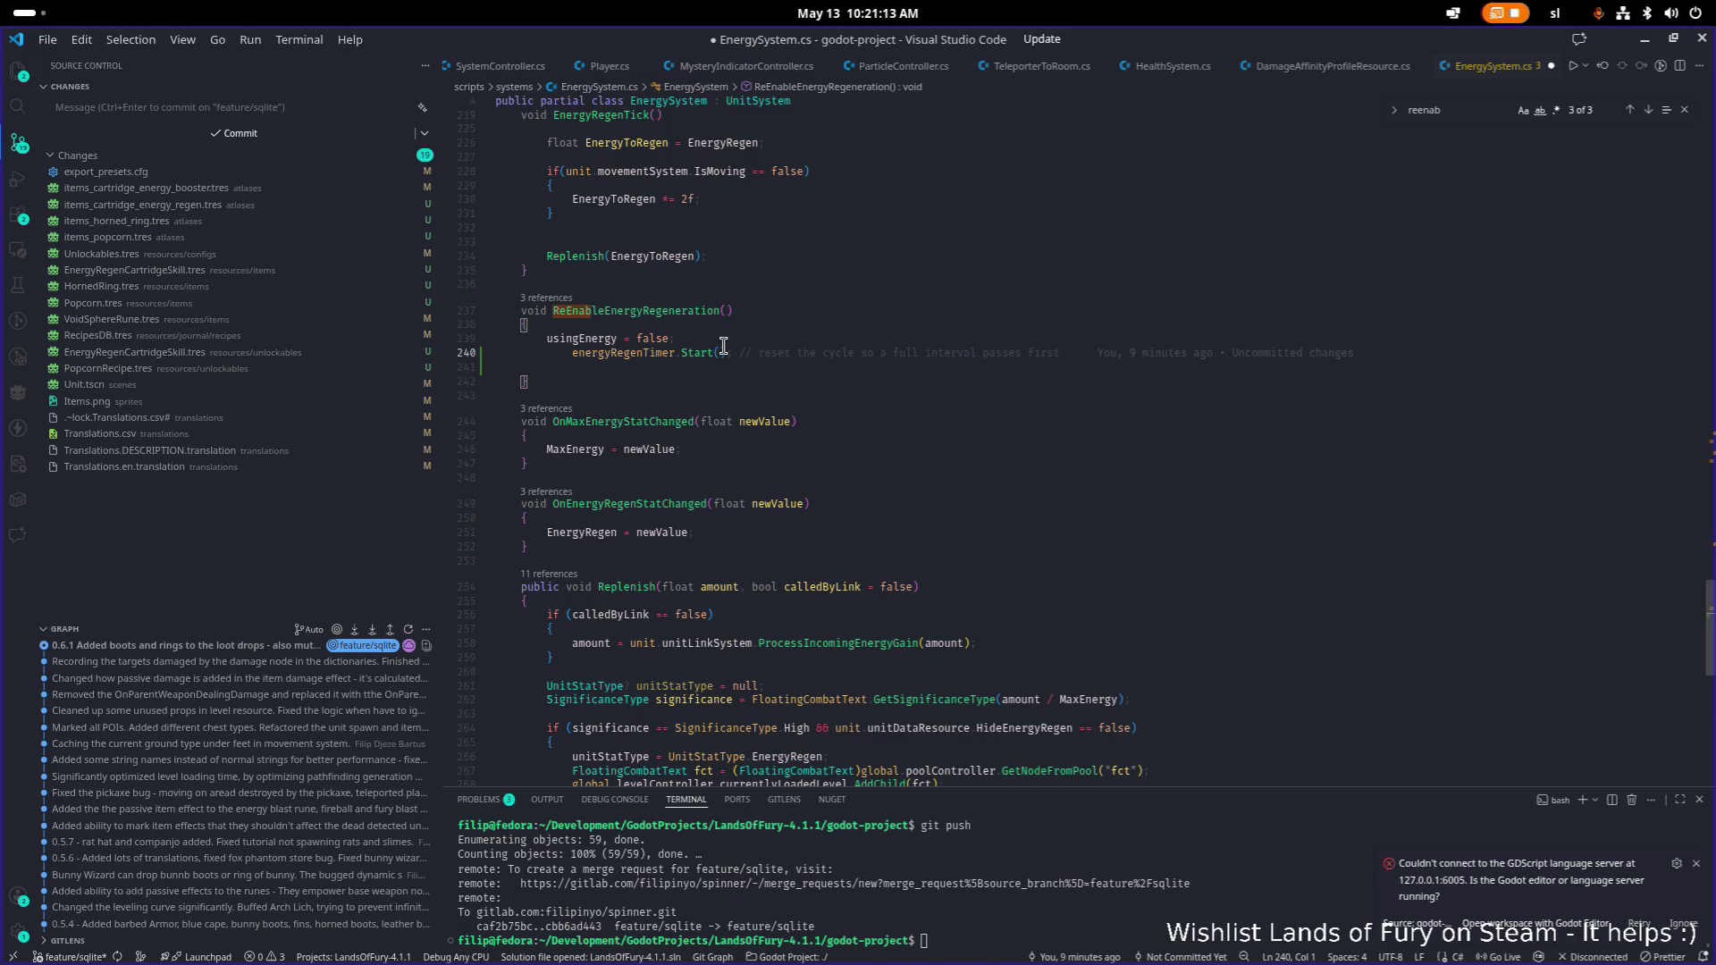
key(ctrl+z)
key(ctrl+z)
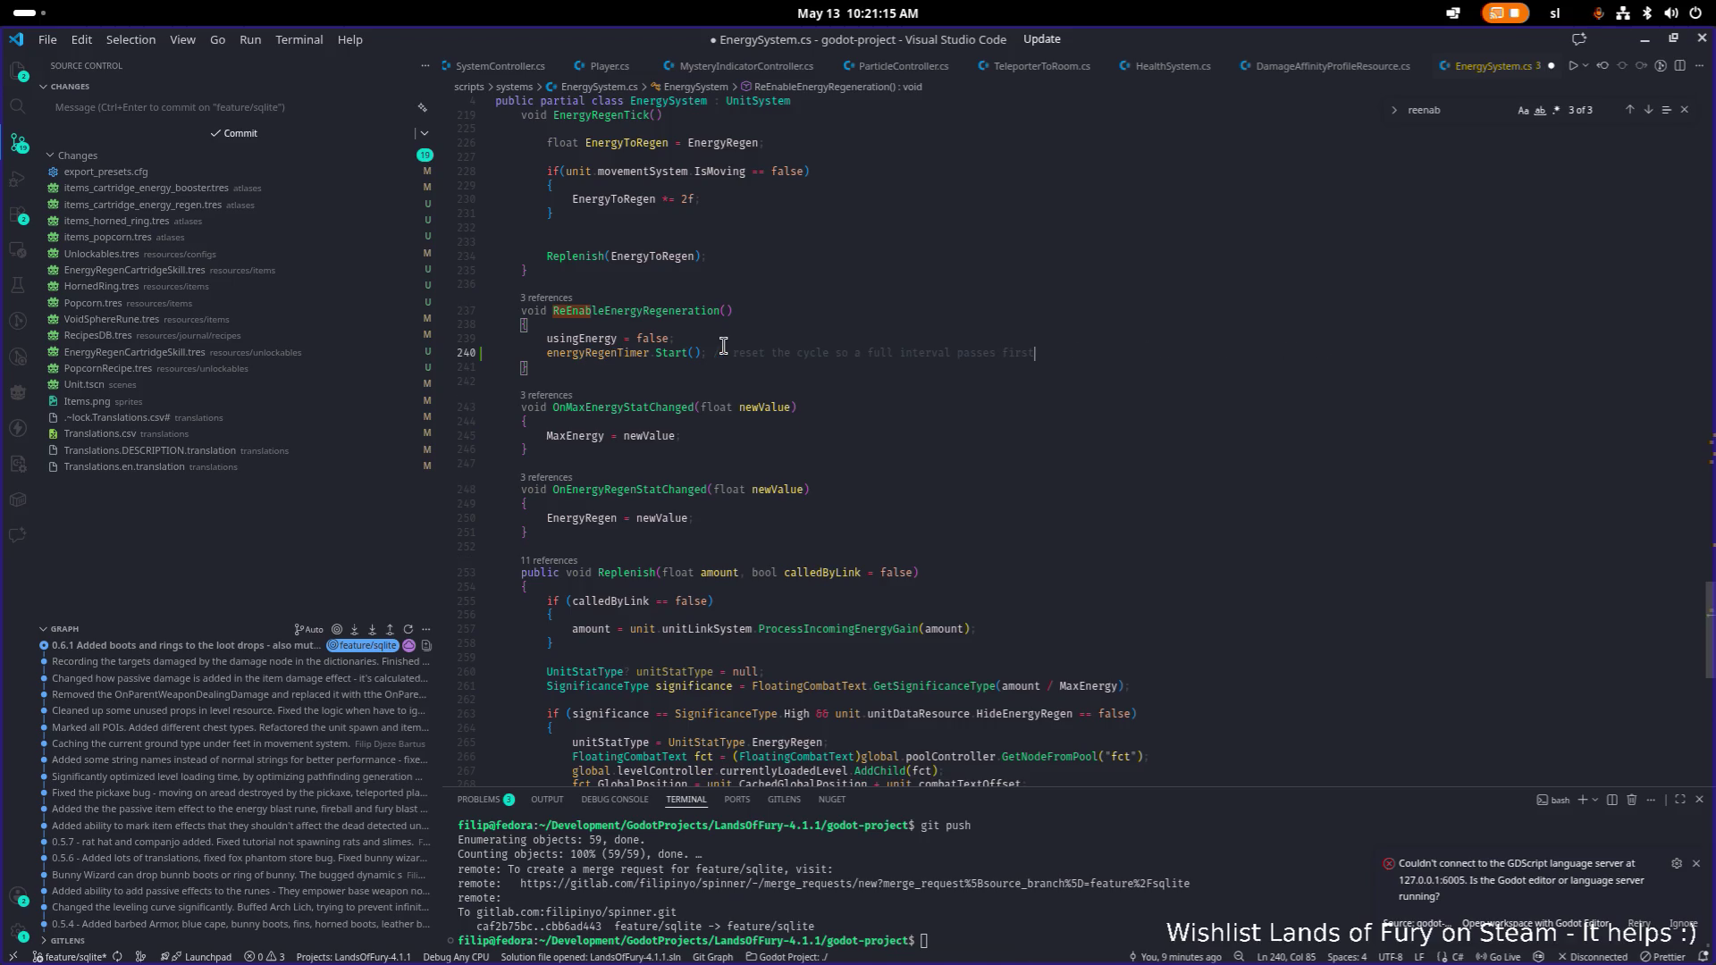
Select the energyRegenTimer.Start() call on line 240 and search the file for it.
click(791, 354)
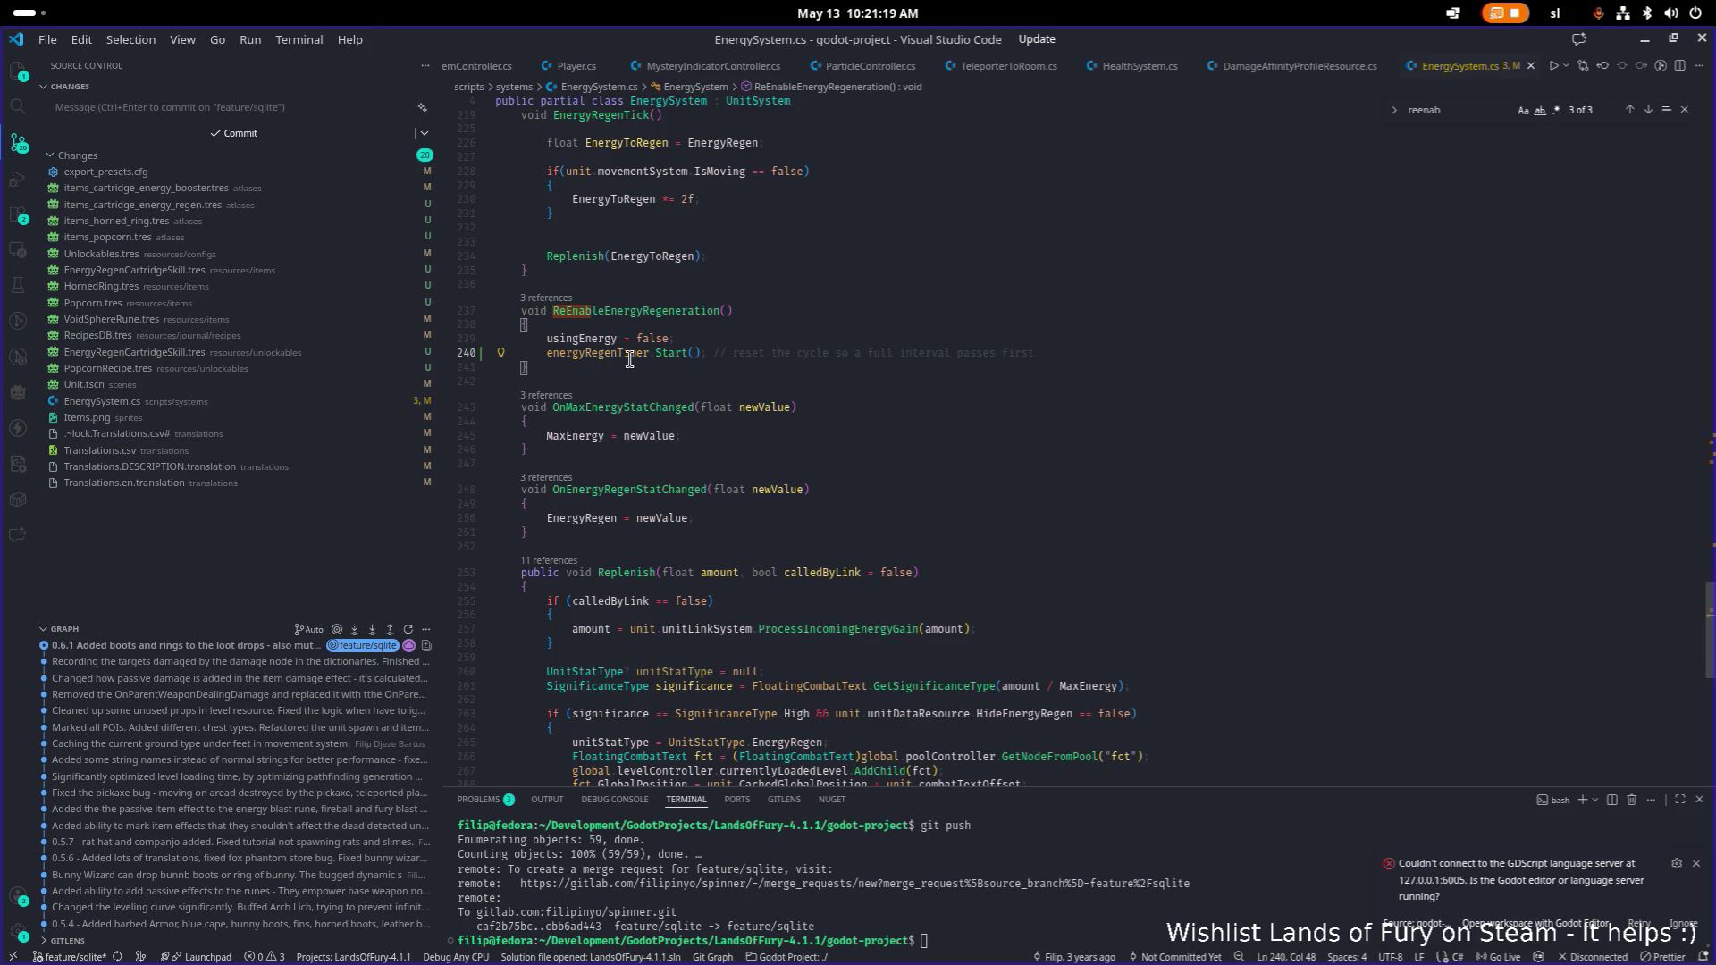
click(699, 351)
key(shift+Home)
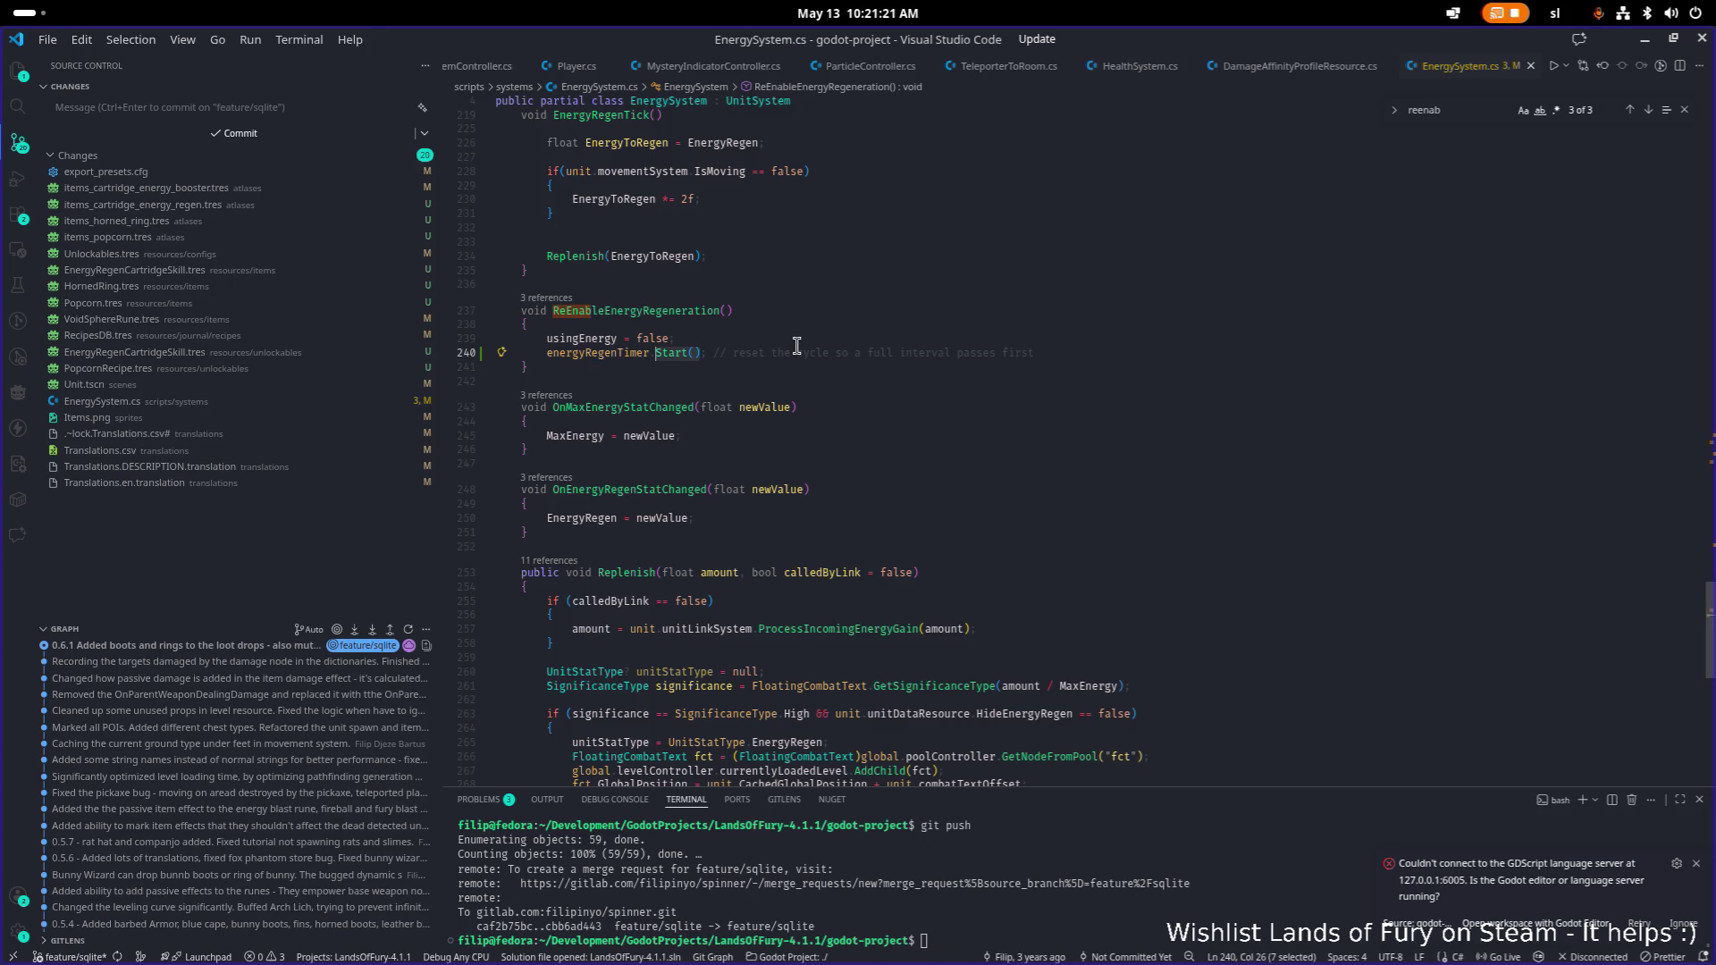
key(ctrl+f)
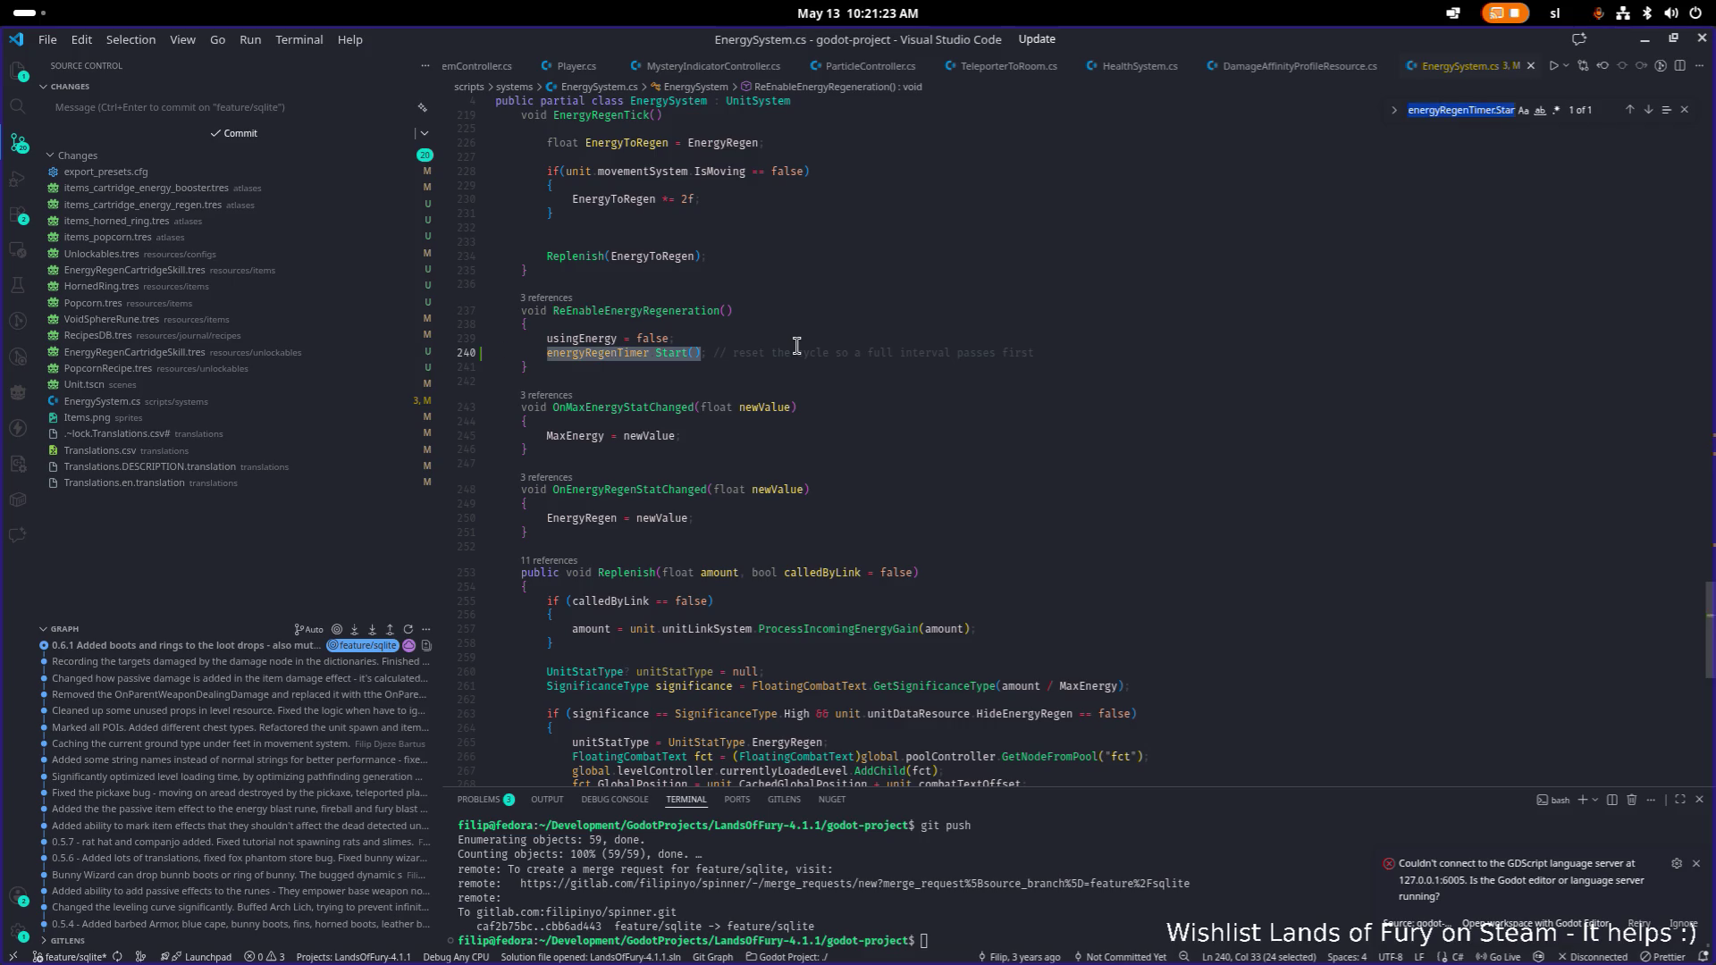
Search for energyRegenTimer and step through its matches back to line 240.
double_click(635, 356)
key(ctrl+f)
key(Return)
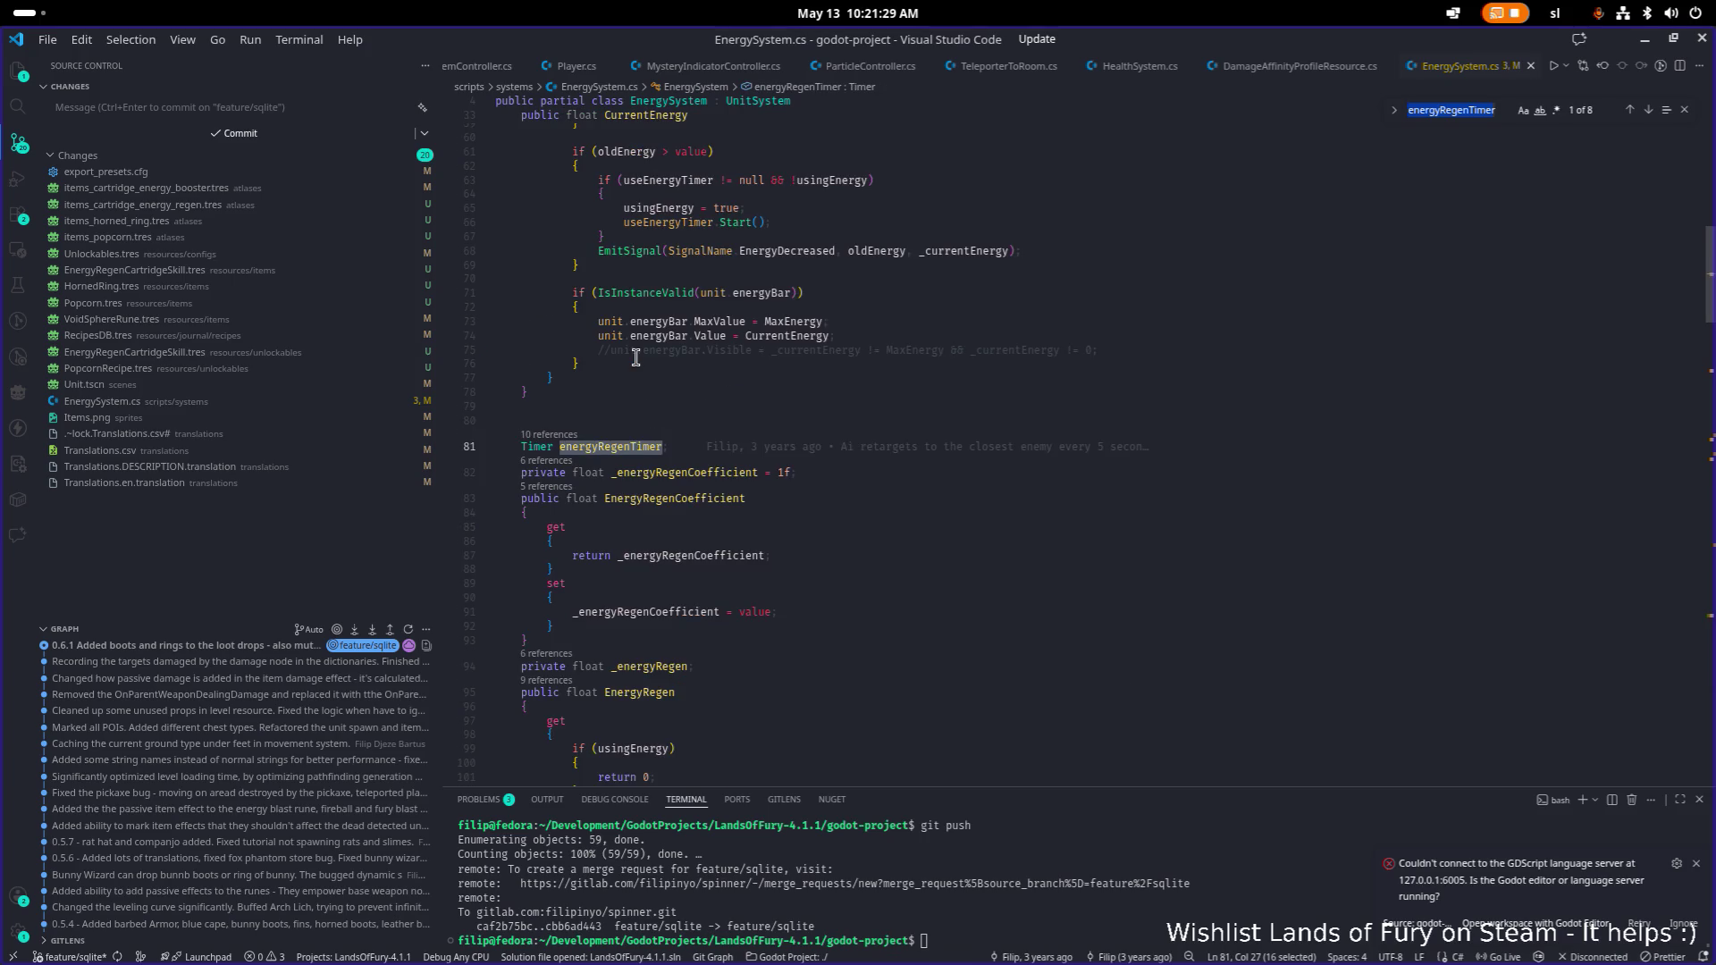
key(Return)
key(Return)
key(Return)
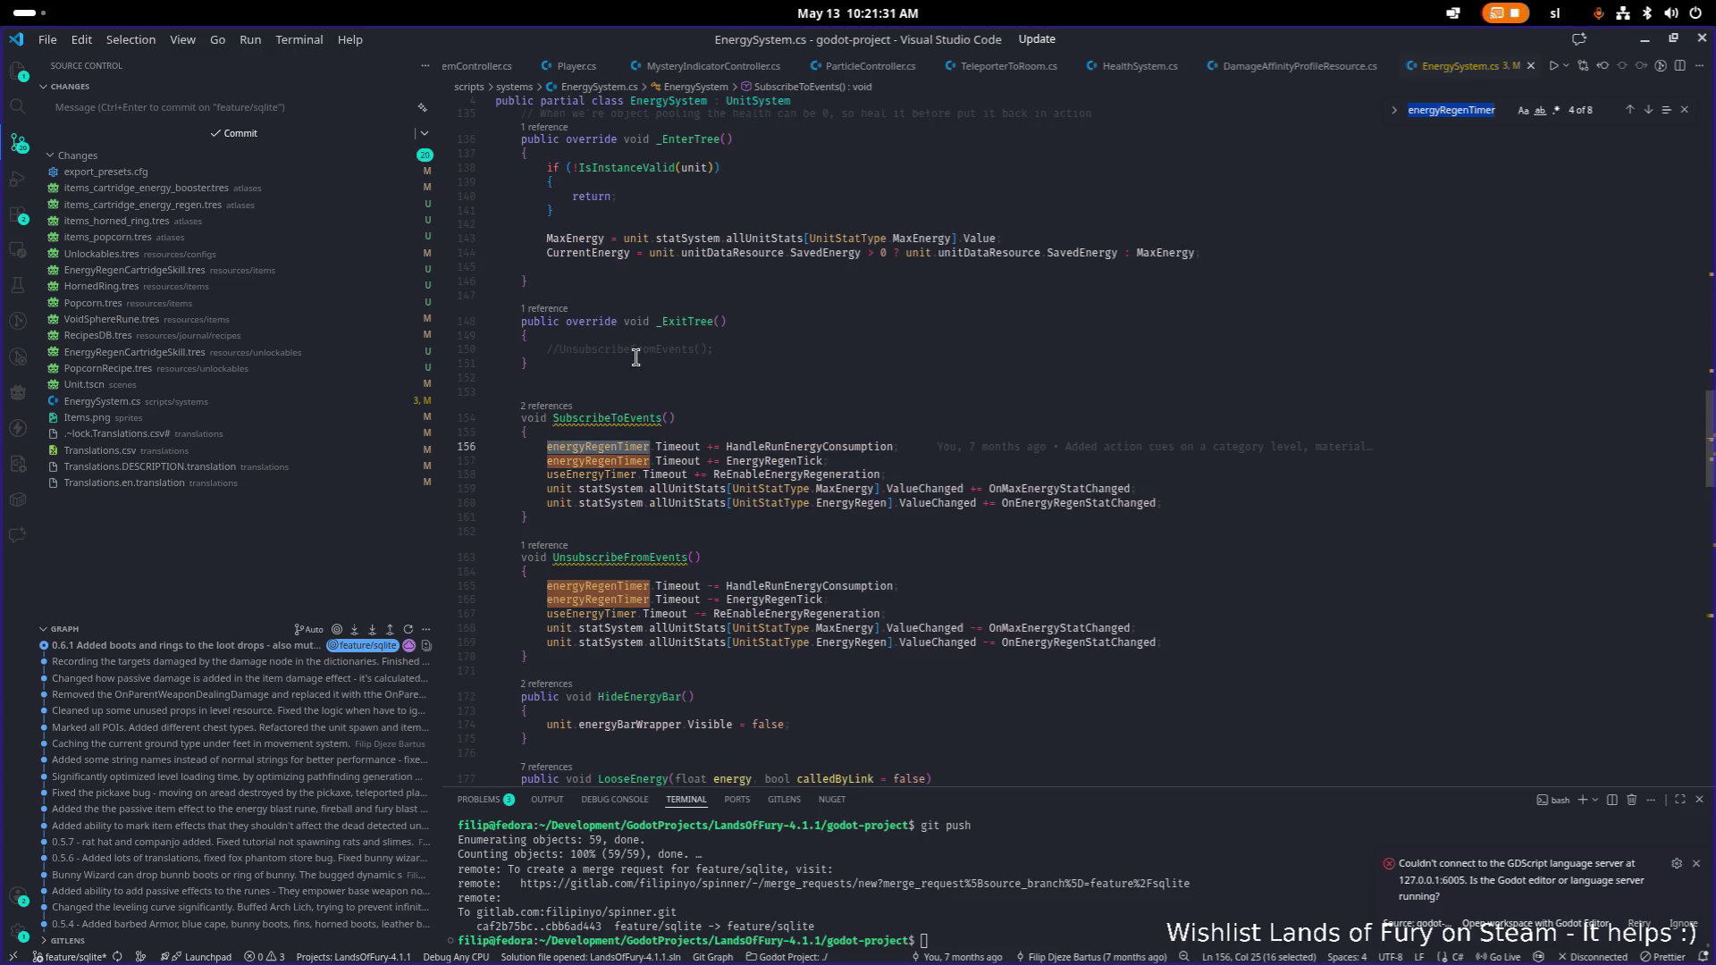
key(Return)
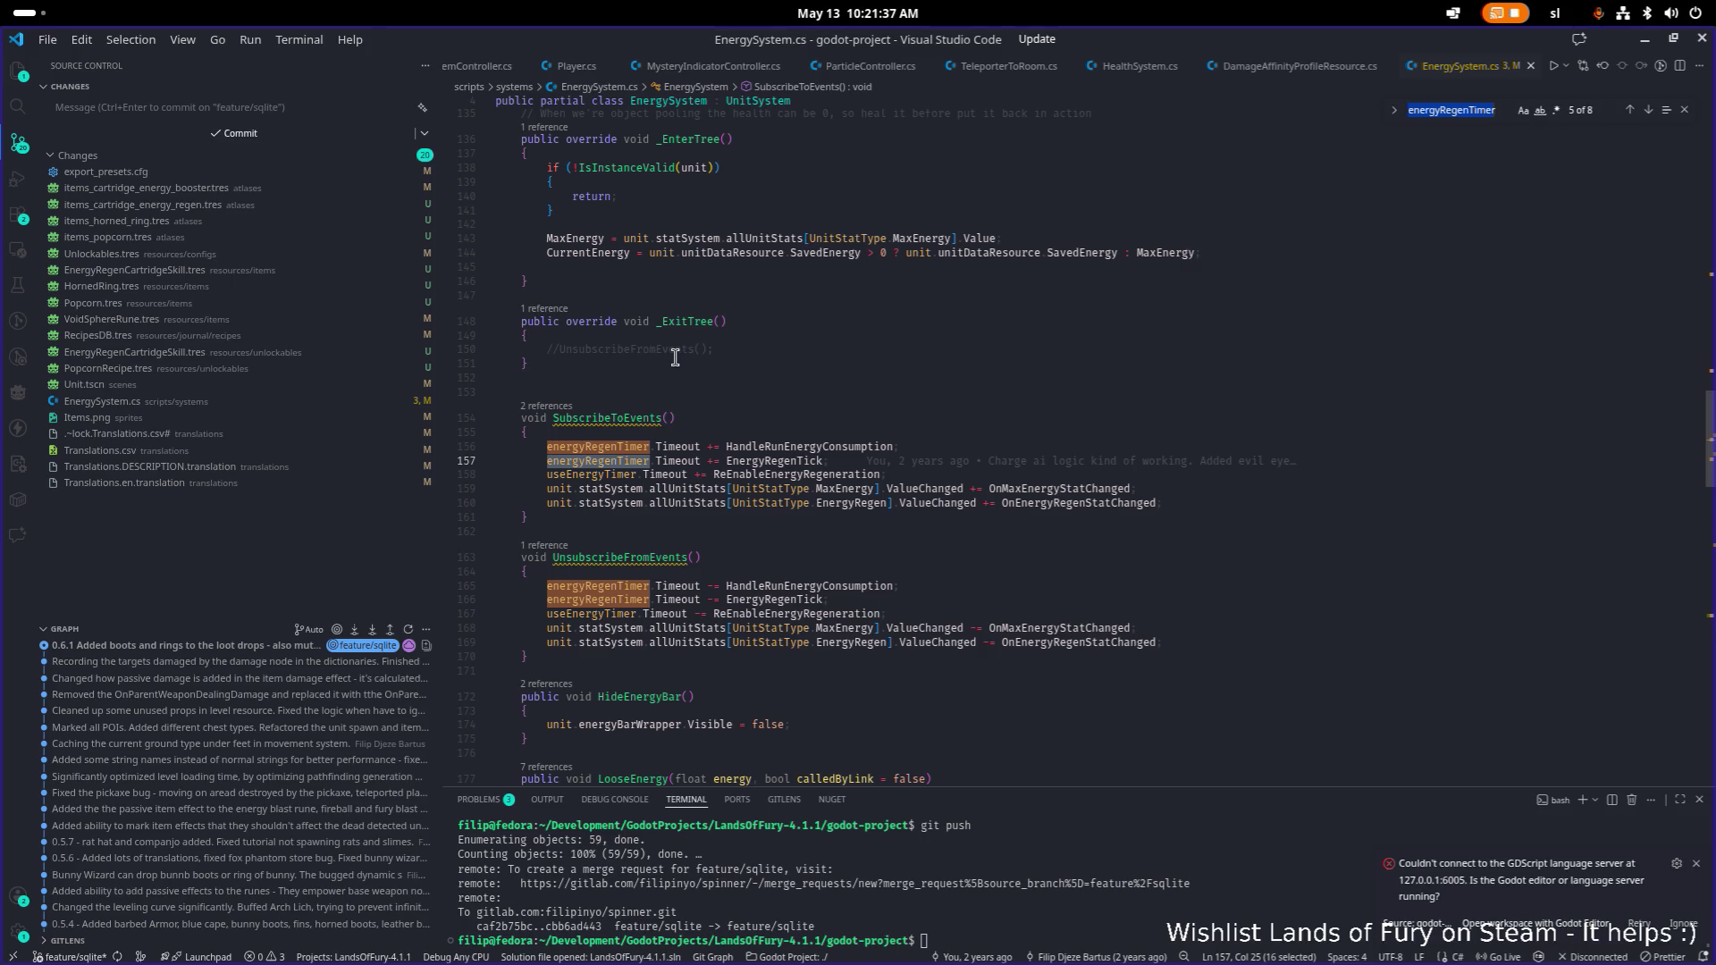
key(Return)
key(Return)
key(Return)
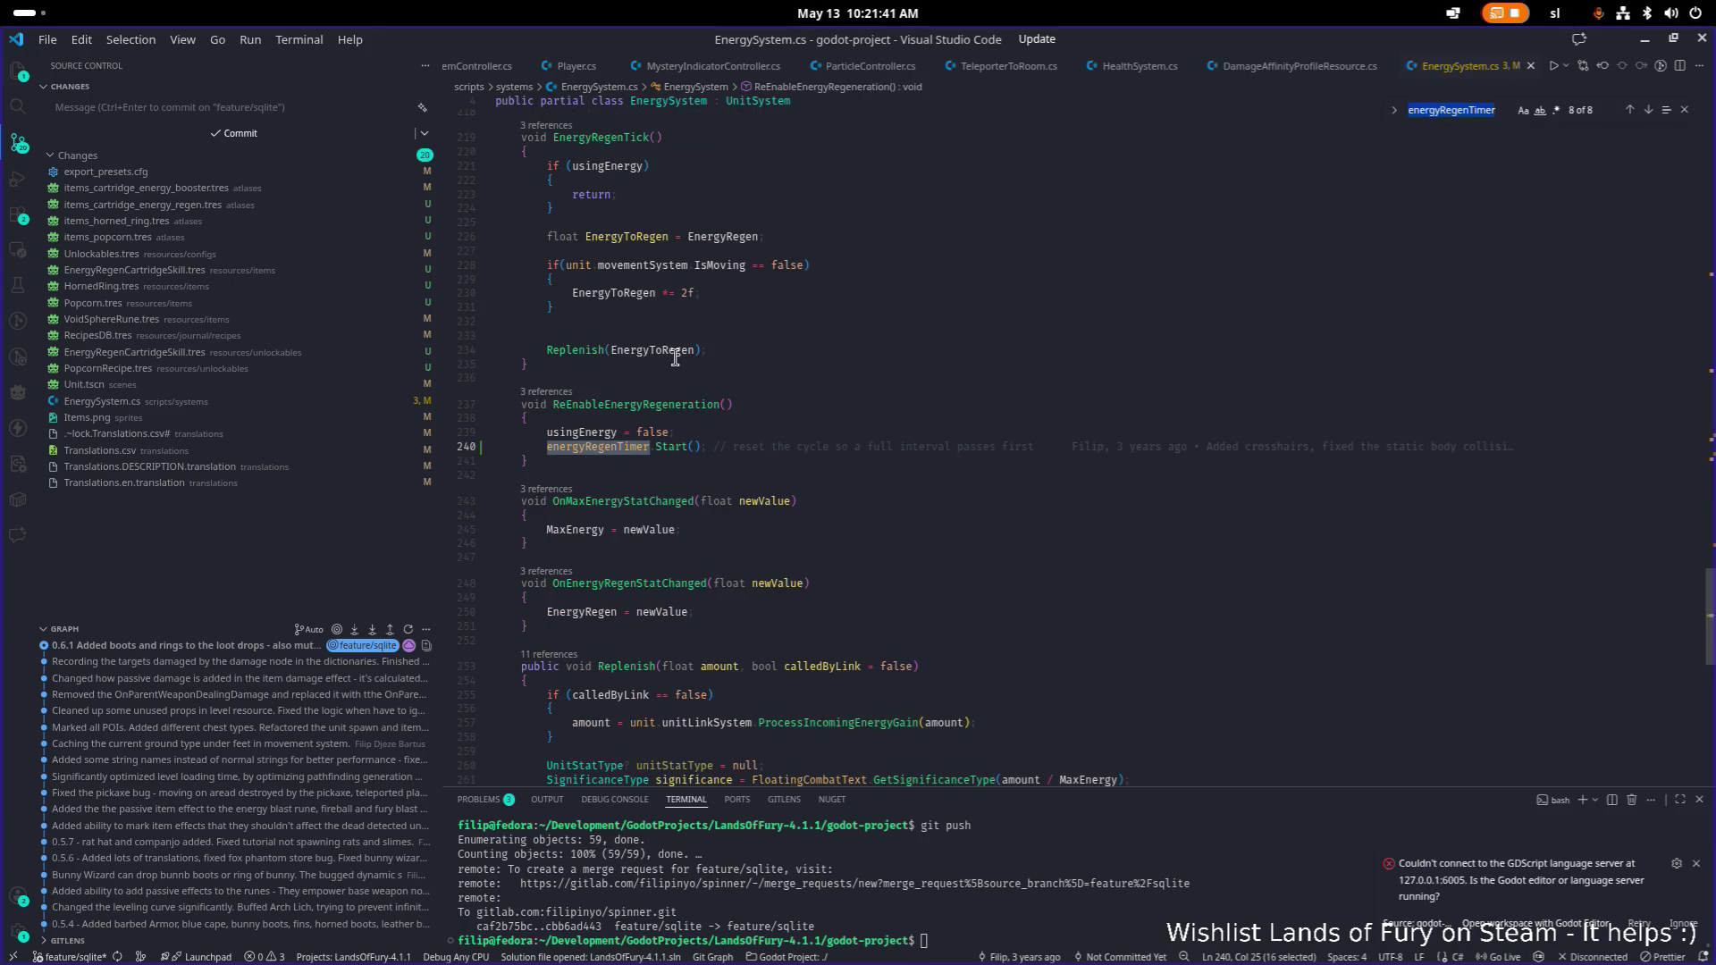
Minimize Visual Studio Code to bring Godot back into view.
click(810, 418)
mouse_move(814, 416)
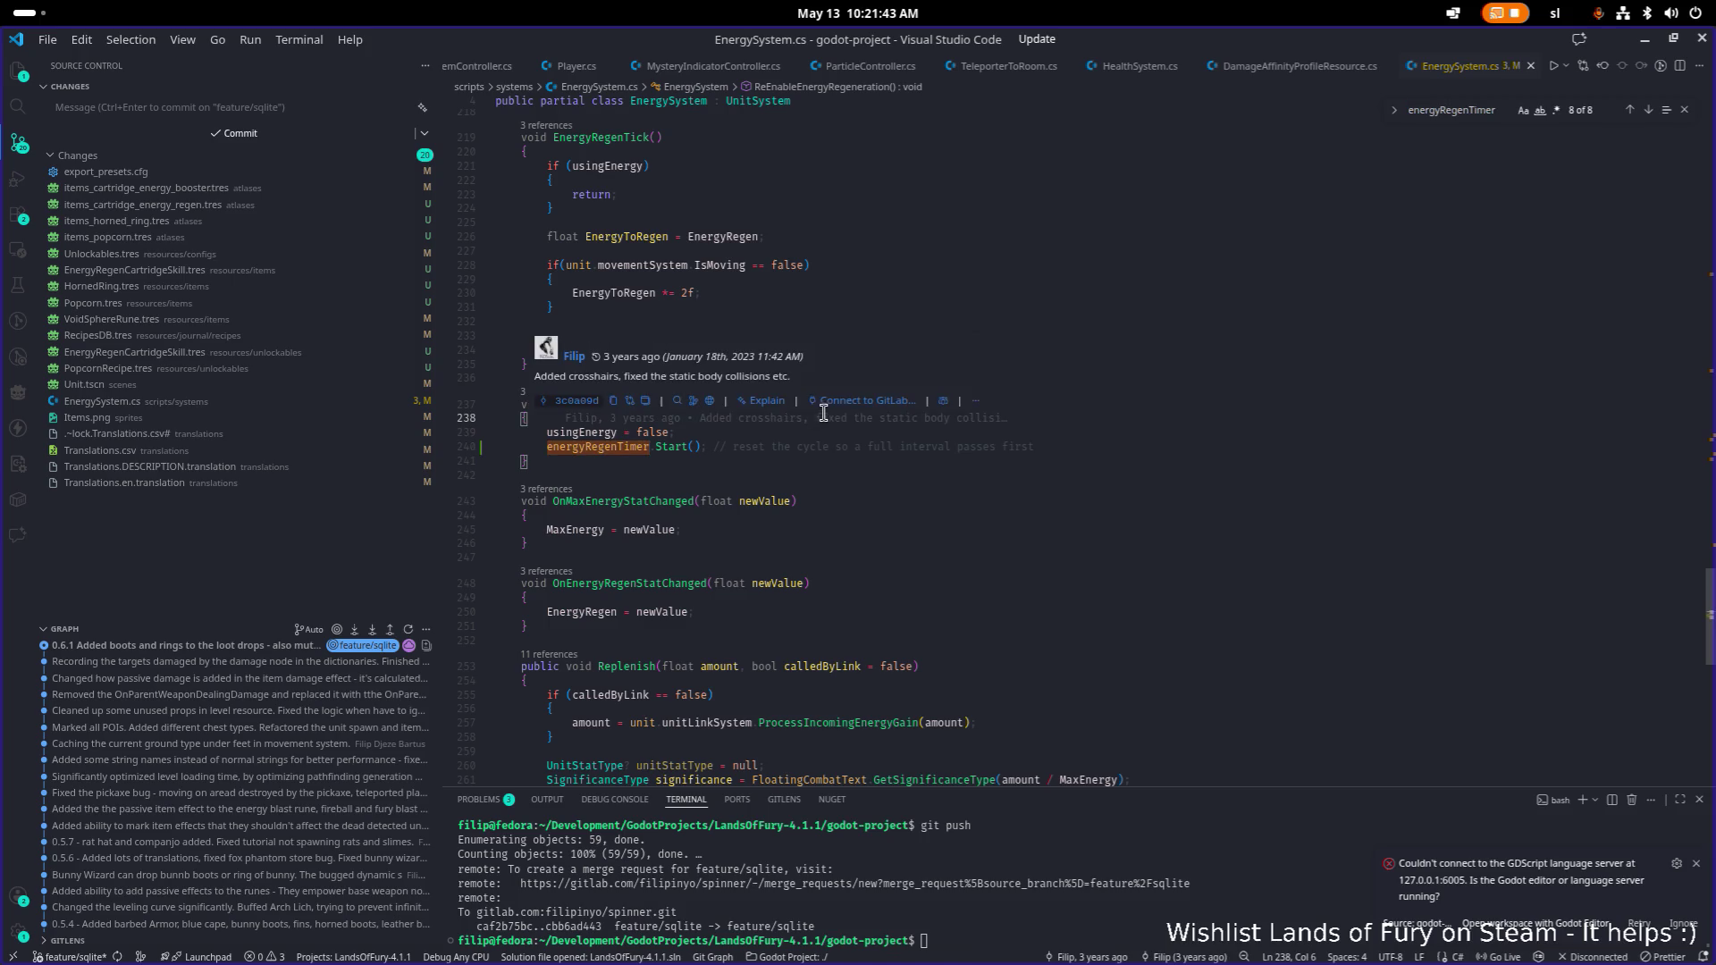
click(1643, 39)
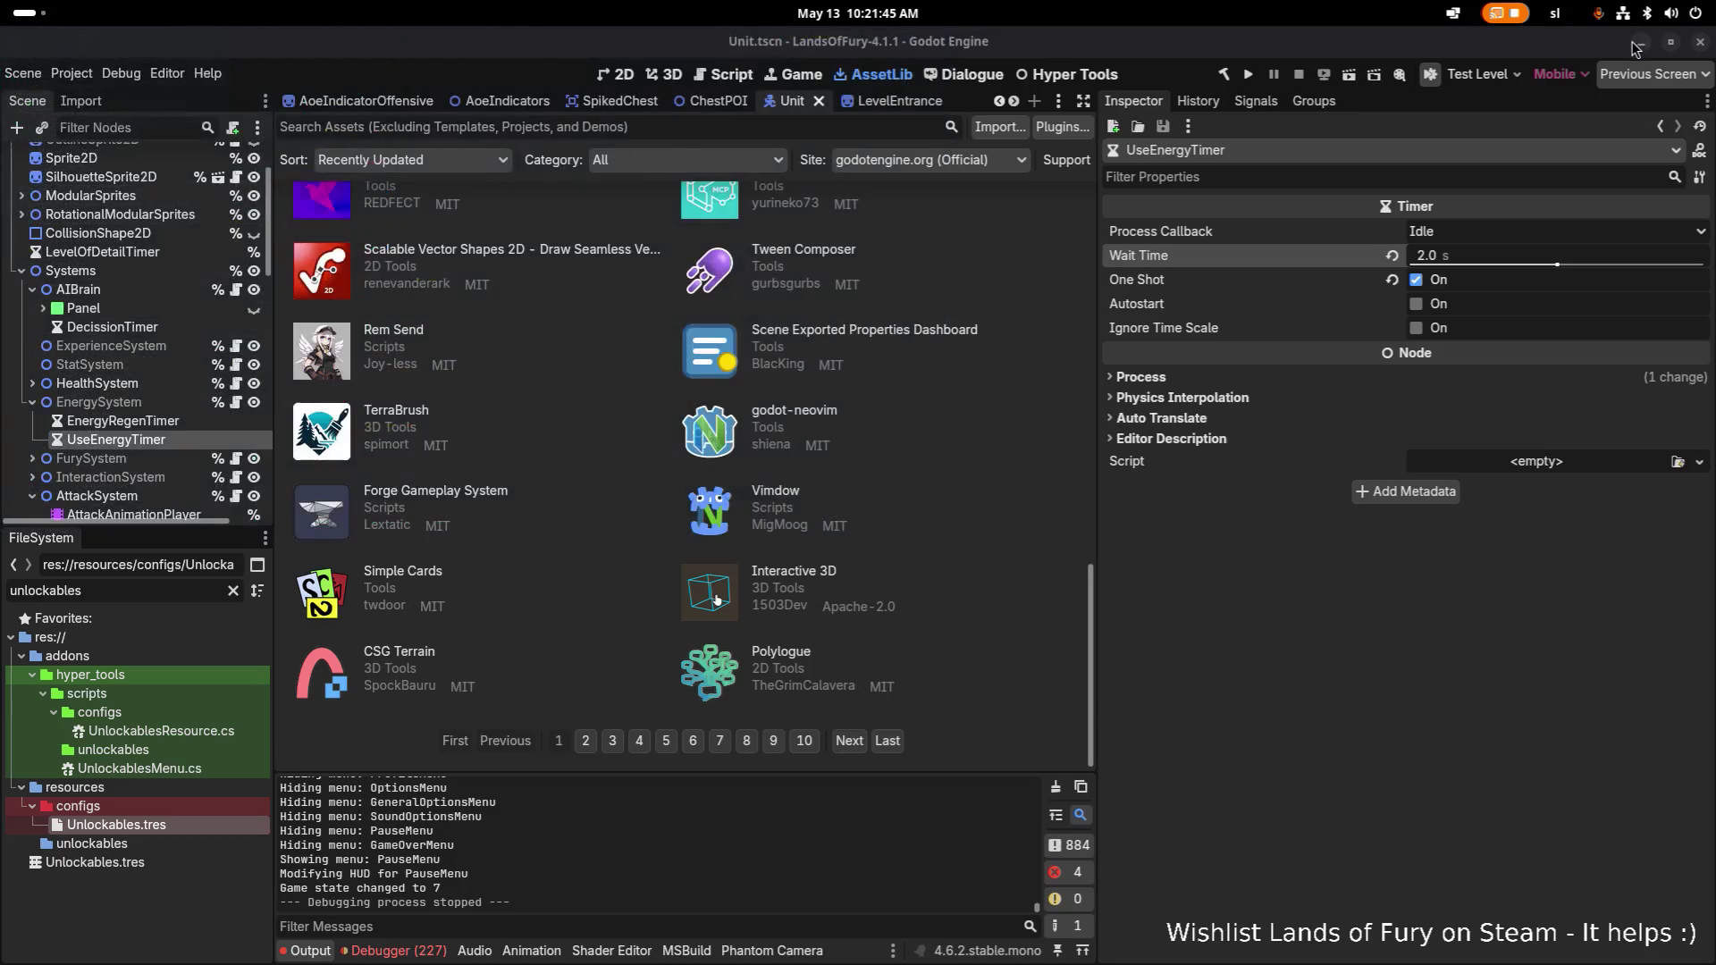
Run the Lands of Fury project from Godot's toolbar.
click(1249, 74)
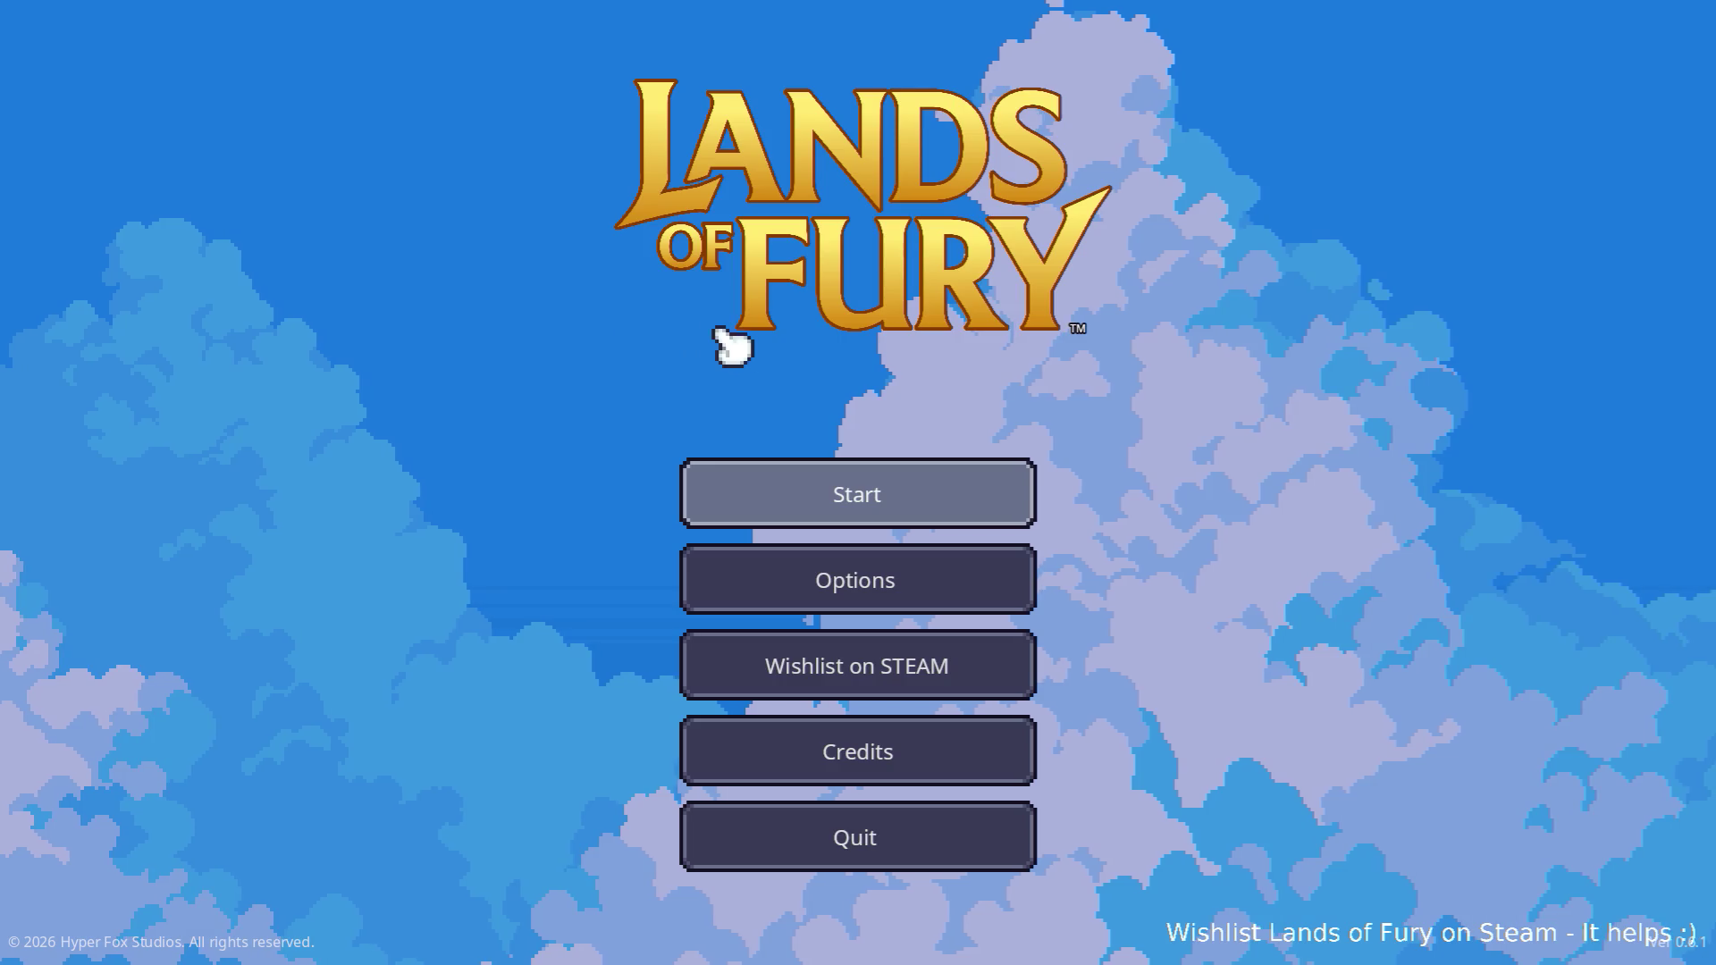
Start a new game and swing the sword until the energy bar is empty.
click(840, 489)
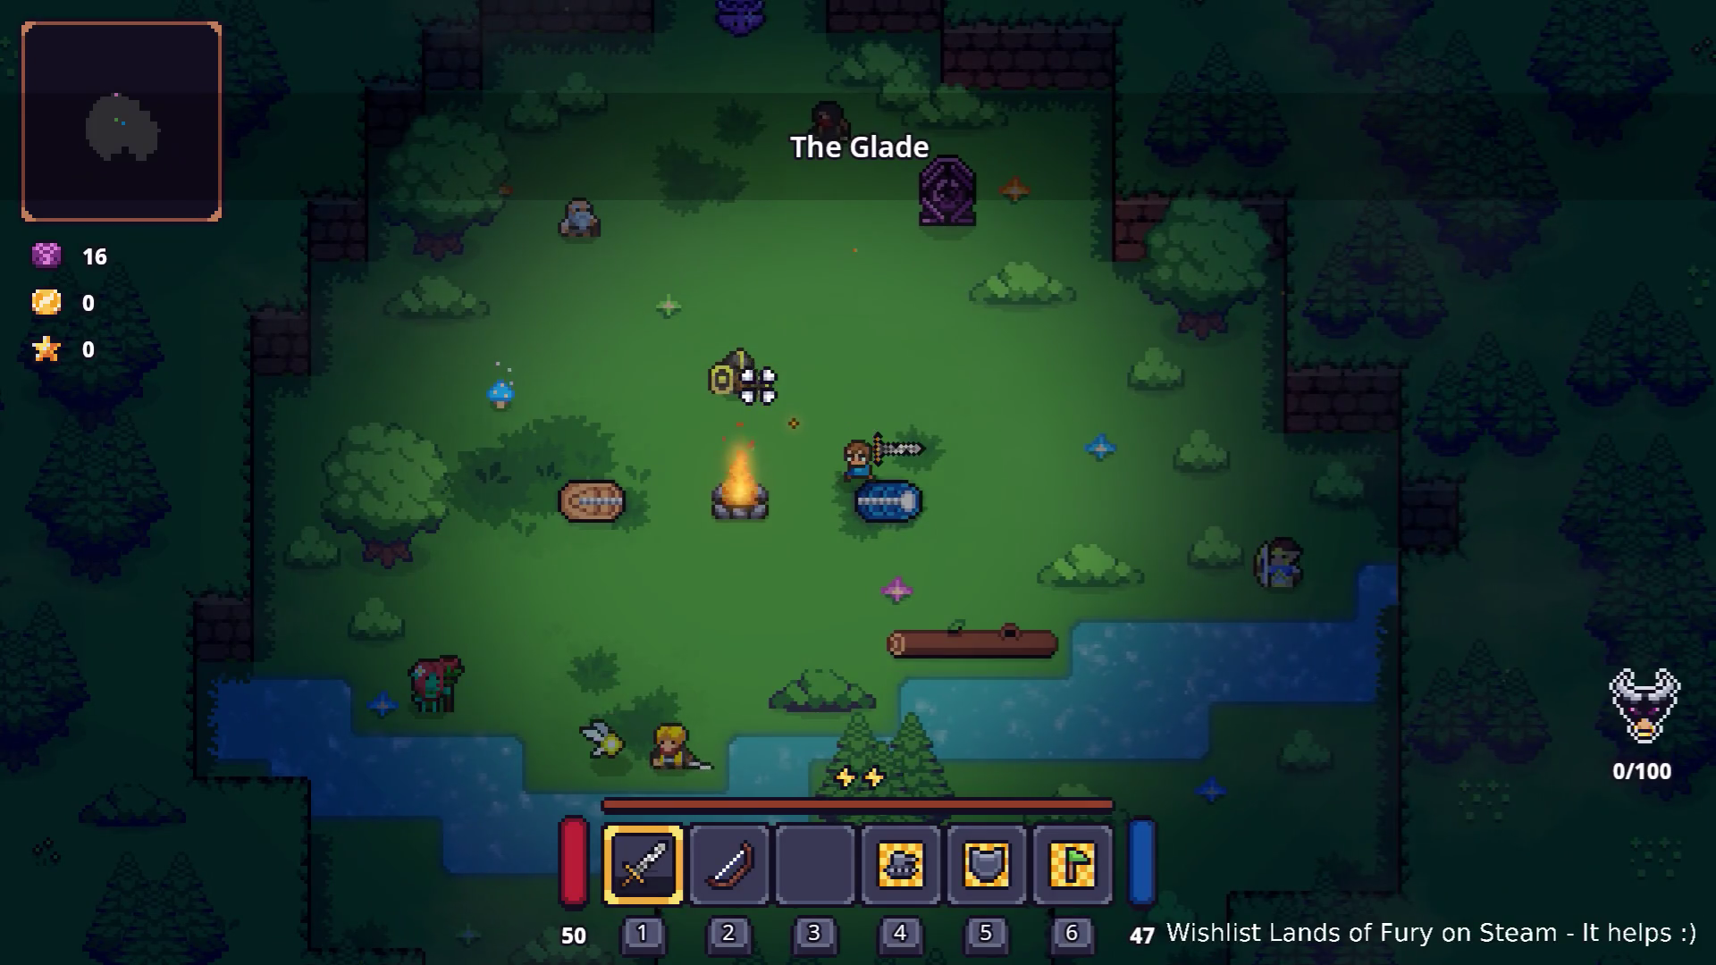
click(758, 387)
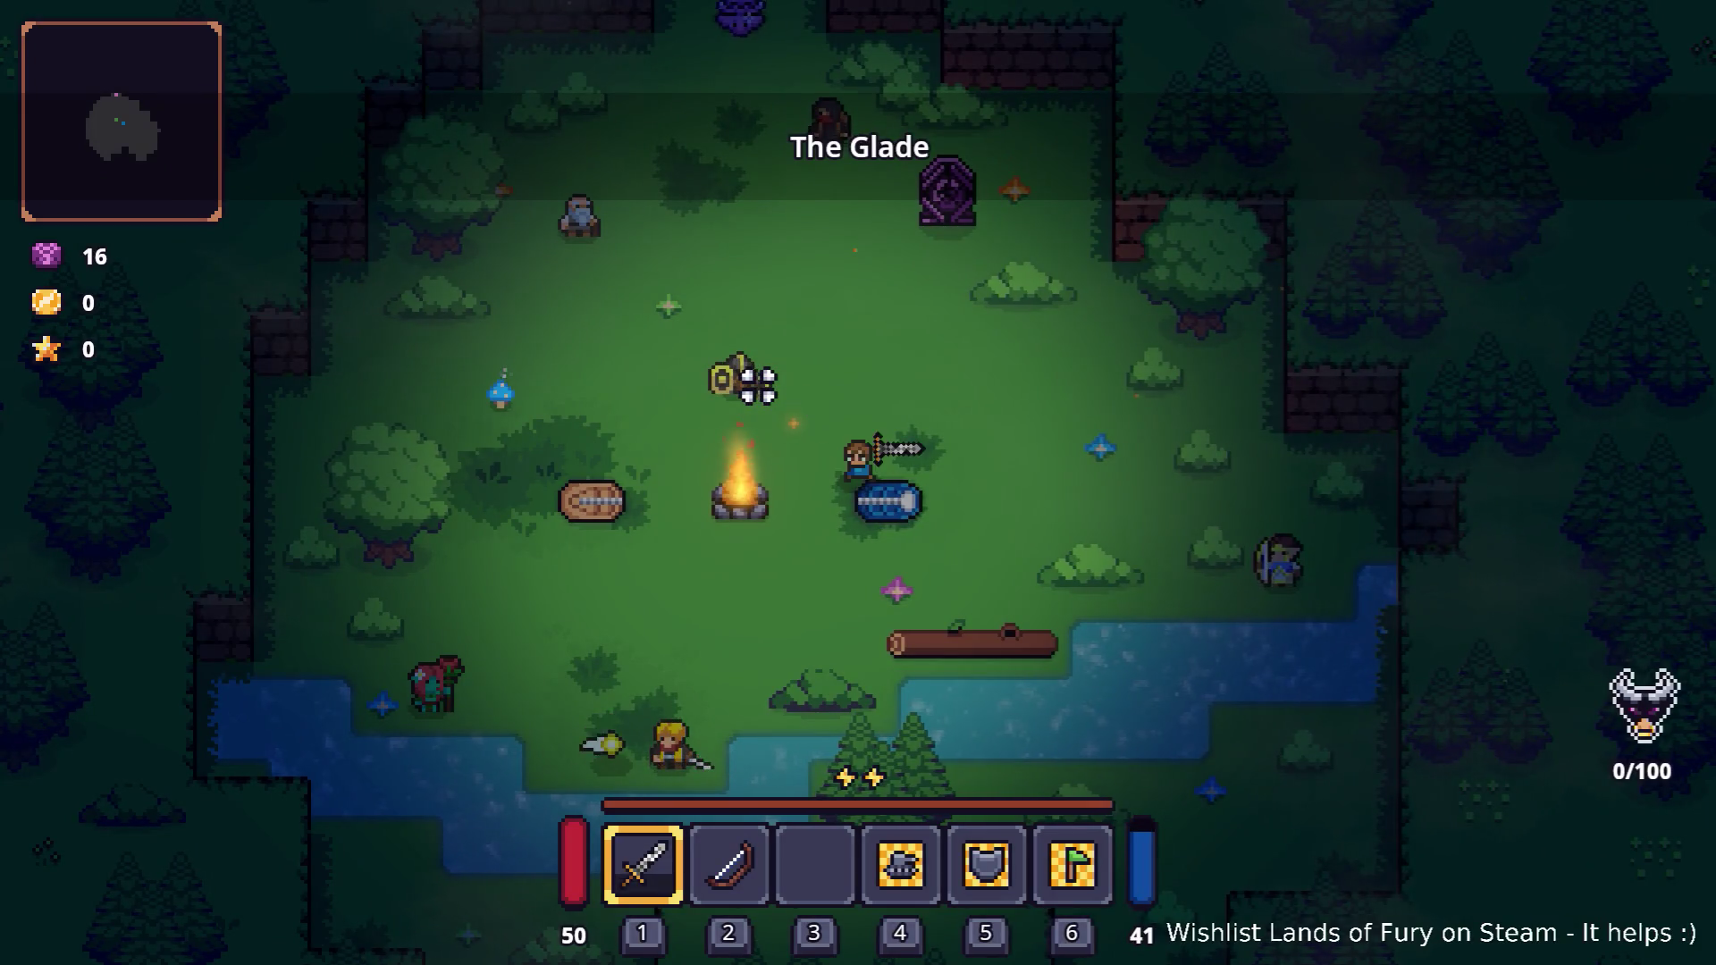
click(758, 386)
click(758, 386)
click(758, 386)
click(758, 386)
click(758, 386)
click(758, 386)
click(758, 386)
click(758, 386)
click(759, 386)
click(758, 386)
click(758, 386)
click(758, 386)
click(758, 386)
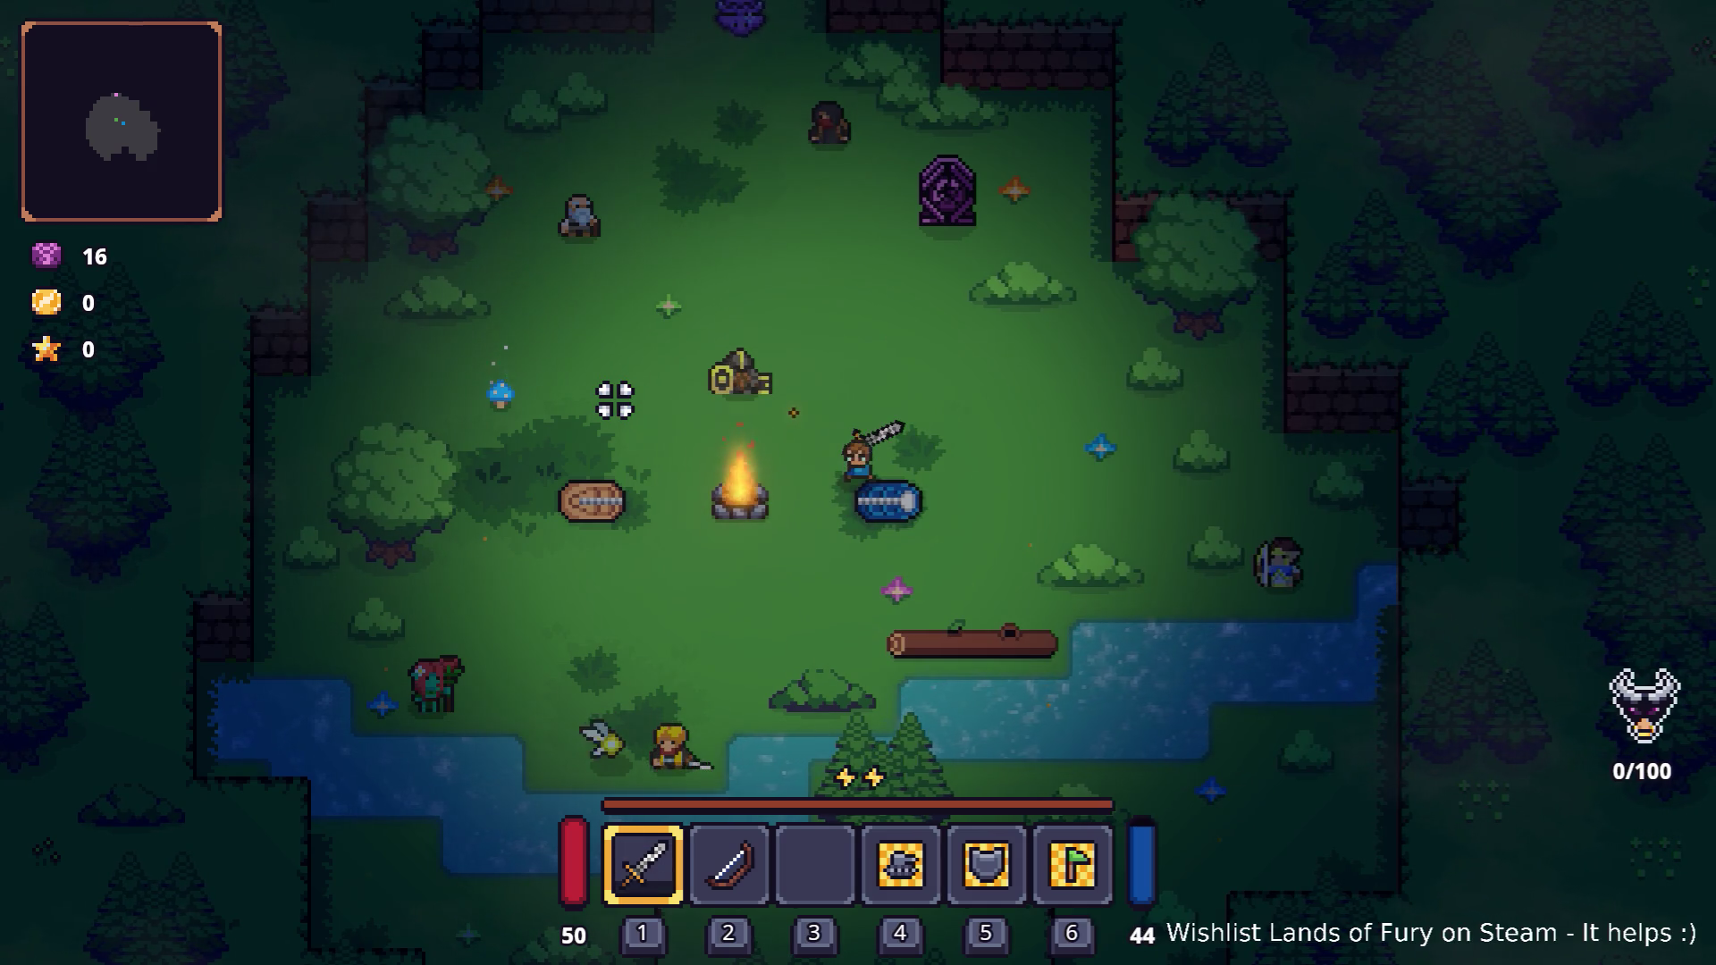
After the energy refills, swing again until it reaches 0.
click(615, 397)
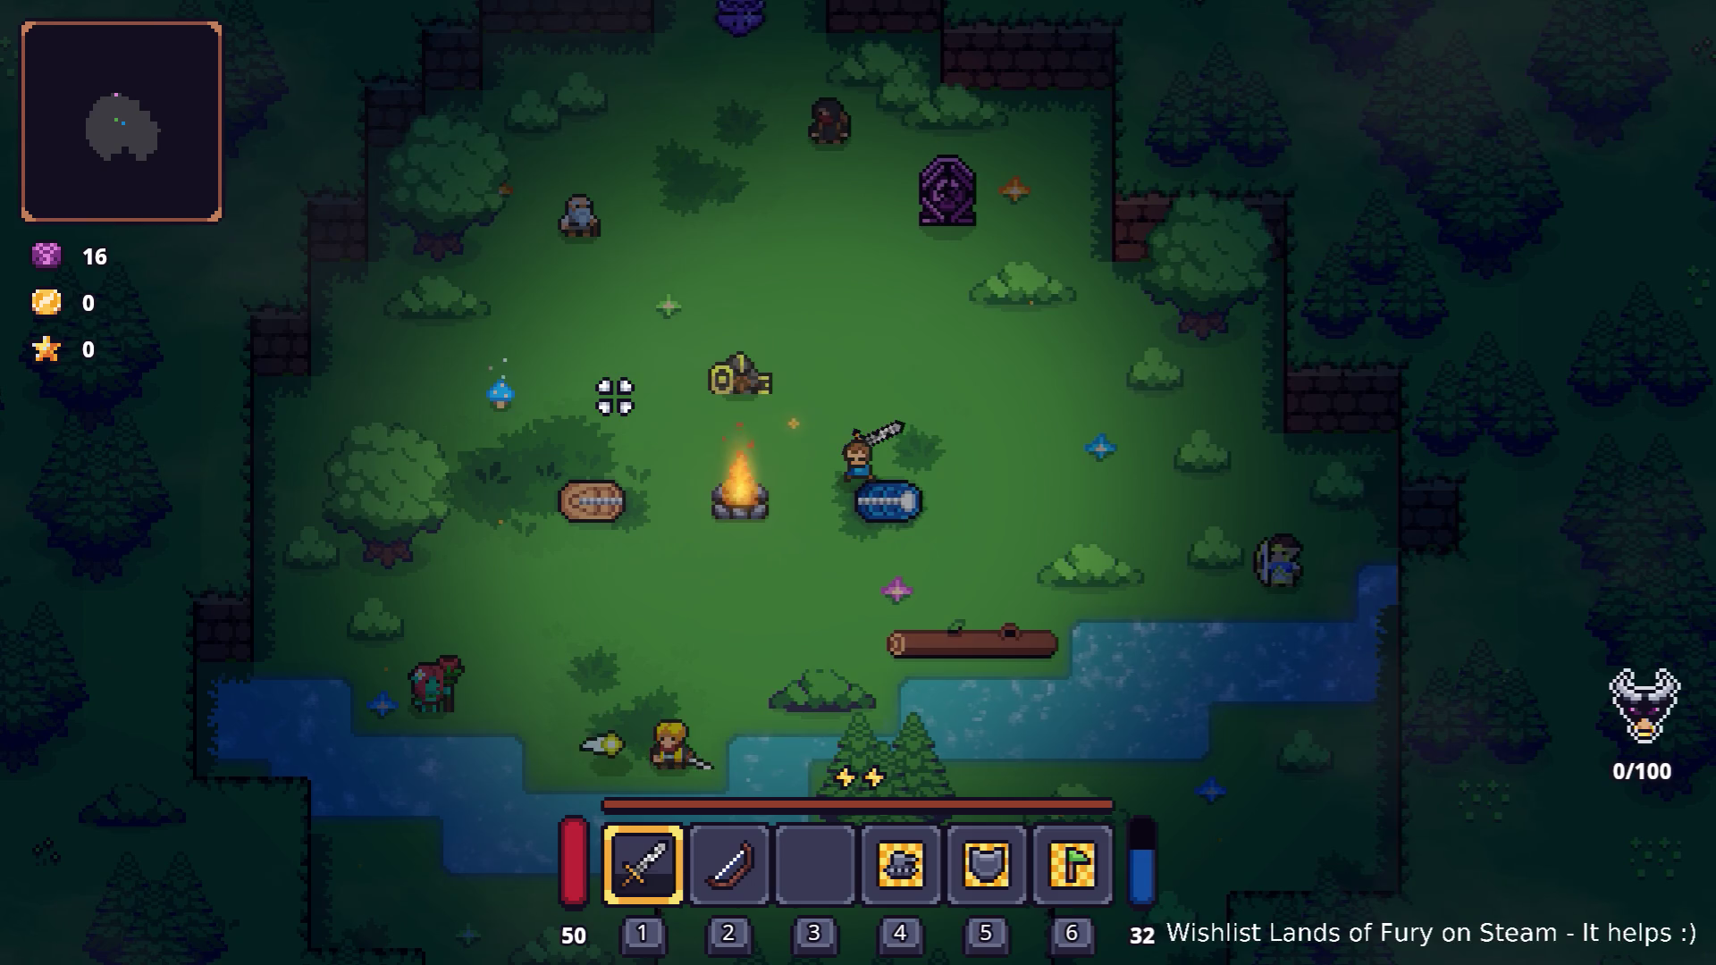
click(615, 397)
click(615, 397)
click(615, 396)
click(615, 397)
click(615, 397)
click(615, 397)
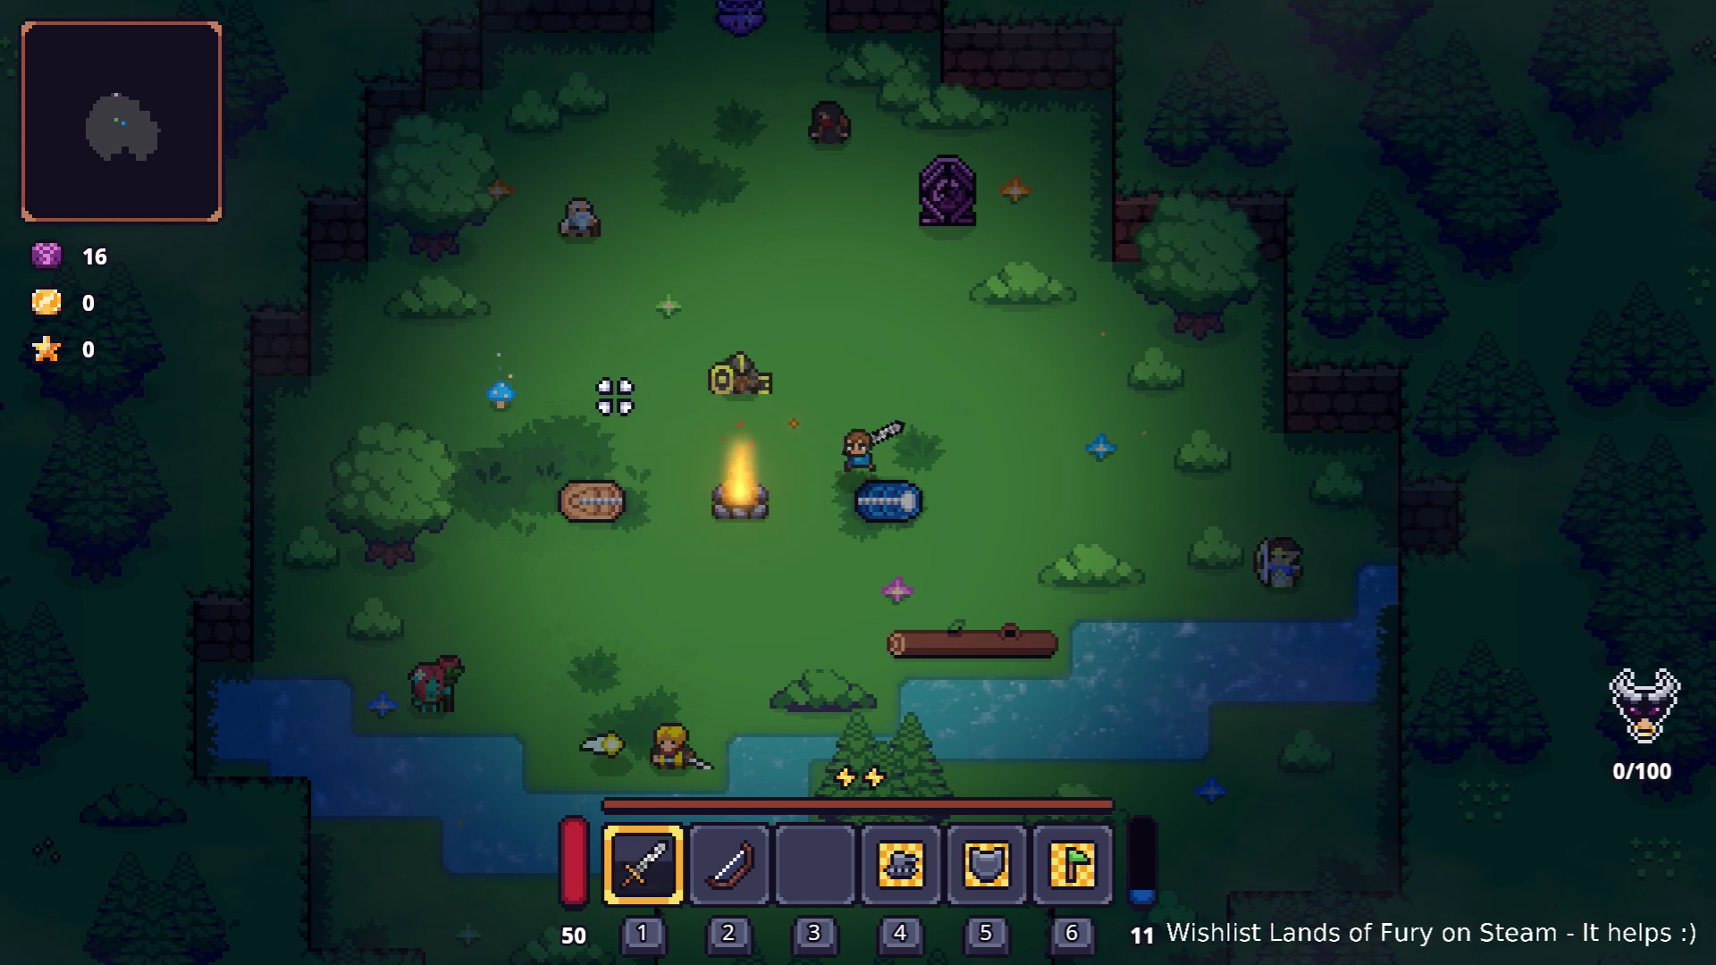
click(615, 397)
click(615, 397)
click(615, 397)
click(615, 397)
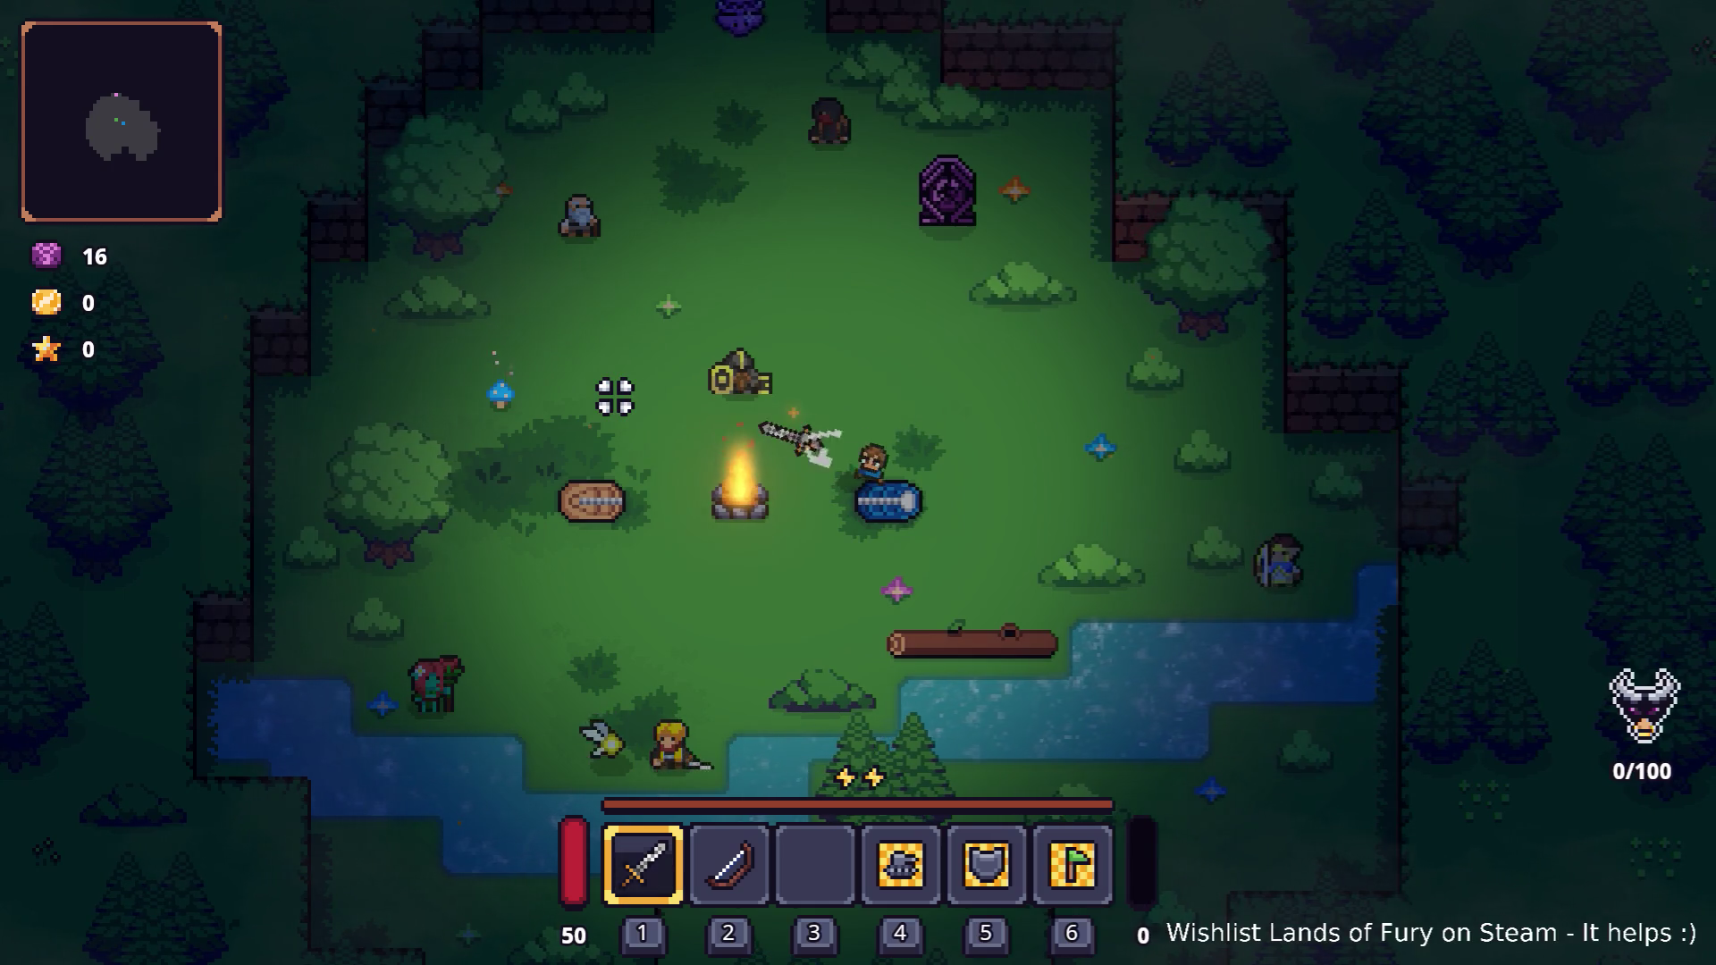
Quit the game to desktop via the pause menu and switch programs.
key(Escape)
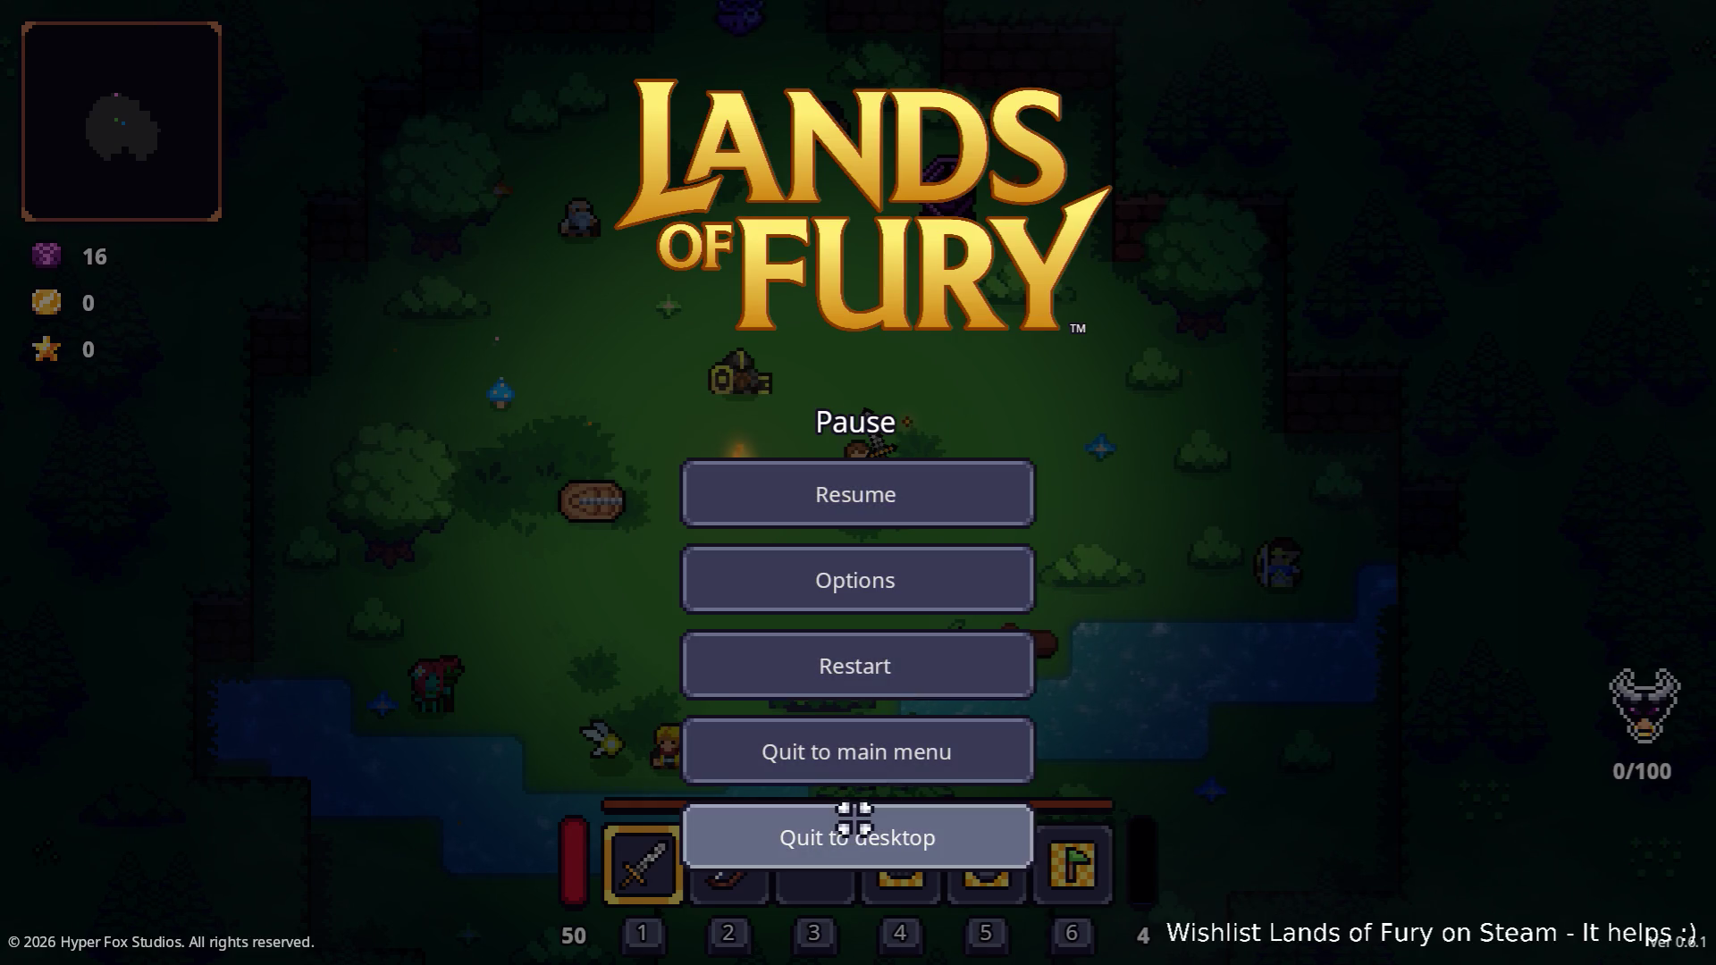
click(850, 828)
key(alt+Tab)
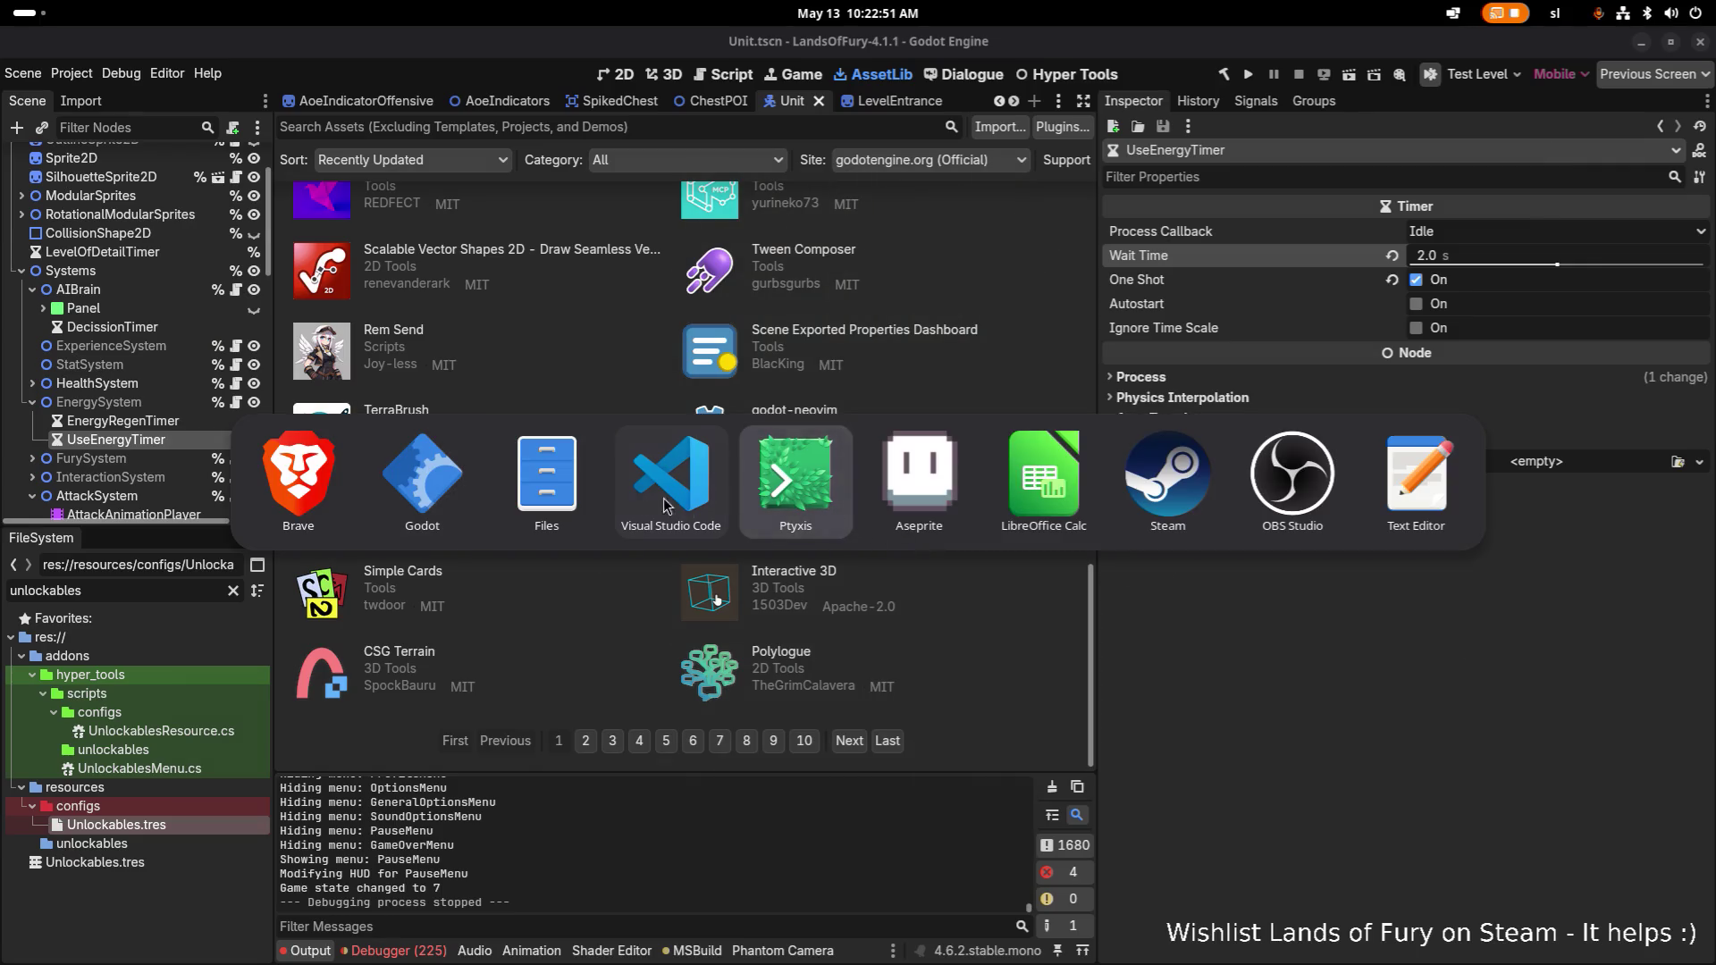
Delete the trailing comment on line 240 of EnergySystem.cs and save it.
click(667, 486)
click(643, 450)
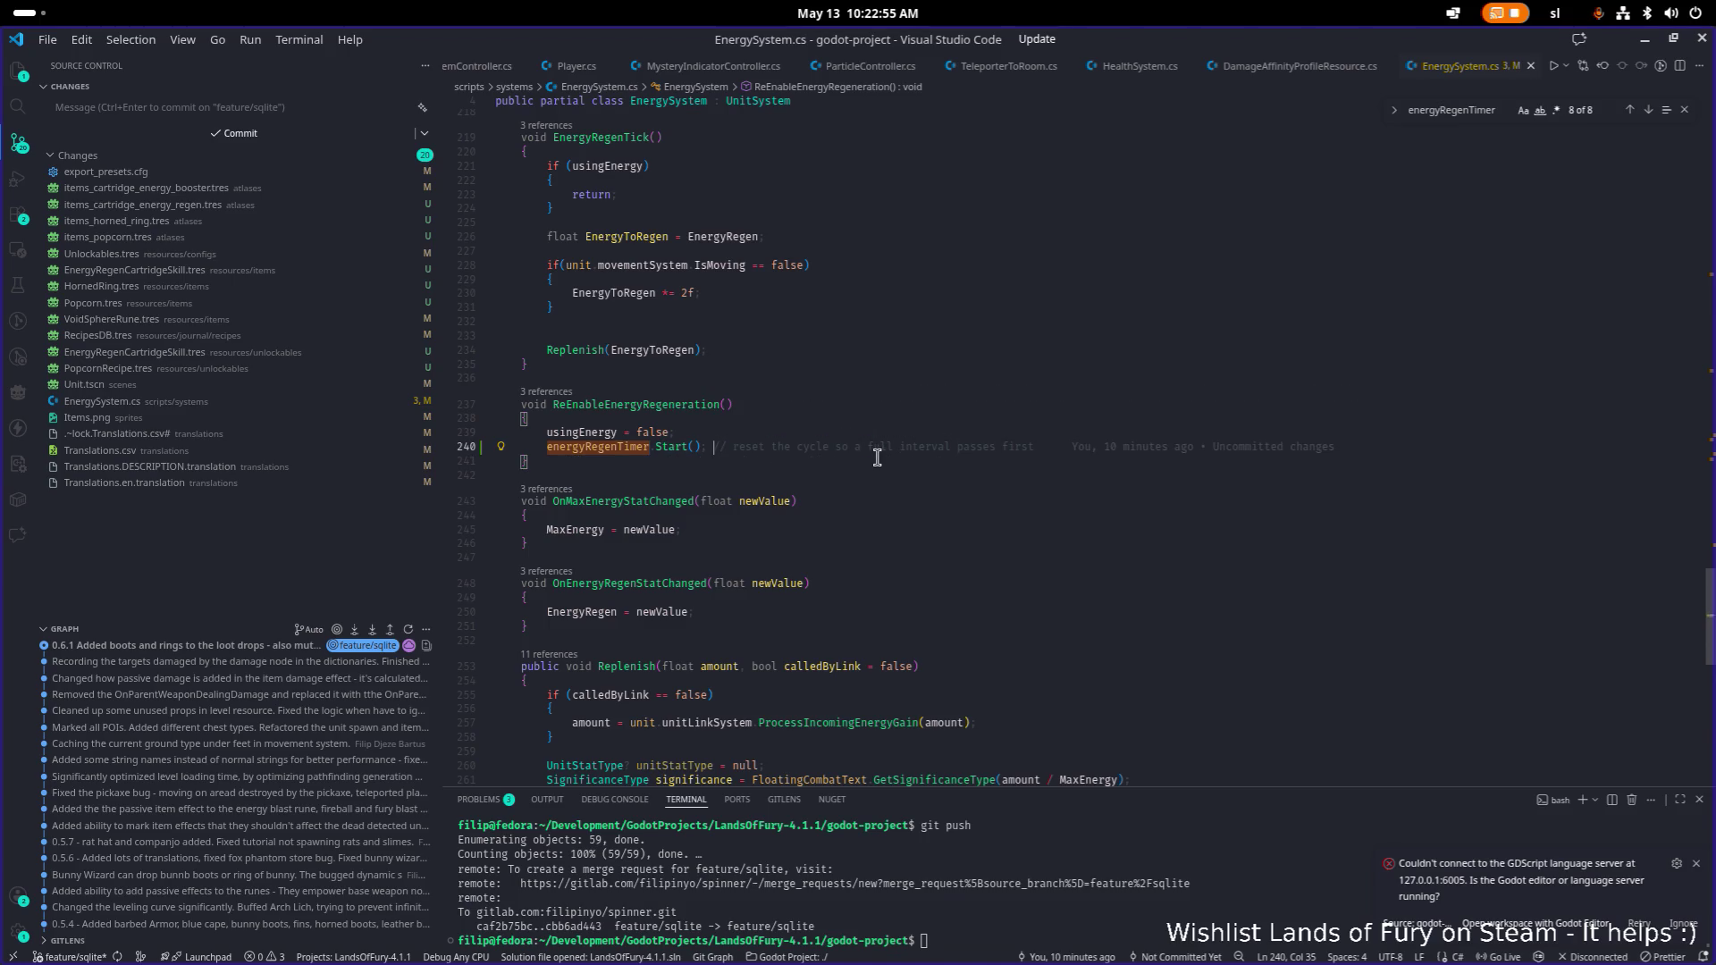
key(shift+End)
key(Delete)
key(ctrl+s)
In Godot set UseEnergyTimer's Wait Time to 1, save the Unit scene, and rerun.
click(1645, 39)
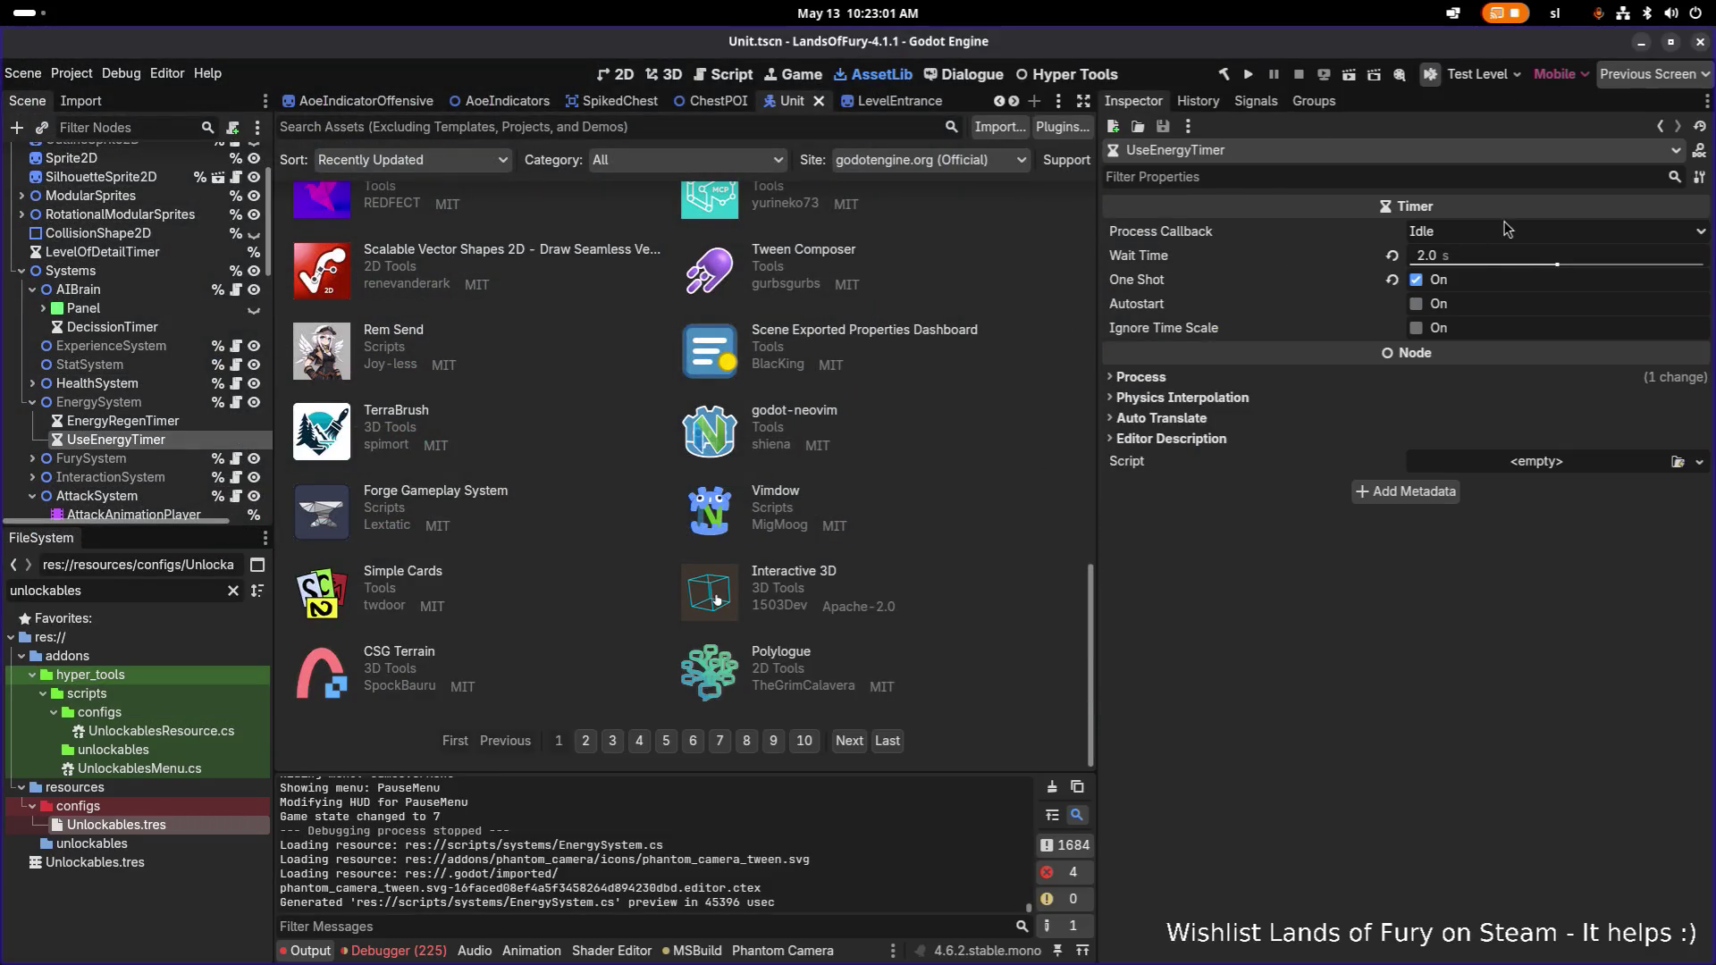
click(1486, 258)
text(1)
key(Return)
key(ctrl+s)
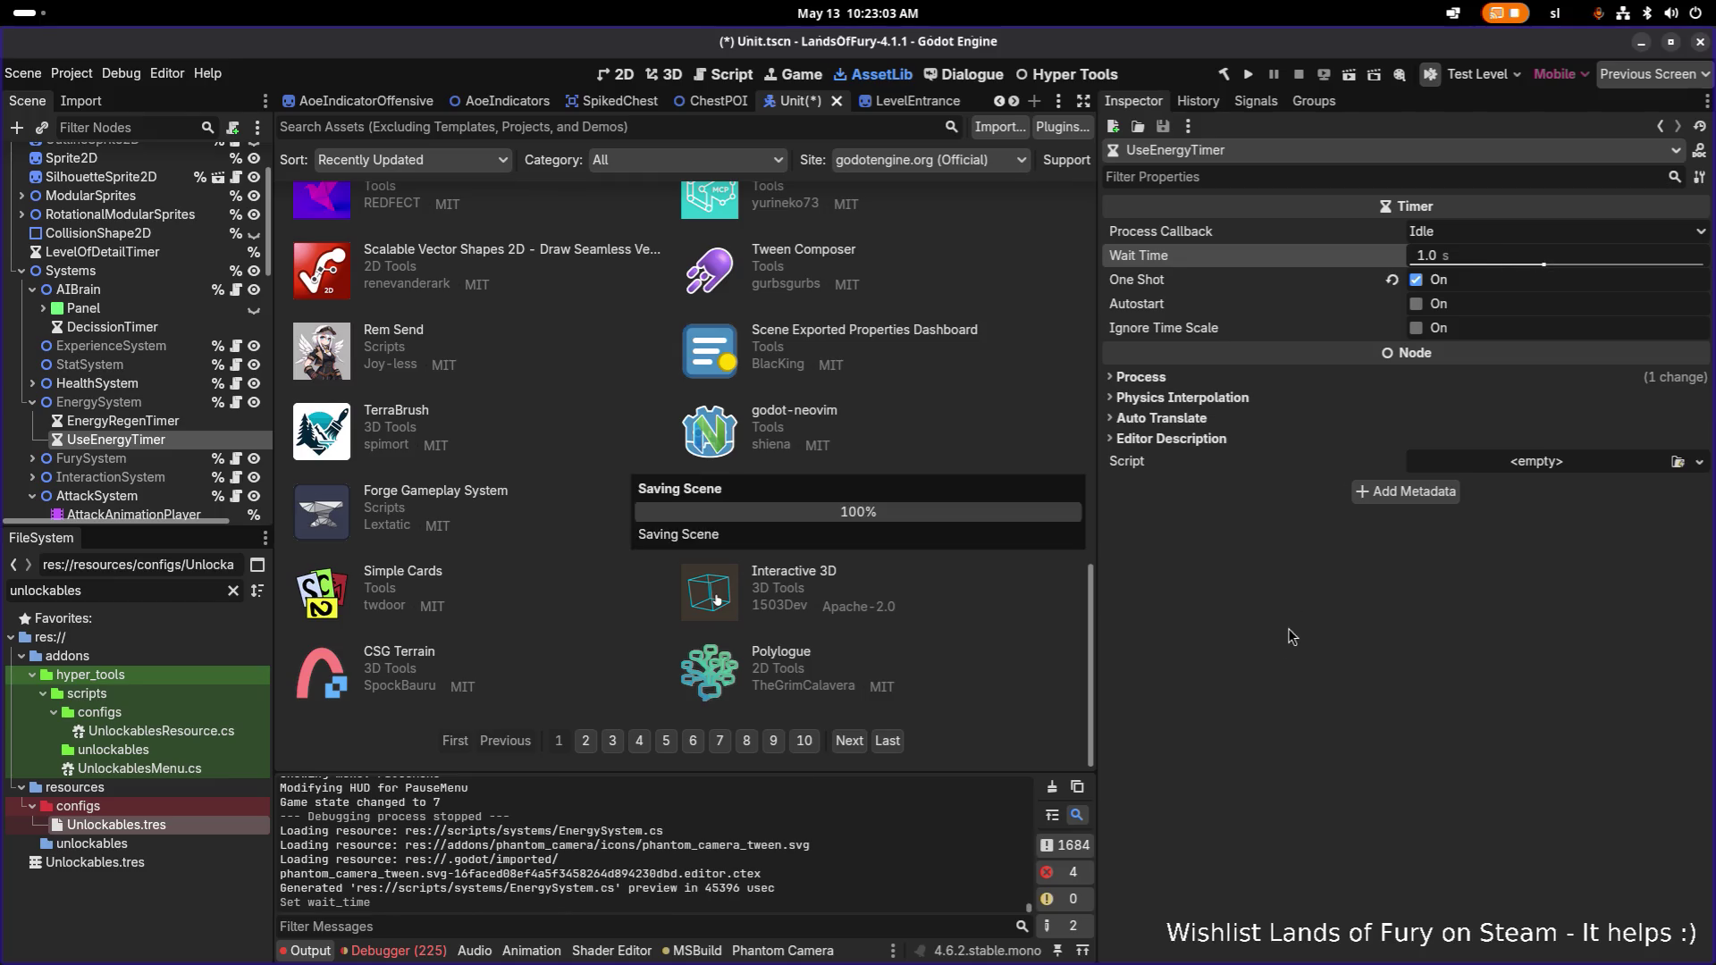
click(1250, 77)
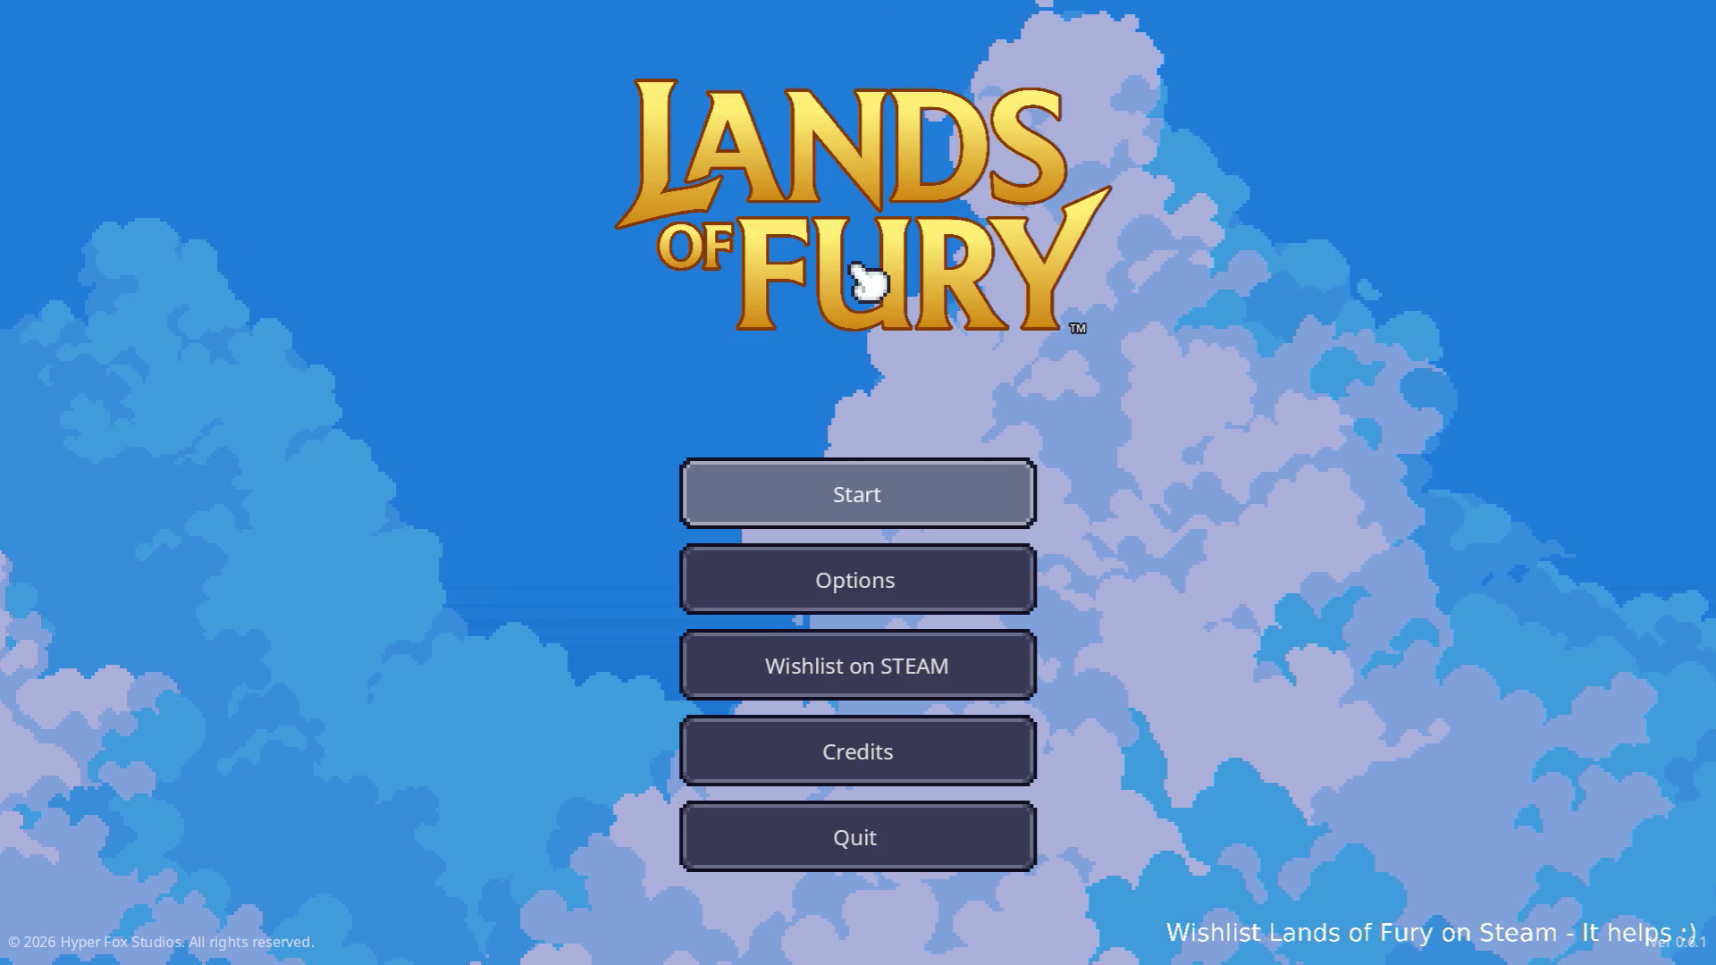
Start a new game and walk the player around the camp.
click(860, 517)
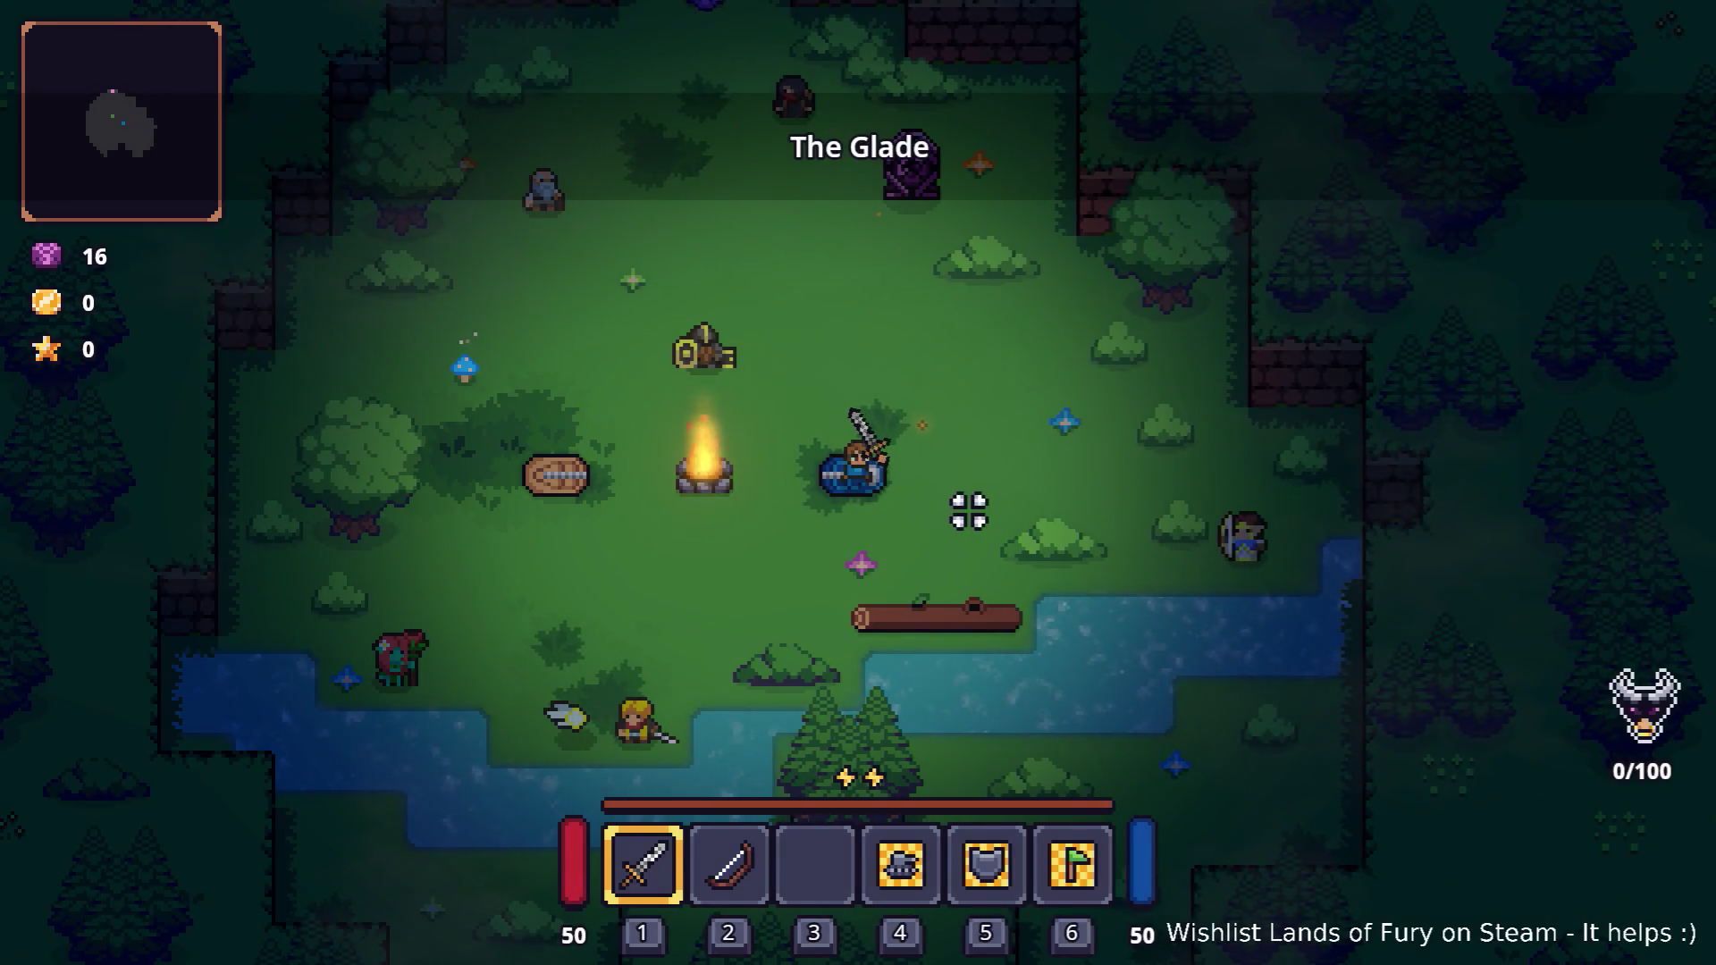
key(s)
key(d)
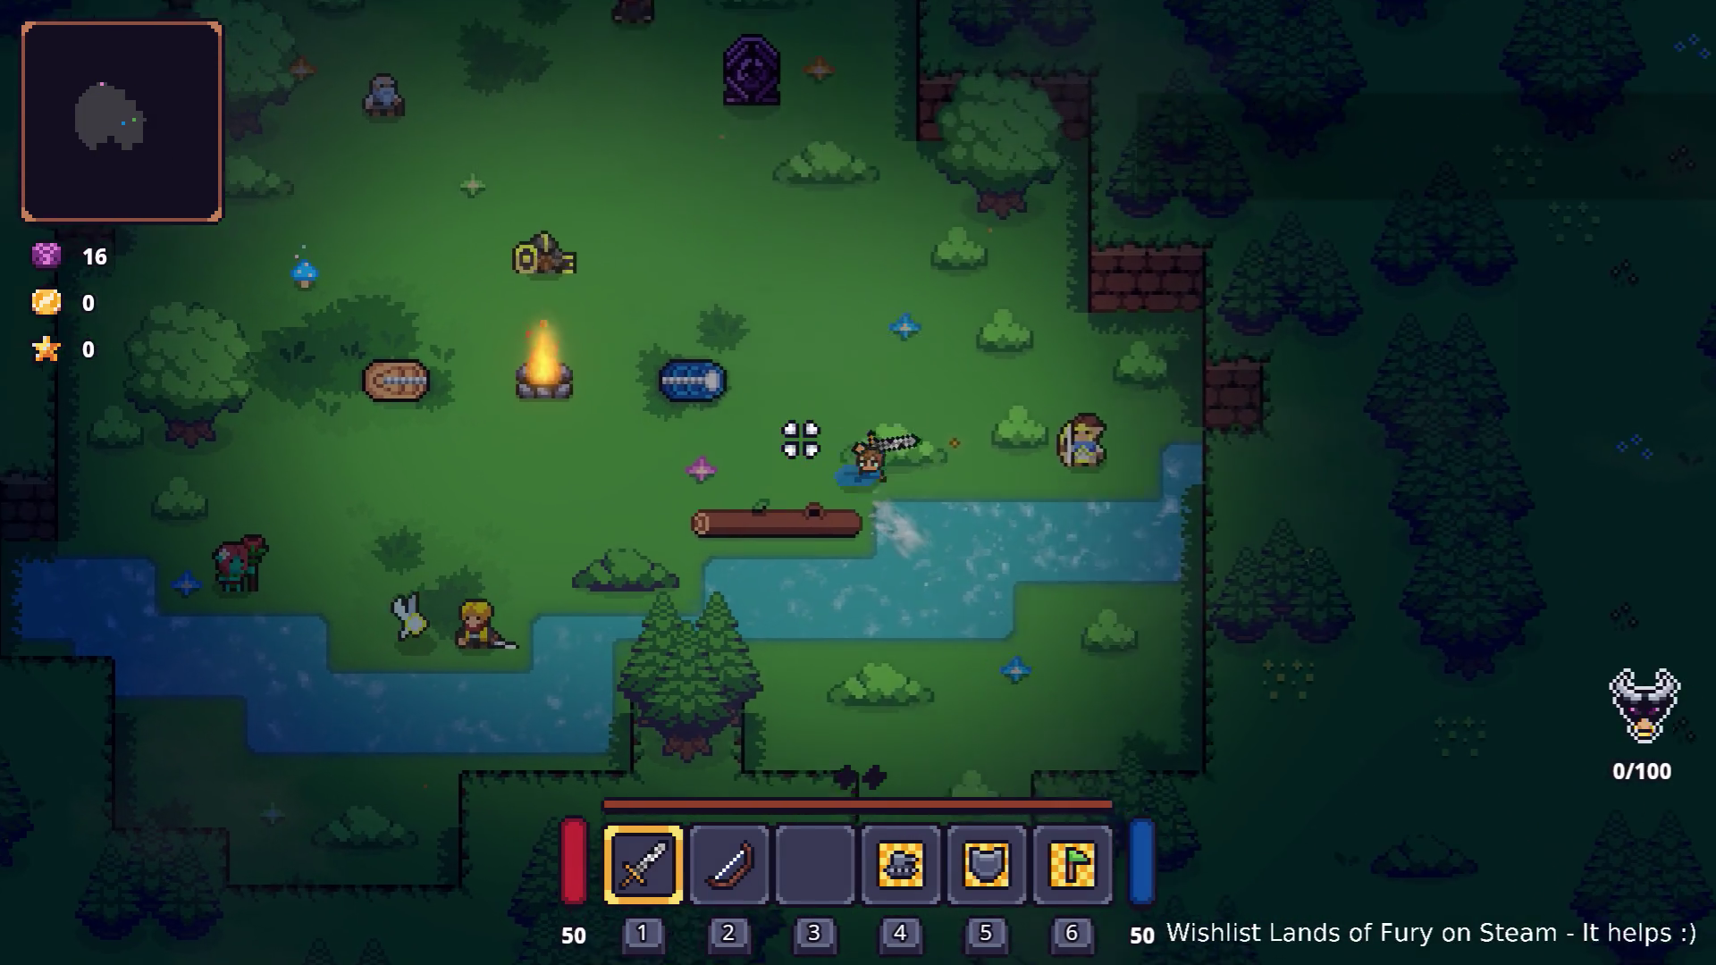
key(w)
key(a)
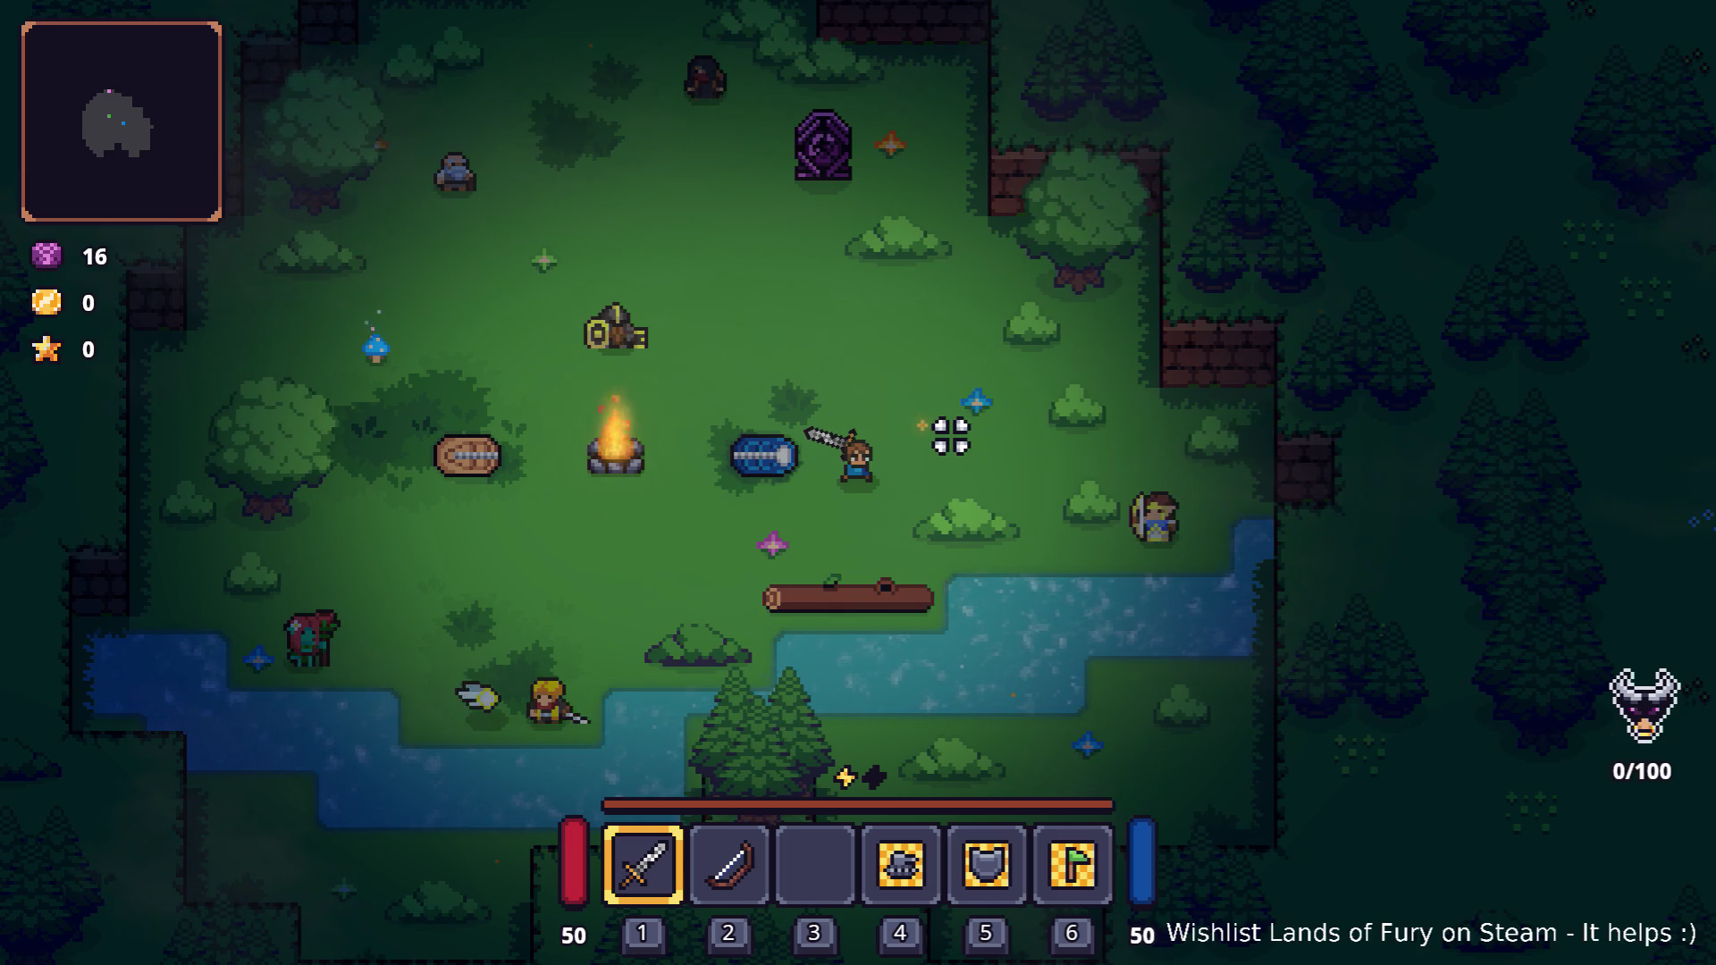
key(a)
key(w)
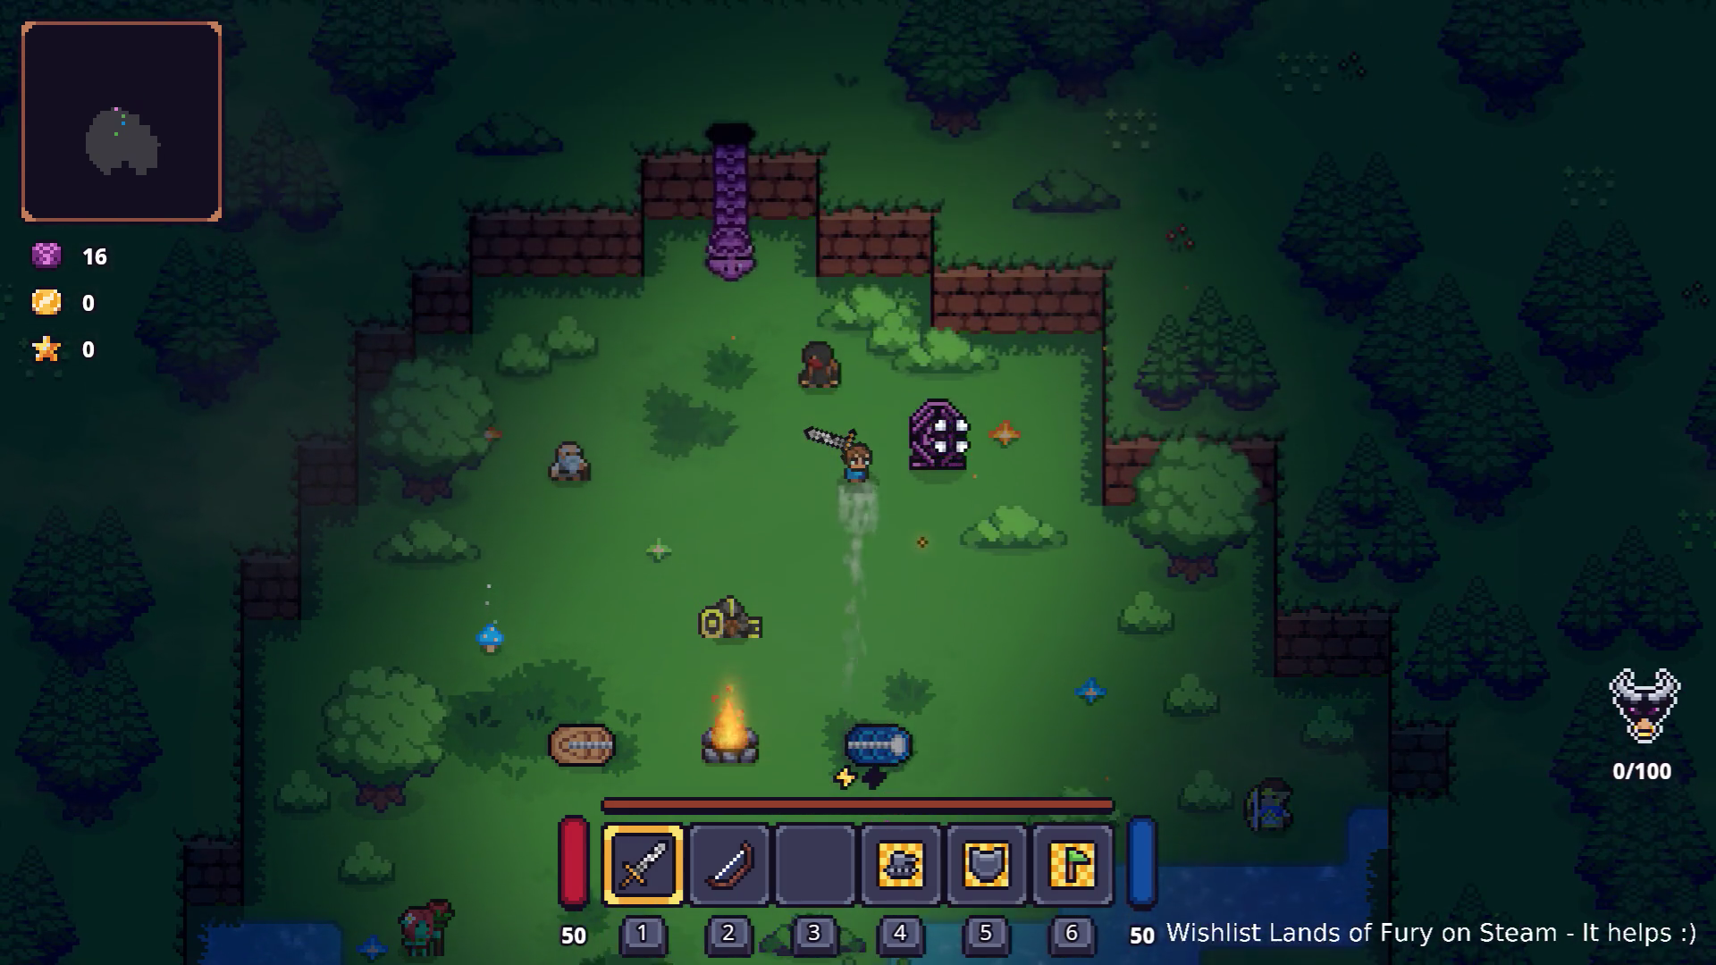
key(d)
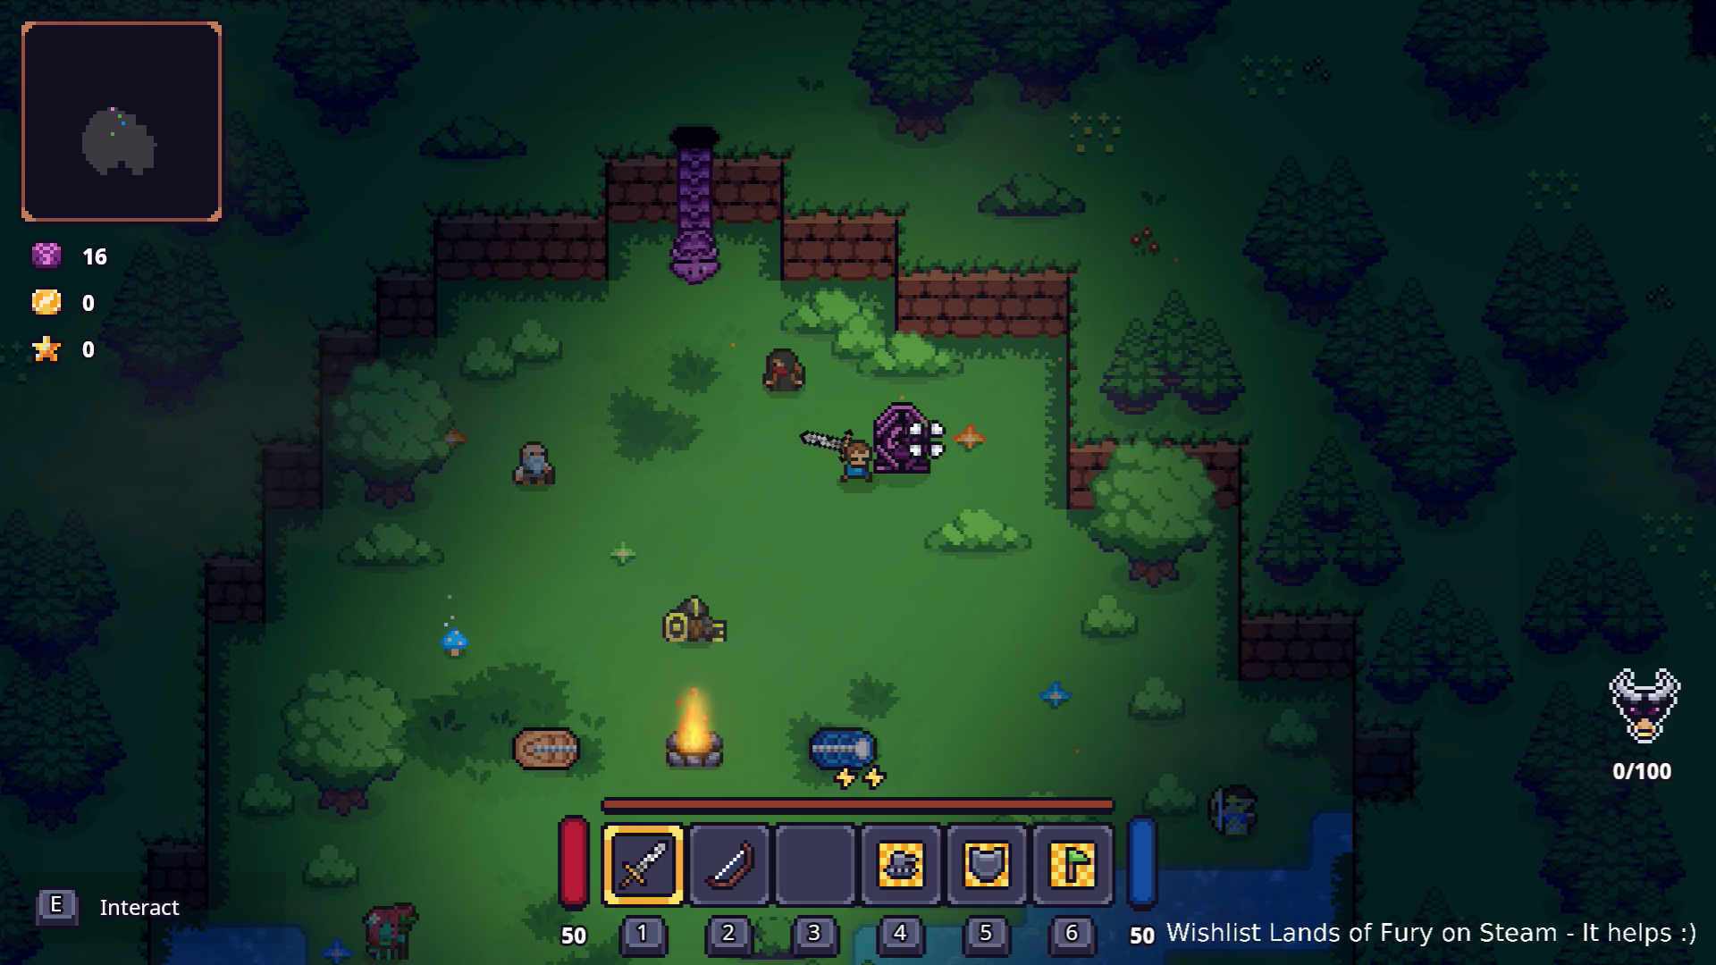
key(s)
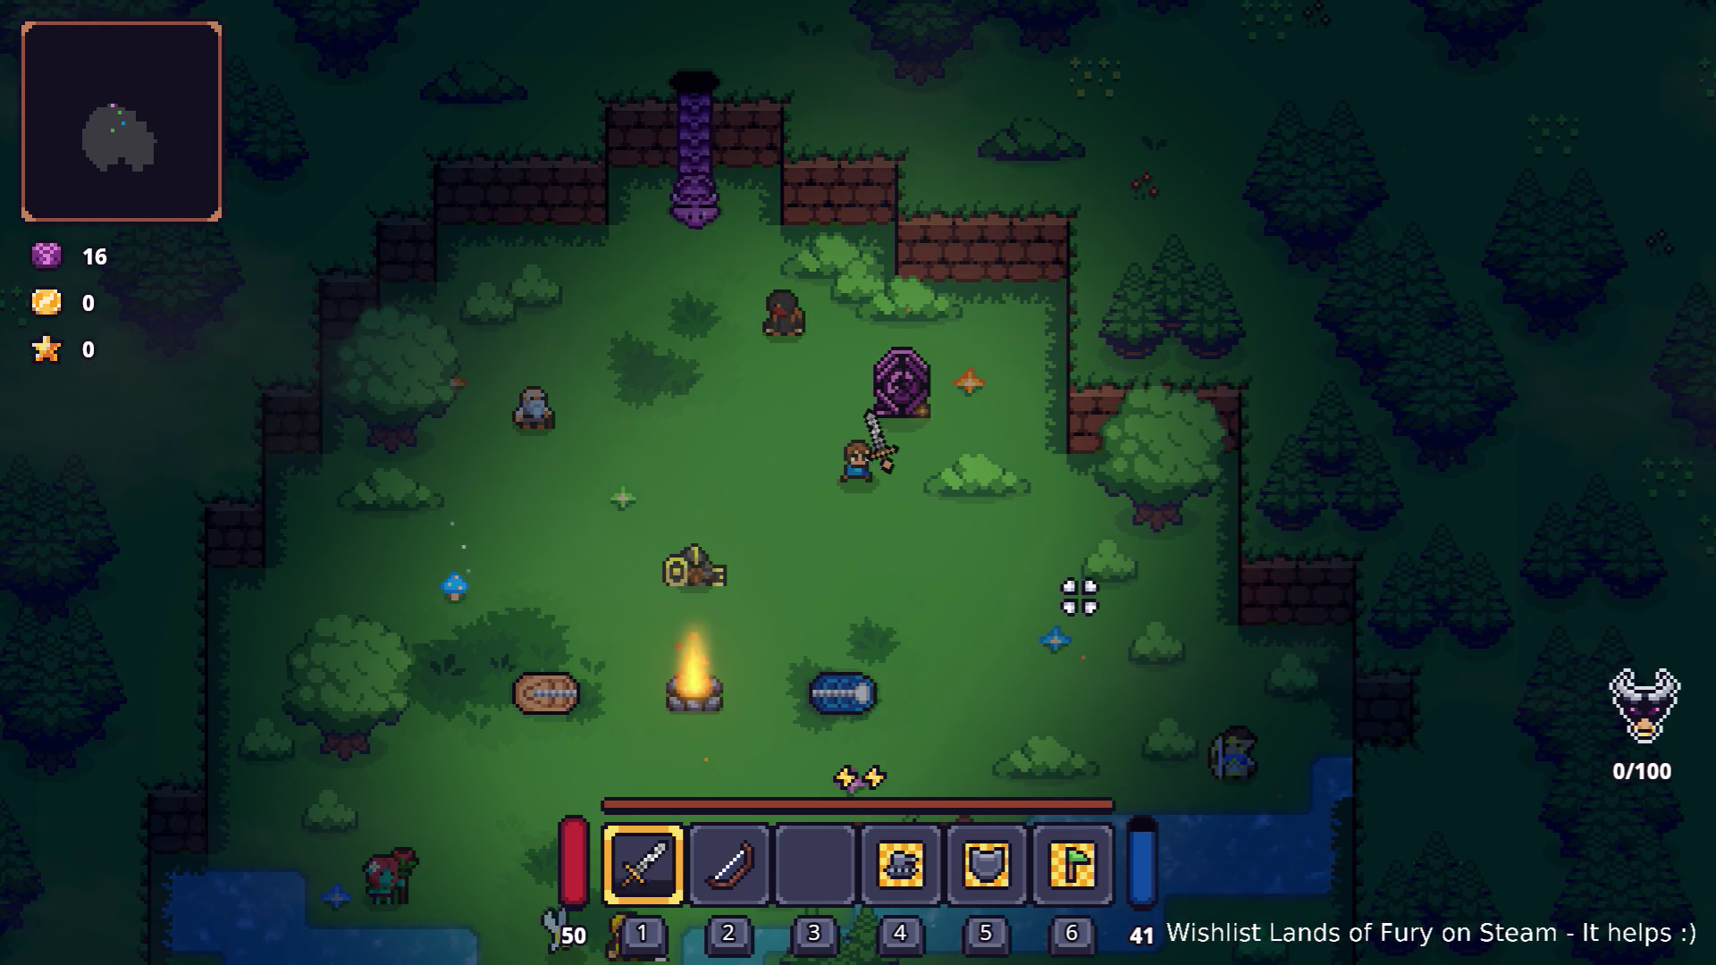
Swing the sword repeatedly until energy reaches 0.
click(1079, 597)
click(1079, 597)
click(1079, 597)
click(1079, 597)
click(1079, 597)
click(1079, 597)
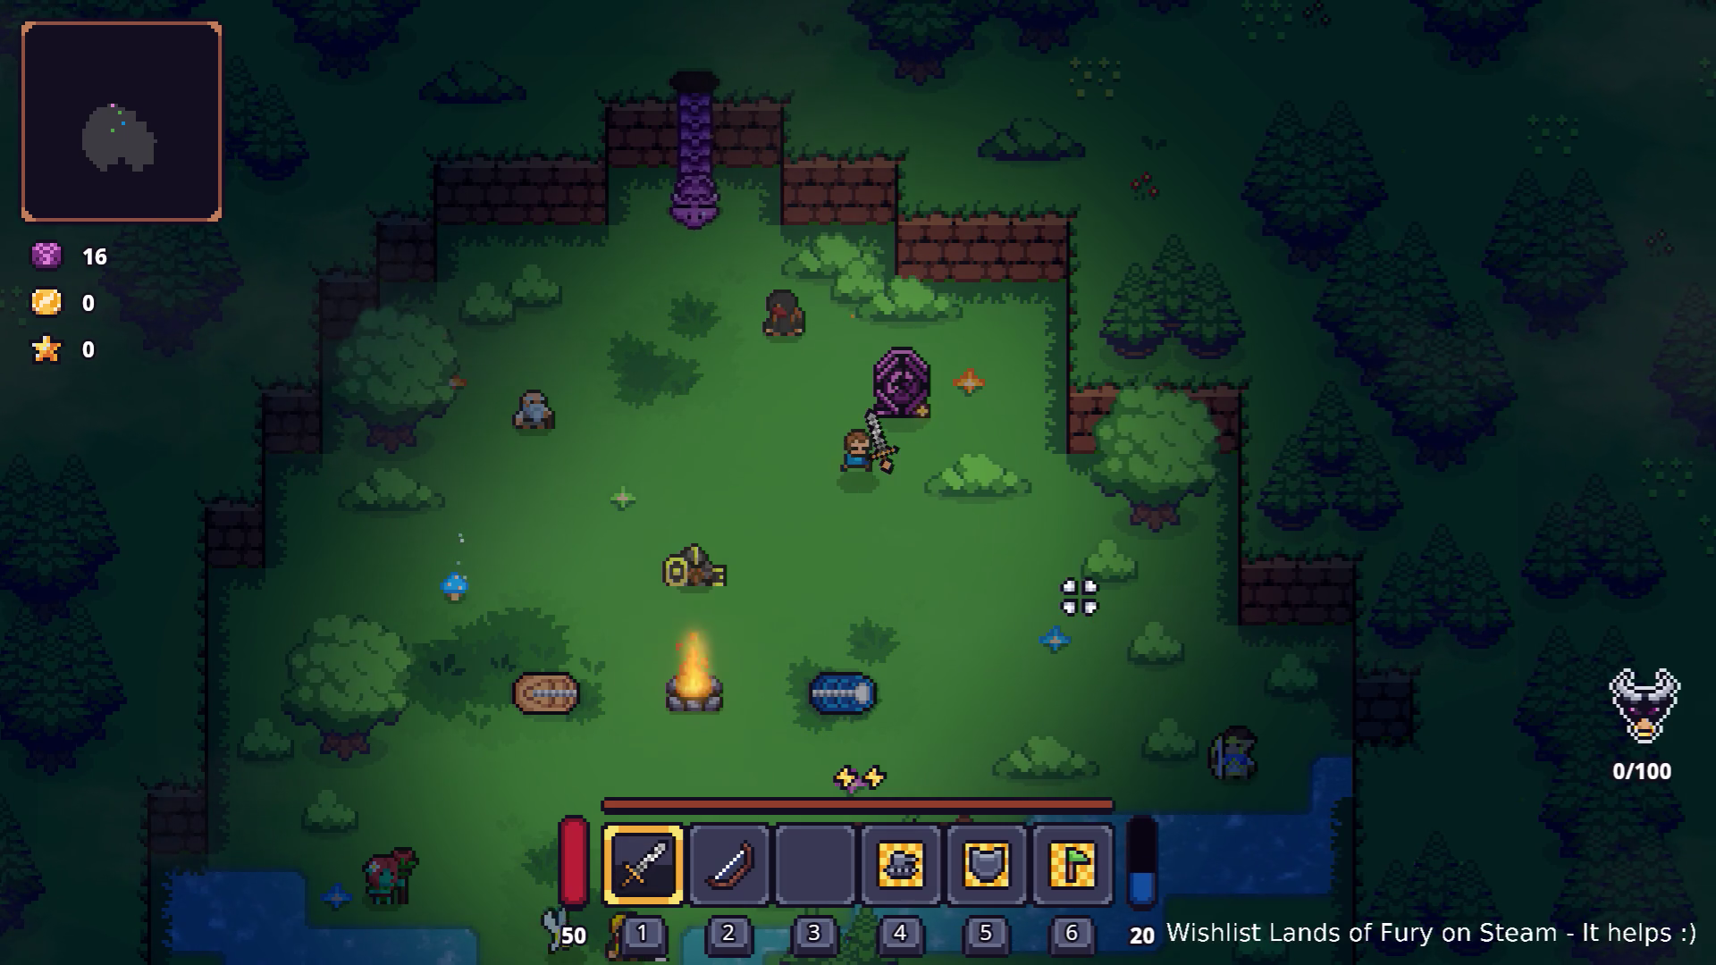
click(1079, 597)
click(1079, 597)
click(1079, 597)
click(1079, 597)
click(1079, 594)
click(1079, 594)
click(1078, 594)
click(1076, 594)
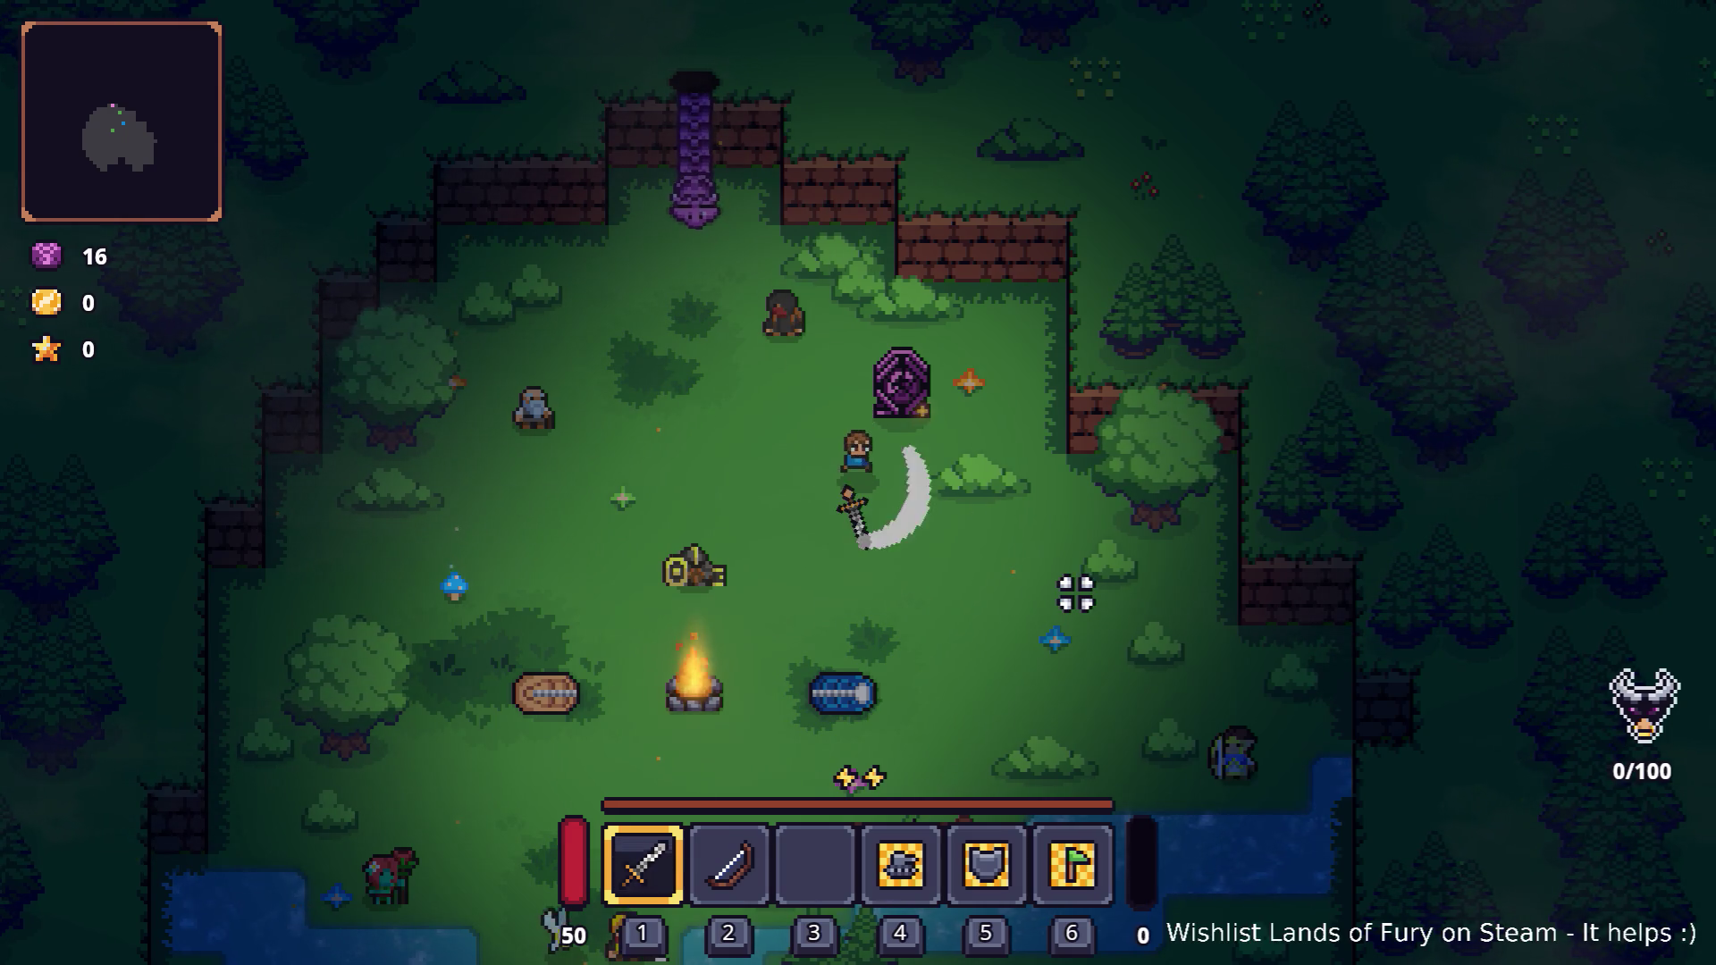
Walk left, attack three more times, and open then close the inventory.
key(a)
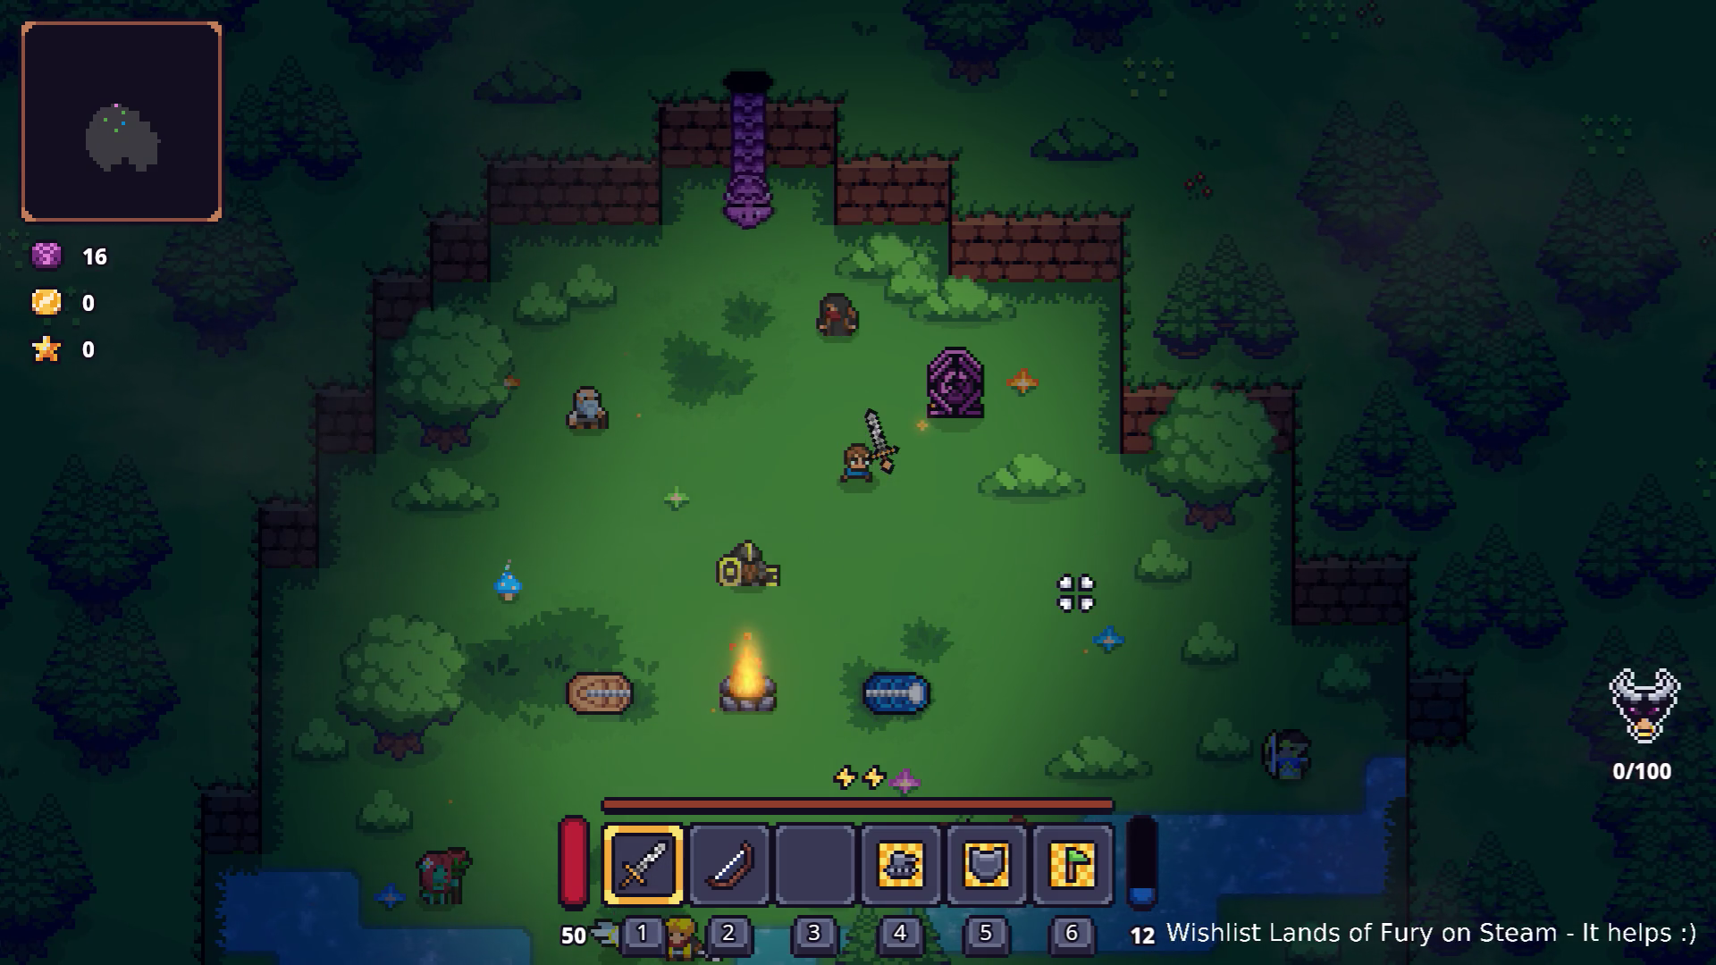
click(1083, 531)
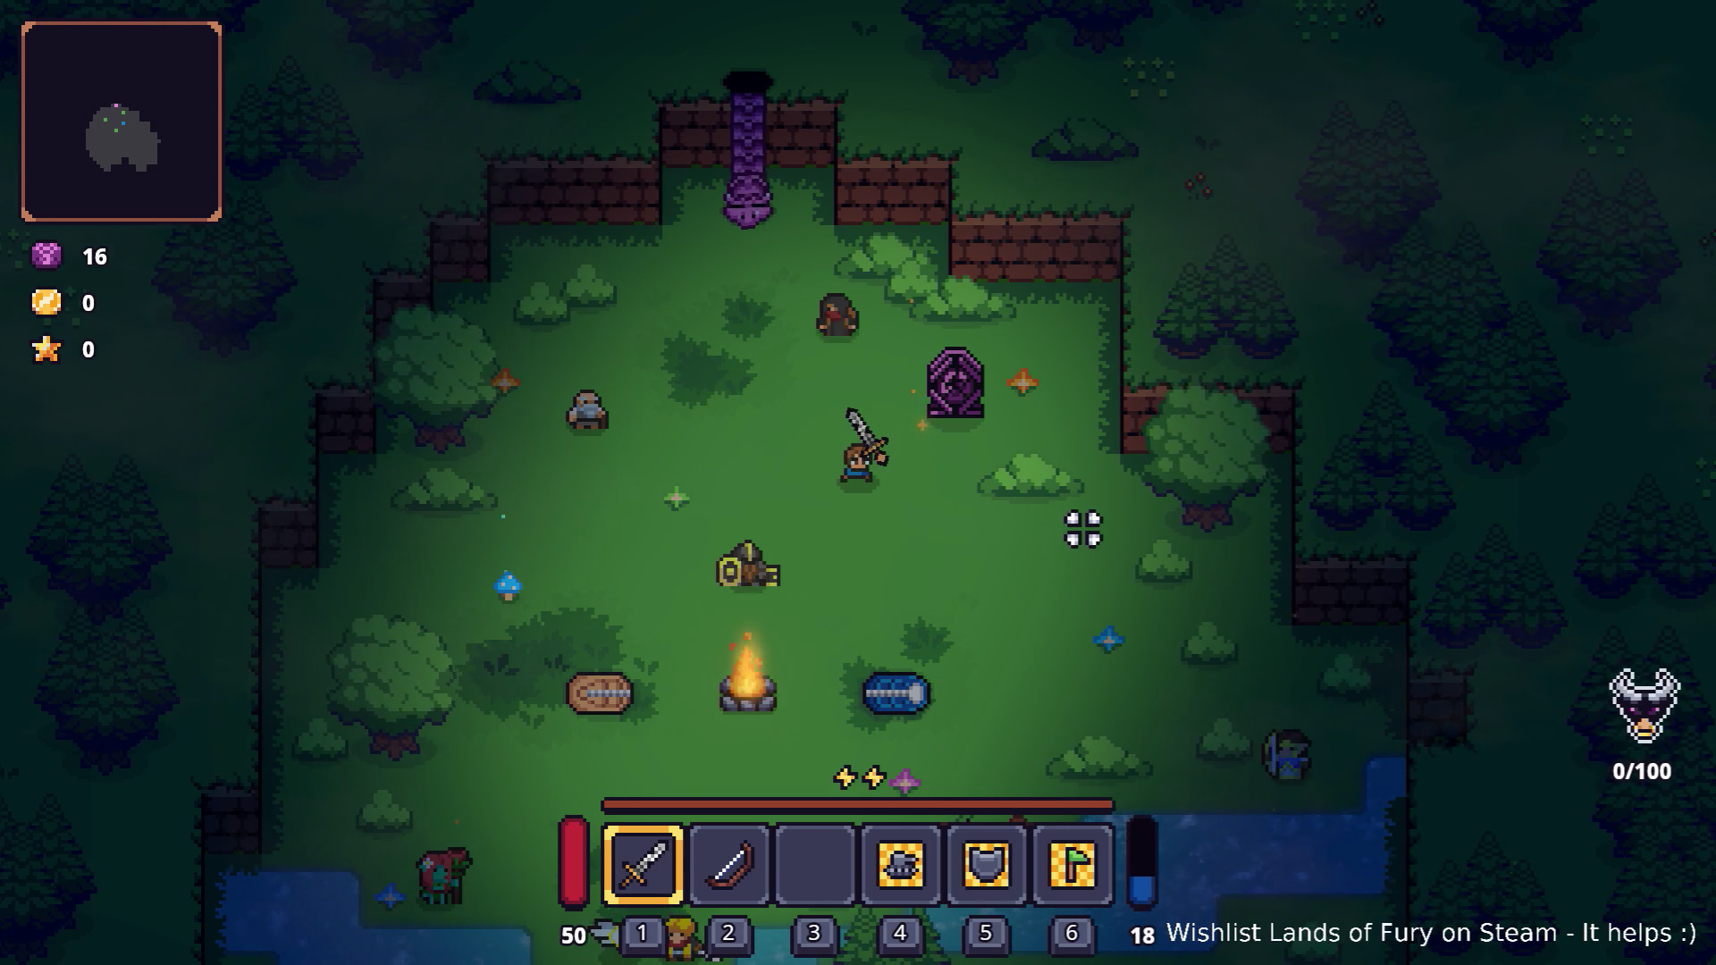
click(1084, 529)
click(1083, 529)
key(Tab)
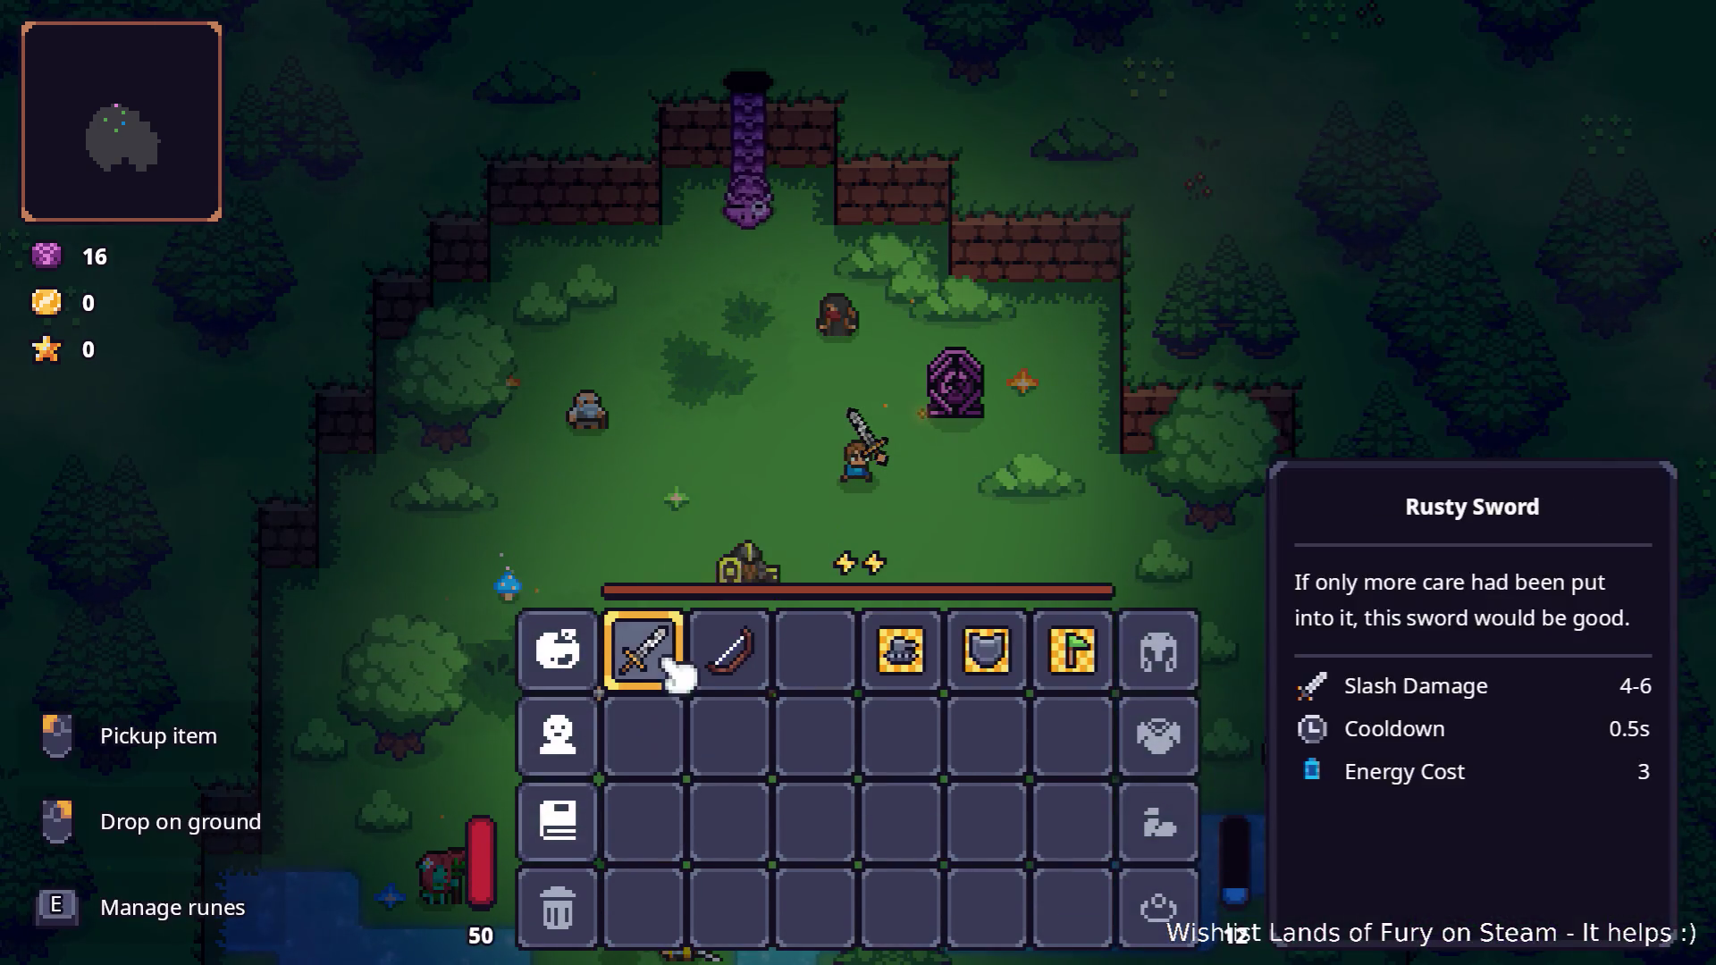
key(Tab)
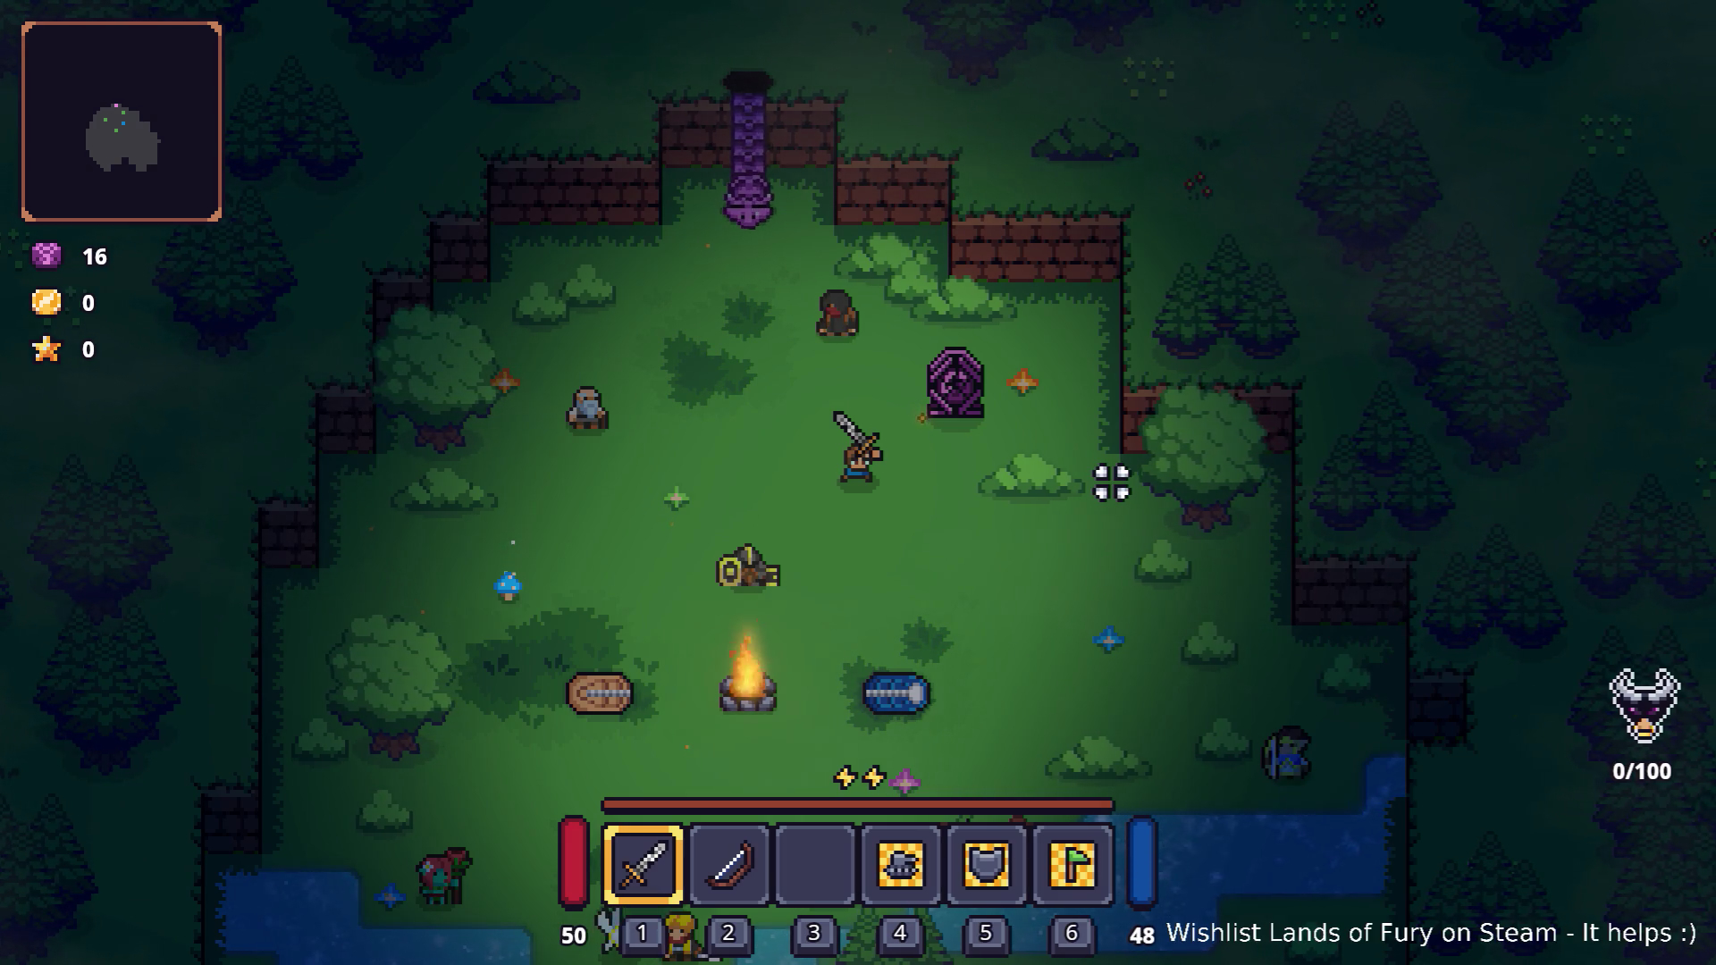
Attack once more after energy refills, then quit the game to desktop.
click(1118, 485)
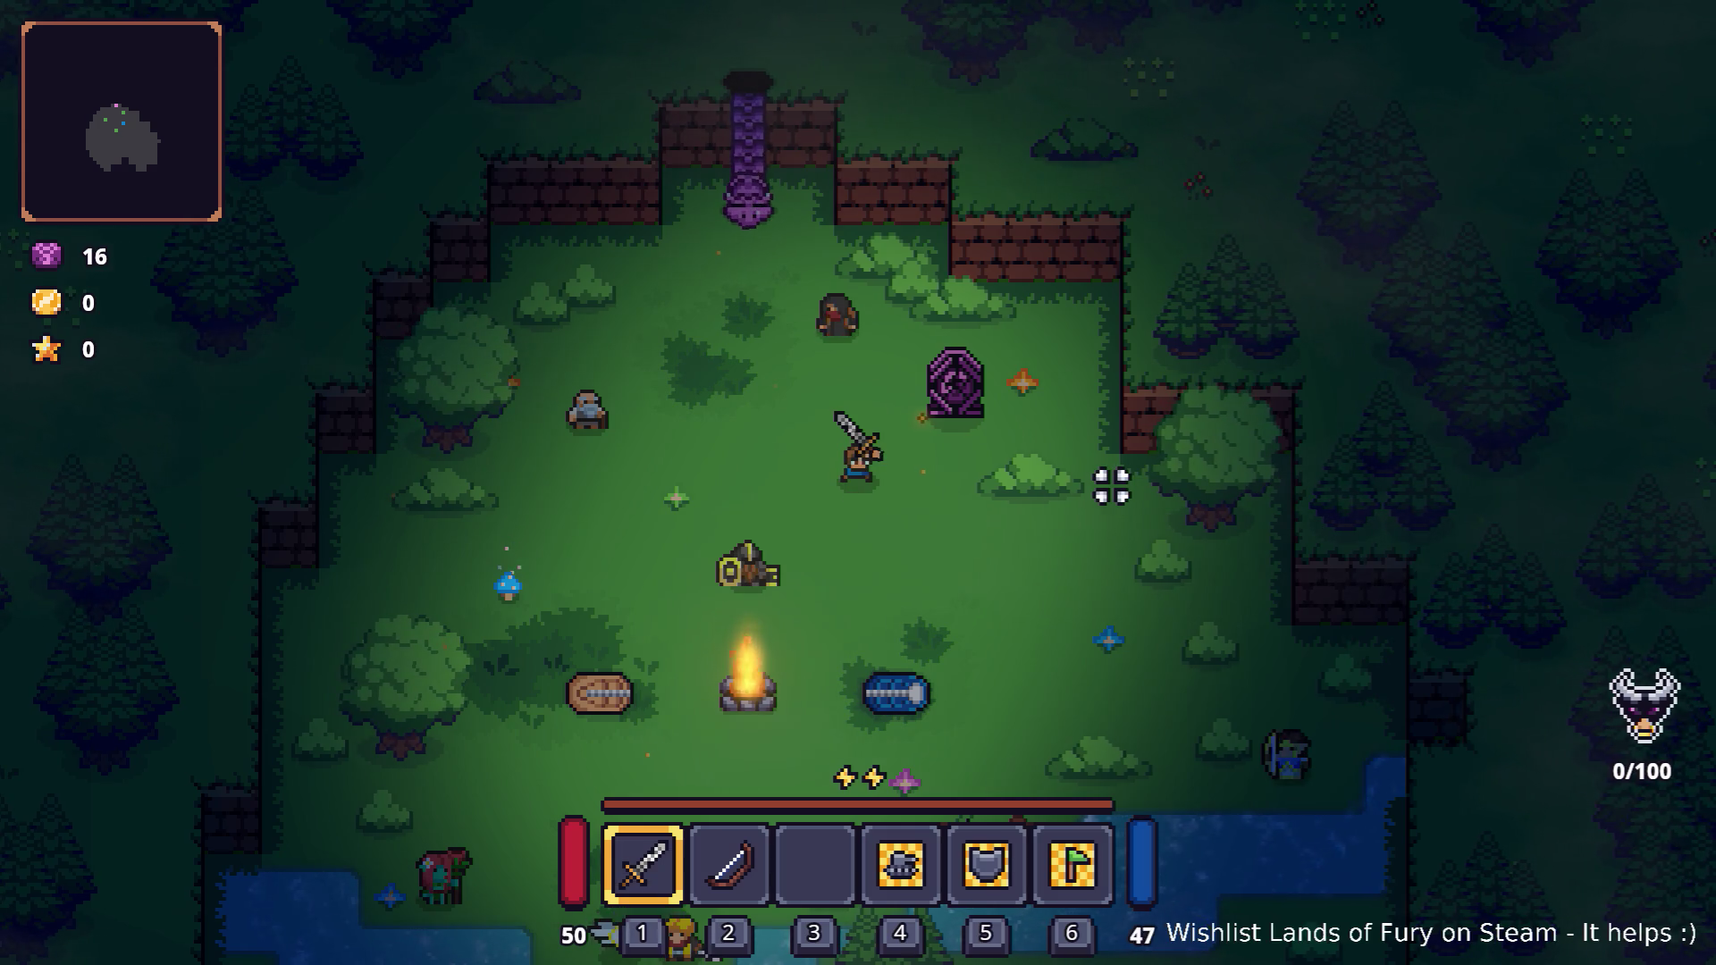
key(Escape)
click(937, 837)
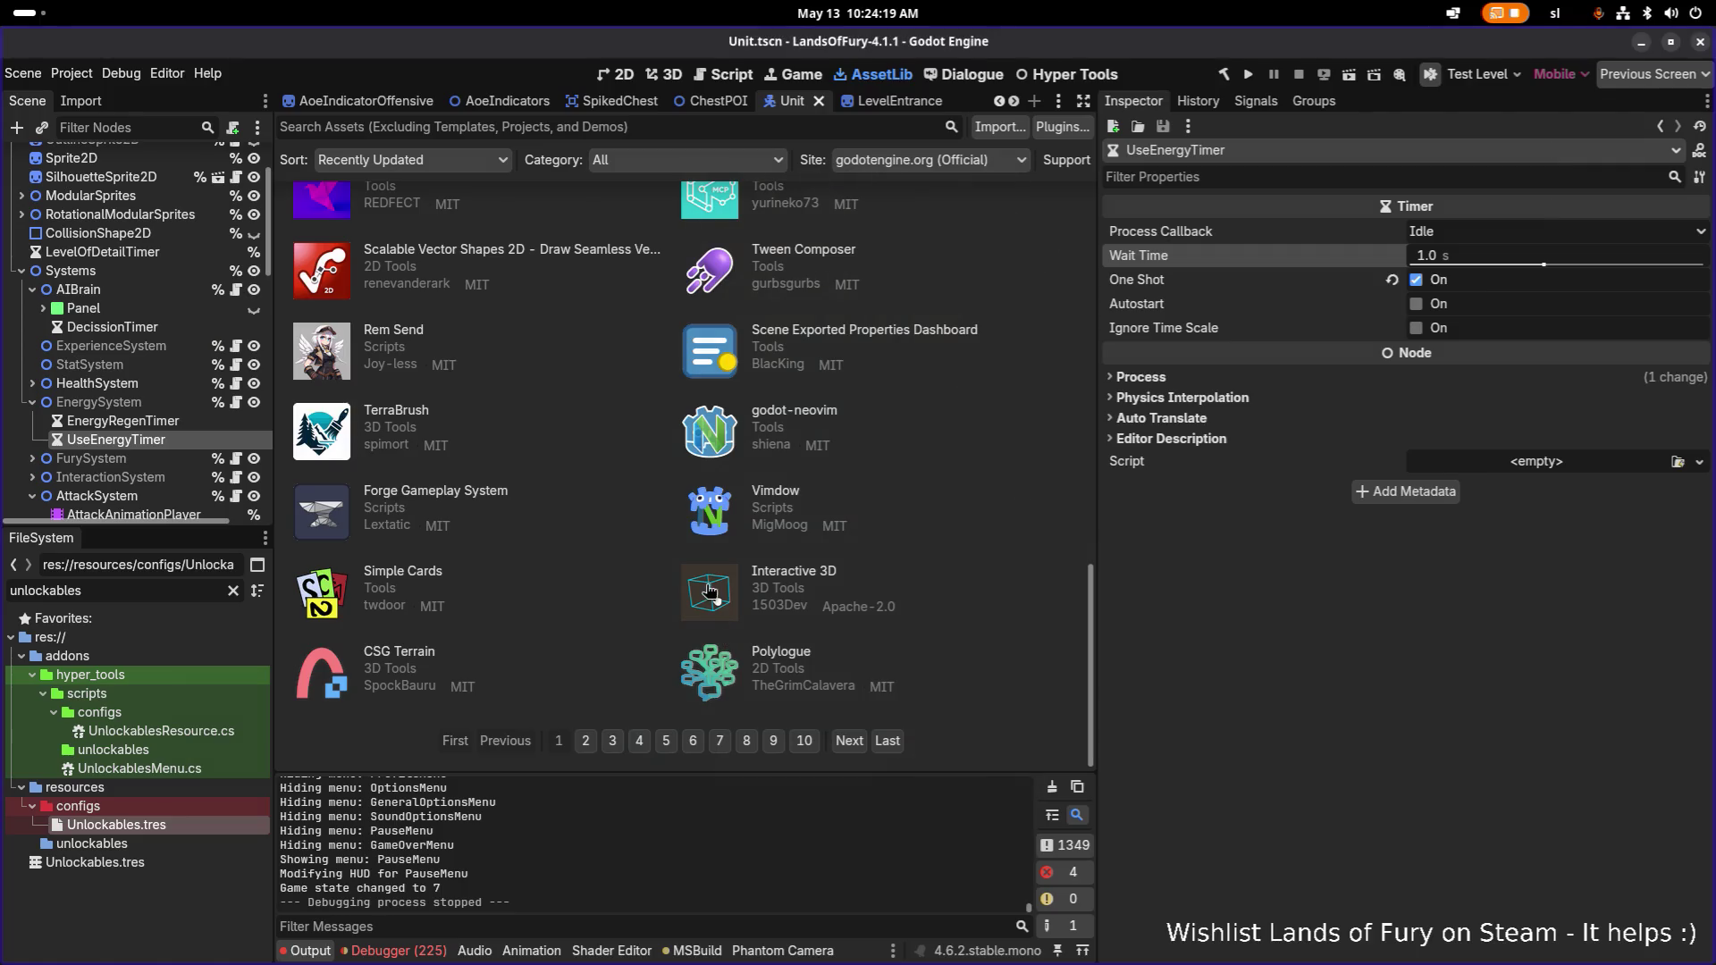
Switch to VS Code's Source Control view and stage all changes with git add.
key(alt+Tab)
click(624, 511)
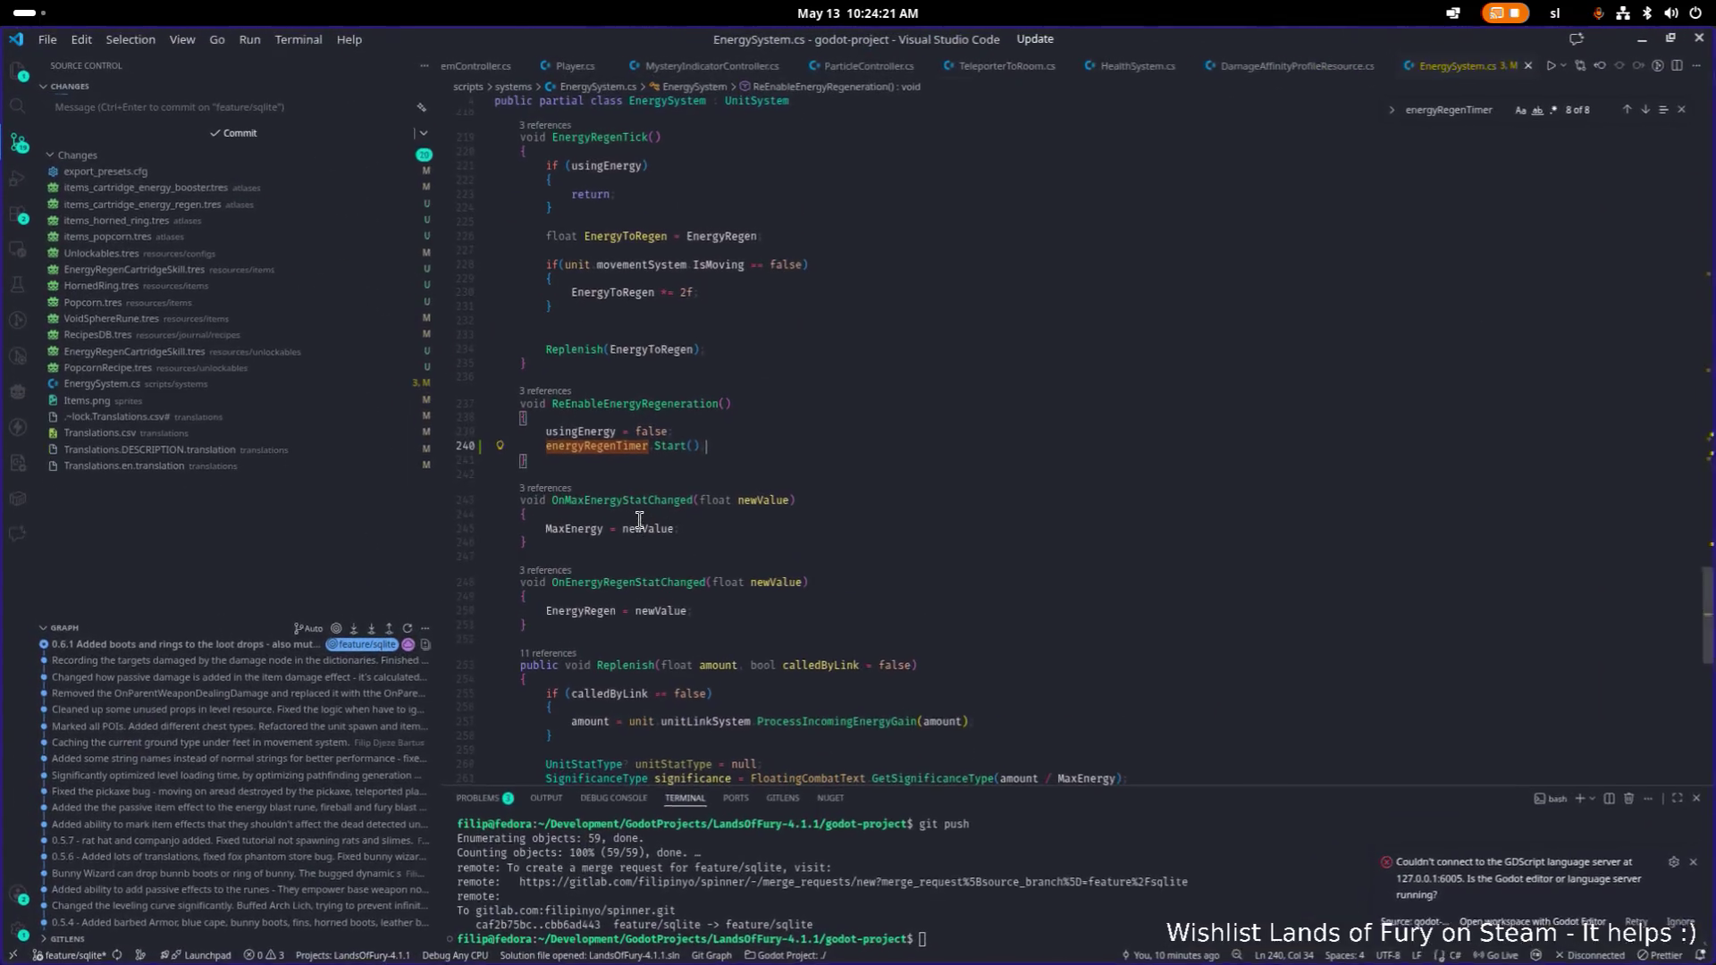
click(17, 143)
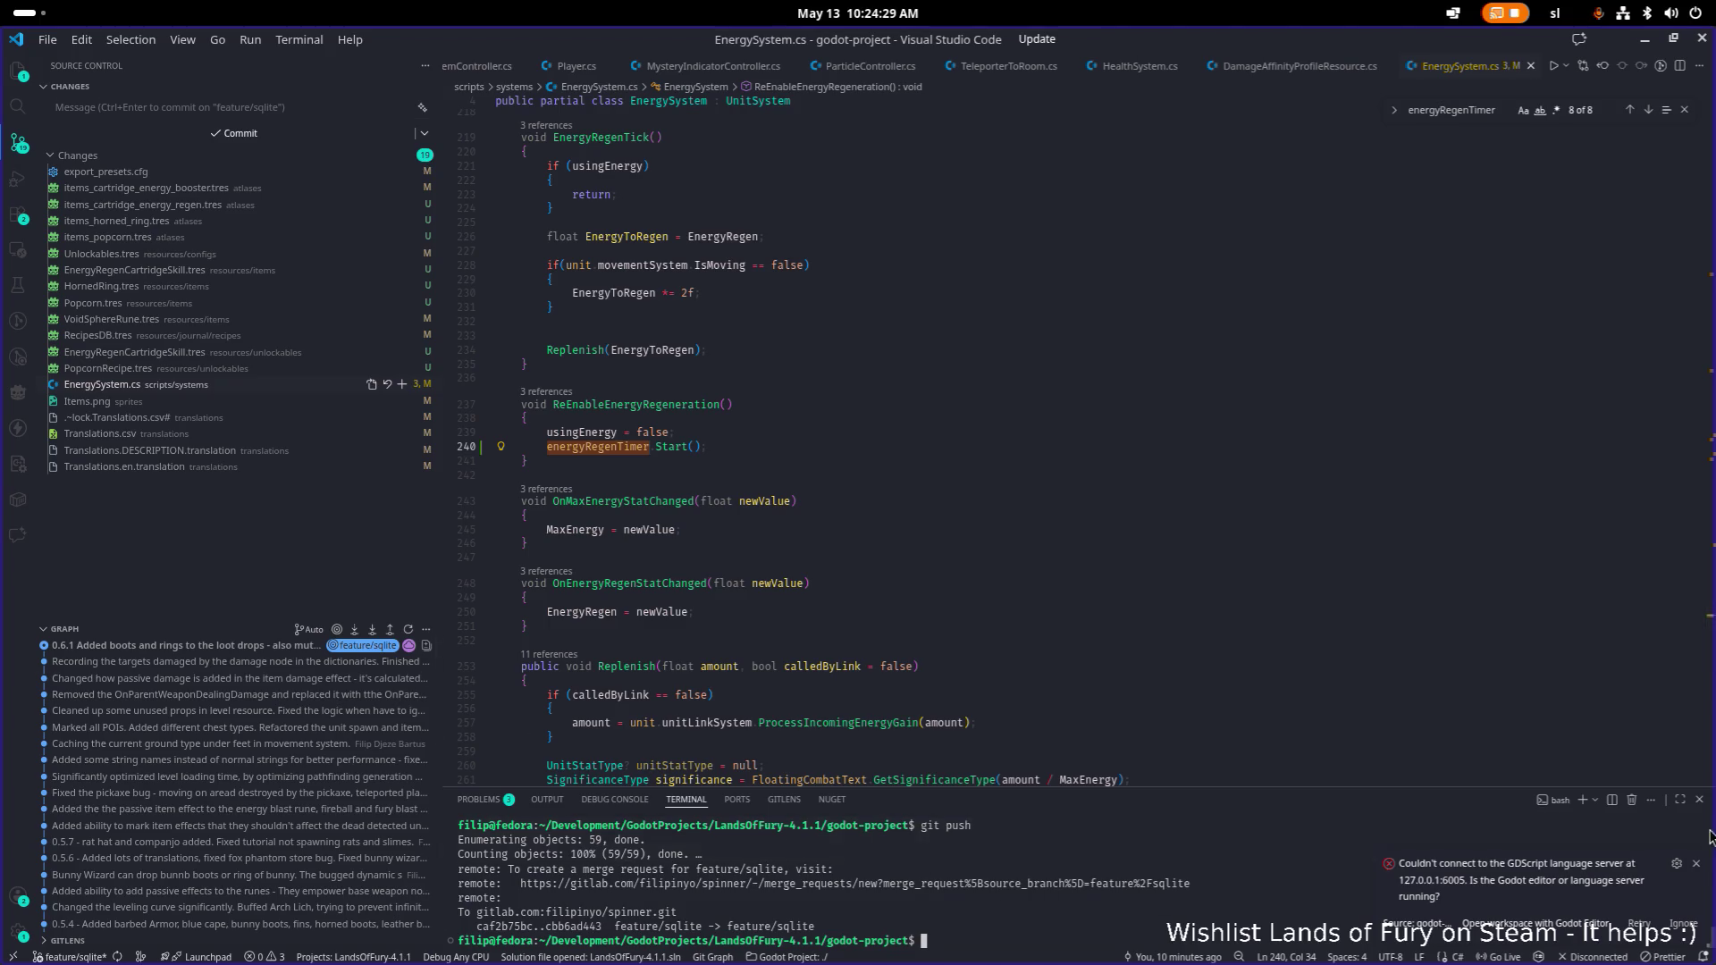
click(1696, 863)
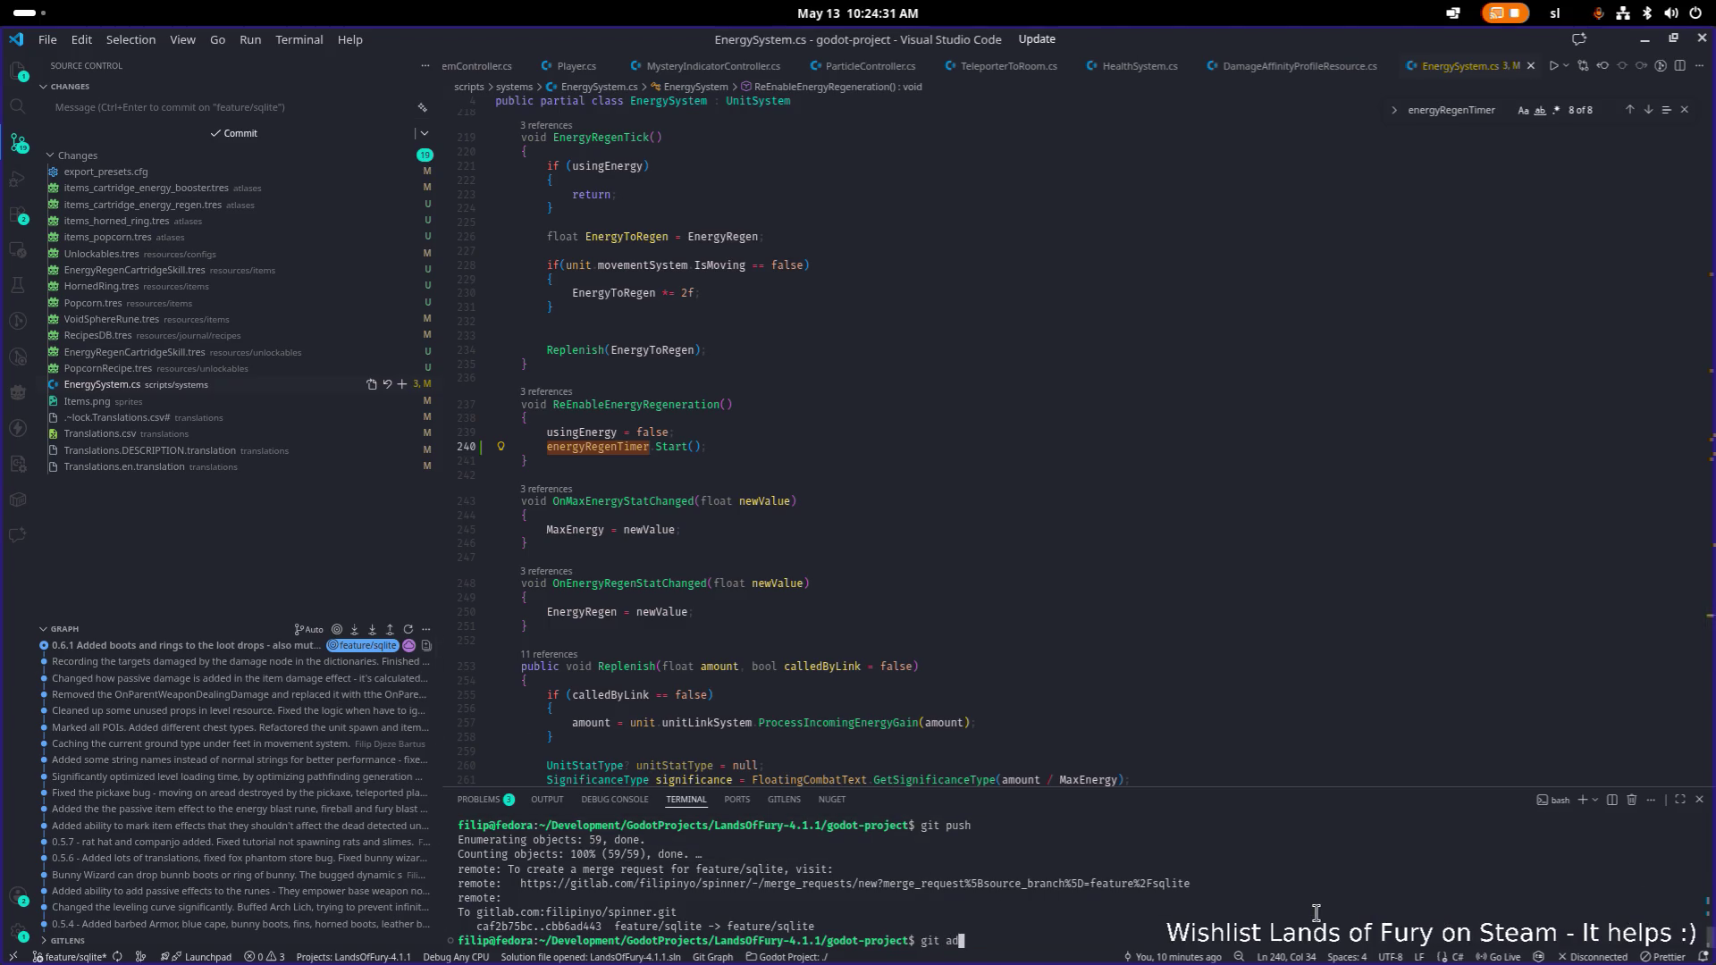
text(d .)
key(Return)
Start a git commit message beginning "Added popcorn, recipe" while reviewing the energy booster and PopcornRecipe.tres diffs.
text(git commit -m ")
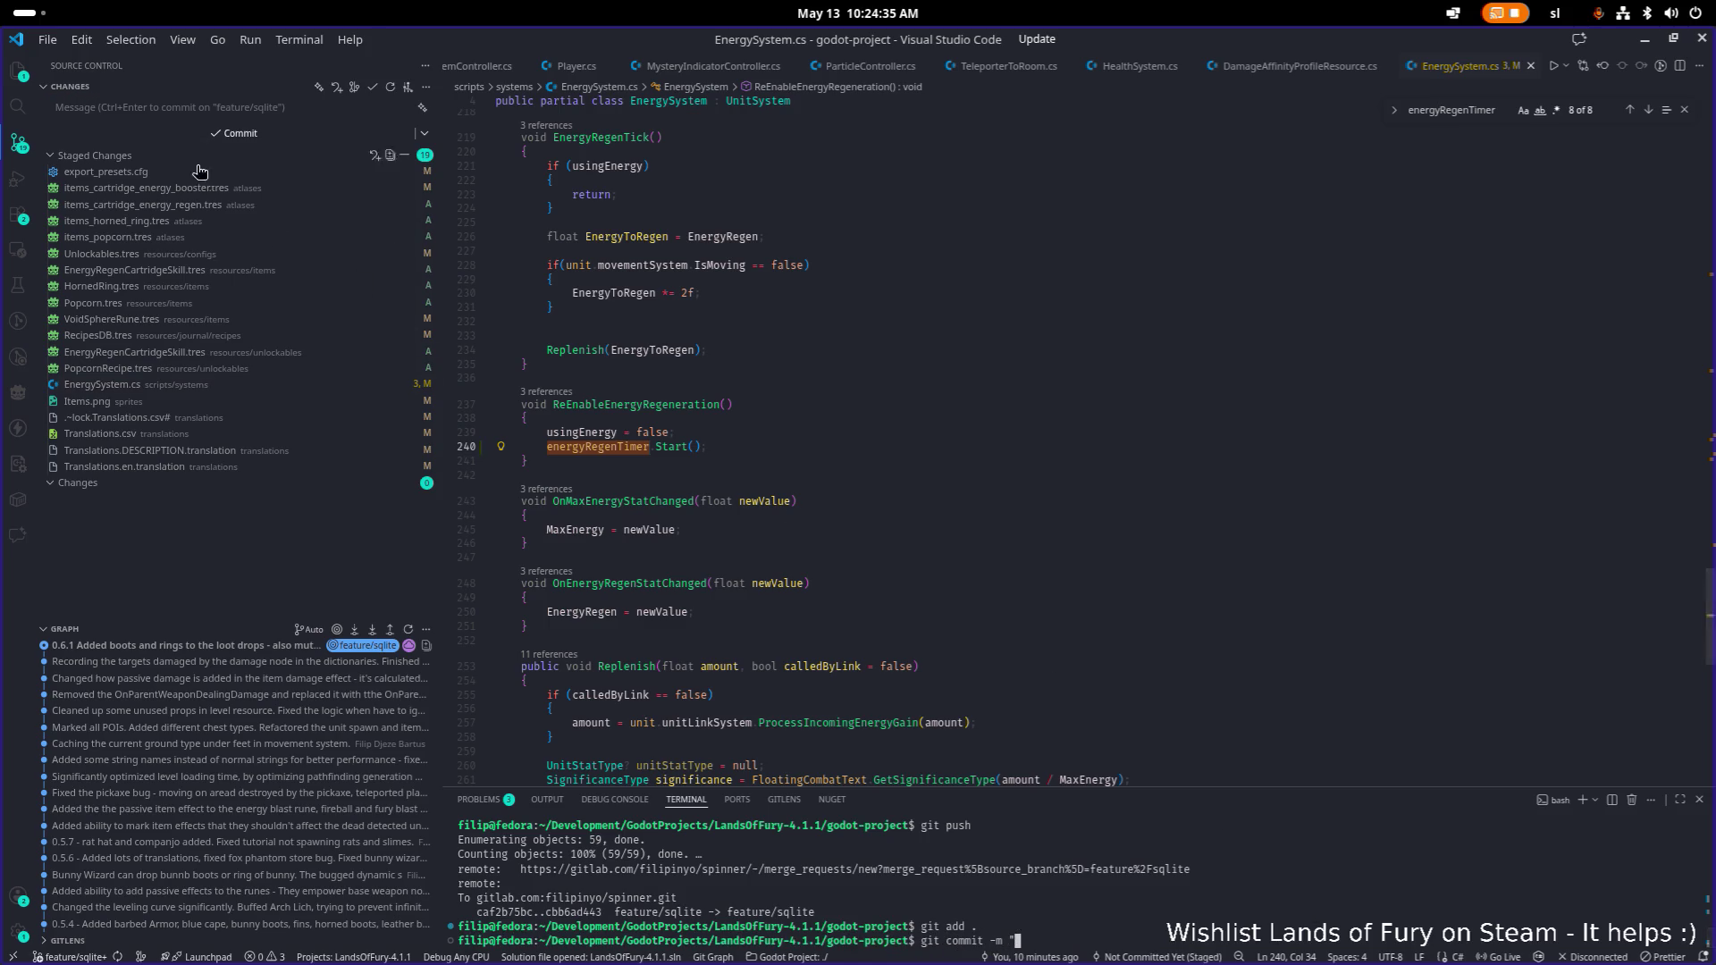
click(203, 189)
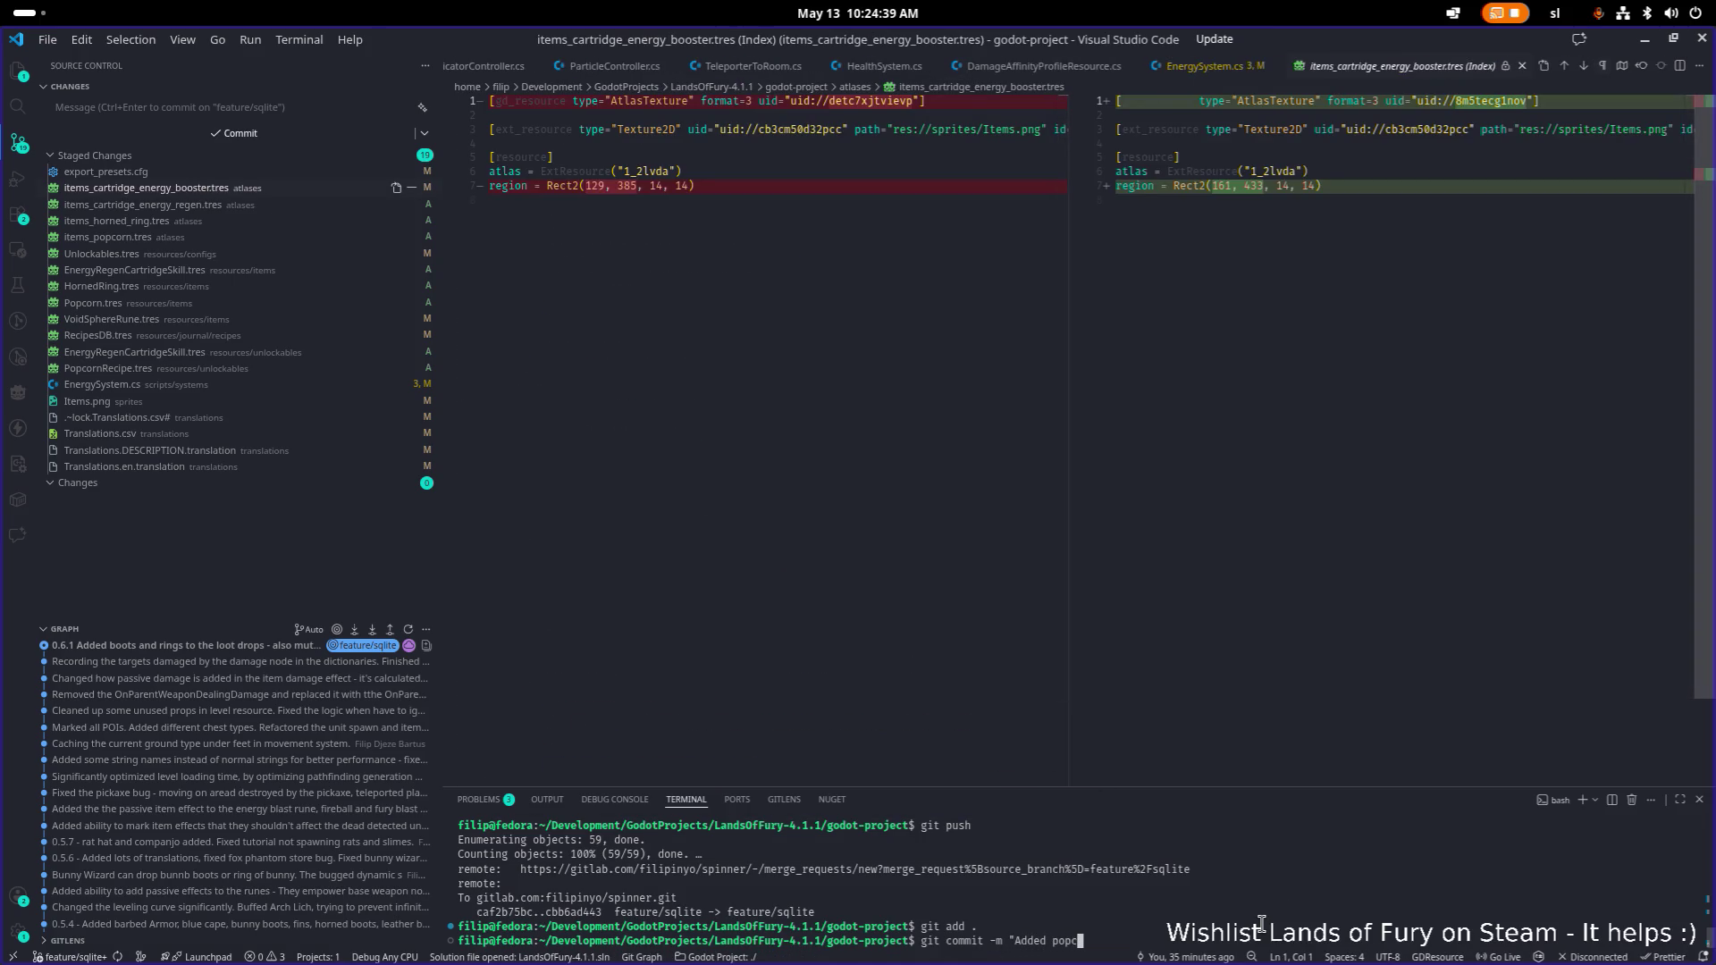
text(e for popcorn, energy regen cartridge, horned ring, fi)
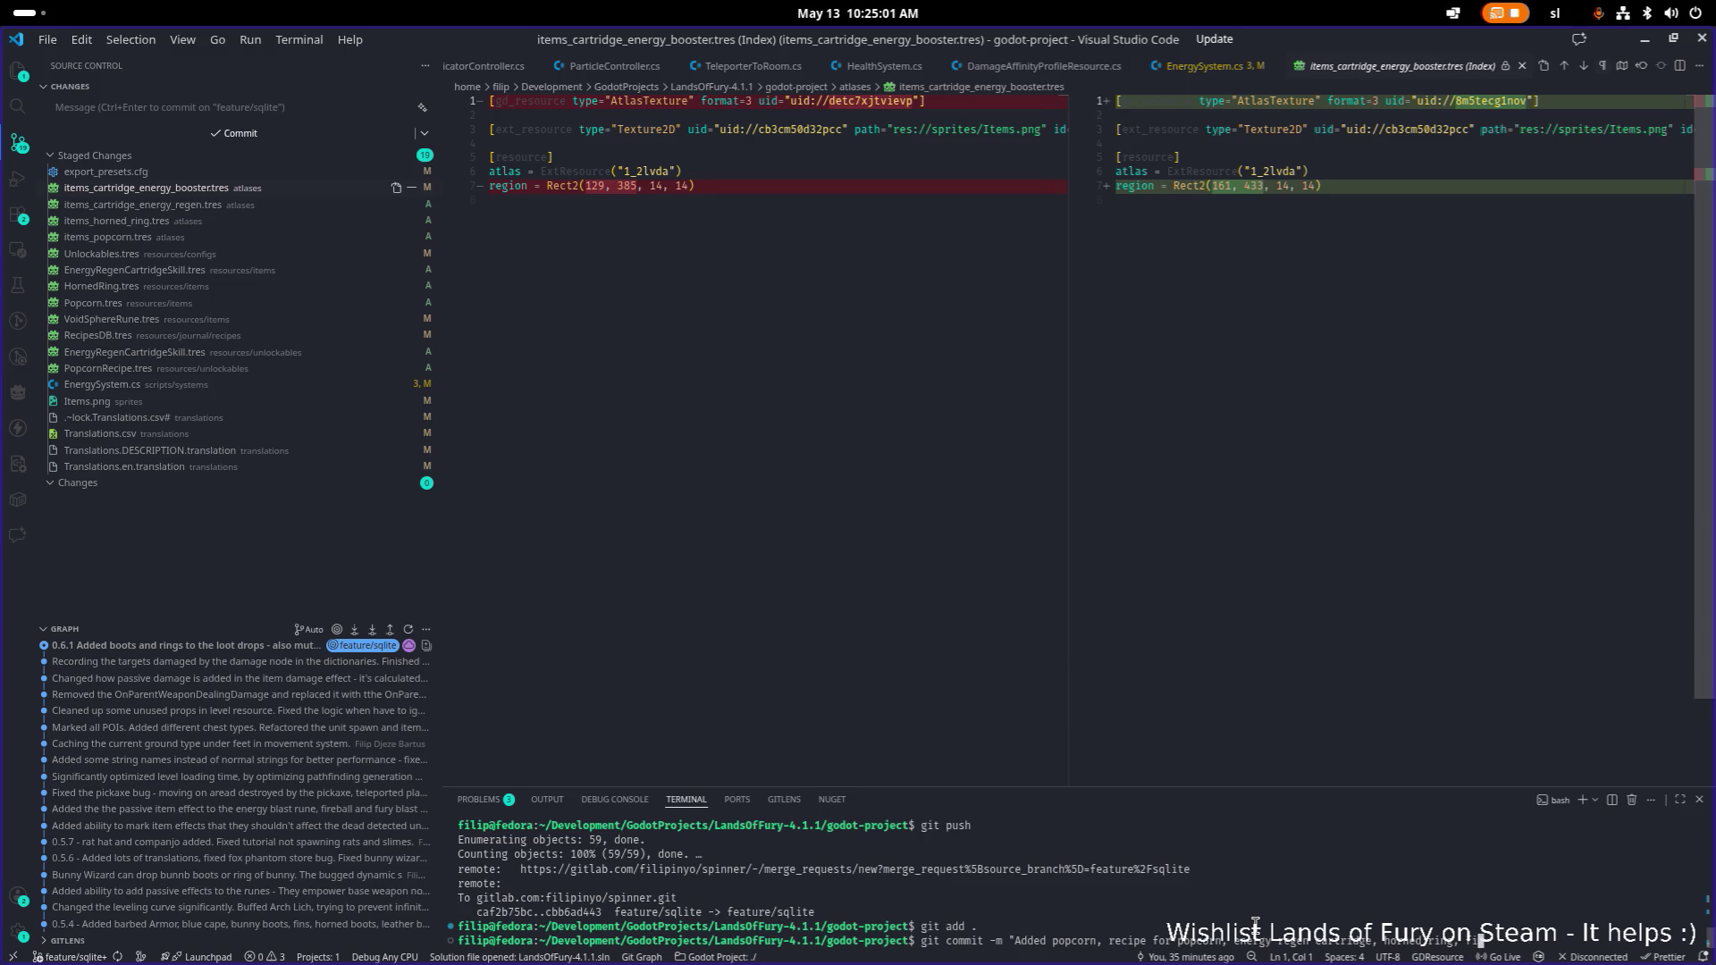
text(xed void)
text(ge cha)
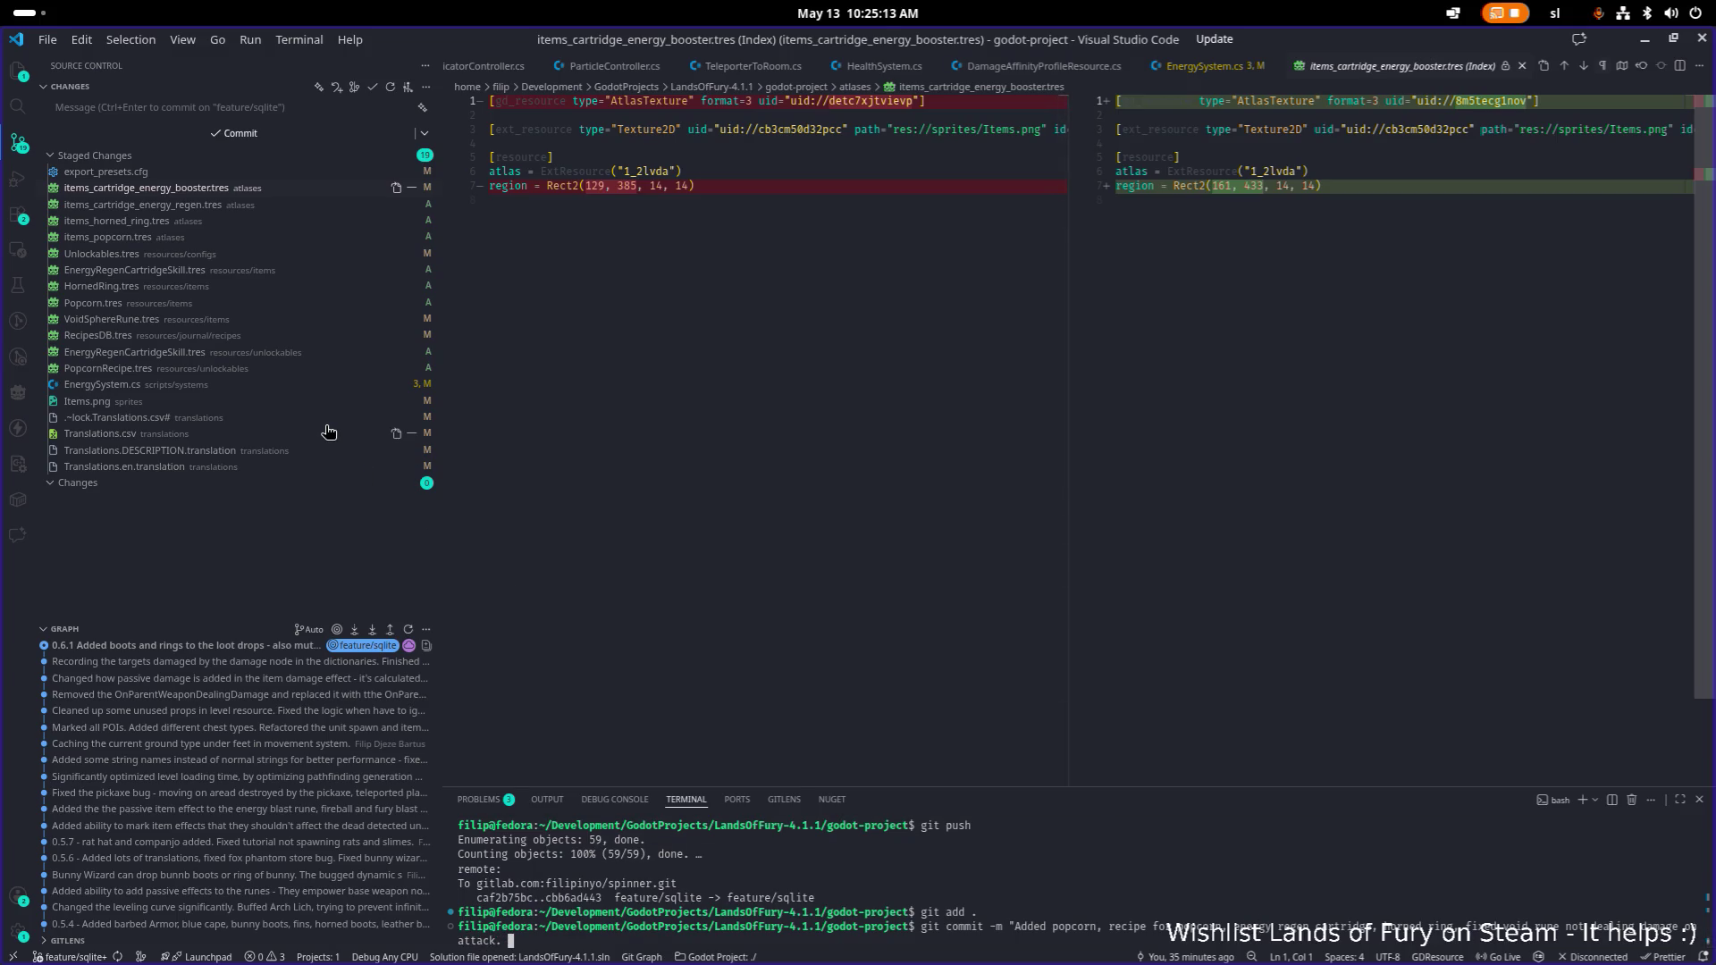
click(197, 371)
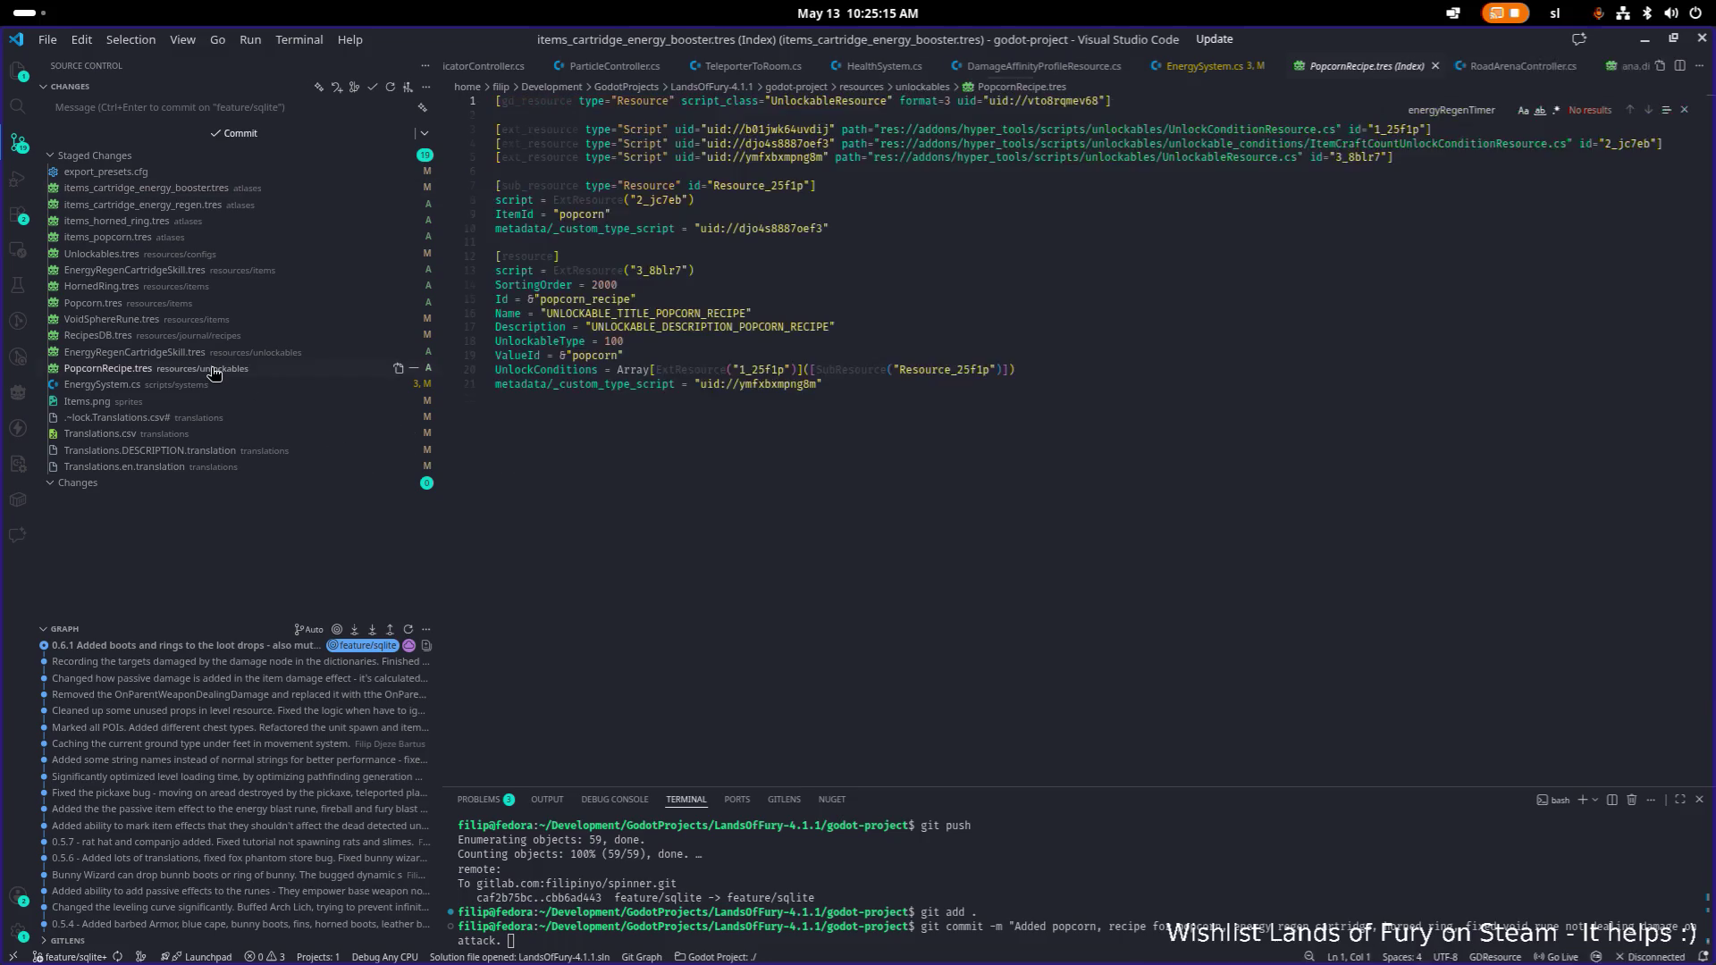
Review the EnergySystem.cs diff and finish the commit noting the timer fix and new item drawings.
click(186, 386)
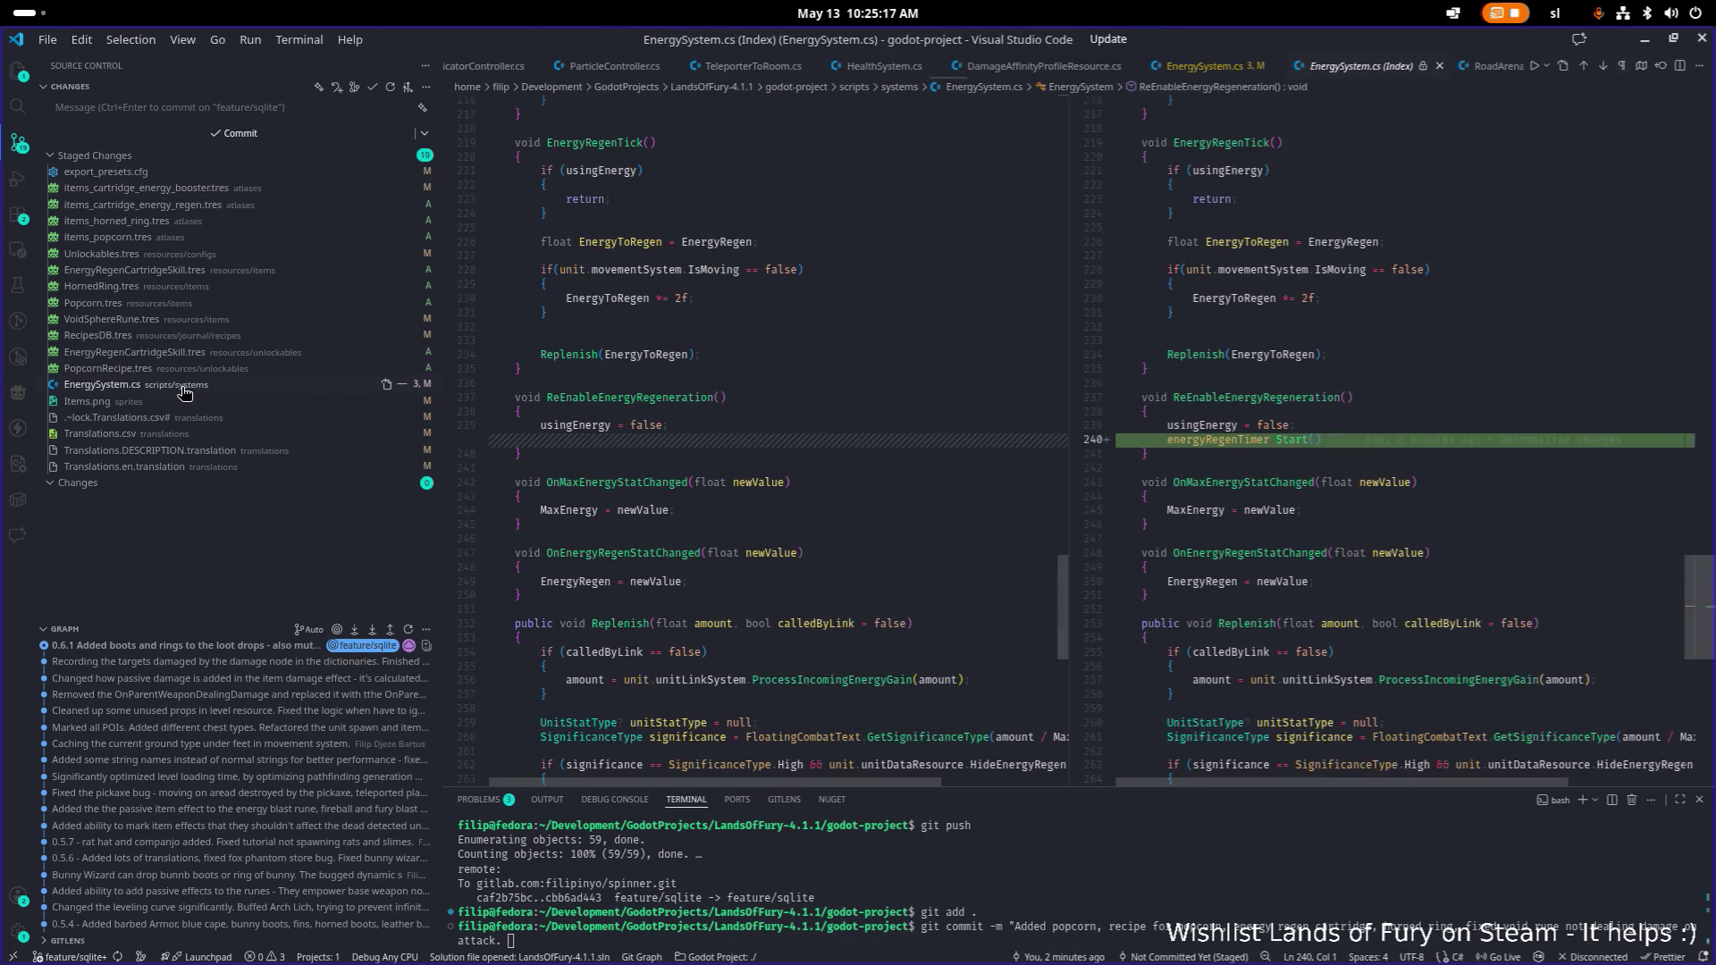
text(Fixewd the)
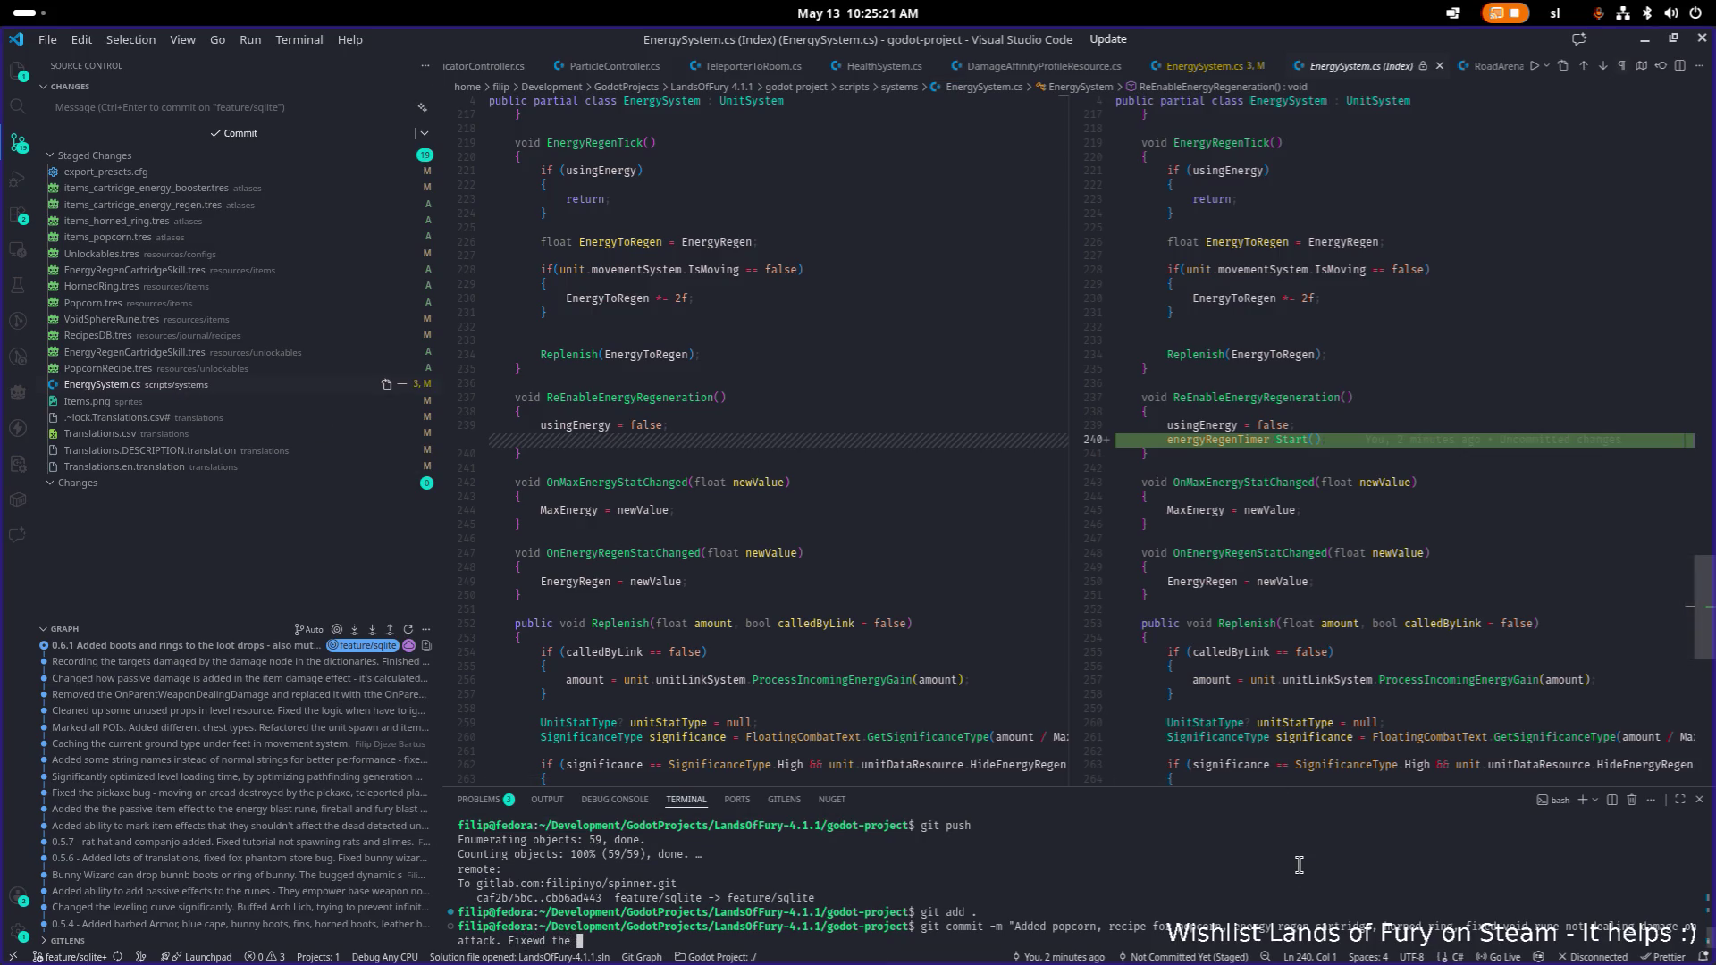
text( time)
text(starting to recharge too soon.)
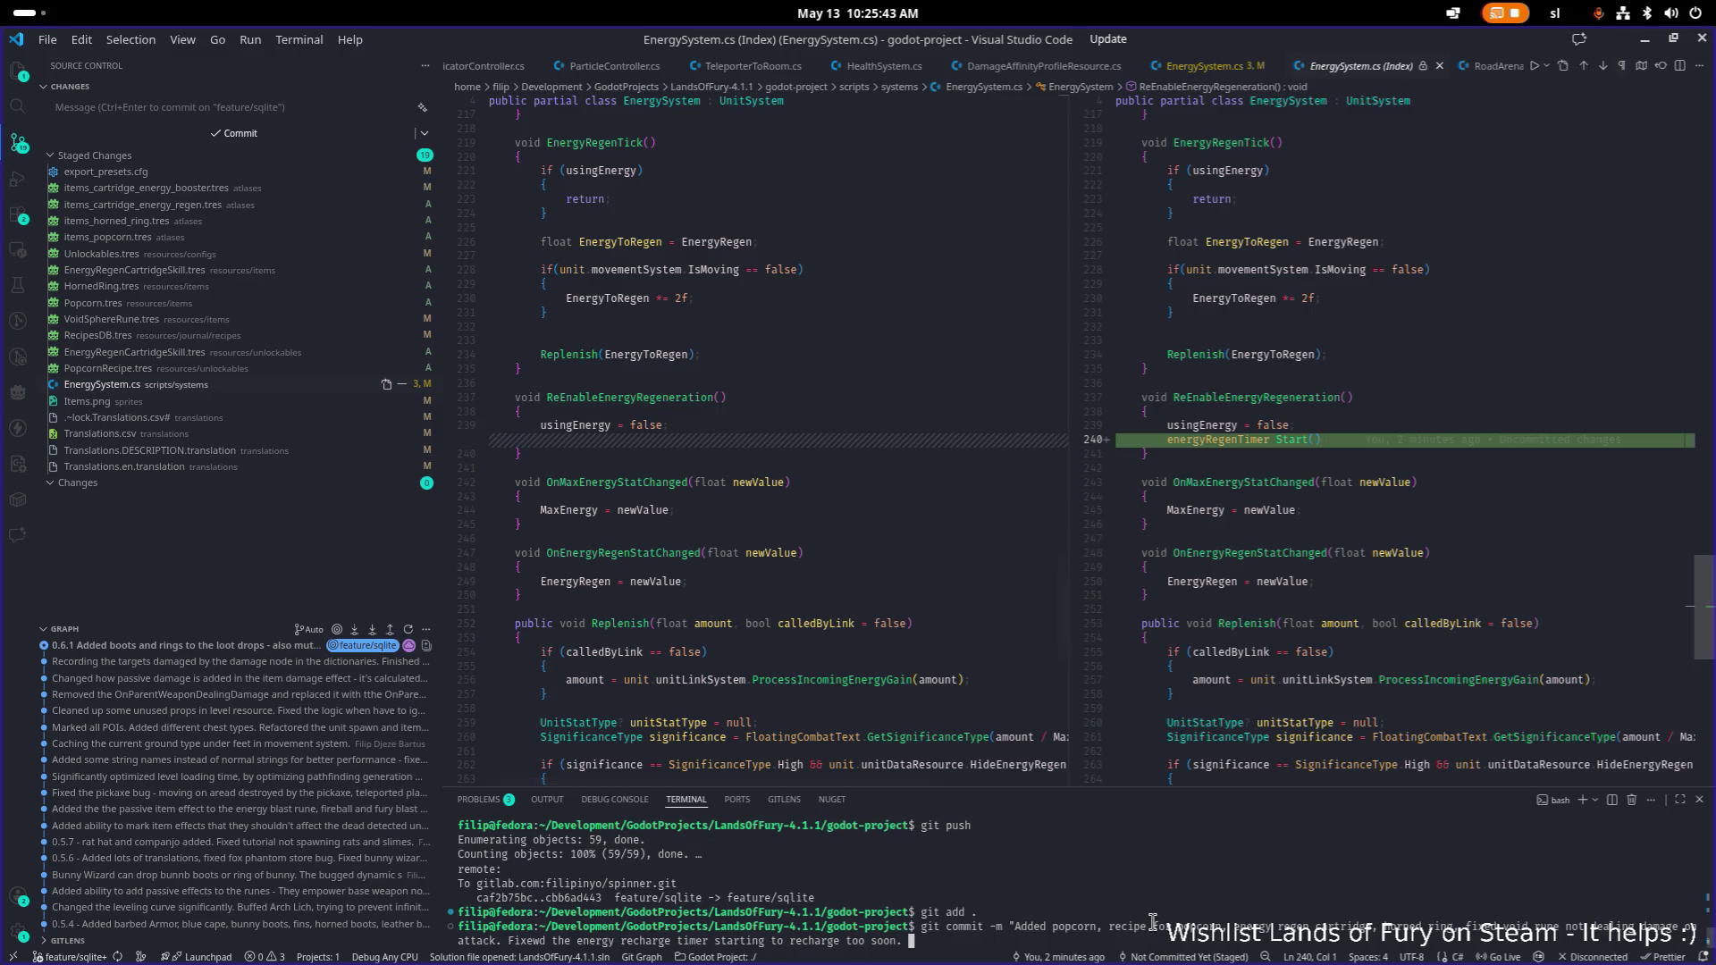
text(Added some ne)
text(w drawing)
text(s for the i)
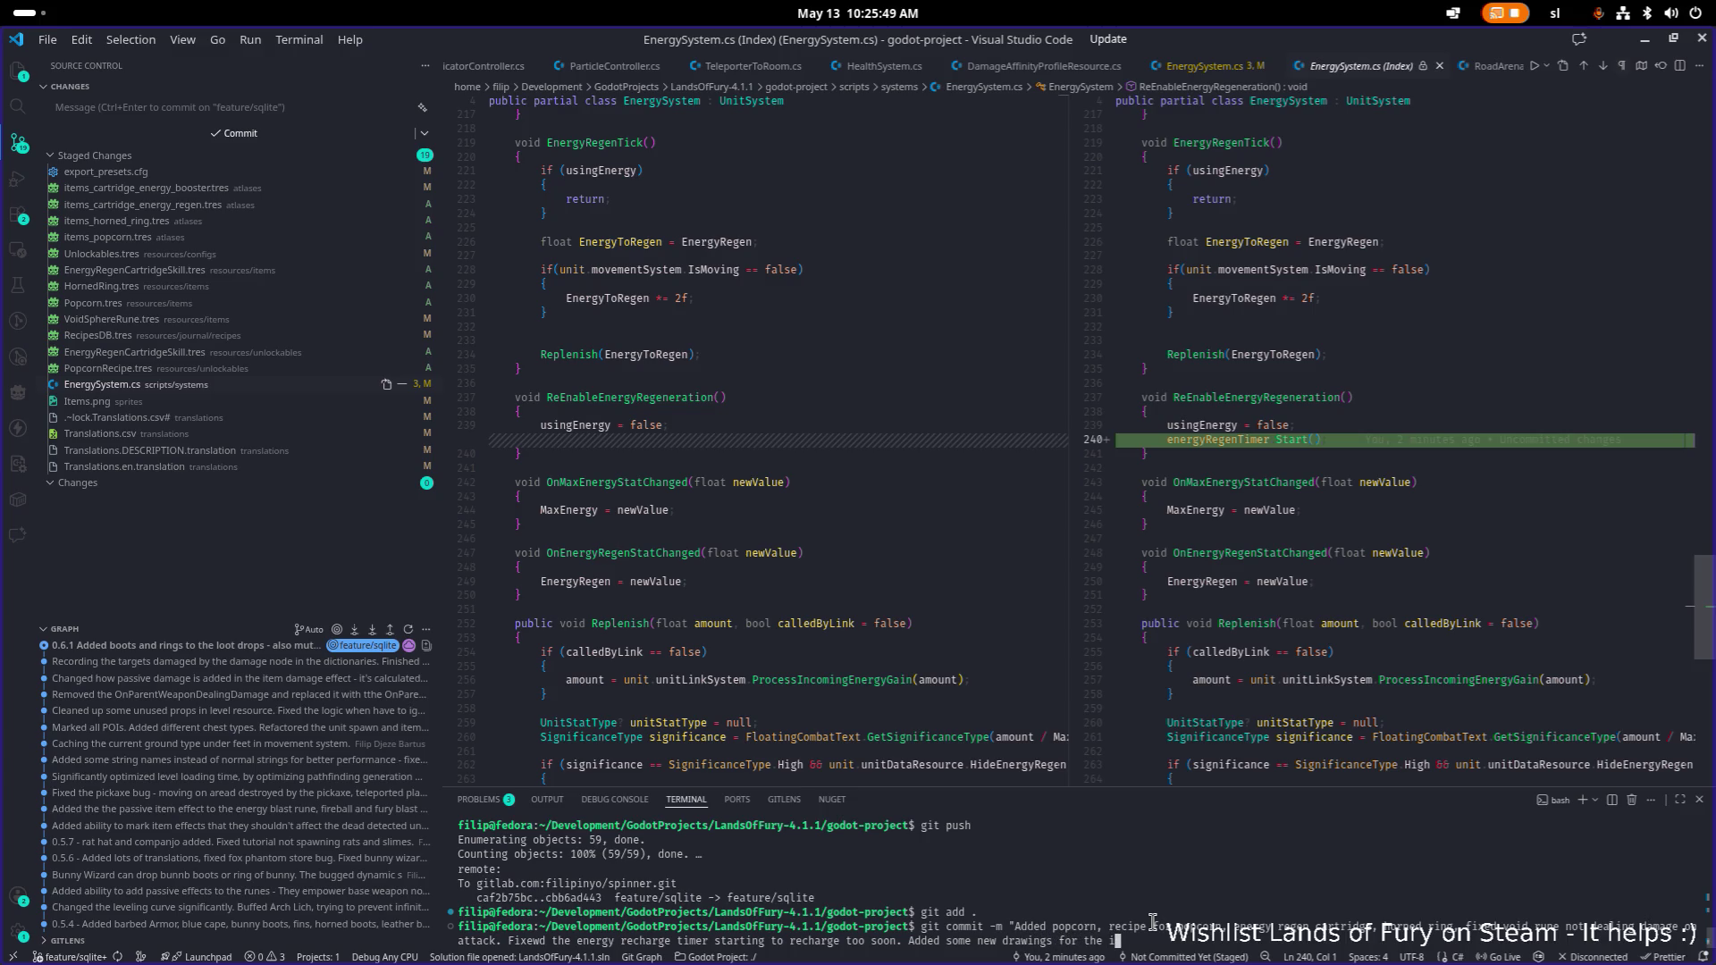
text(tems.")
key(Return)
Push the new commit to the feature/sqlite branch with git push.
text(git push)
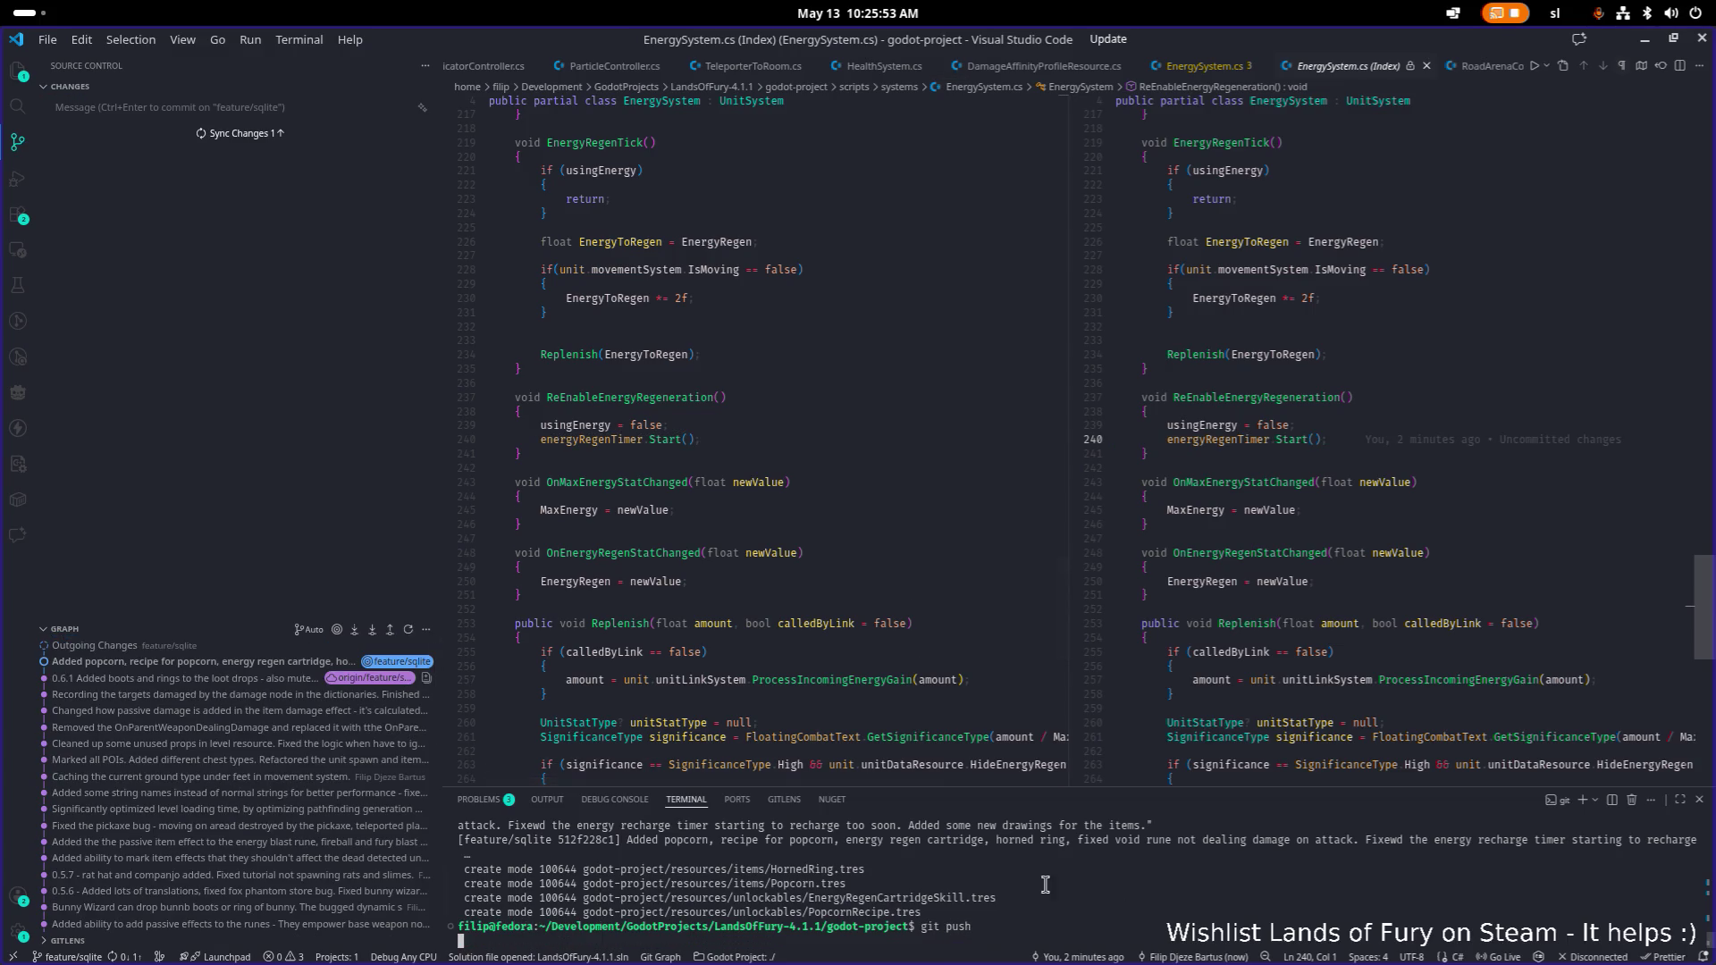
key(Return)
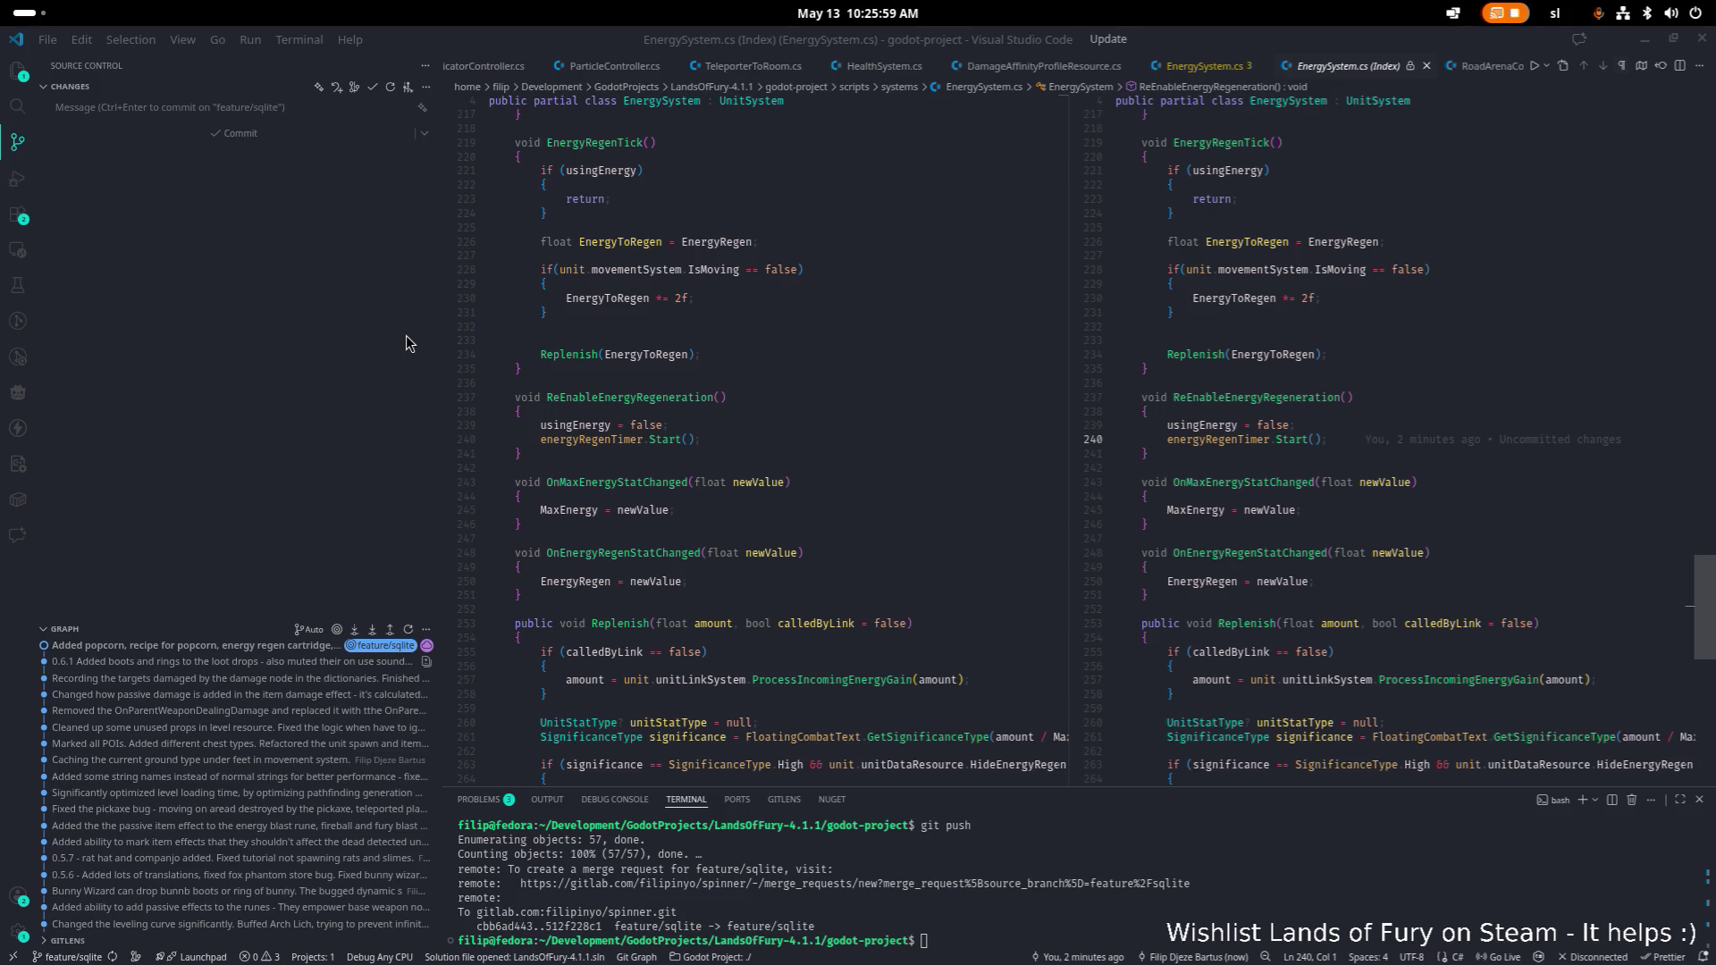
key(alt+Tab)
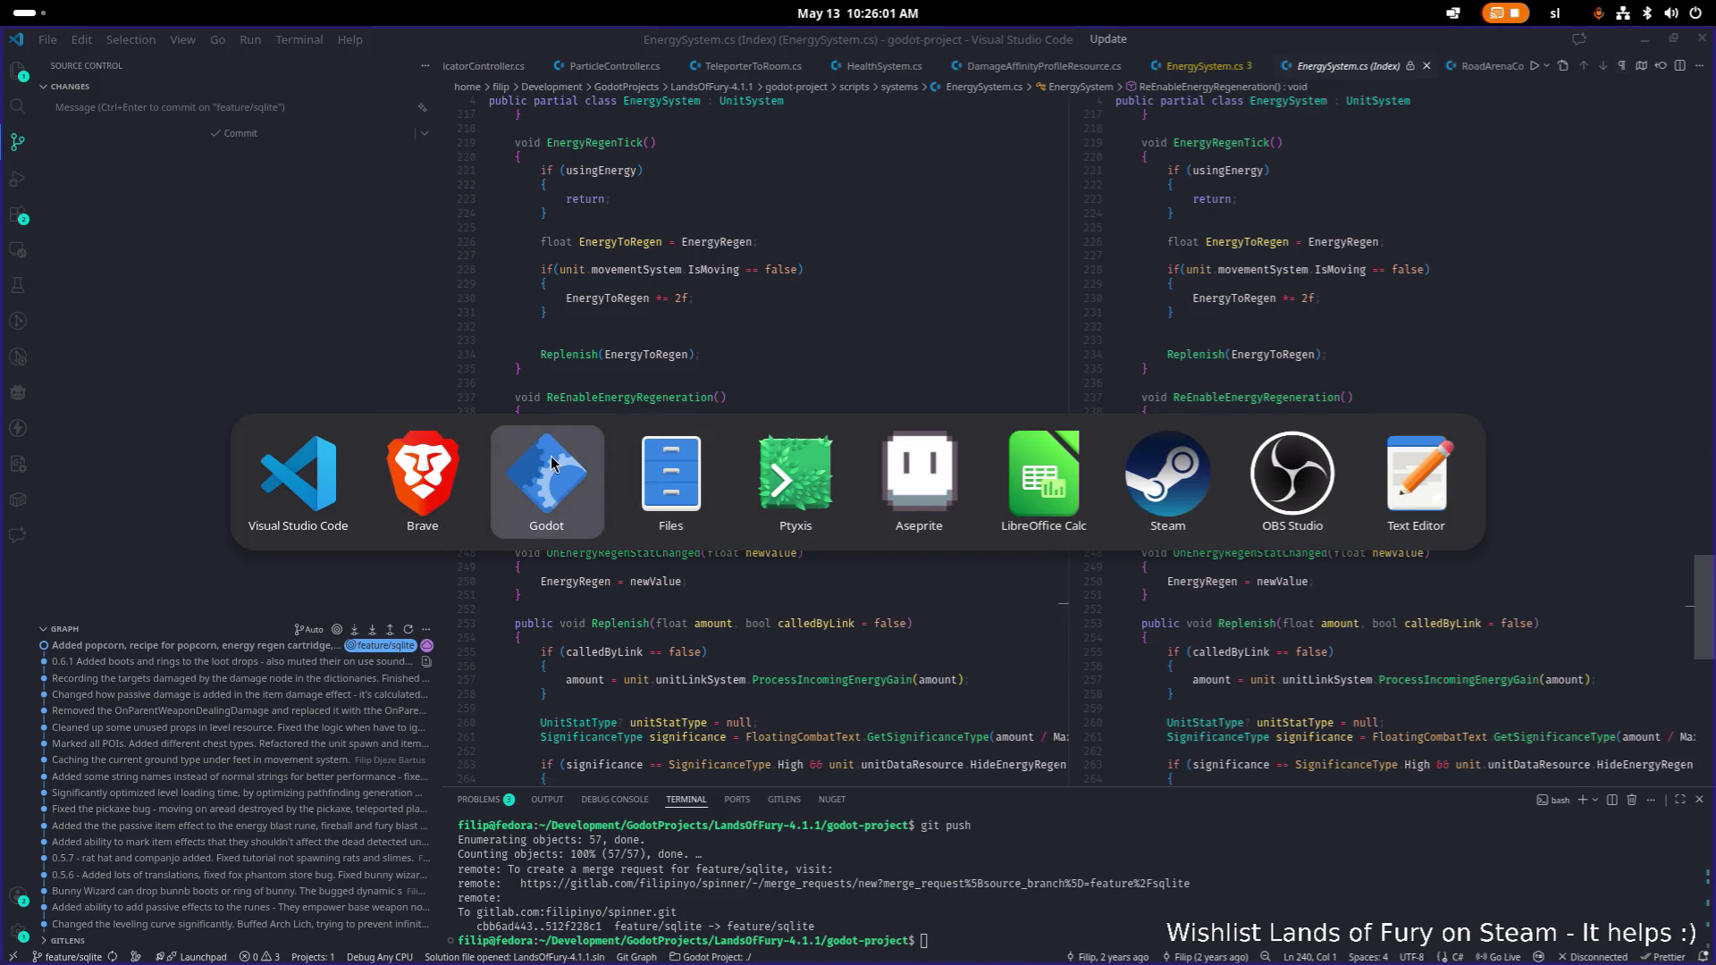
Bring Aseprite in front of Godot and view the Items.png icon sheet at 200% zoom.
click(551, 457)
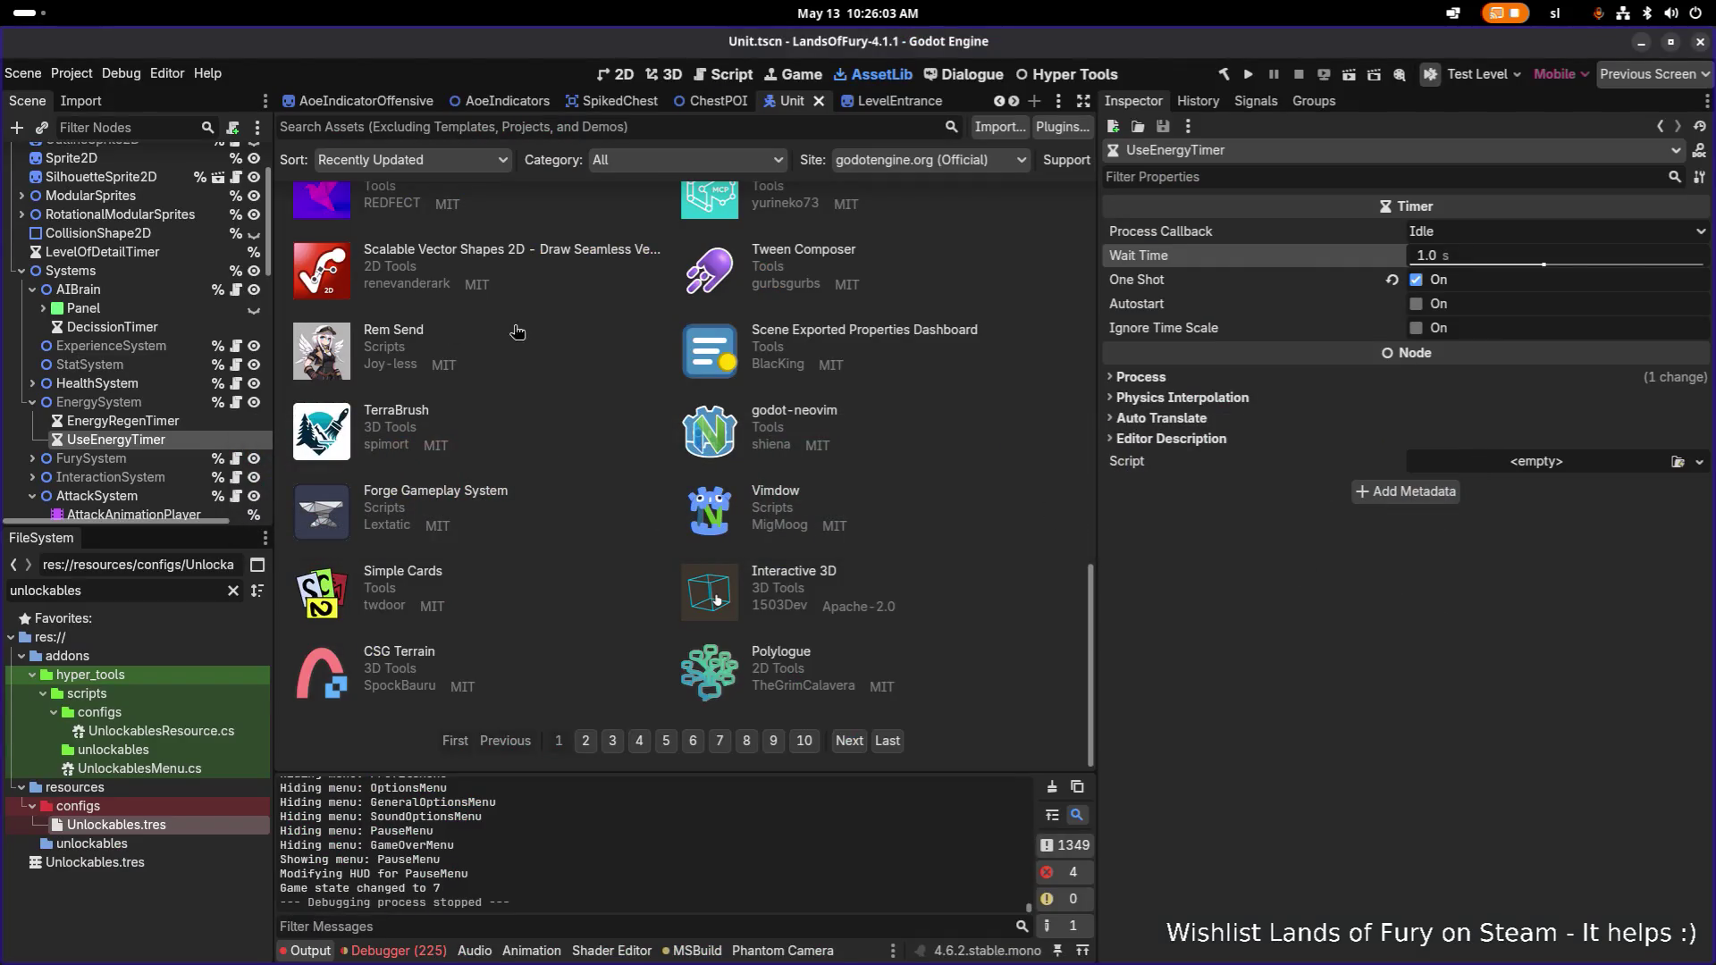
key(alt+Tab)
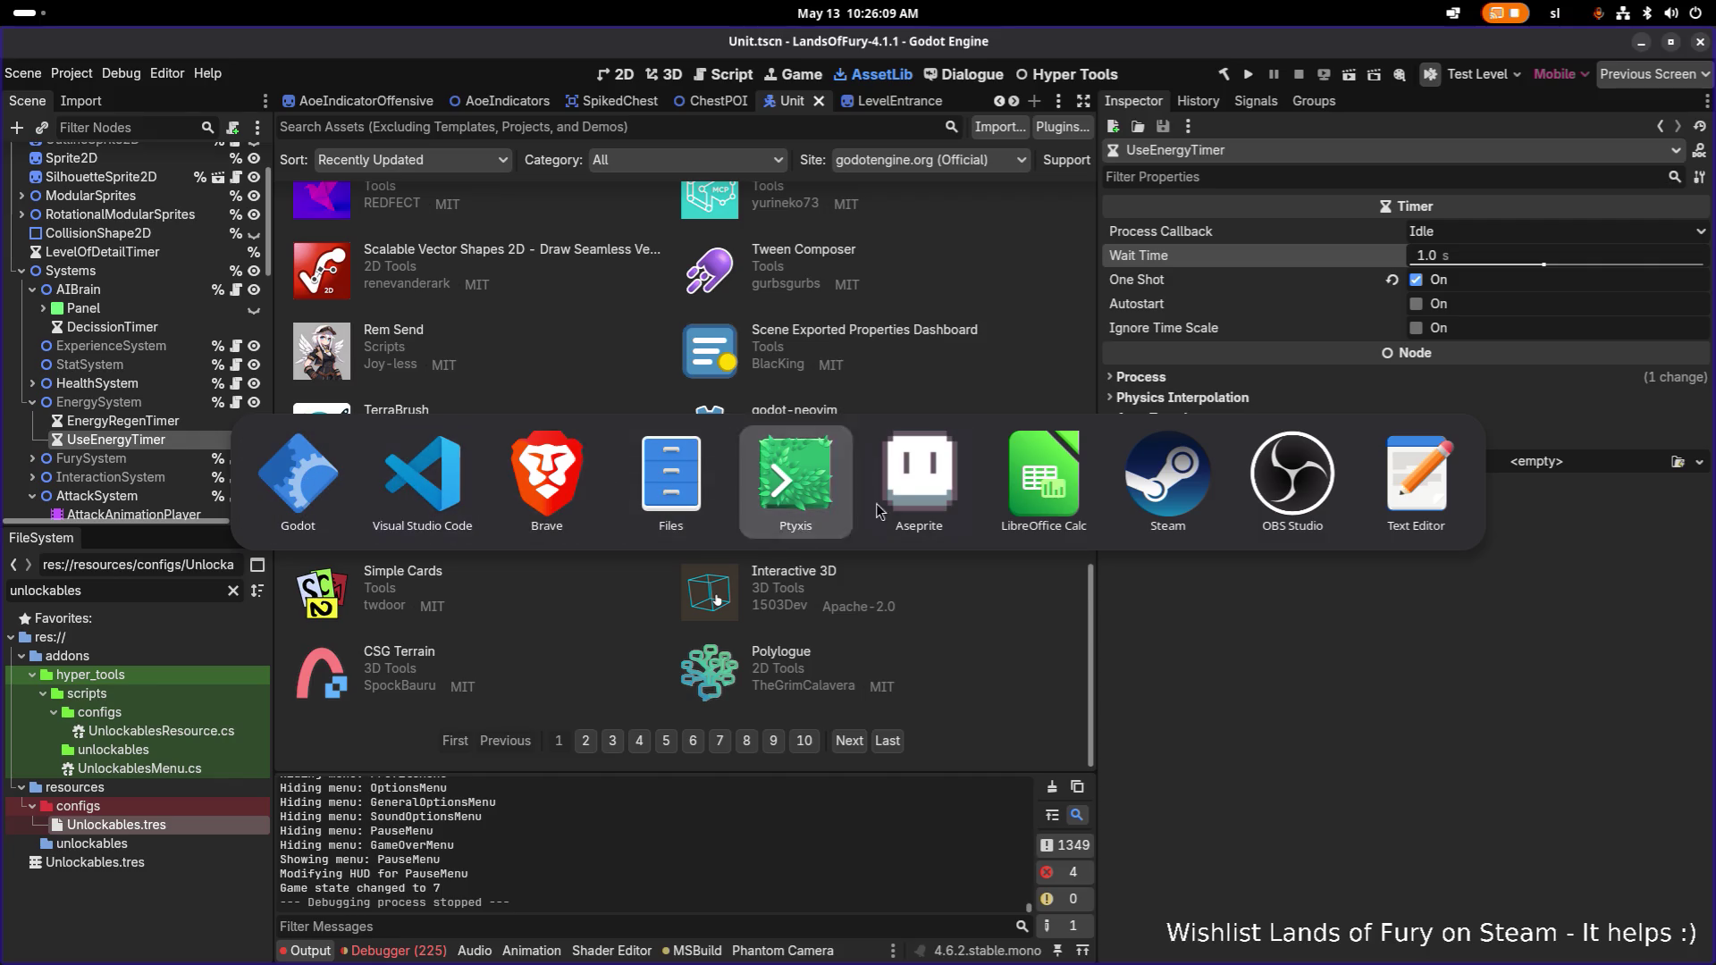
click(919, 483)
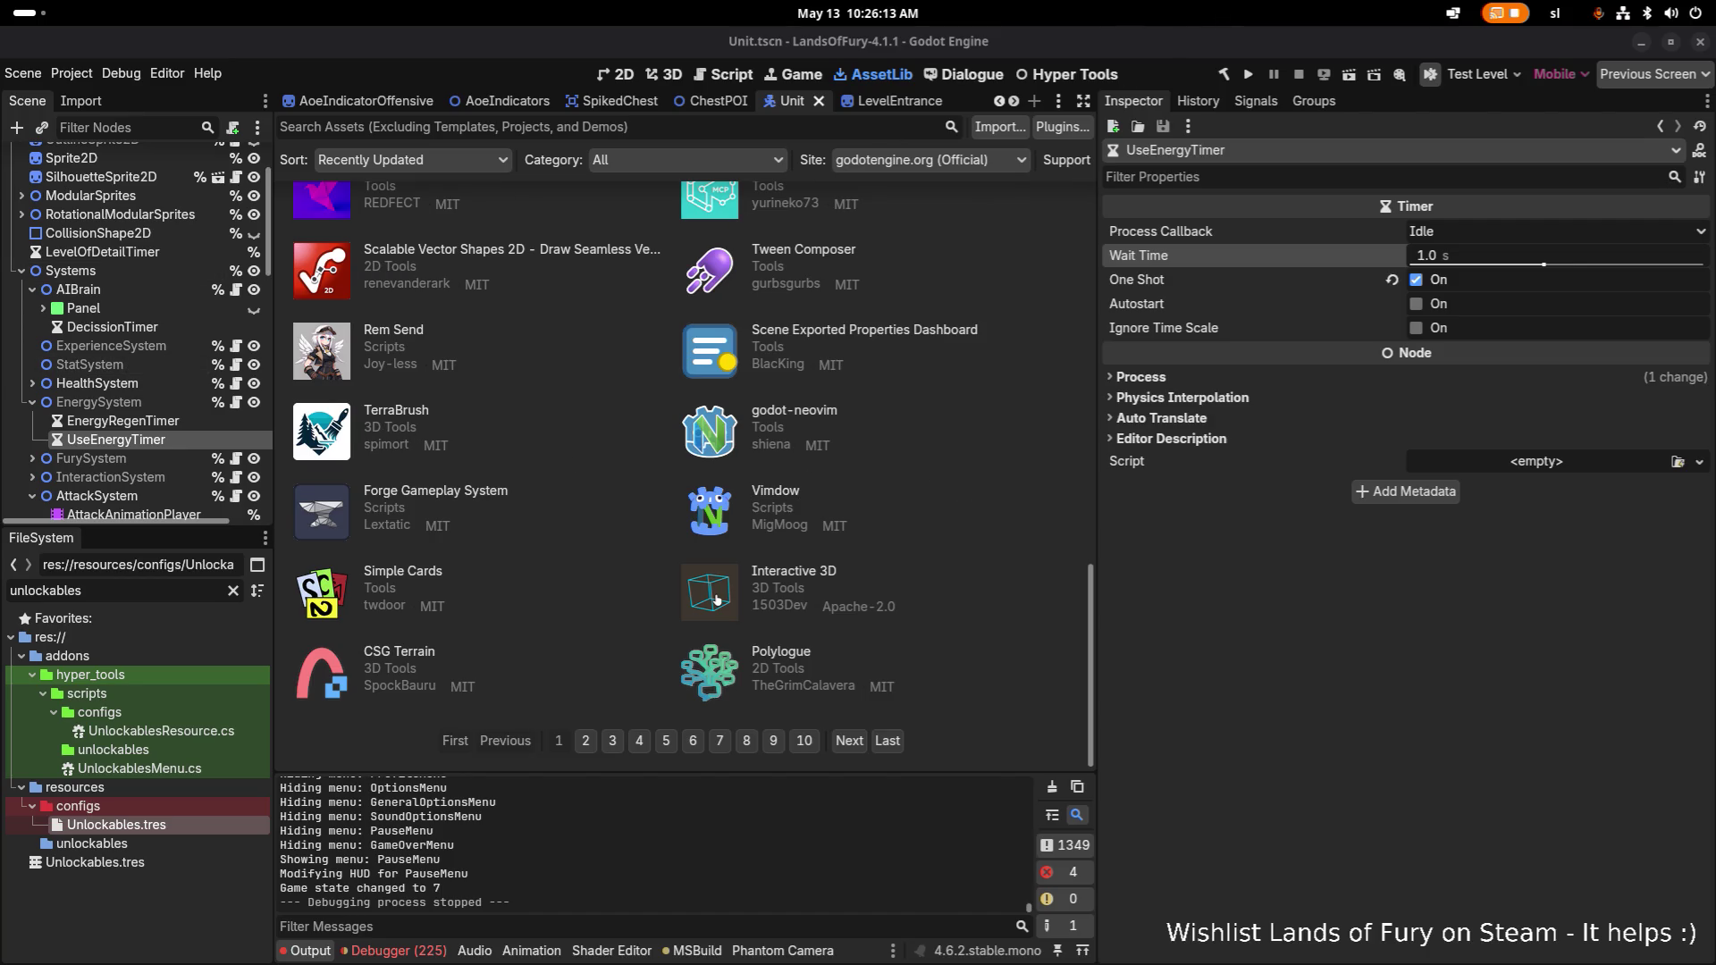
scroll(887, 389, down, 2)
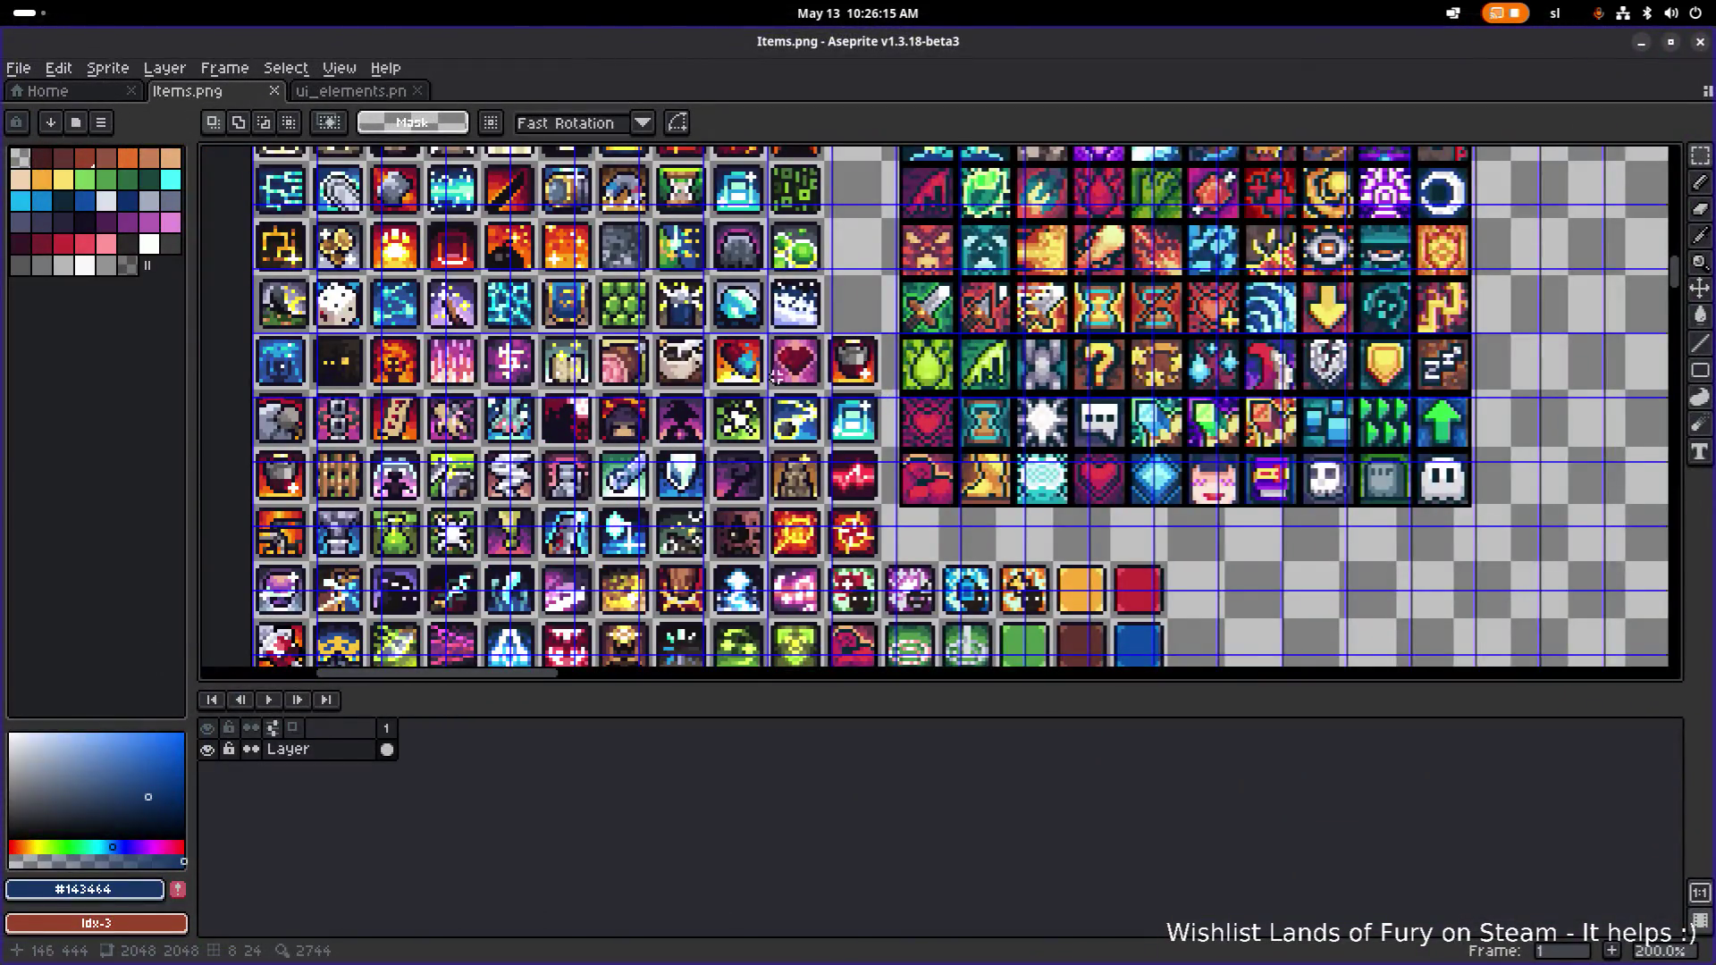
drag(883, 341, 1003, 298)
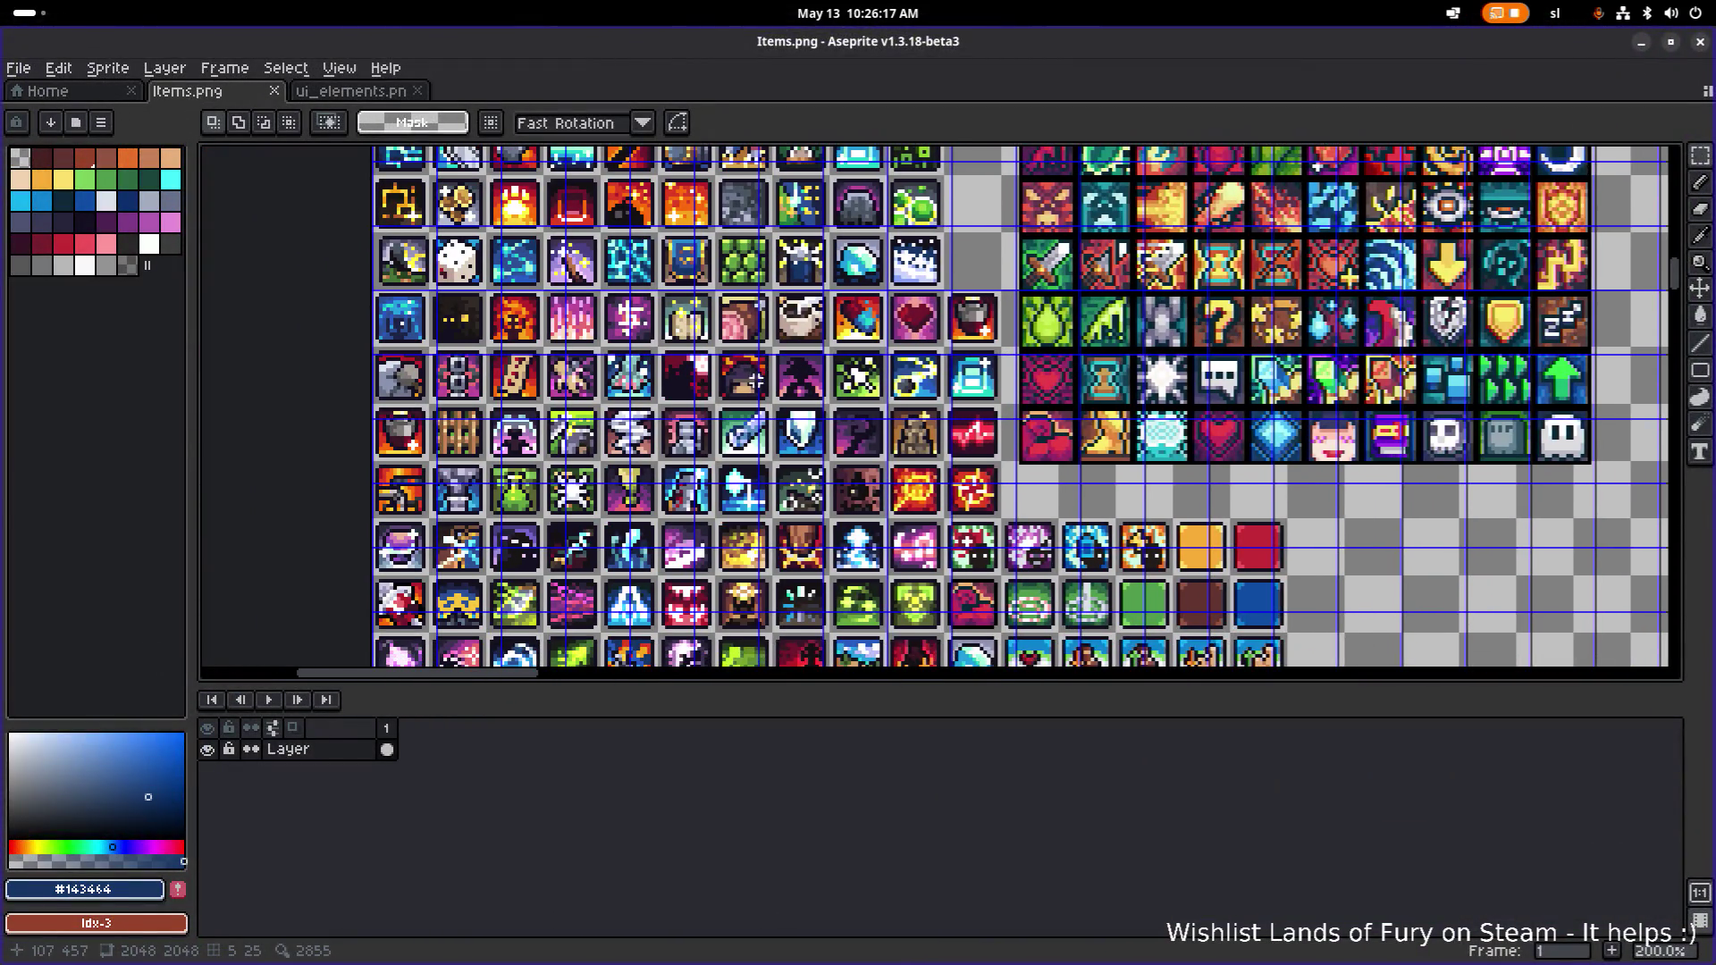
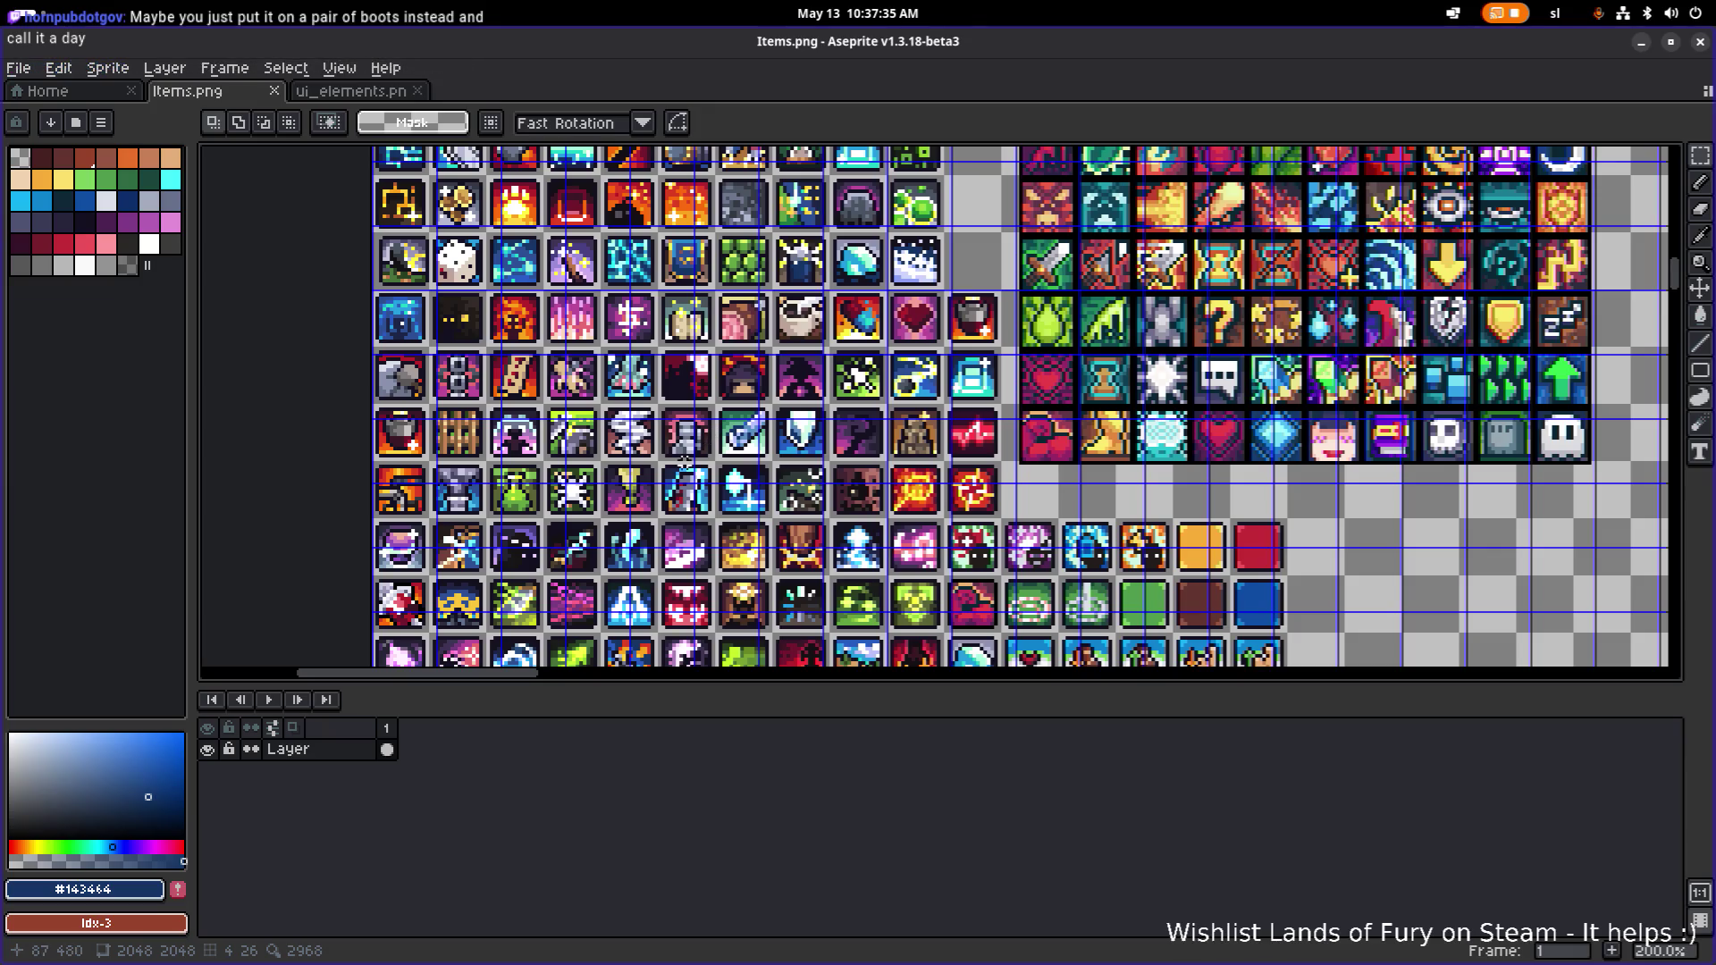
Compare the ui_elements.png and Items.png sprite sheets, zooming around their small icons.
click(353, 90)
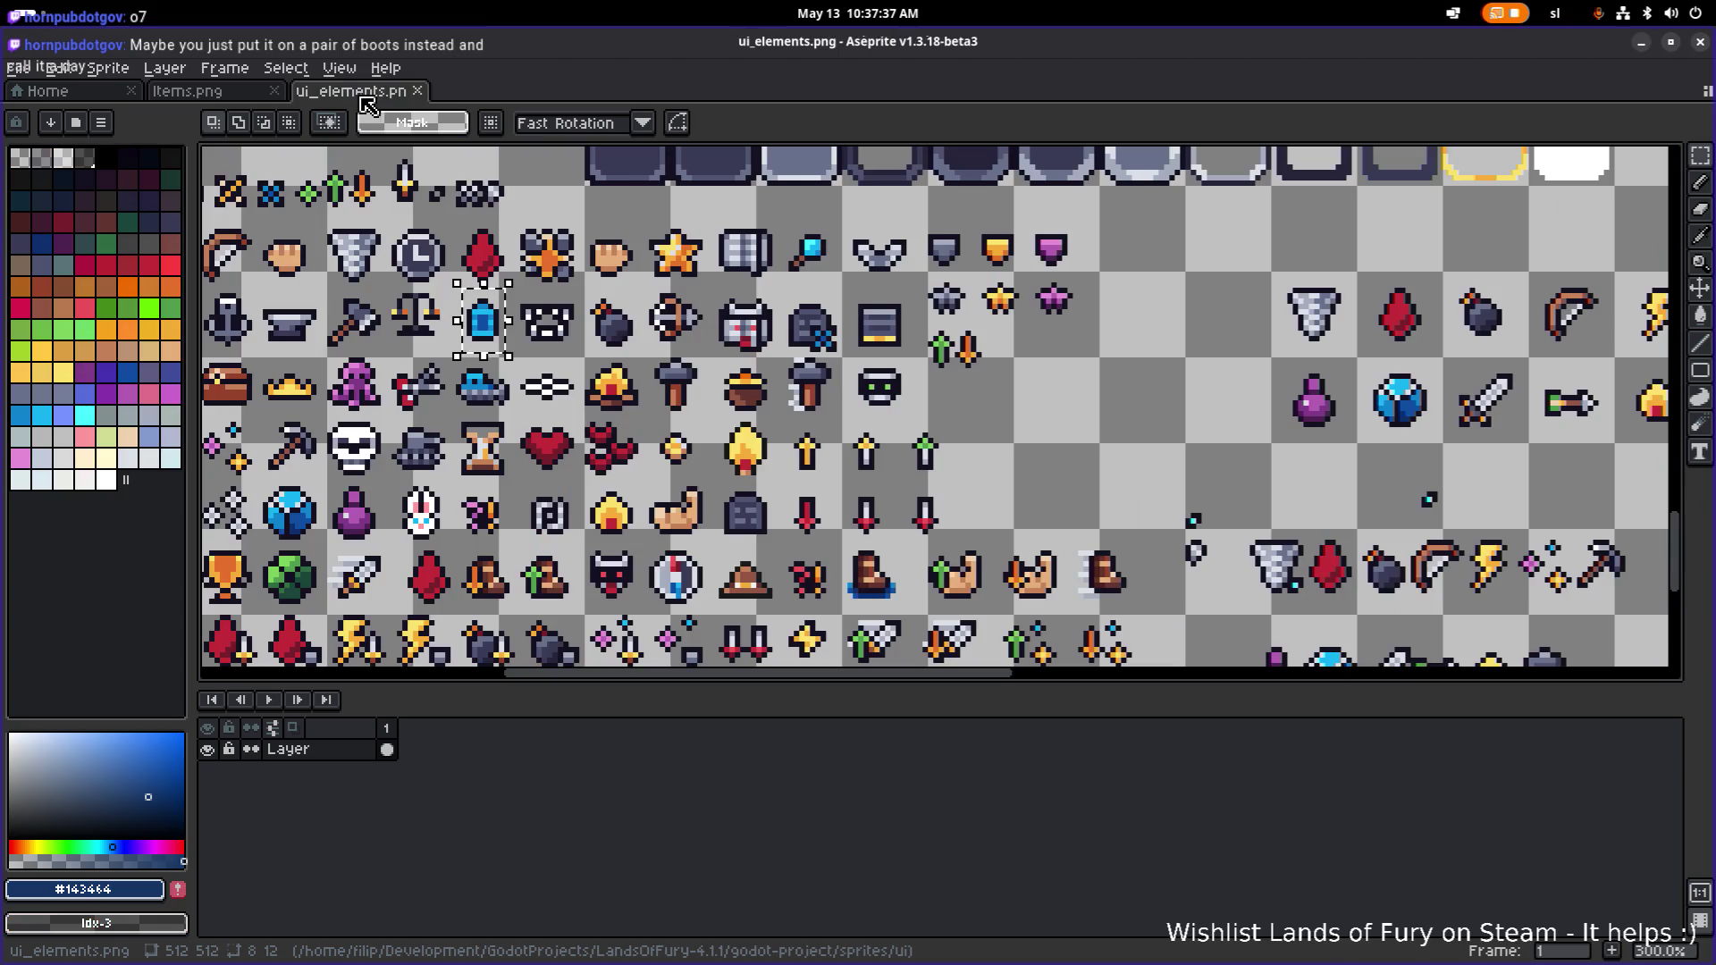
scroll(215, 438, up, 1)
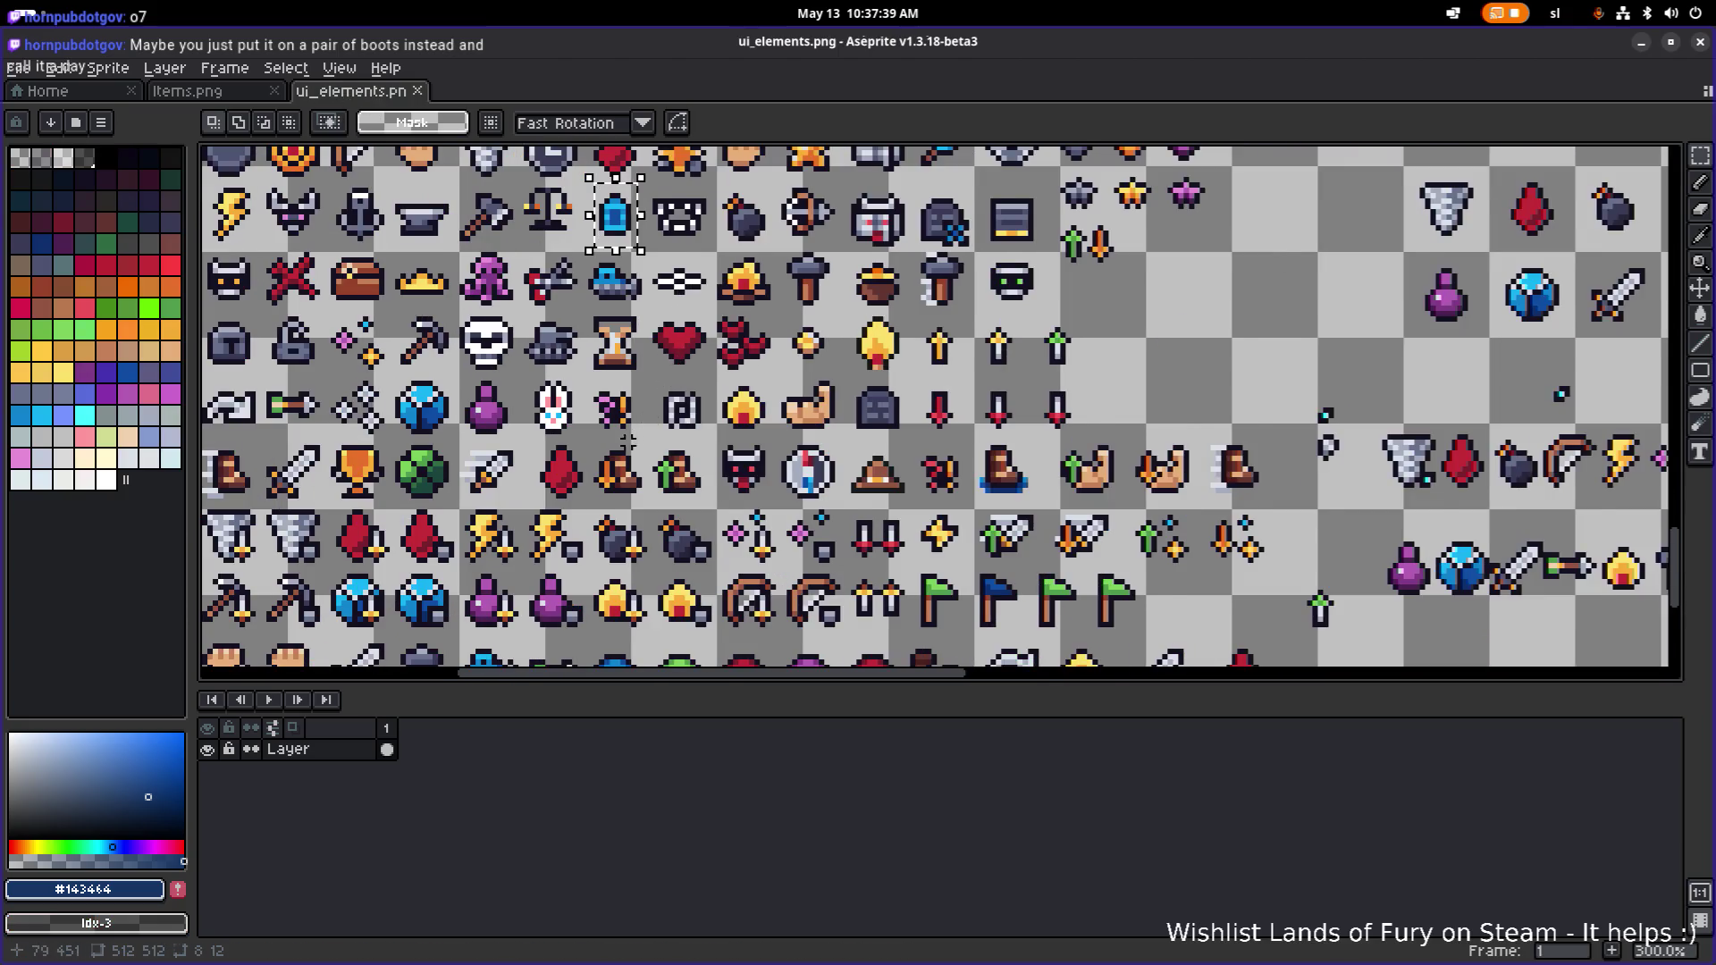
scroll(632, 440, down, 1)
scroll(536, 357, up, 3)
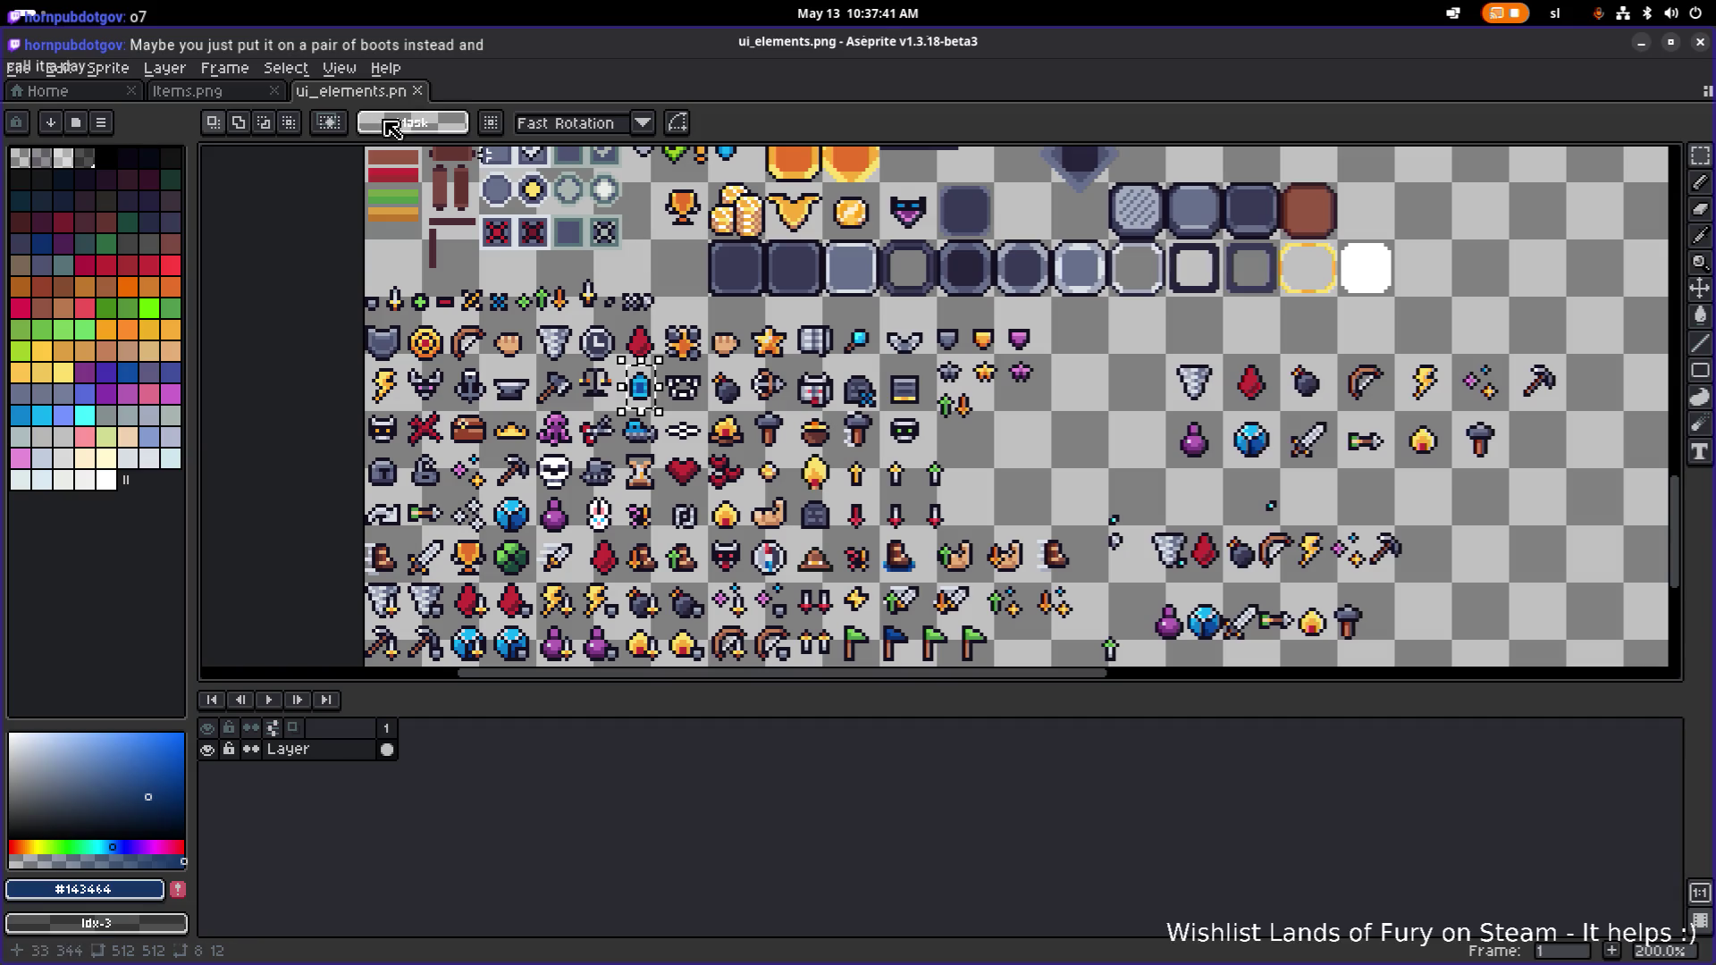
click(187, 90)
scroll(493, 225, down, 3)
scroll(493, 225, up, 2)
scroll(493, 225, up, 3)
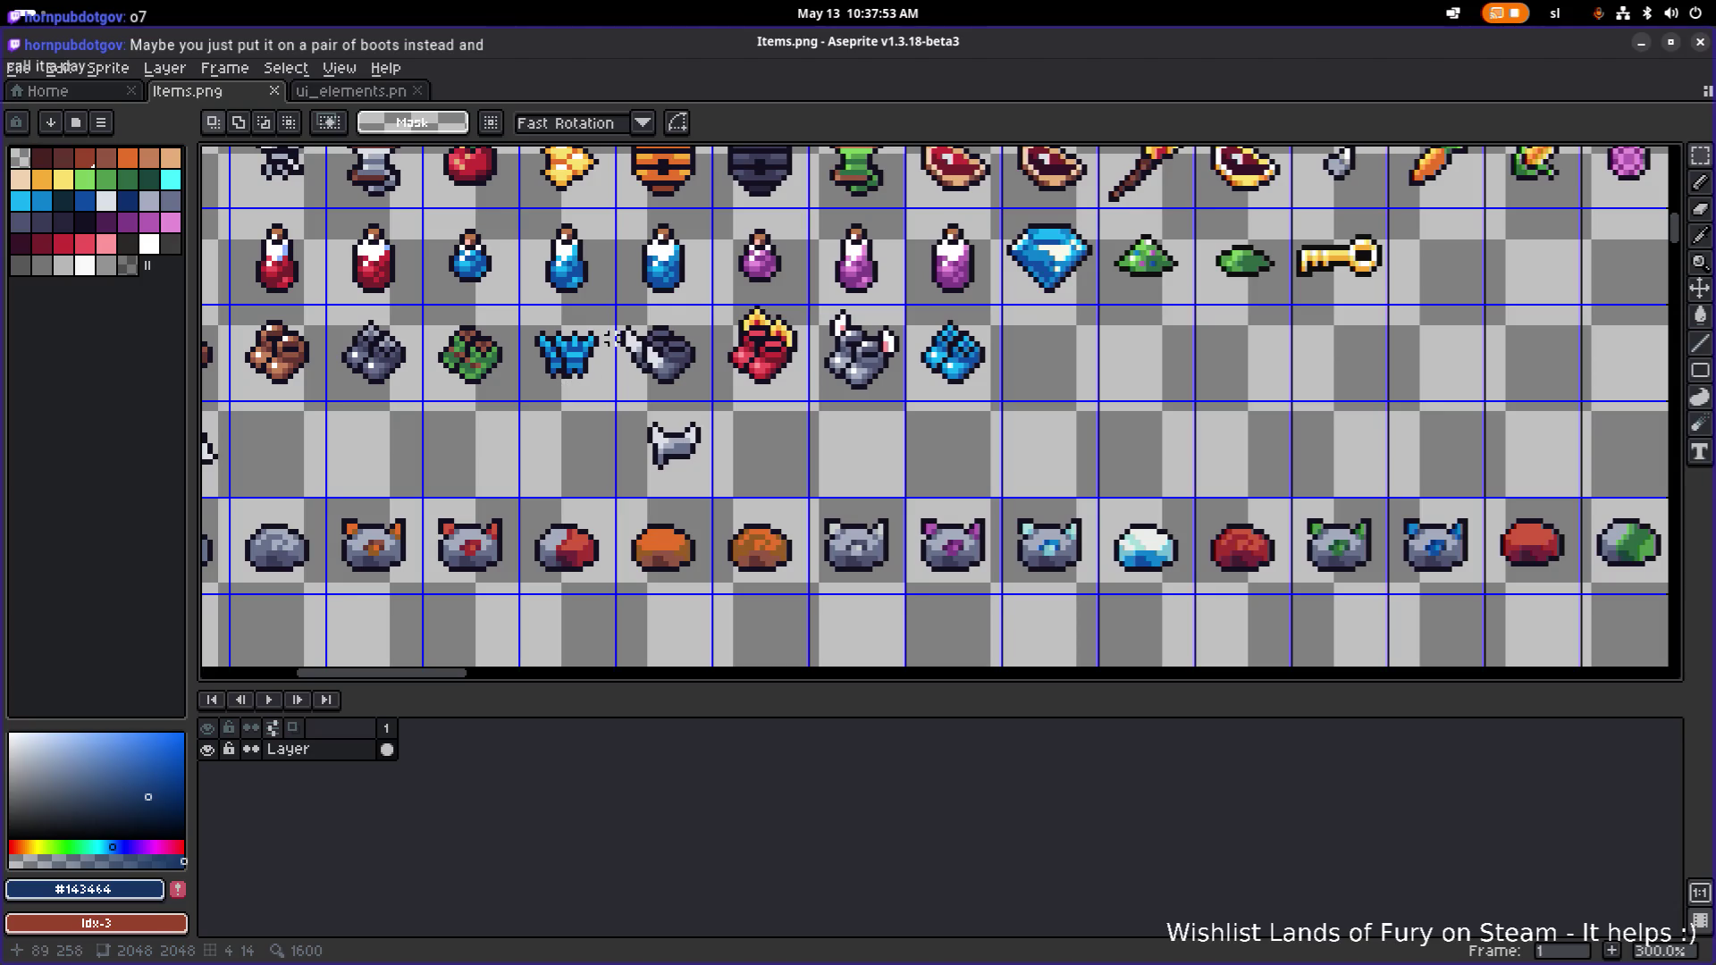
click(351, 94)
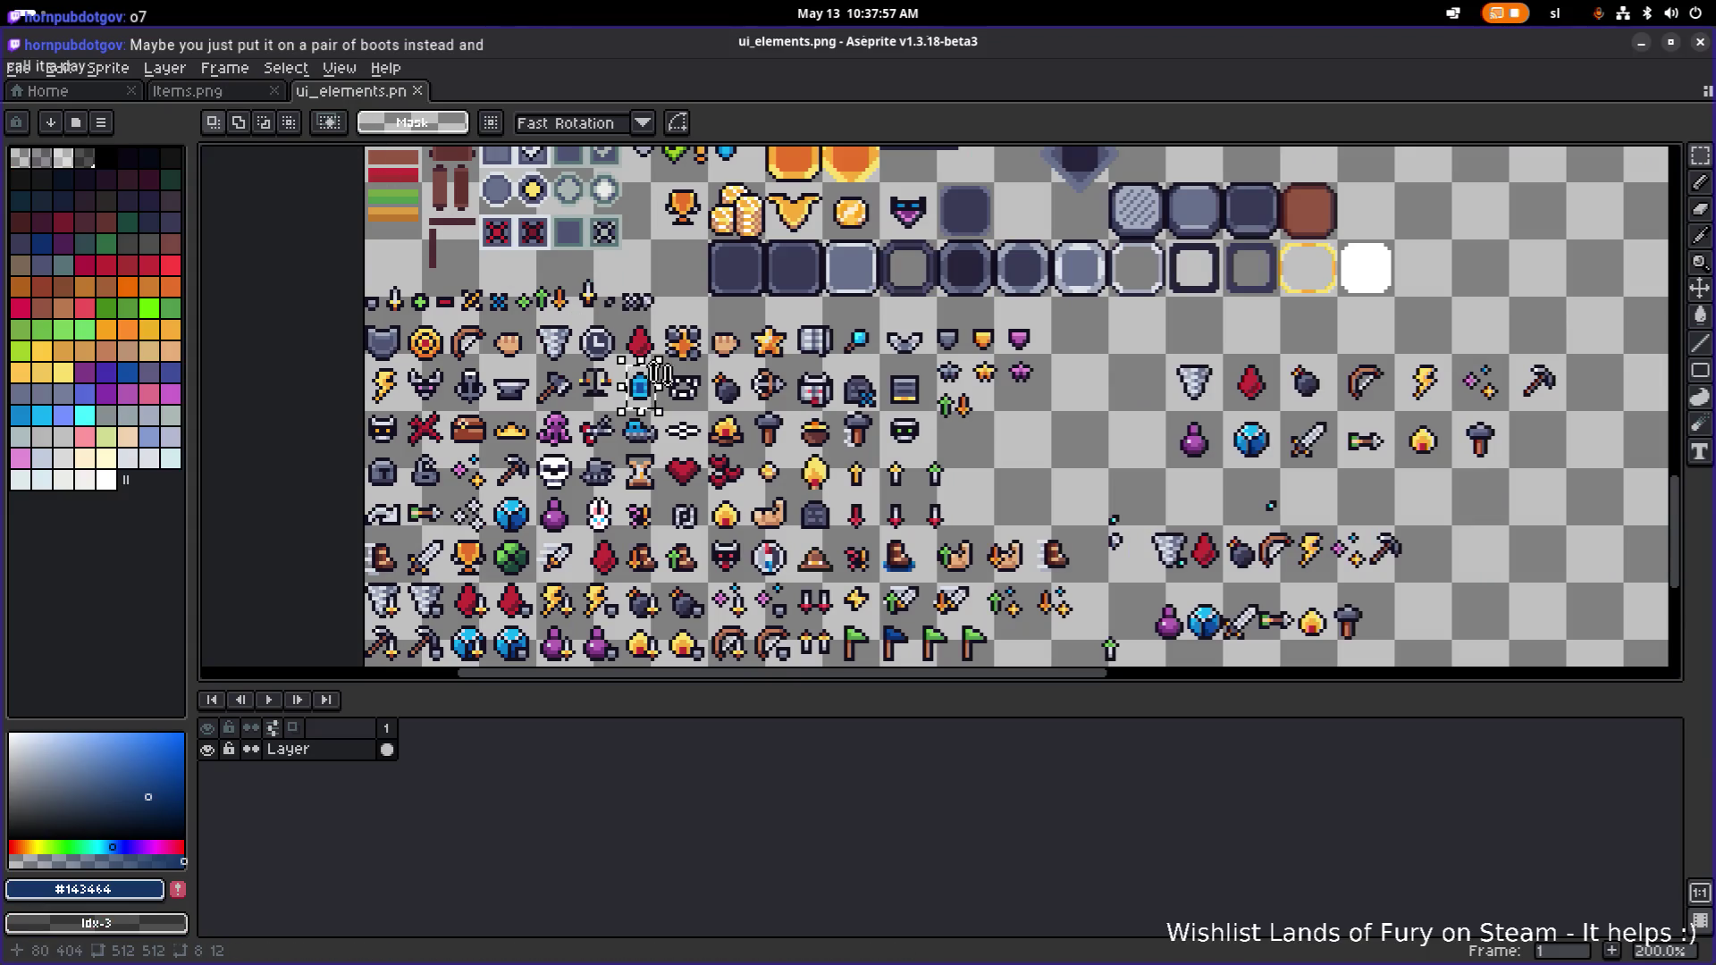
click(187, 91)
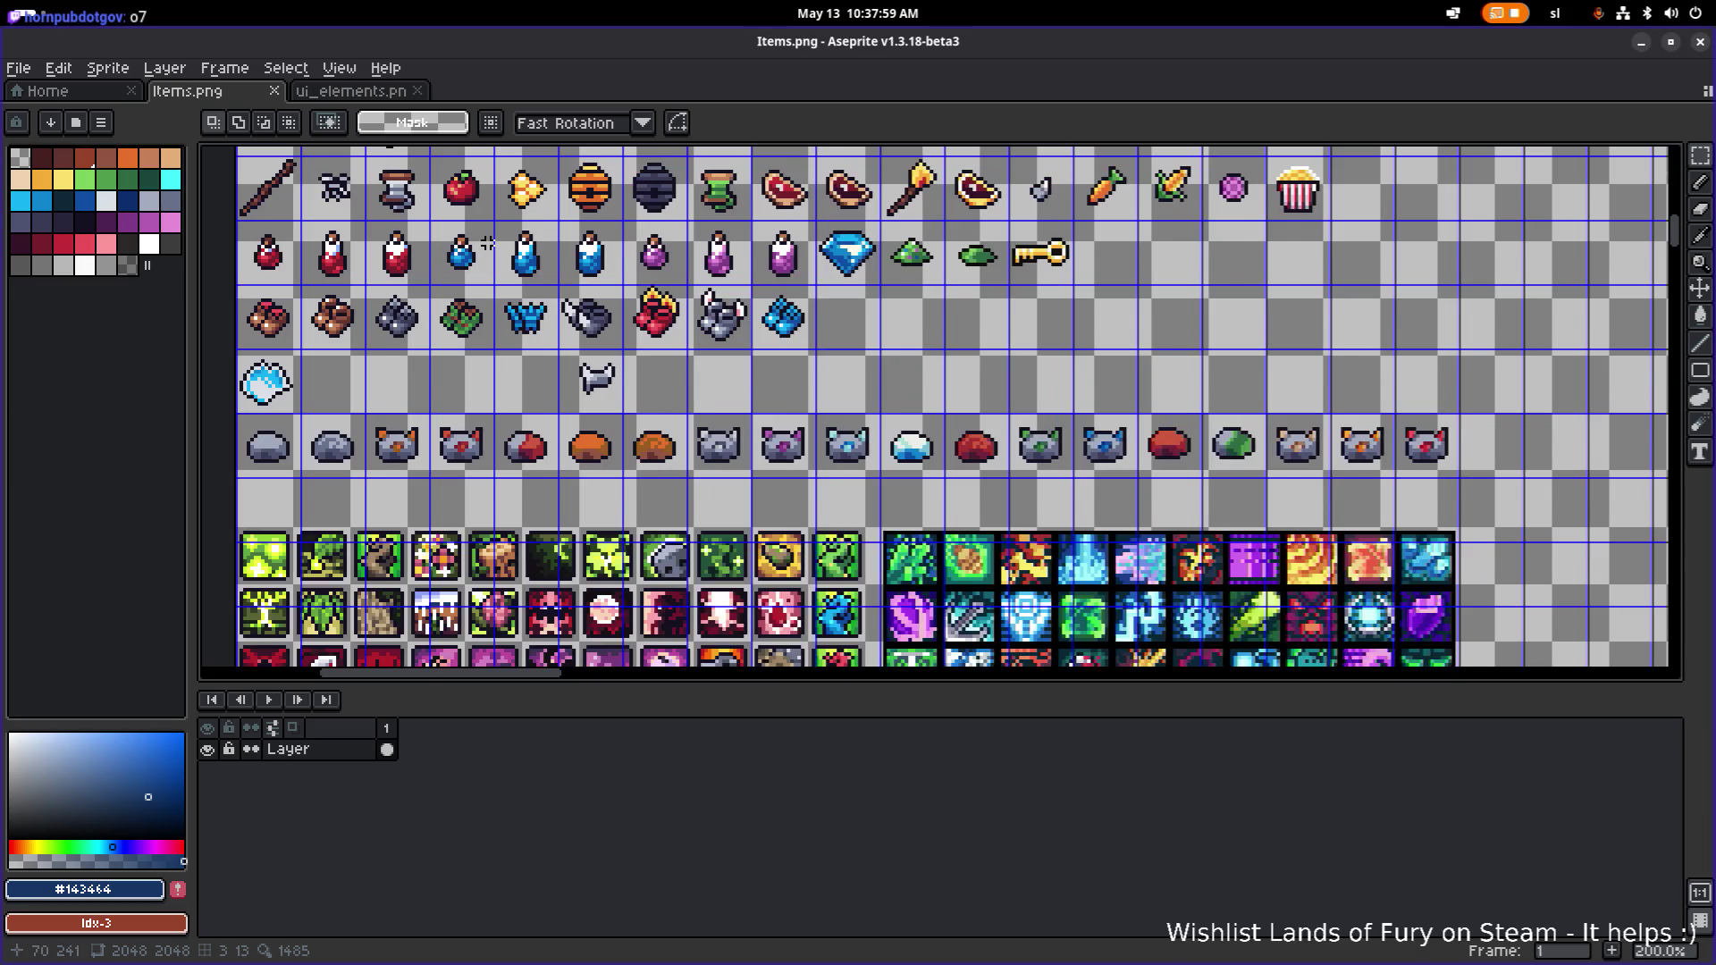
Pan and zoom across the Items.png icon rows to find the blue crystal tile and a free slot.
scroll(487, 243, down, 3)
scroll(604, 460, up, 3)
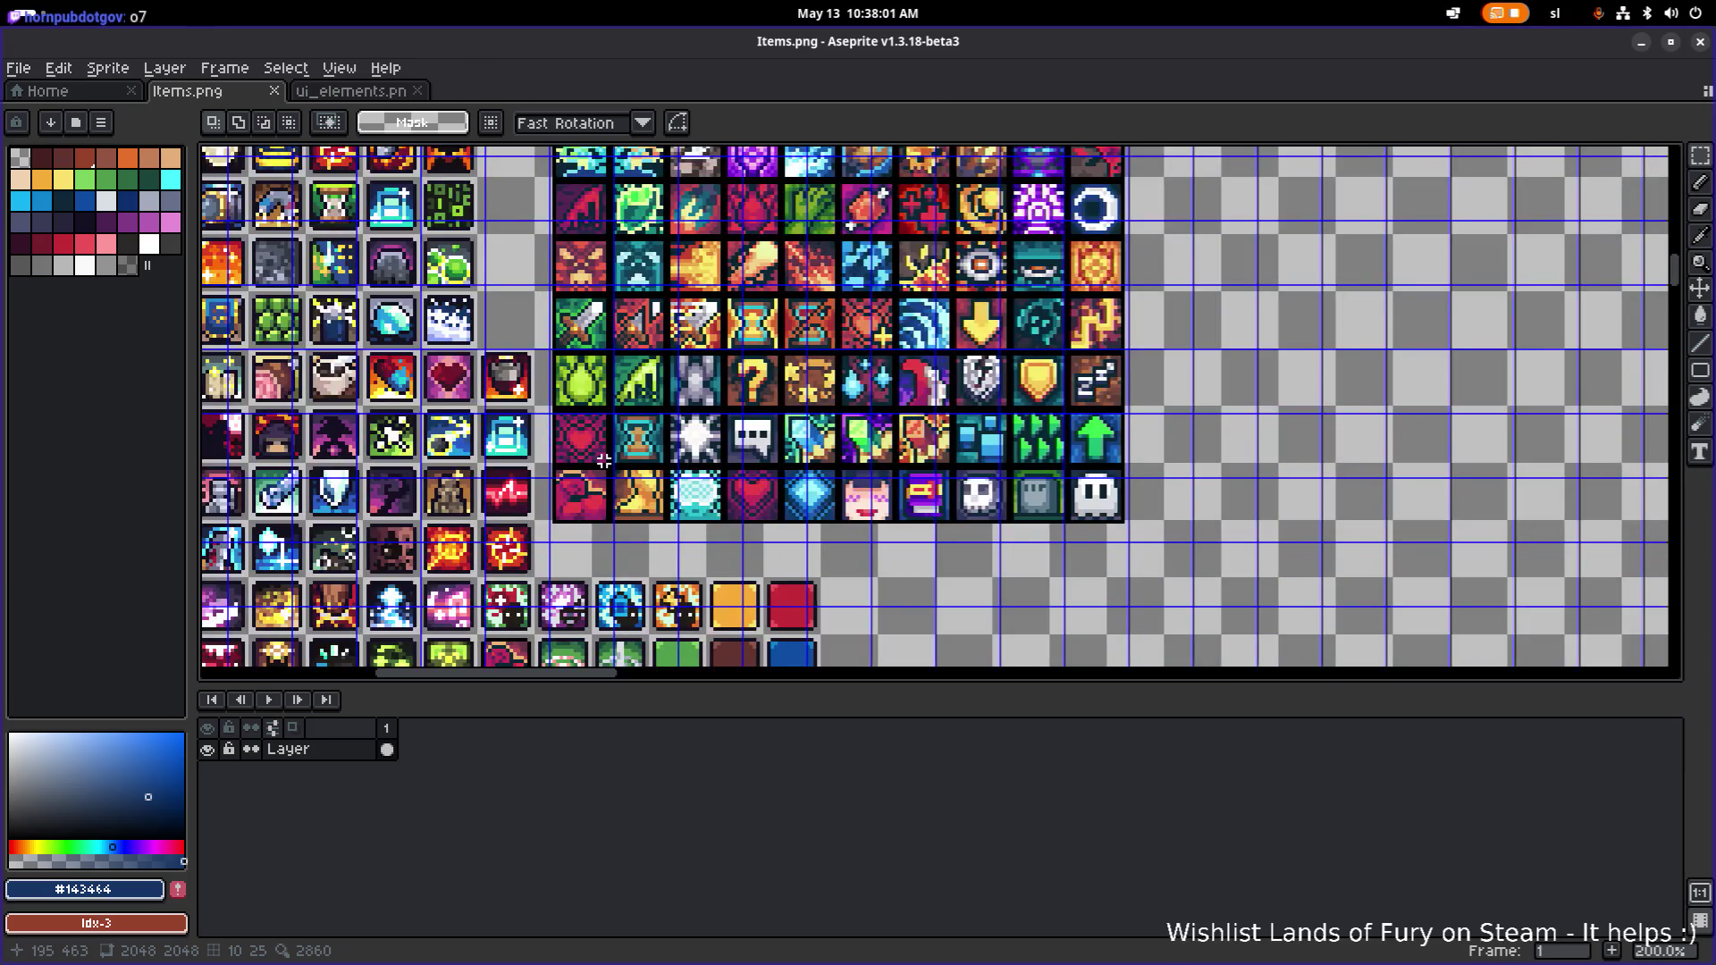
drag(604, 460, 788, 349)
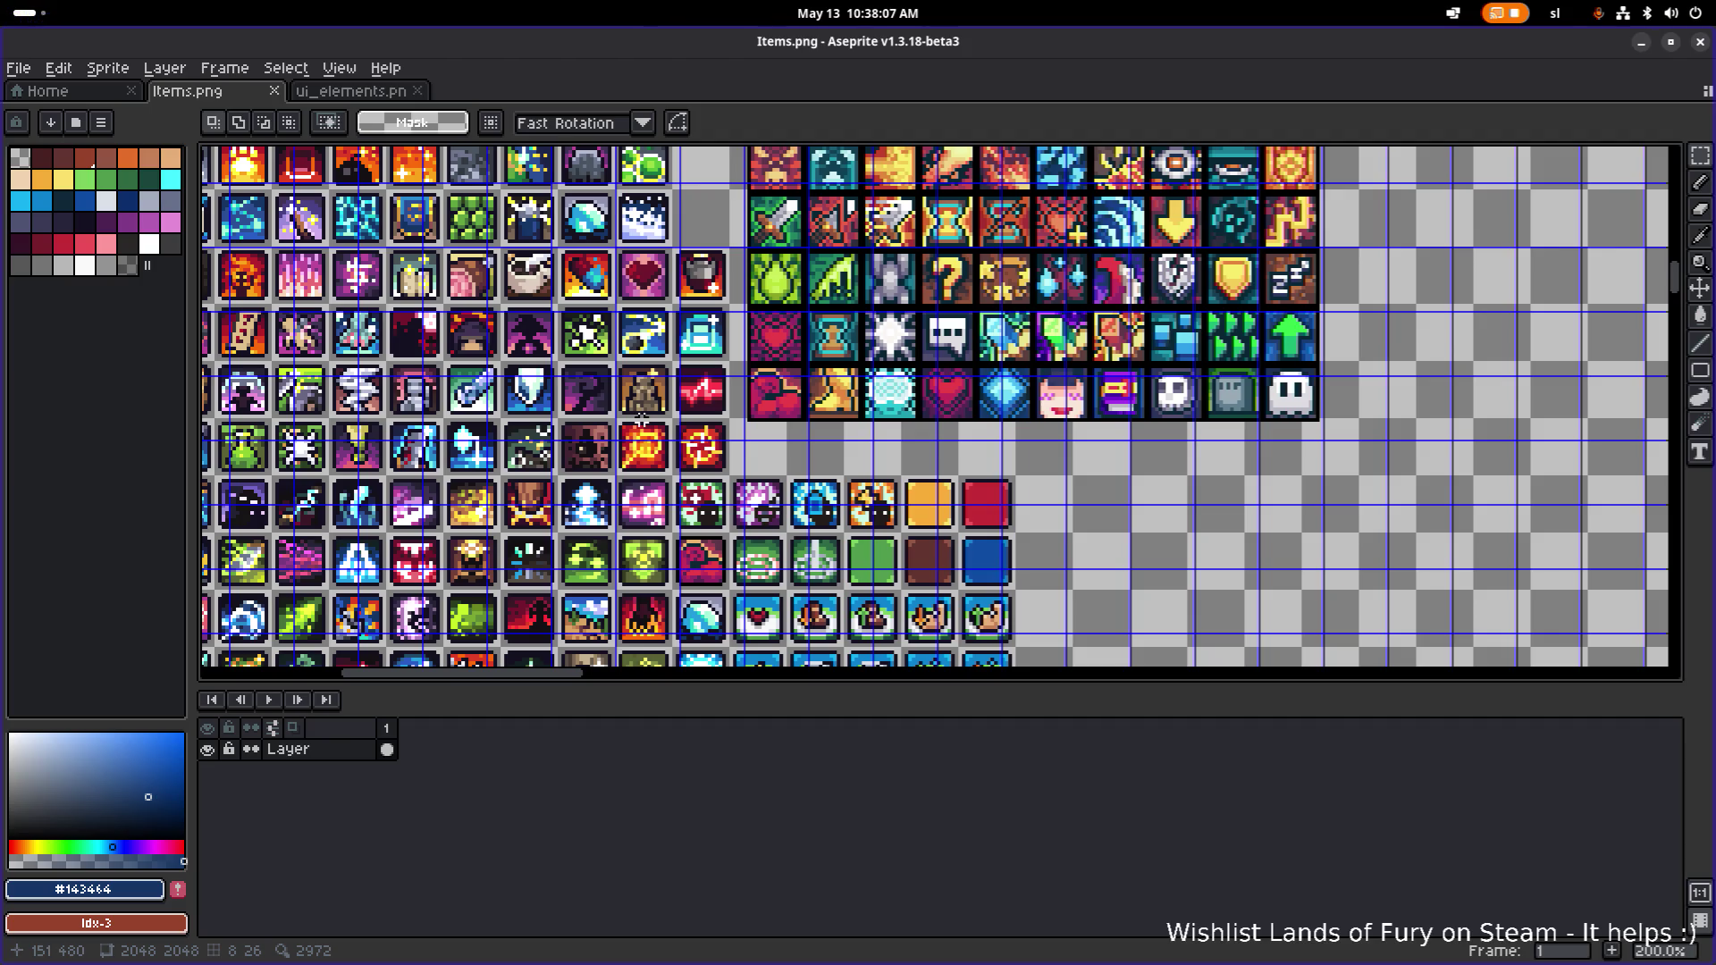
mouse_move(650, 416)
mouse_down()
mouse_move(808, 366)
mouse_move(784, 299)
mouse_move(675, 255)
mouse_up()
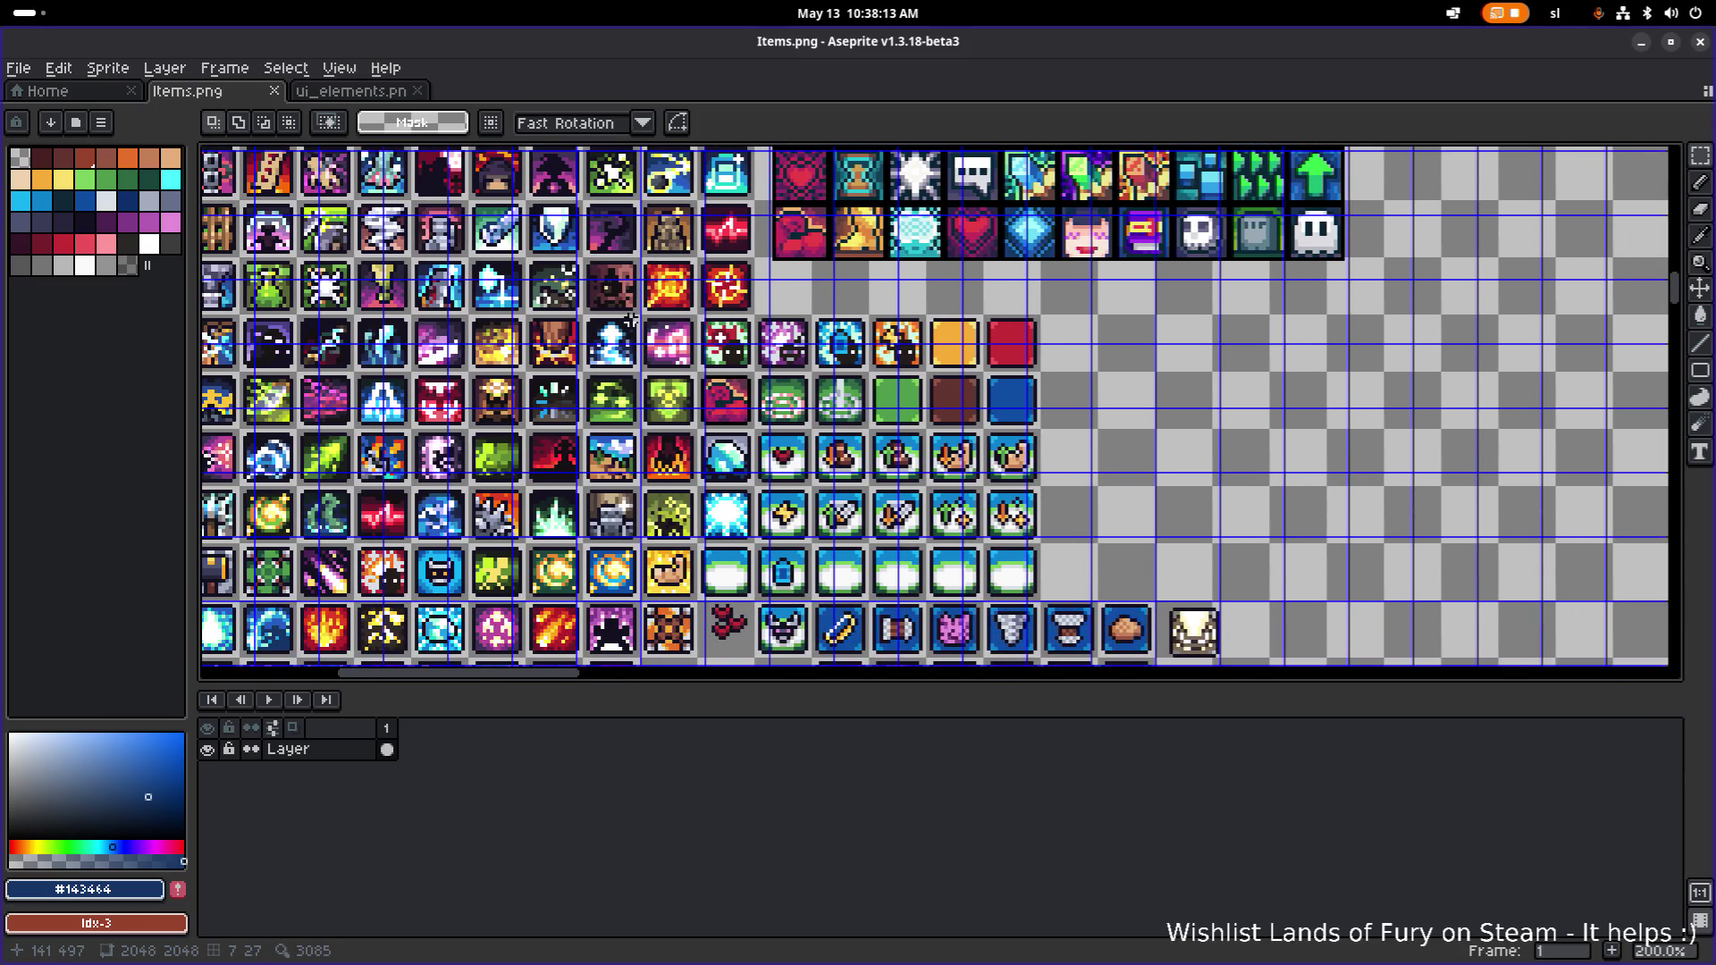
drag(607, 317, 545, 386)
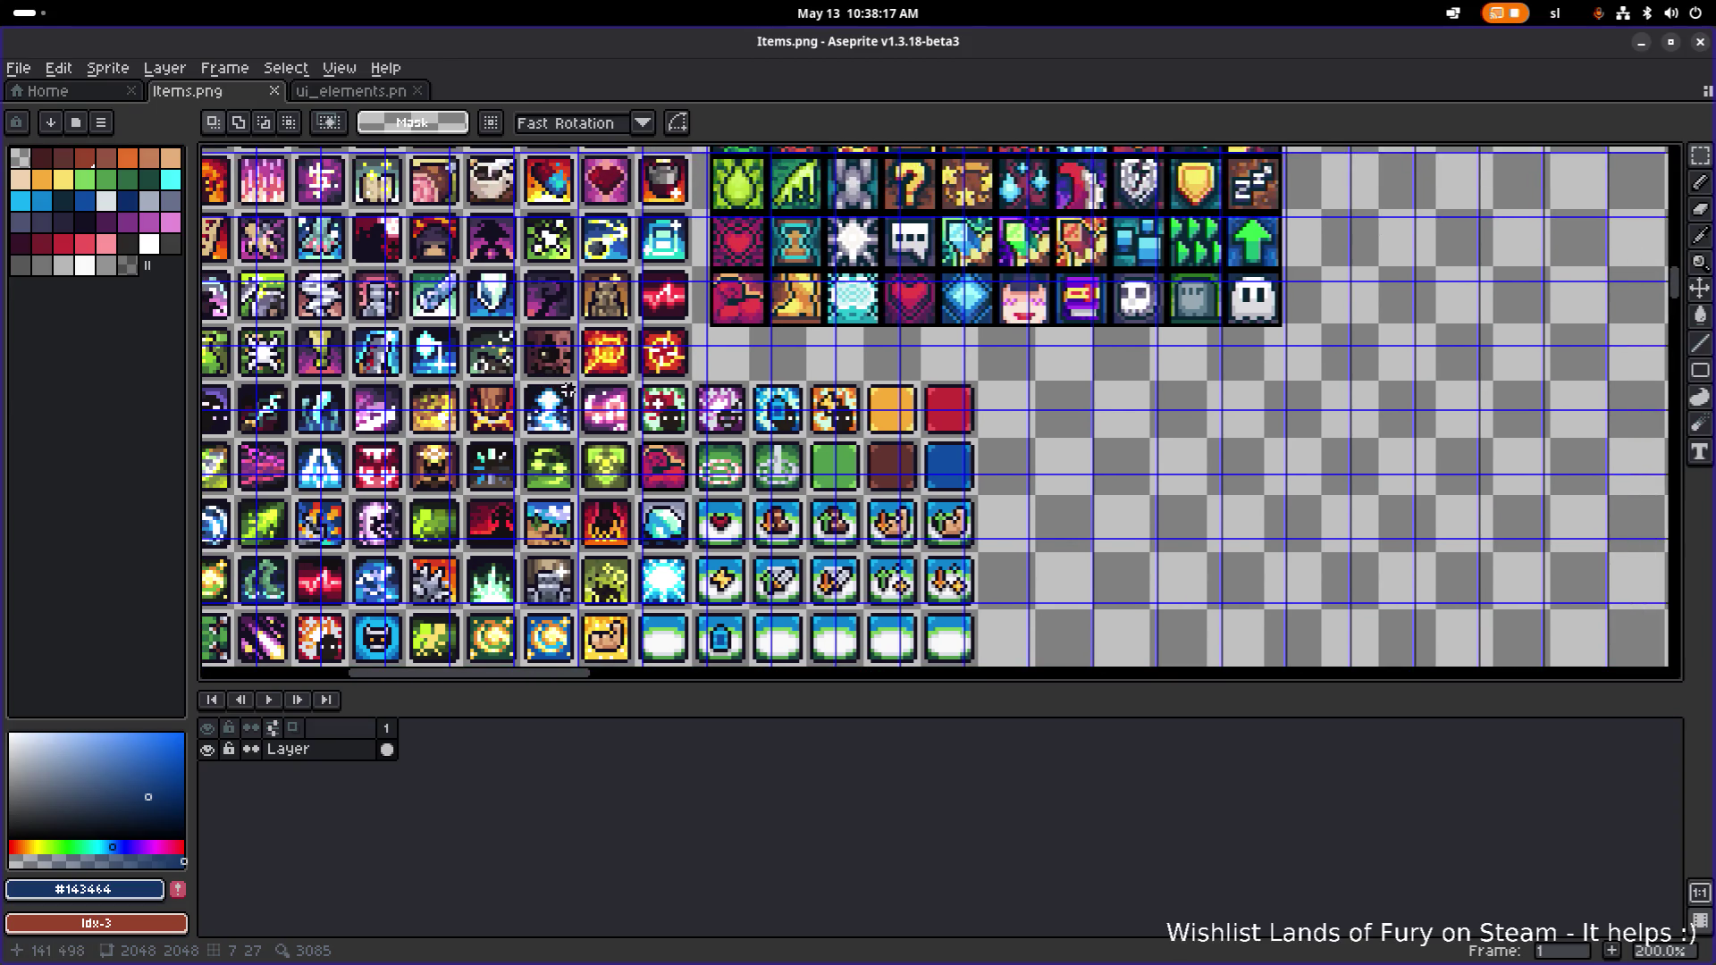
scroll(460, 382, up, 2)
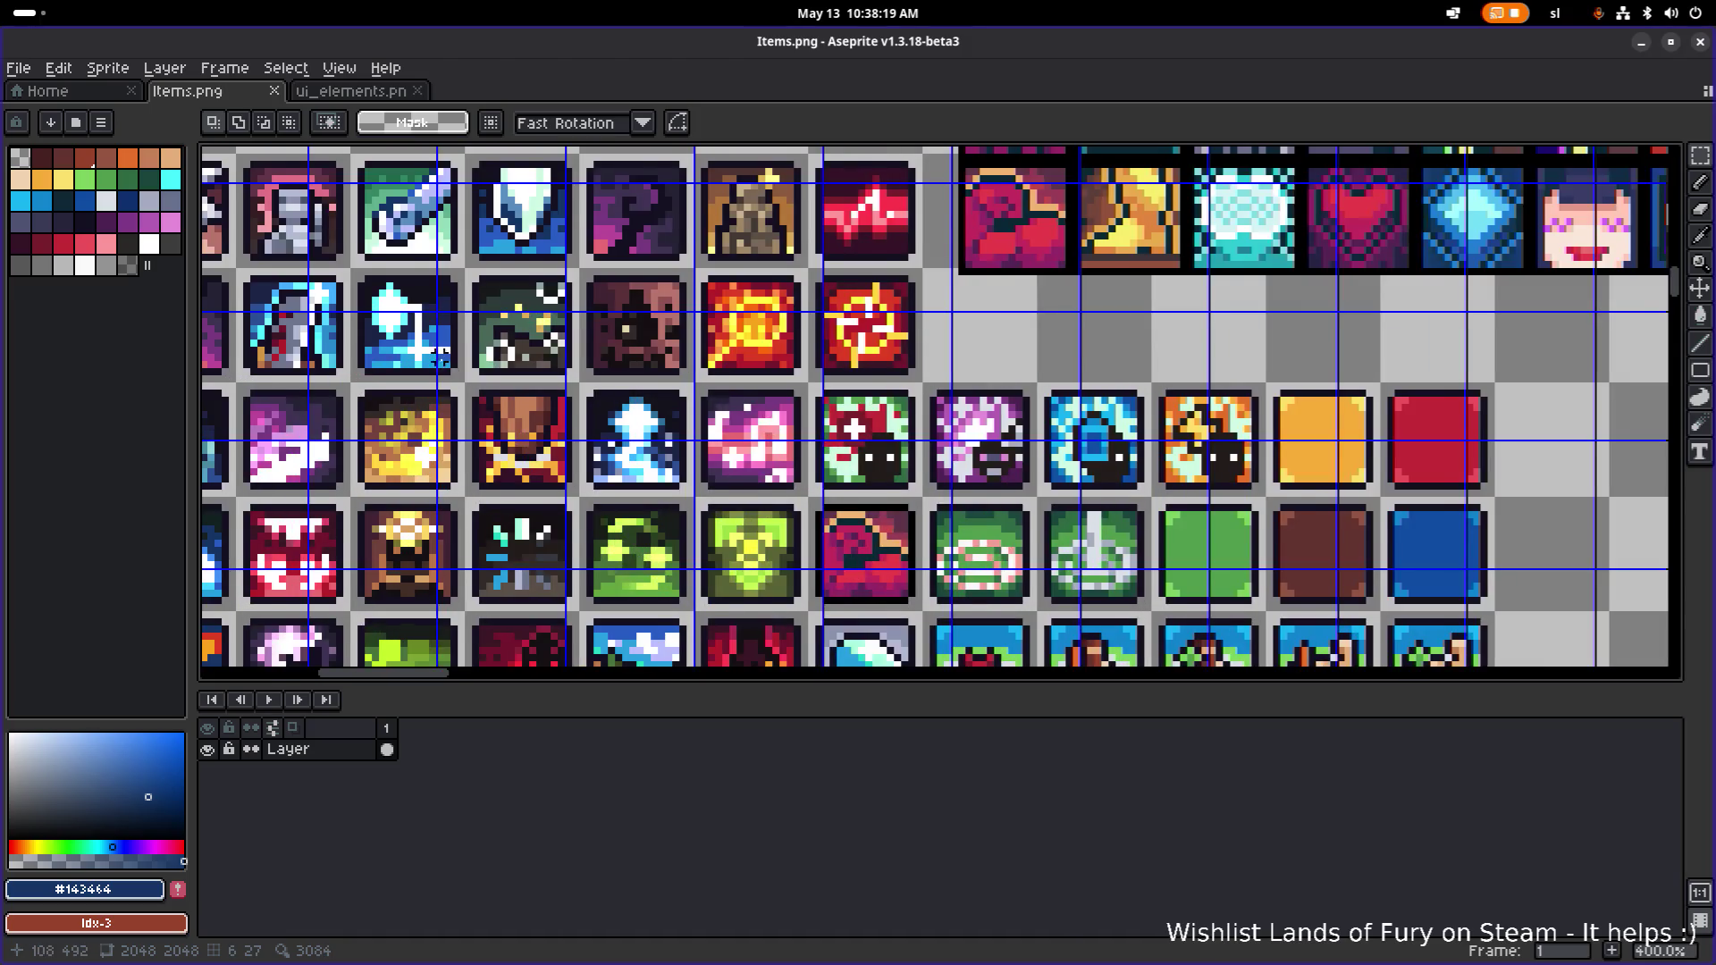
drag(547, 402, 590, 442)
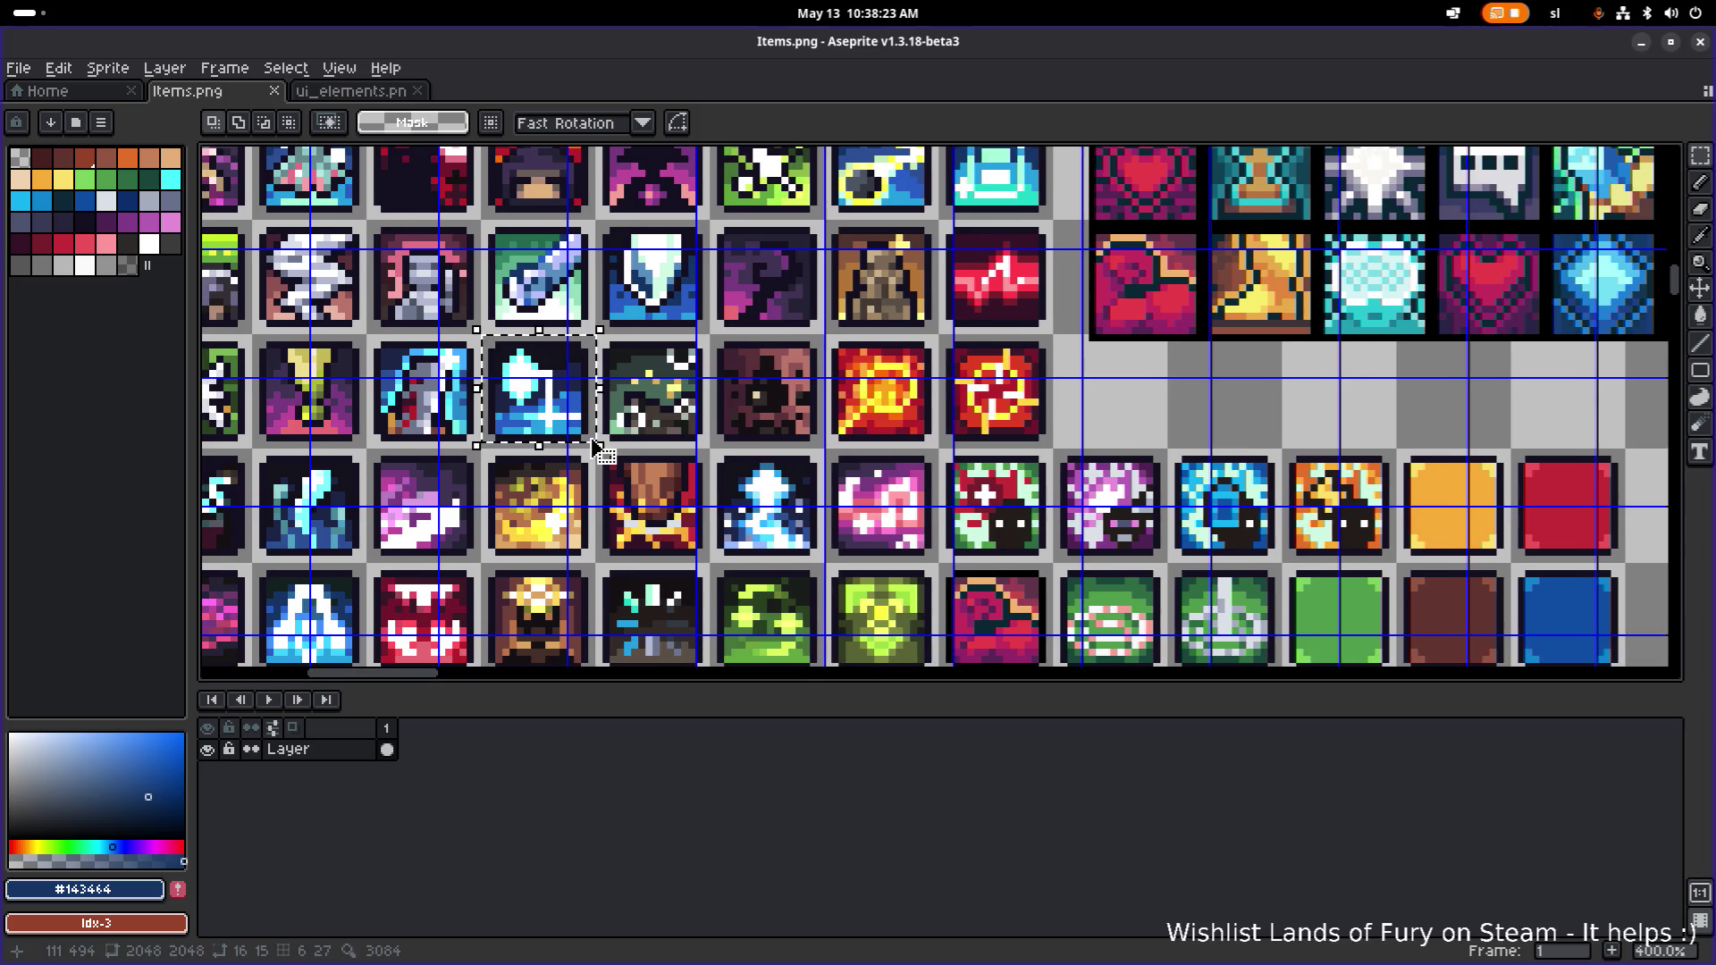
scroll(590, 443, down, 2)
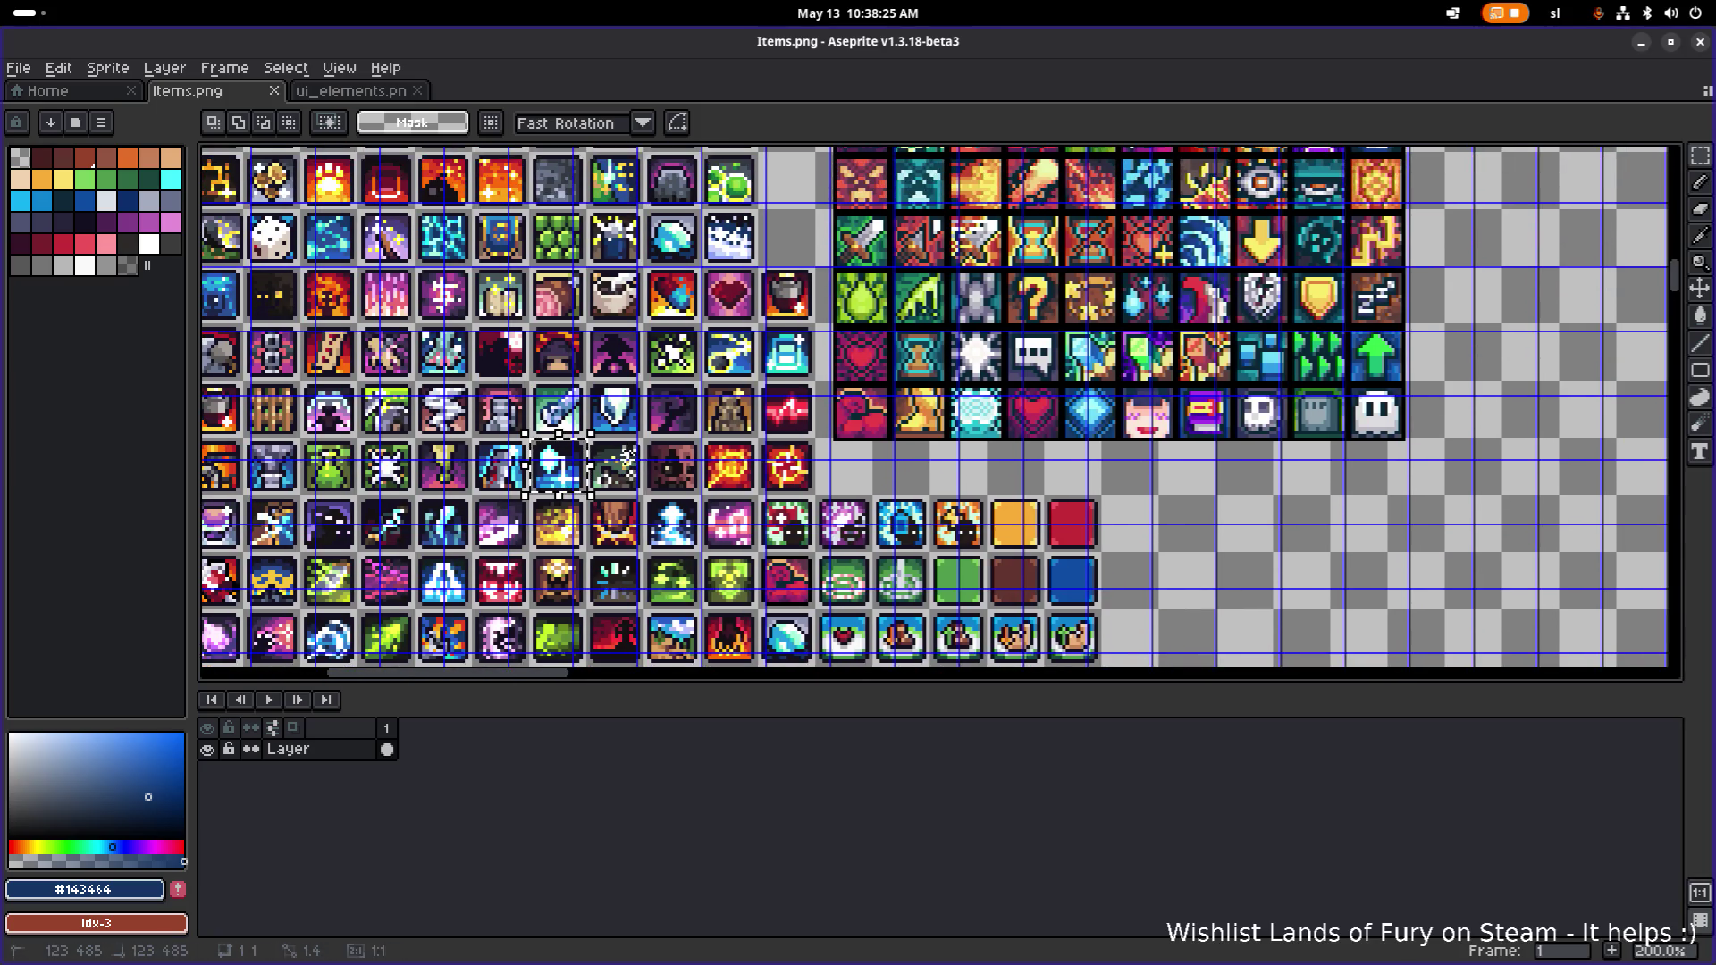
scroll(572, 420, up, 2)
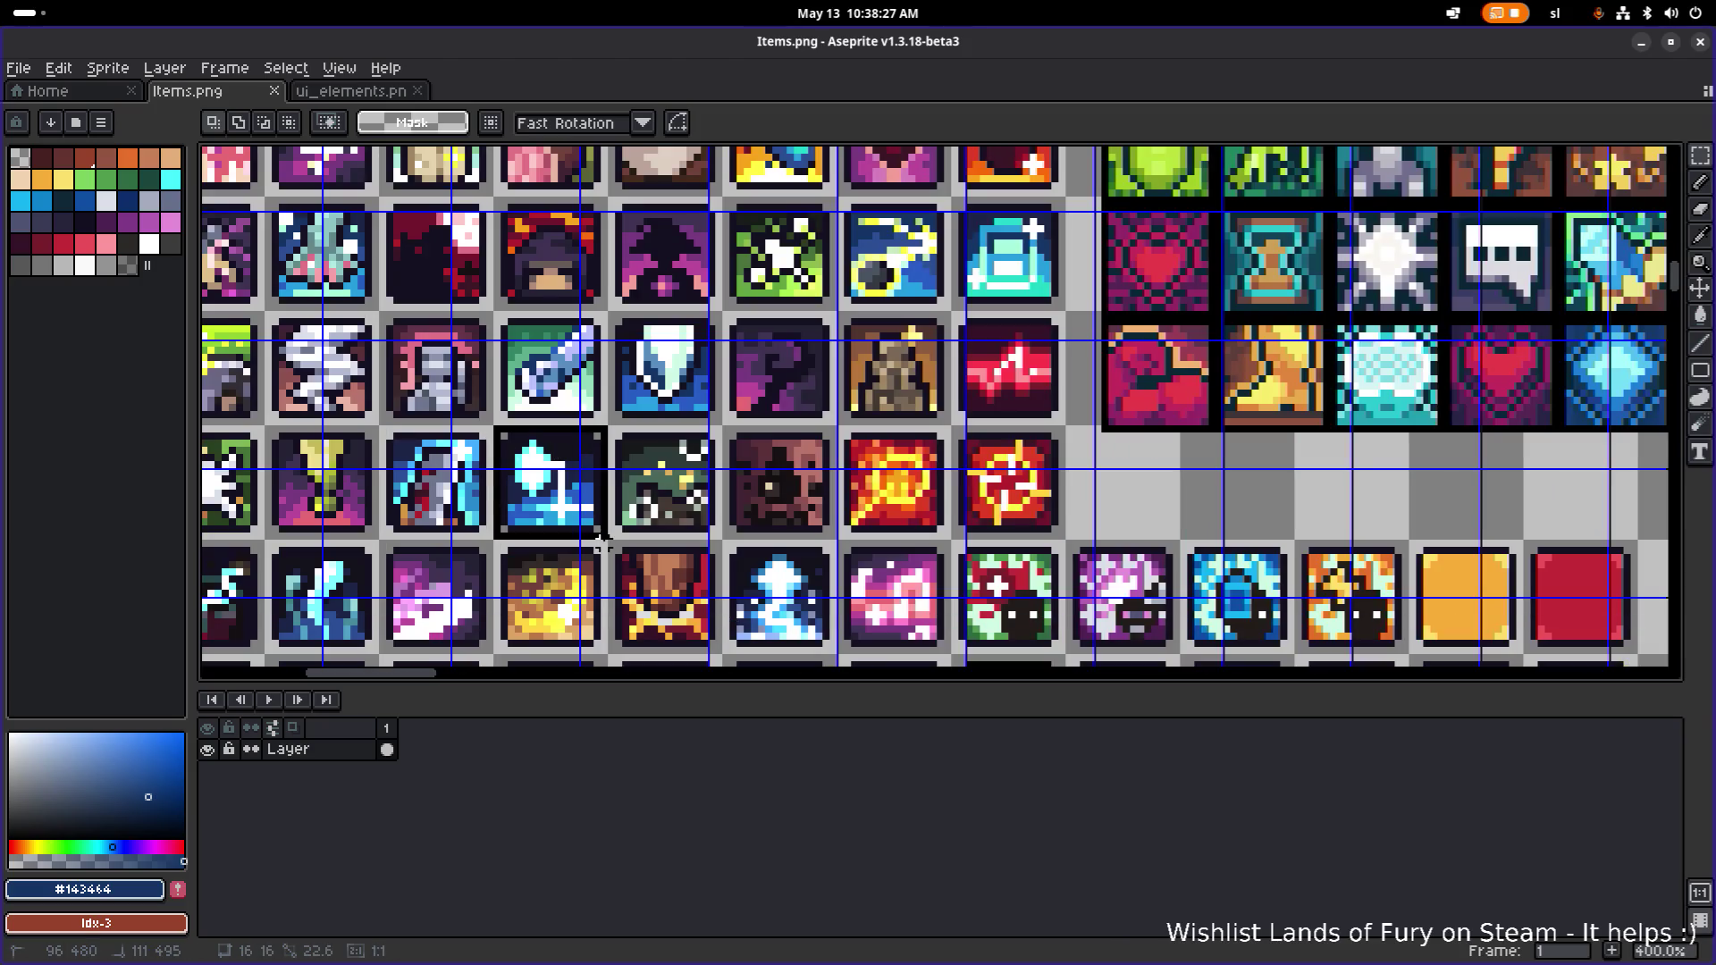
scroll(563, 599, down, 2)
scroll(563, 599, up, 1)
Move the blue crystal tile into the empty slot beside the snow tile, save, and minimize Aseprite.
drag(564, 599, 885, 259)
drag(837, 380, 843, 390)
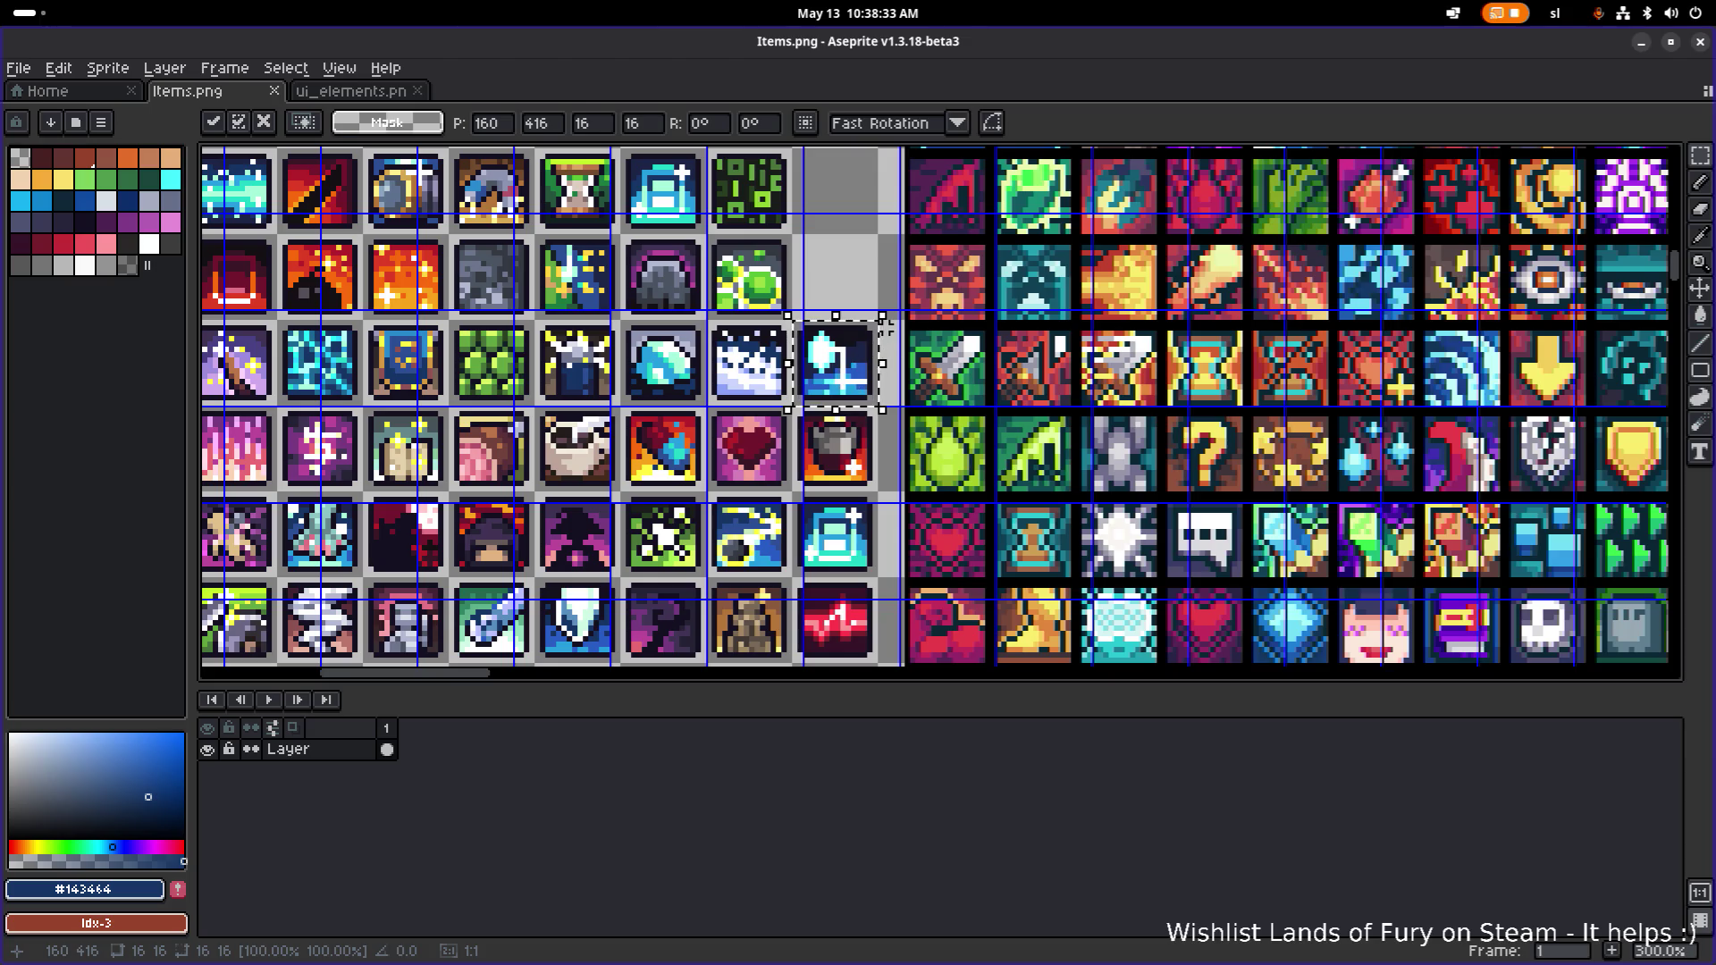
key(Delete)
key(ctrl+s)
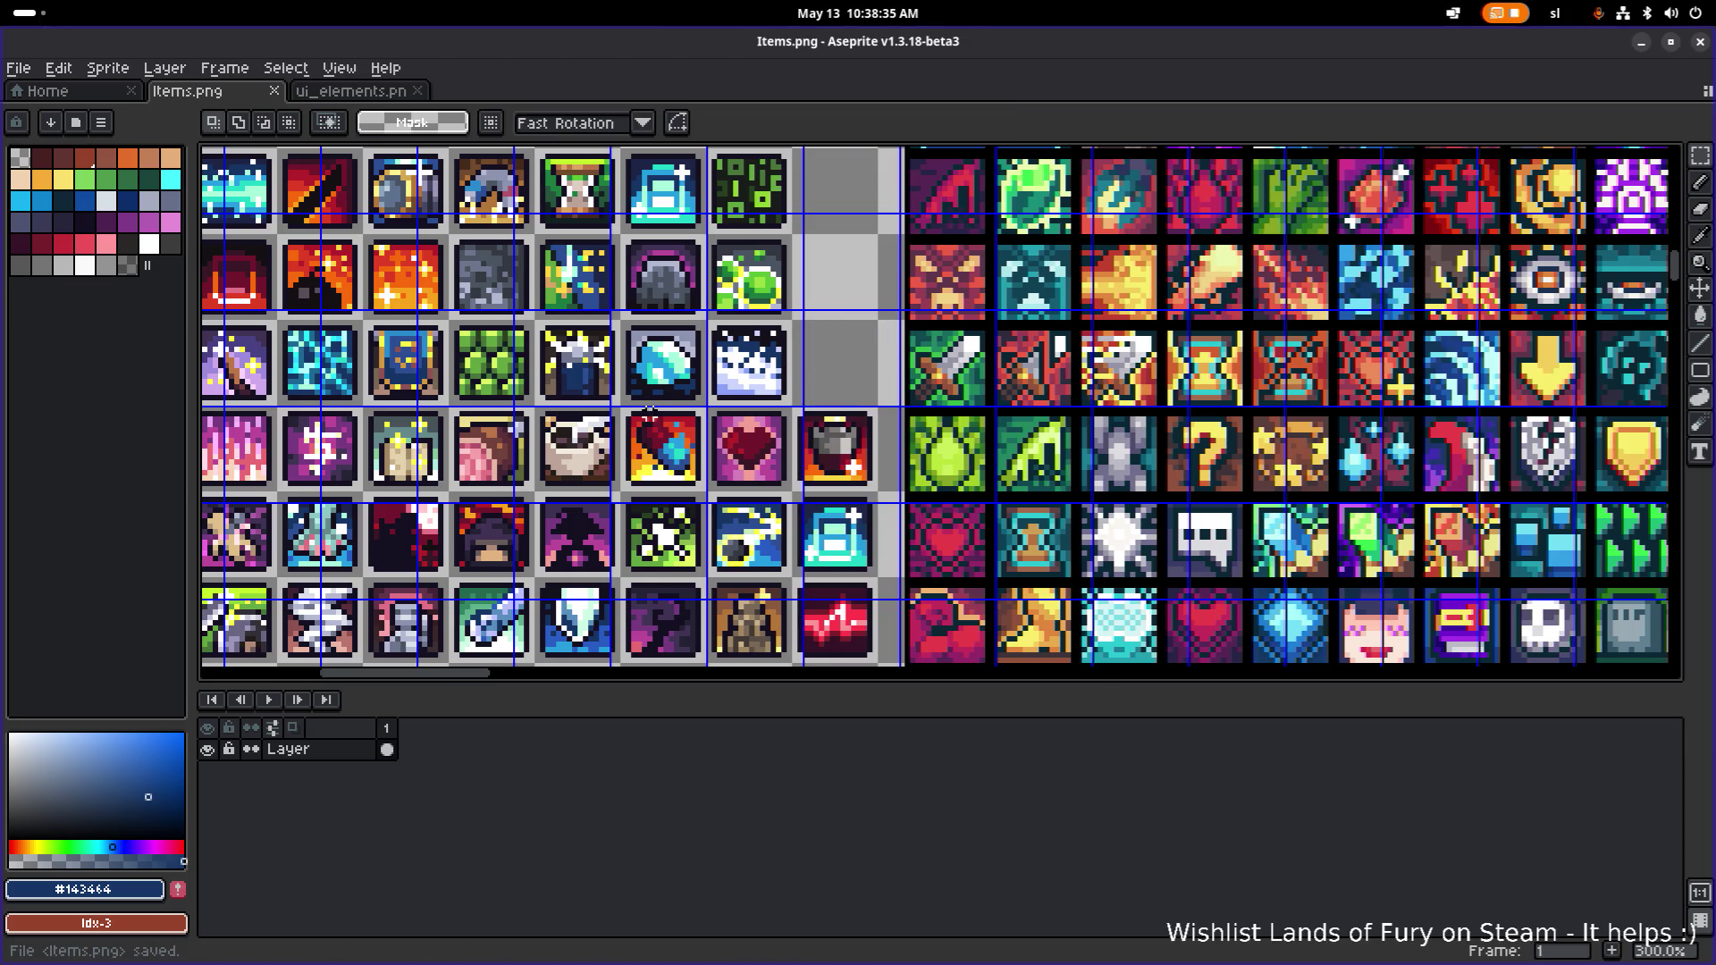
scroll(547, 462, down, 2)
scroll(626, 468, up, 1)
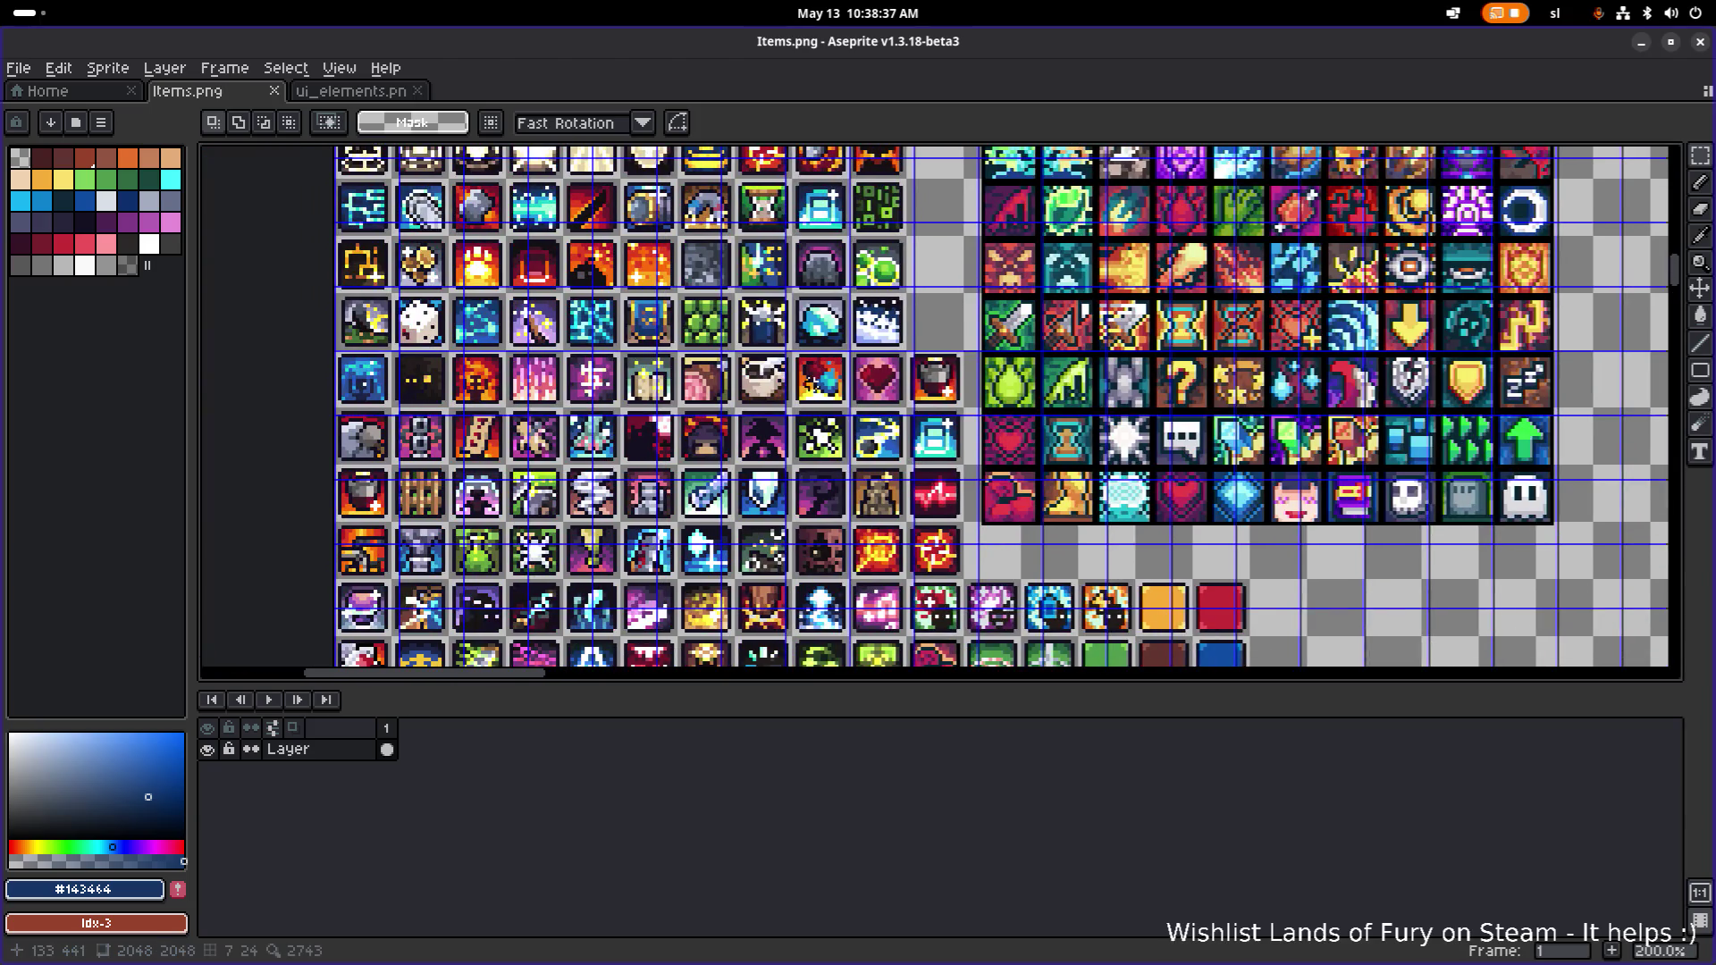
click(1641, 46)
Filter the FileSystem for 'cartridge' and duplicate ExecutionerCartridgeSkill.tres.
click(128, 594)
key(ctrl+a)
text(cartridge)
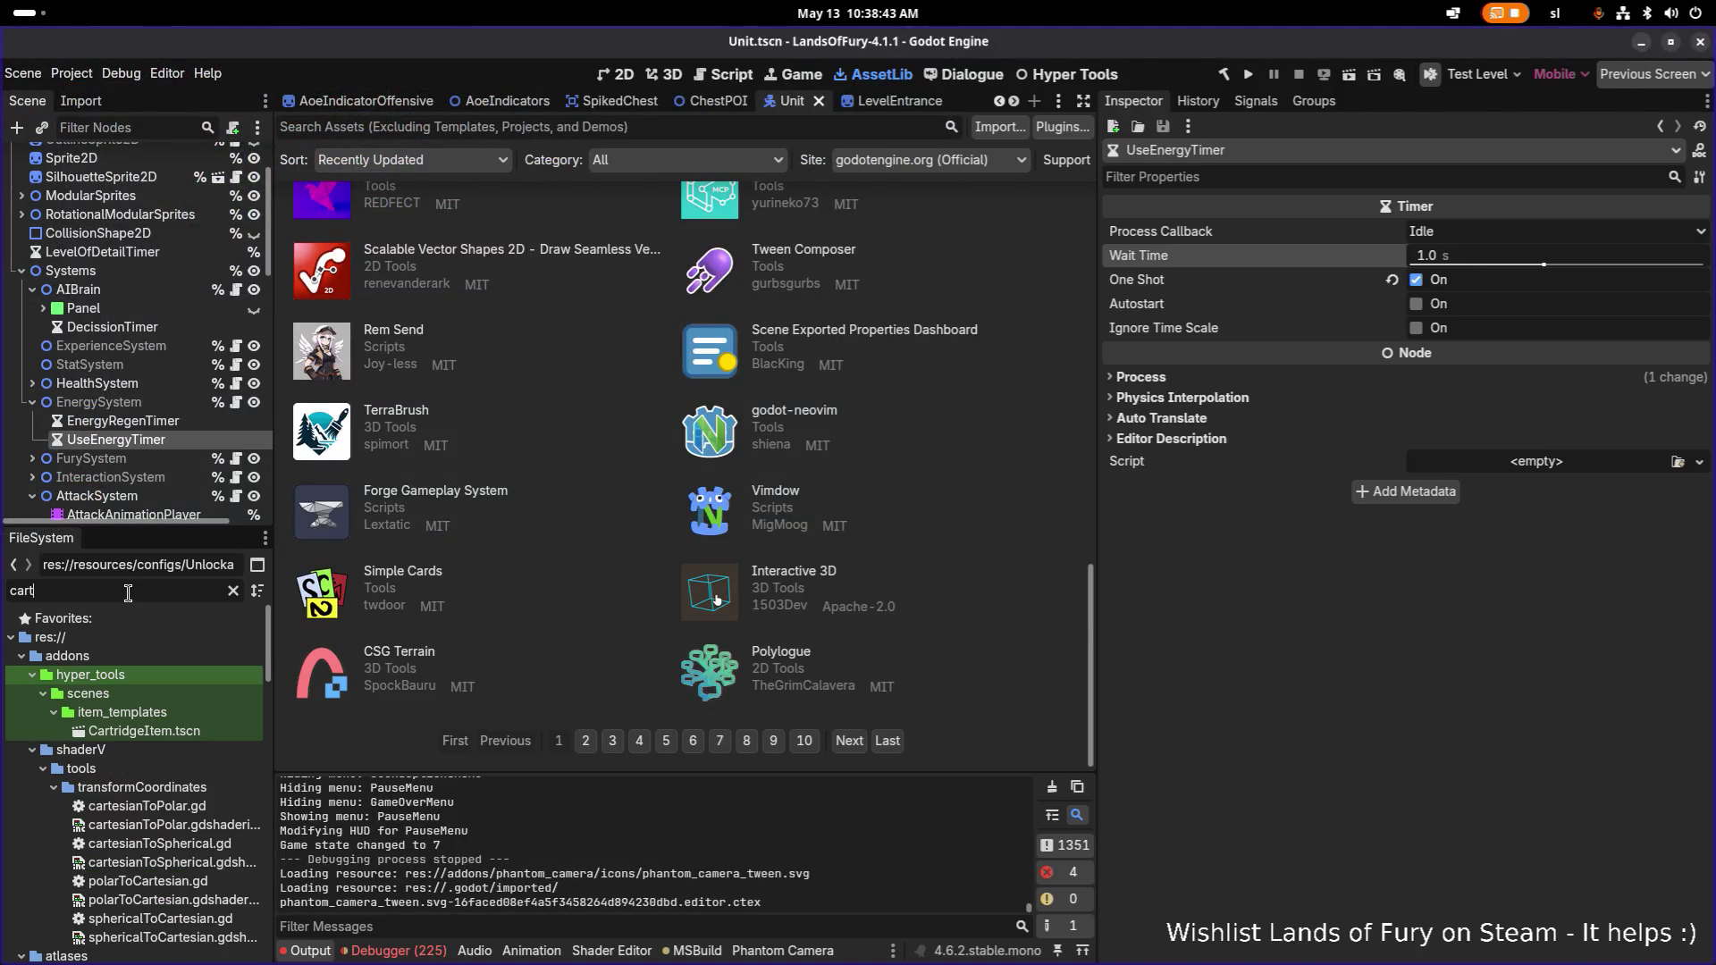
scroll(134, 769, down, 10)
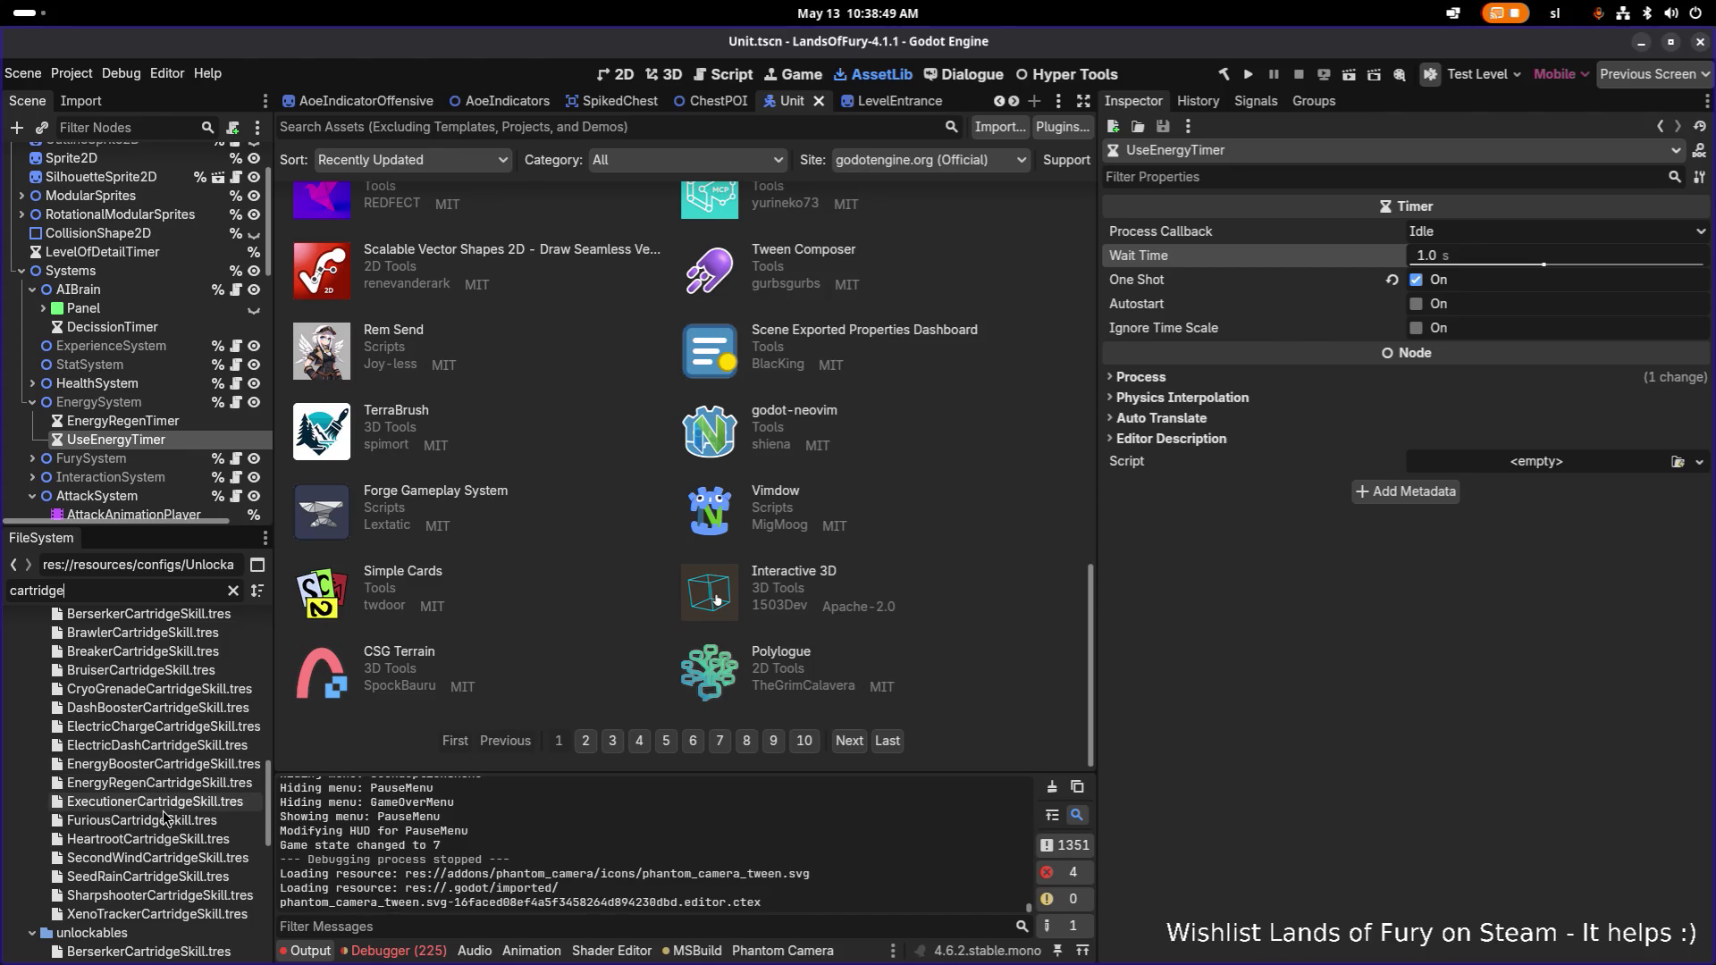
click(175, 804)
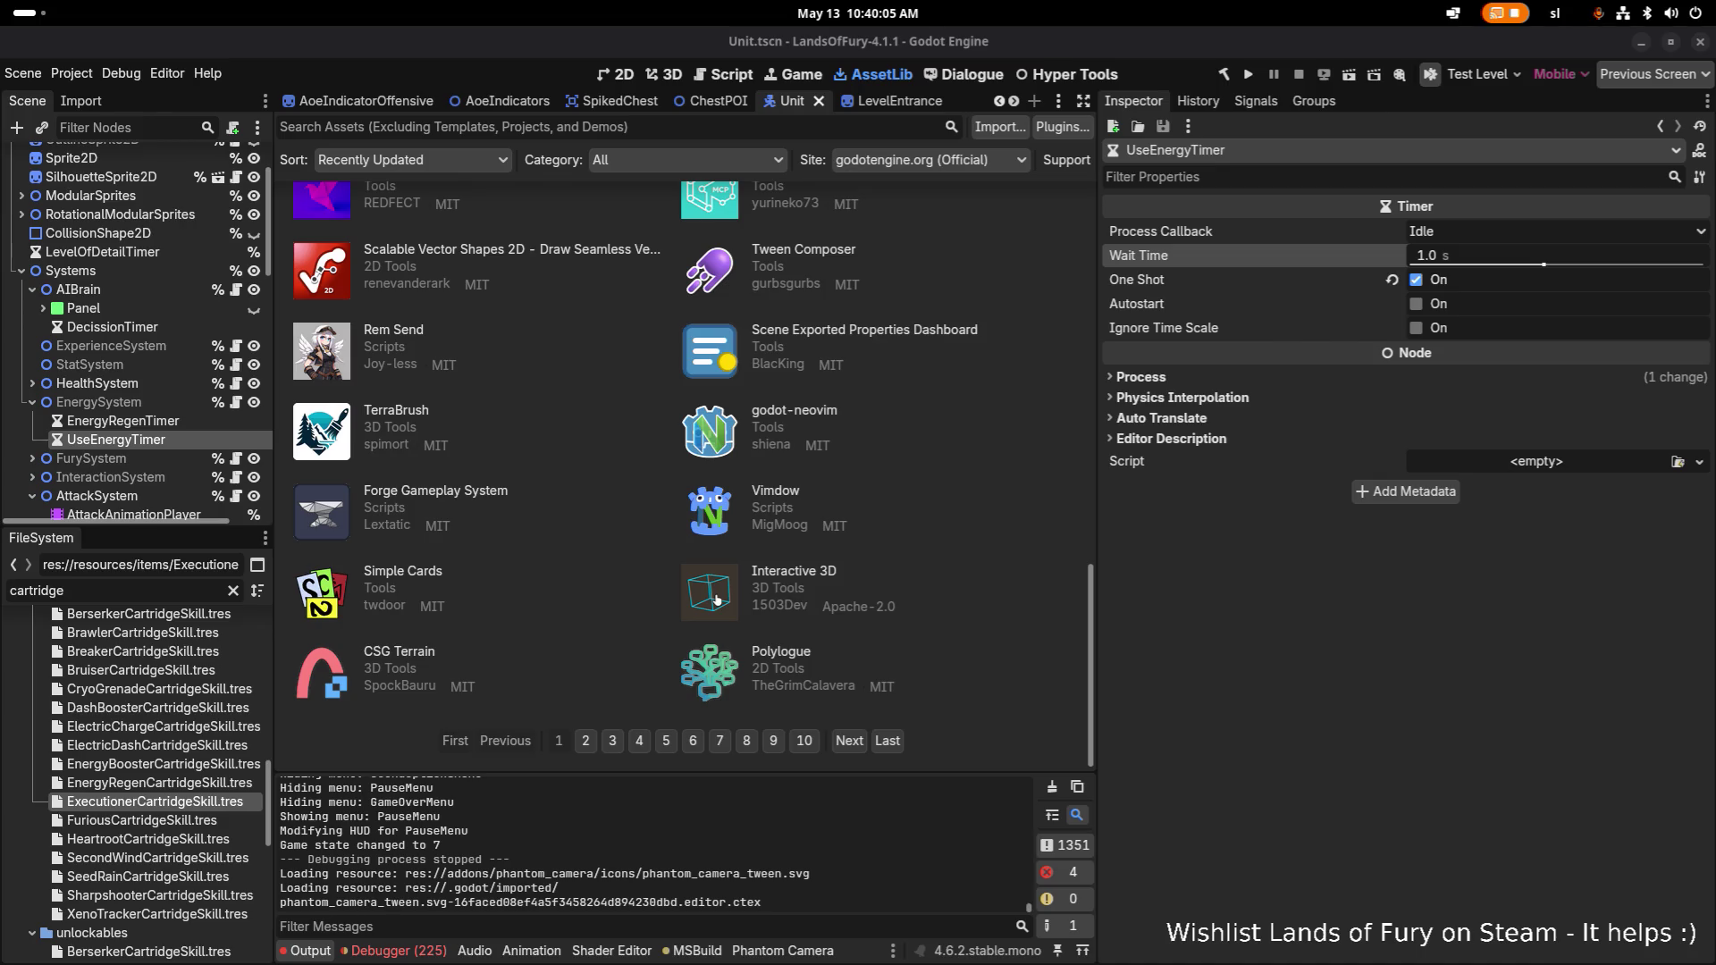
click(162, 799)
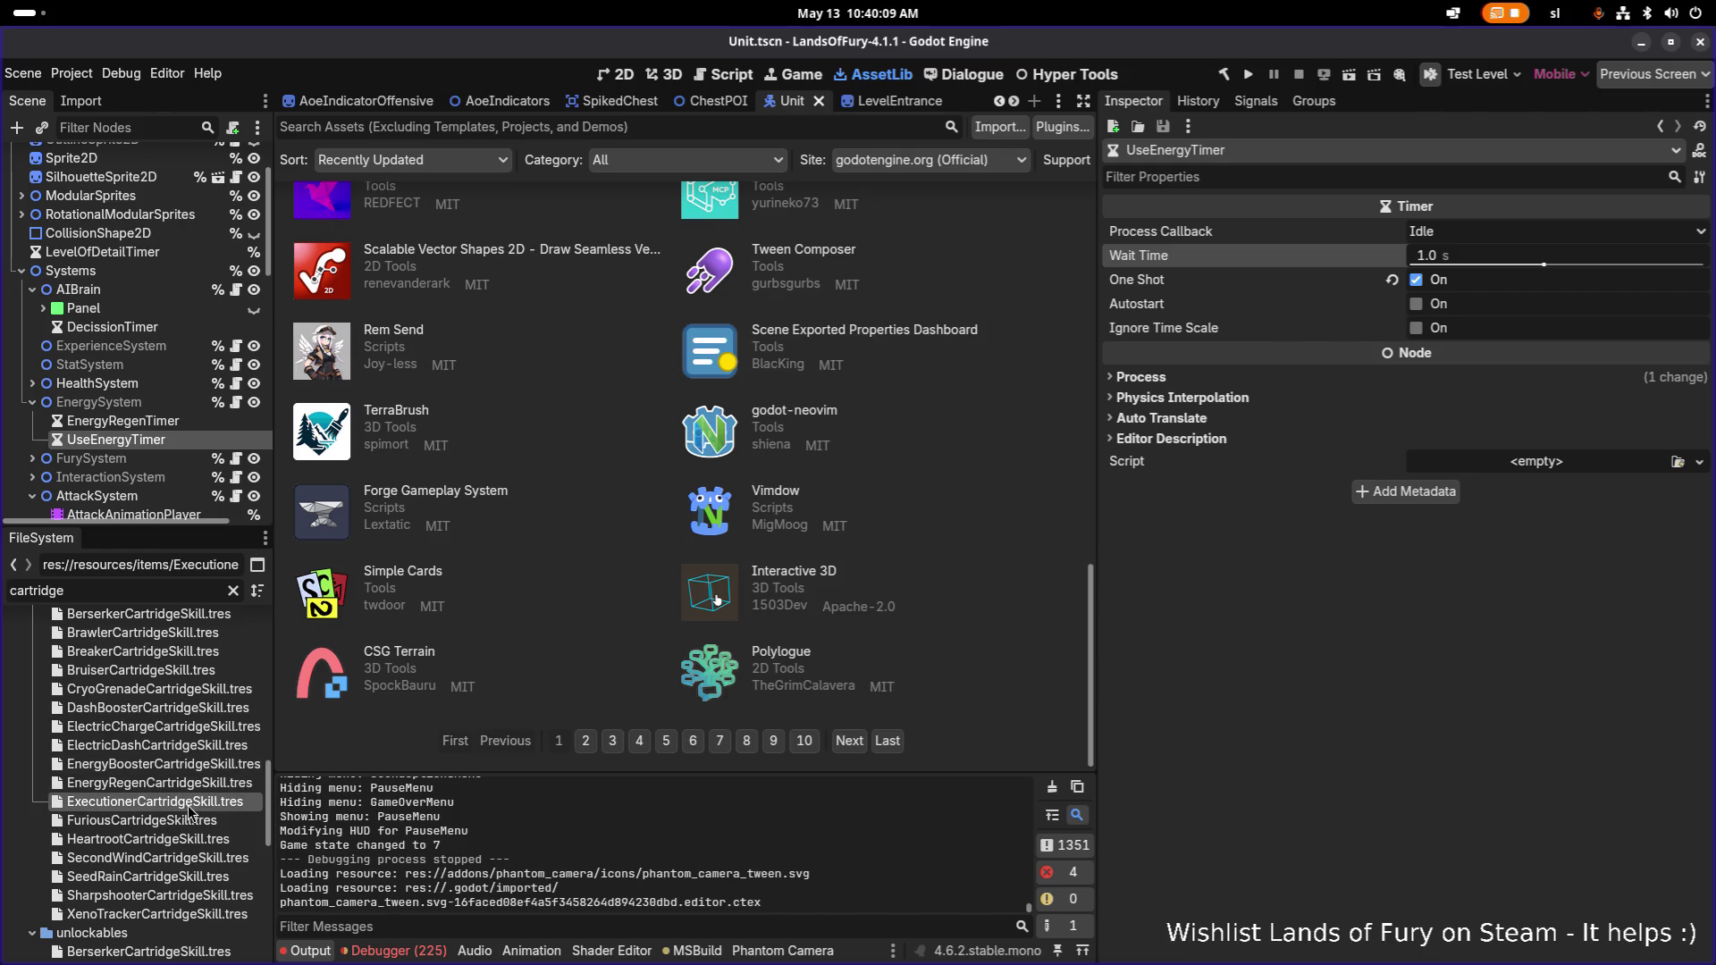
key(ctrl+d)
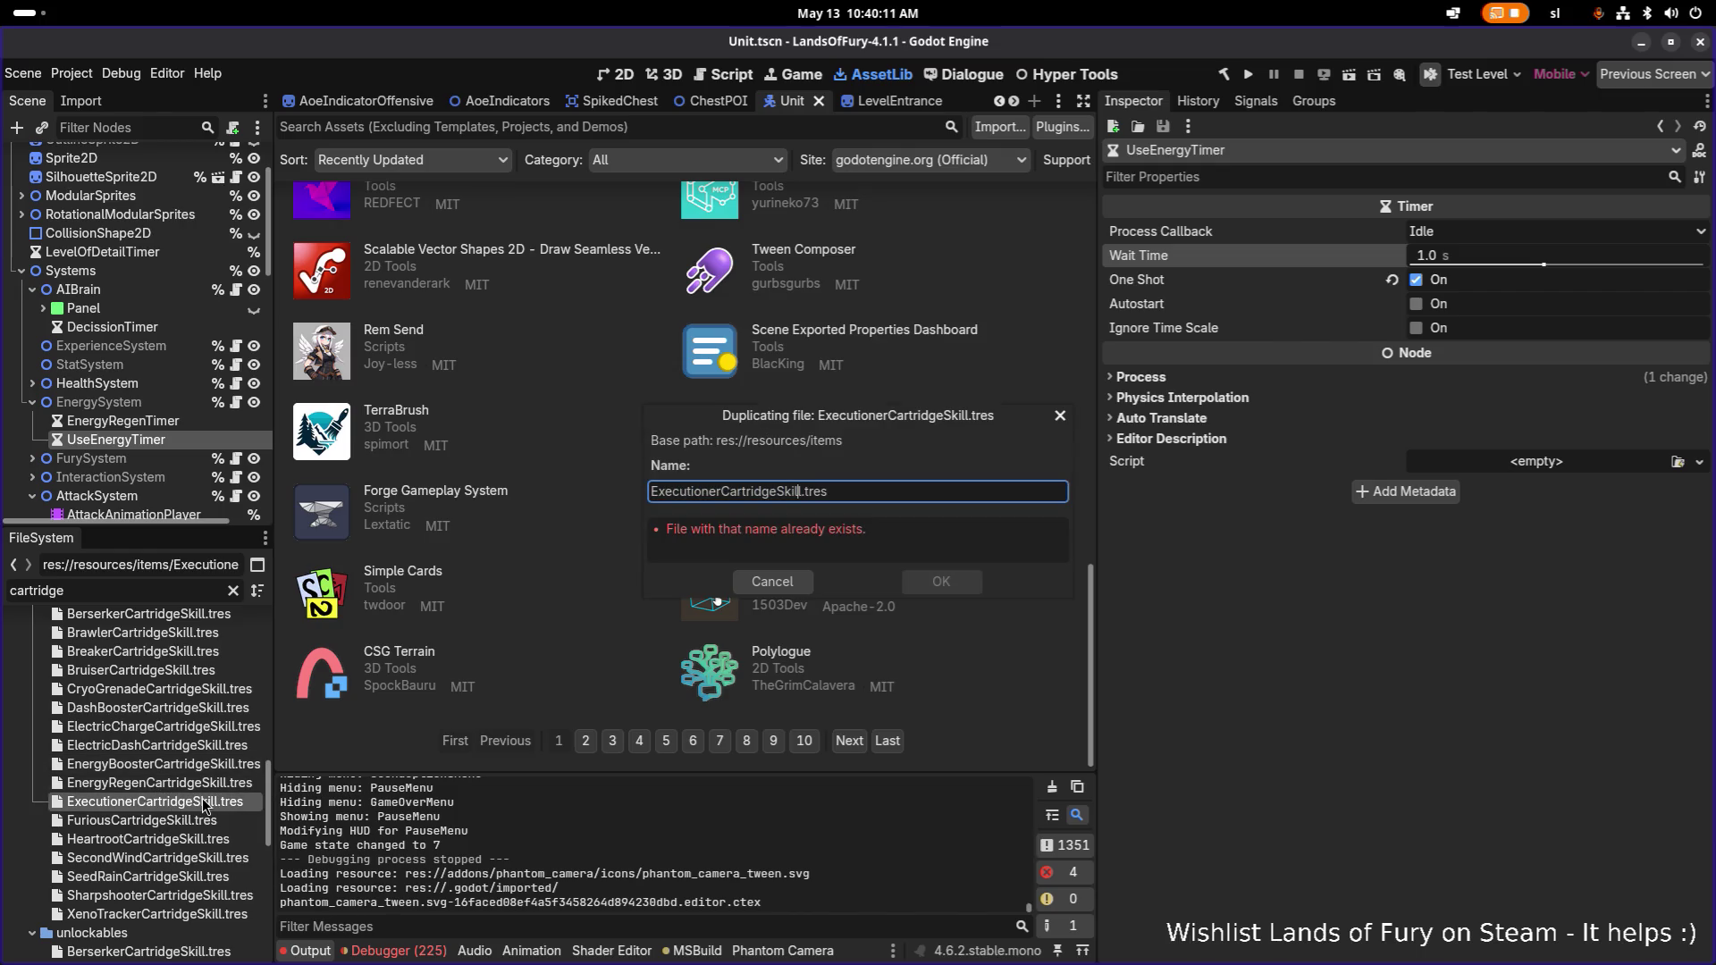
Name the duplicate LiquidChargeCartridgeSkill.tres and open it in the Inspector.
key(Left)
key(shift+Home)
text(Liquid)
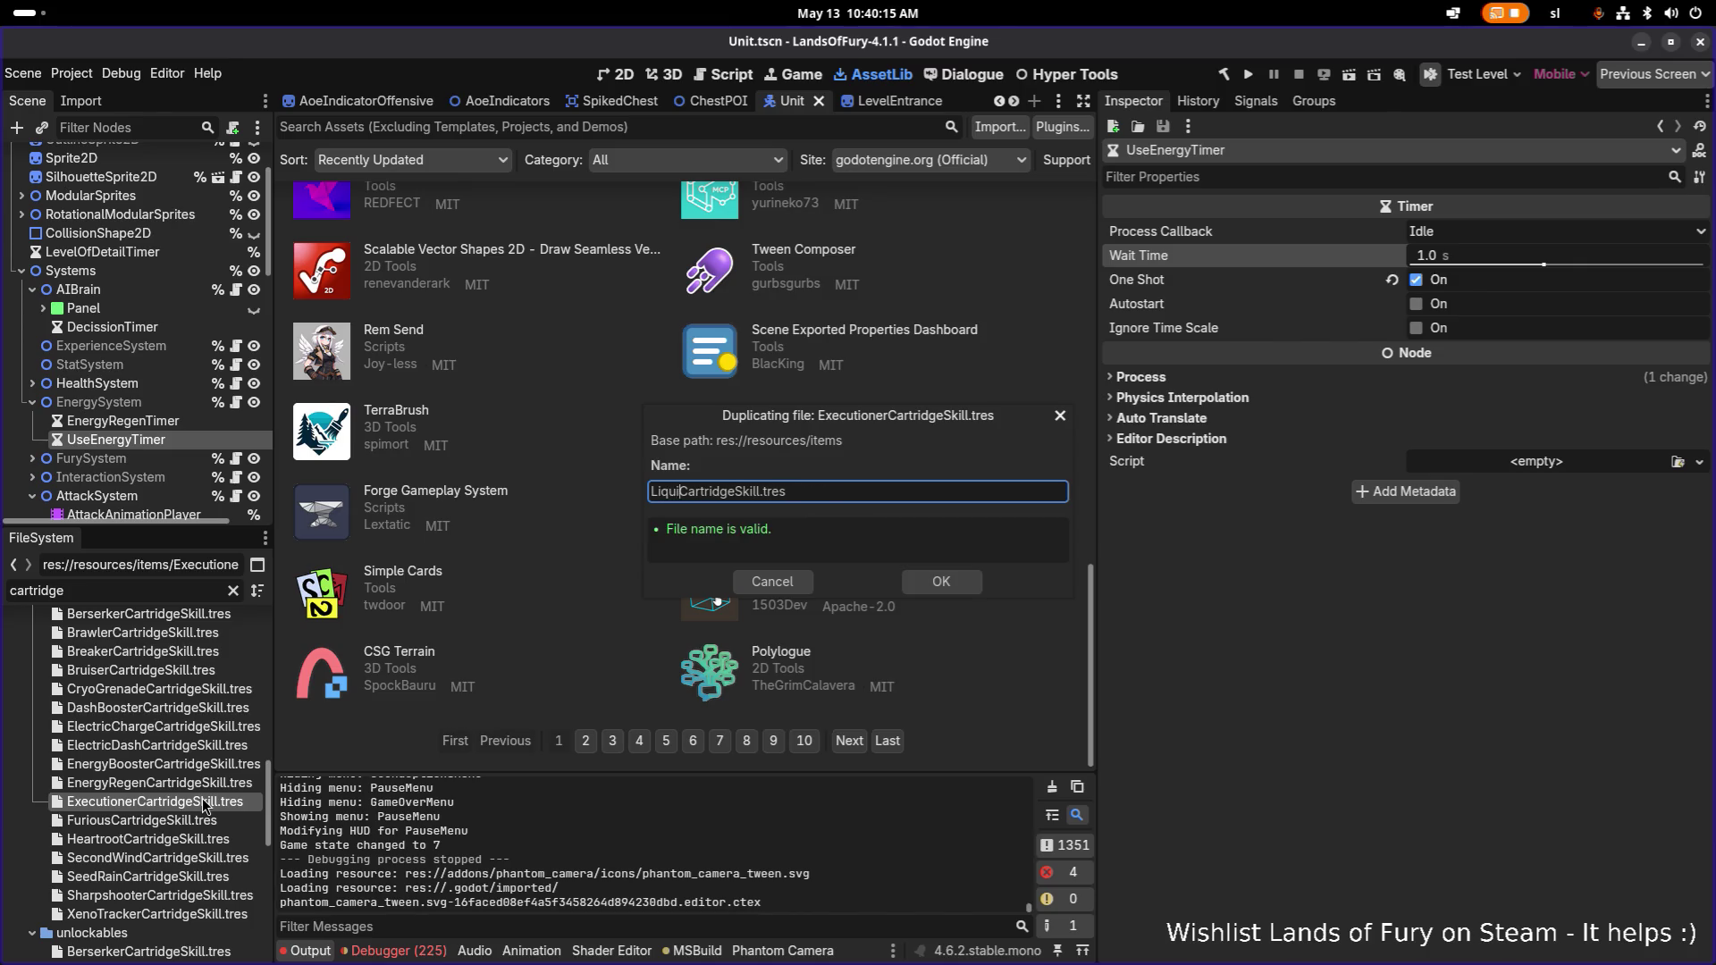
text(Charge)
key(Return)
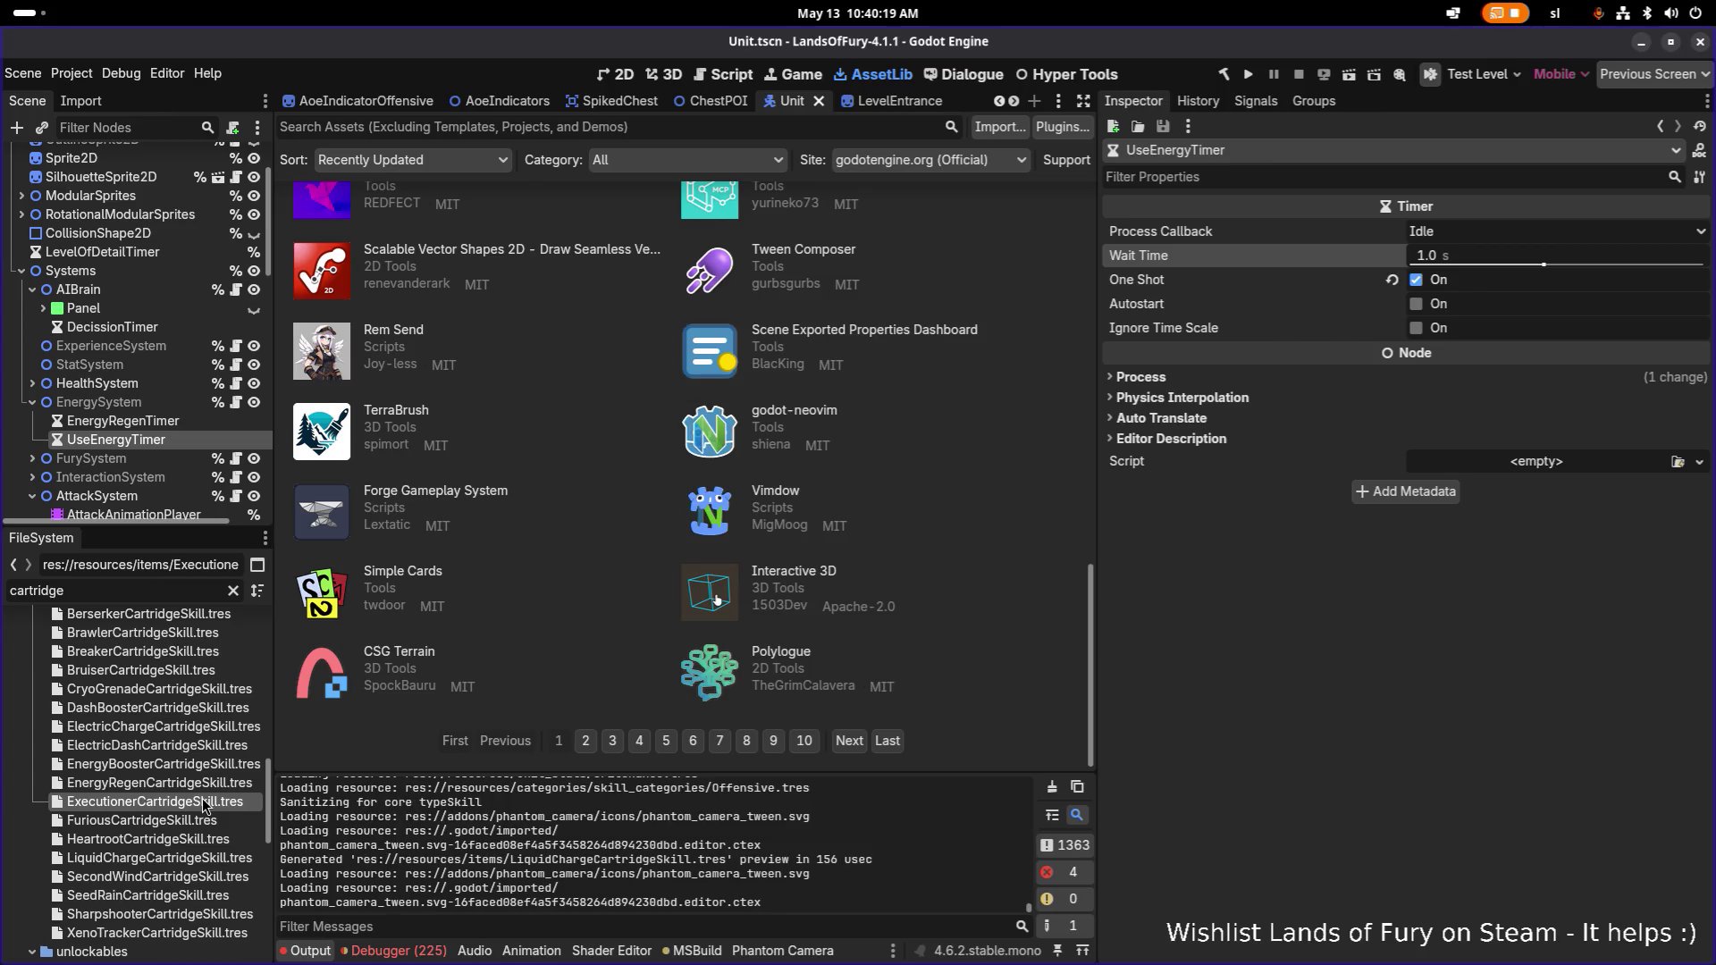
click(164, 859)
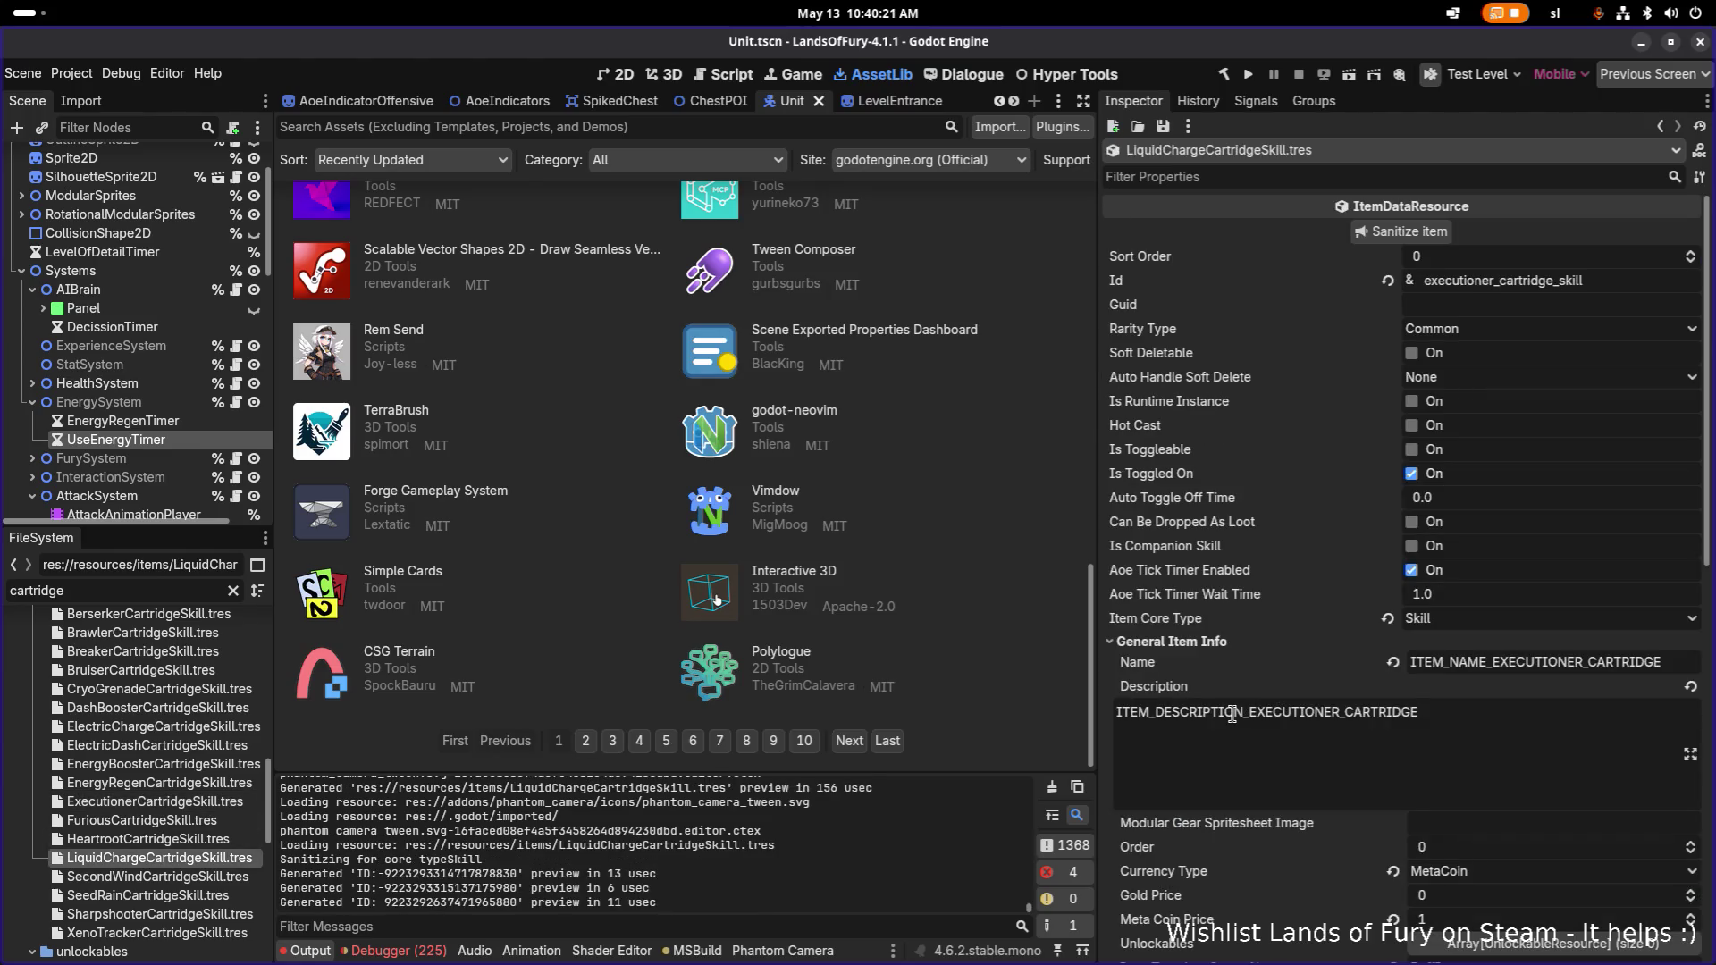
scroll(1337, 703, down, 2)
scroll(1362, 698, down, 4)
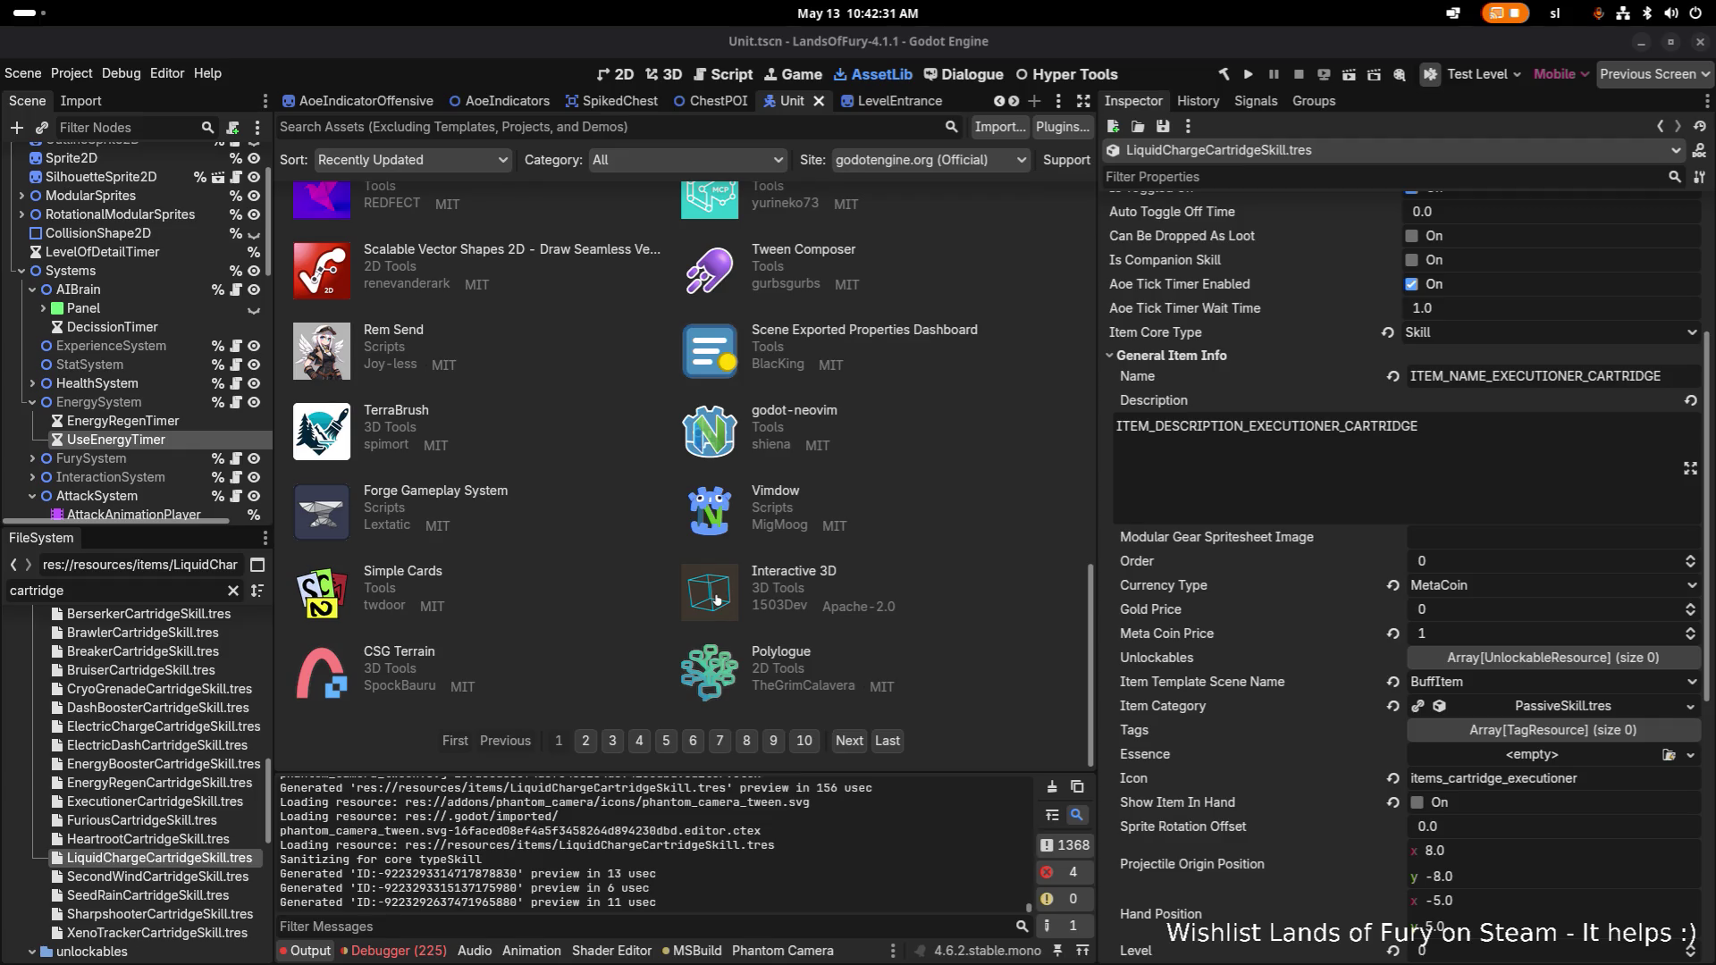
click(178, 839)
Rename LiquidChargeCartridgeSkill.tres to FluidicChargeCartridgeSkill.tres and reopen it in the Inspector.
click(178, 857)
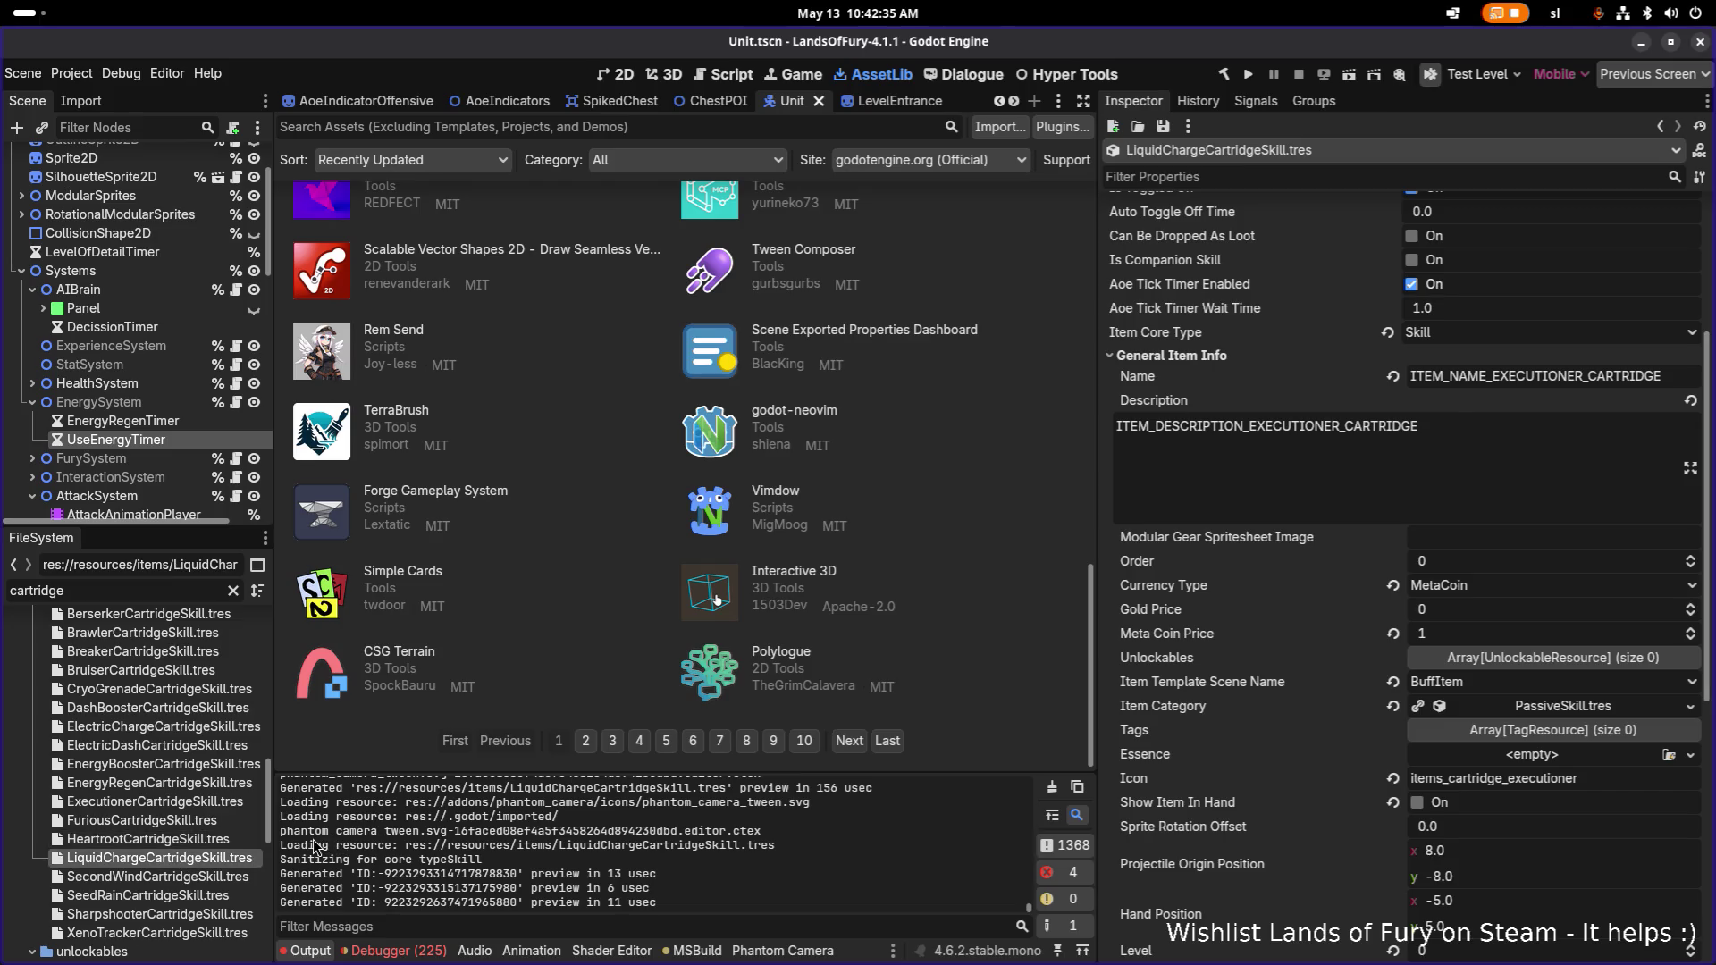
key(F2)
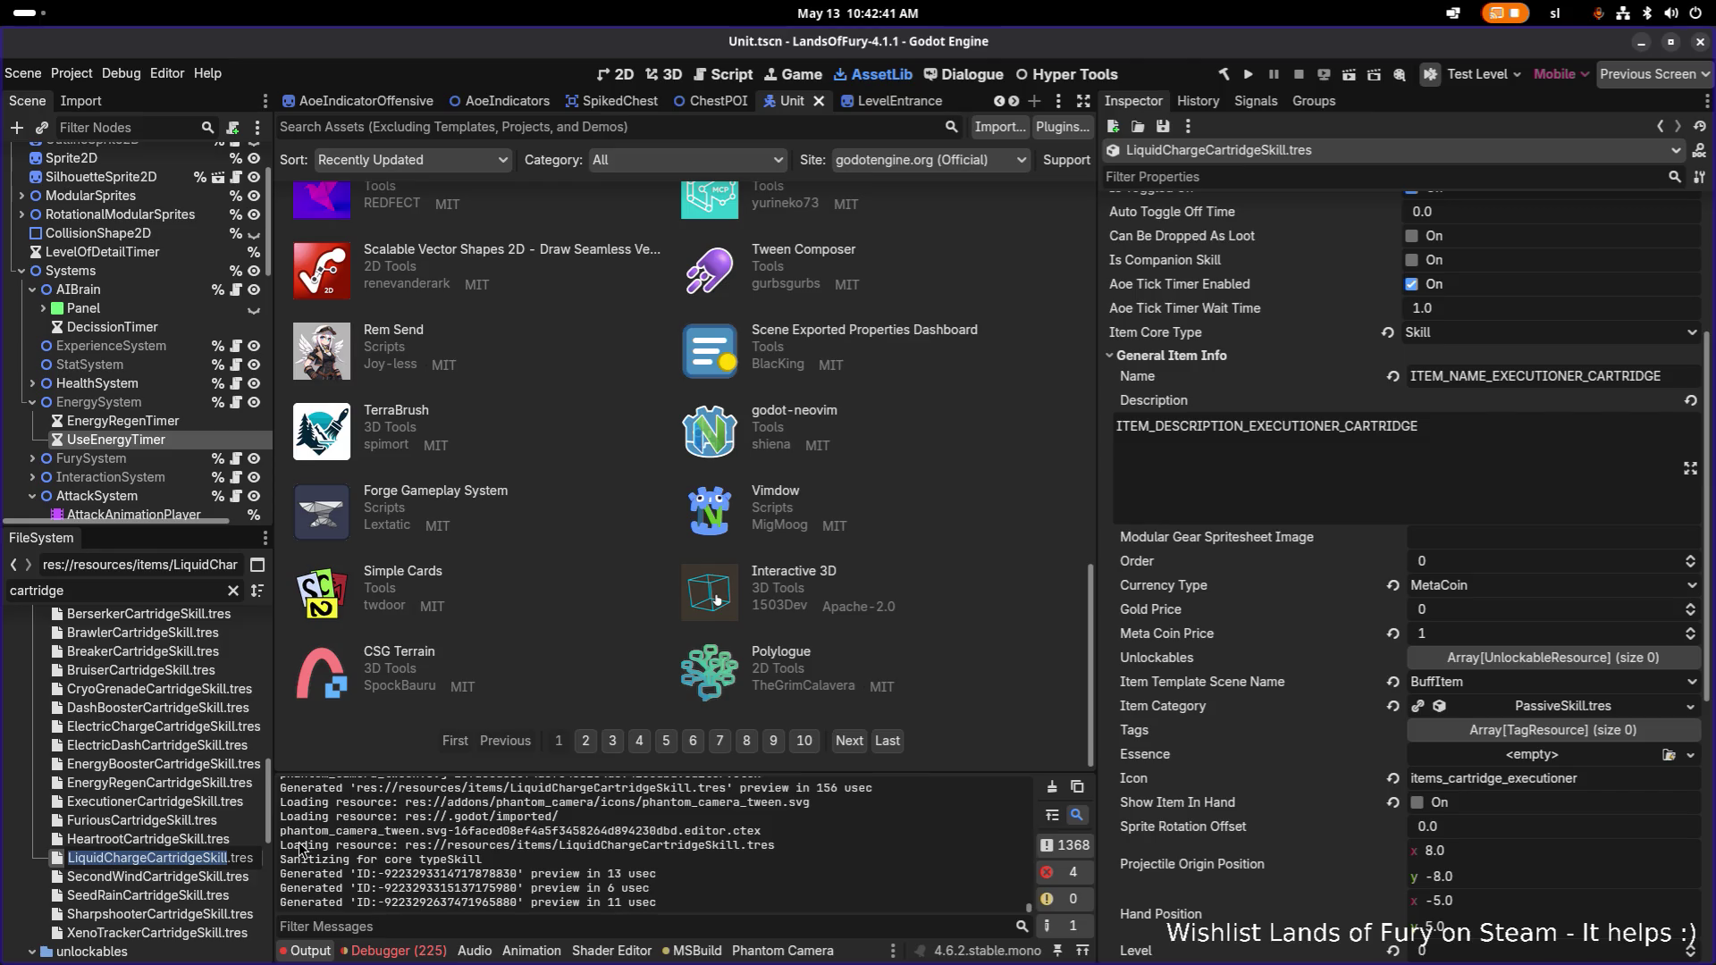
key(Home)
key(Delete)
key(Delete)
key(Delete)
text(Fluidi)
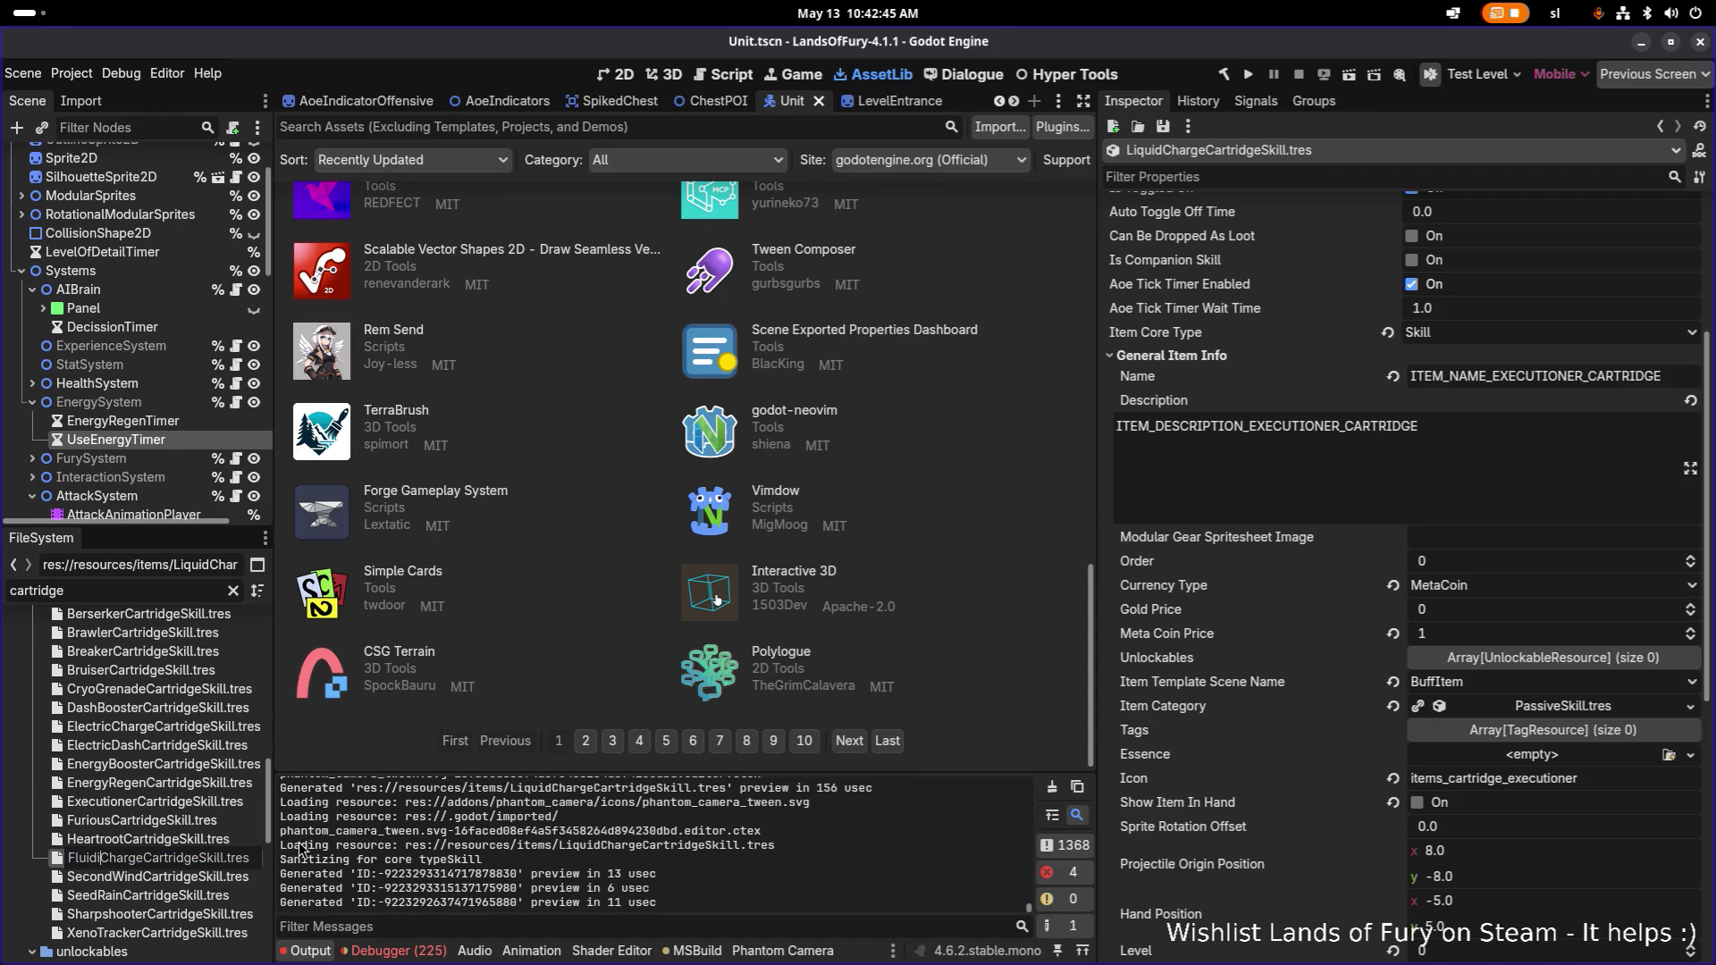
text(c)
key(Return)
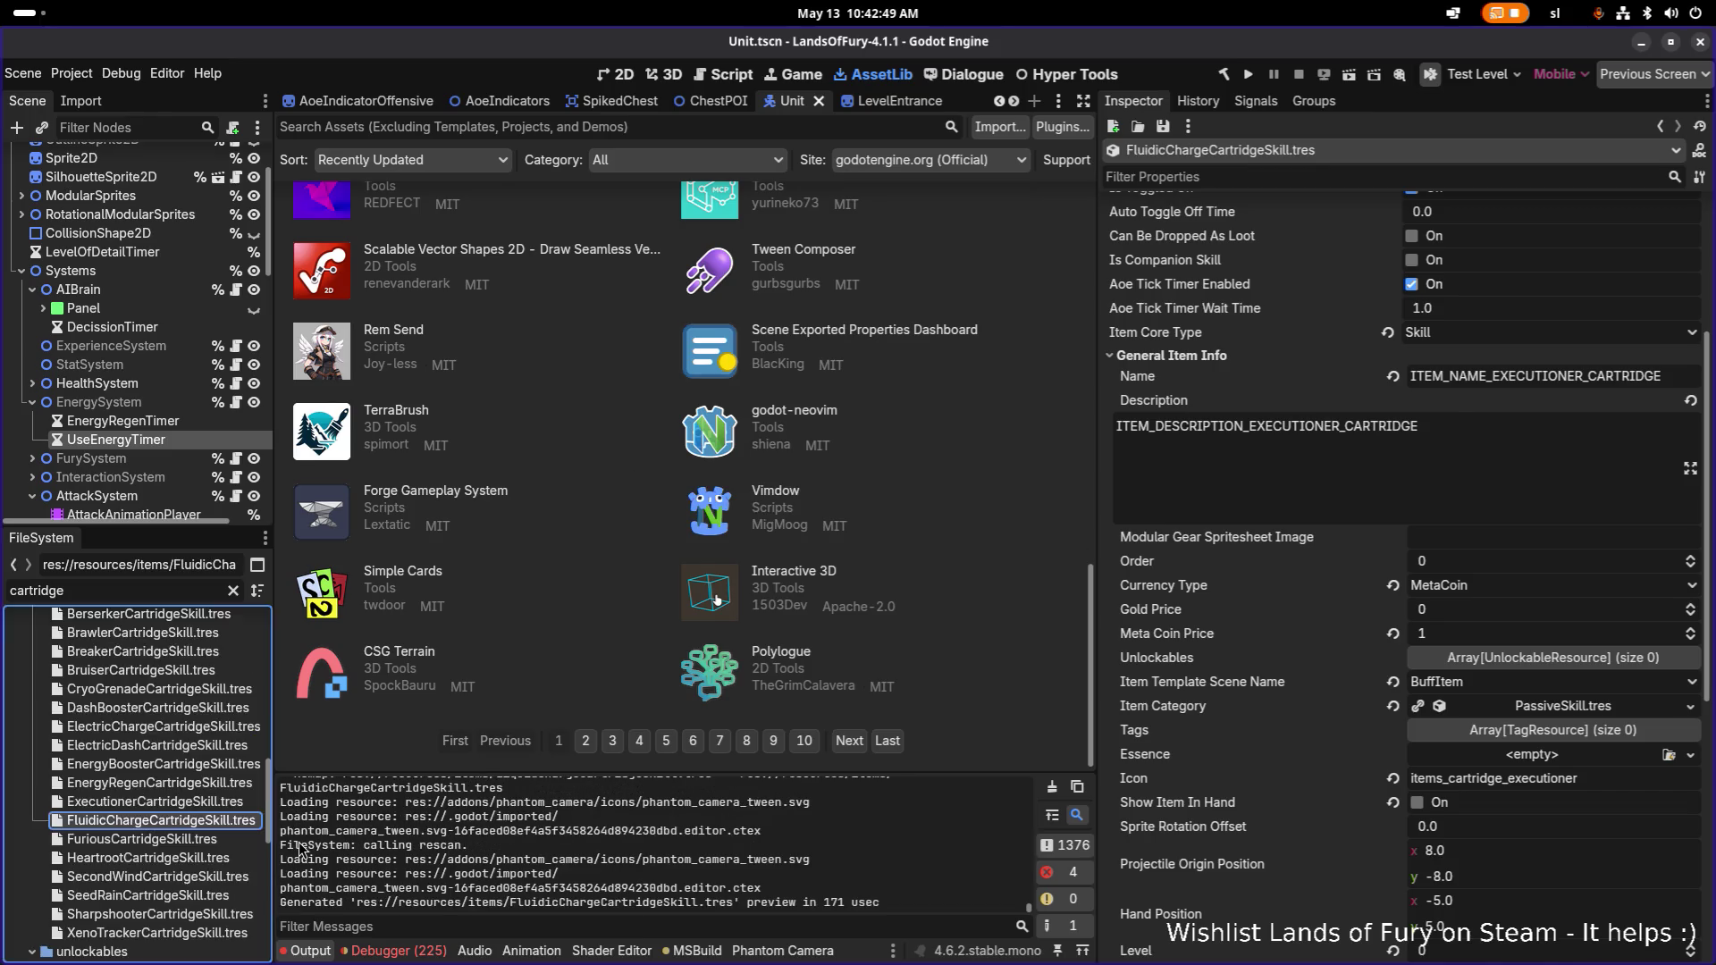
click(179, 821)
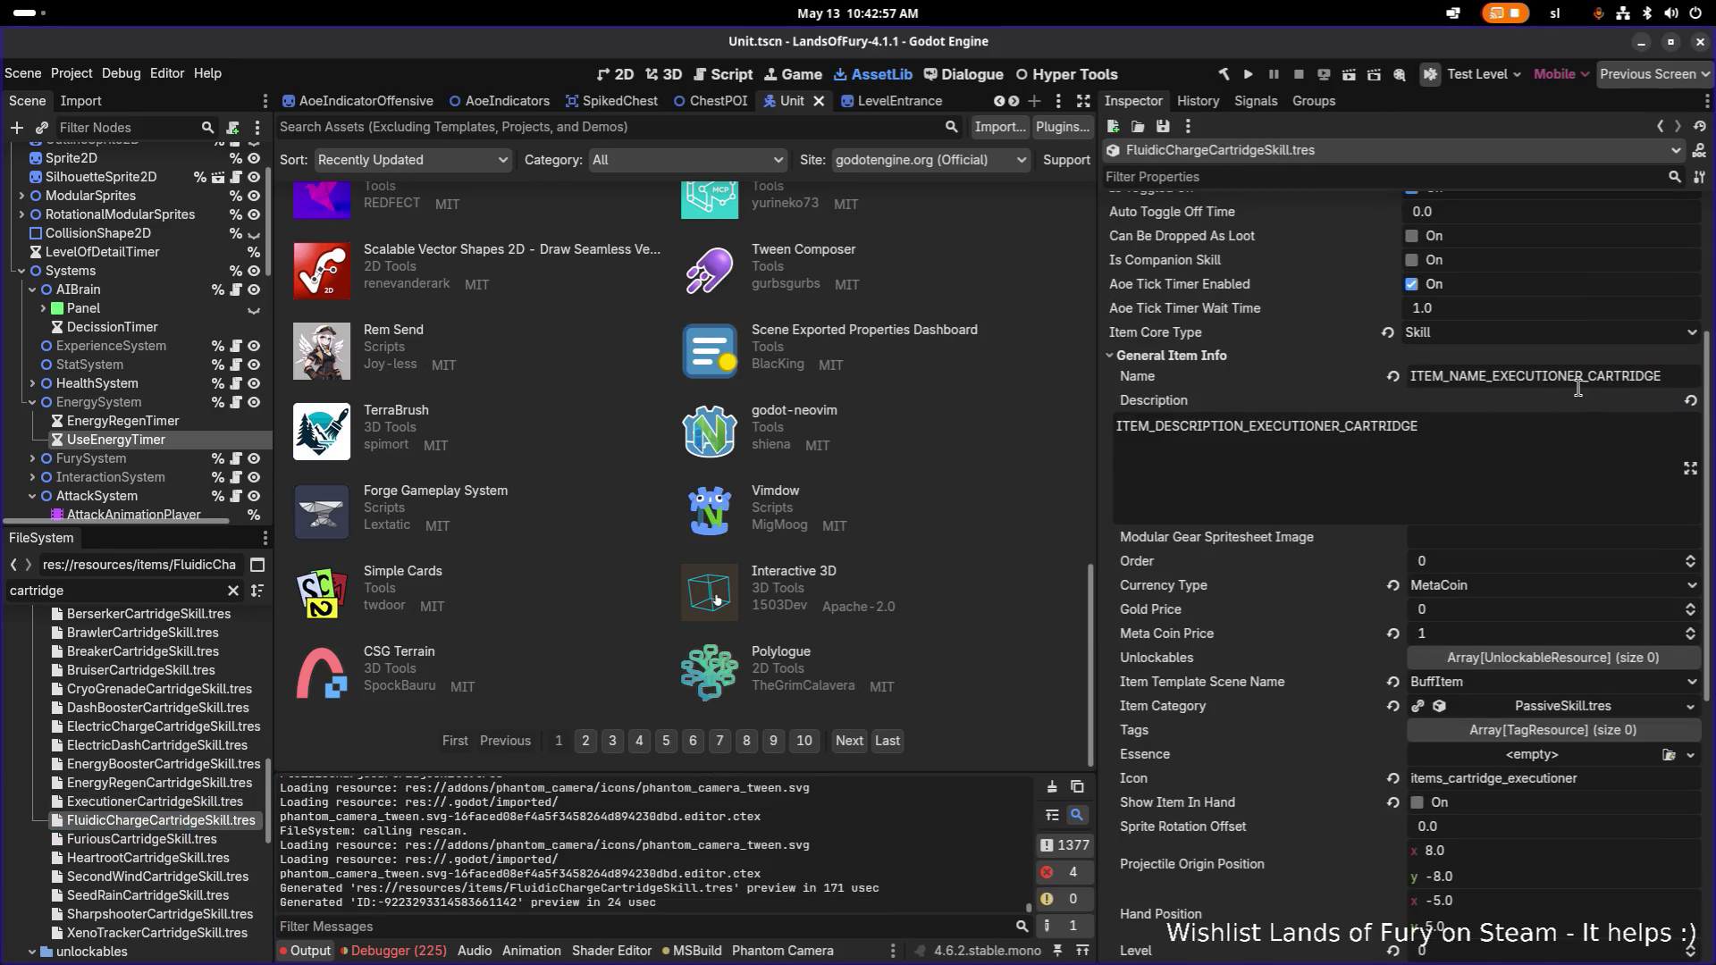
scroll(1566, 393, up, 3)
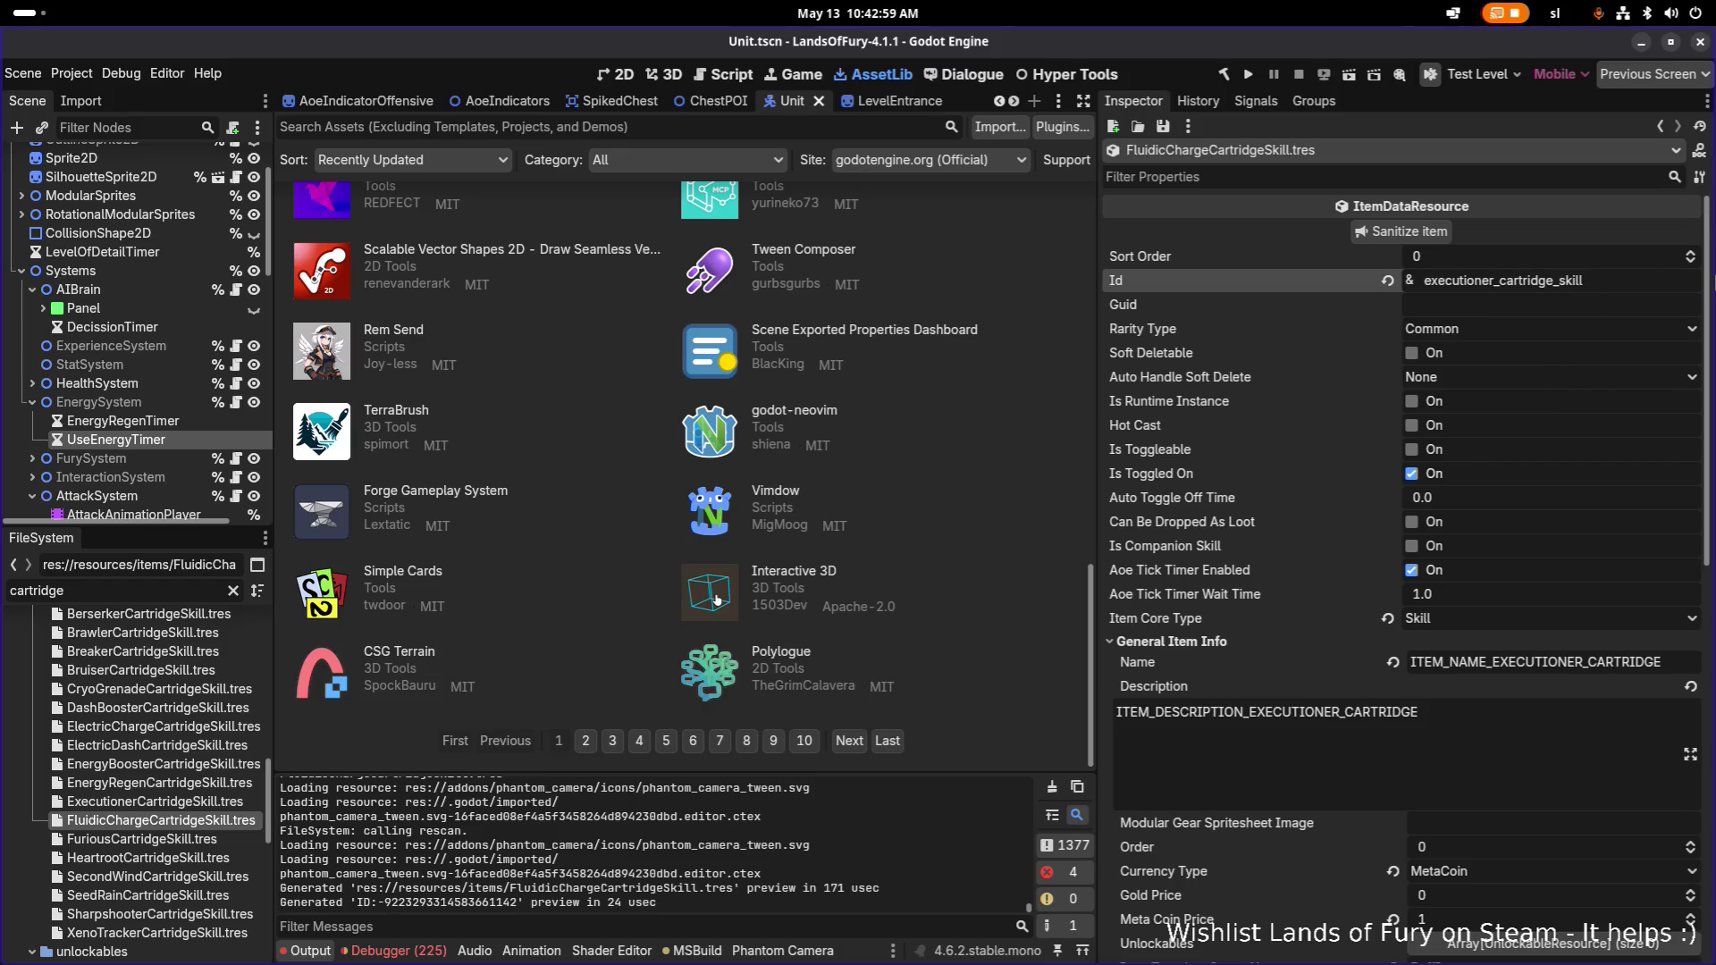
Change the item Id to fluidic_cartridge_skill, keeping the rarity at Common.
key(shift+Home)
text(fluidi)
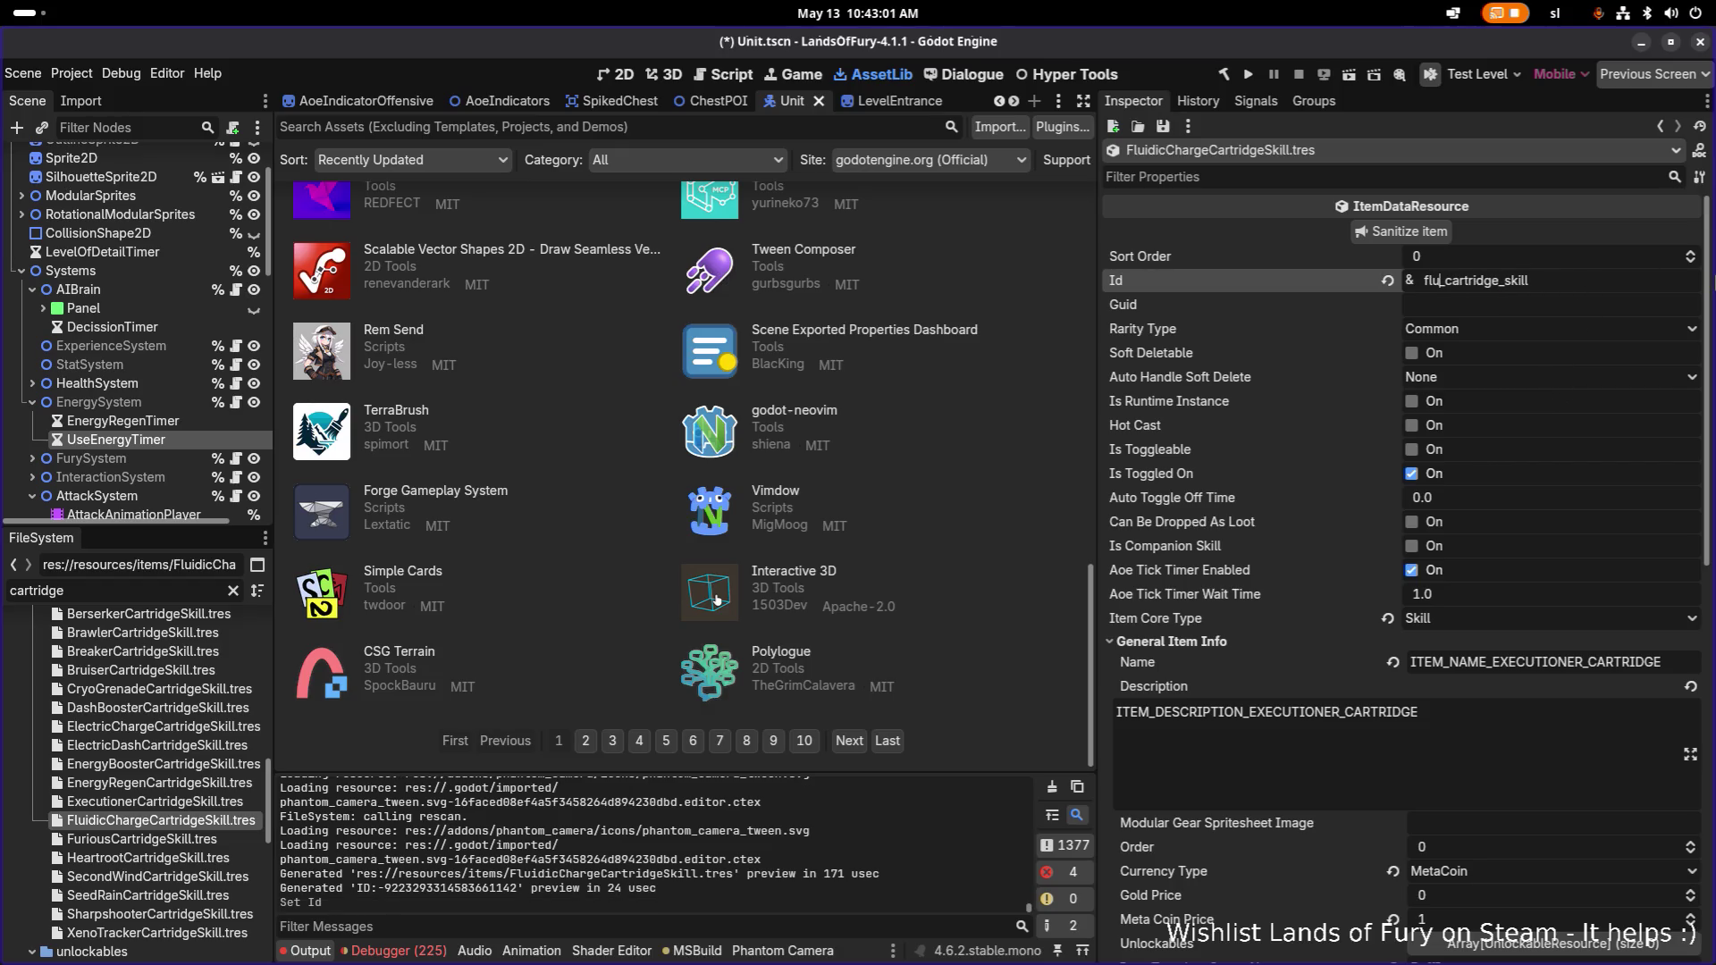
text(c)
click(1573, 338)
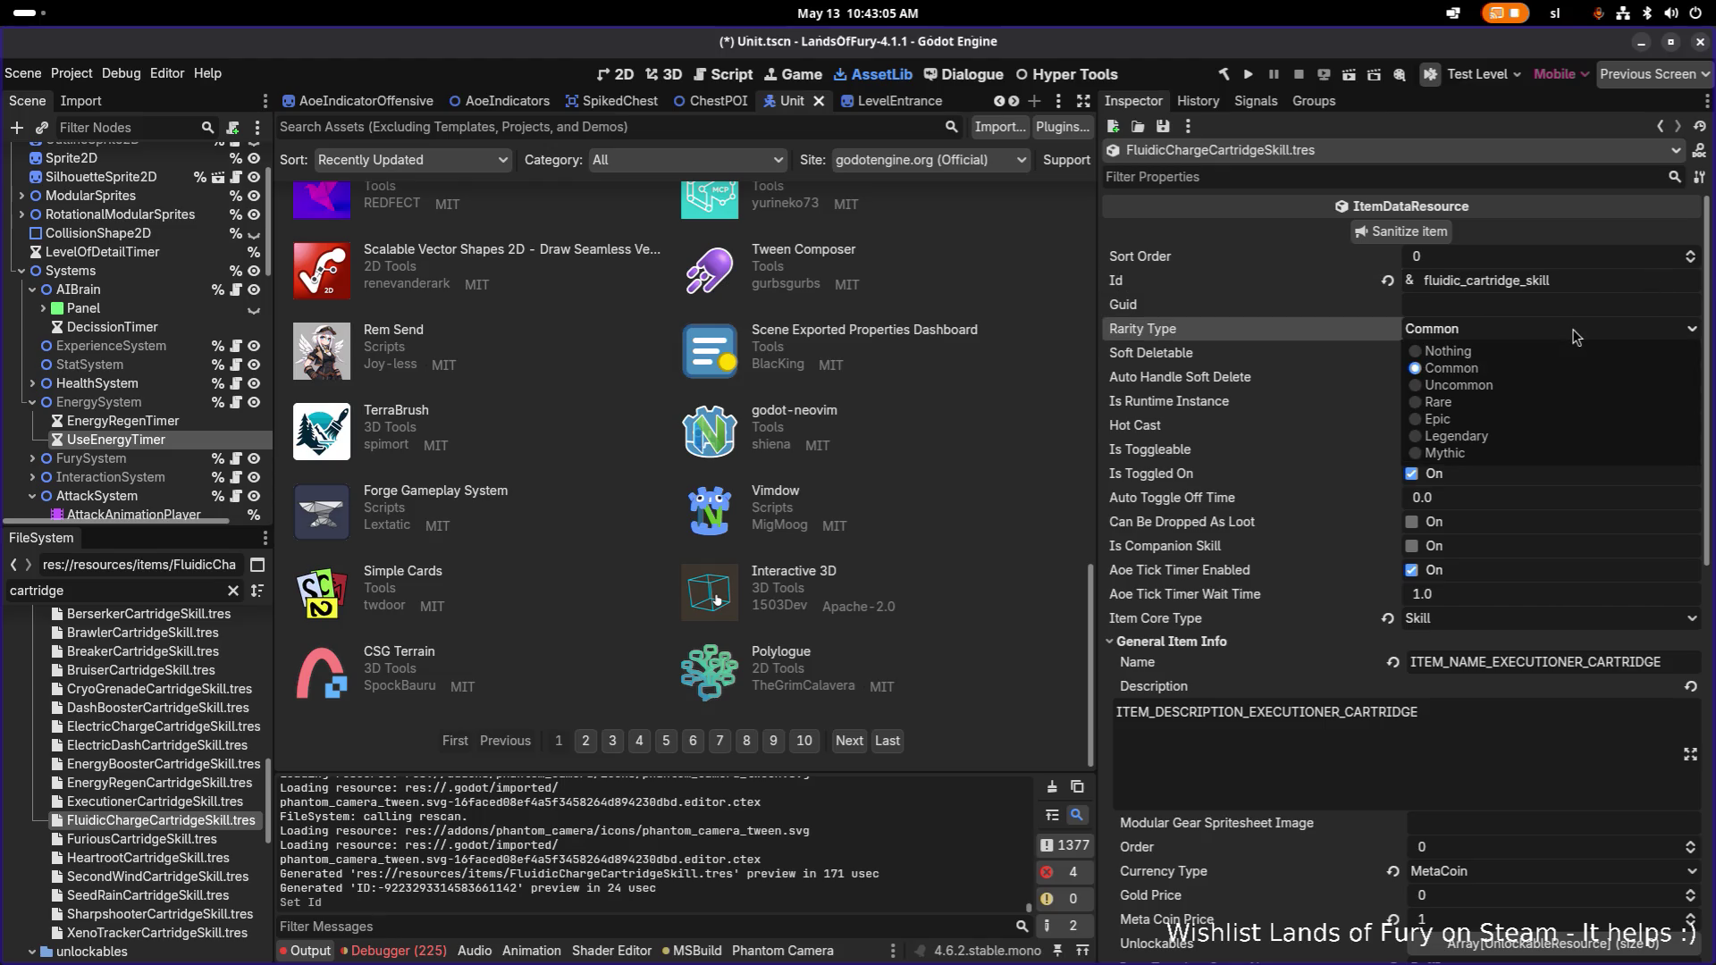
click(1566, 340)
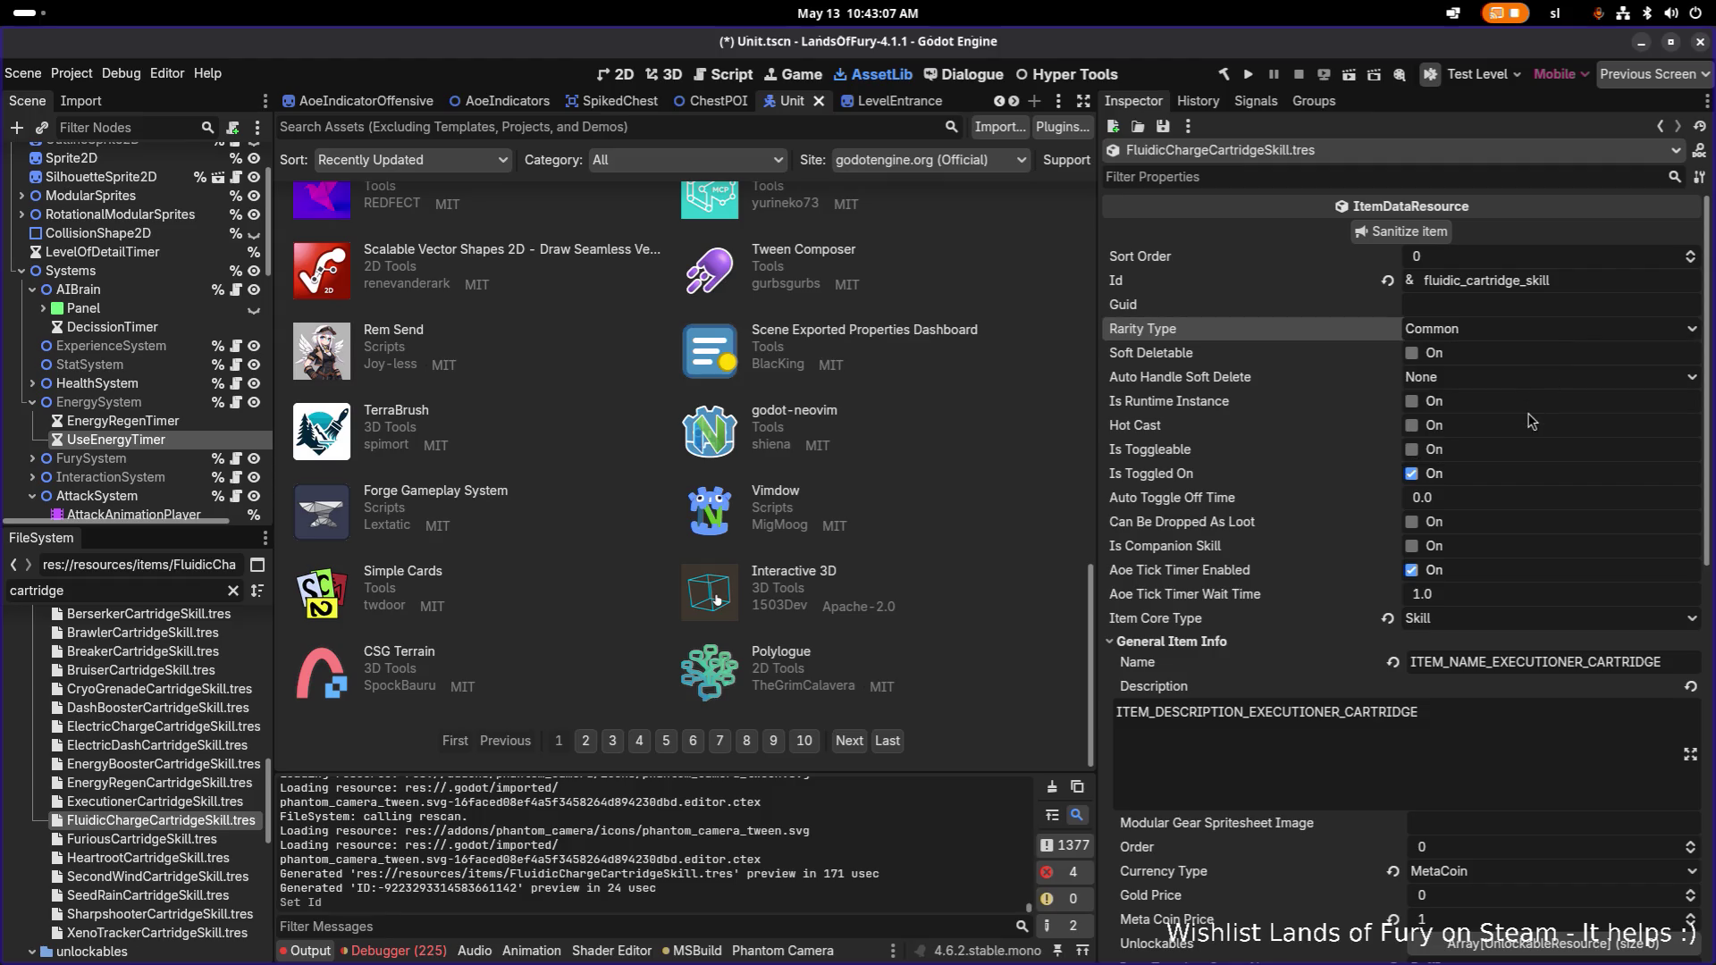
scroll(1470, 528, down, 2)
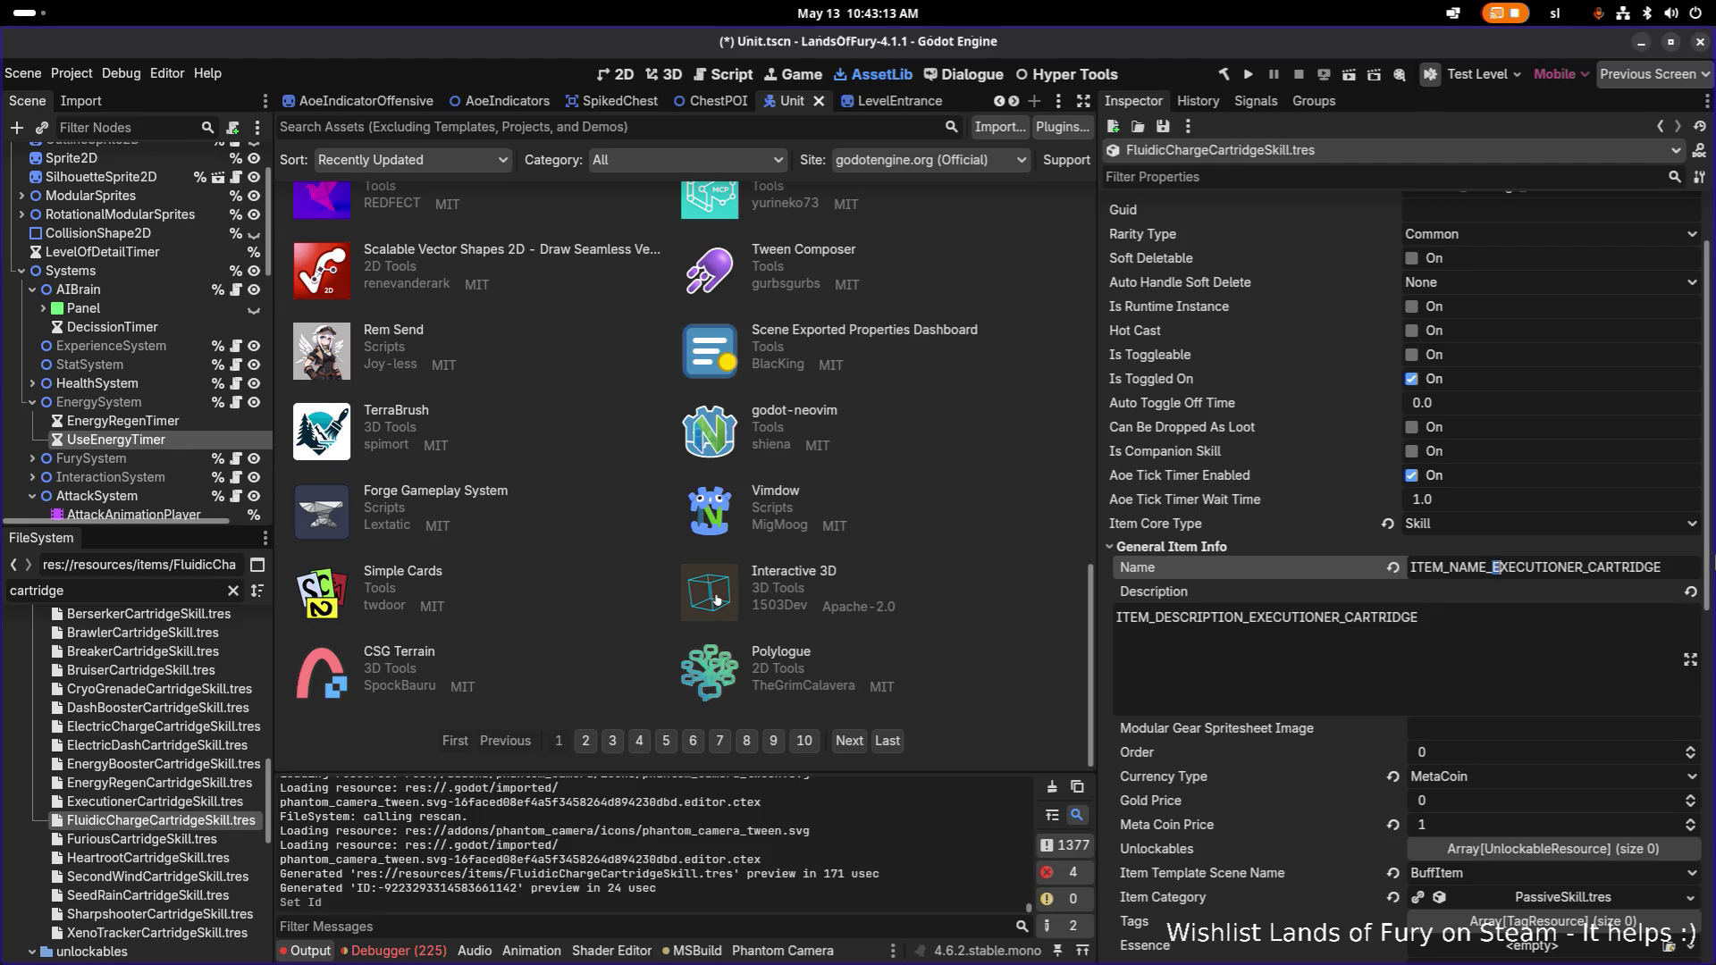
Replace EXECUTIONER with FLUIDIC_CHARGE in the Name and Description translation keys.
drag(1496, 567, 1582, 567)
text(FLUIDIC)
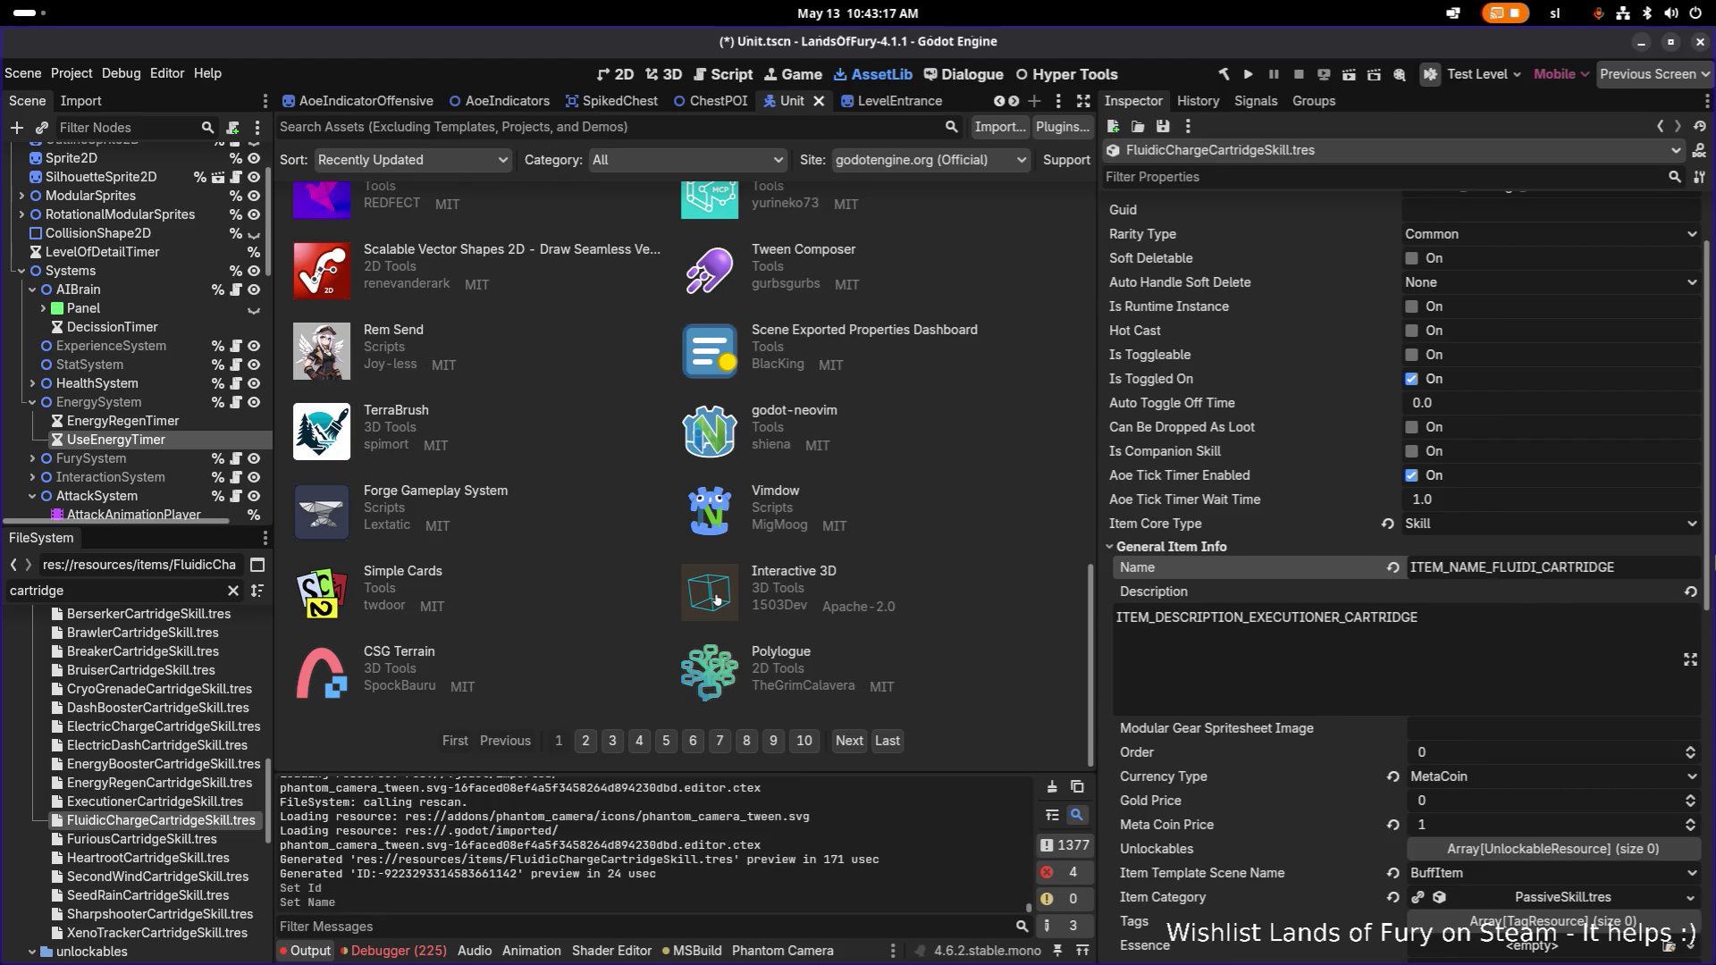
text(_CHARGE)
key(shift+Home)
key(ctrl+c)
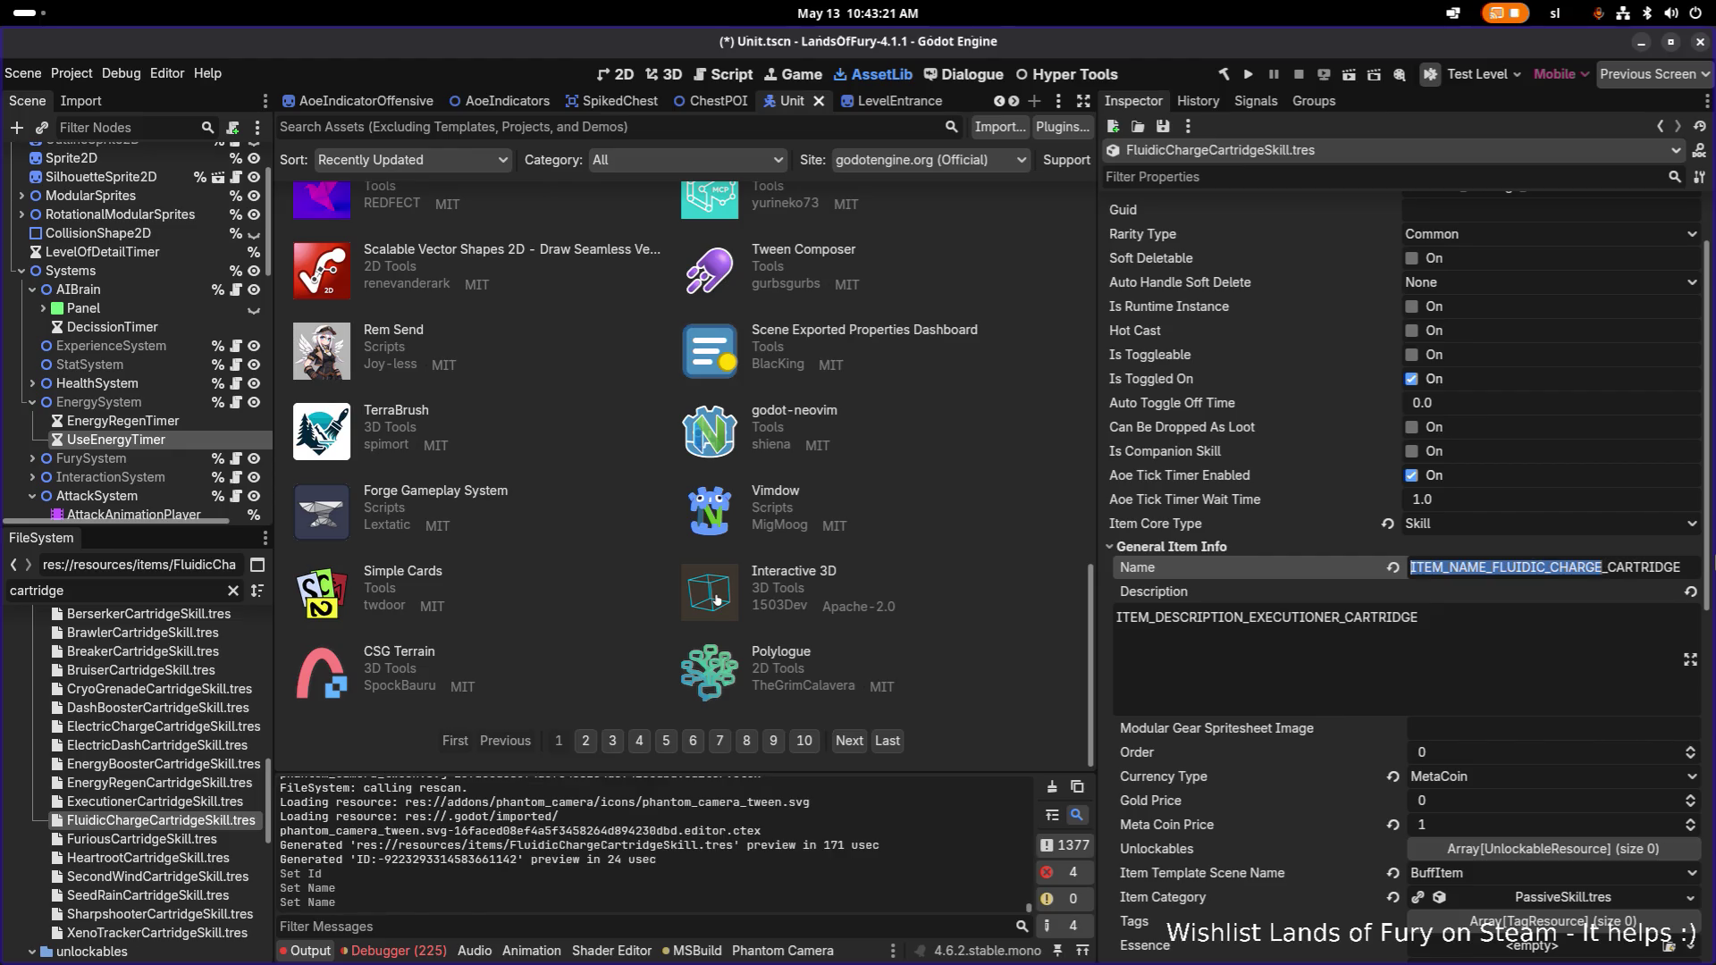
click(1338, 618)
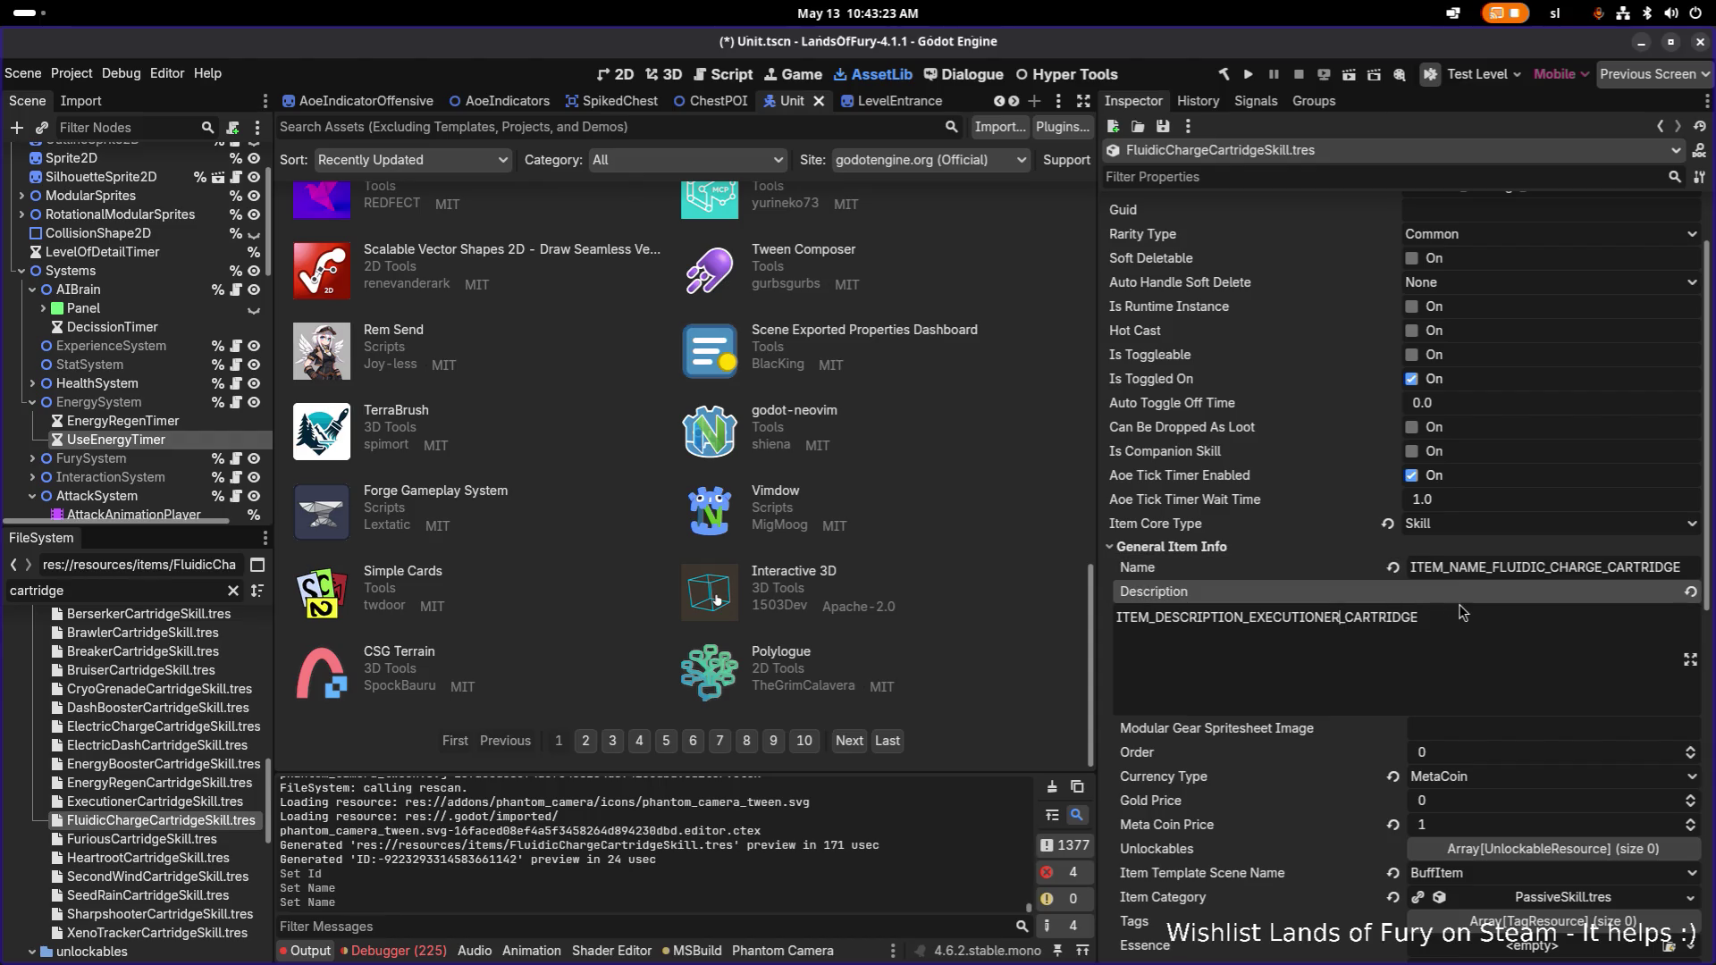
key(shift+Home)
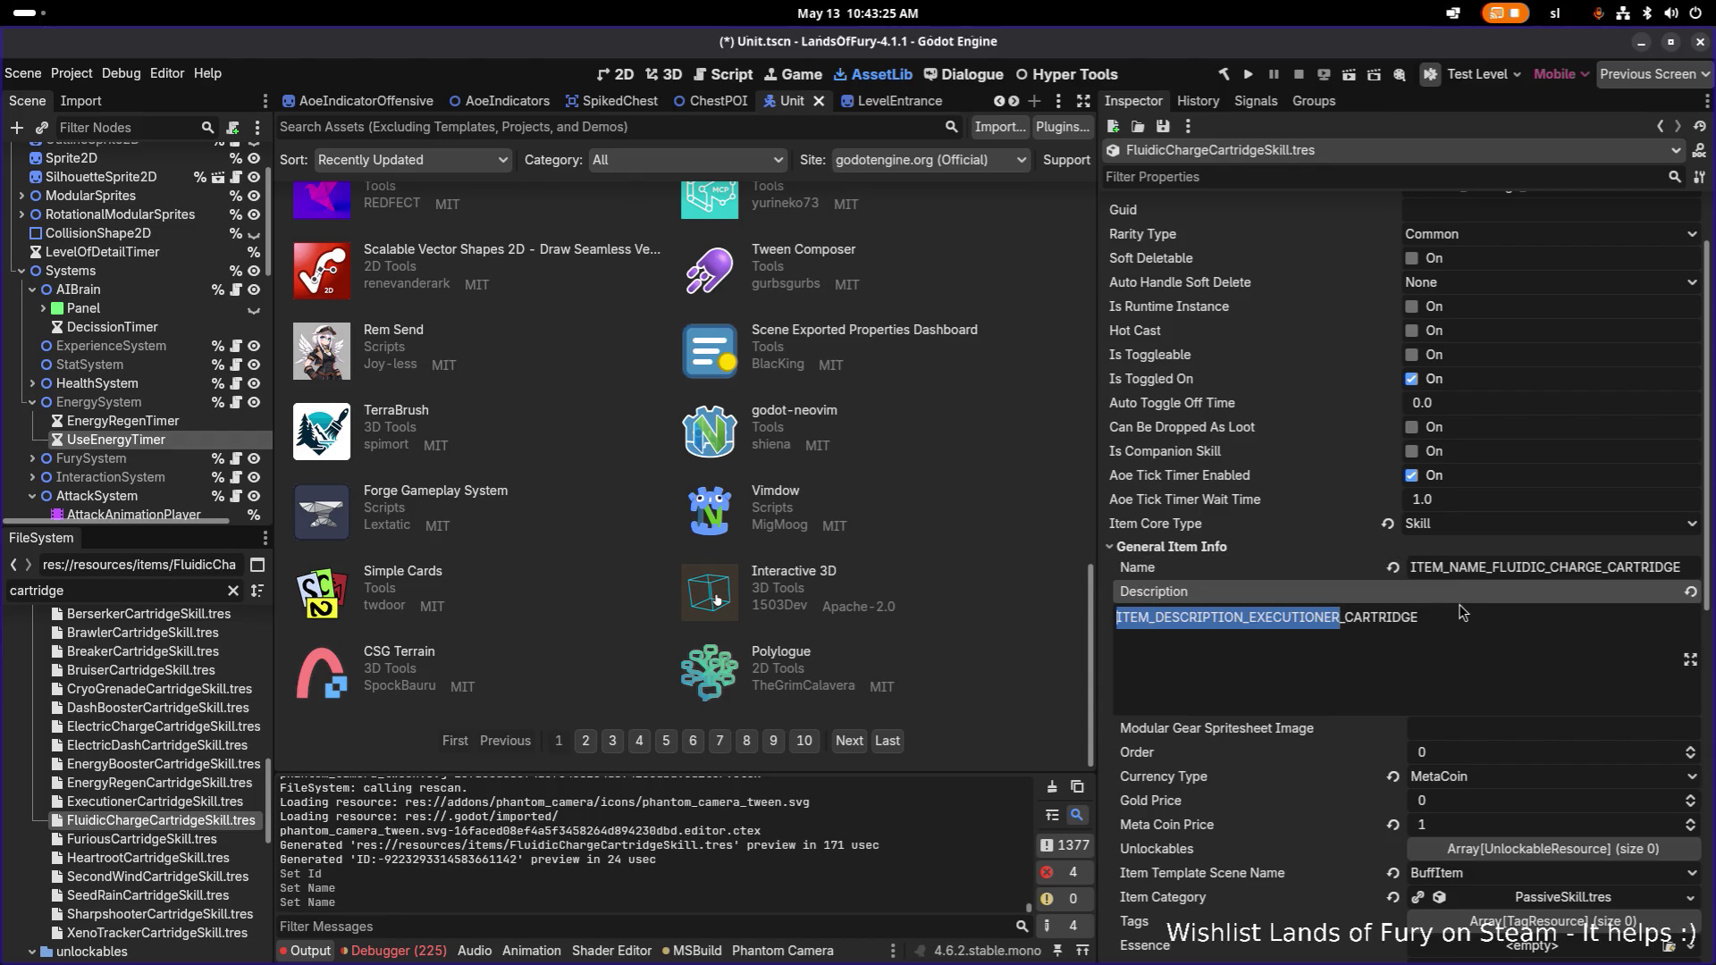
key(ctrl+v)
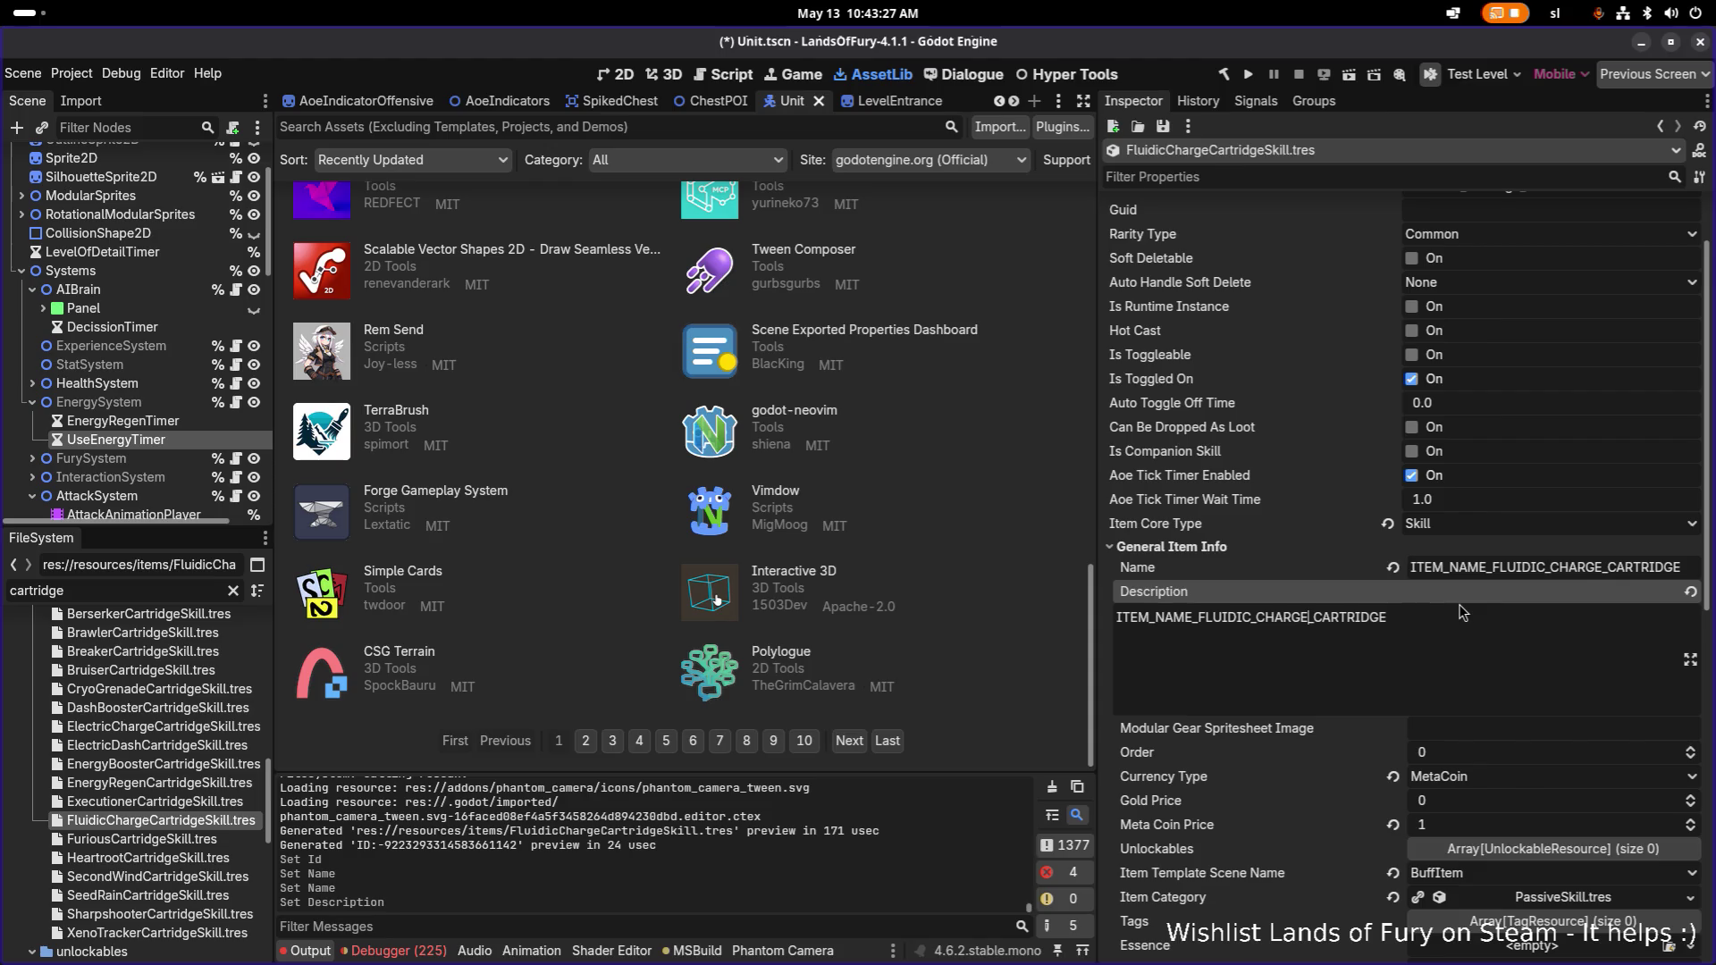
key(shift+Left)
key(shift+Left)
key(shift+Left)
text(DESCR)
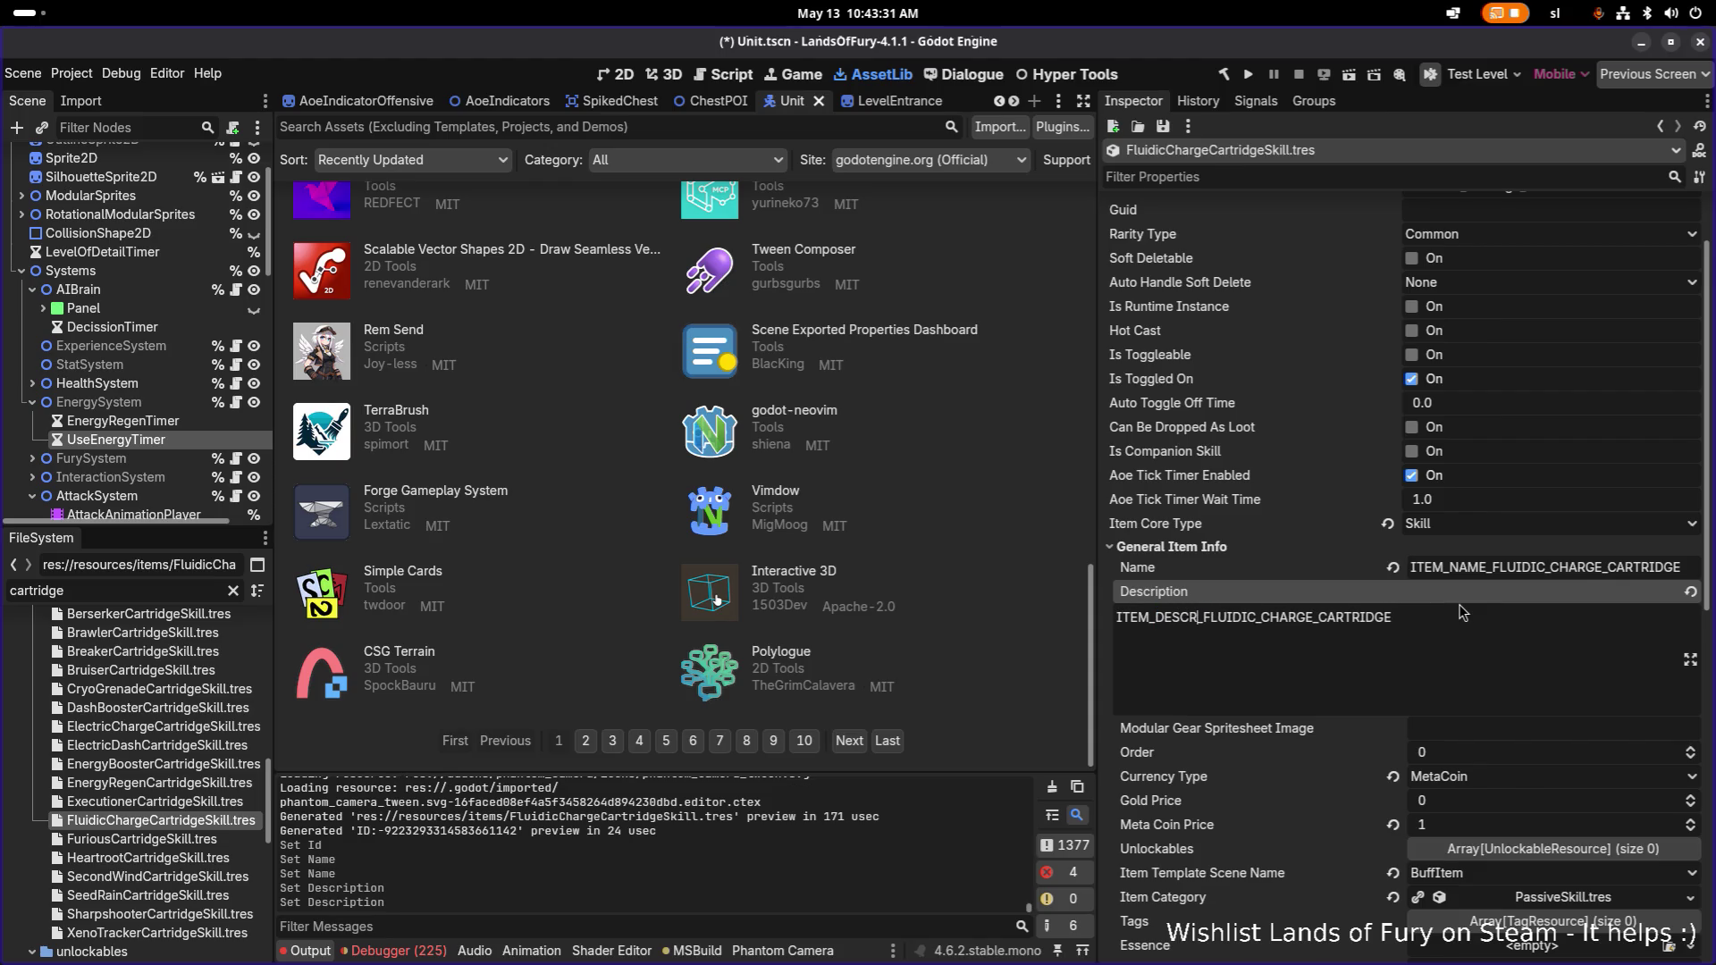
text(IPTION)
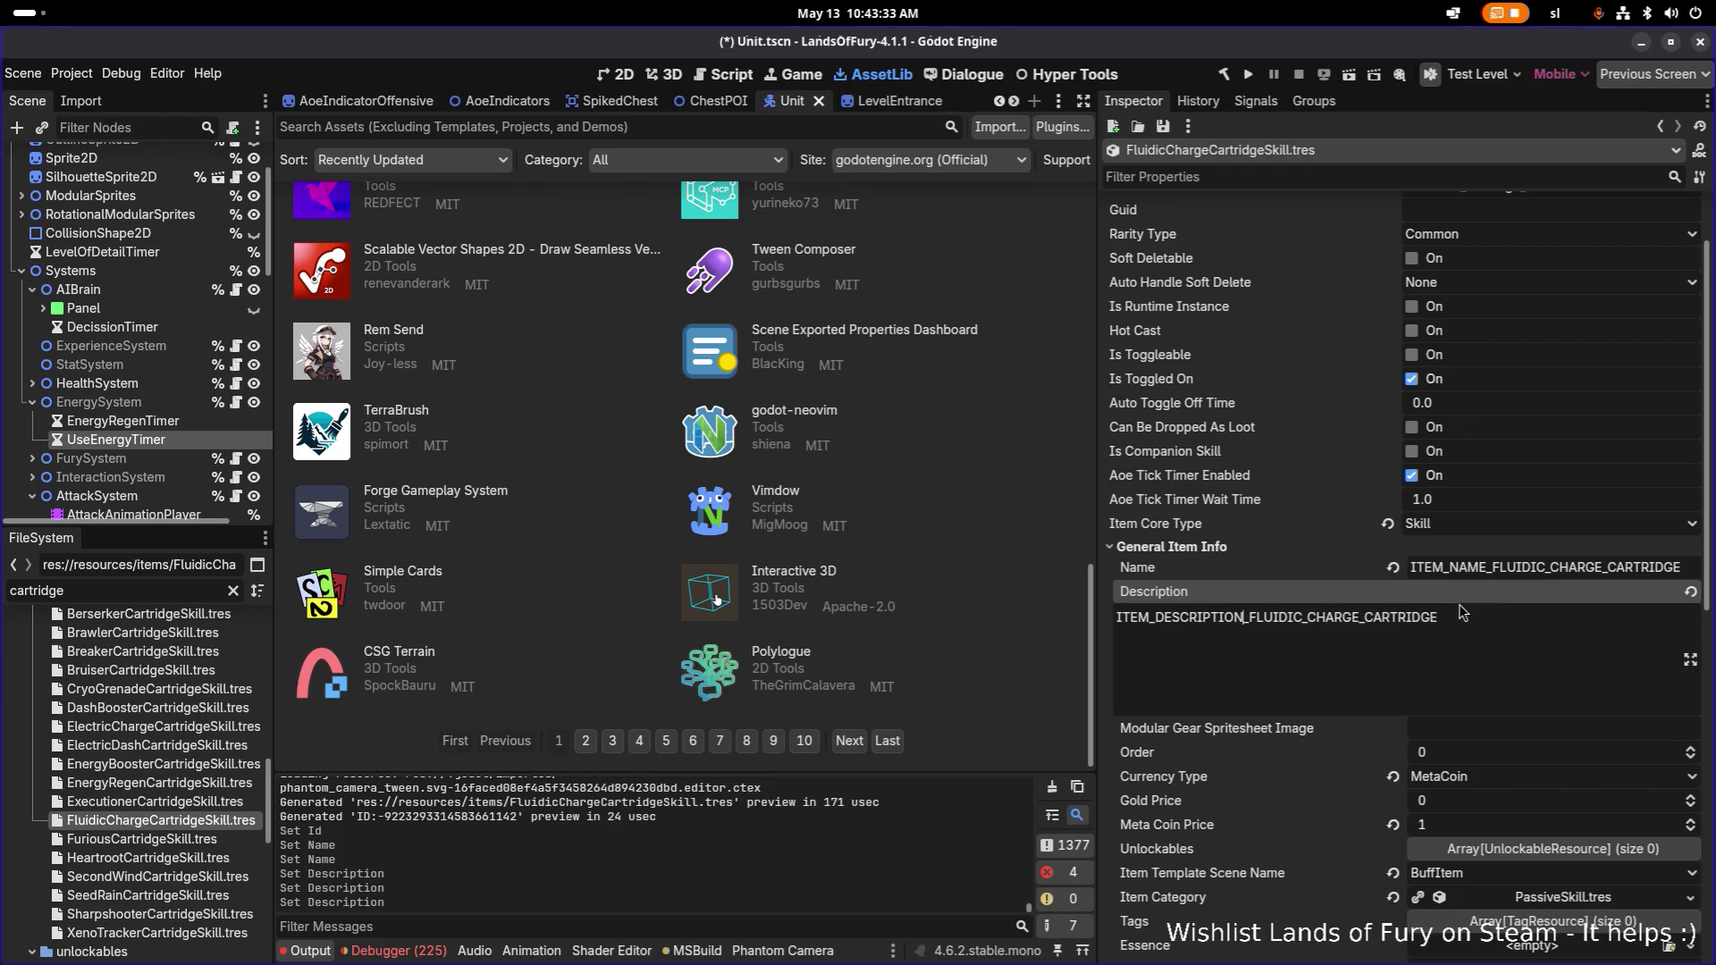
click(1441, 618)
Set the Meta Coin Price to 3.
scroll(1461, 618, down, 4)
click(1477, 540)
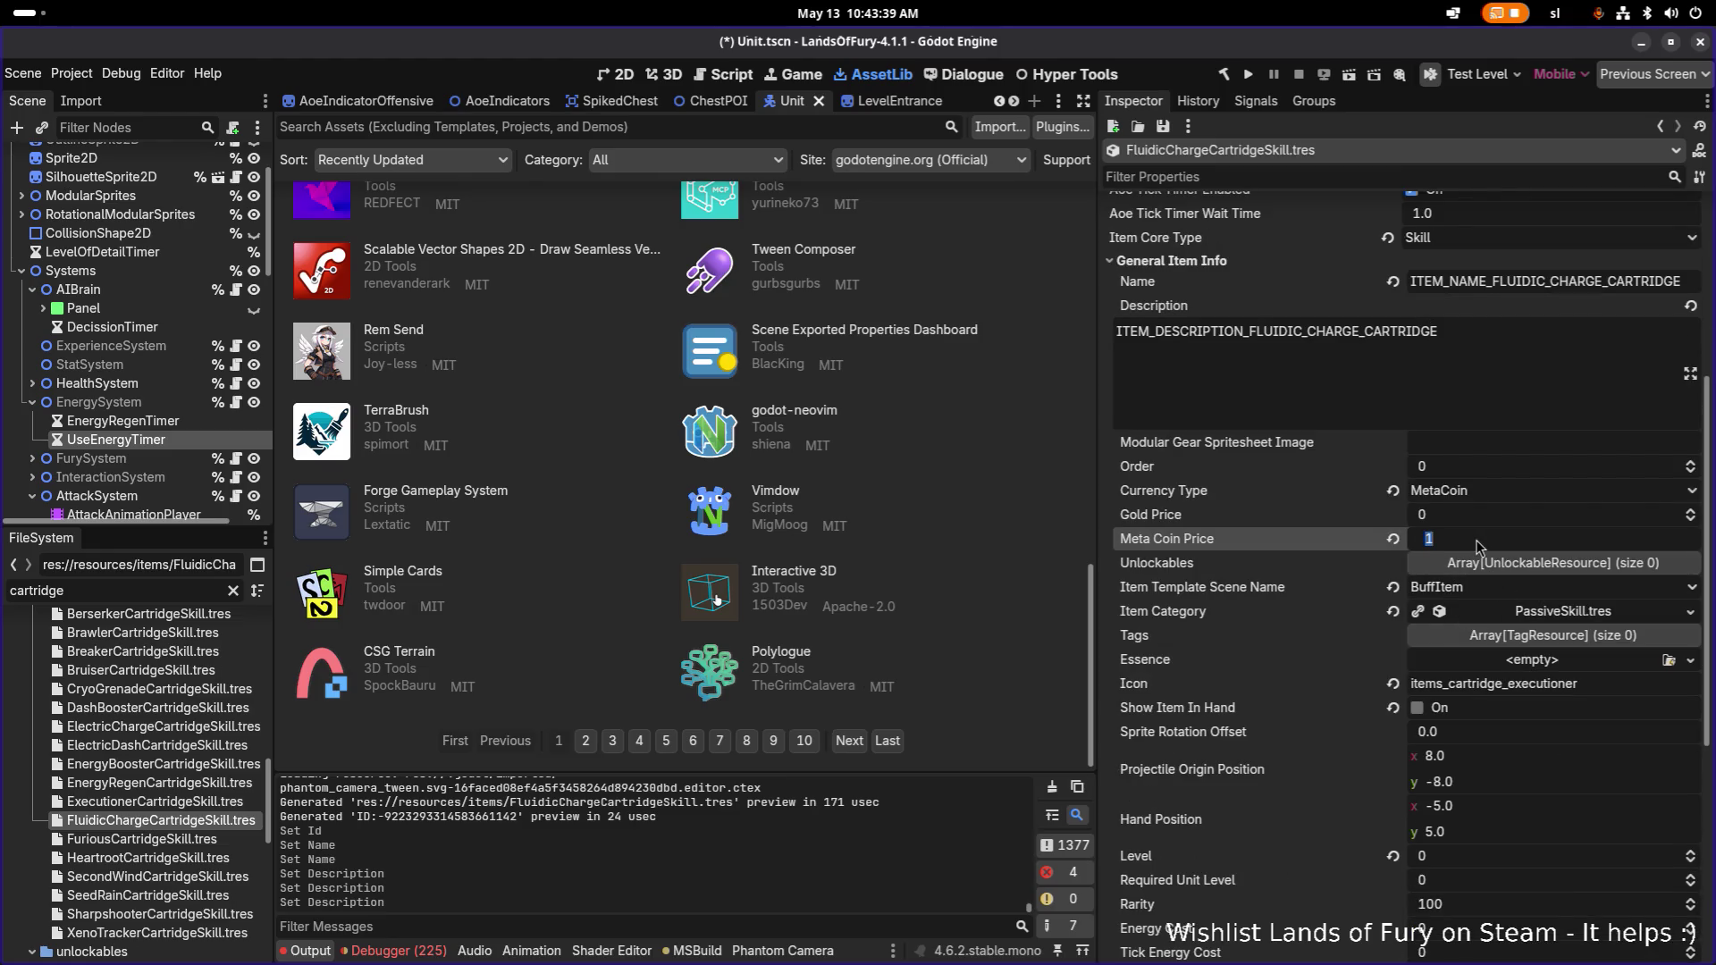
text(2)
key(Return)
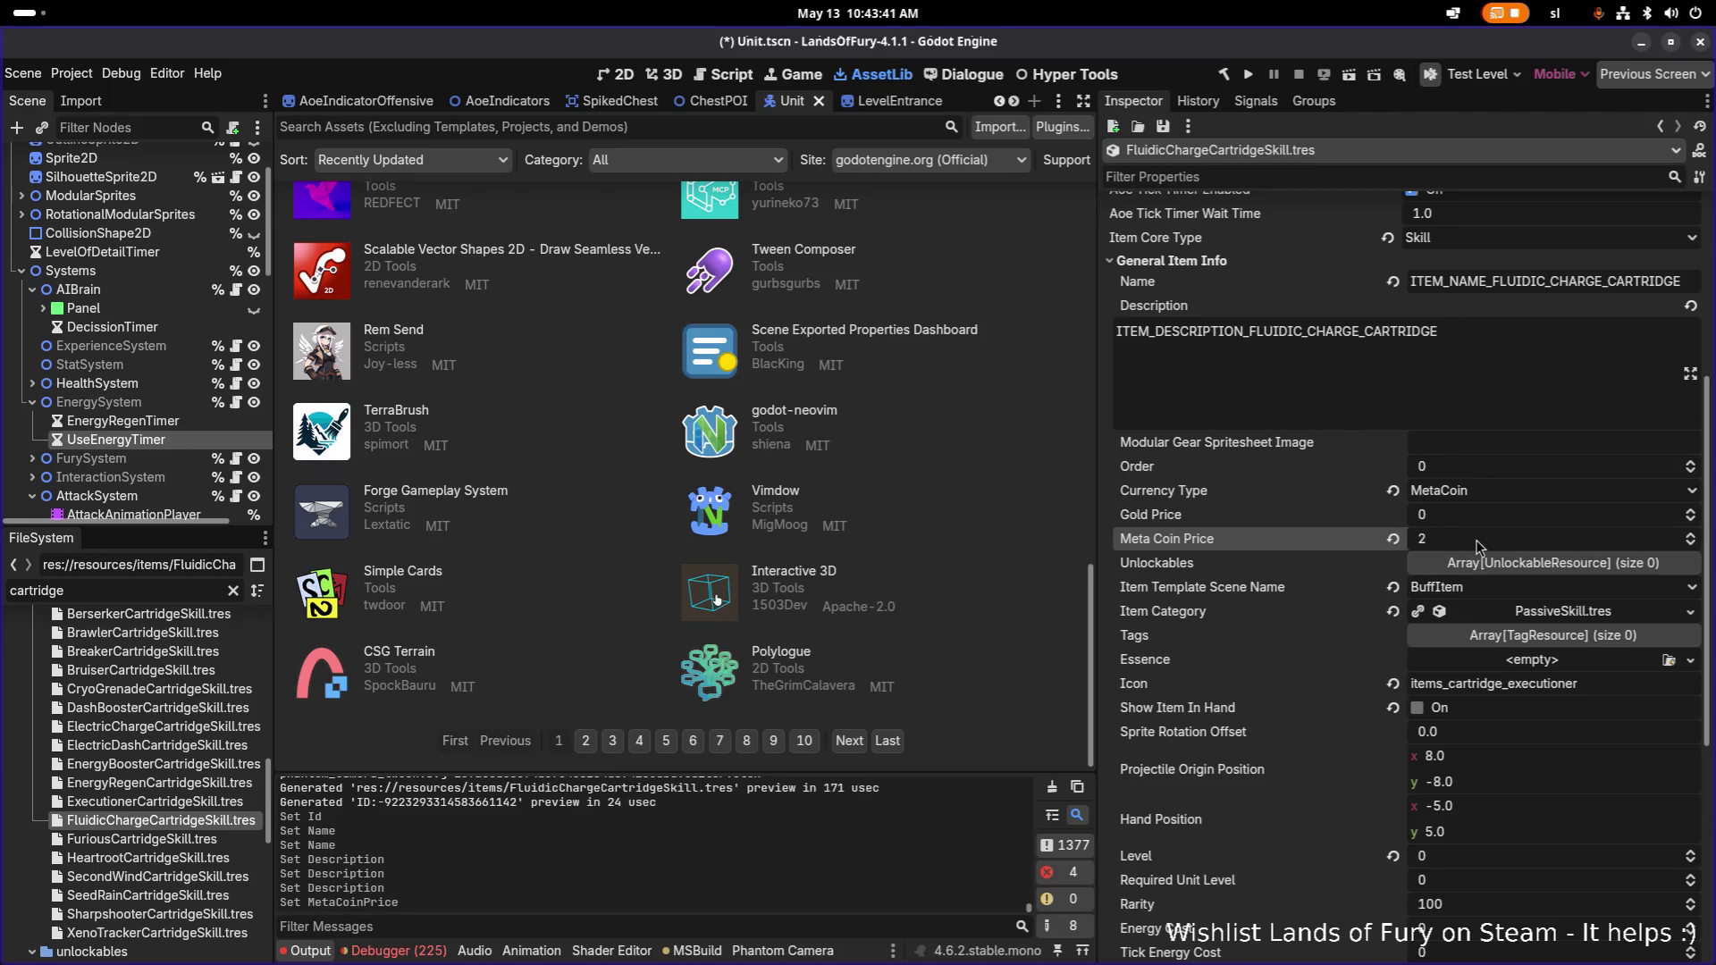
click(1479, 545)
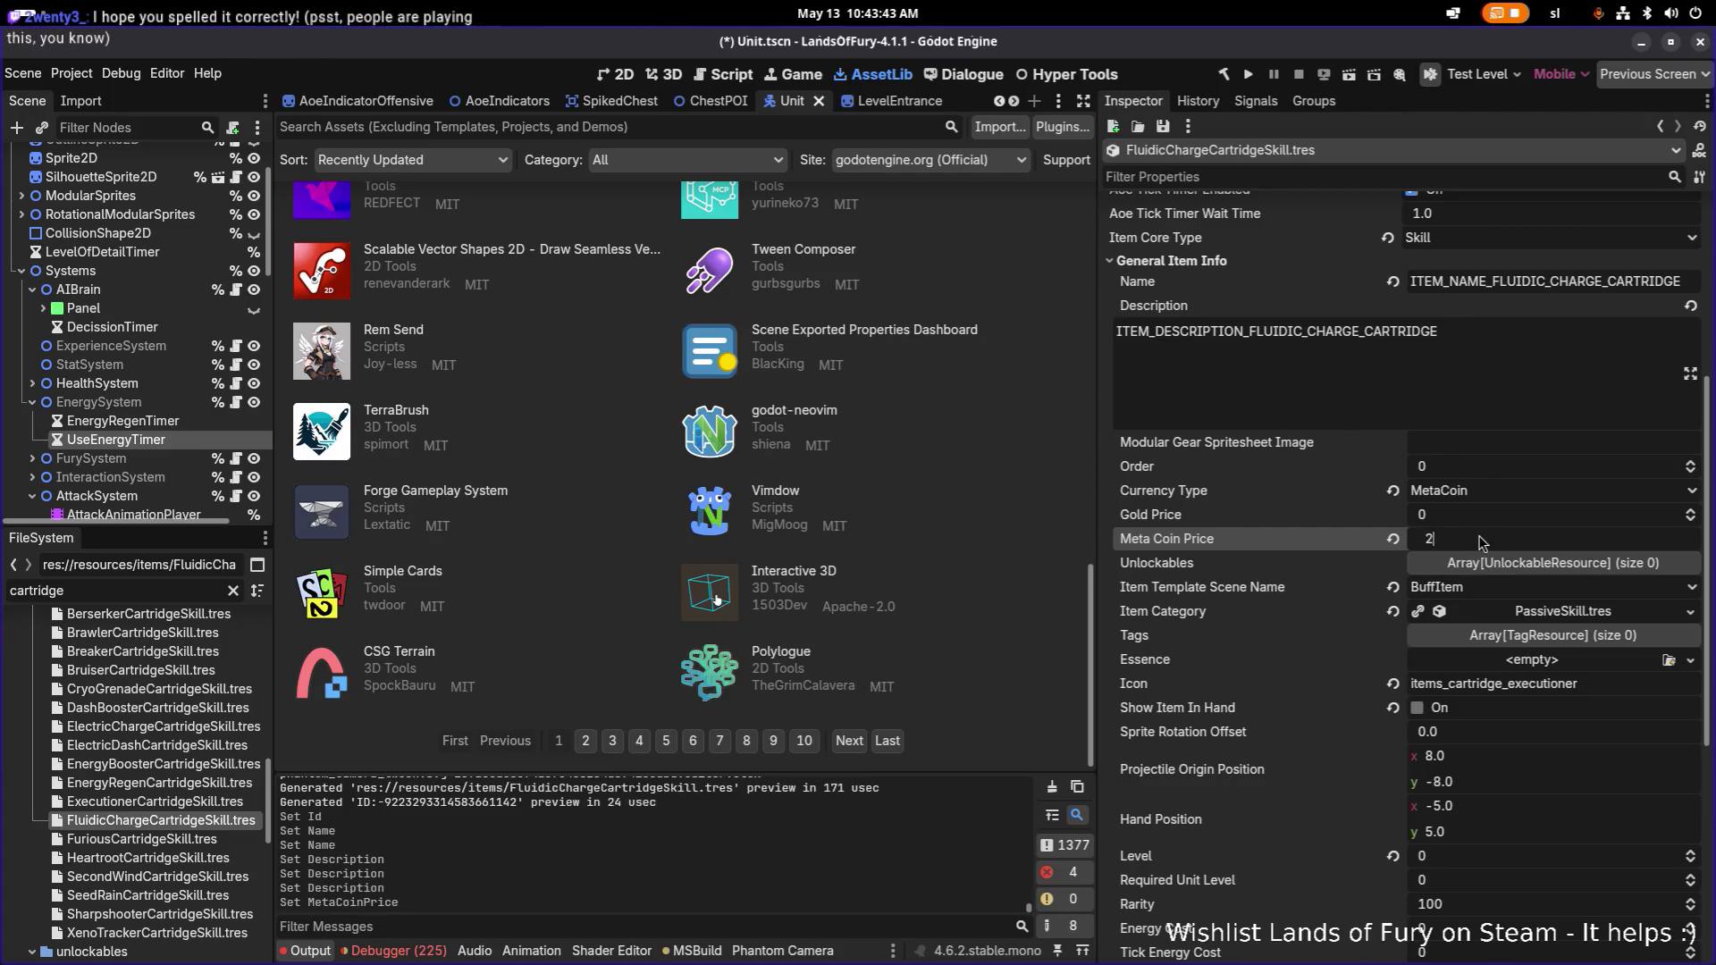
text(3)
key(Return)
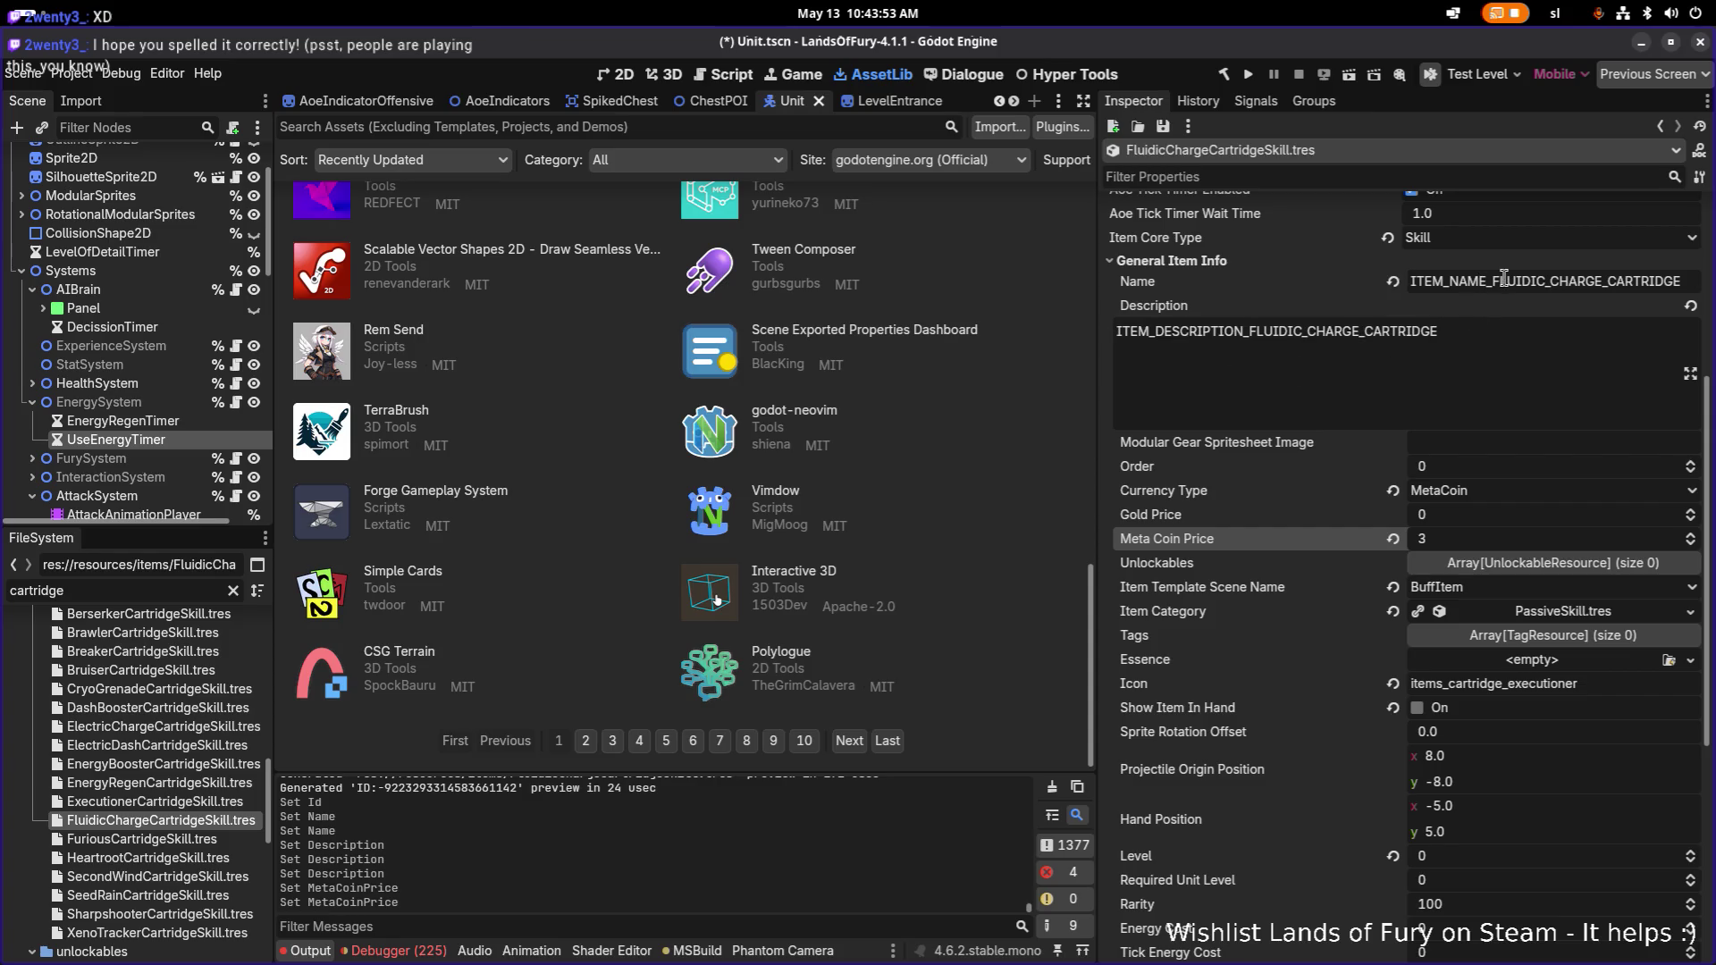
drag(1544, 286, 1488, 286)
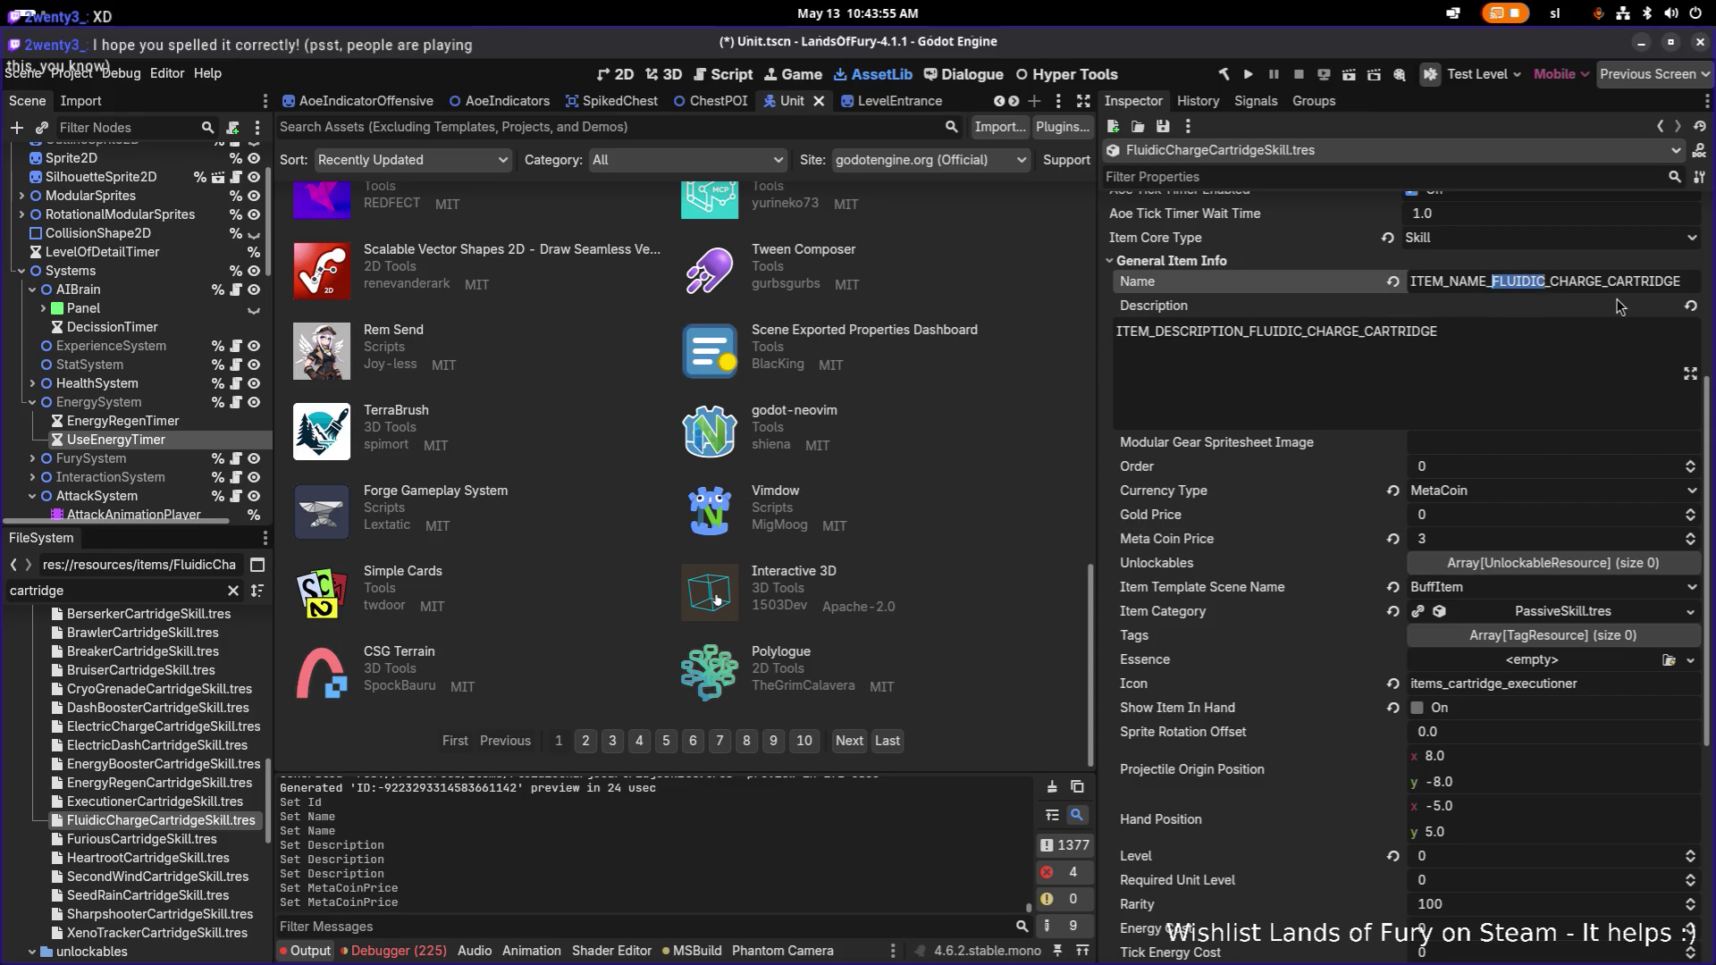
Change the Icon reference to items_cartridge_fluidic_charge.
scroll(1395, 447, down, 2)
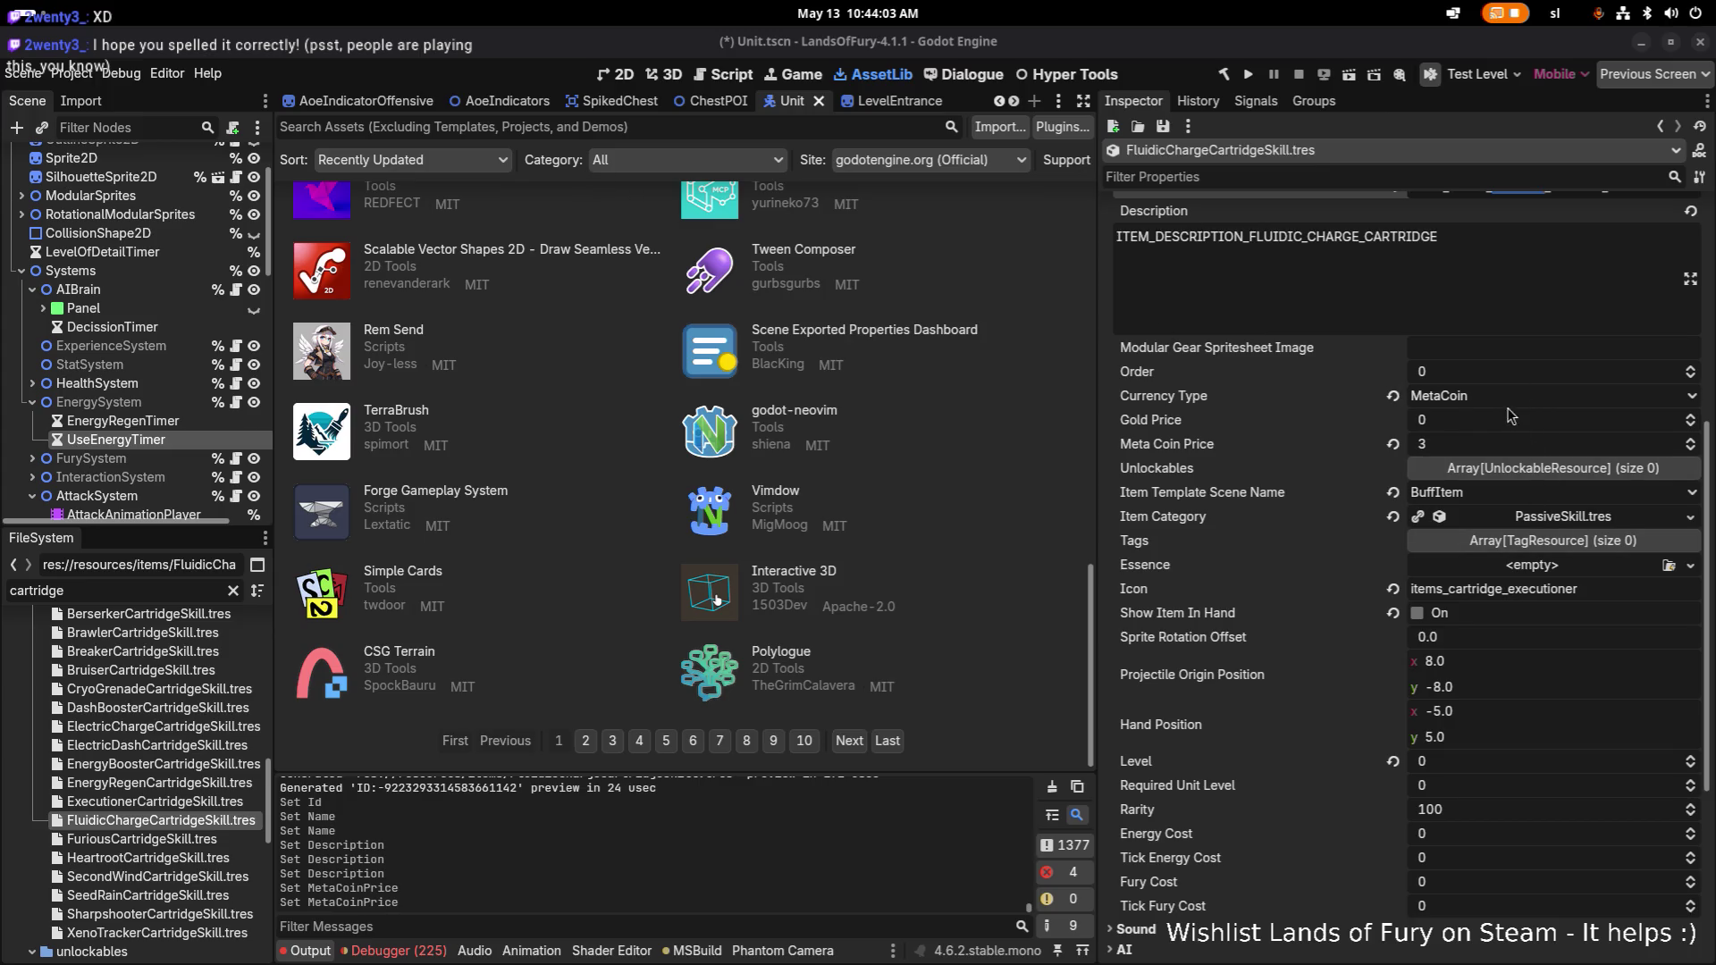
click(1484, 590)
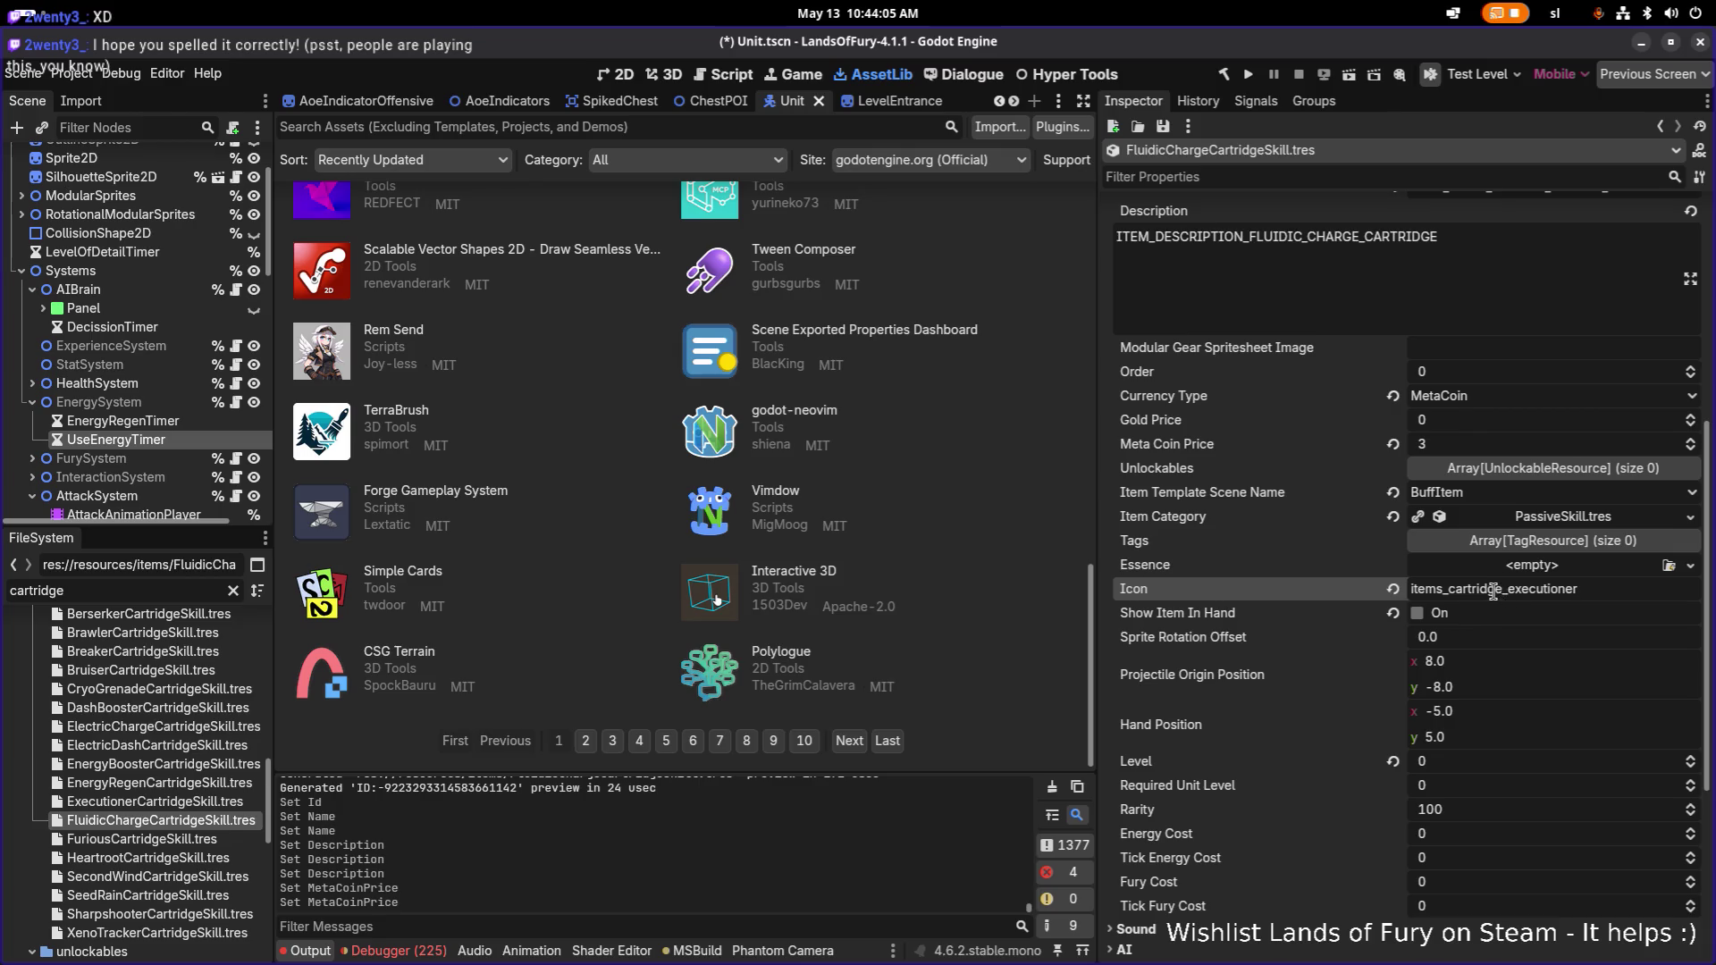
drag(1506, 590, 1648, 580)
text(_flui)
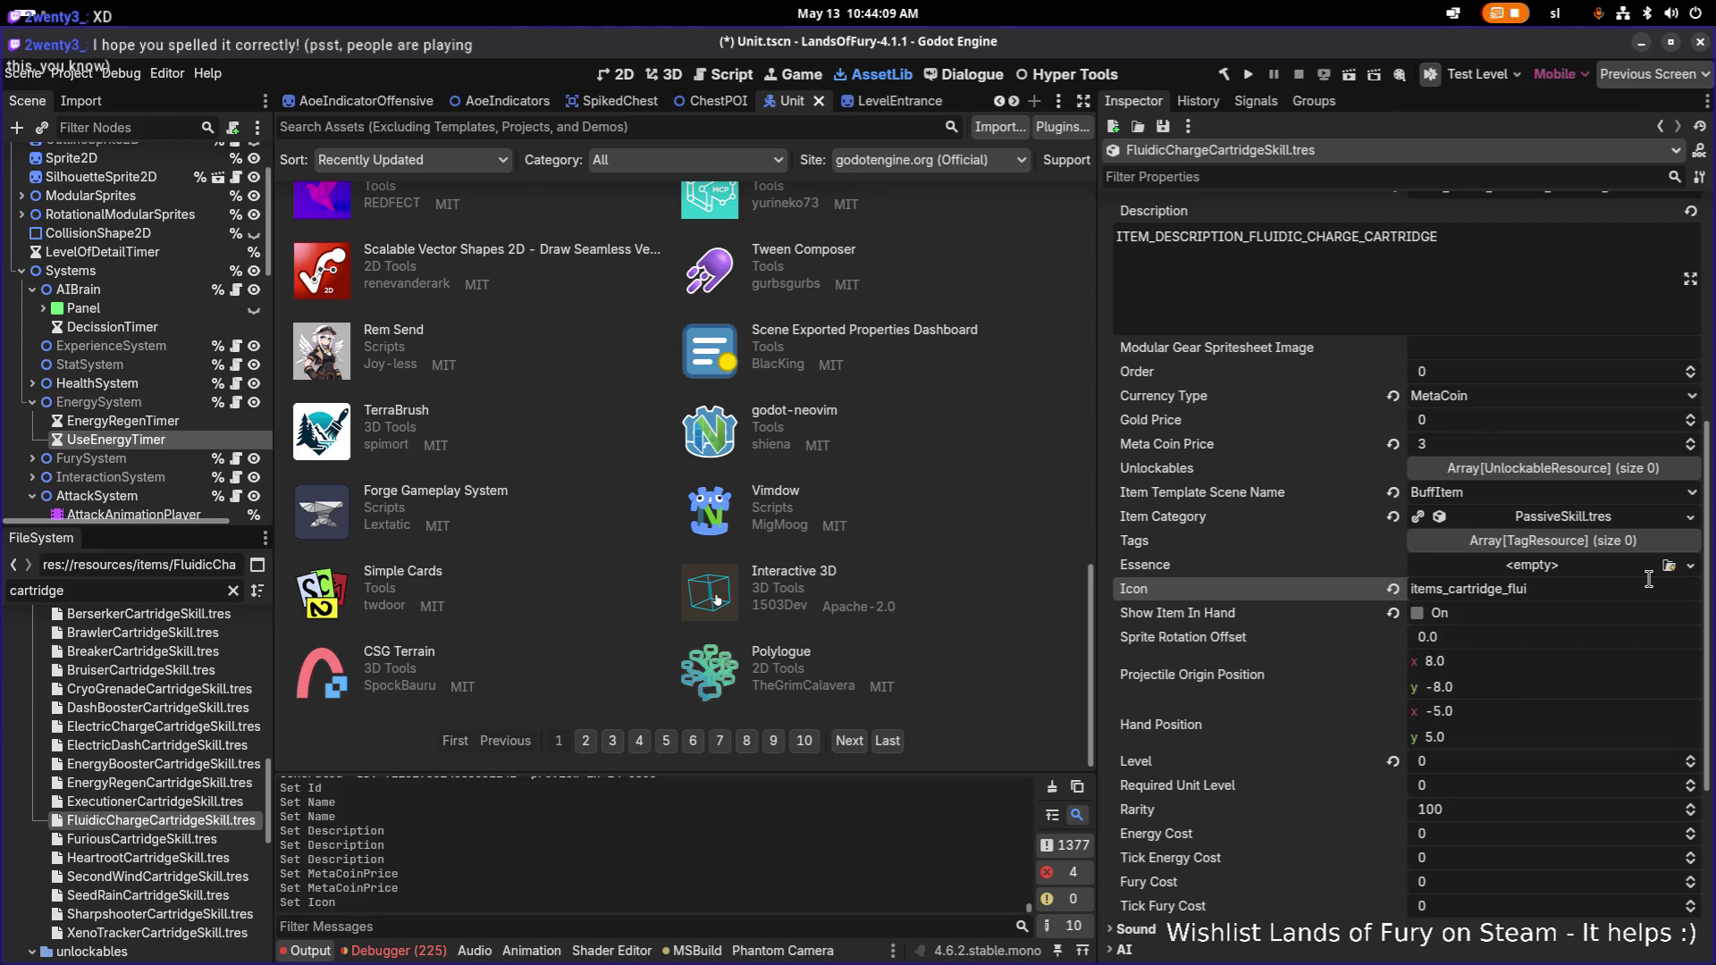
text(dic_charge)
key(alt+Tab)
key(alt+Tab)
key(alt+Tab)
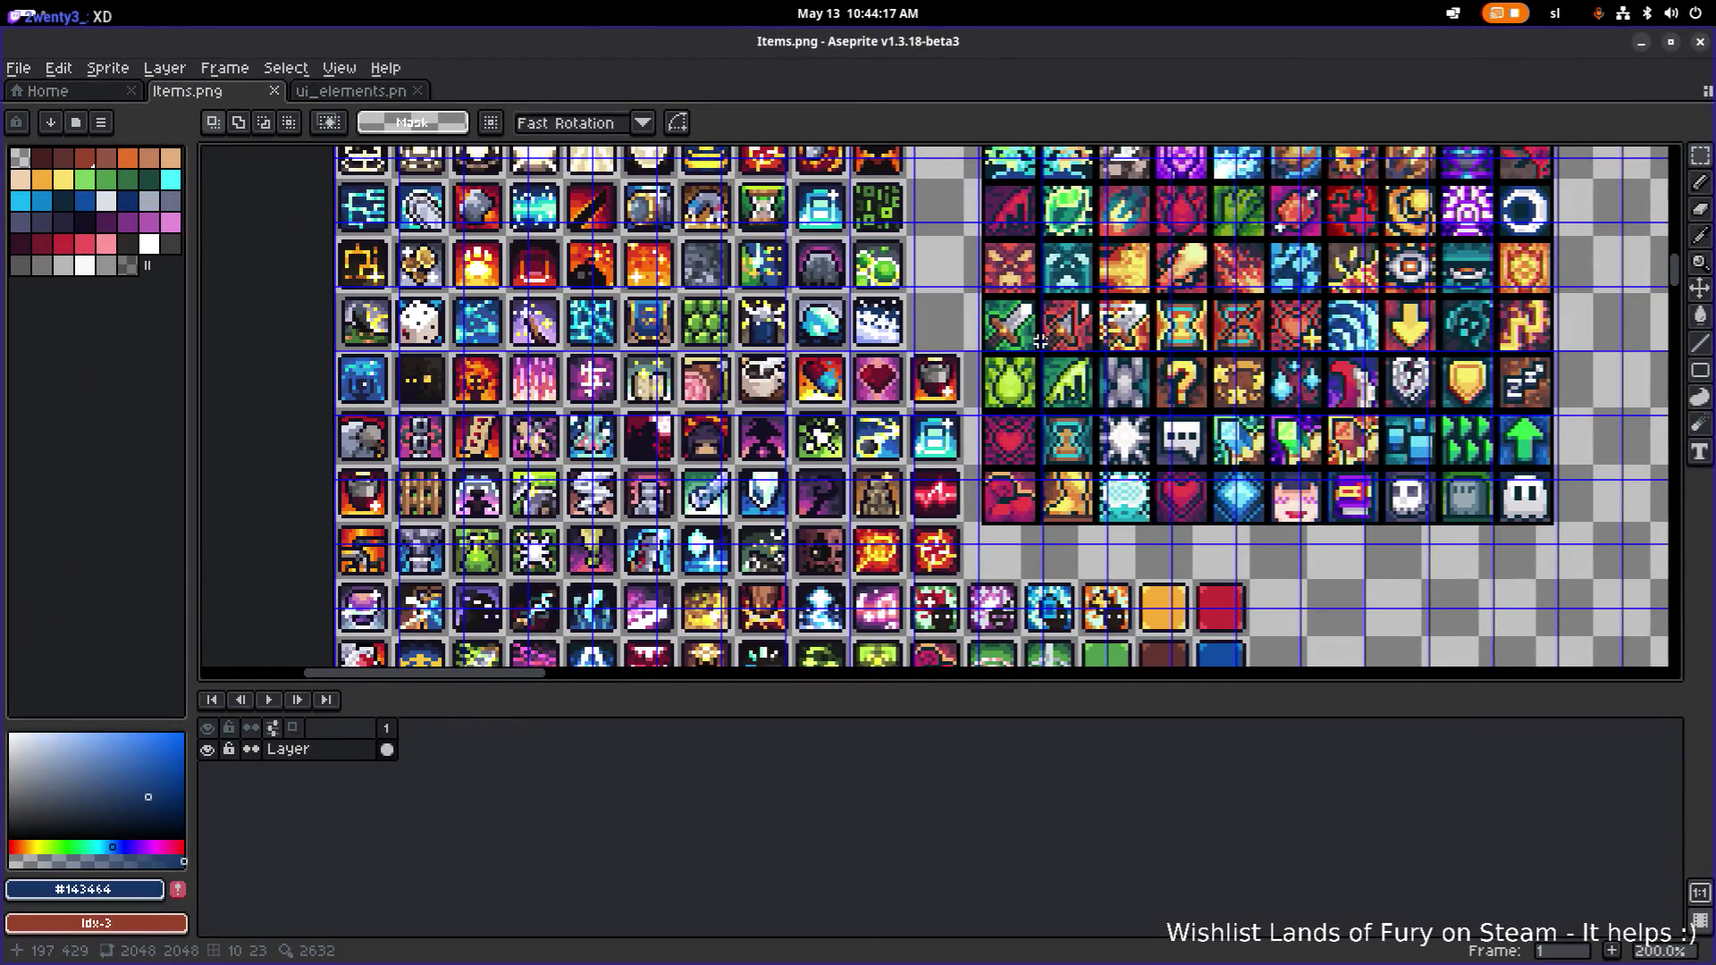
scroll(1037, 334, down, 3)
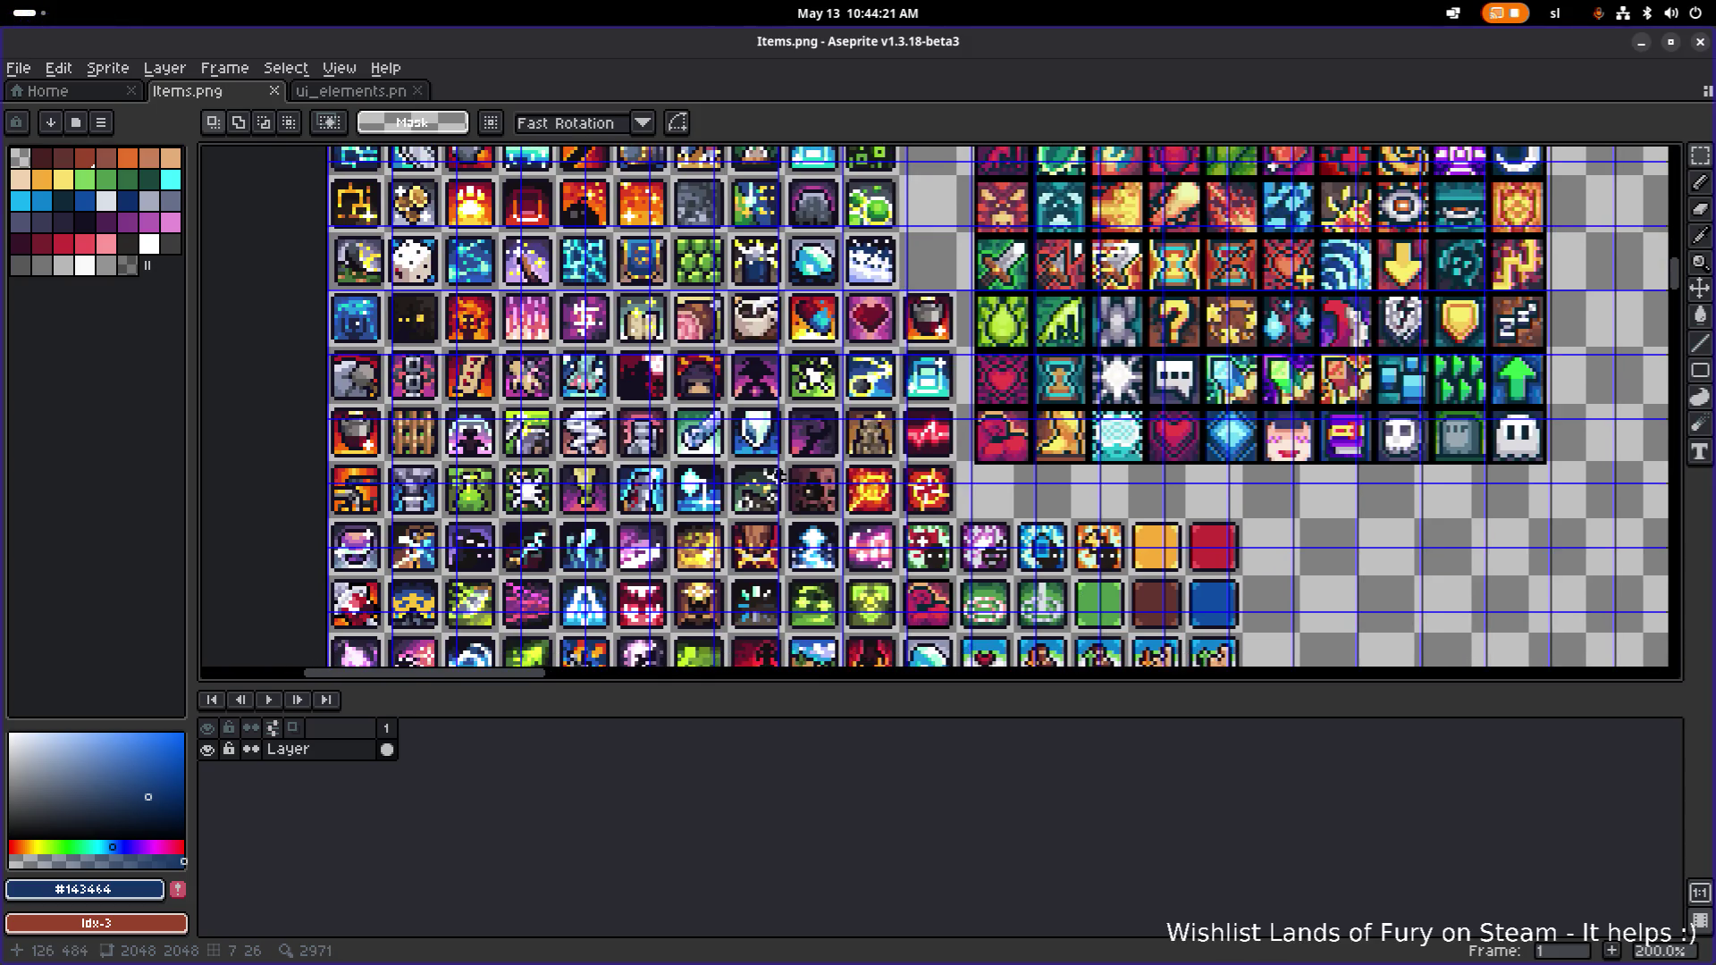
scroll(865, 435, up, 5)
scroll(758, 501, down, 3)
scroll(722, 517, down, 2)
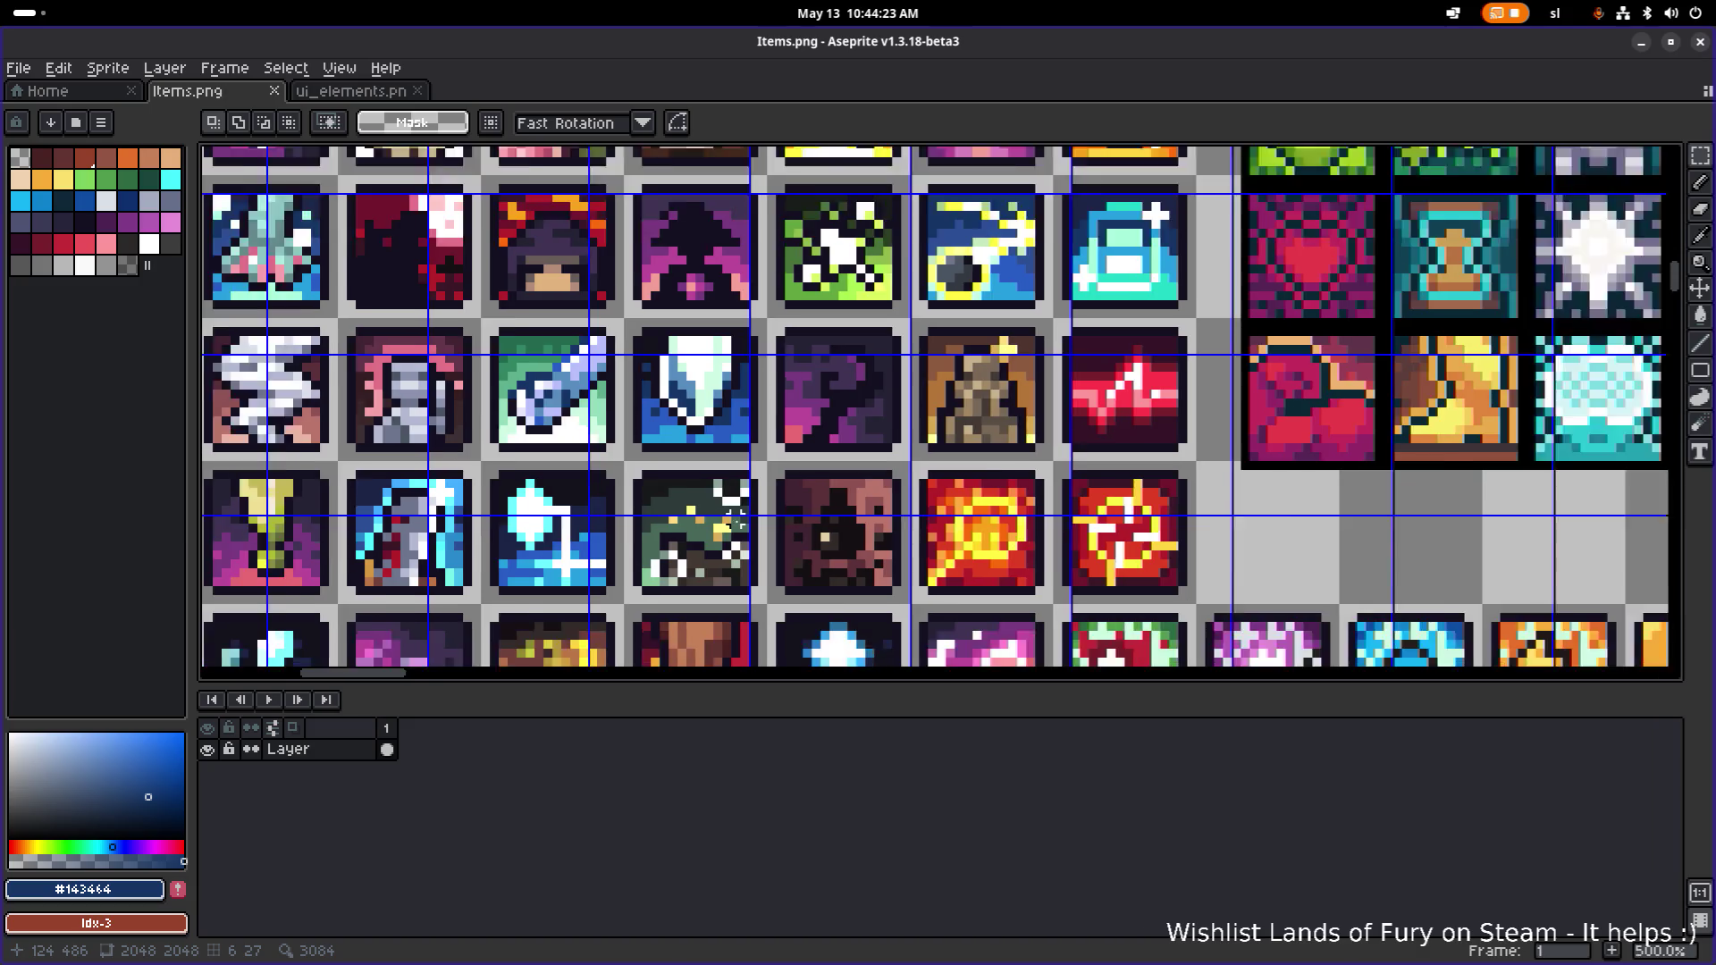
drag(722, 516, 863, 485)
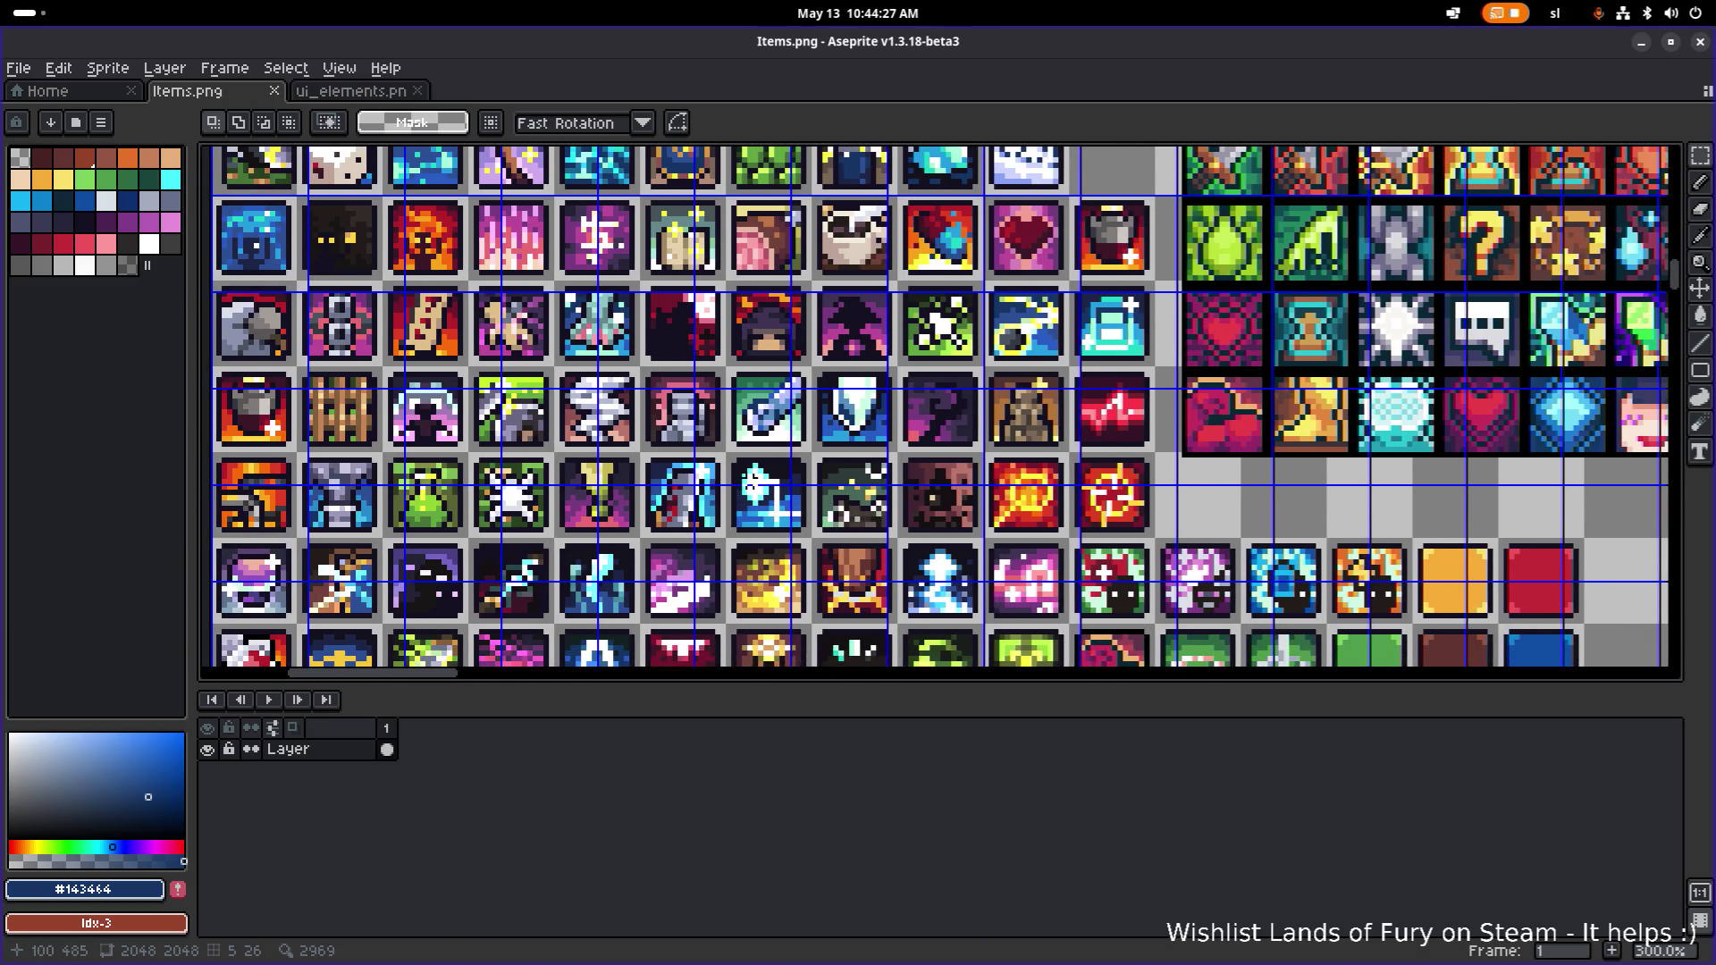
scroll(745, 481, up, 2)
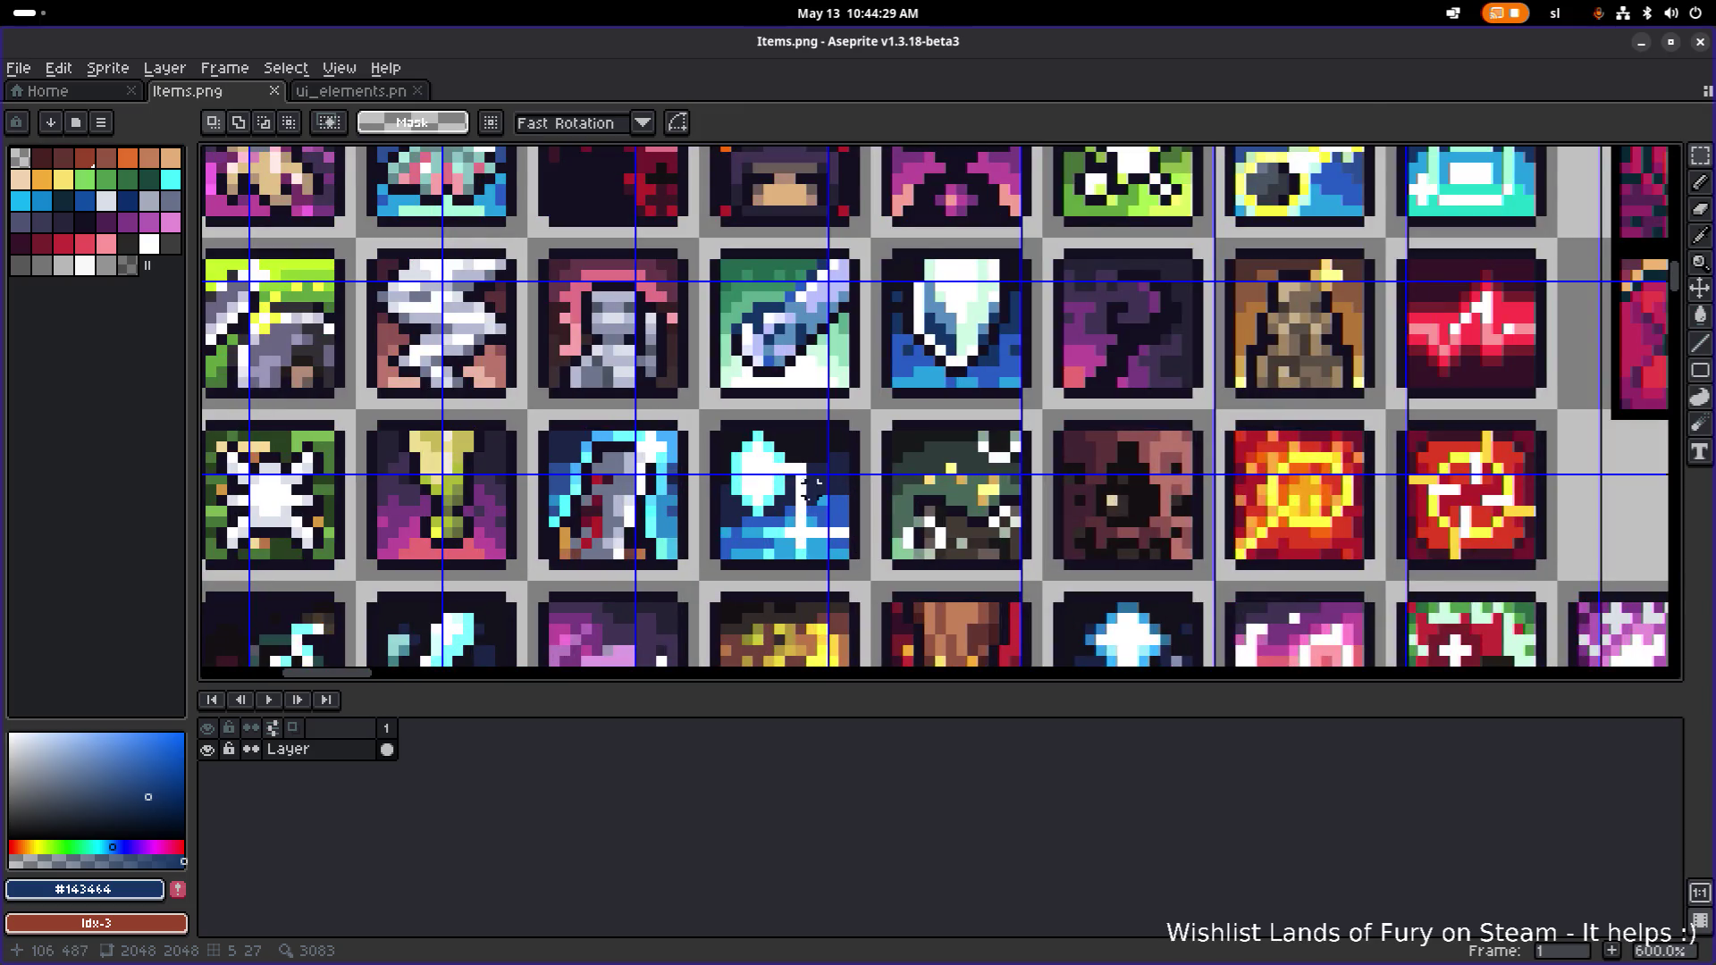
scroll(800, 482, down, 5)
scroll(809, 523, up, 2)
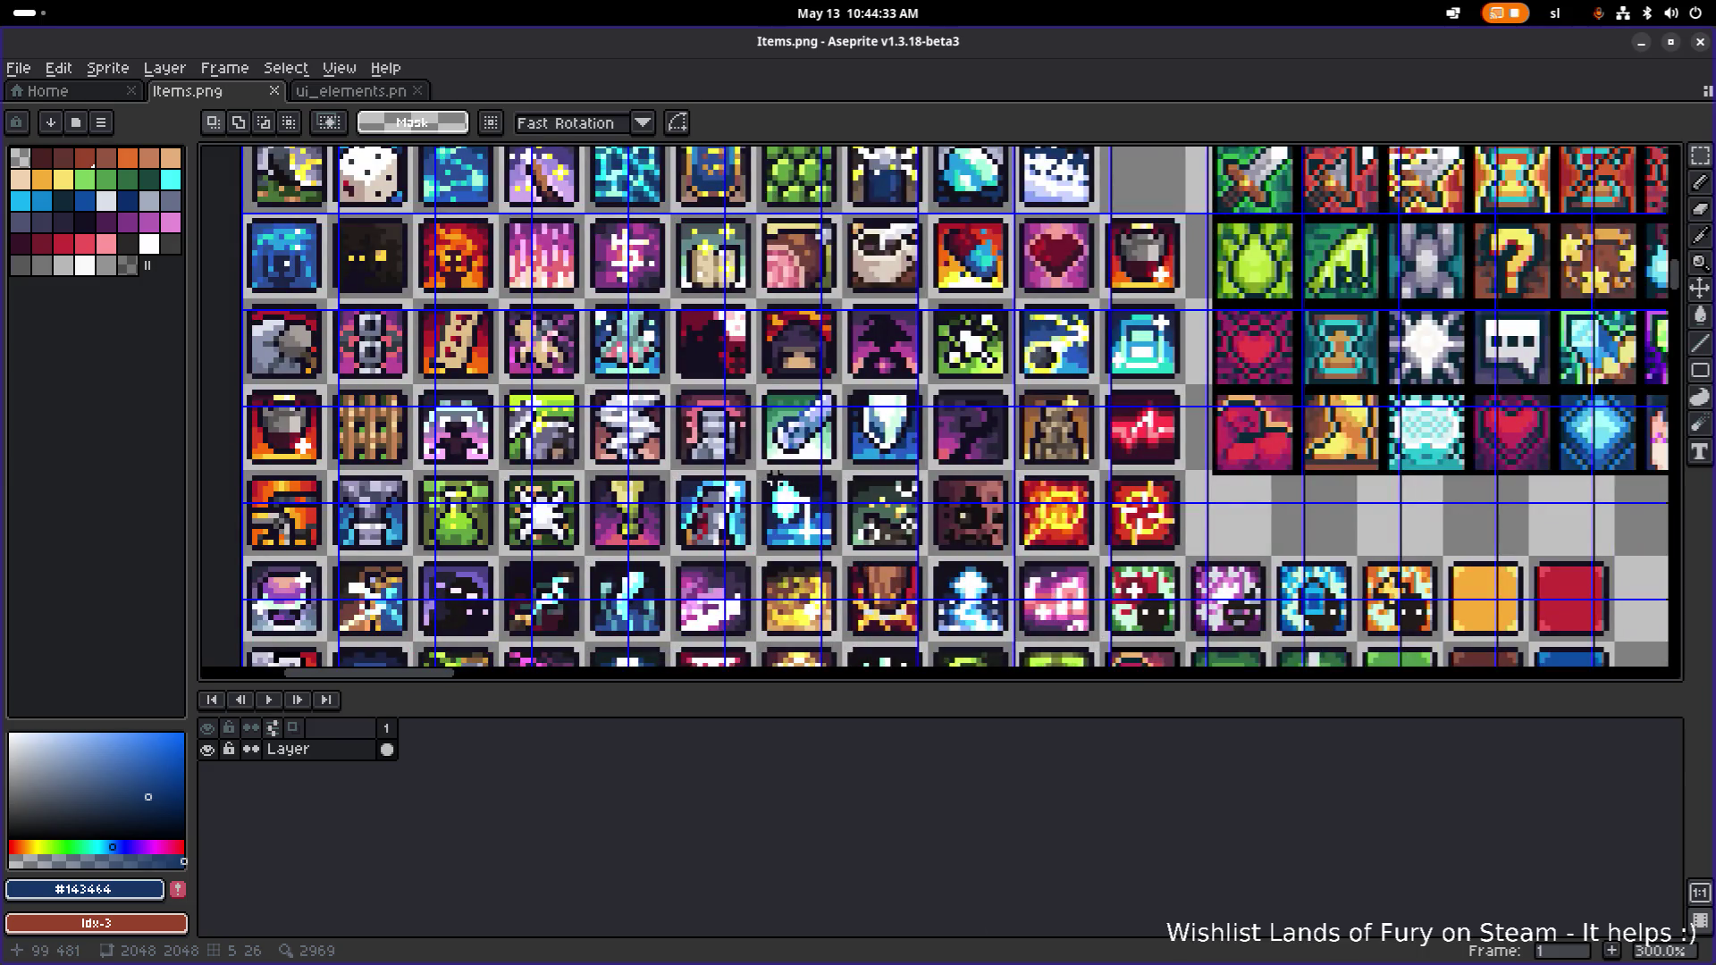
drag(706, 438, 733, 429)
drag(856, 486, 770, 290)
drag(722, 483, 720, 331)
scroll(720, 331, up, 3)
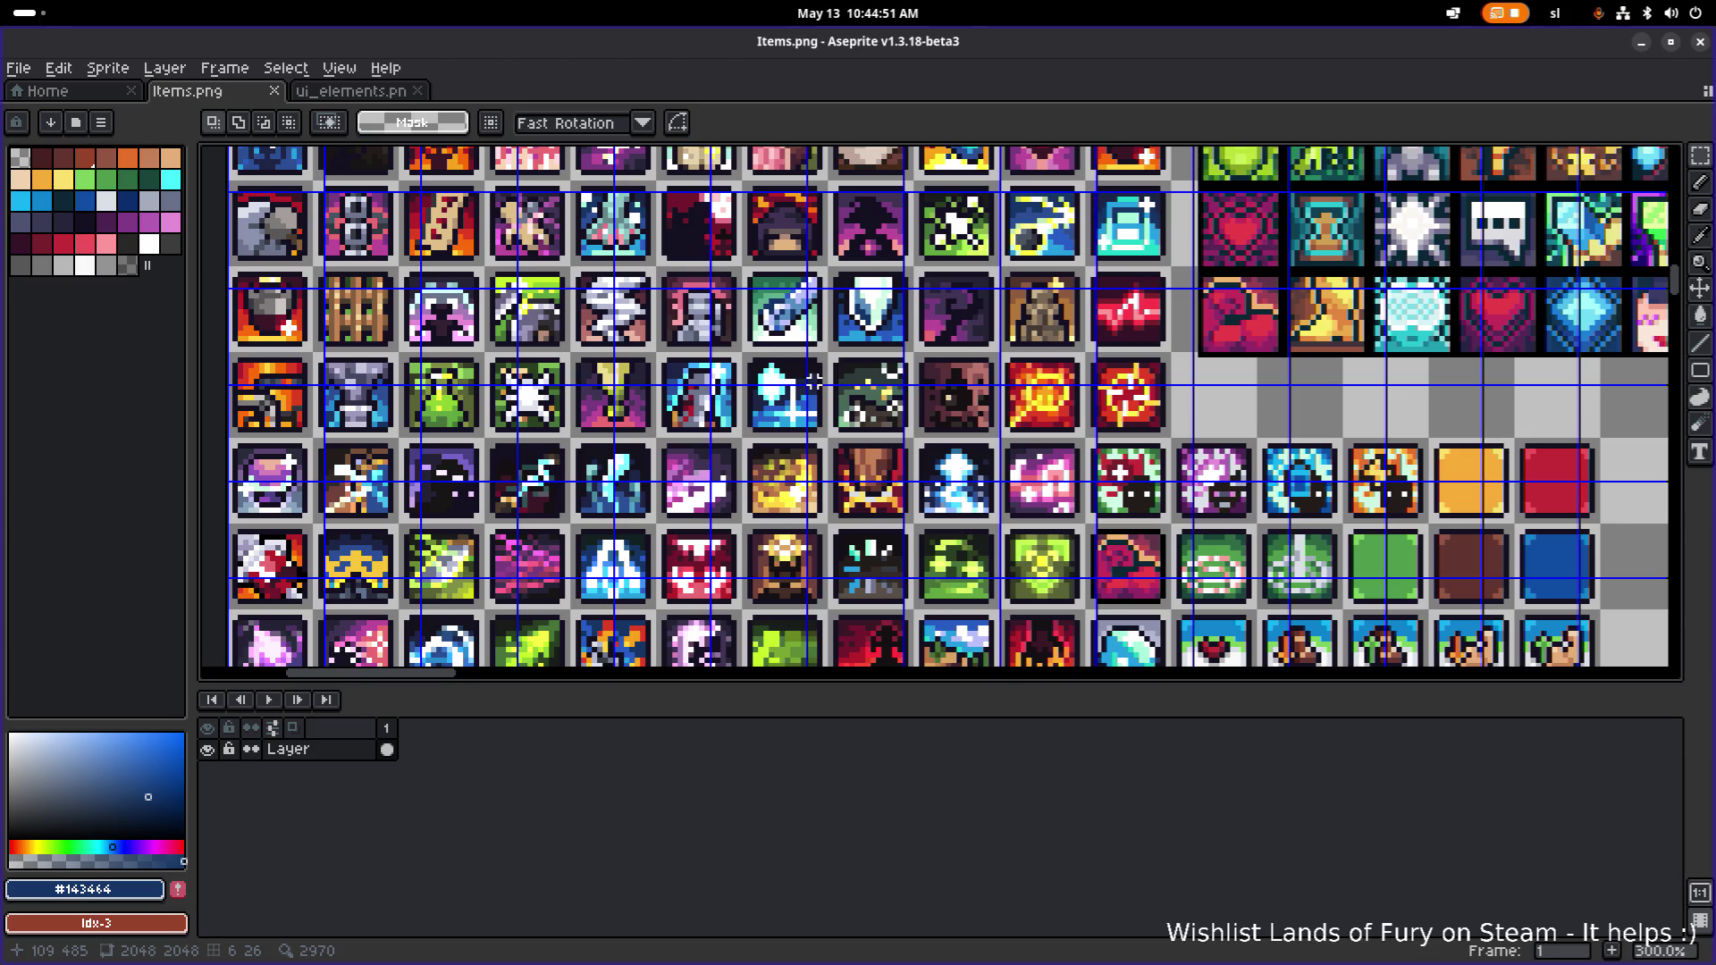
drag(813, 370, 855, 310)
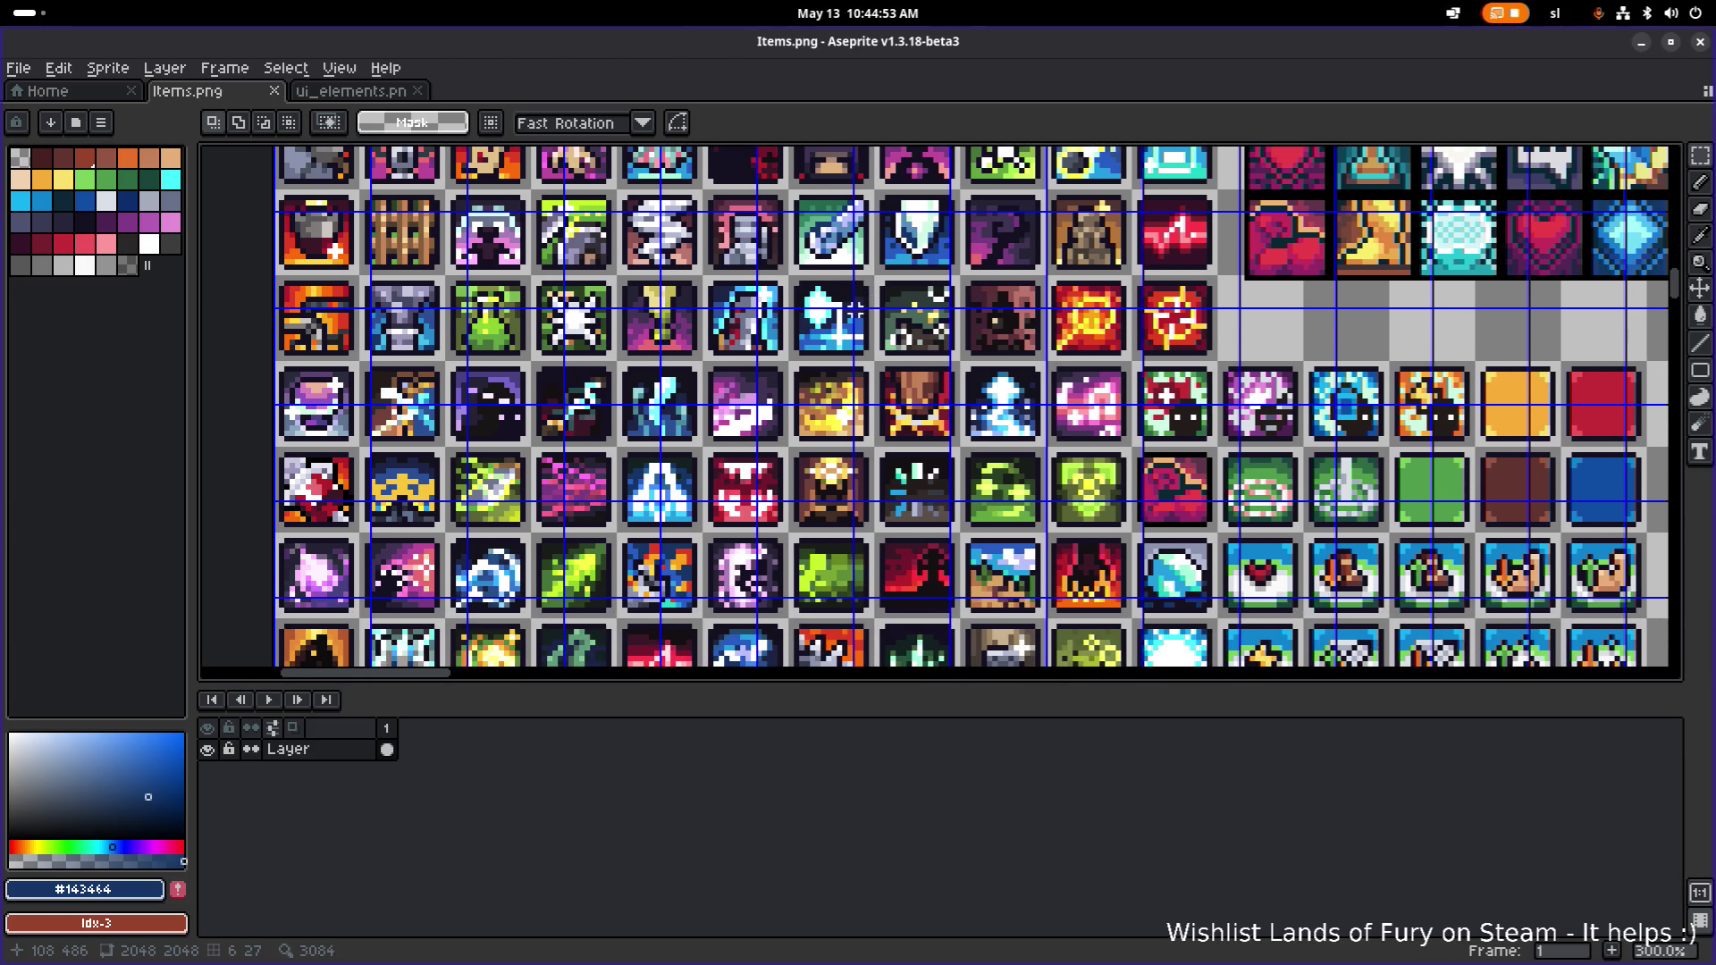
scroll(576, 456, up, 4)
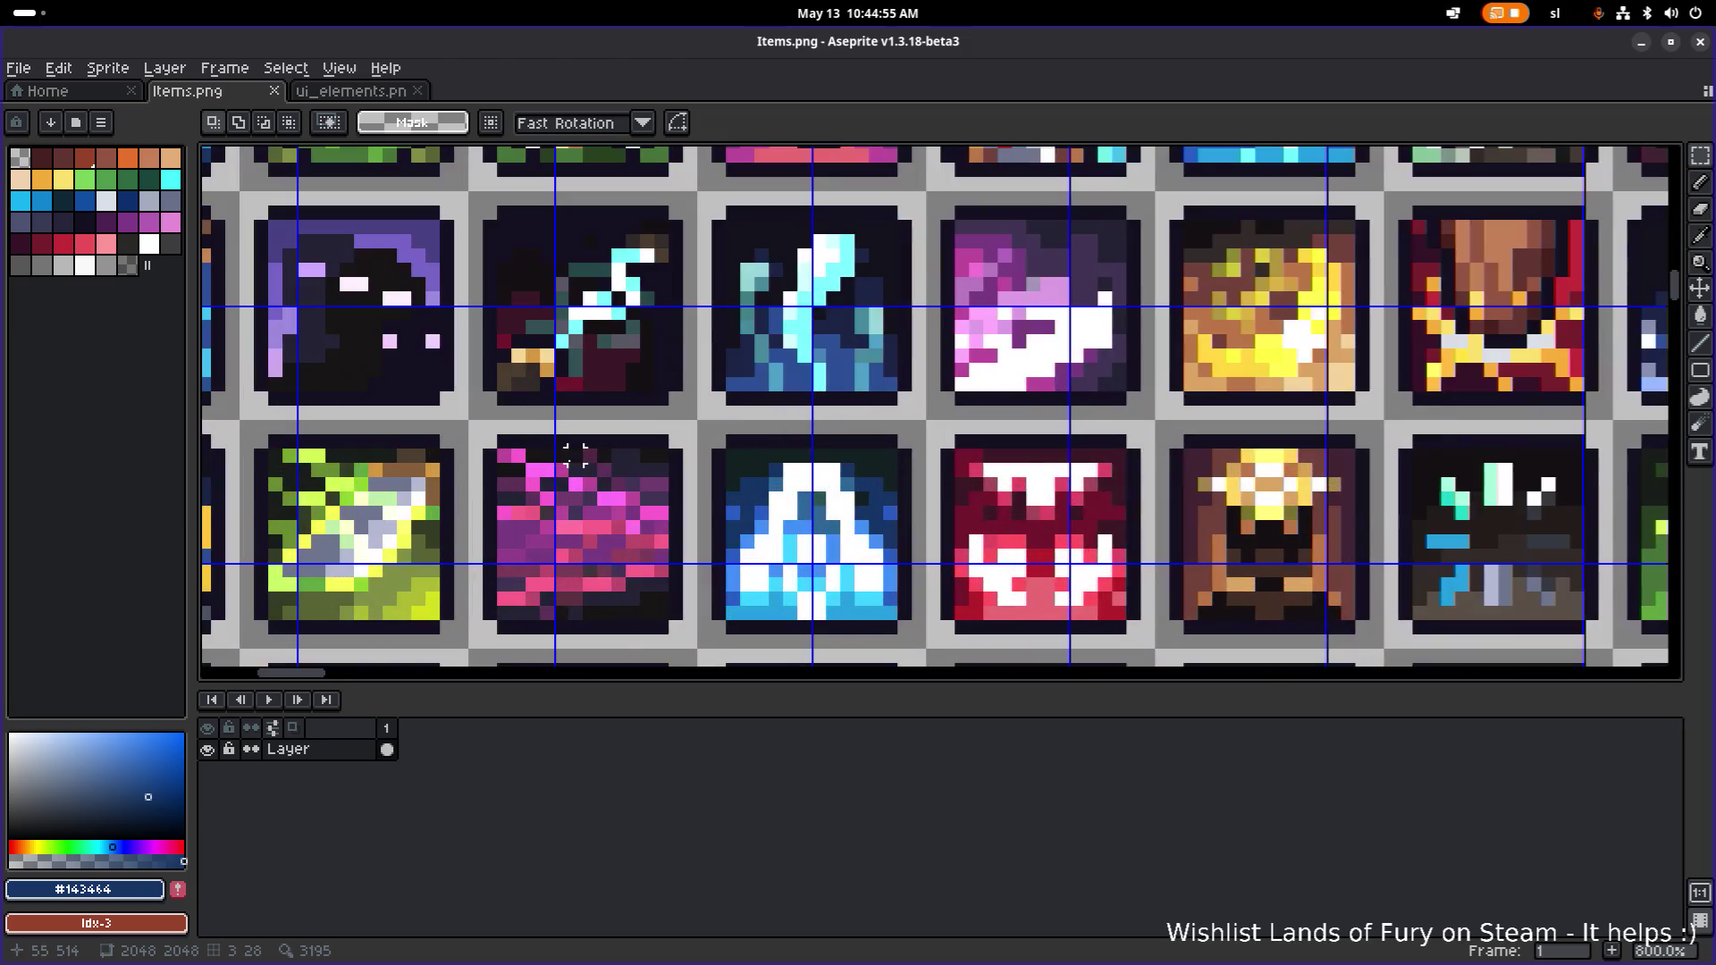
scroll(576, 455, down, 5)
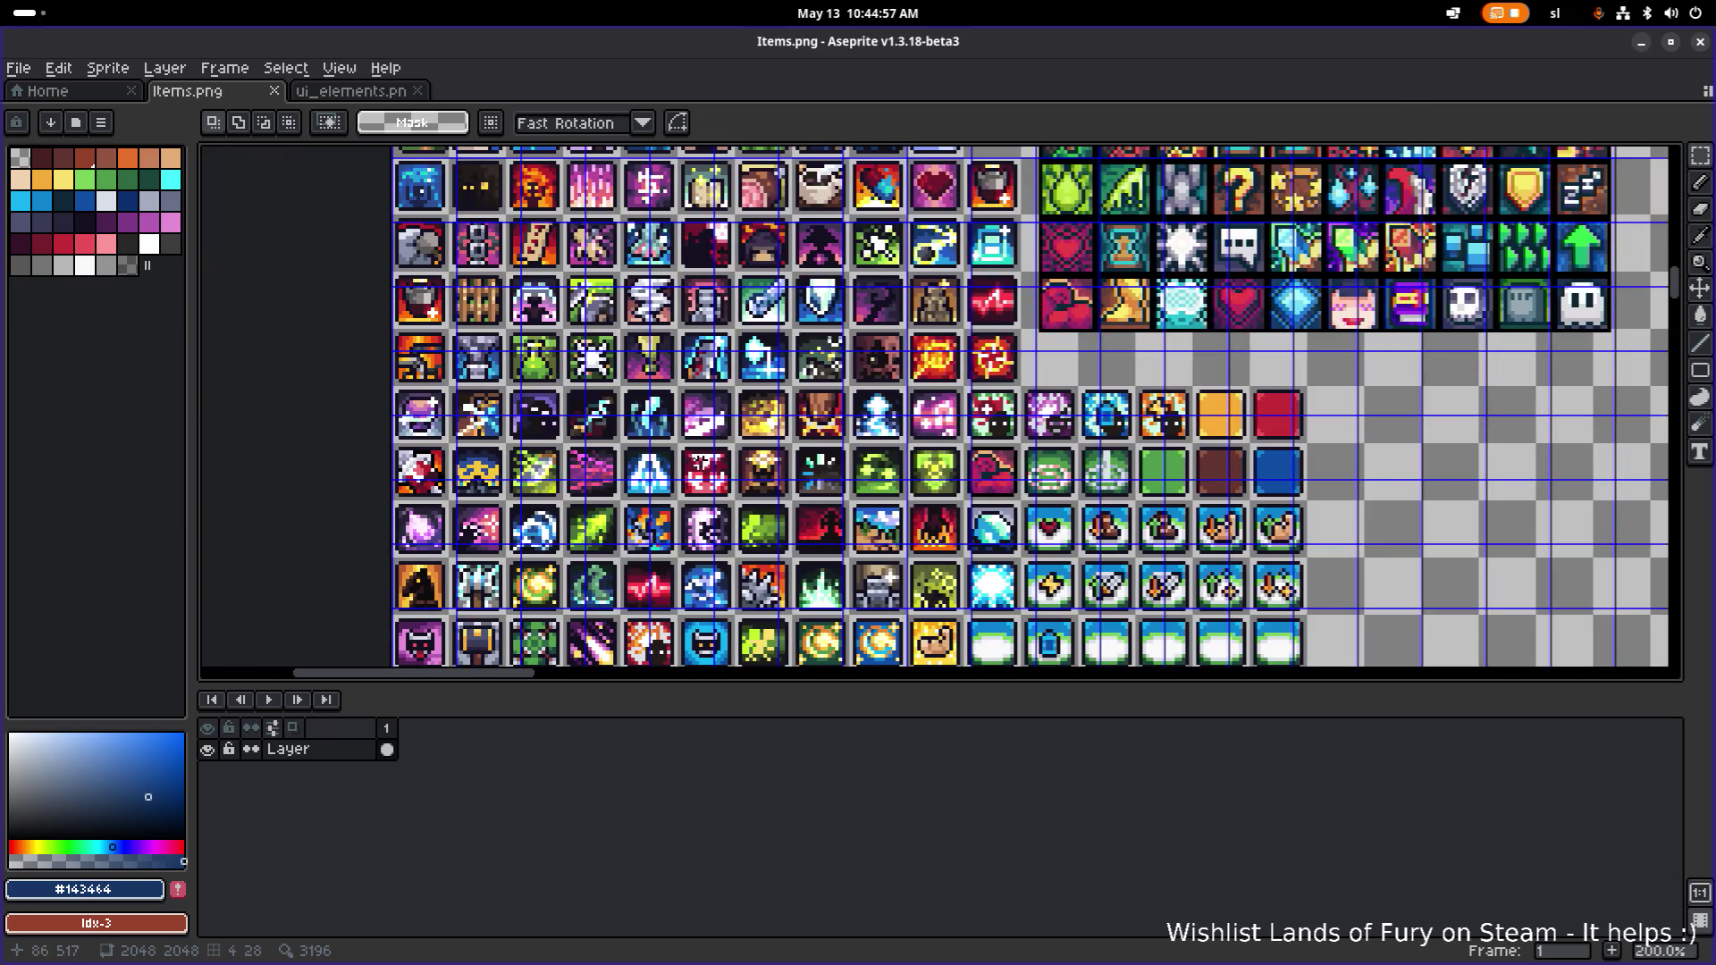
scroll(695, 552, down, 2)
scroll(703, 595, up, 5)
scroll(733, 588, up, 2)
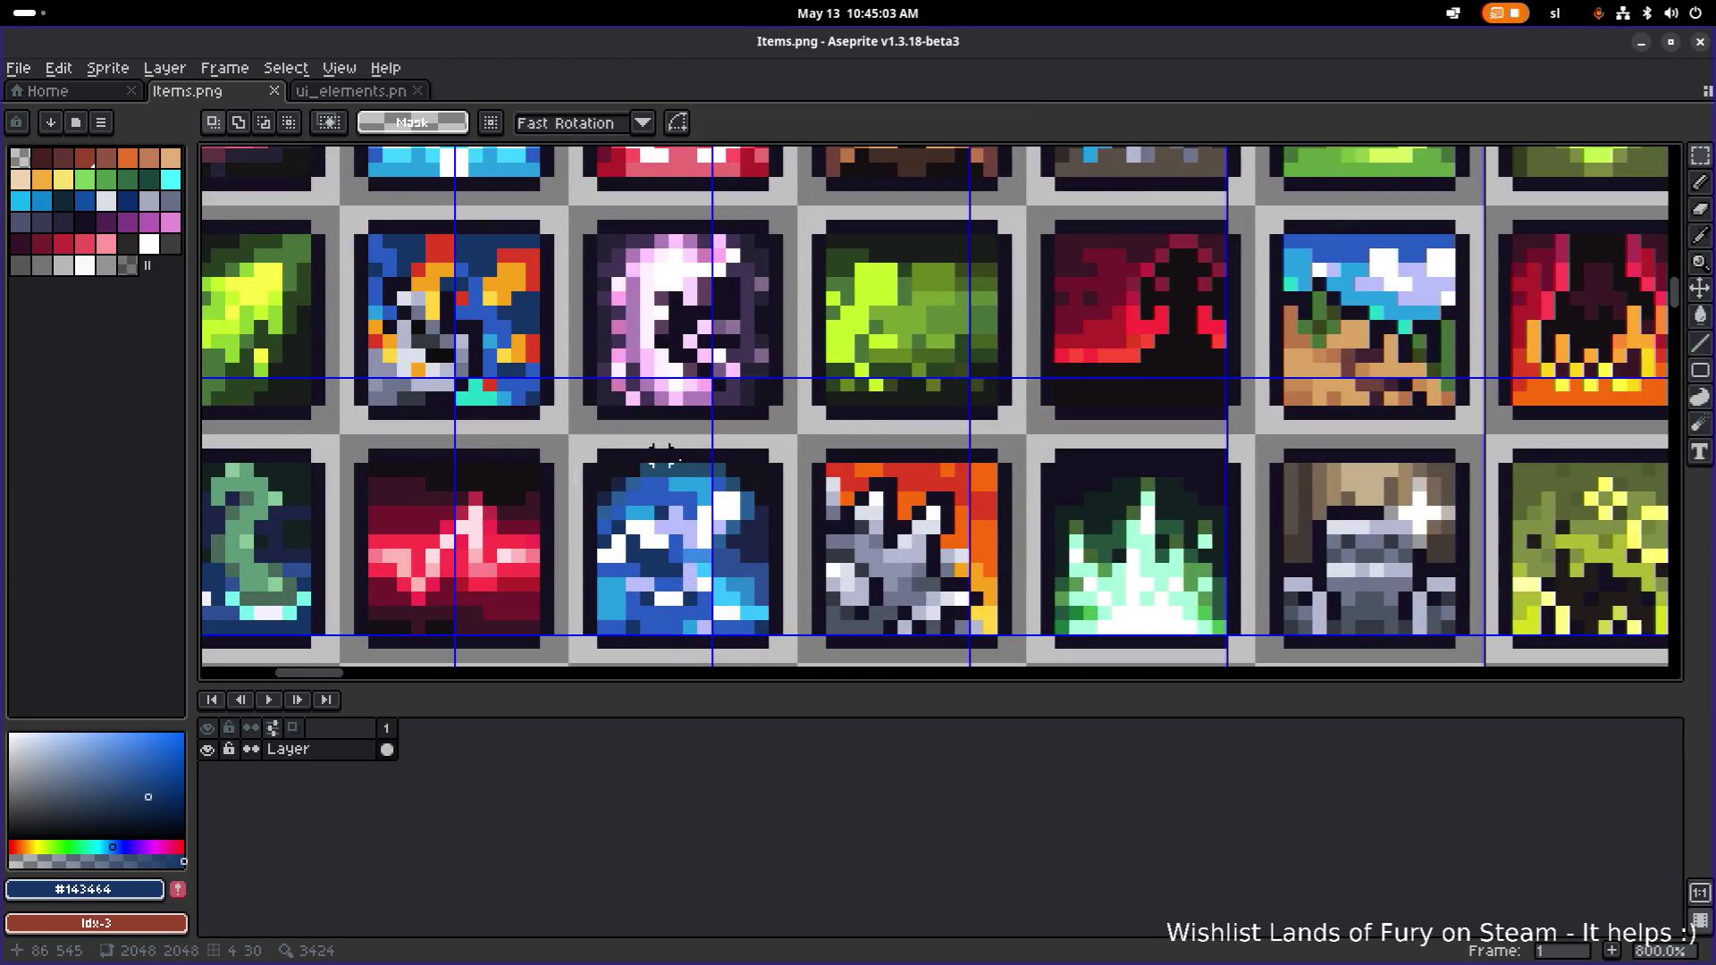
key(alt+Tab)
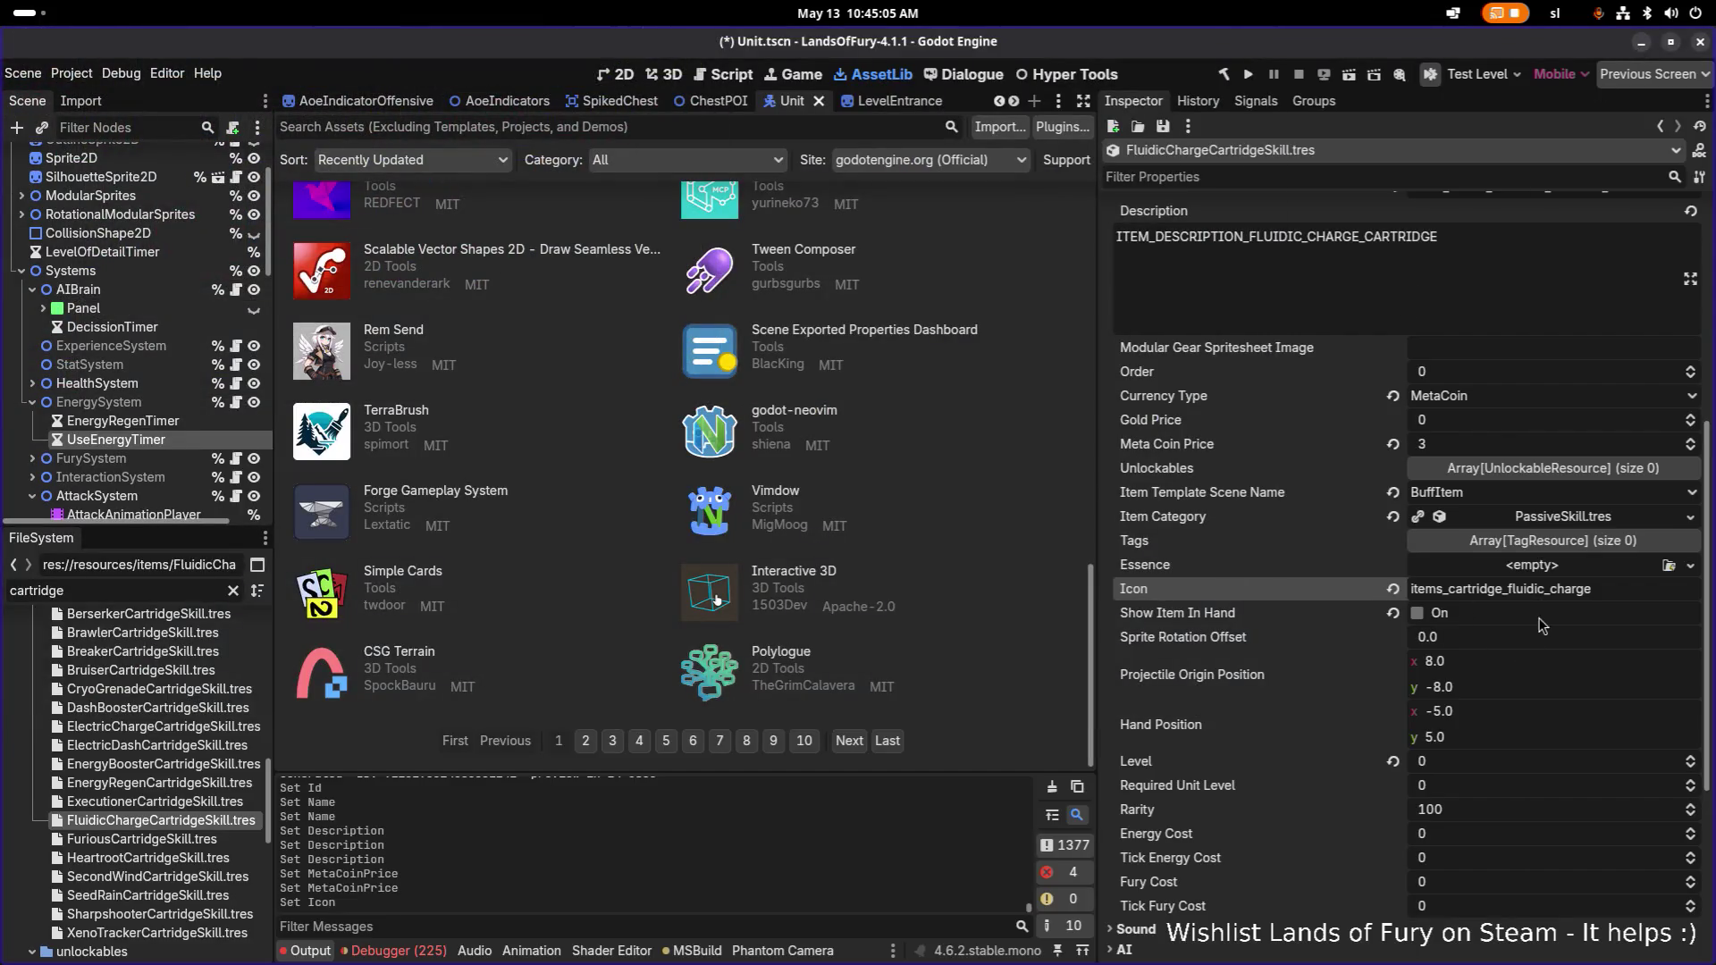
Save the scene and duplicate items_cartridge_command_guard_here.tres from the items_cartridge-filtered list.
drag(1505, 589, 1377, 586)
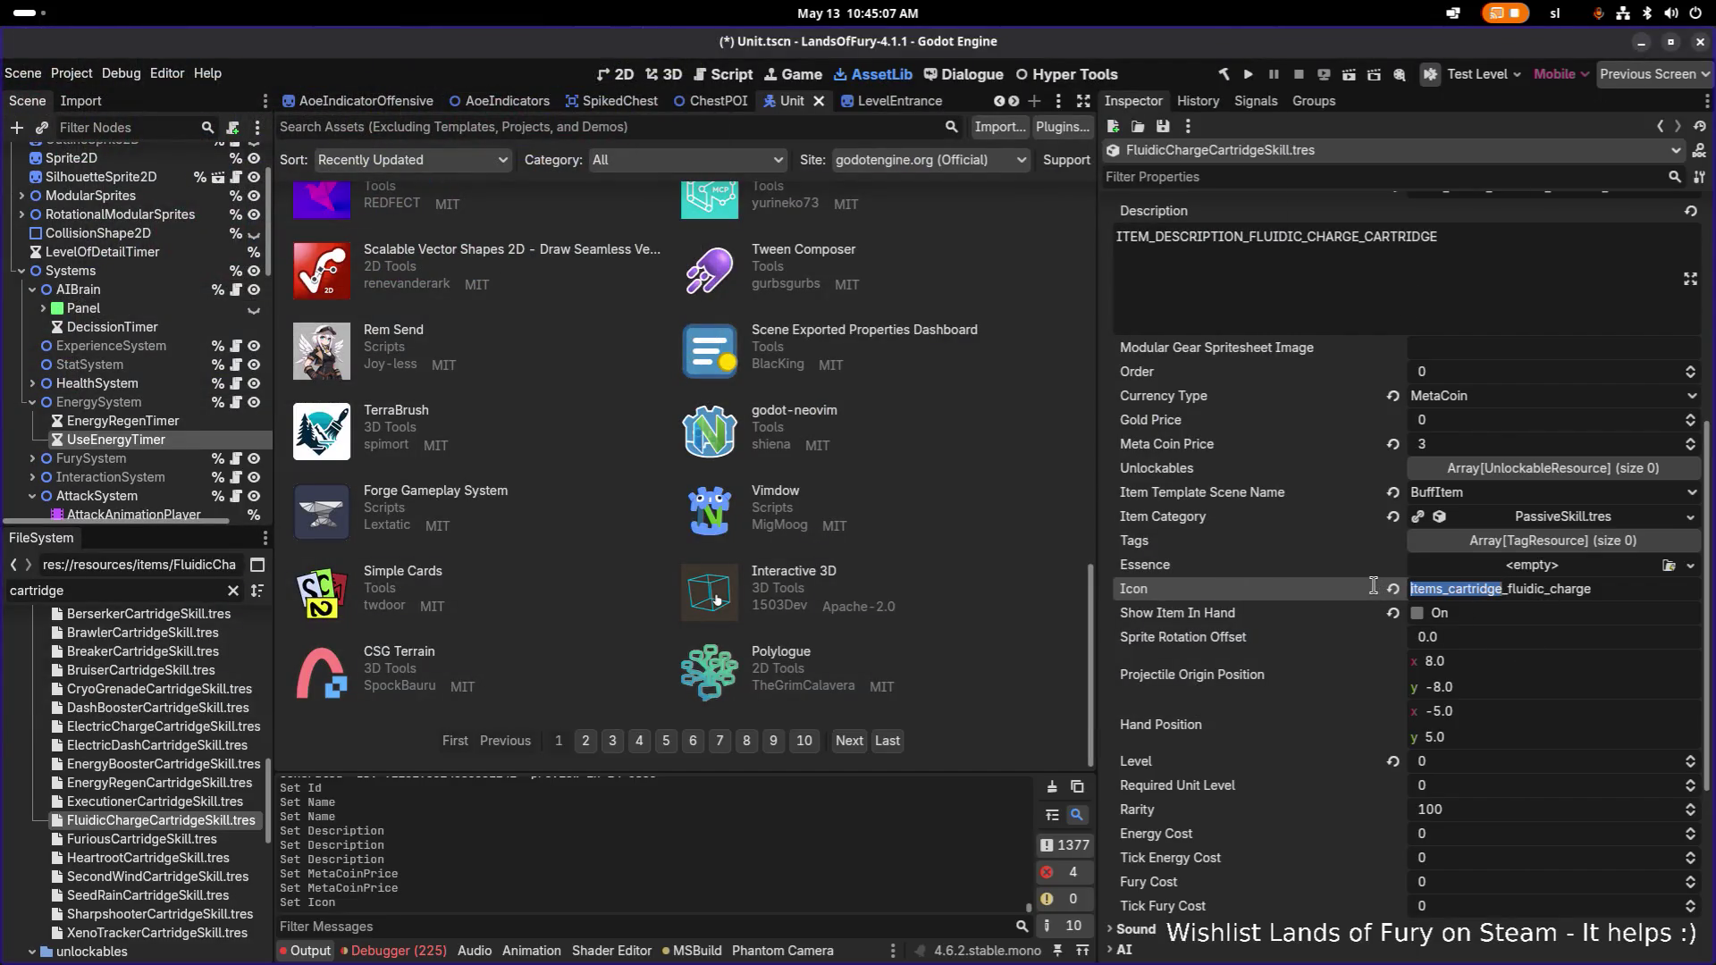
key(ctrl+s)
double_click(73, 588)
key(ctrl+v)
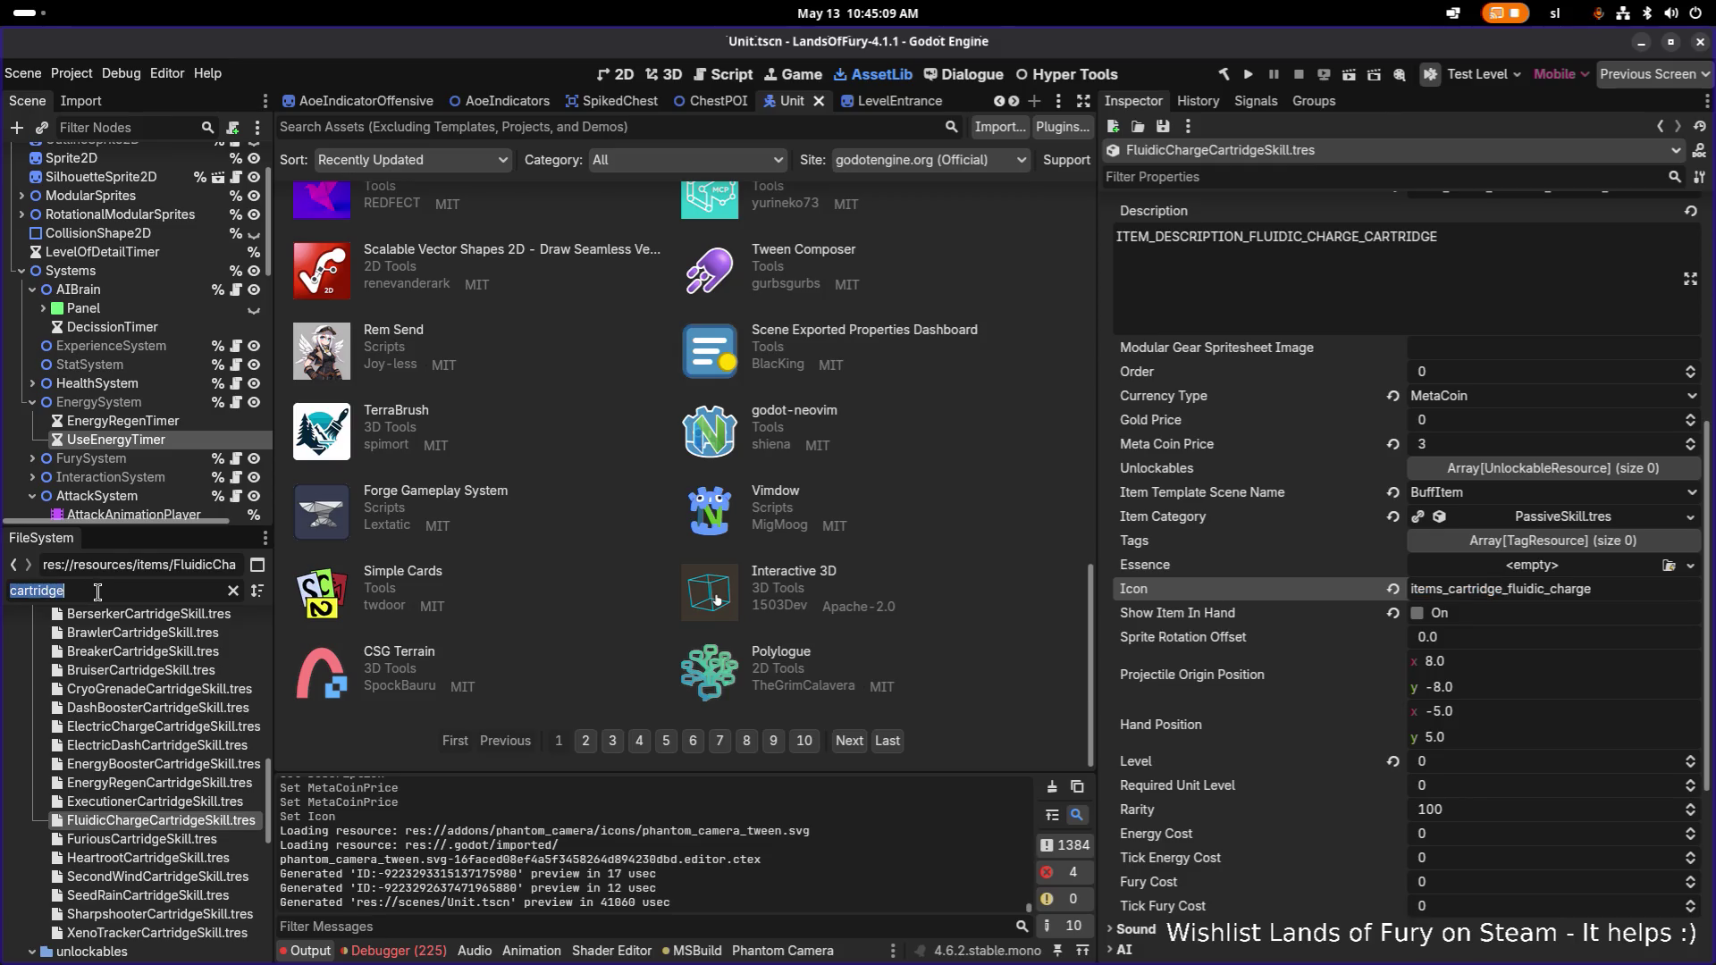
click(136, 685)
key(ctrl+d)
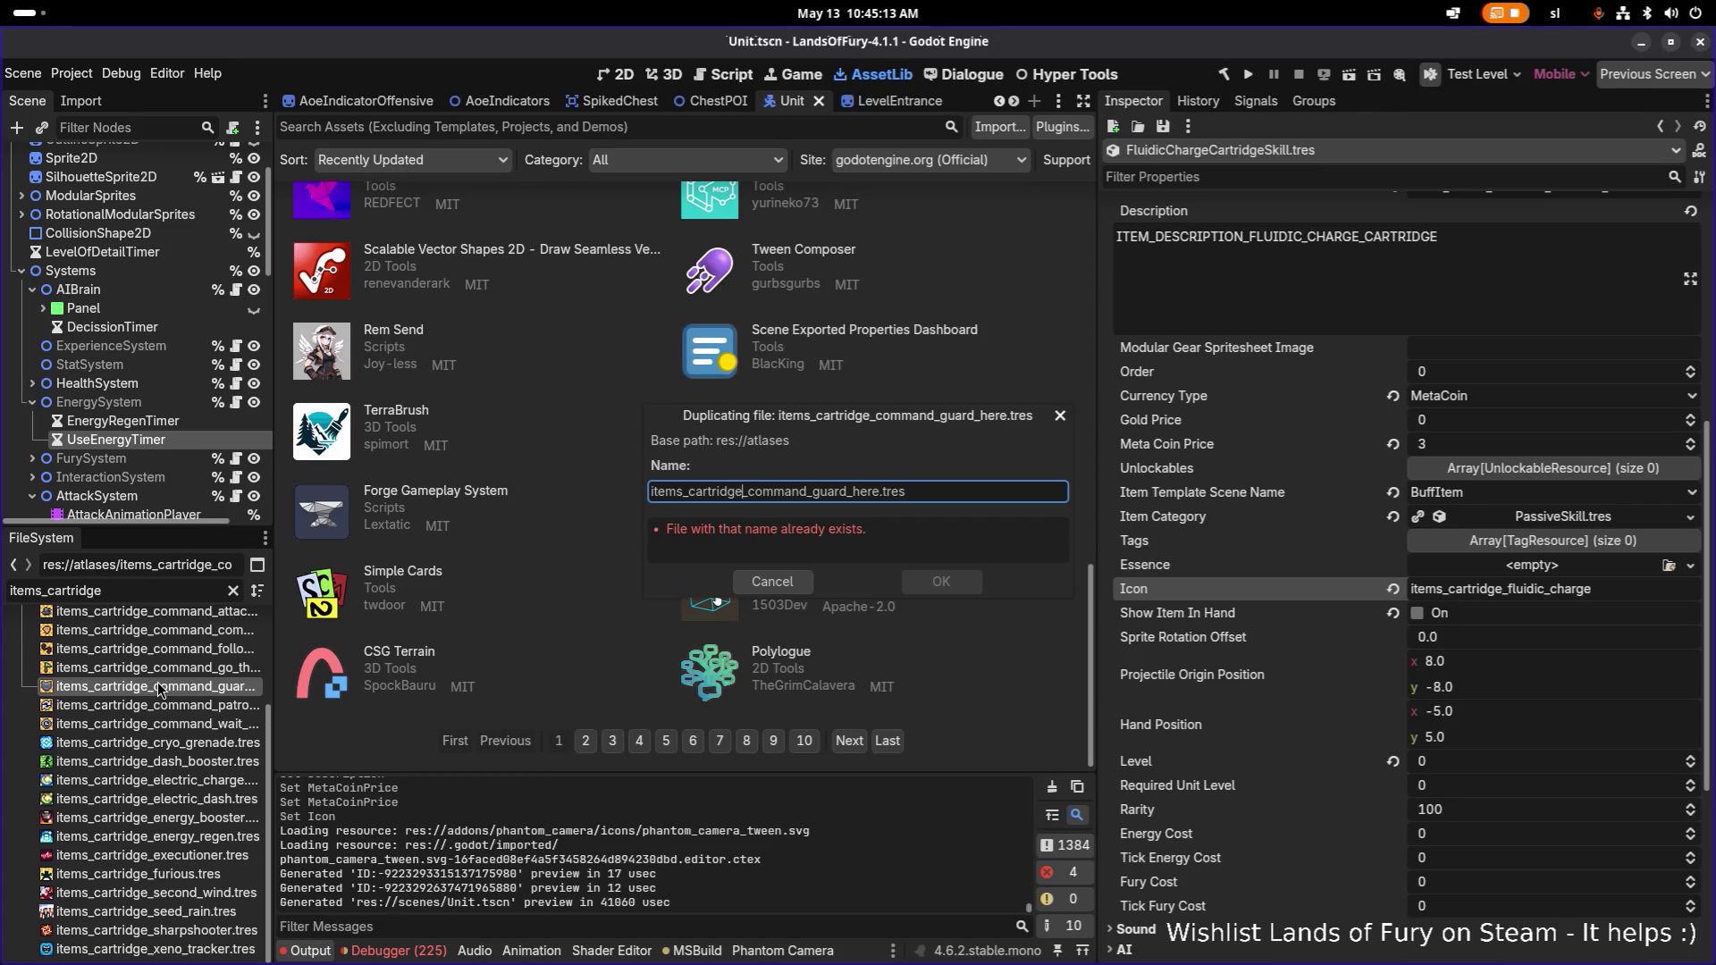
Name the copy items_cartridge_fluidic_charge.tres and open it via a 'fluidi' filter.
key(ctrl+shift+Left)
key(ctrl+shift+Left)
key(ctrl+shift+Left)
text(fluic)
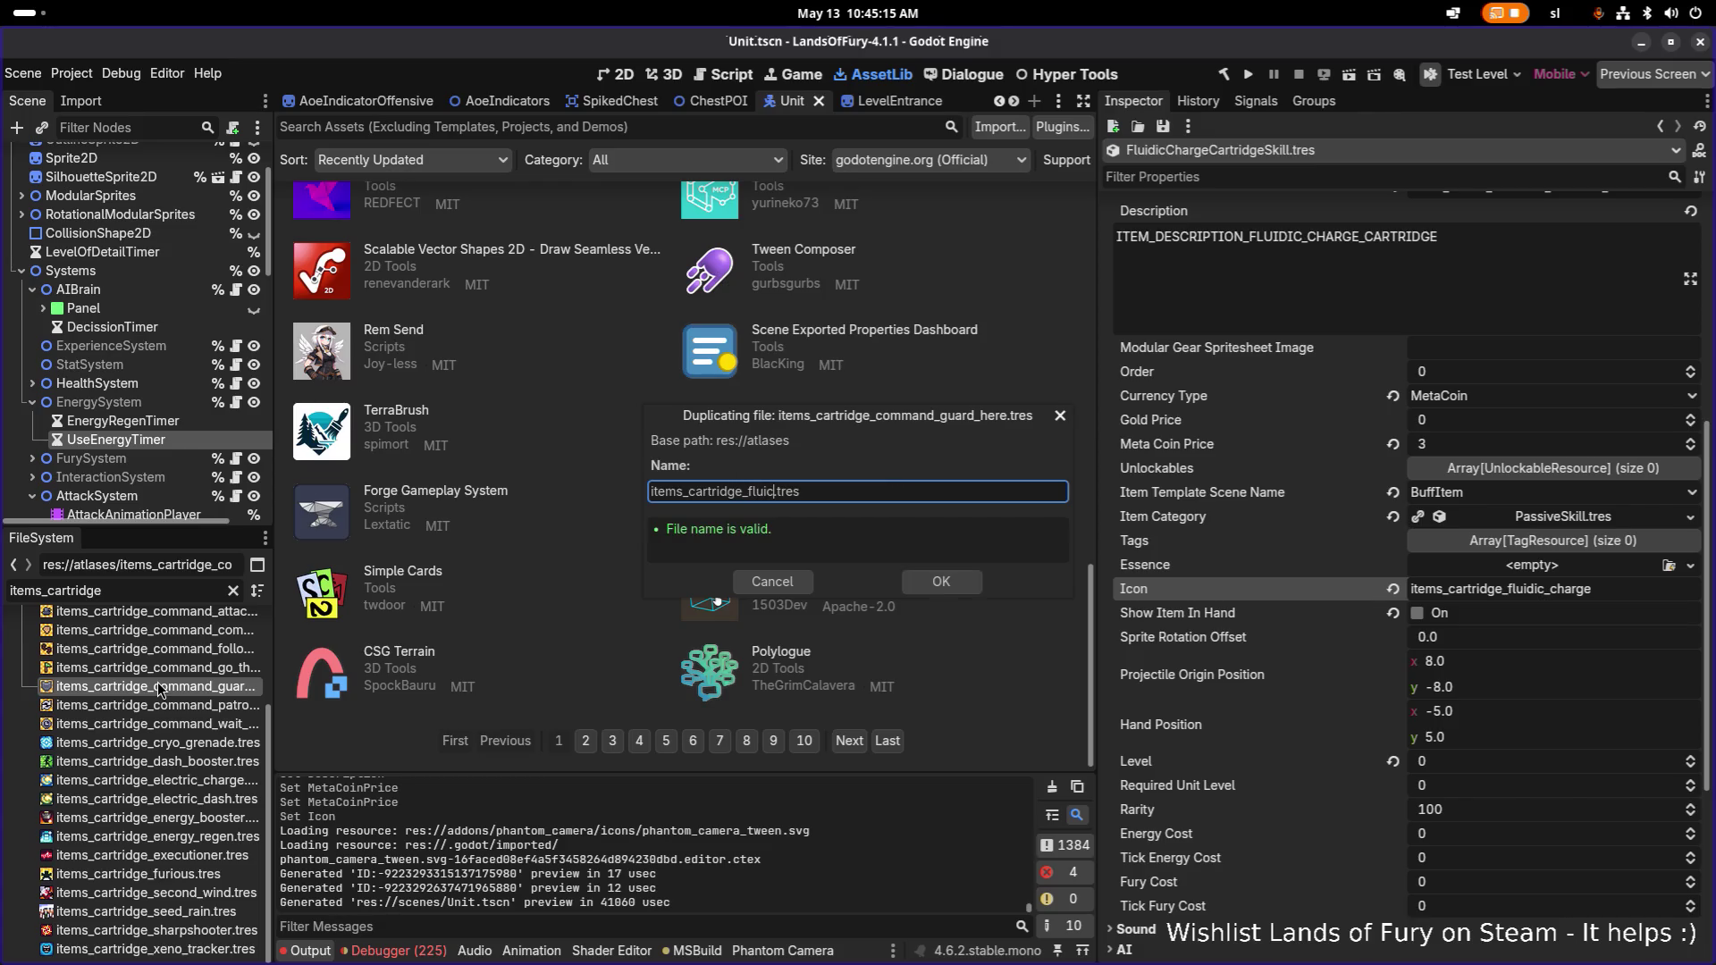
text(ic_charge)
key(Return)
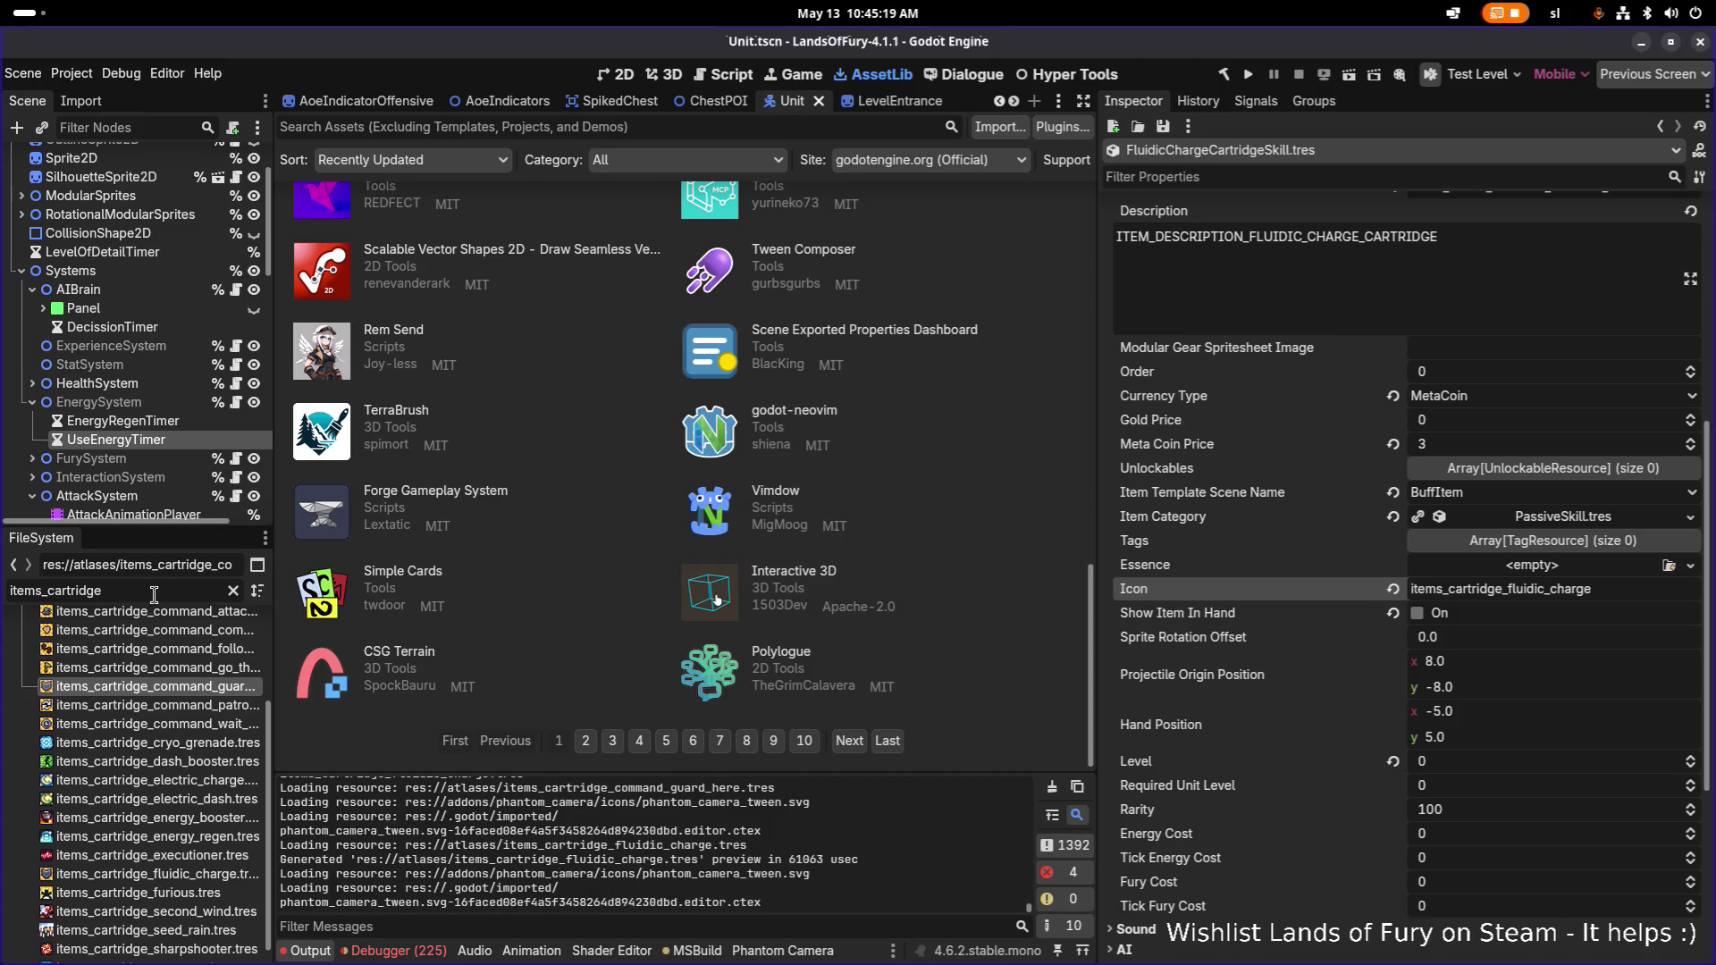
double_click(154, 591)
text(fluidi)
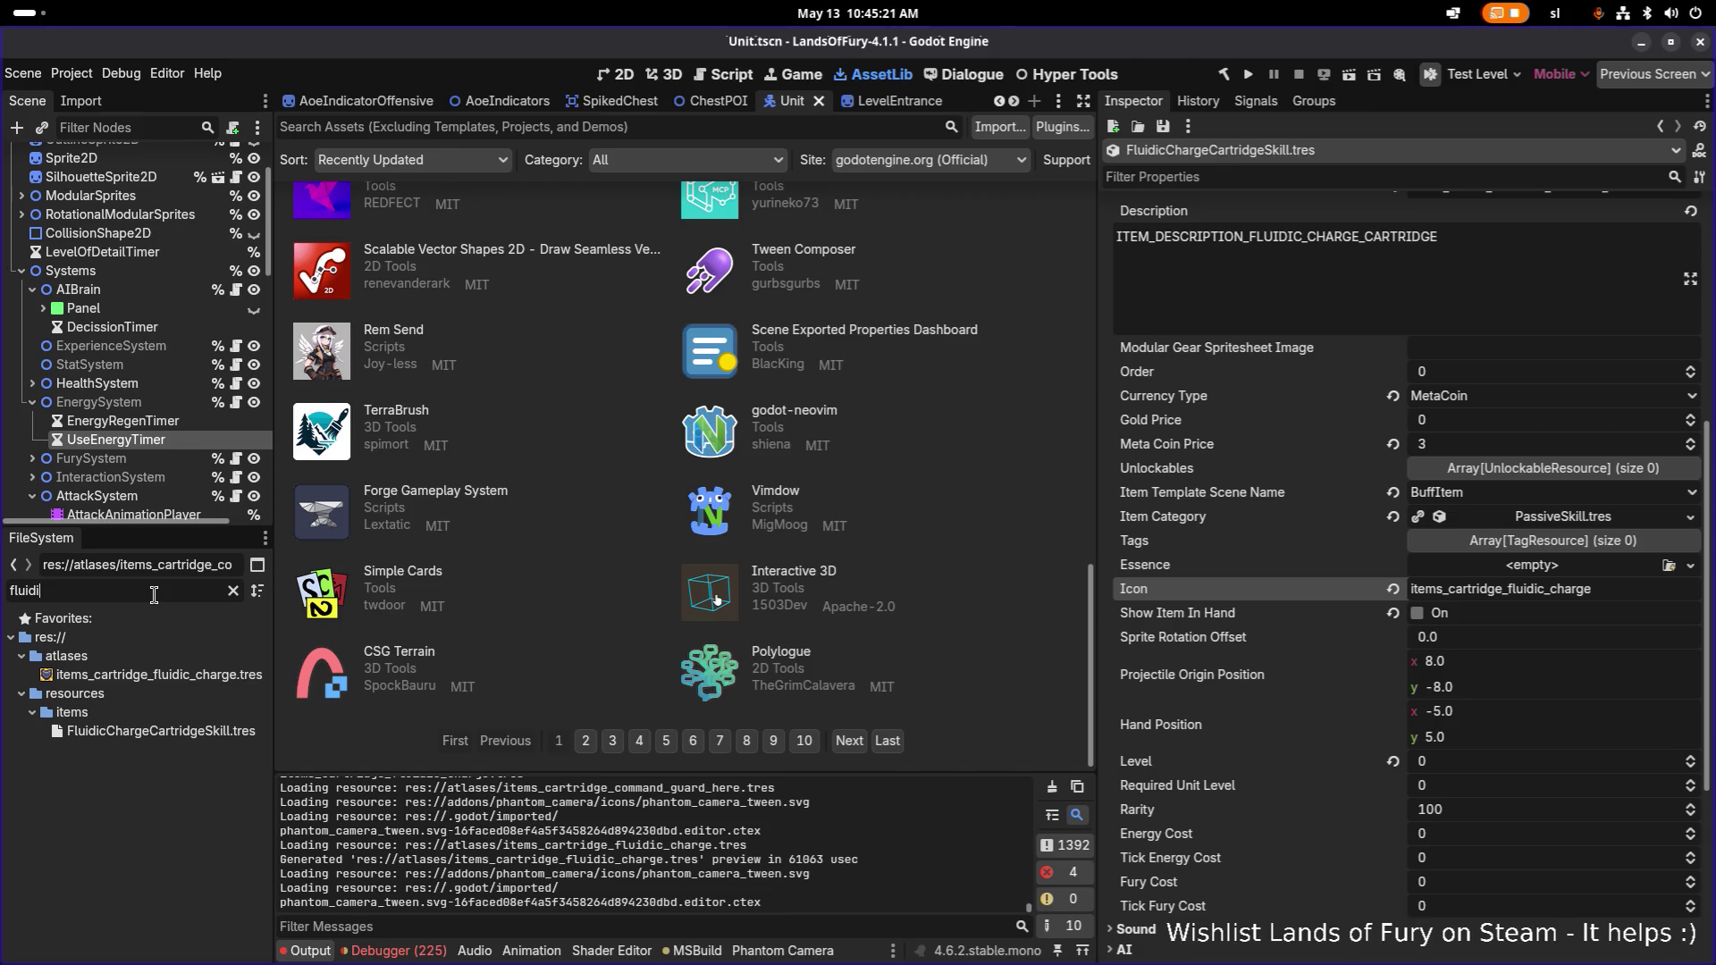
click(202, 676)
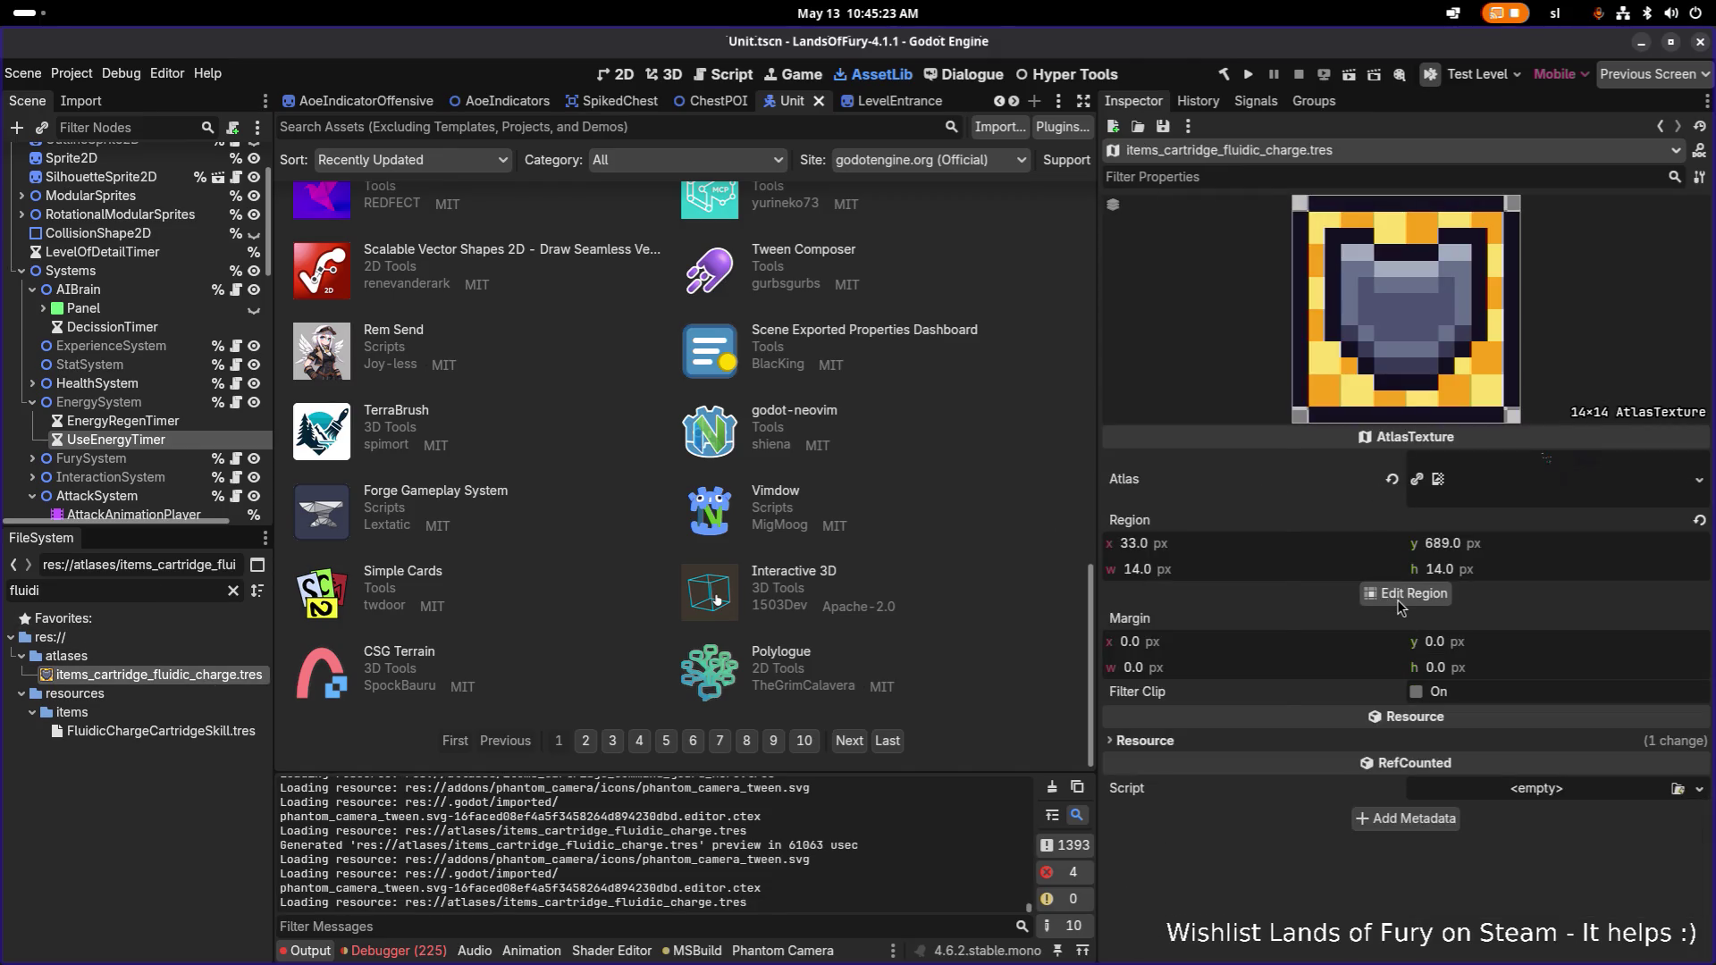
Draw the atlas region around the blue droplet tile at 17, 577.
click(1401, 598)
scroll(682, 472, down, 5)
scroll(681, 472, up, 5)
scroll(686, 508, up, 4)
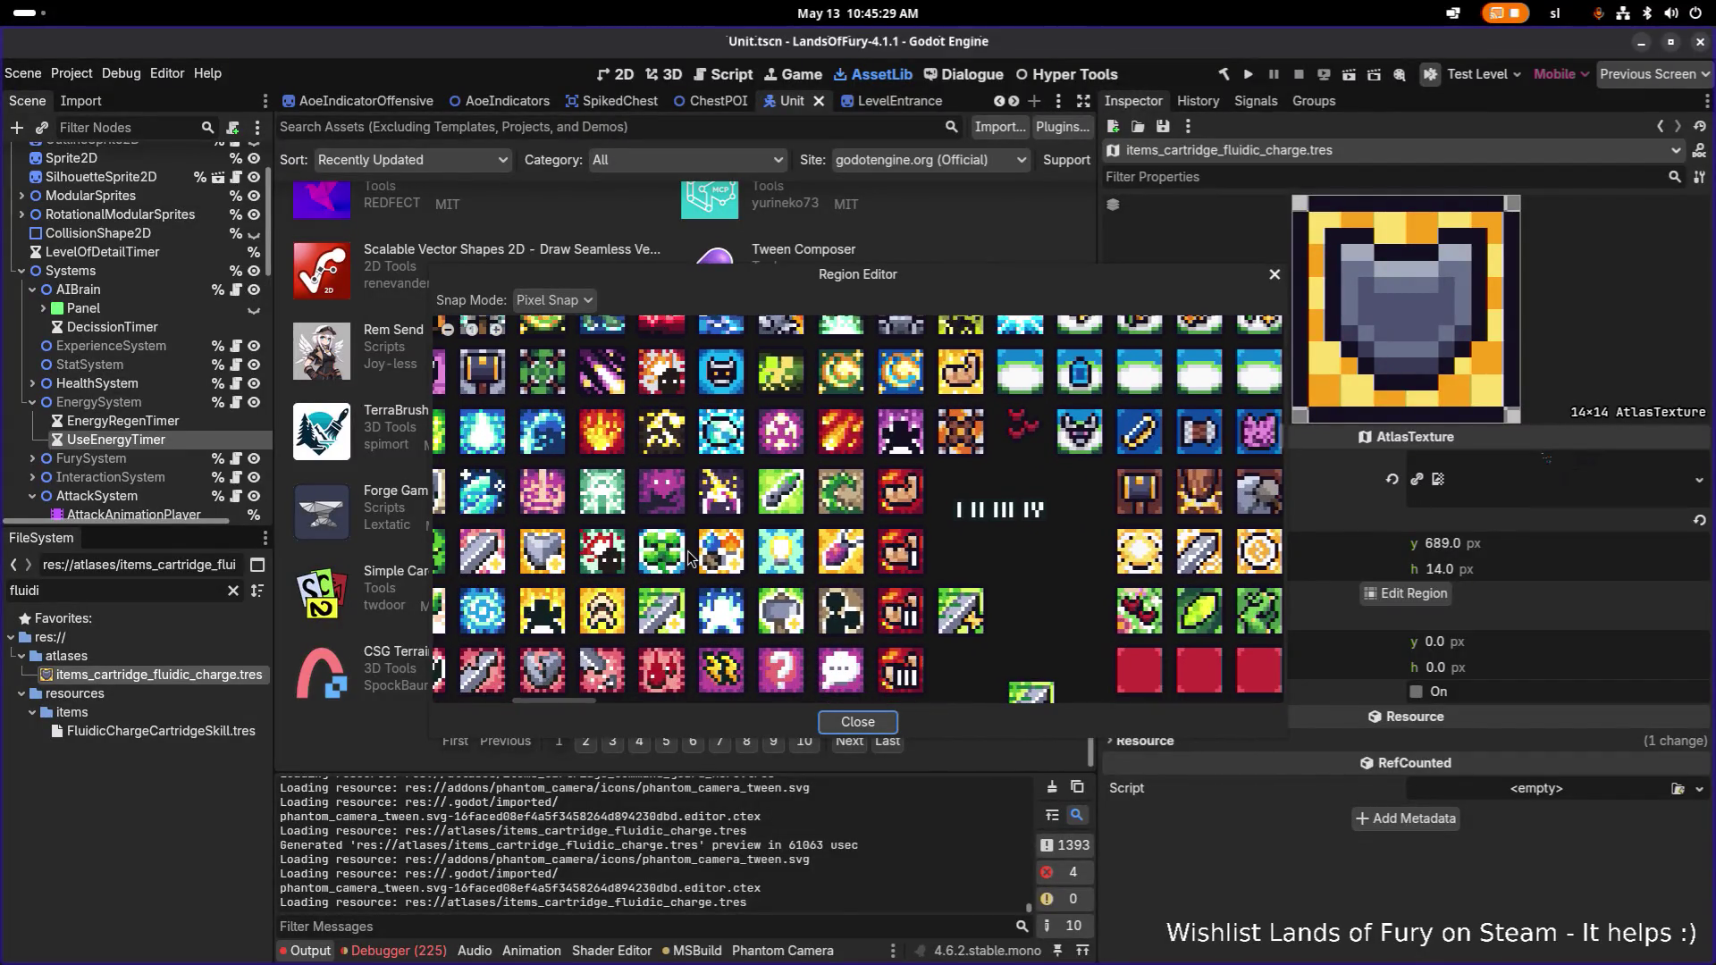
scroll(644, 528, up, 2)
scroll(608, 500, left, 2)
scroll(581, 487, up, 4)
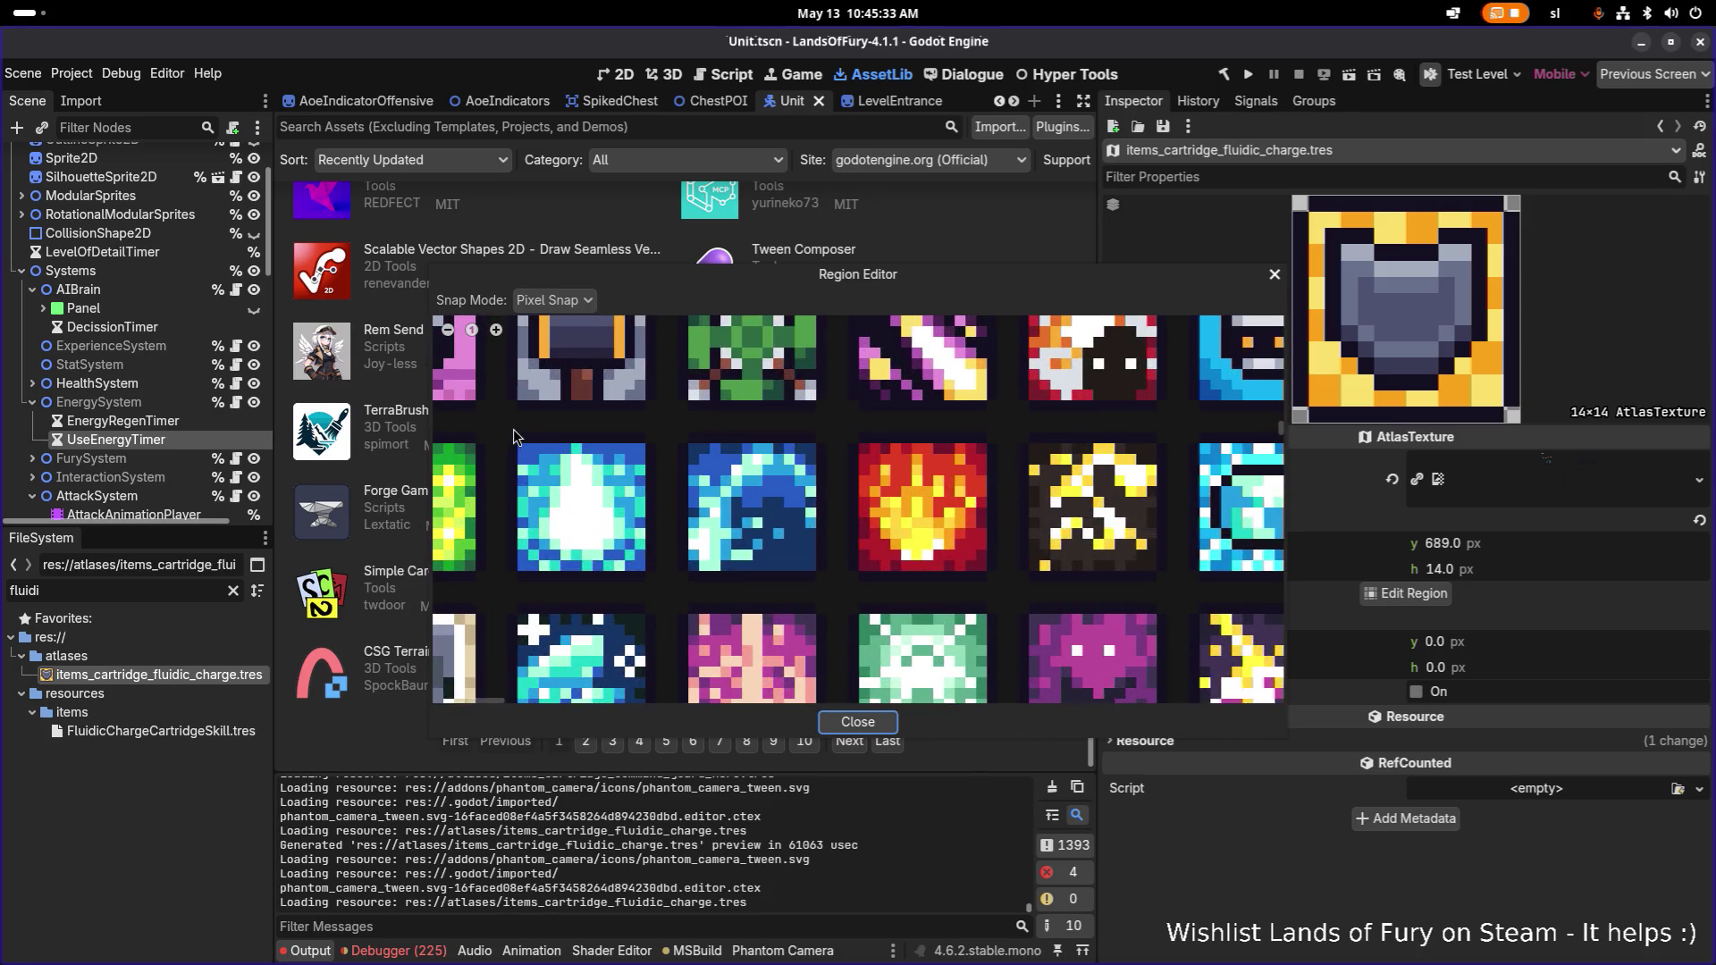
scroll(530, 434, left, 2)
mouse_move(590, 438)
mouse_down()
mouse_move(730, 577)
mouse_move(738, 559)
mouse_up()
scroll(739, 559, down, 2)
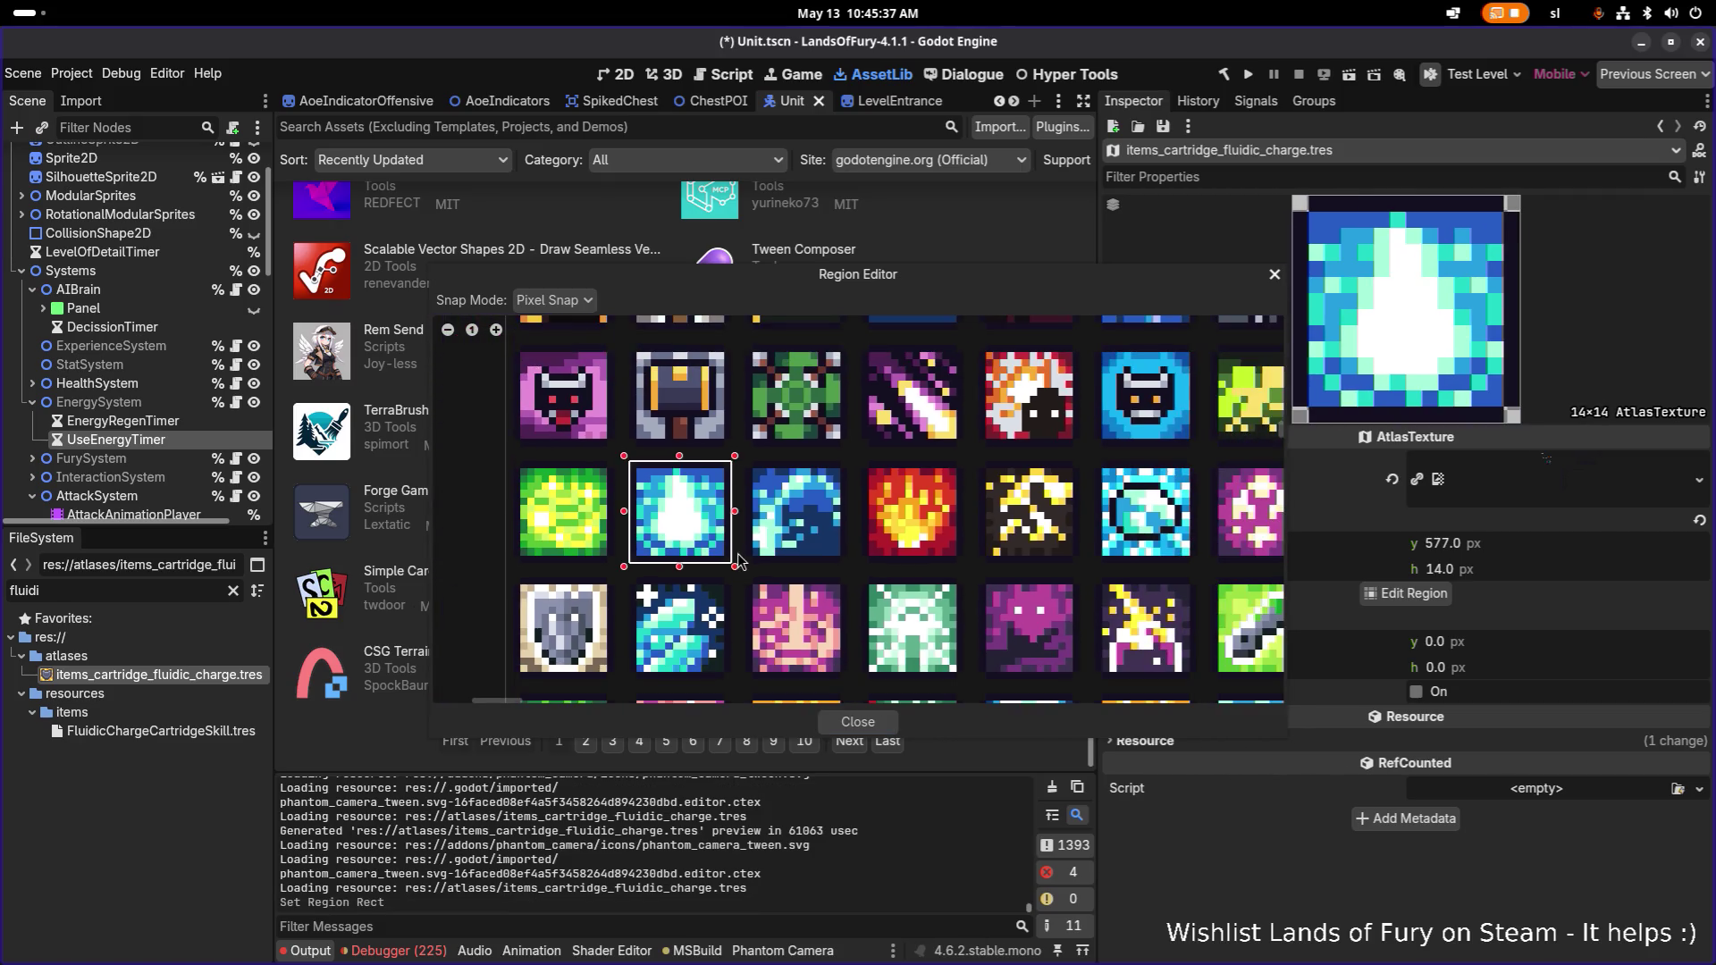
Close the region editor, save, and reopen FluidicChargeCartridgeSkill.tres.
click(867, 722)
key(ctrl+s)
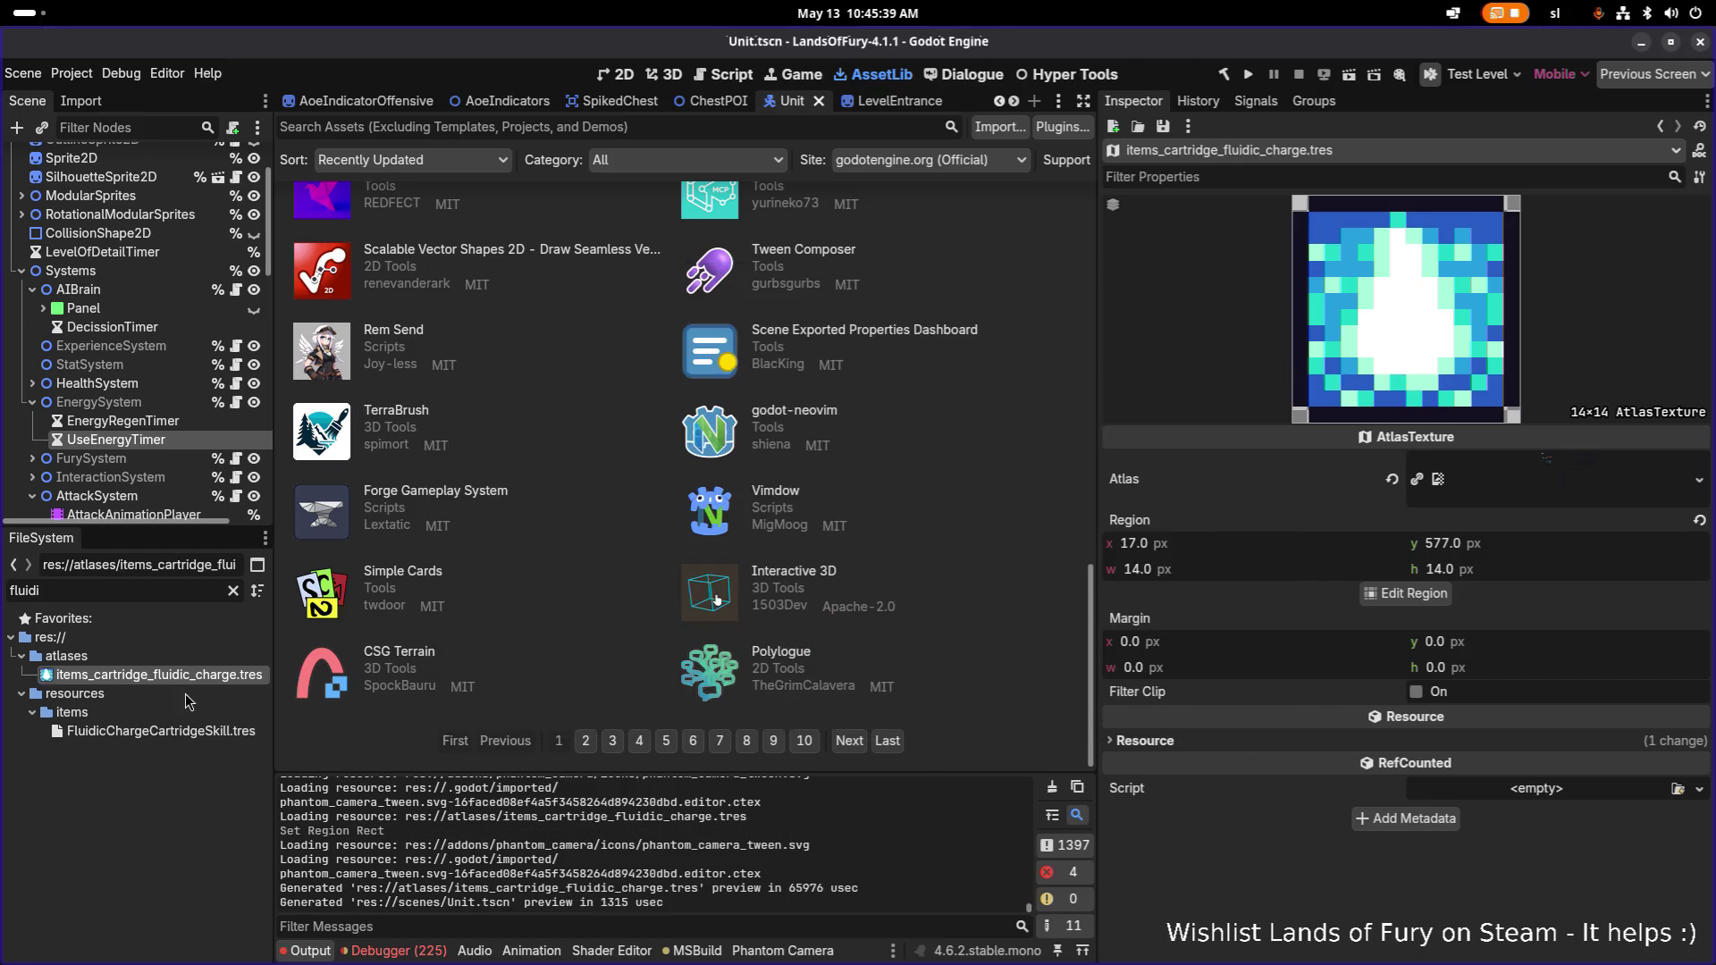
click(204, 731)
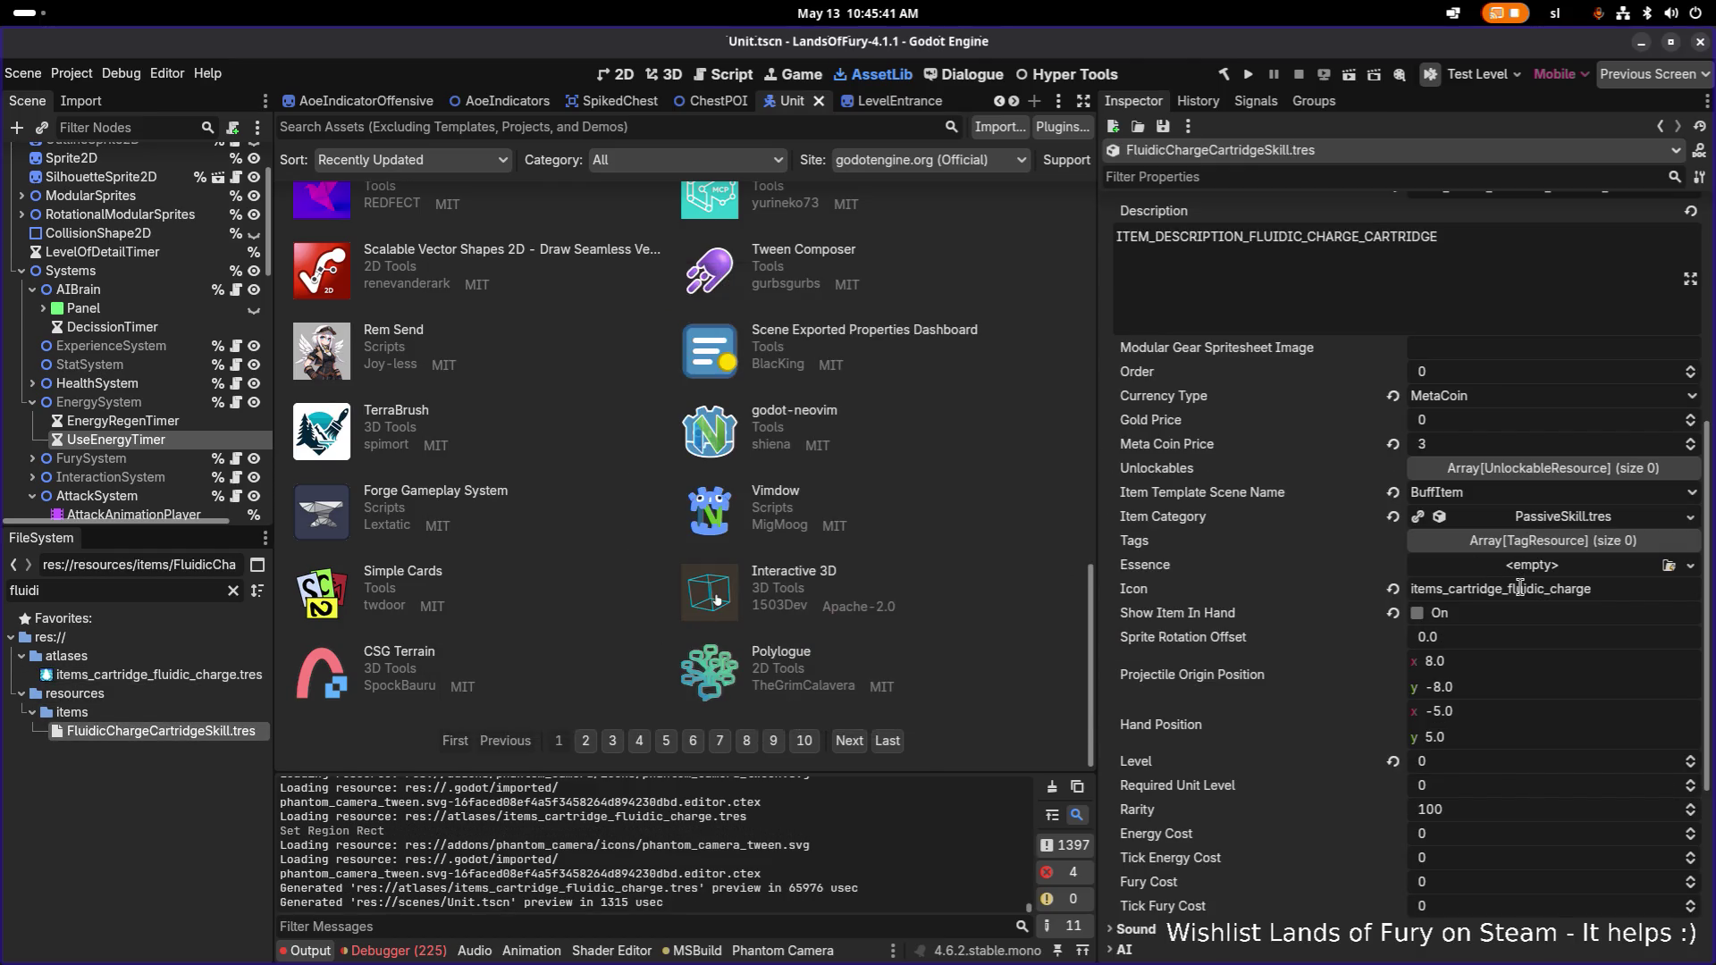
Make item effect element 0 unique, including its sub-resources, via Make Unique (Recursive).
scroll(1582, 597, down, 5)
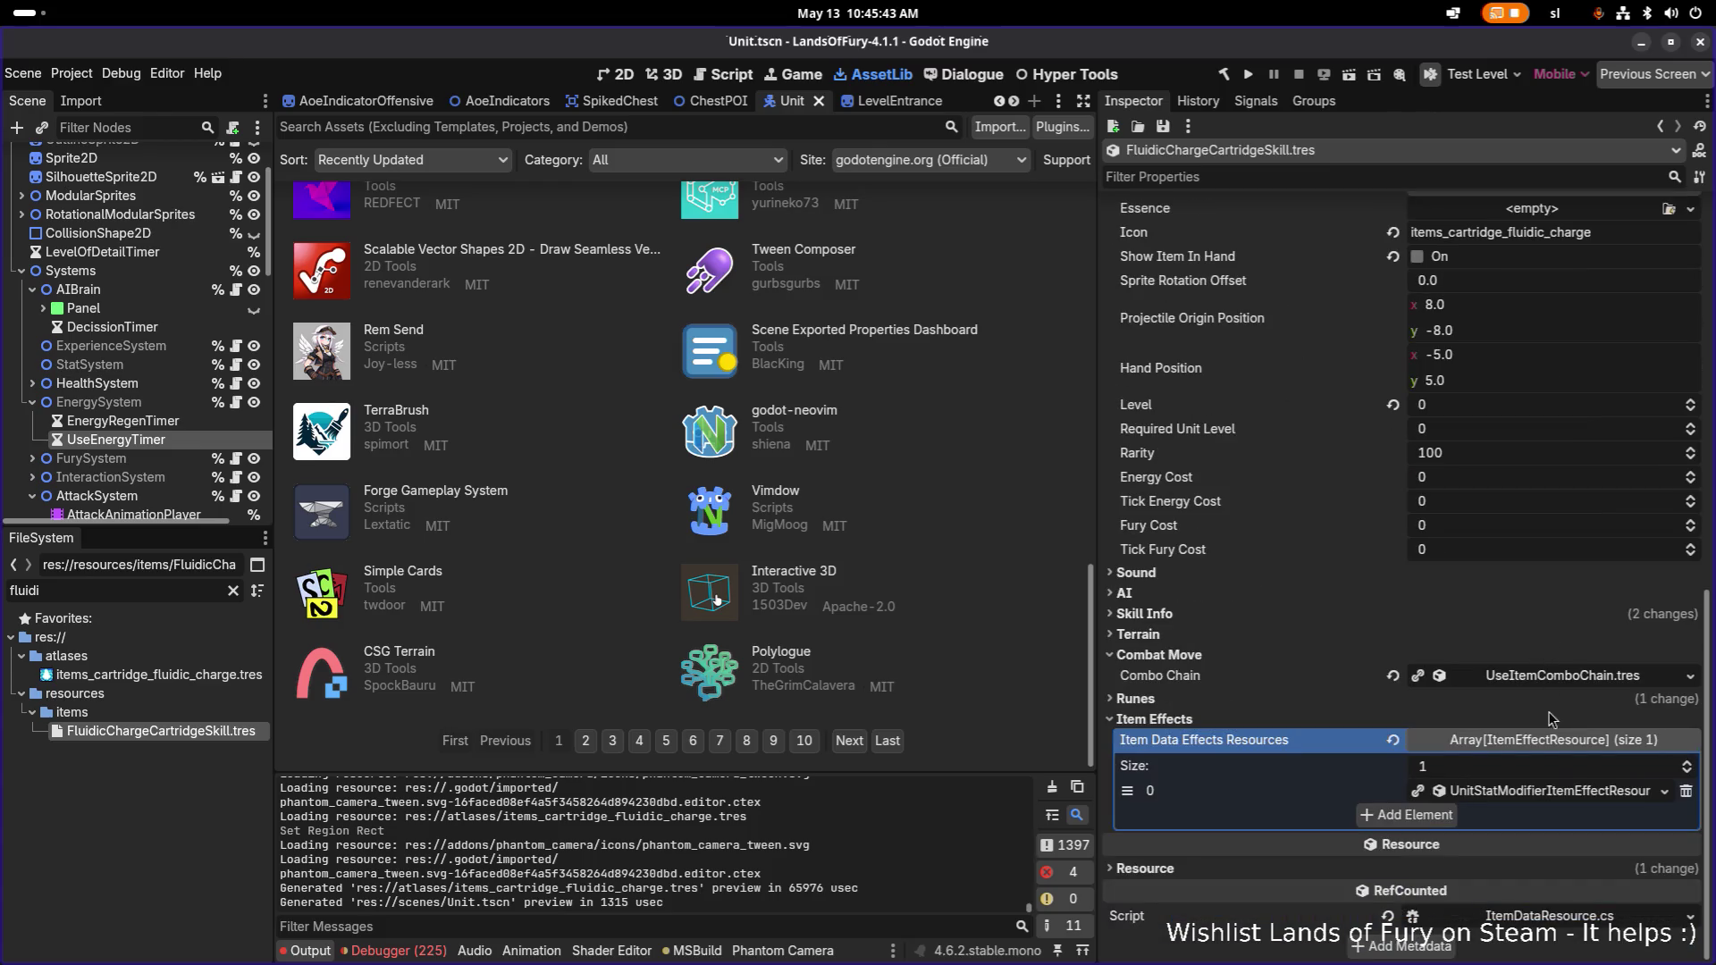
click(1537, 802)
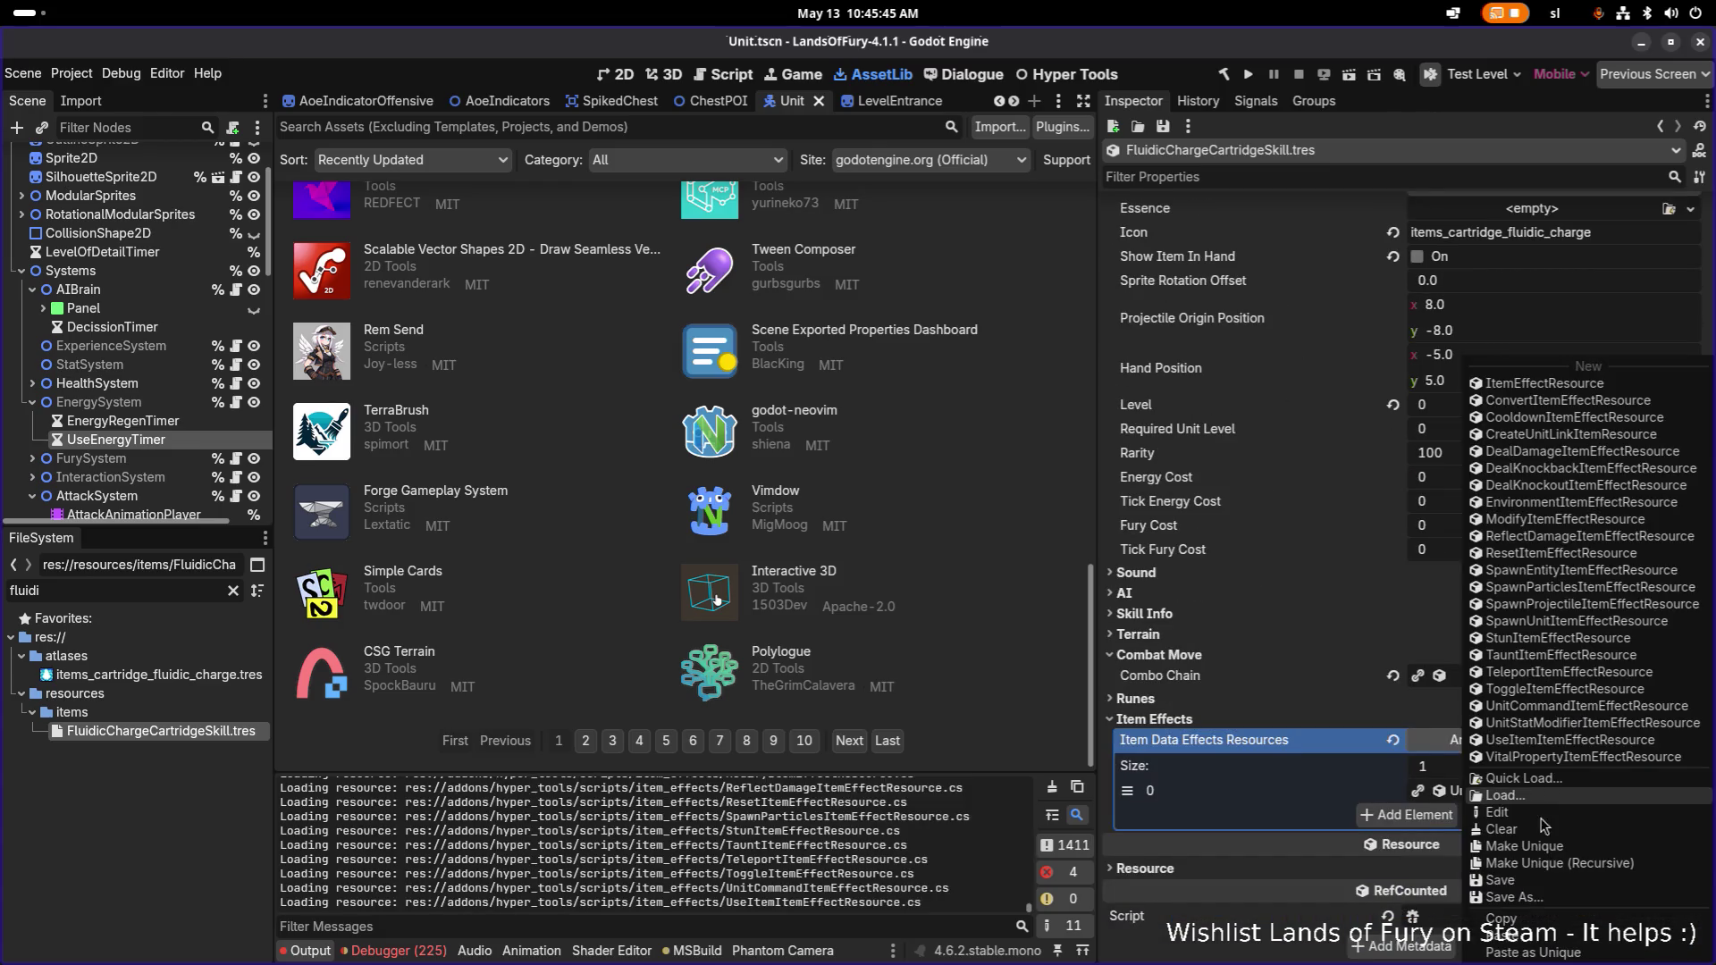
click(1560, 867)
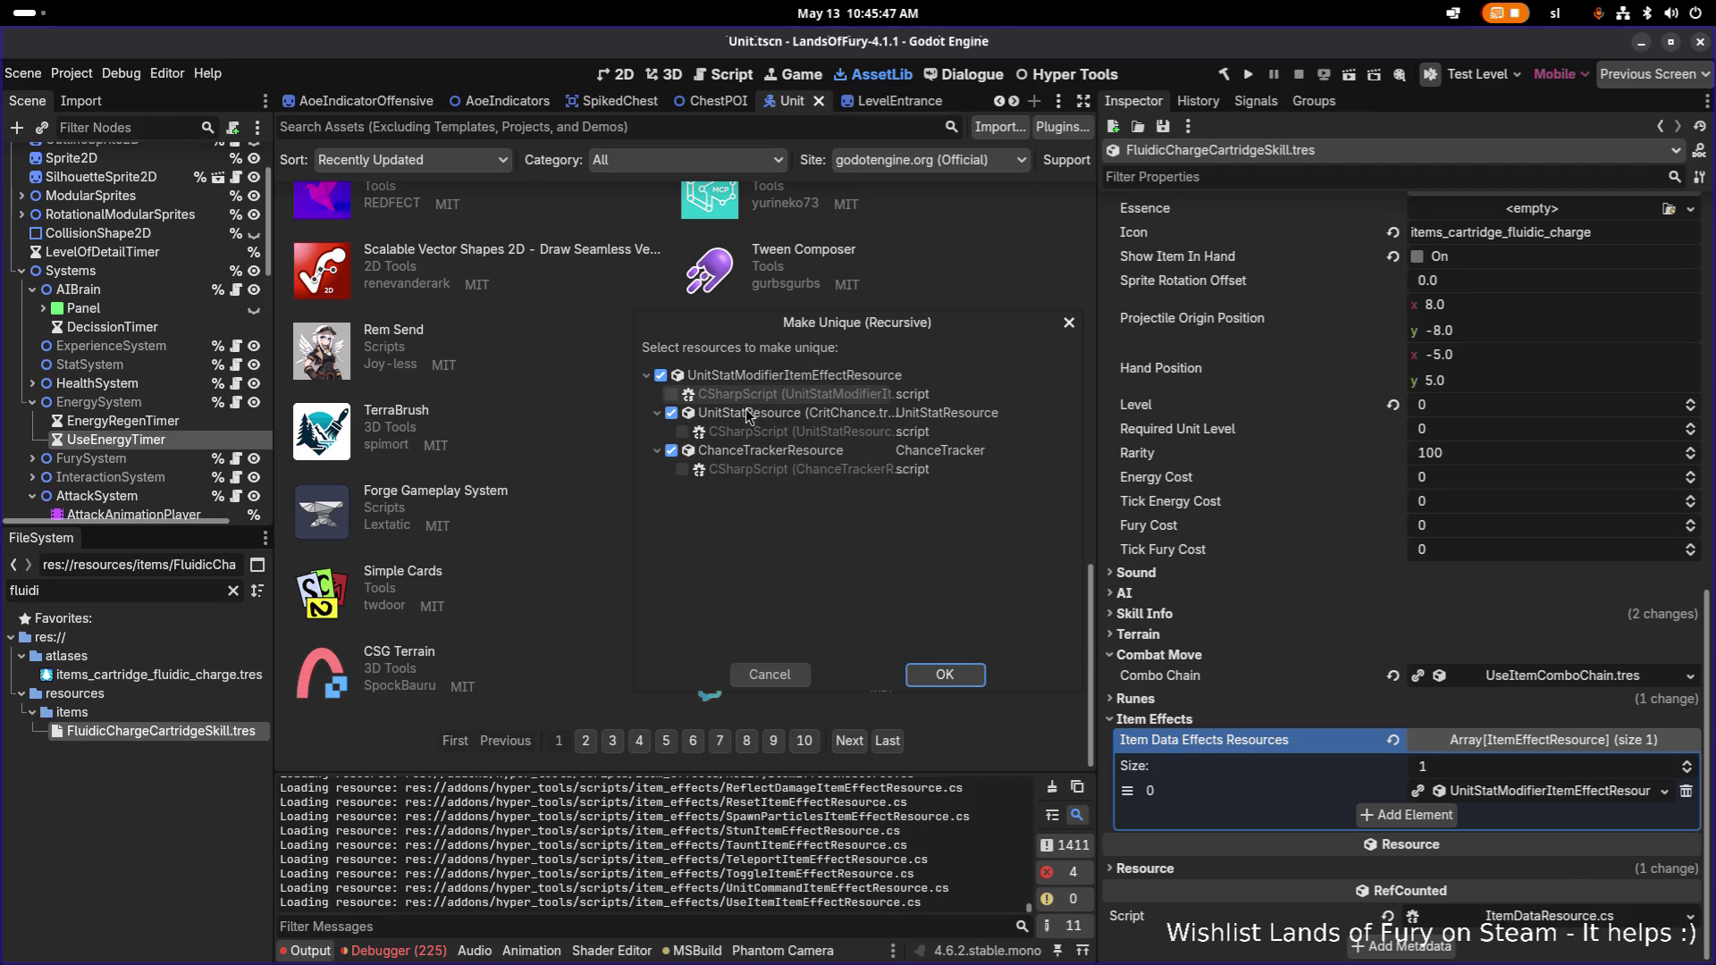
click(934, 677)
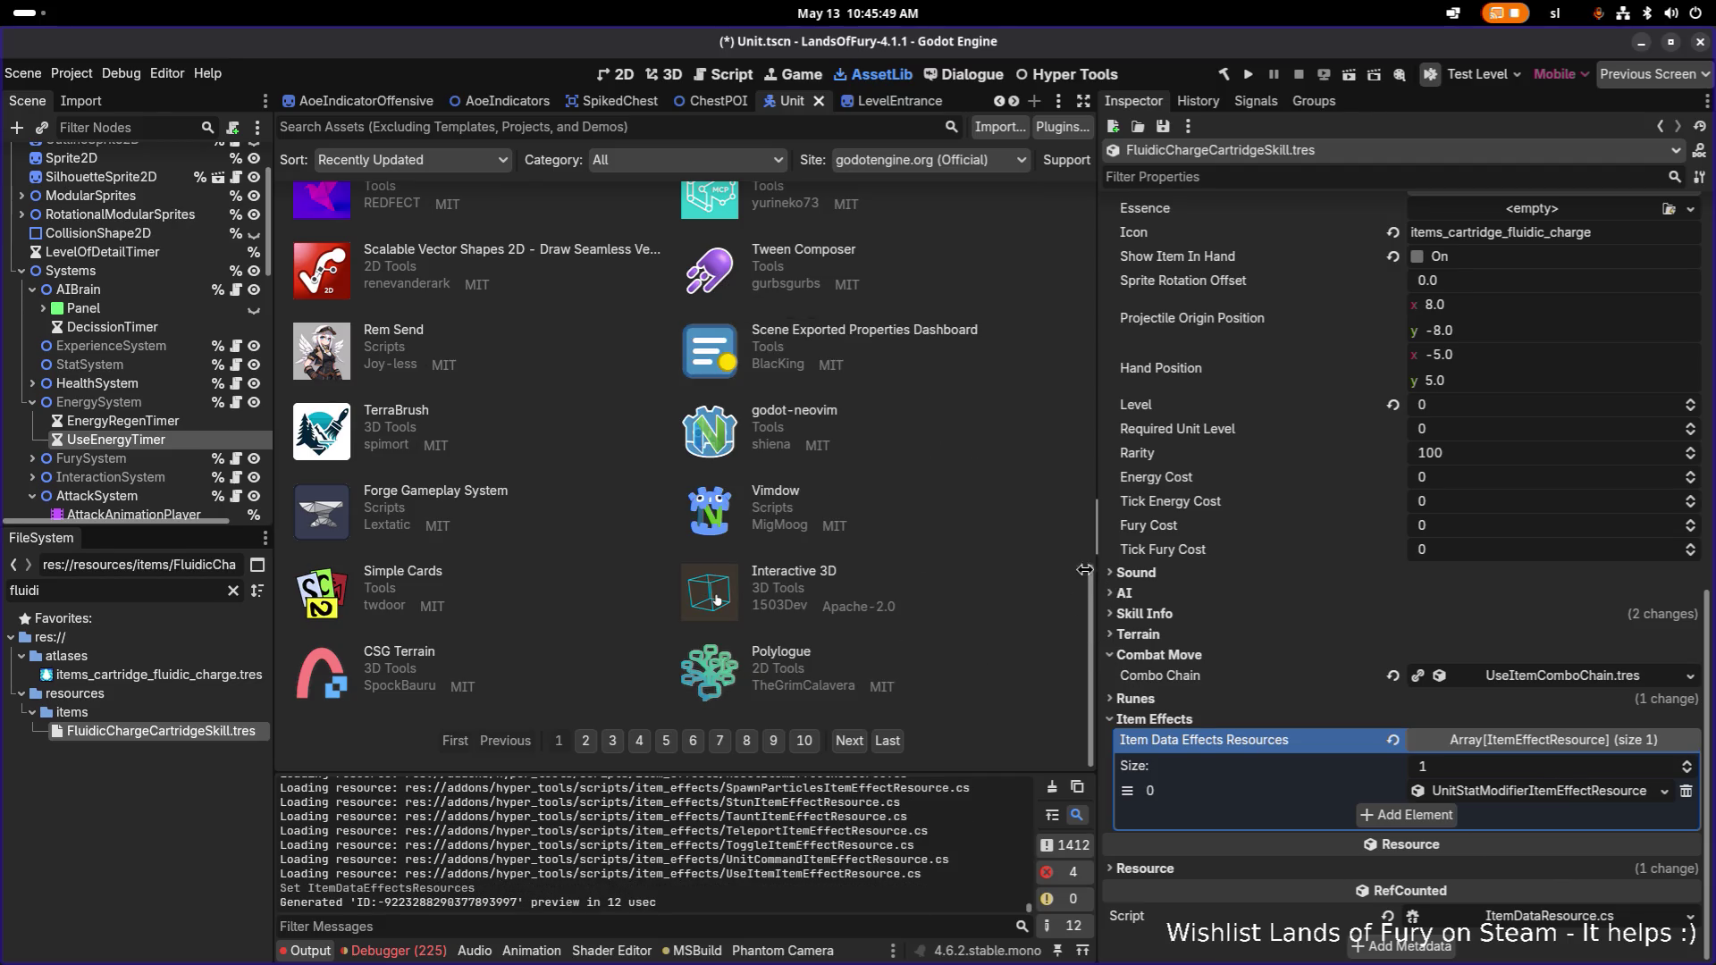
Expand the item effect and its listening condition settings to reach Trigger When.
drag(1101, 580, 917, 577)
click(1511, 792)
scroll(1511, 795, down, 3)
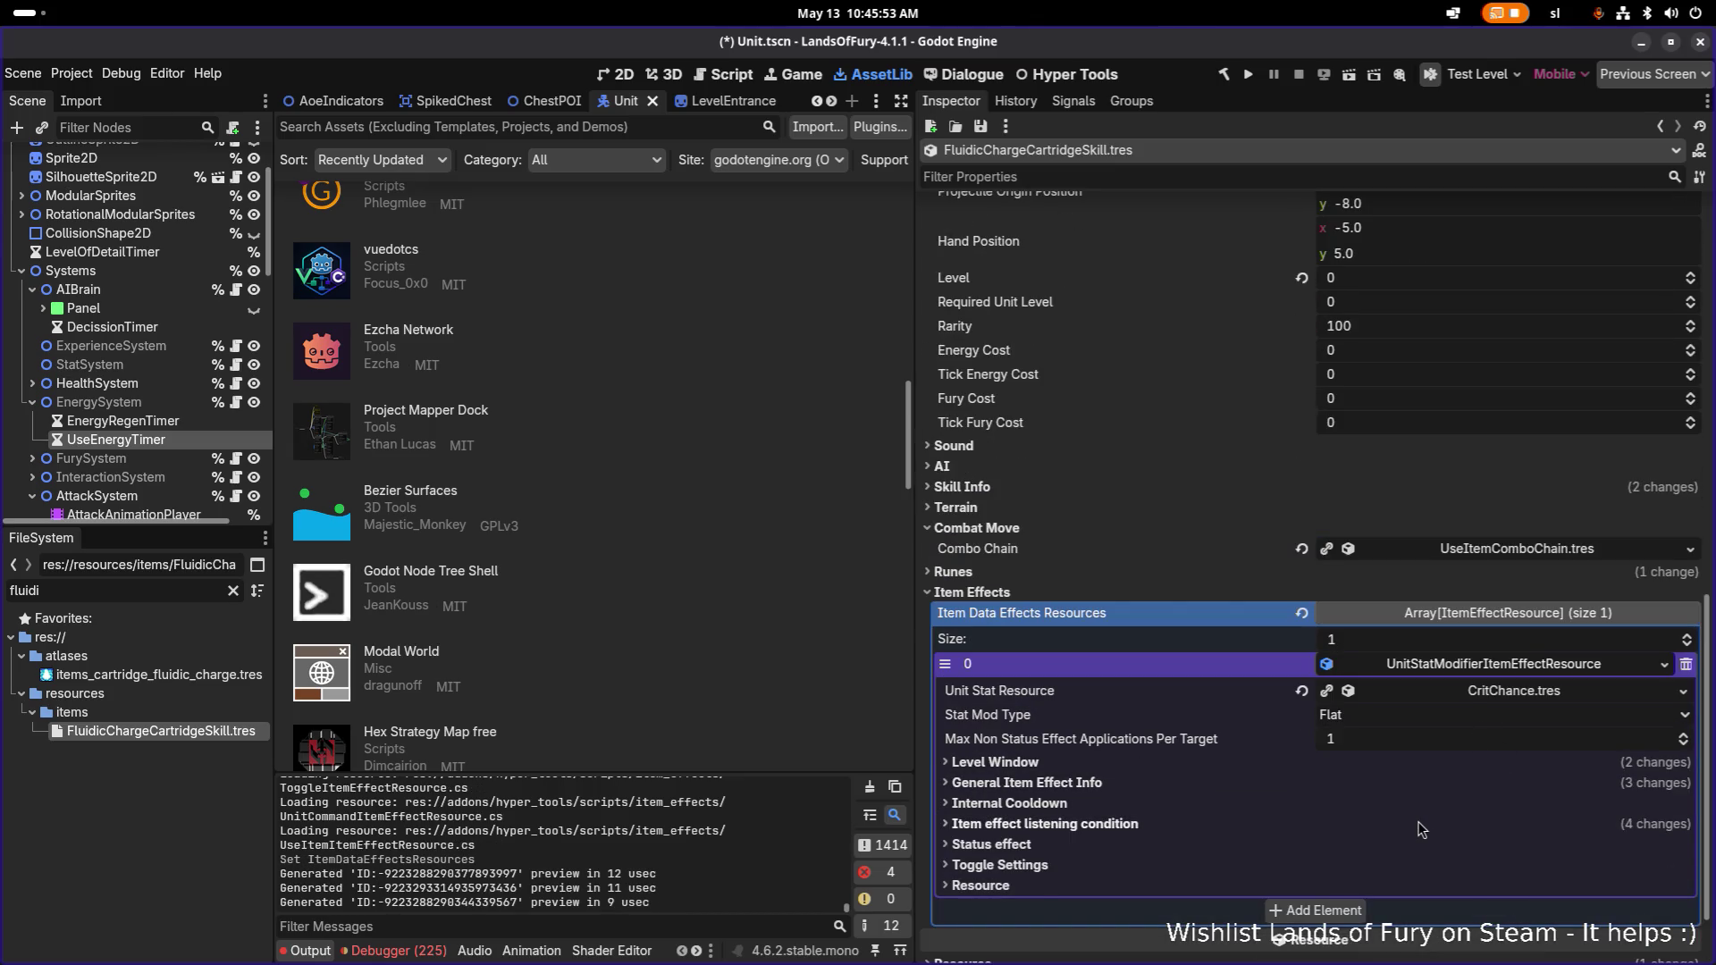
click(1426, 824)
scroll(1426, 827, down, 5)
scroll(1434, 804, up, 2)
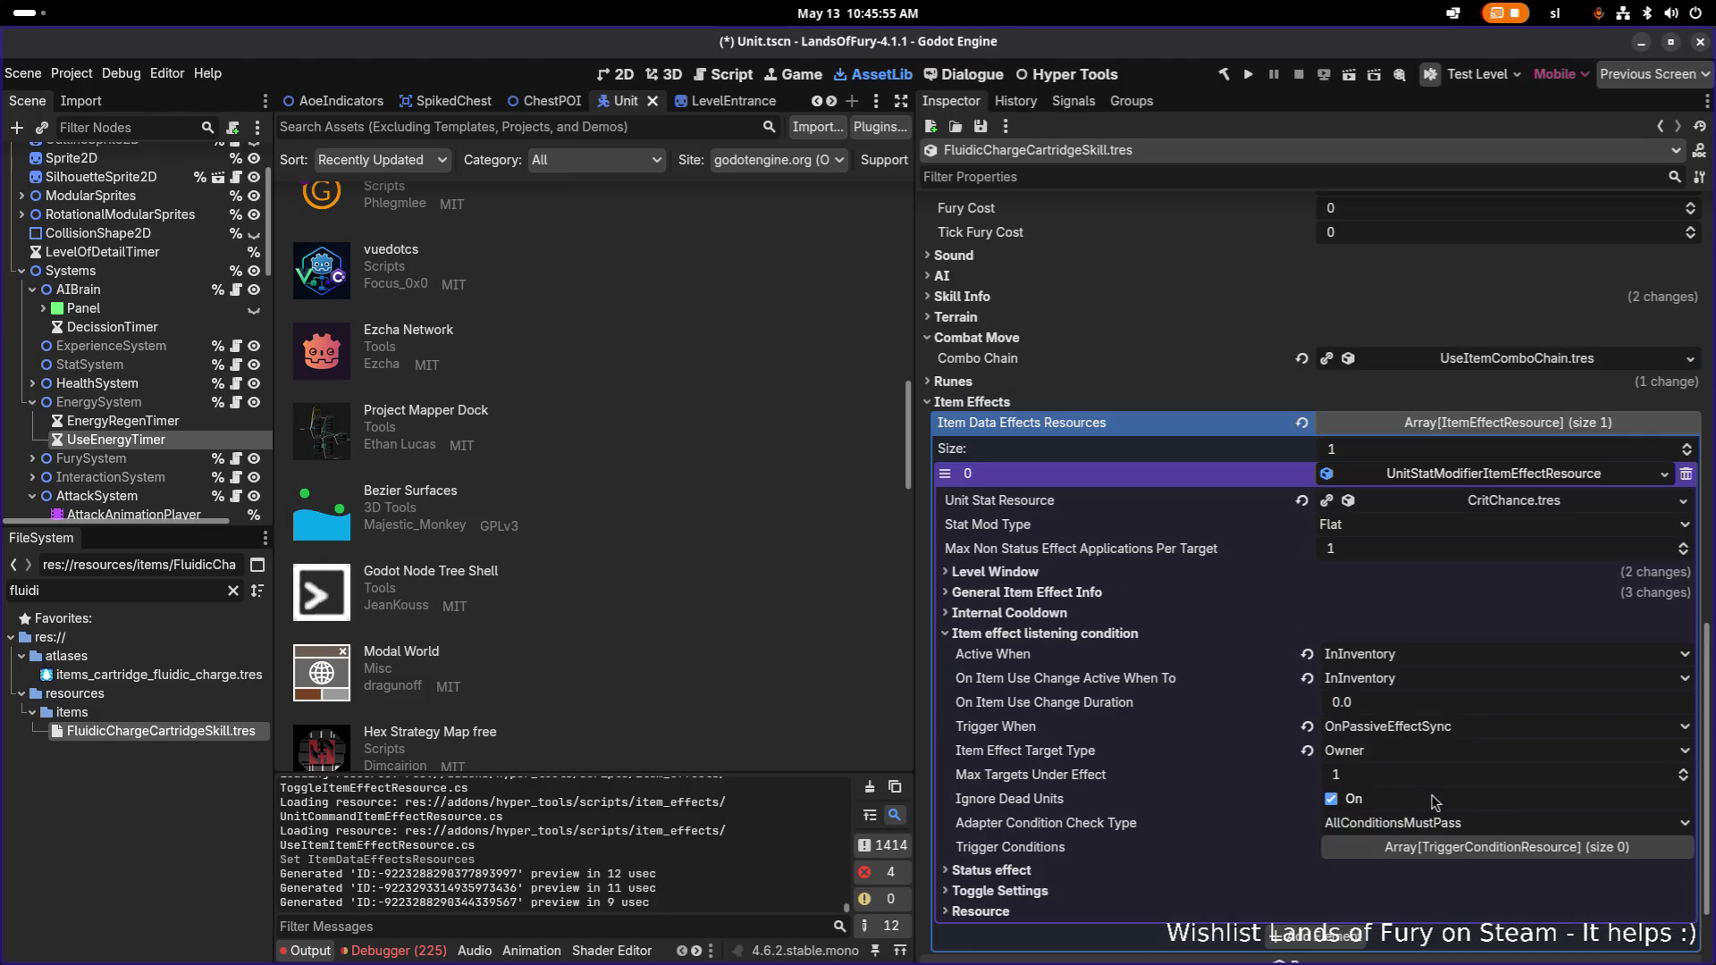
click(1467, 733)
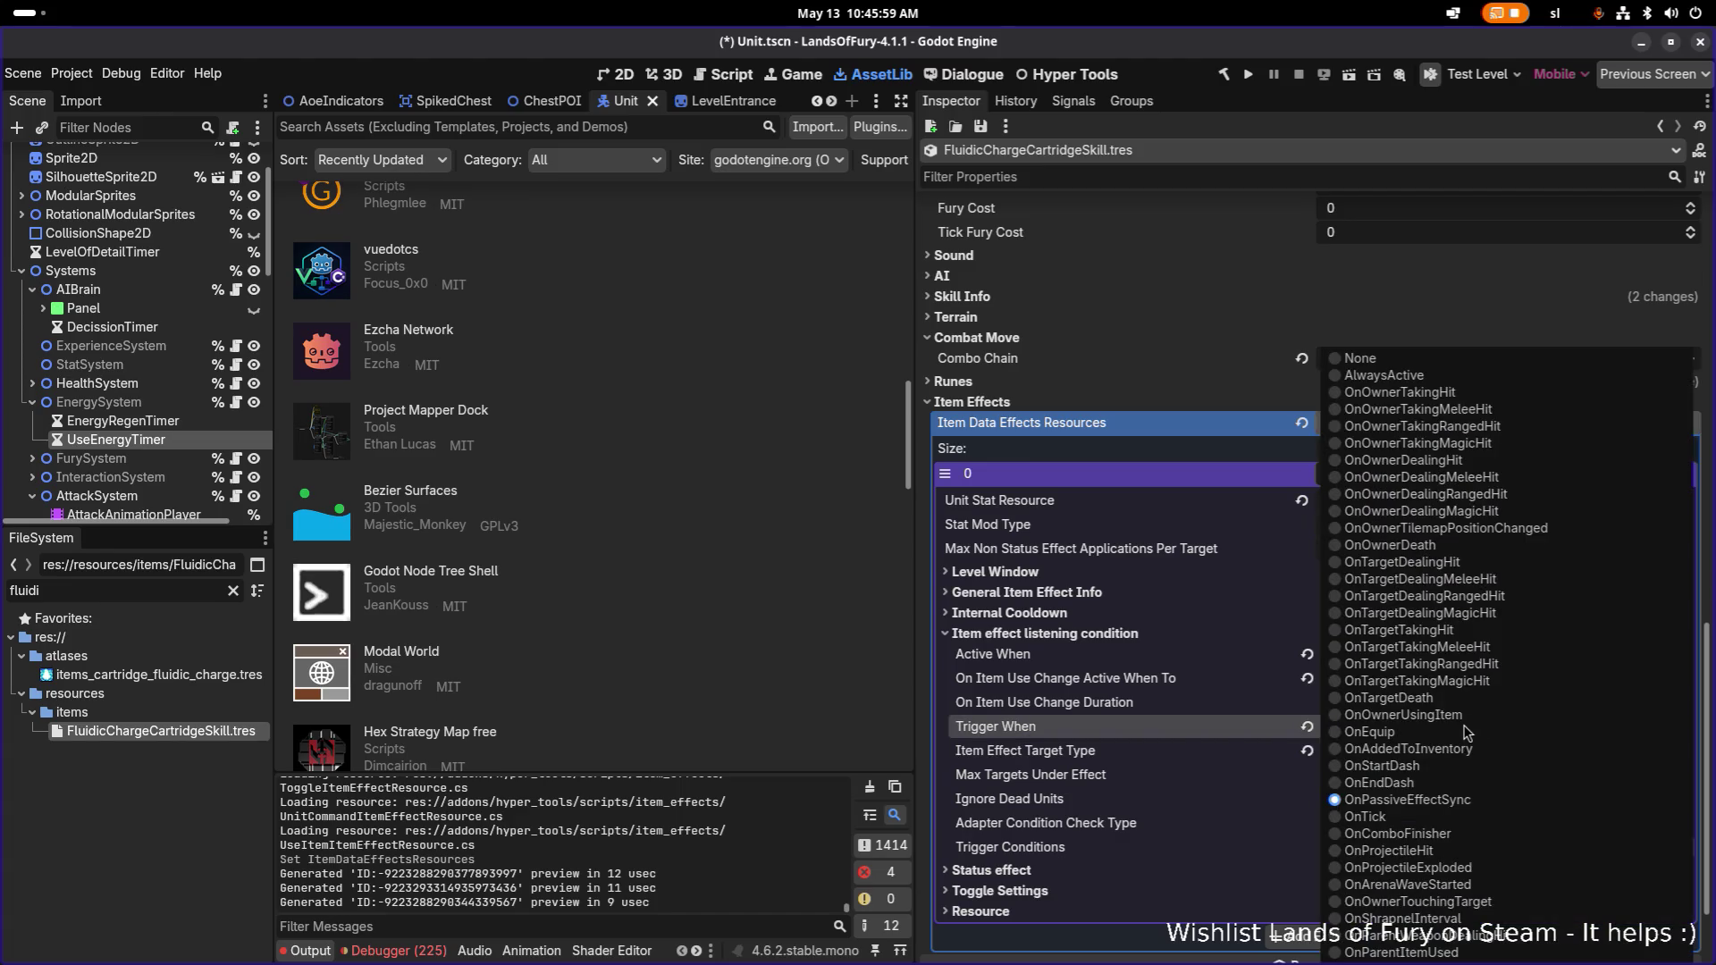
Set Trigger When to OnTick, then bring up the stat resource list to replace CritChance.tres.
click(1176, 735)
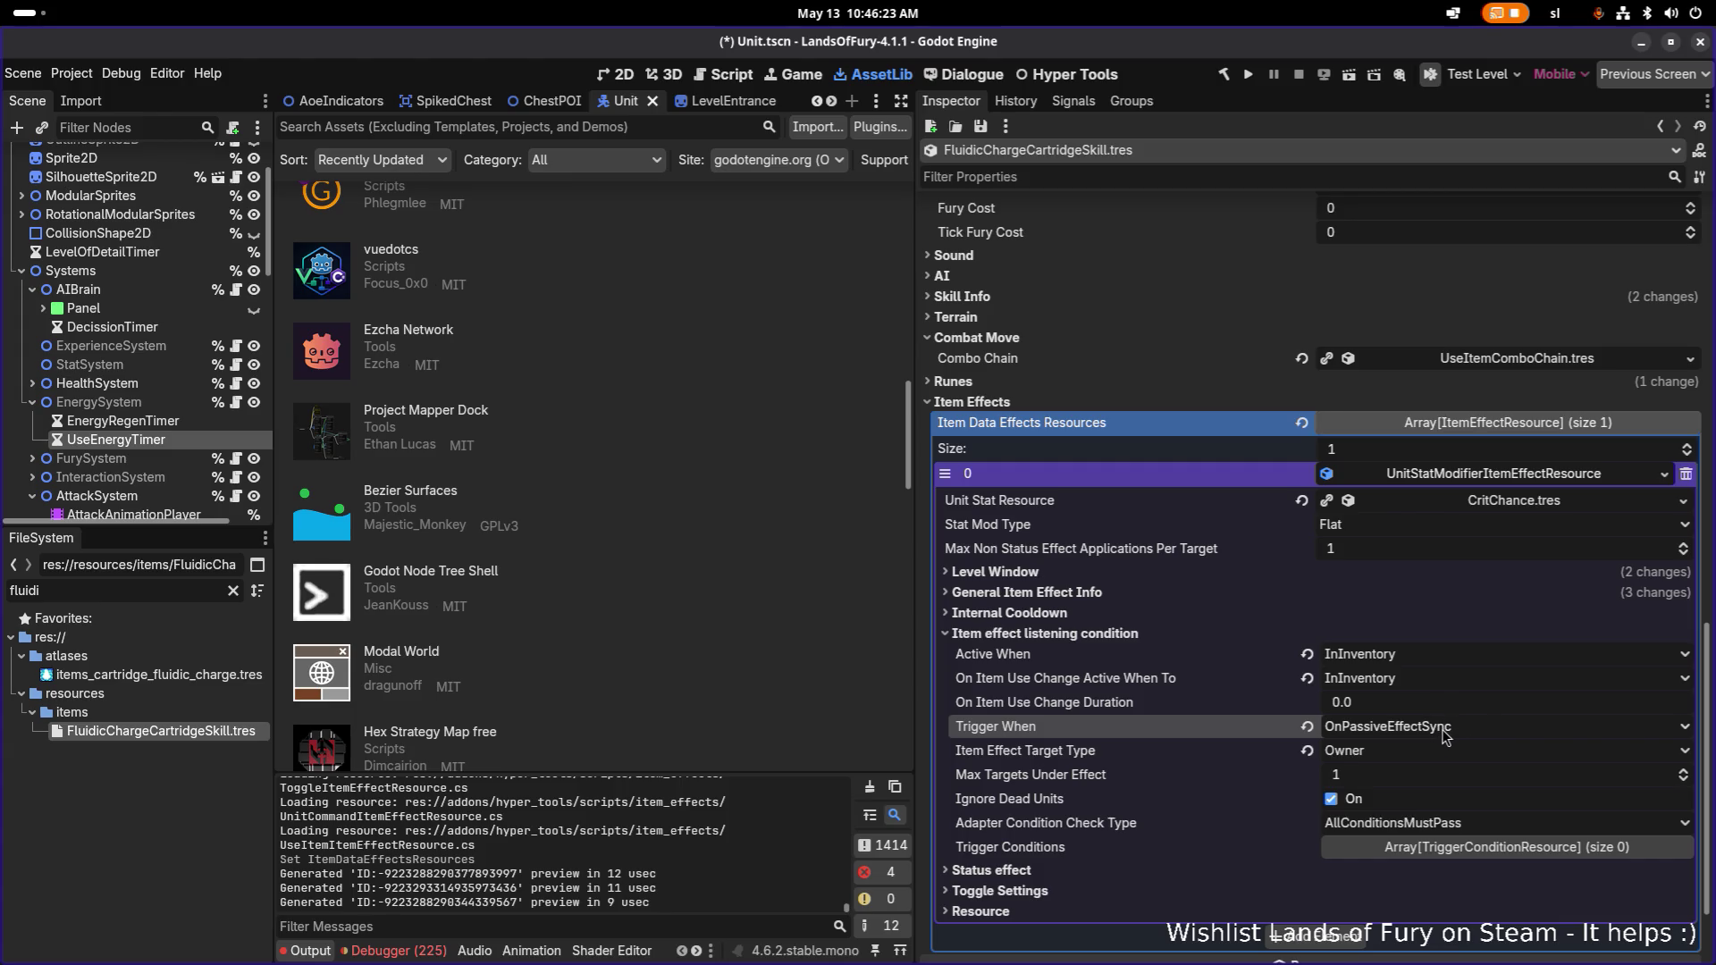
click(1445, 737)
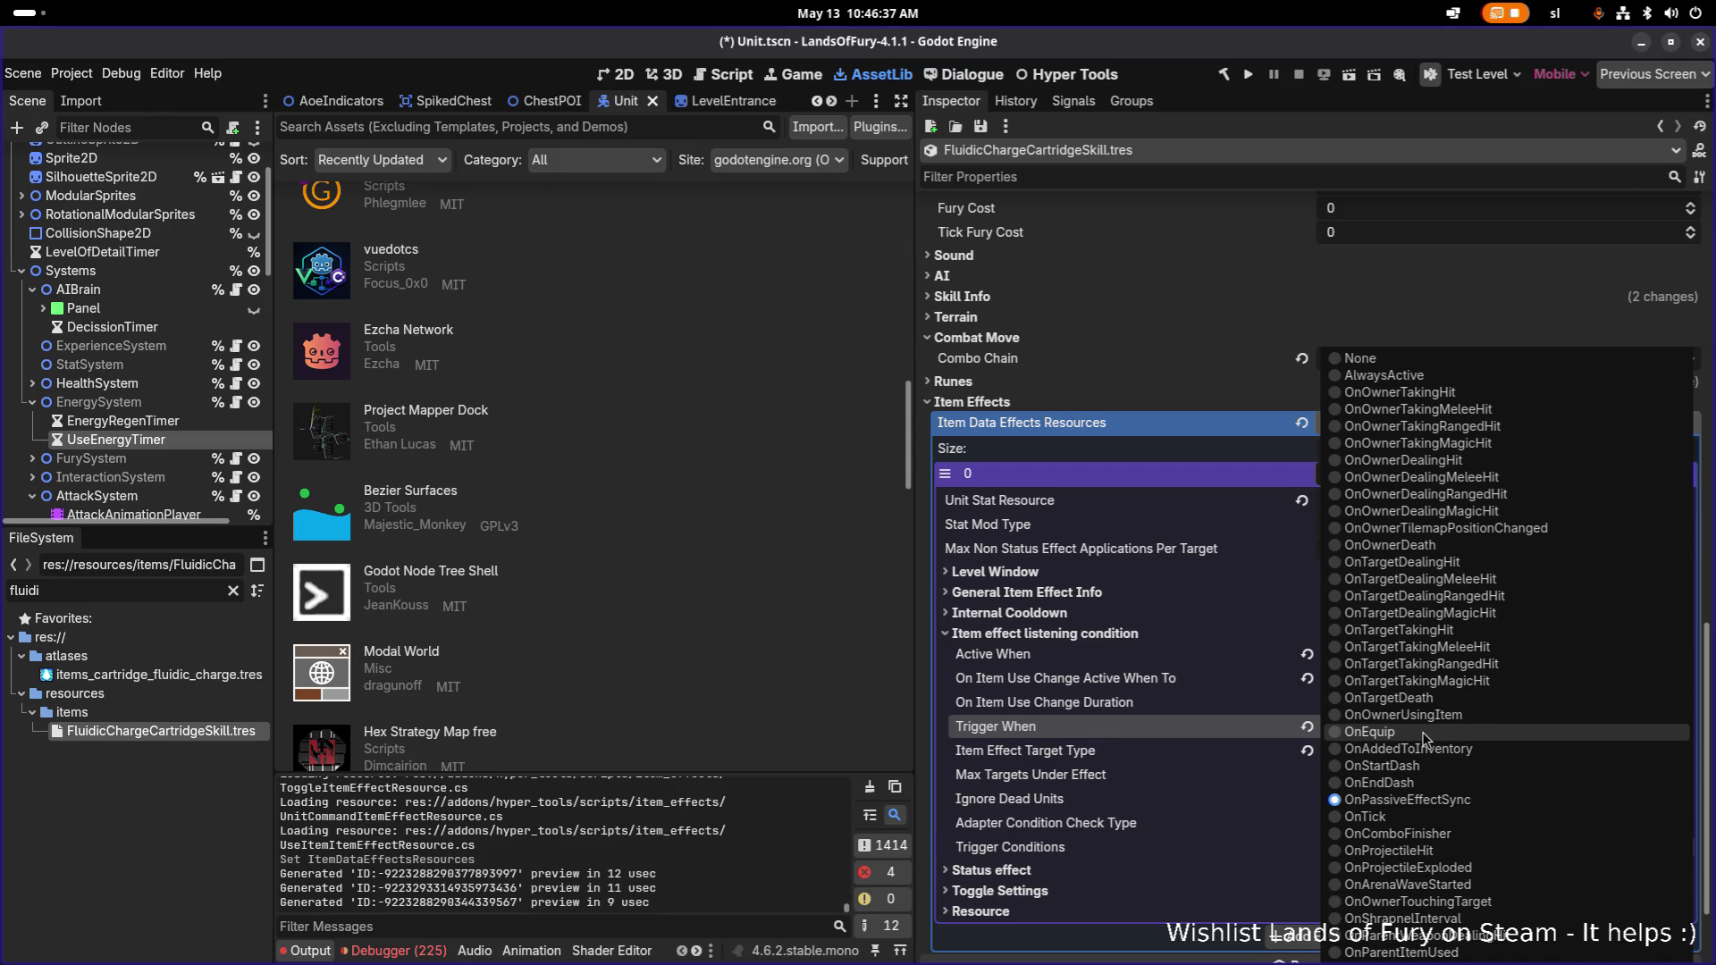
click(1396, 817)
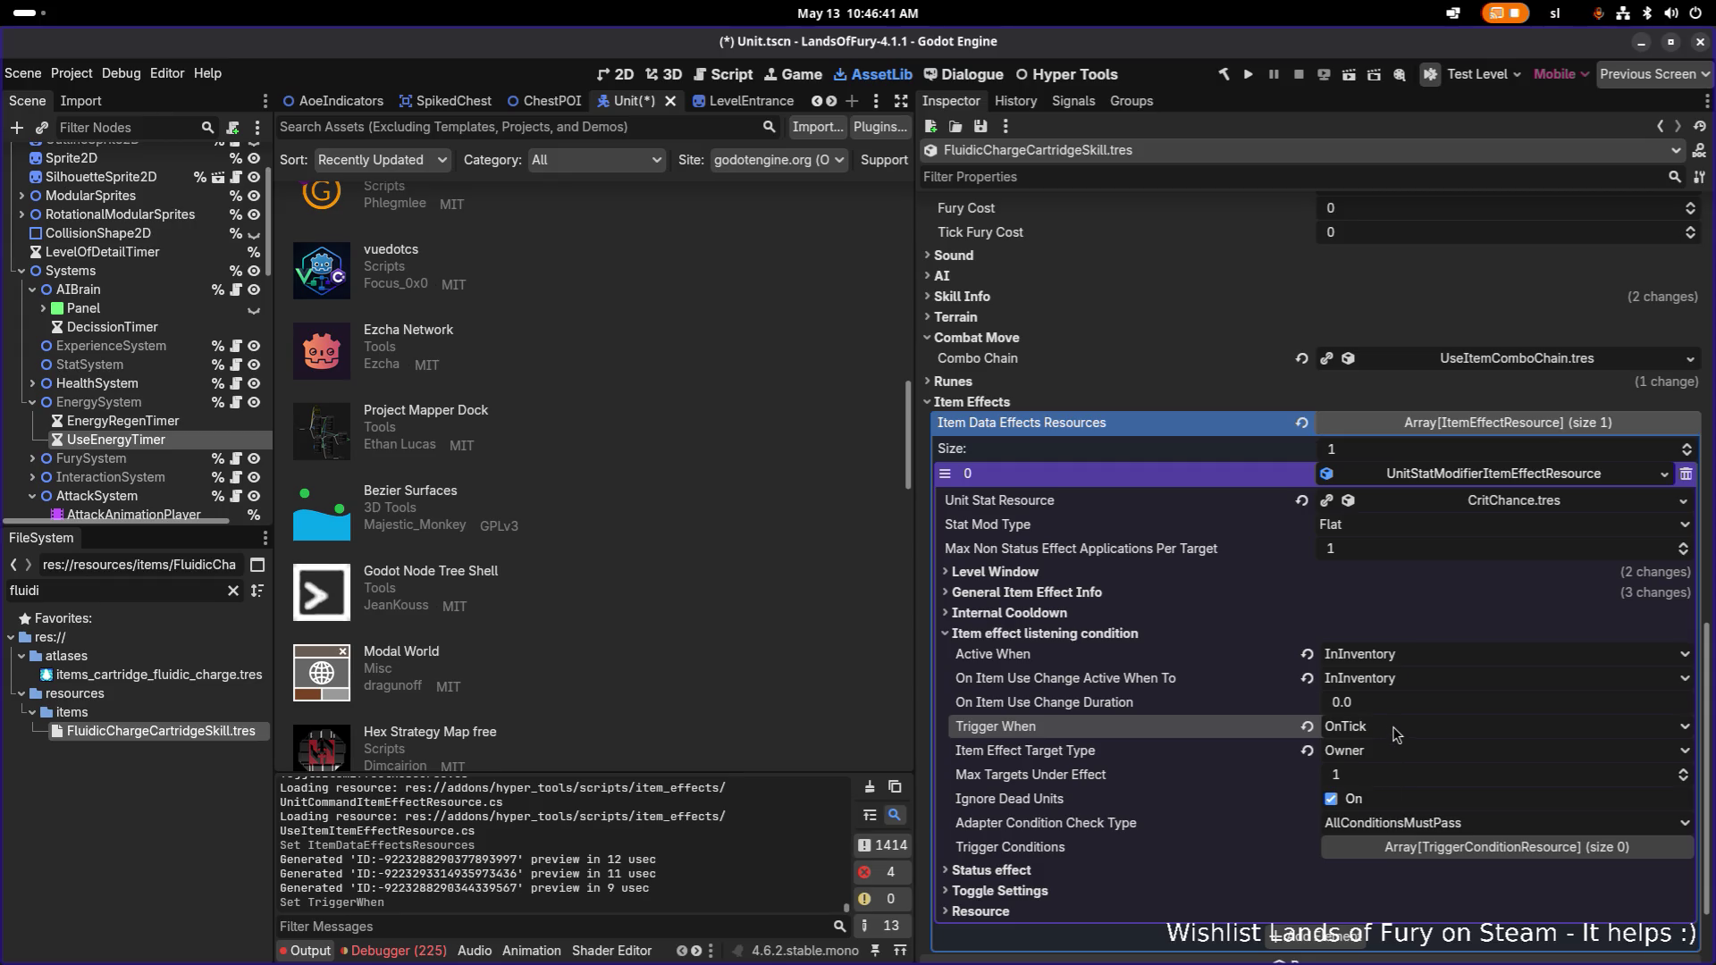
click(1689, 506)
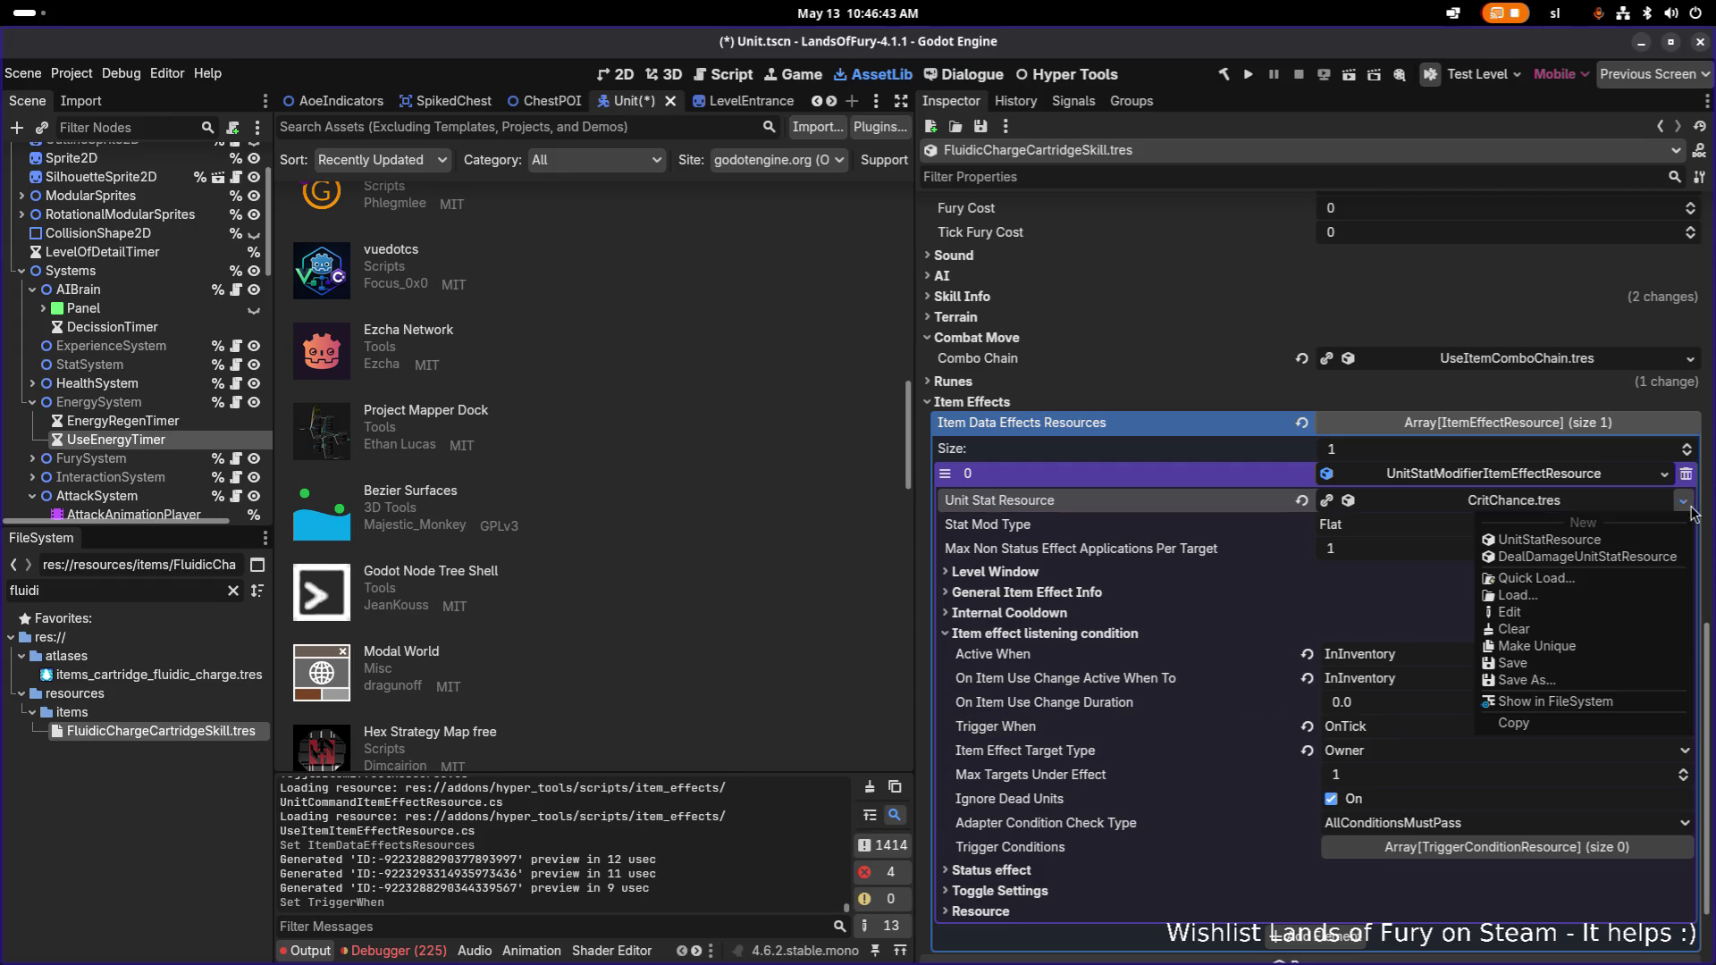
click(1571, 581)
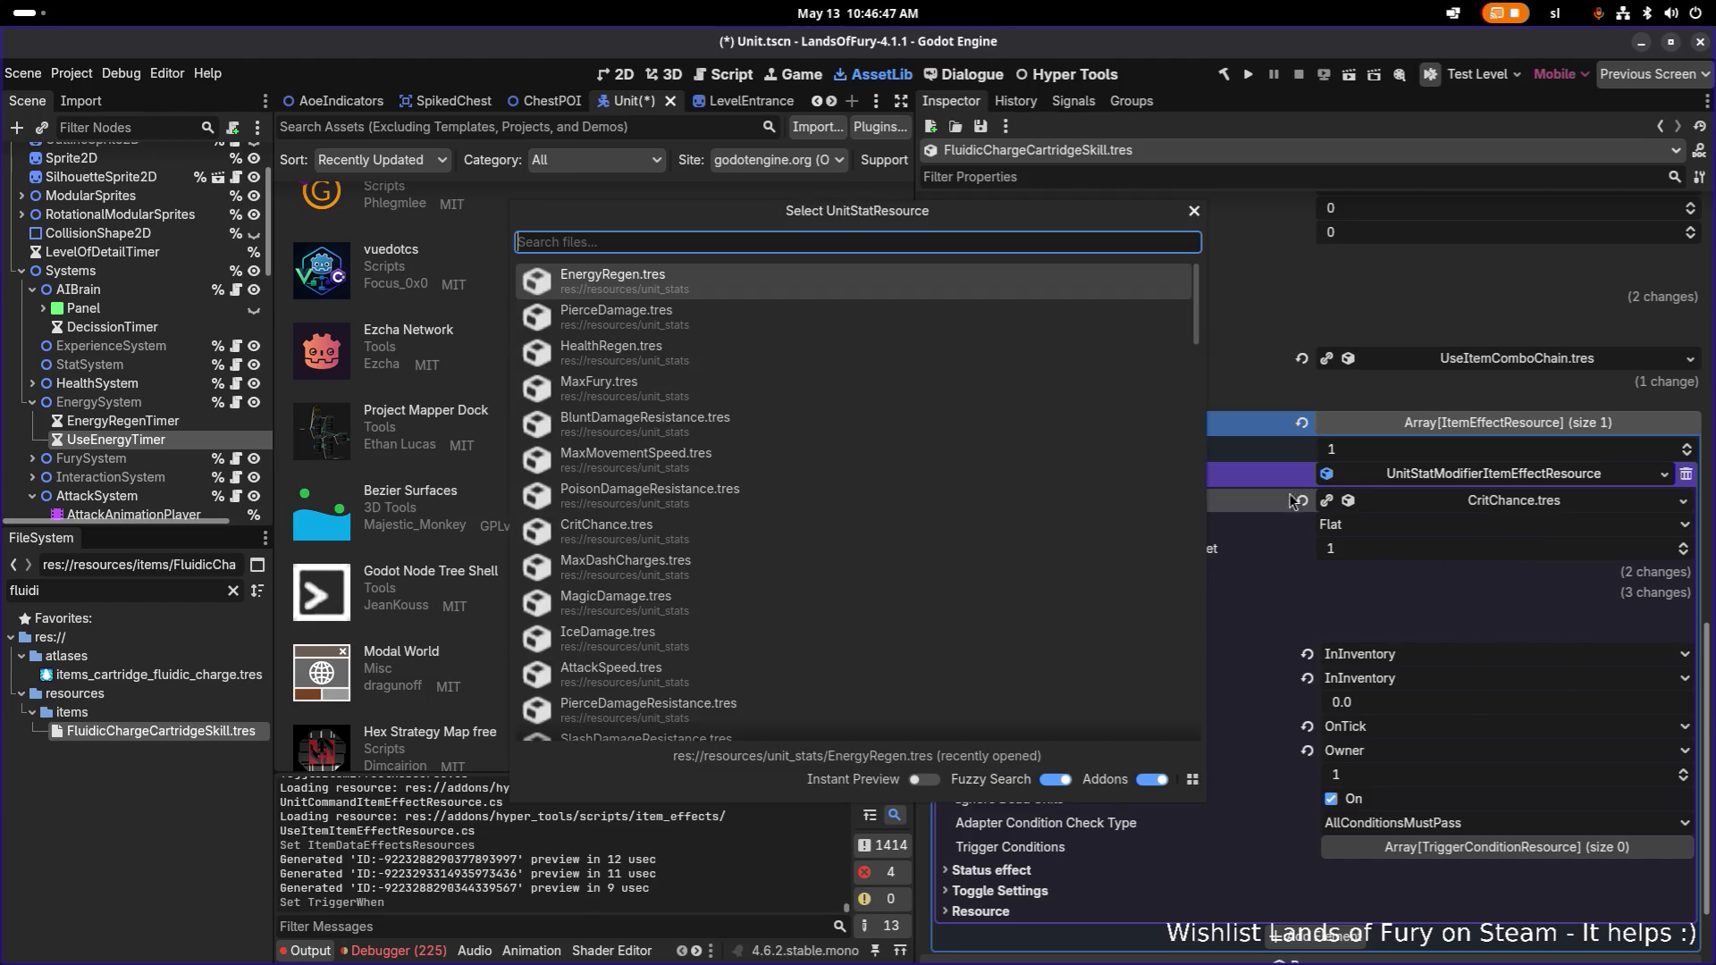
Make the item effect modify EnergyRegen.tres with Min Amount and Max Amount both 5.
double_click(1005, 291)
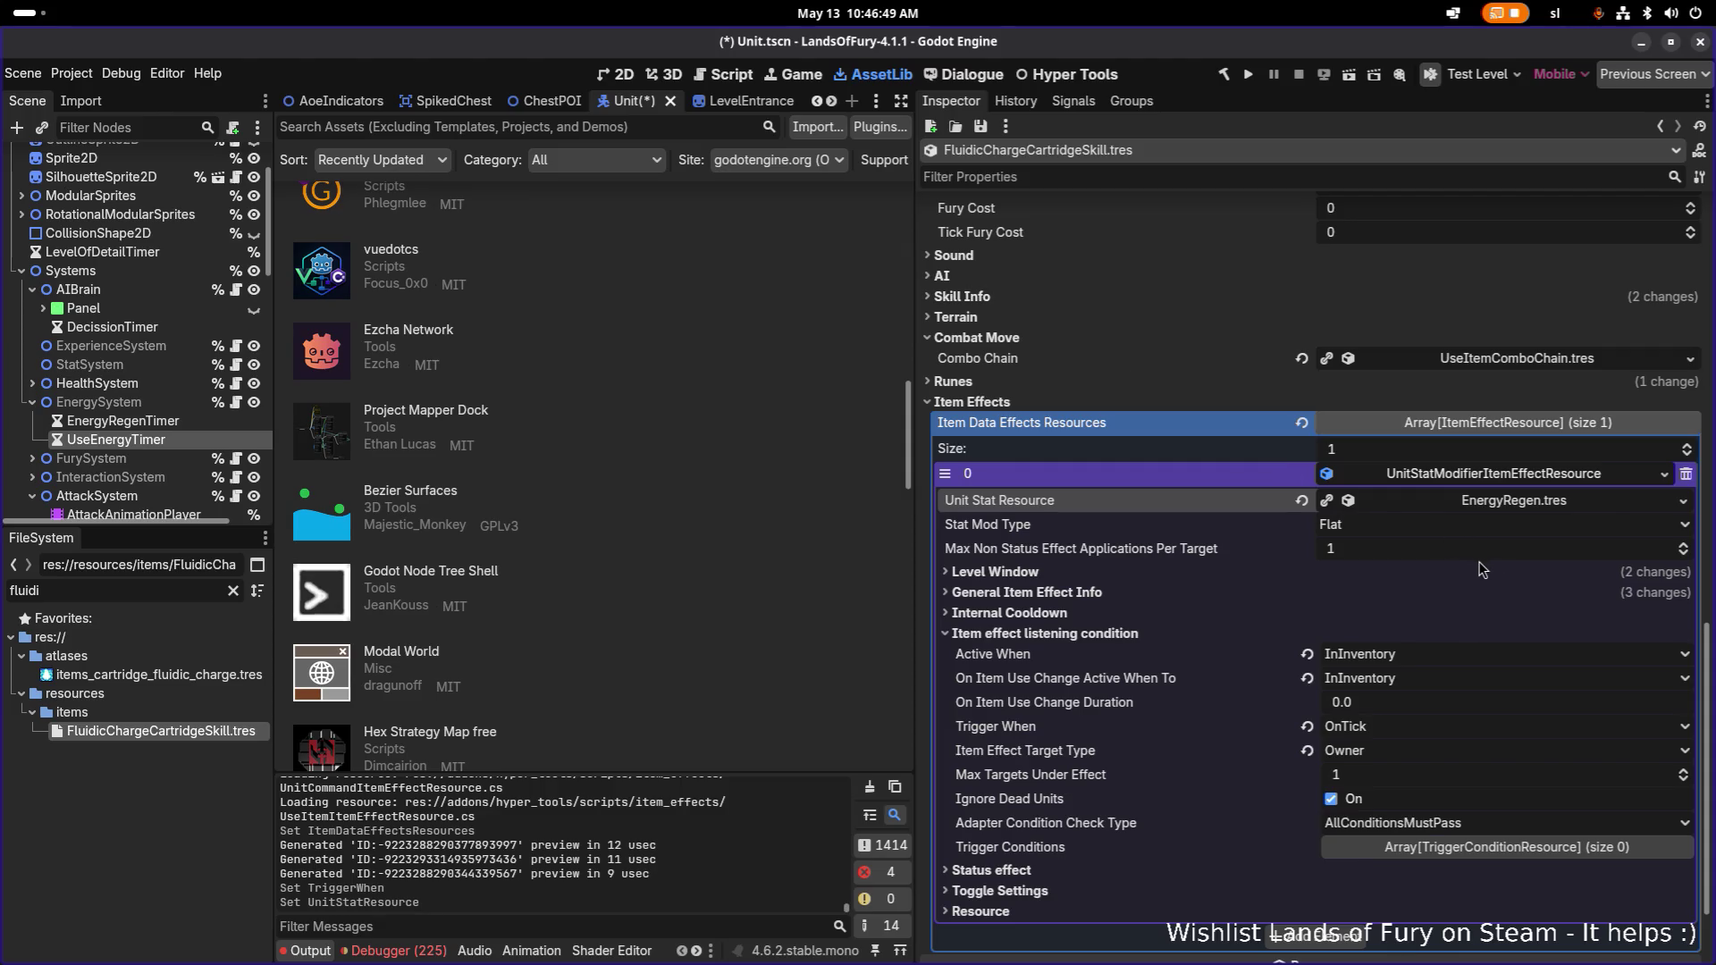
click(1252, 594)
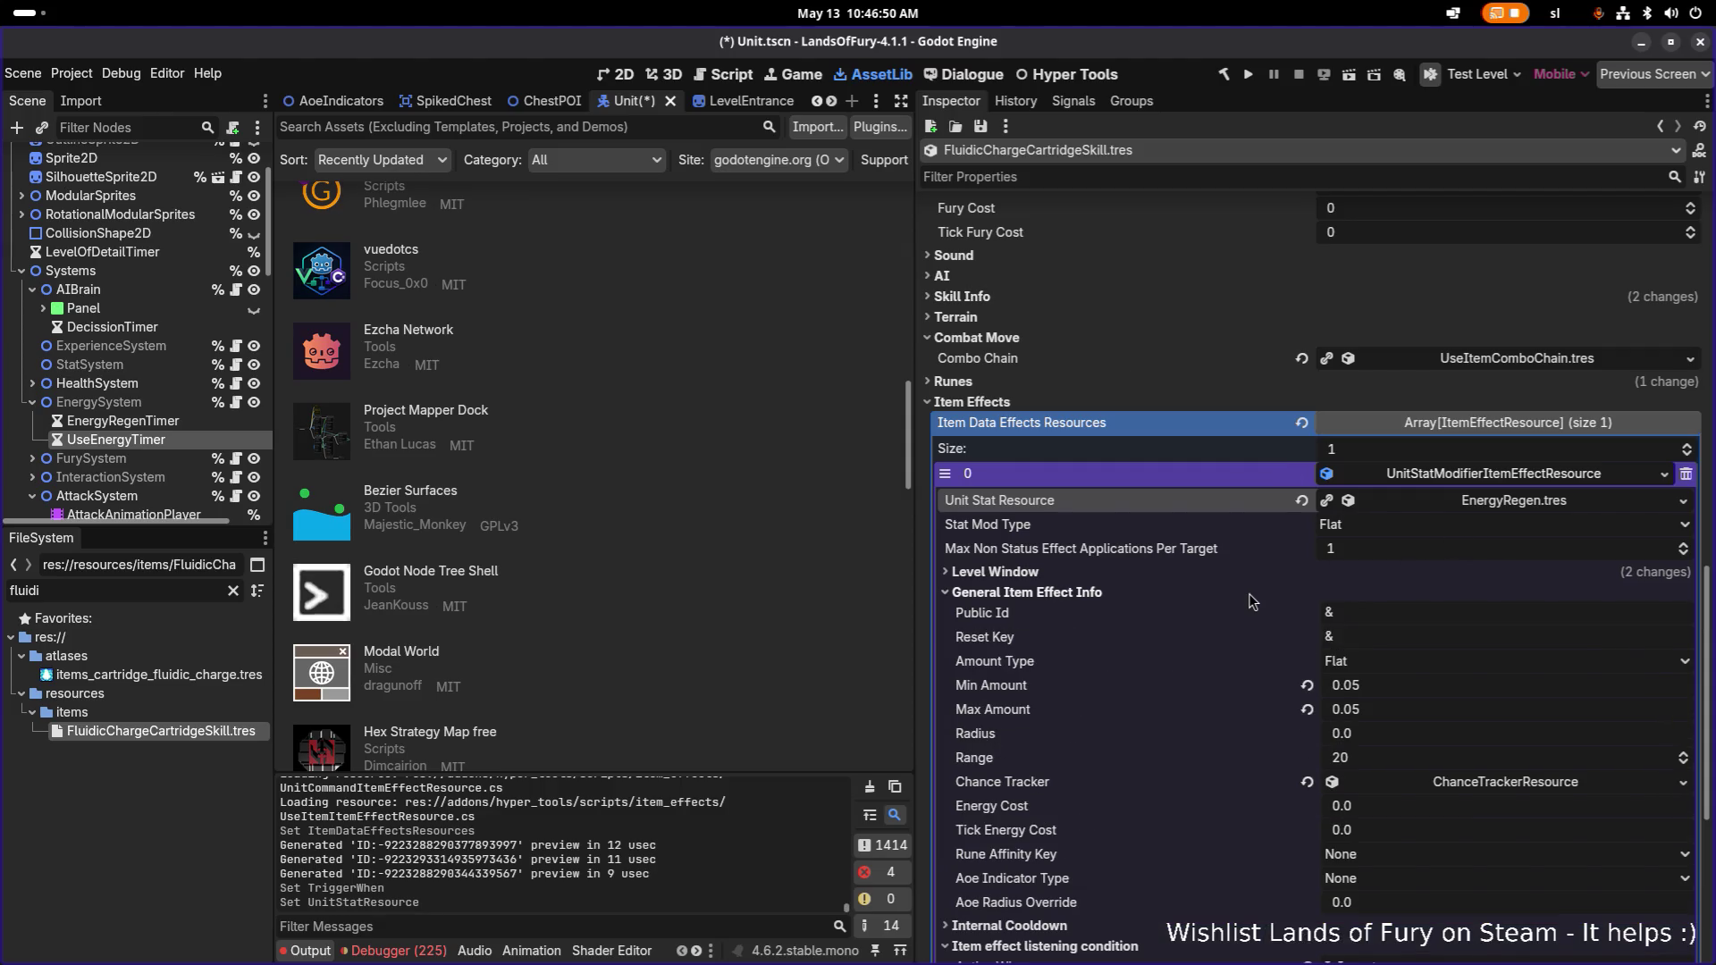
click(1453, 694)
text(5)
key(Tab)
text(5)
key(Return)
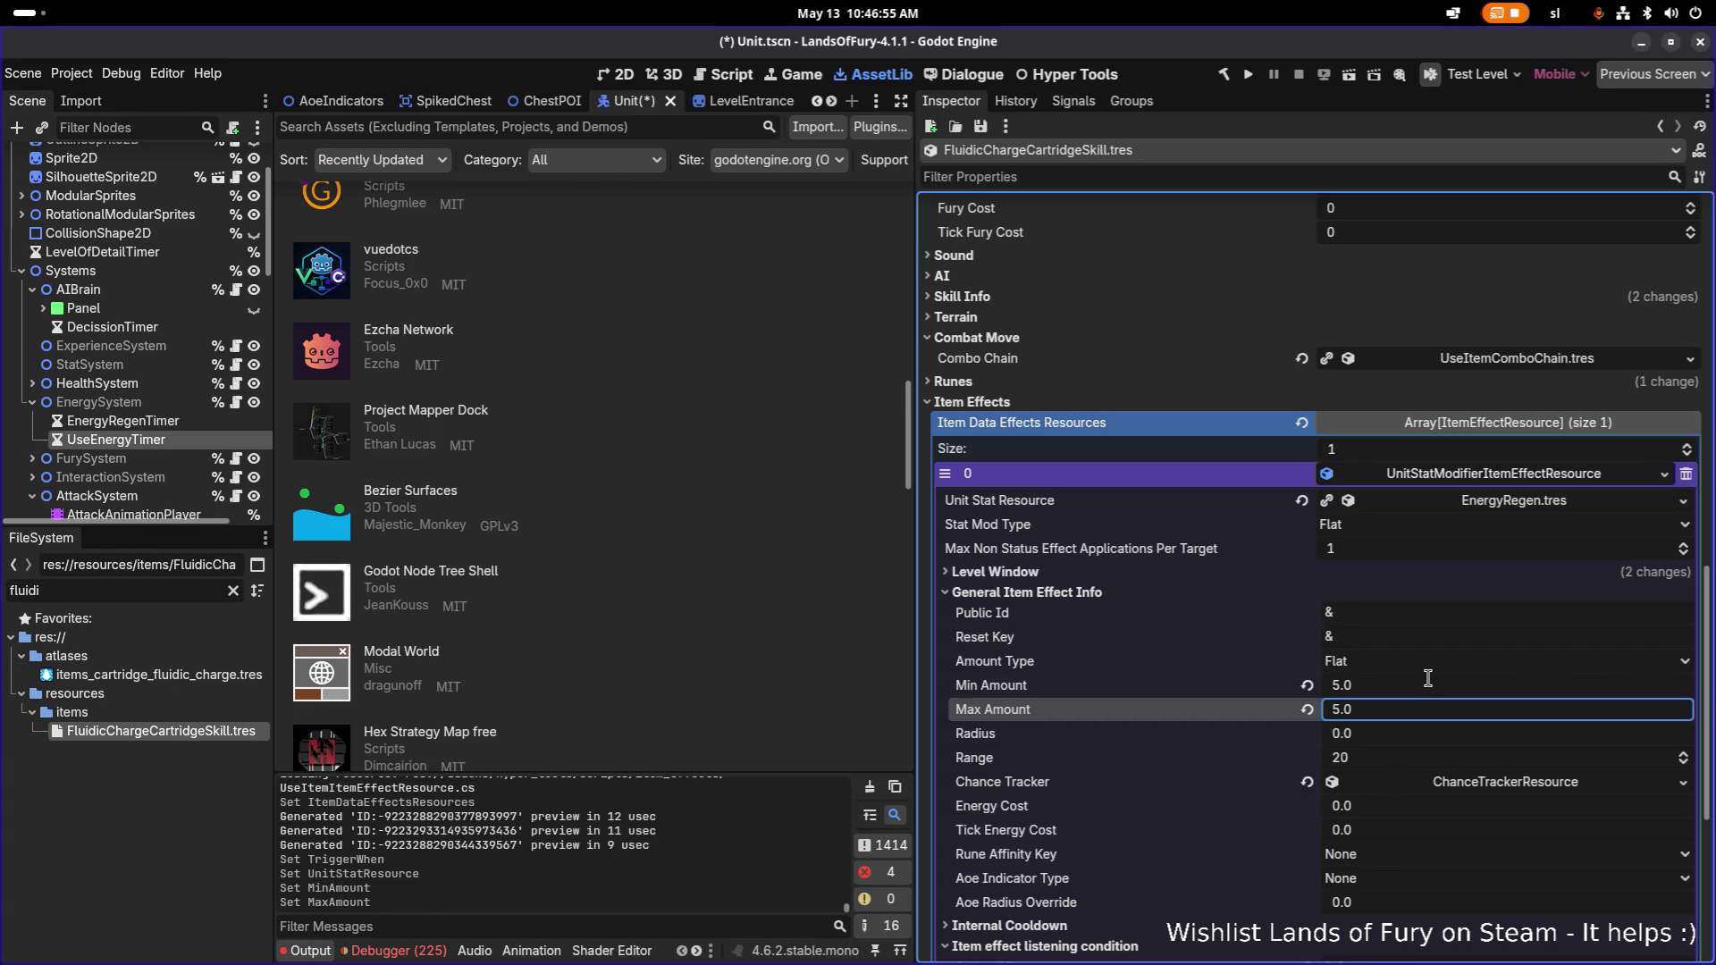
Expand the first item effect's Trigger Conditions list.
click(1517, 476)
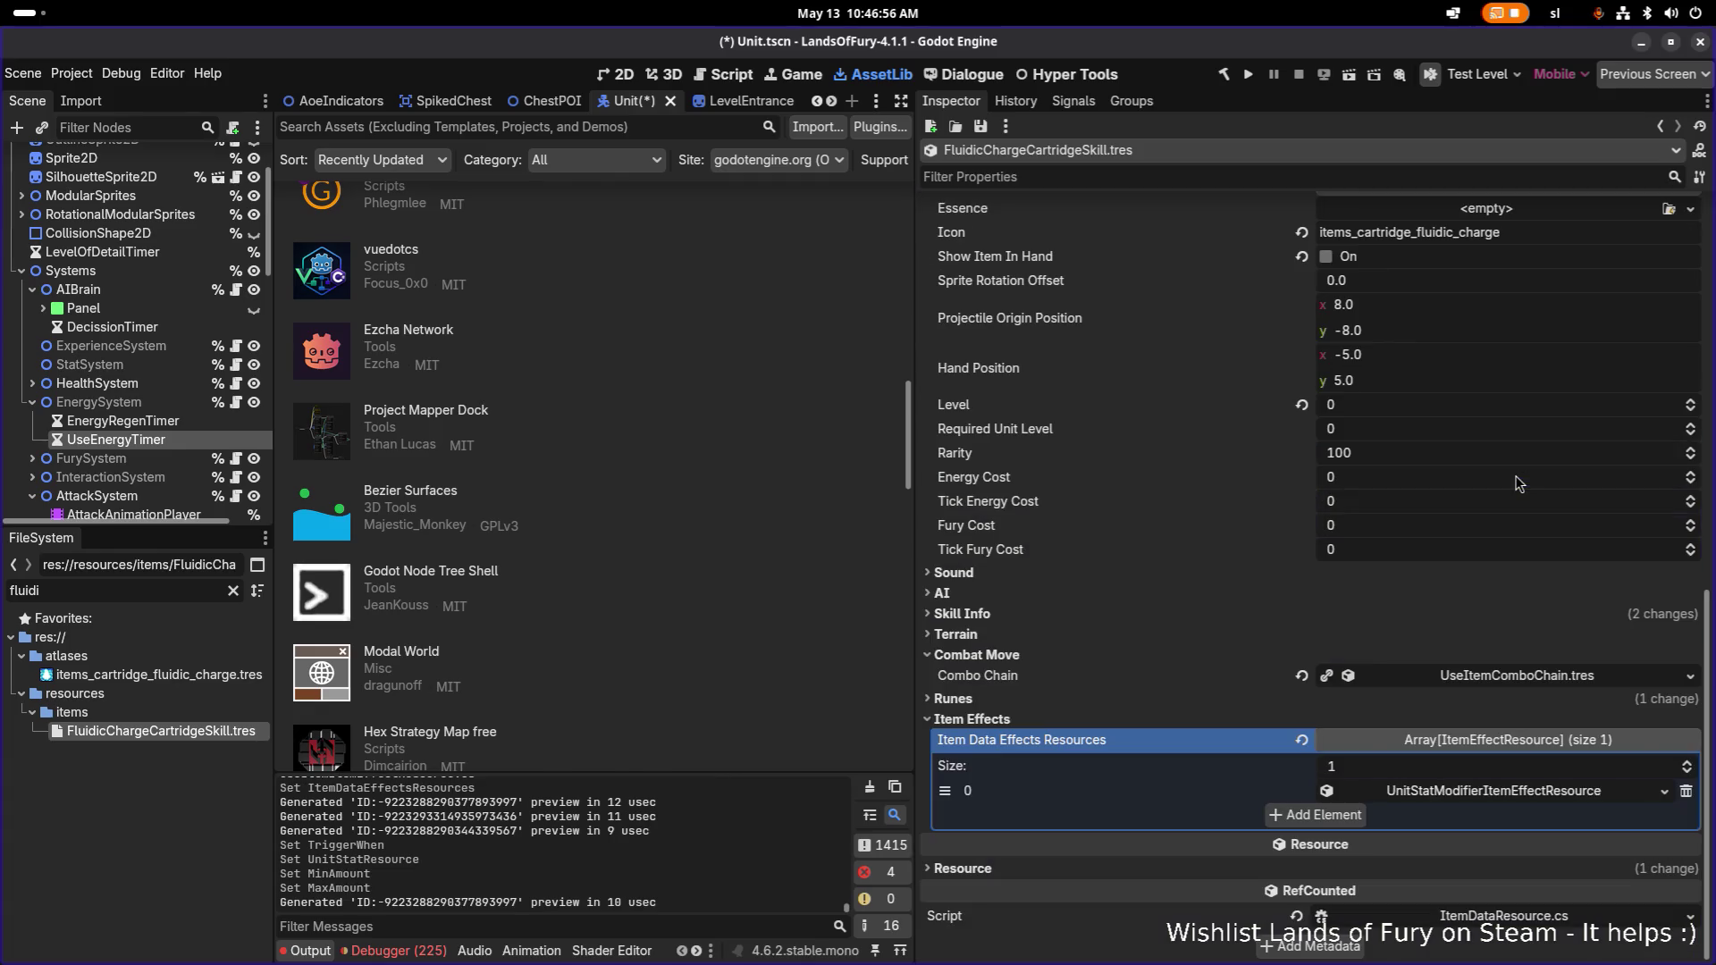
click(1528, 790)
scroll(1530, 768, down, 10)
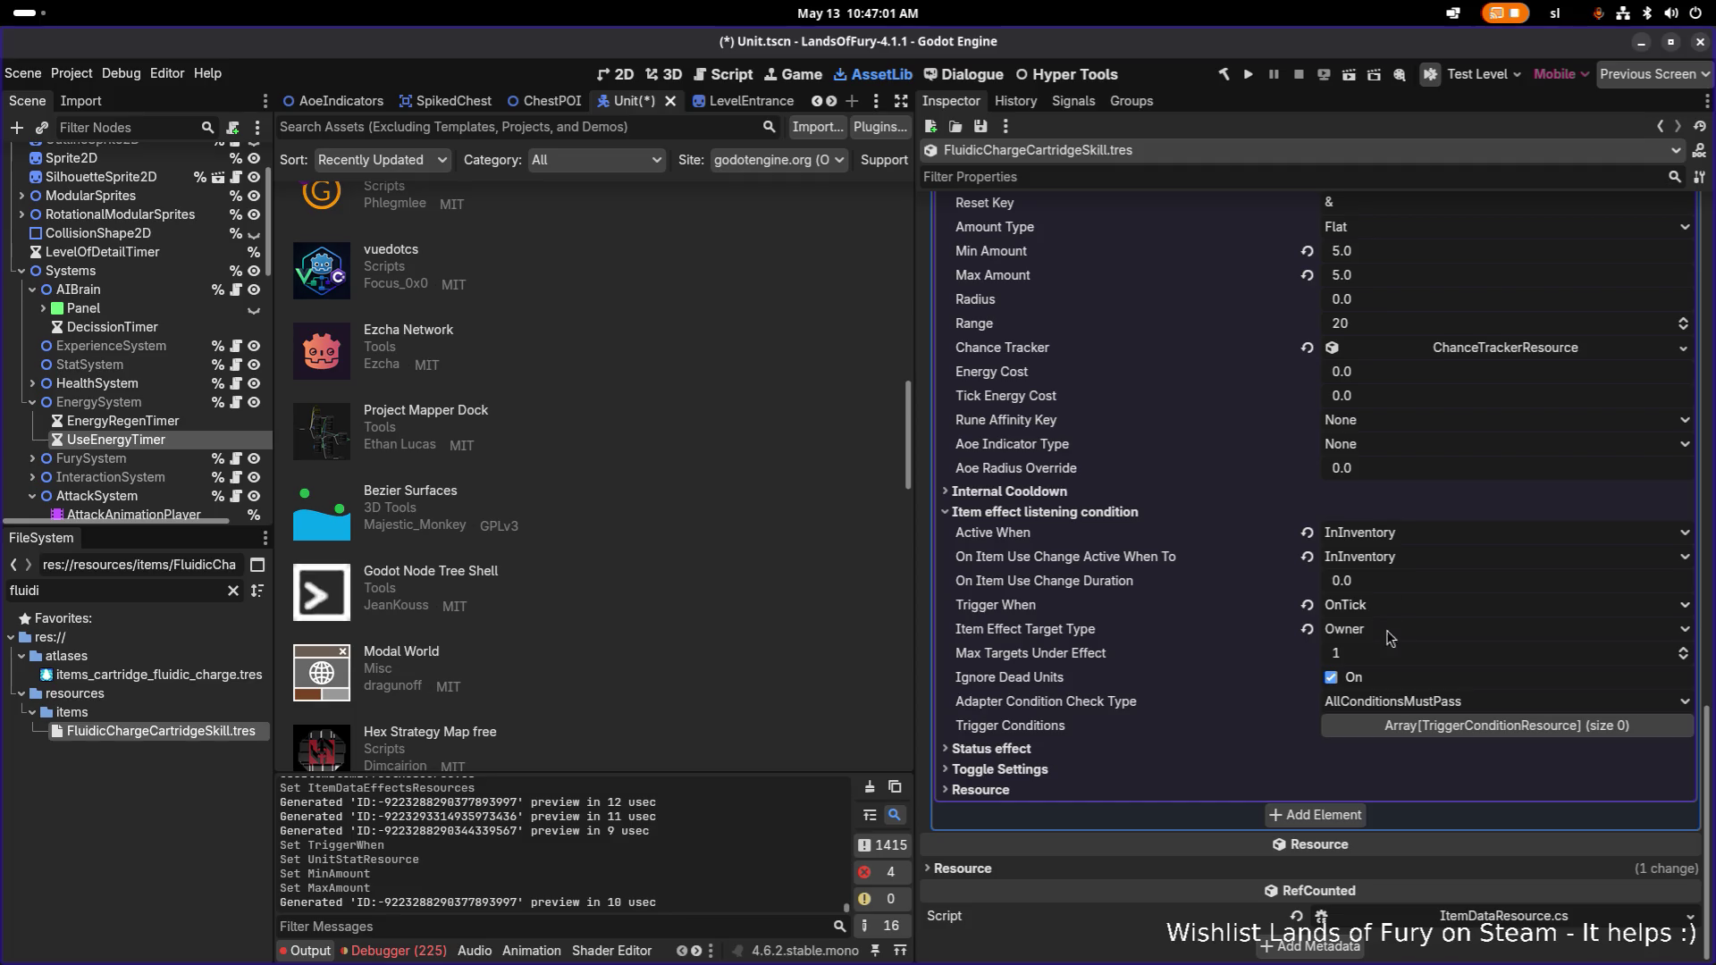
click(1452, 728)
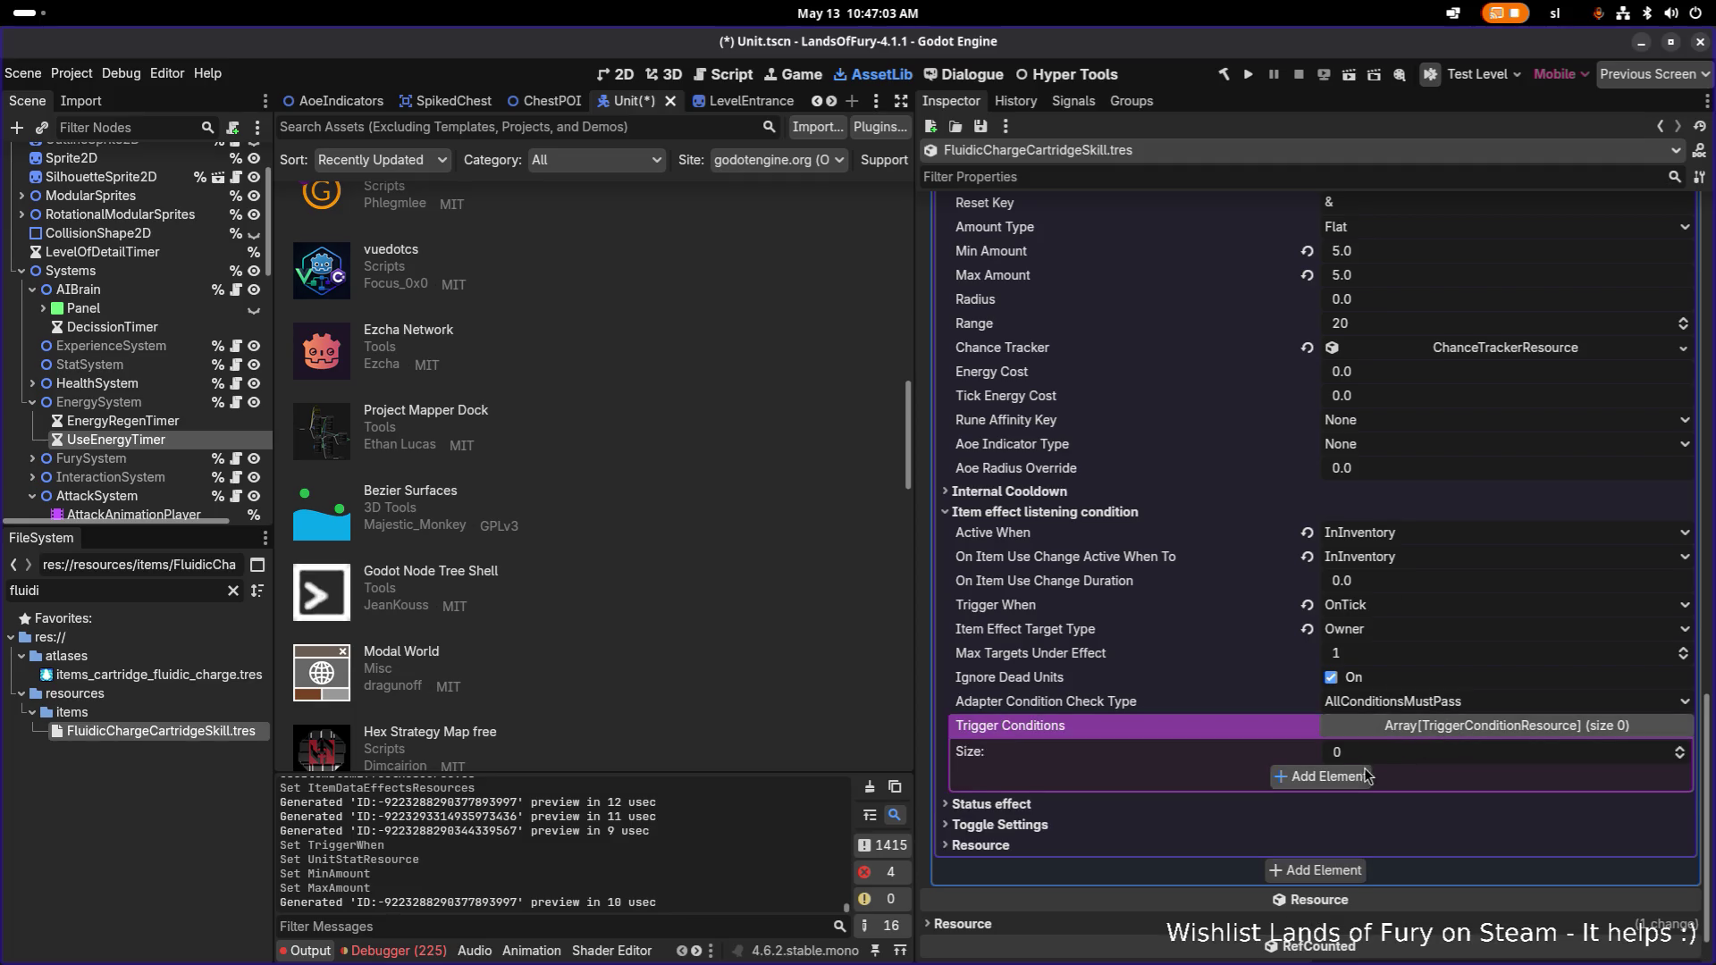
Add an AdapterPropertyTriggerConditionResource trigger condition and view its Property options.
click(1363, 776)
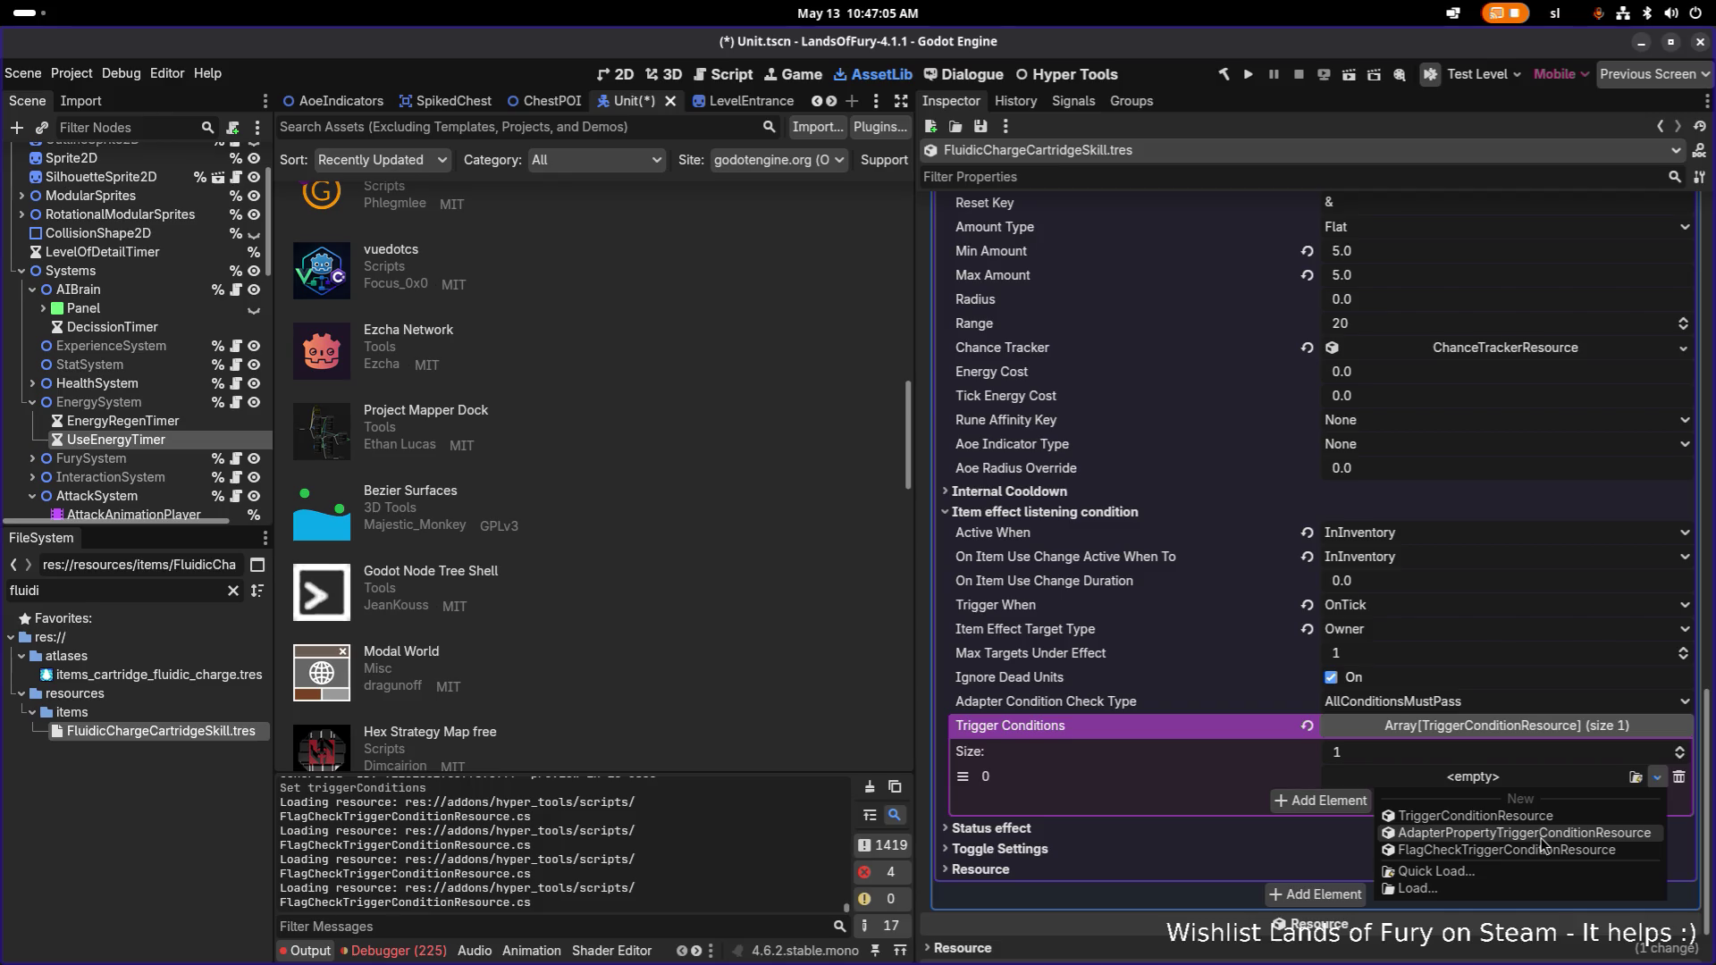
click(1543, 835)
scroll(1504, 787, down, 1)
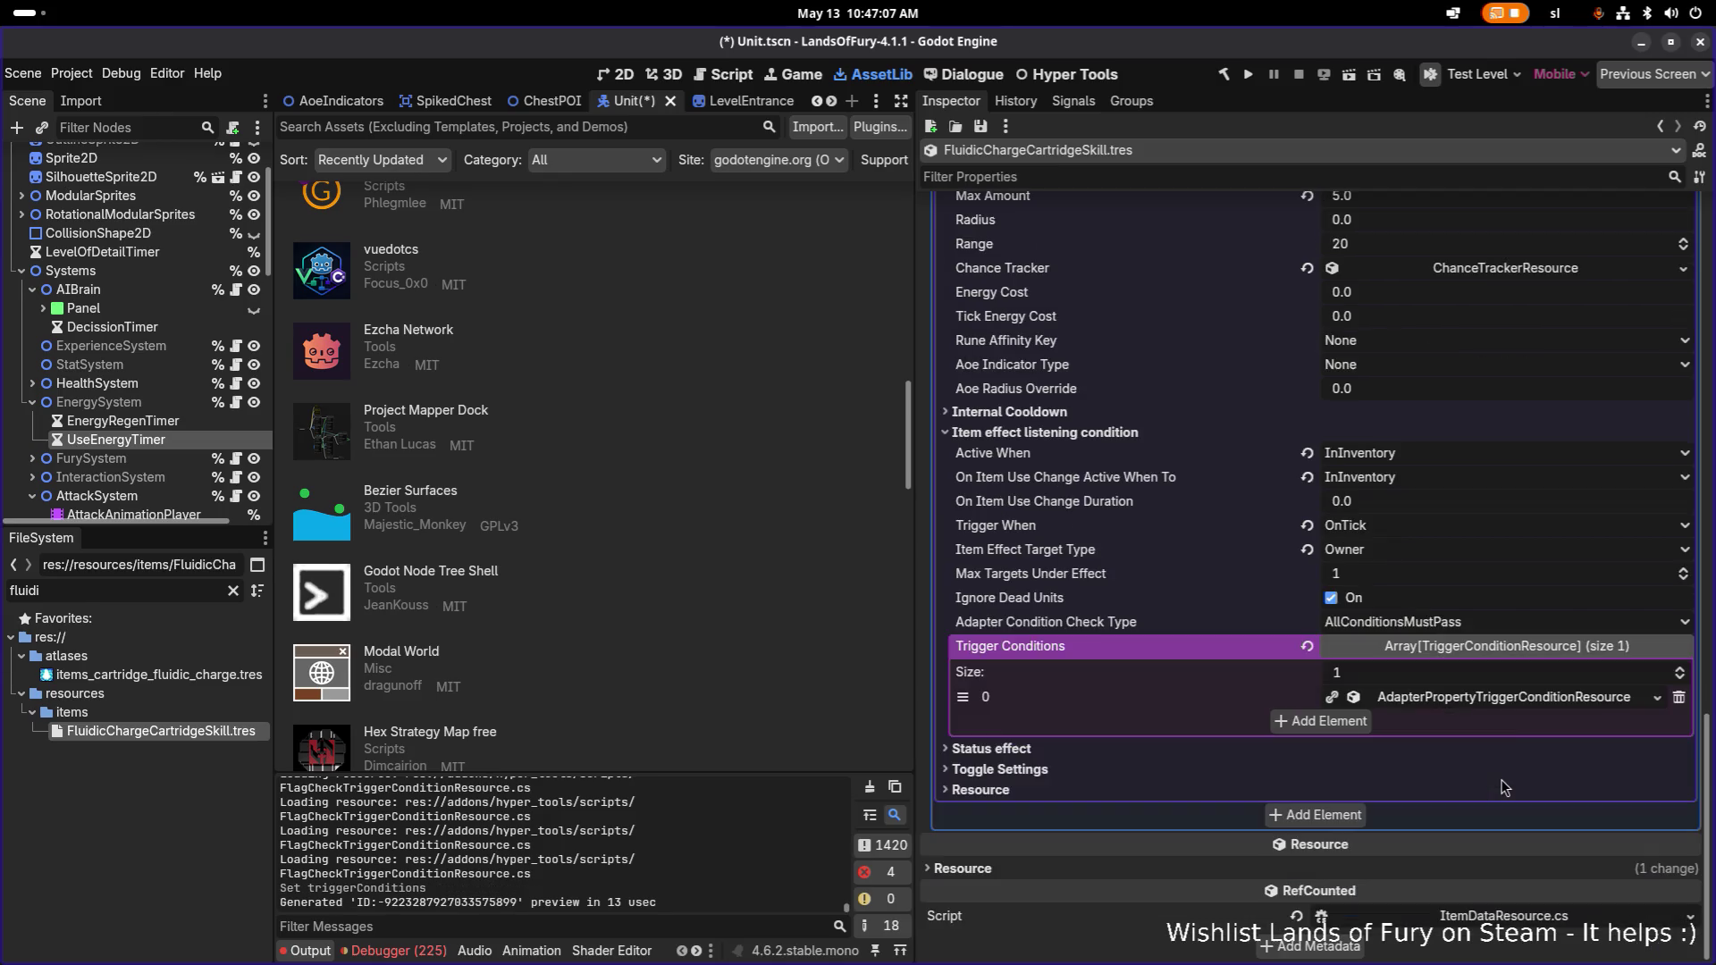
click(1502, 711)
scroll(1493, 706, down, 2)
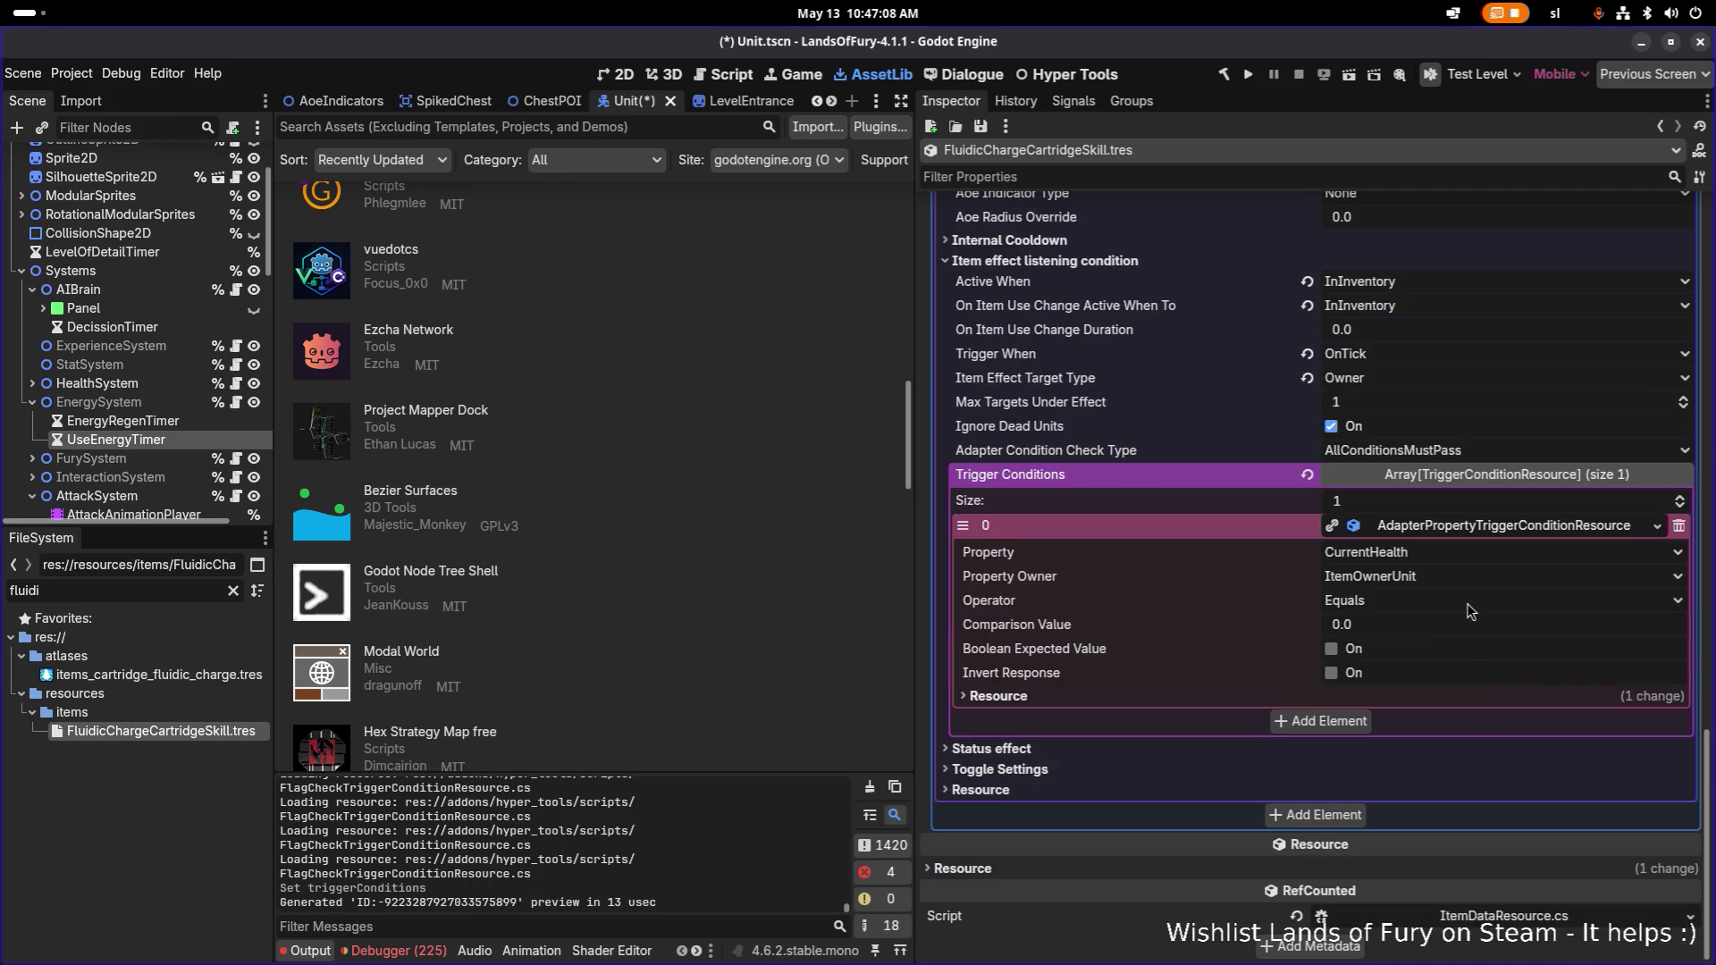
click(1462, 552)
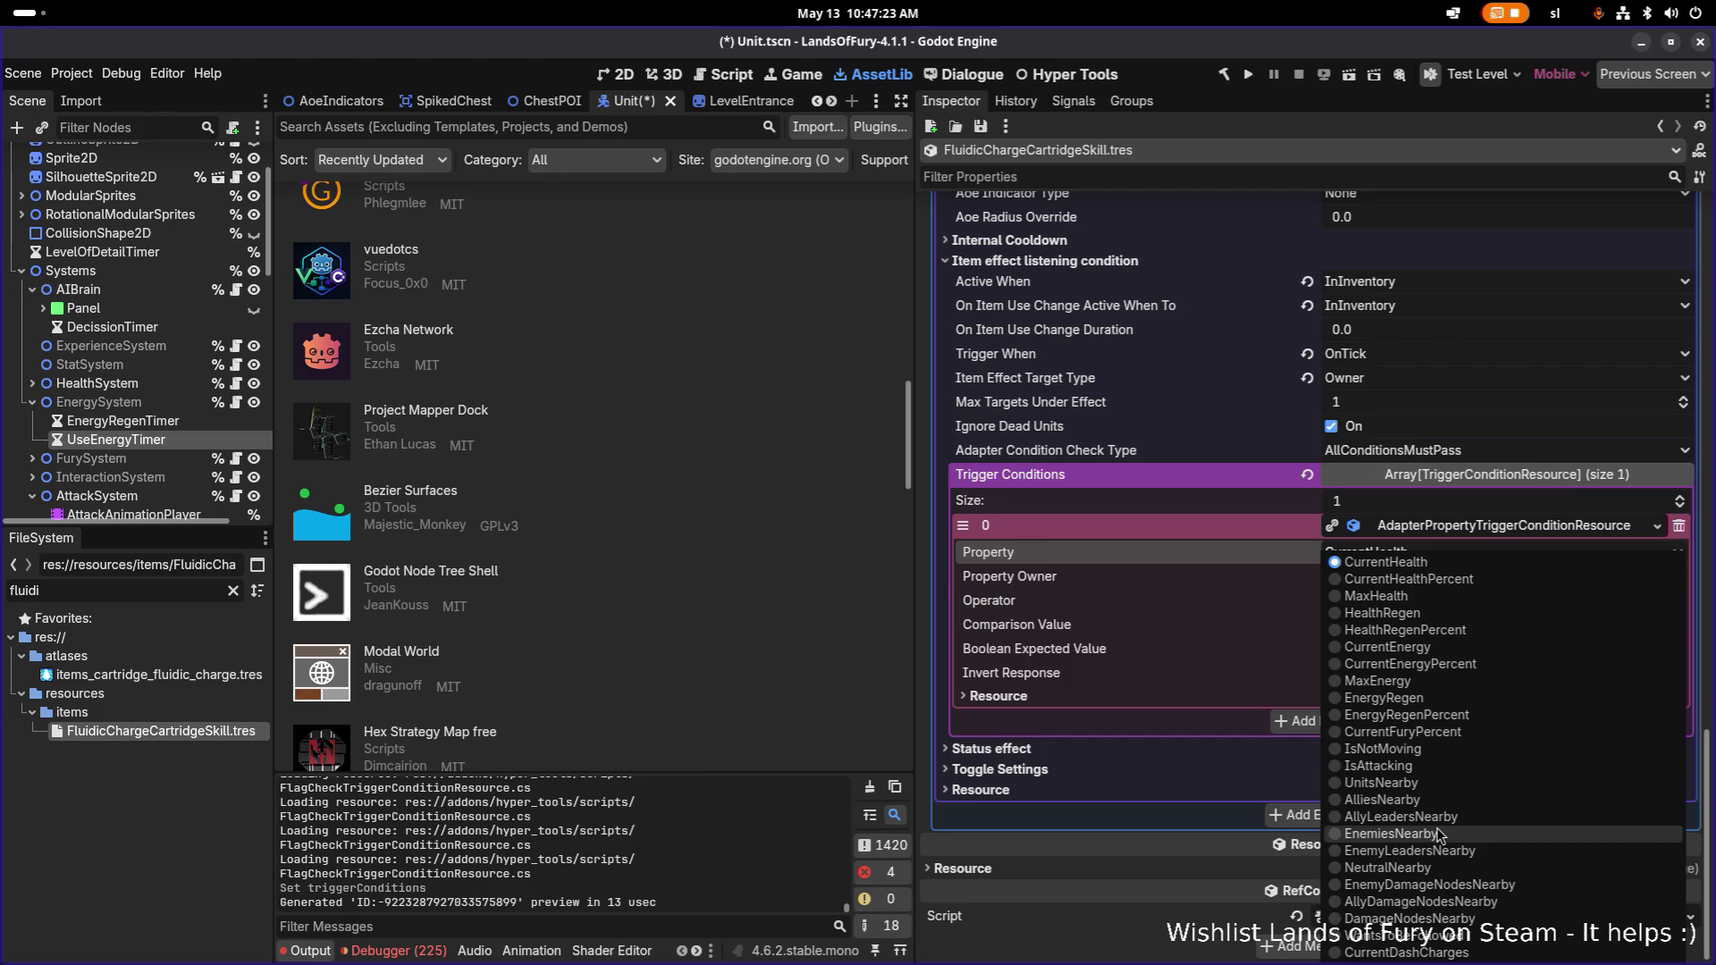
Switch to VS Code and search the project files for 'stat'.
key(alt+Tab)
click(565, 489)
double_click(712, 391)
key(ctrl+p)
text(stat)
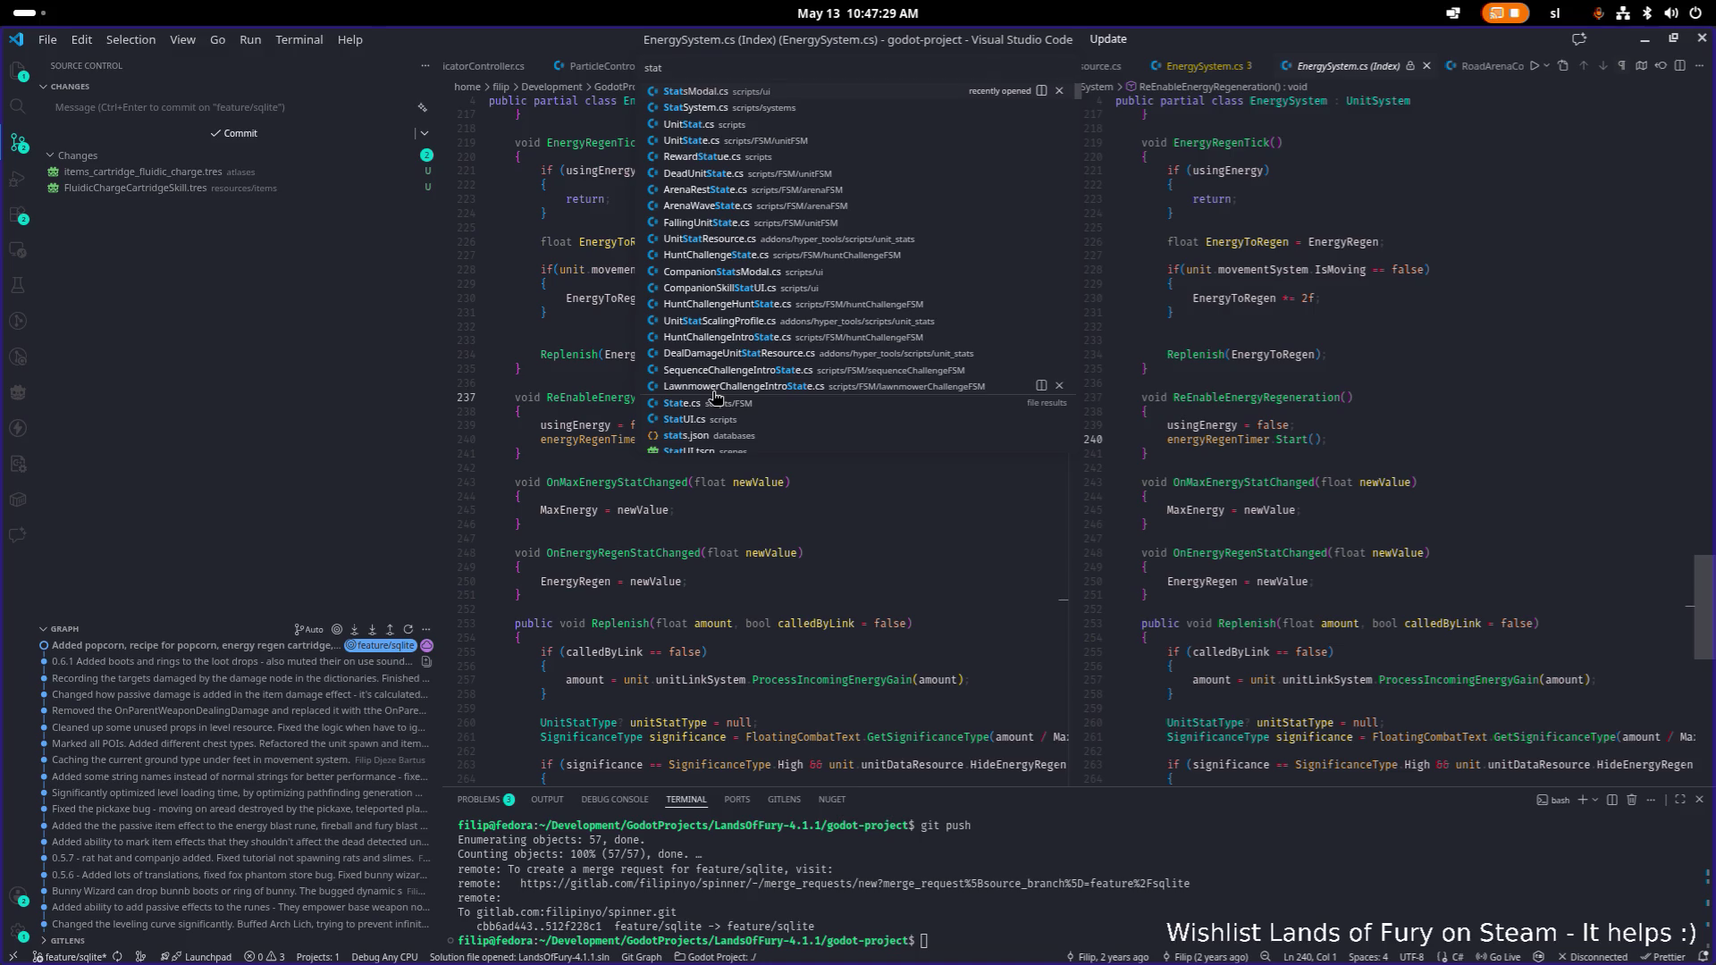
Open AdapterSystem.cs through the file search for 'adap'.
key(ctrl+a)
text(adap)
key(Return)
scroll(748, 393, down, 5)
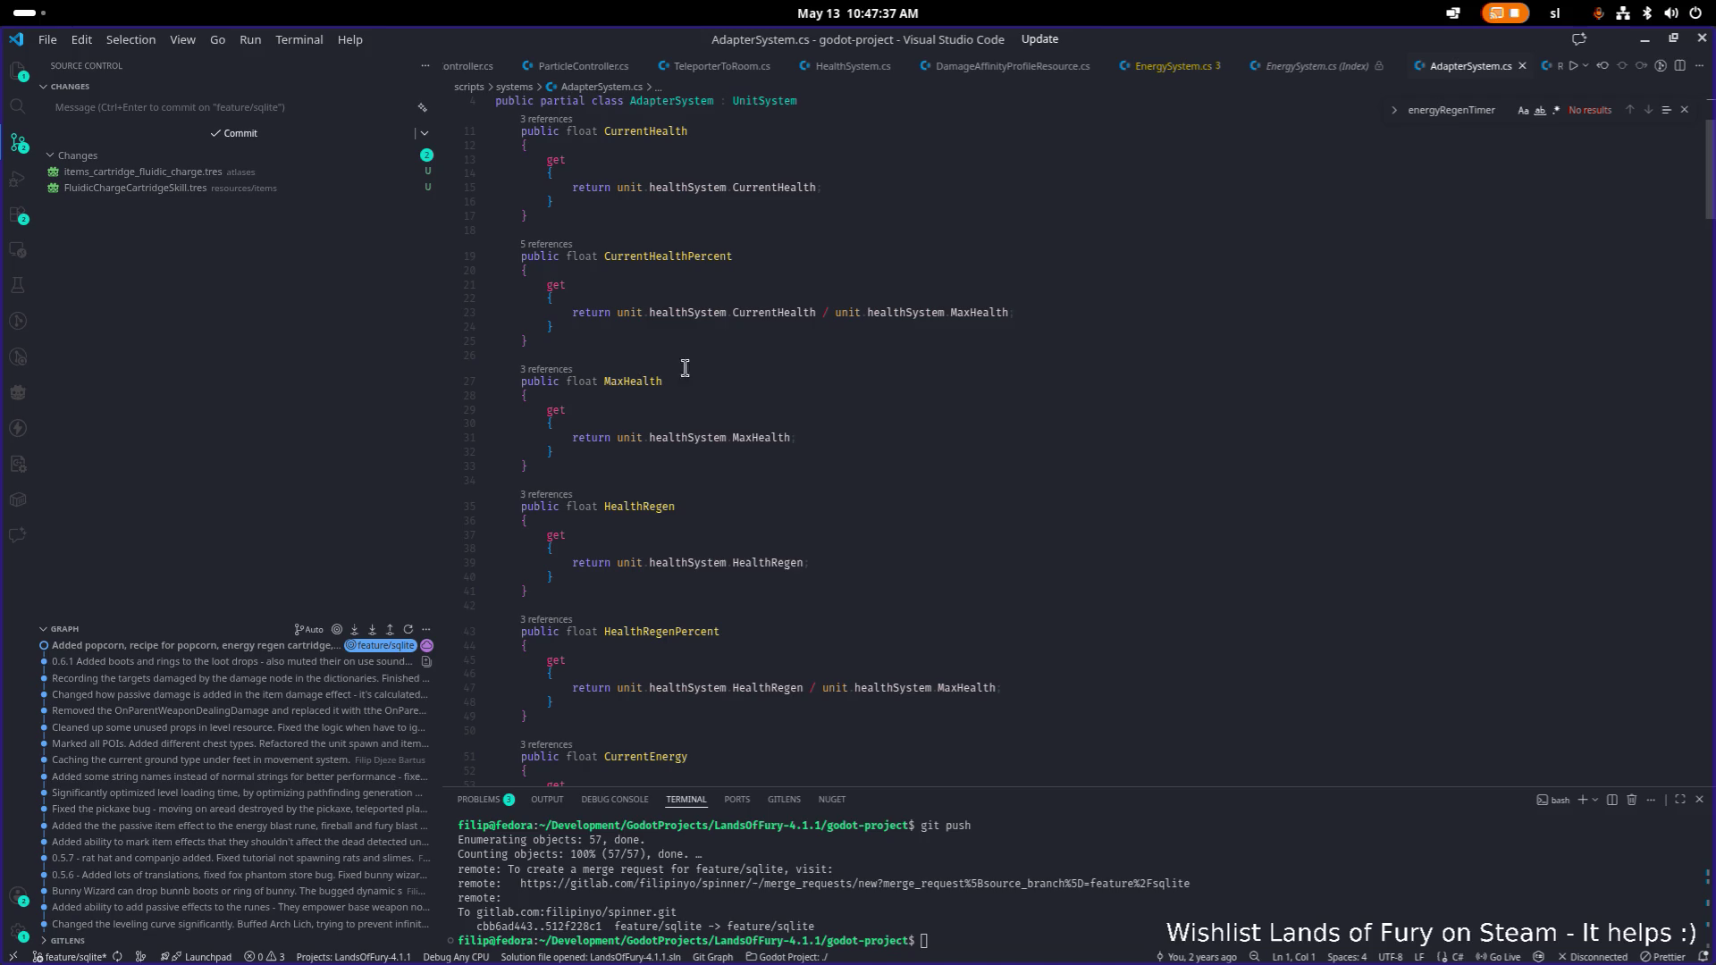
scroll(651, 375, up, 3)
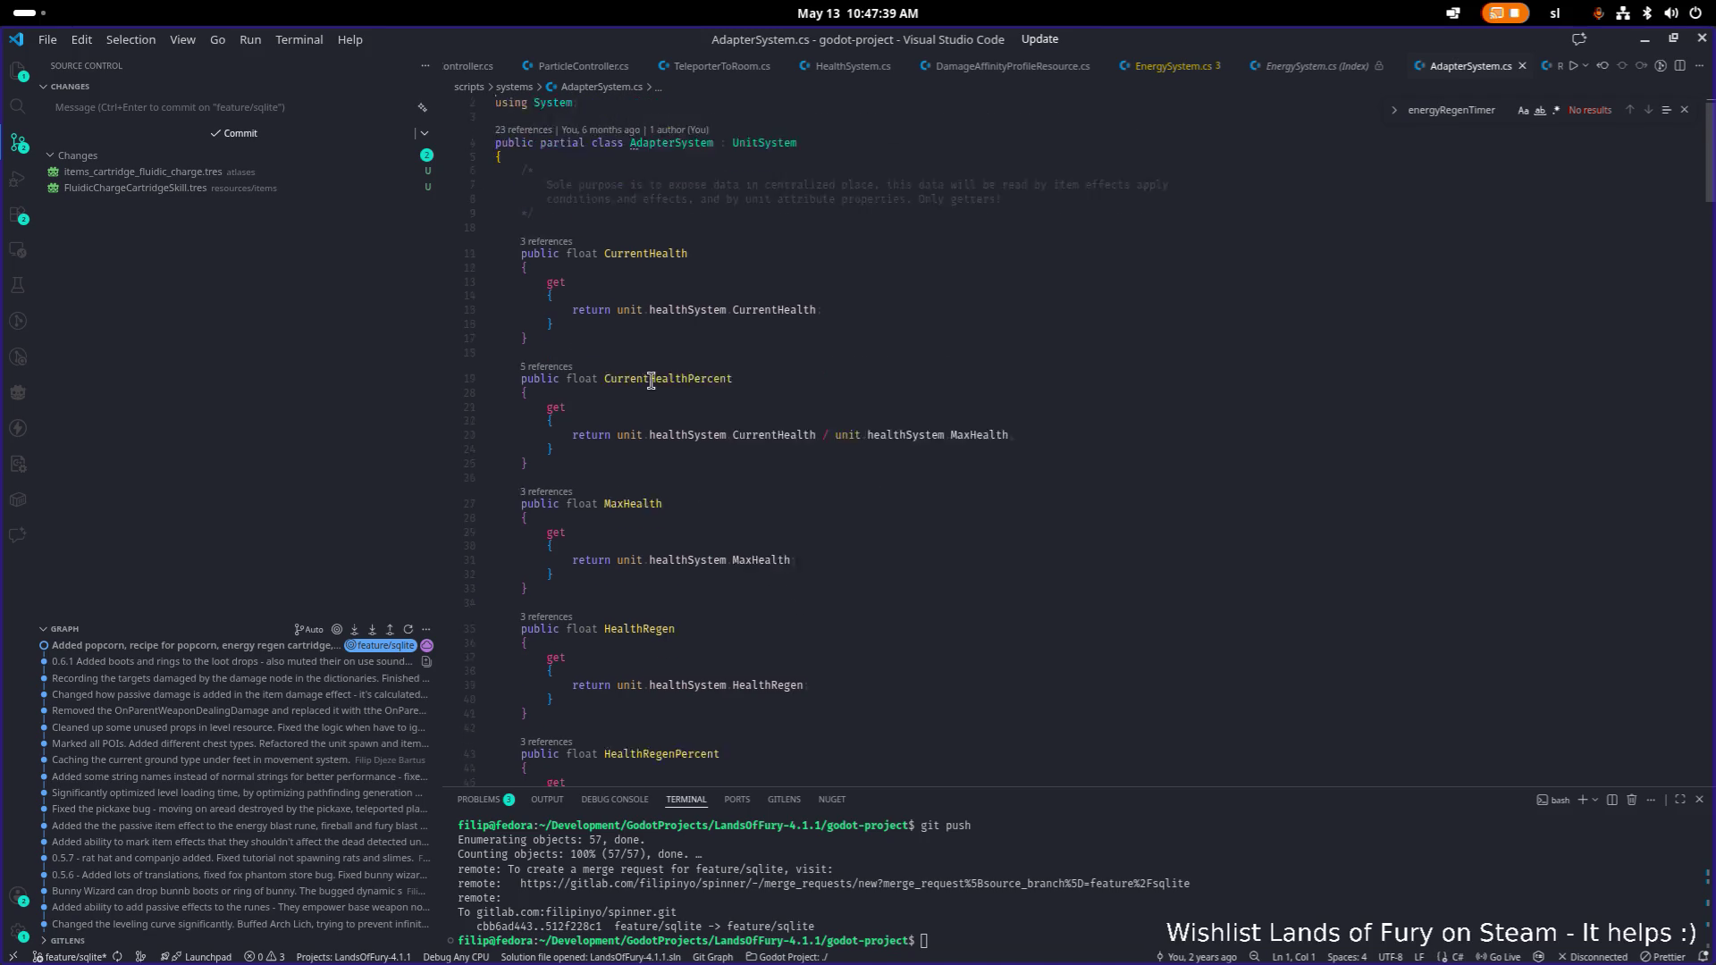
scroll(655, 372, down, 10)
scroll(759, 366, down, 10)
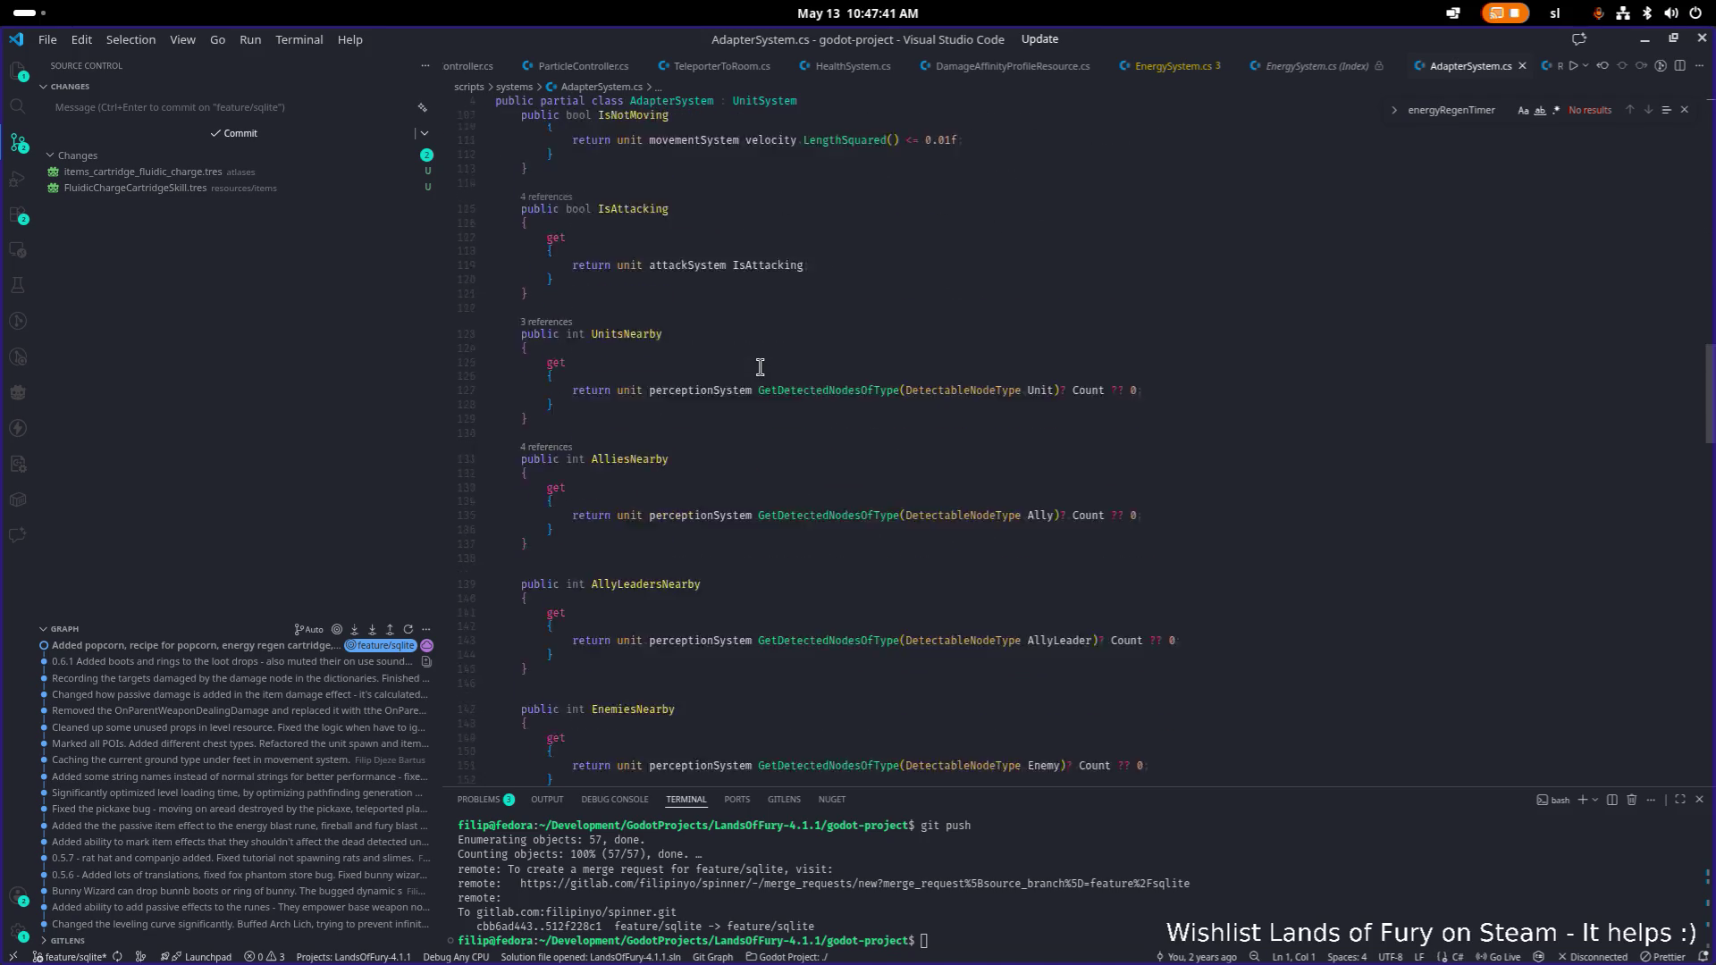
scroll(769, 362, up, 8)
Select the whole IsNotMoving property block and add a blank line after it.
click(780, 362)
key(ctrl+f)
text(liquid)
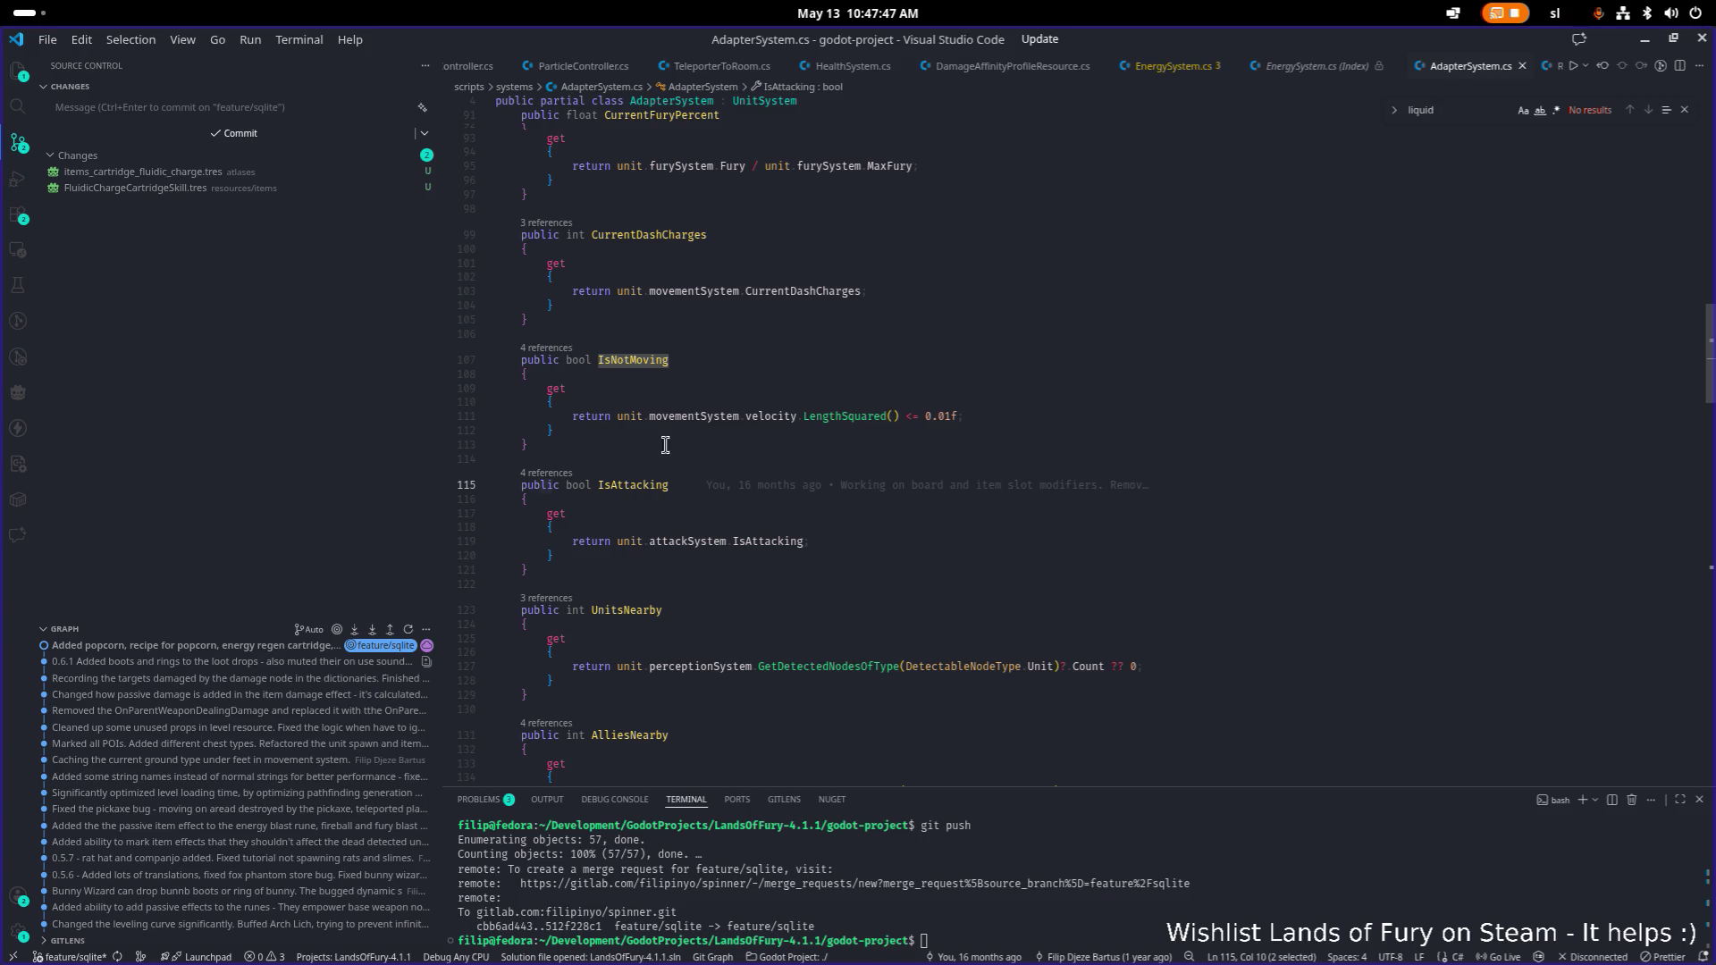
scroll(630, 472, down, 2)
click(595, 508)
click(640, 384)
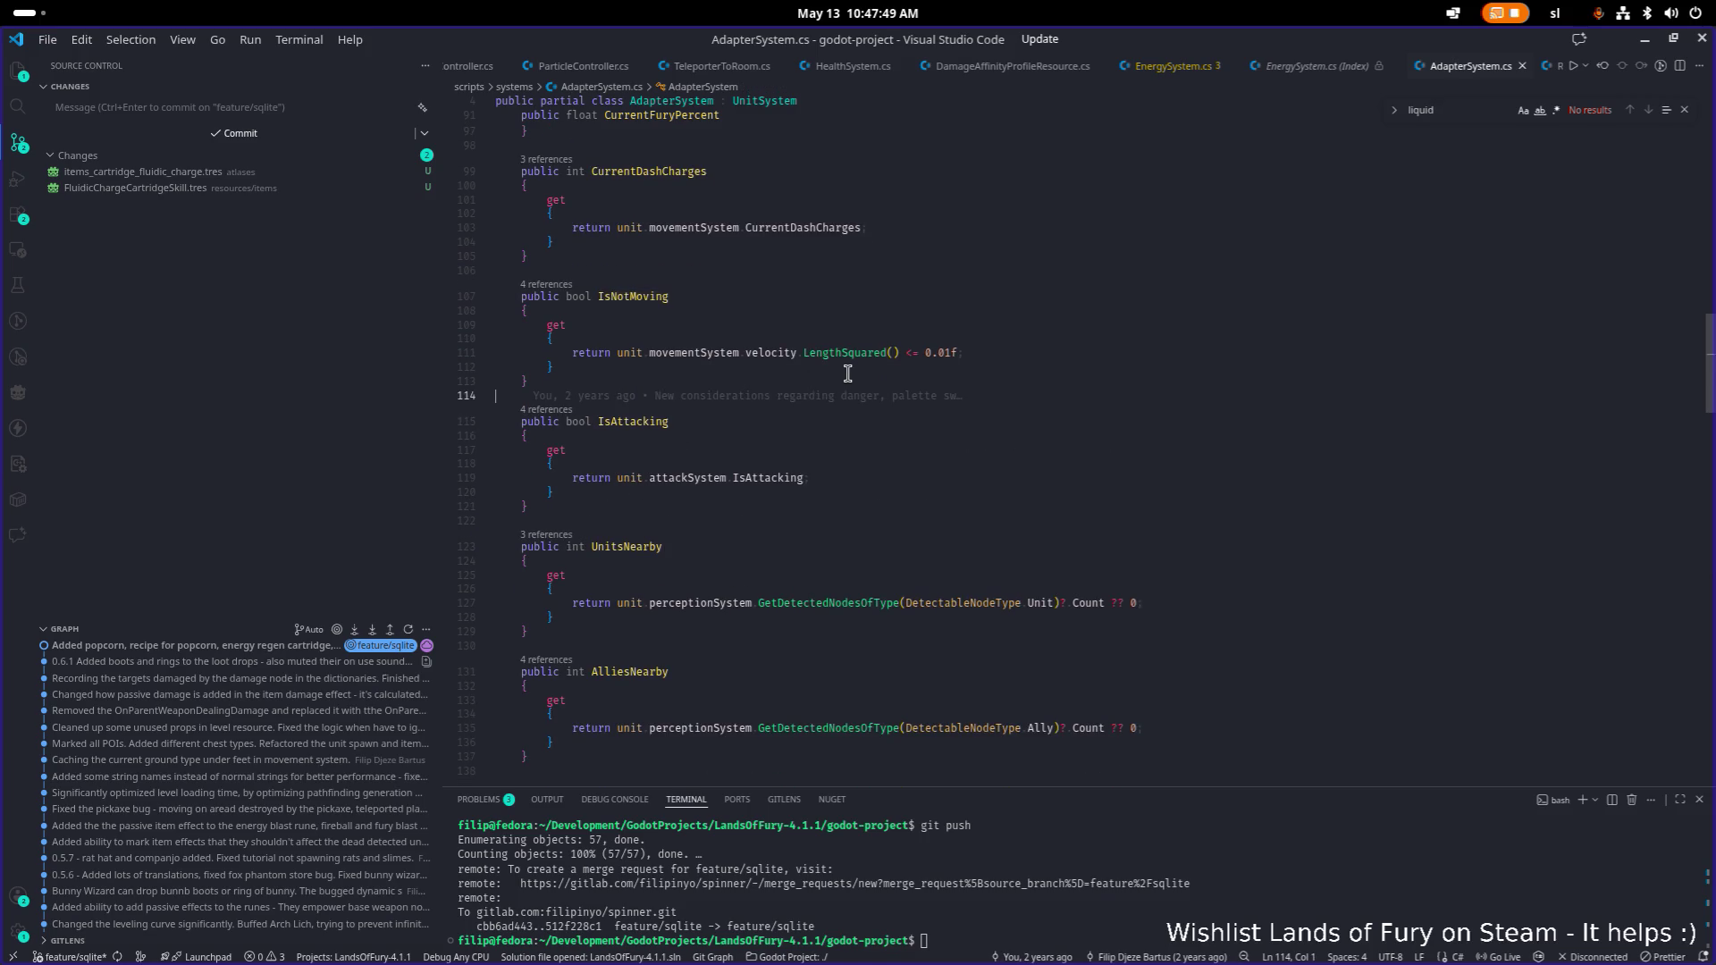
key(shift+Up)
key(Right)
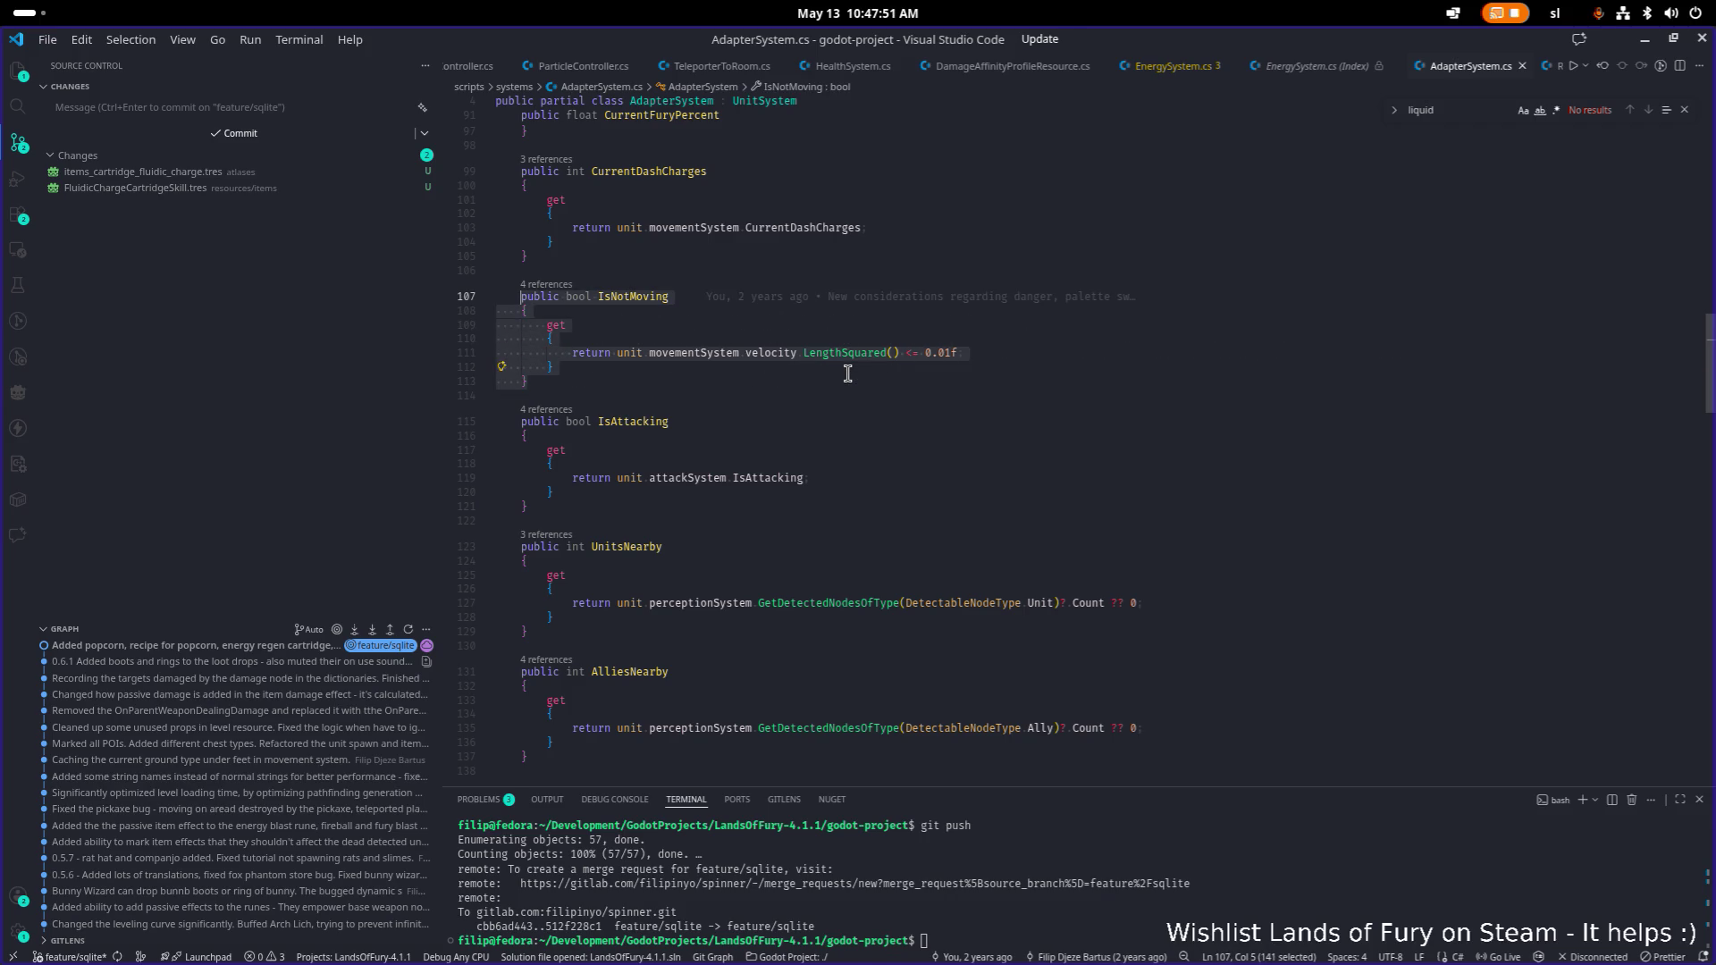
key(Return)
Paste a copy of IsNotMoving, rename it IsOnLiquidArea, and remove its velocity check.
text(public bool IsNotMoving     {         get         {             return unit.movementSystem.velocity.LengthSquared() <= 0.01f;         }     })
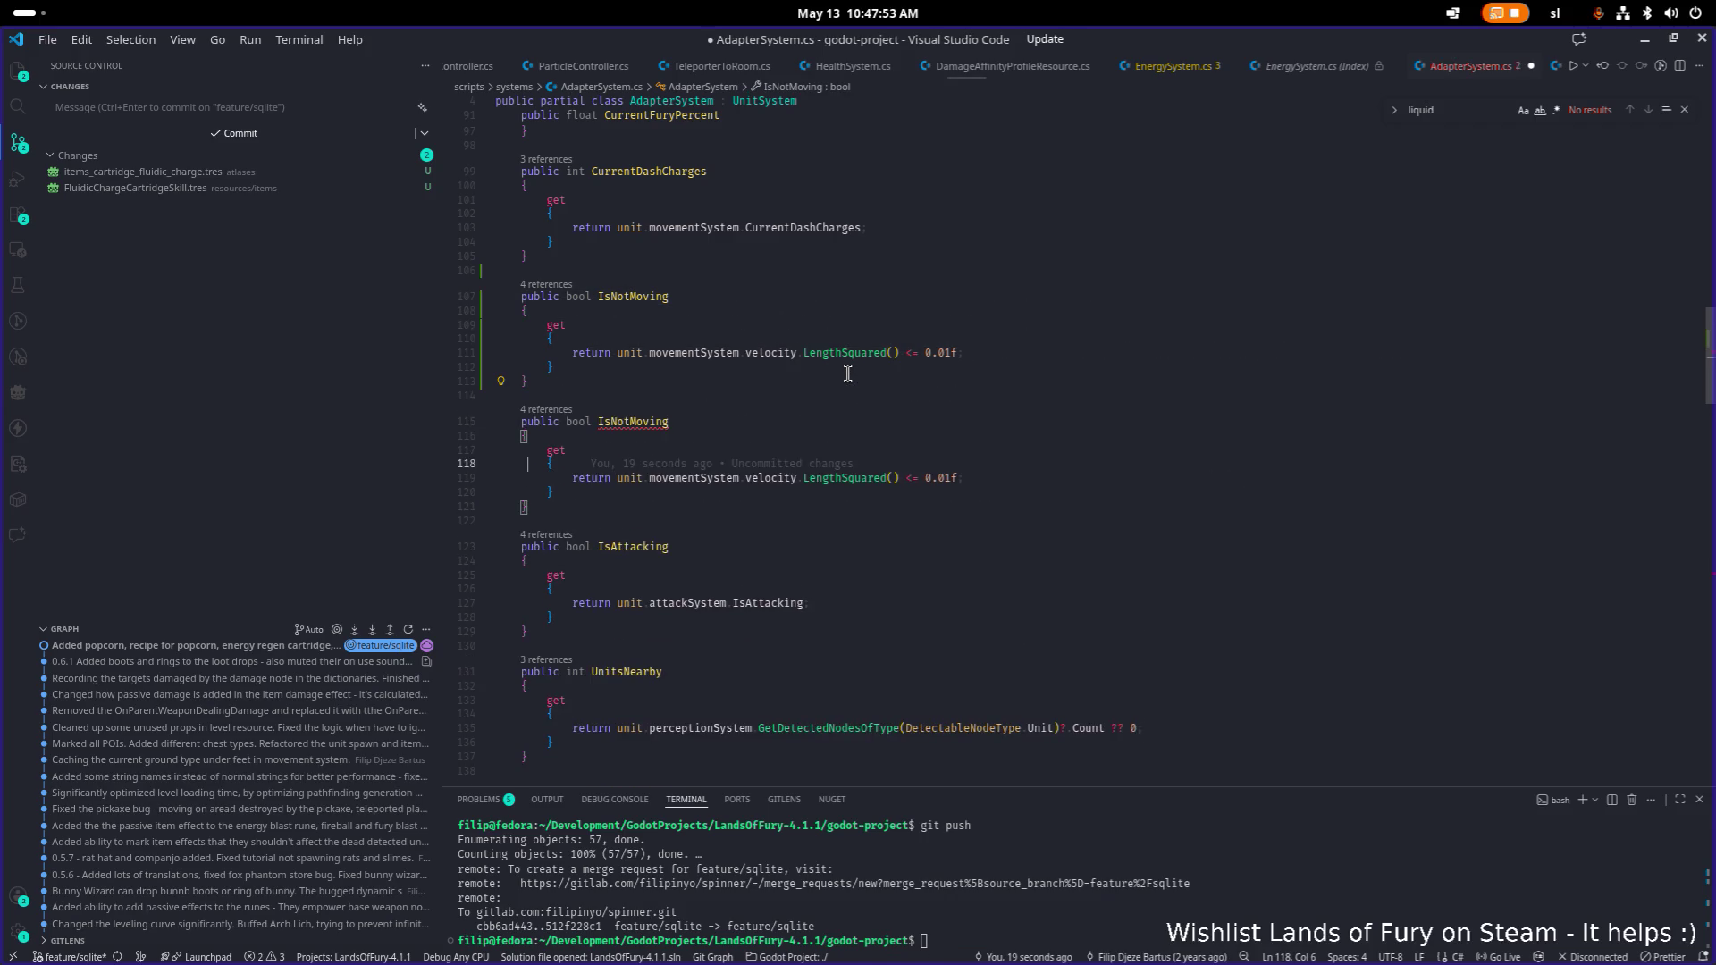
key(End)
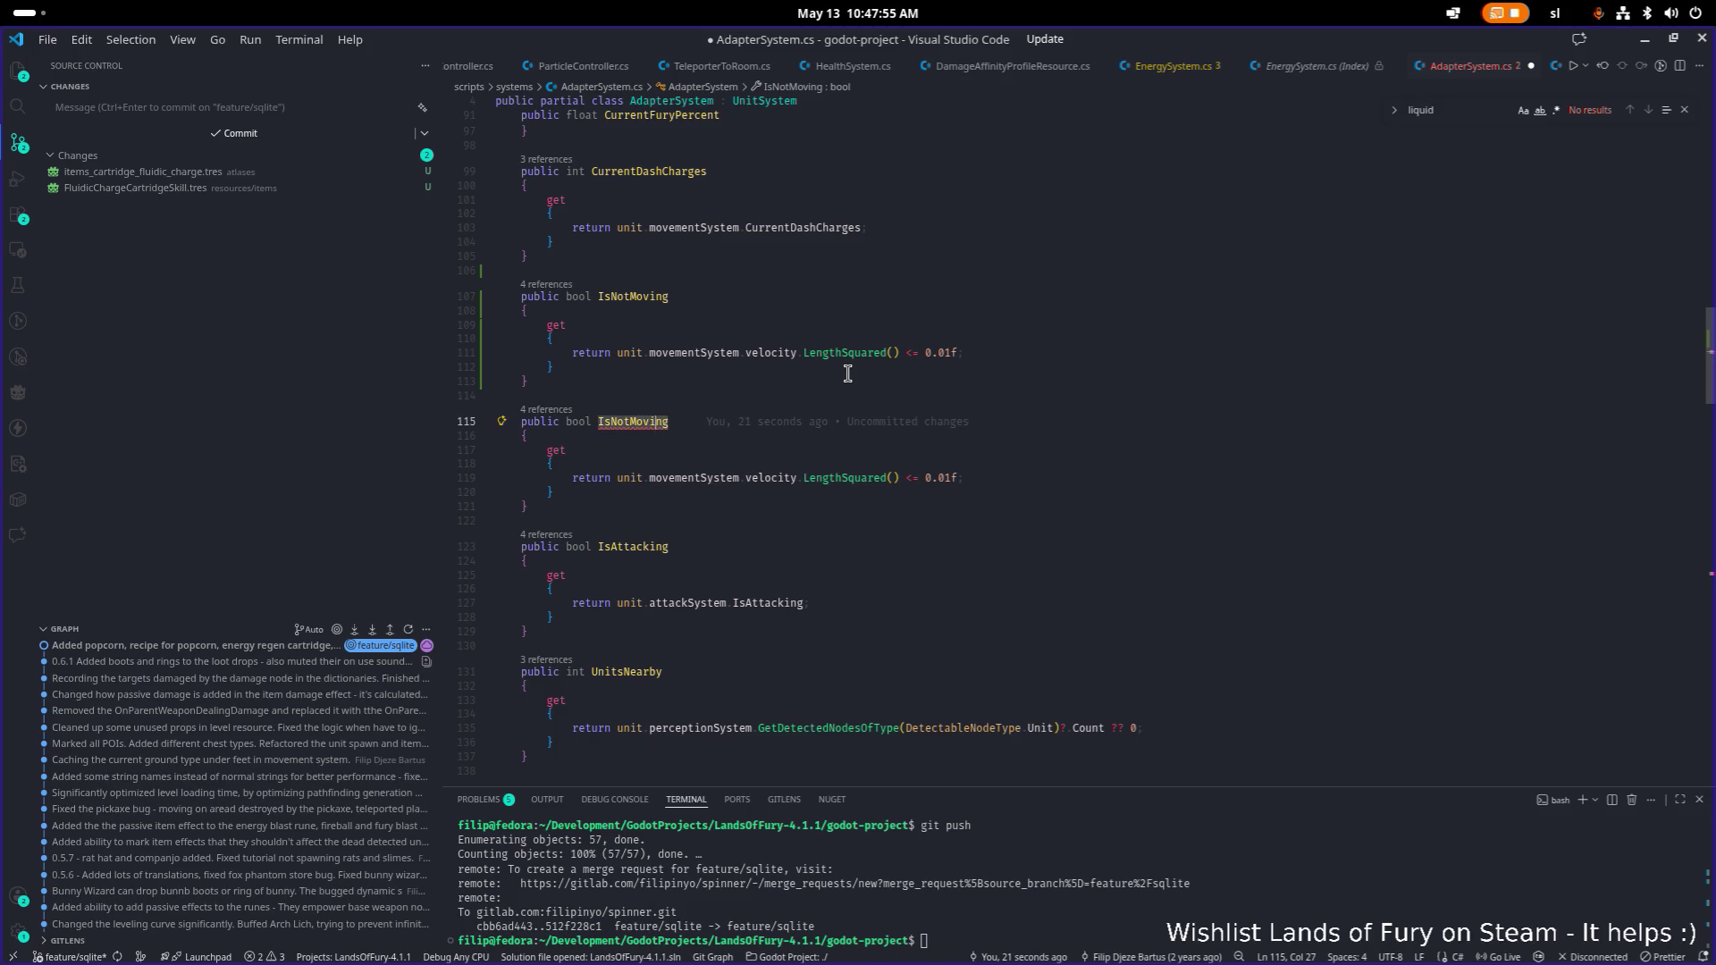
key(shift+End)
text(OnL)
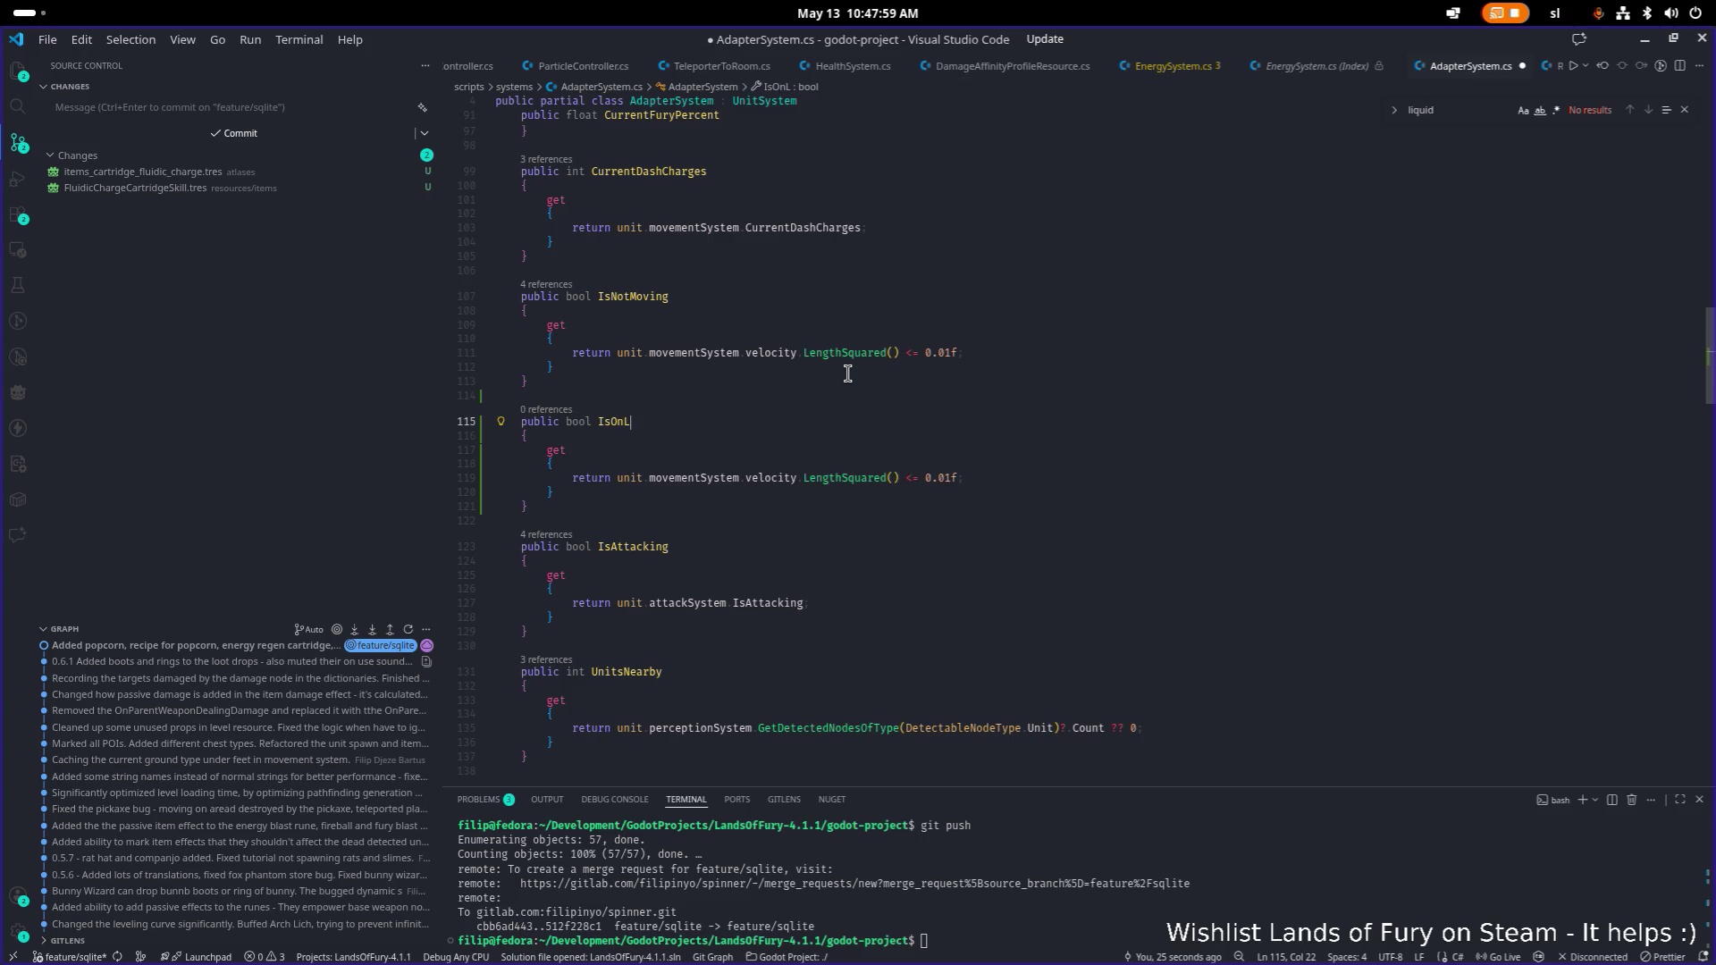
text(iquidArea)
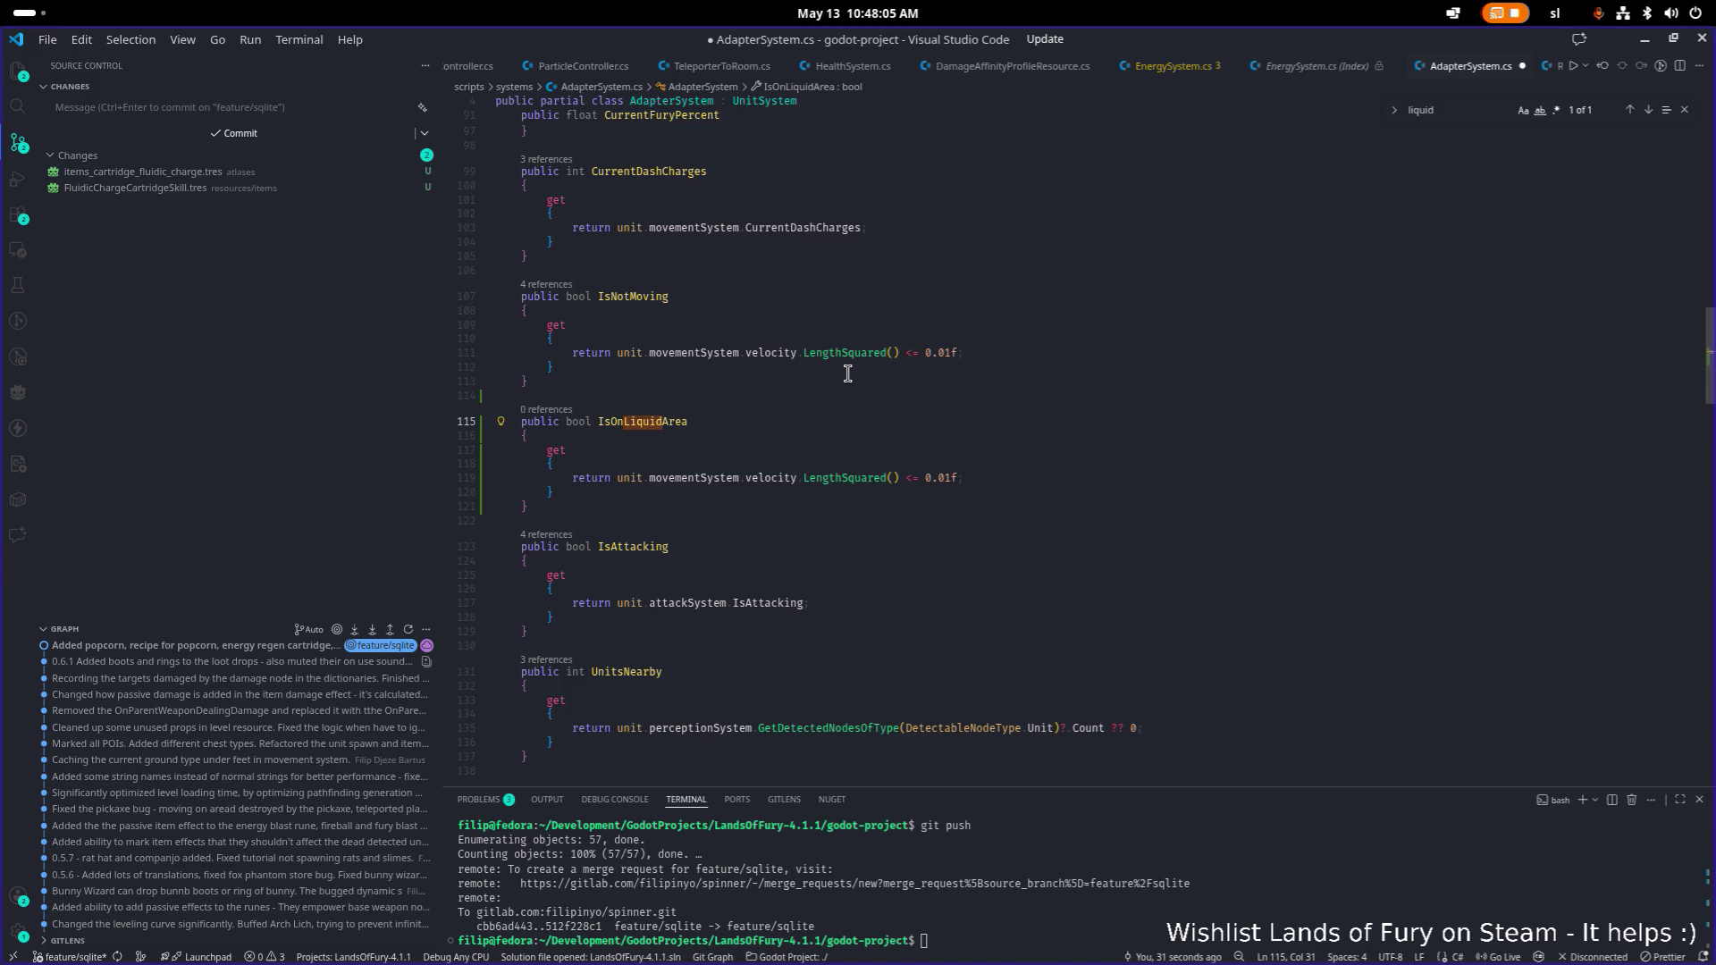
key(Down)
key(Down)
key(Down)
key(Right)
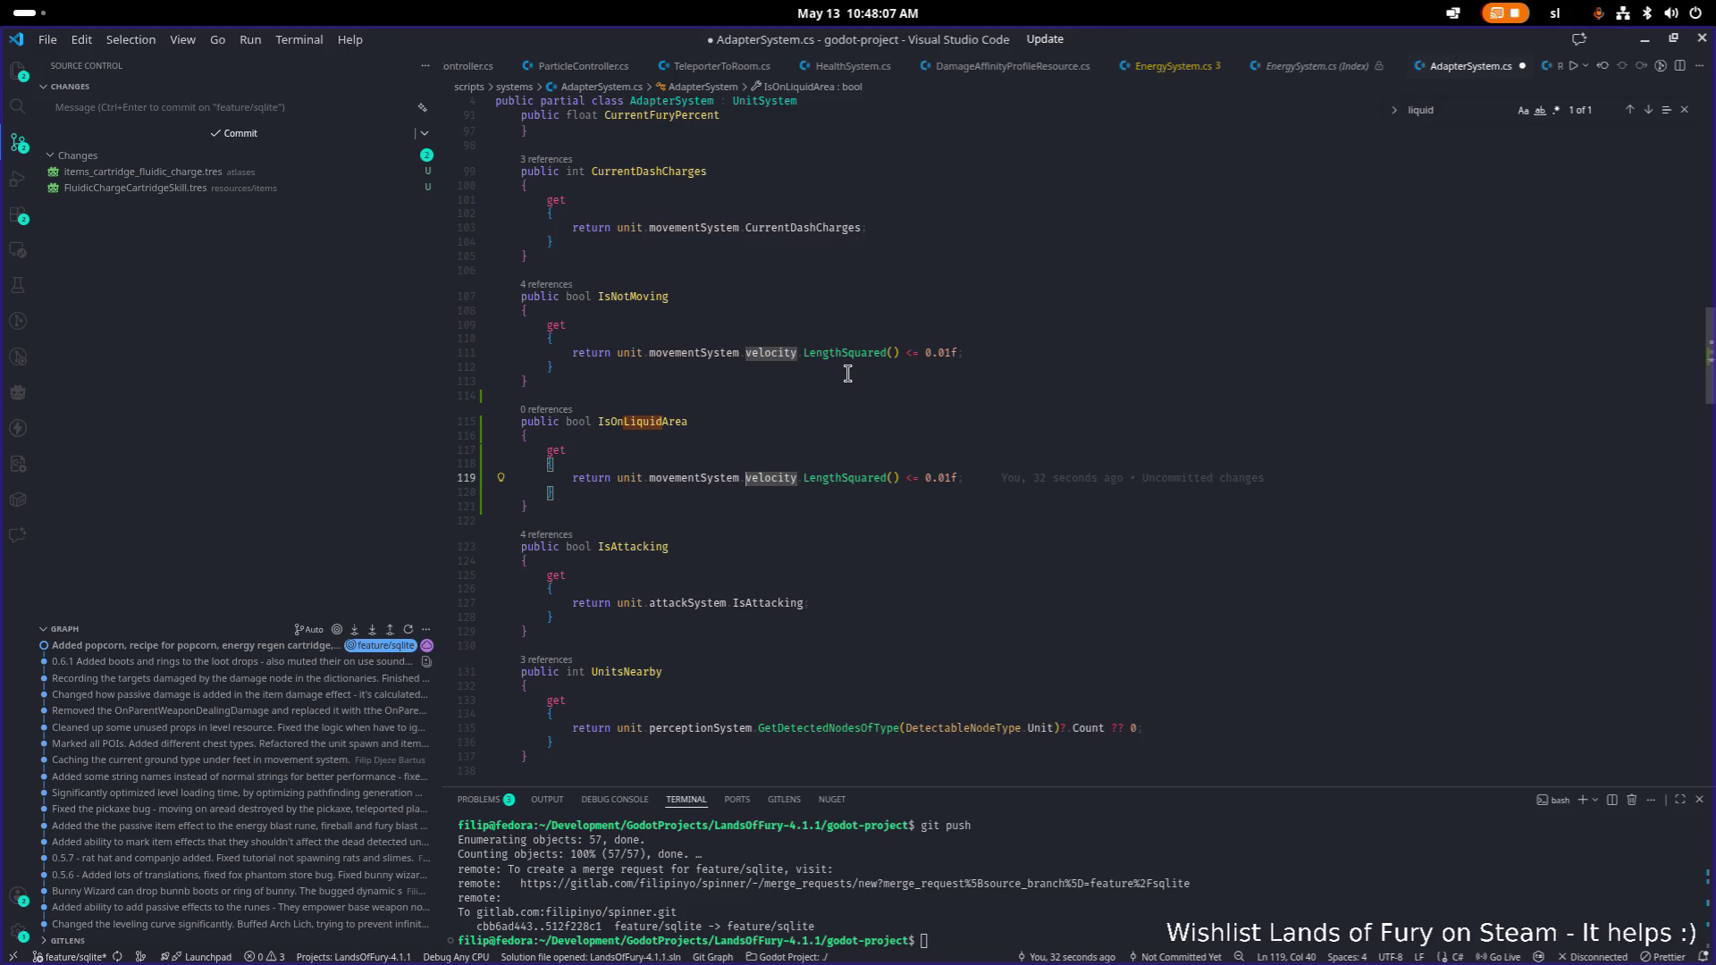
key(shift+End)
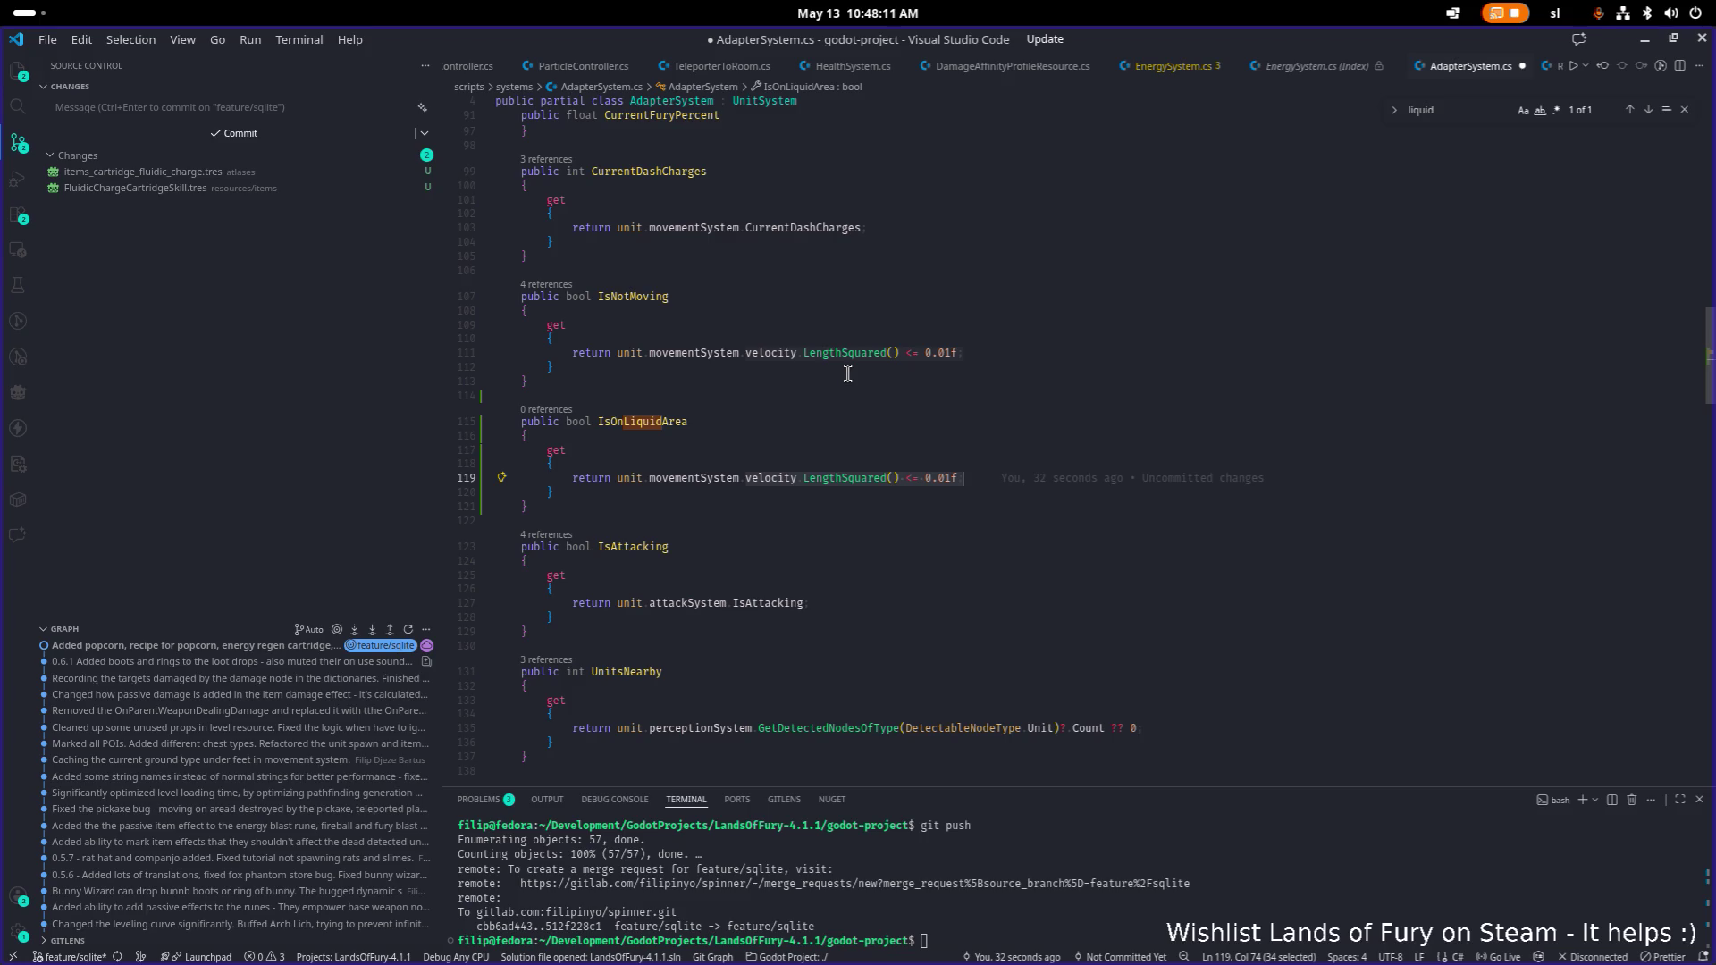
key(BackSpace)
Make the getter compare CurrentGroundTypeUnderFeet to TerrainGroundType.Water inside parentheses.
text(Cu)
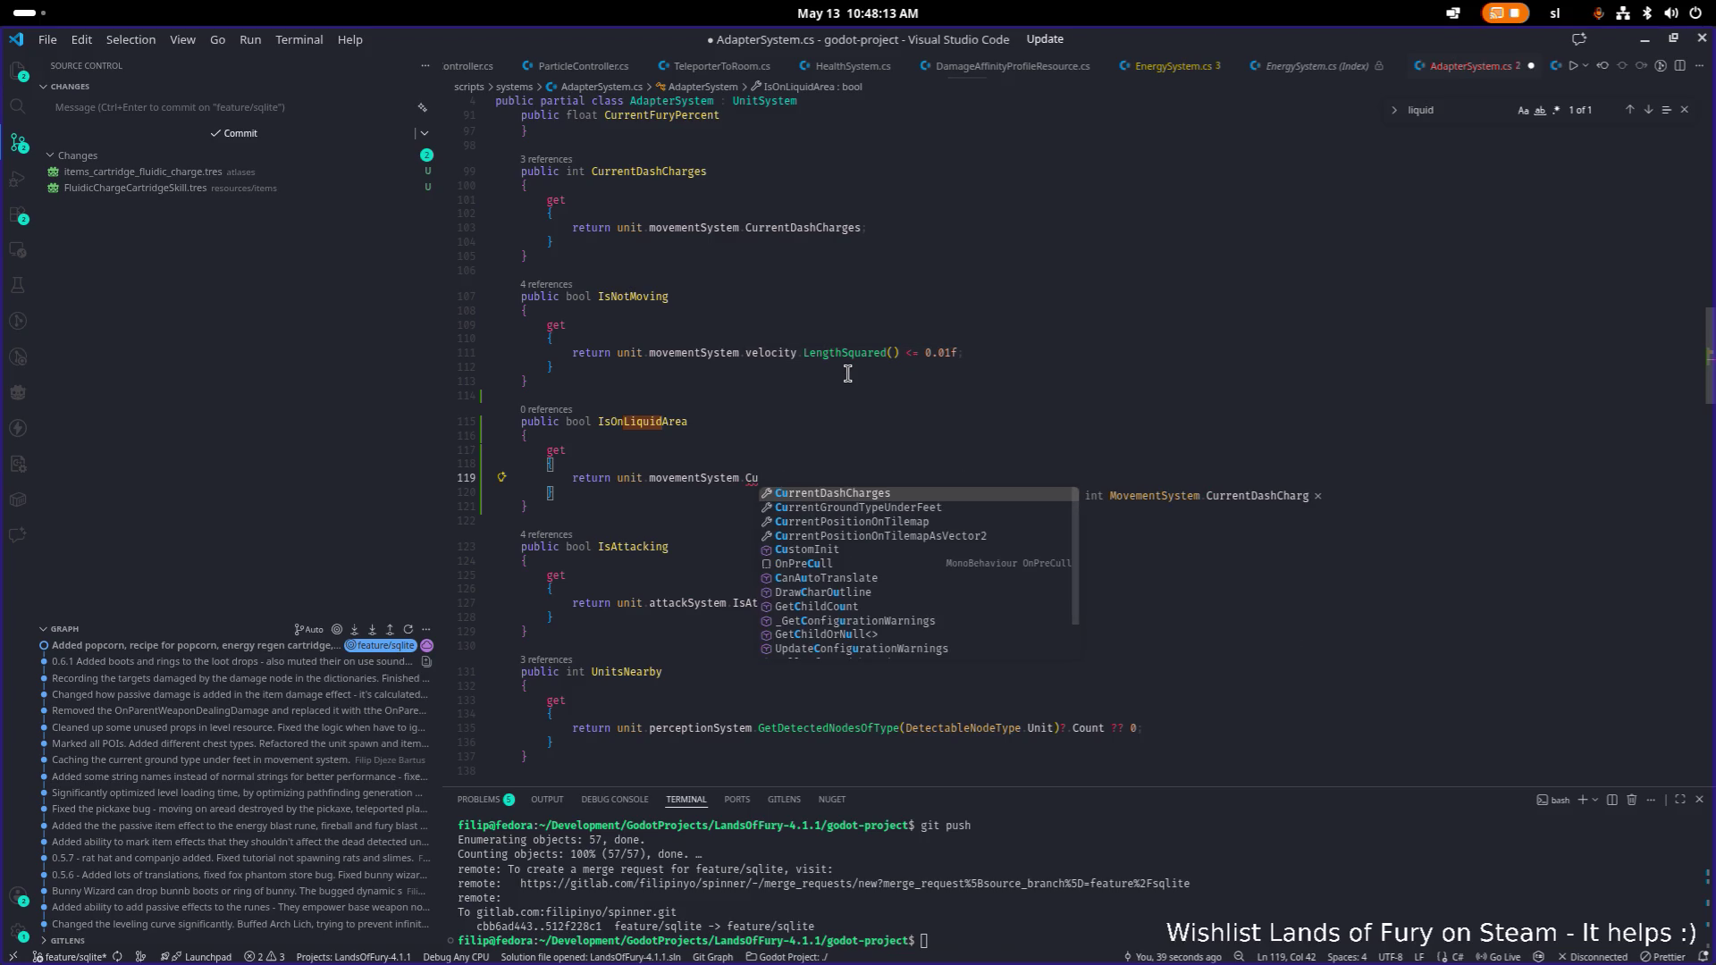
key(Down)
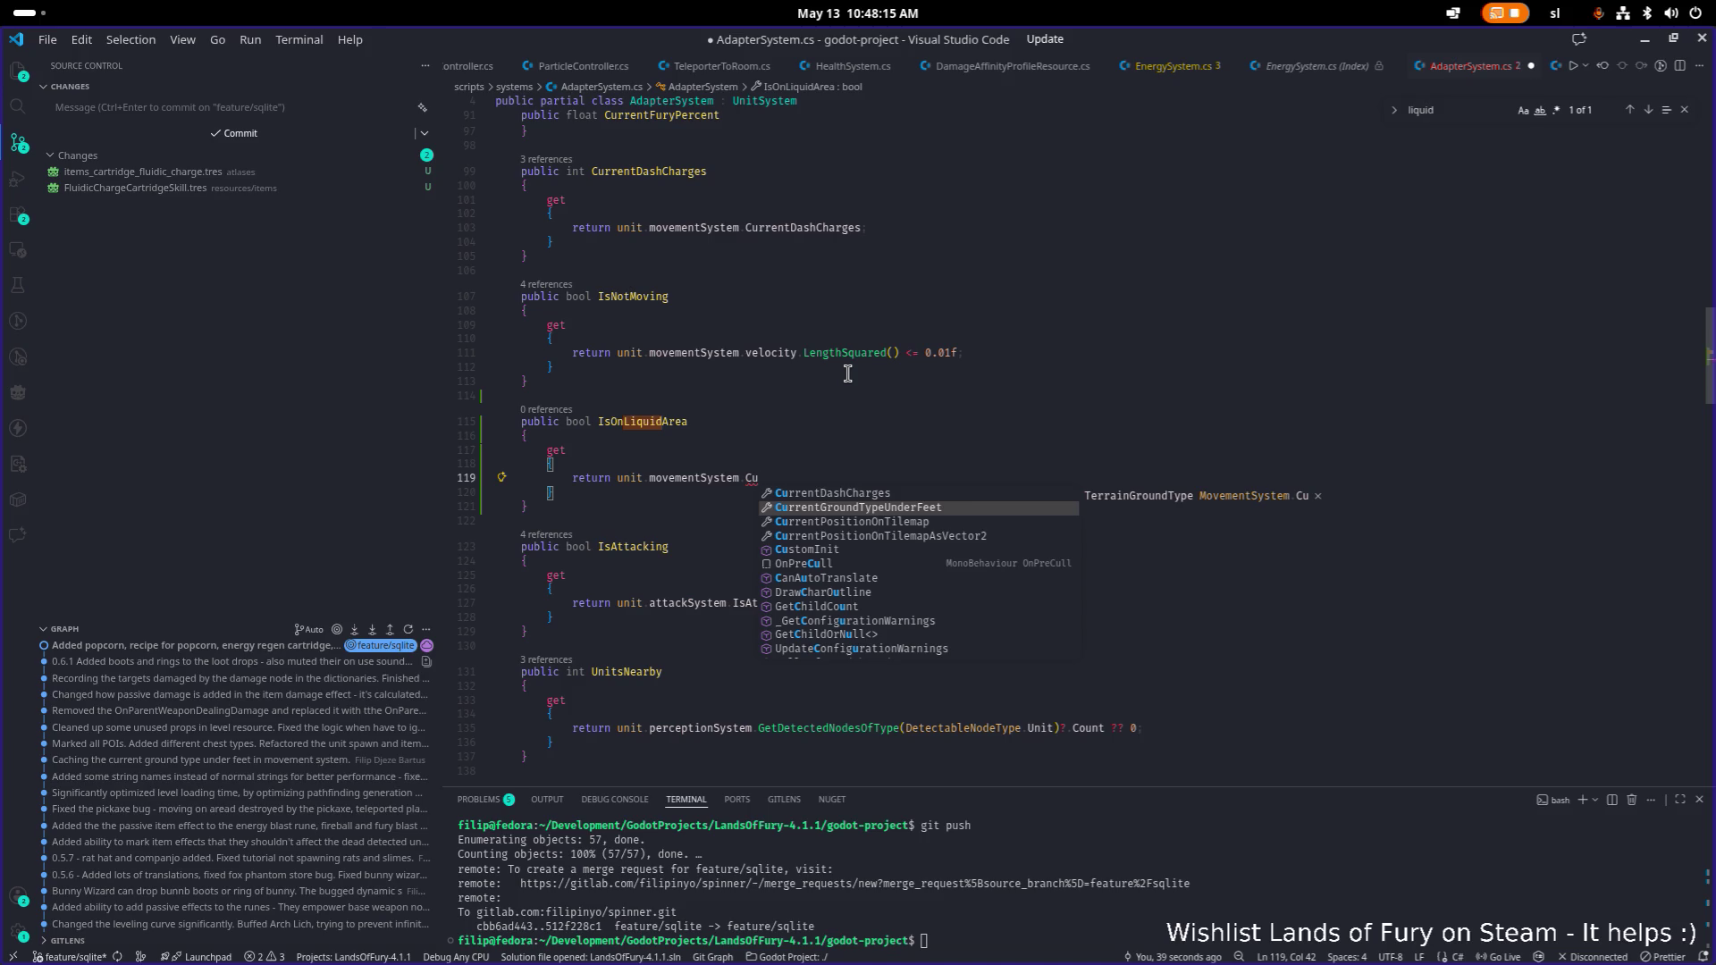
key(Return)
text(==)
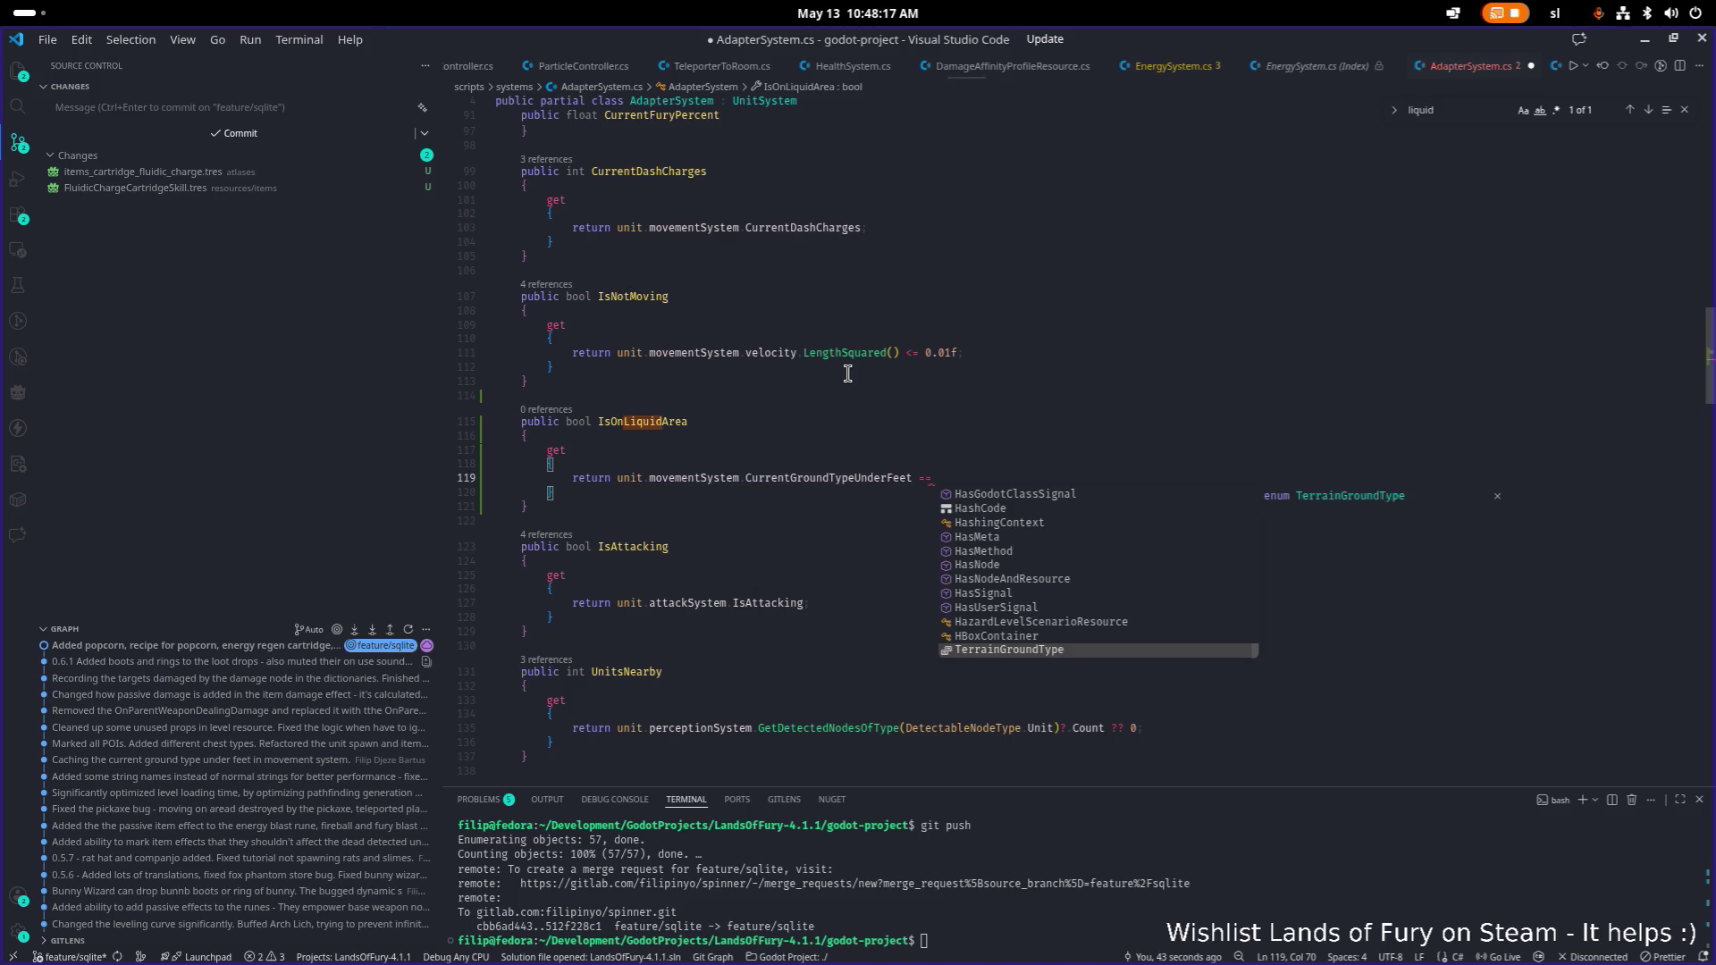
key(Return)
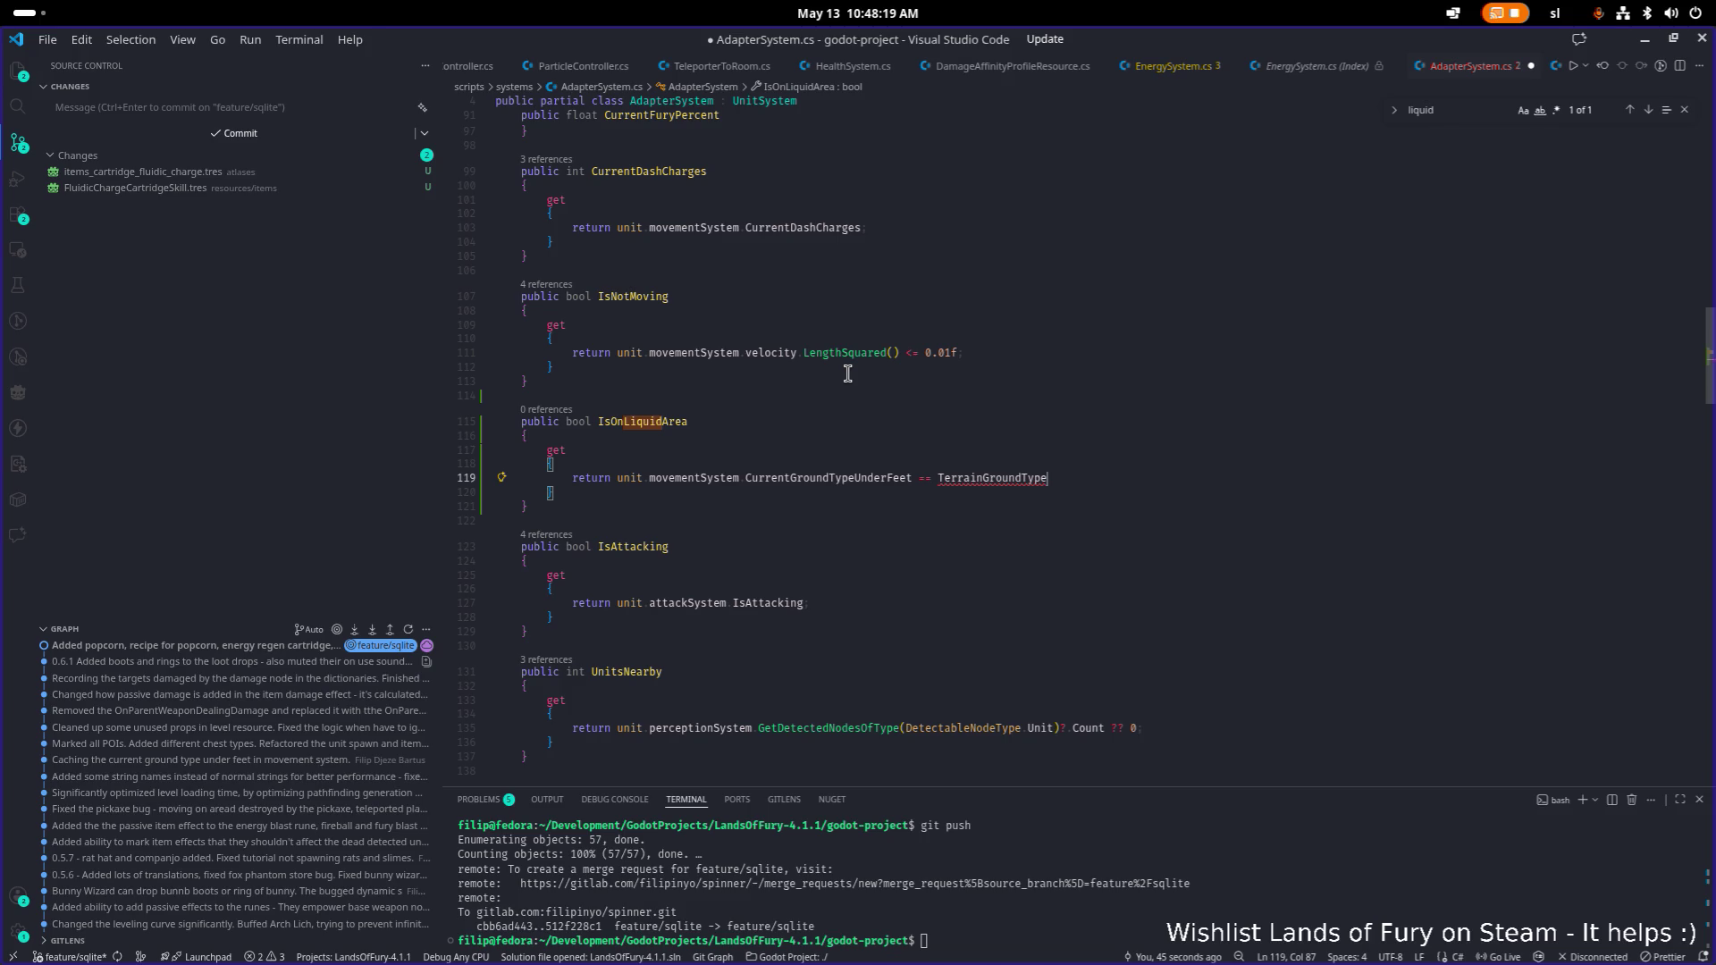
text(.)
key(Return)
text(|)
key(Home)
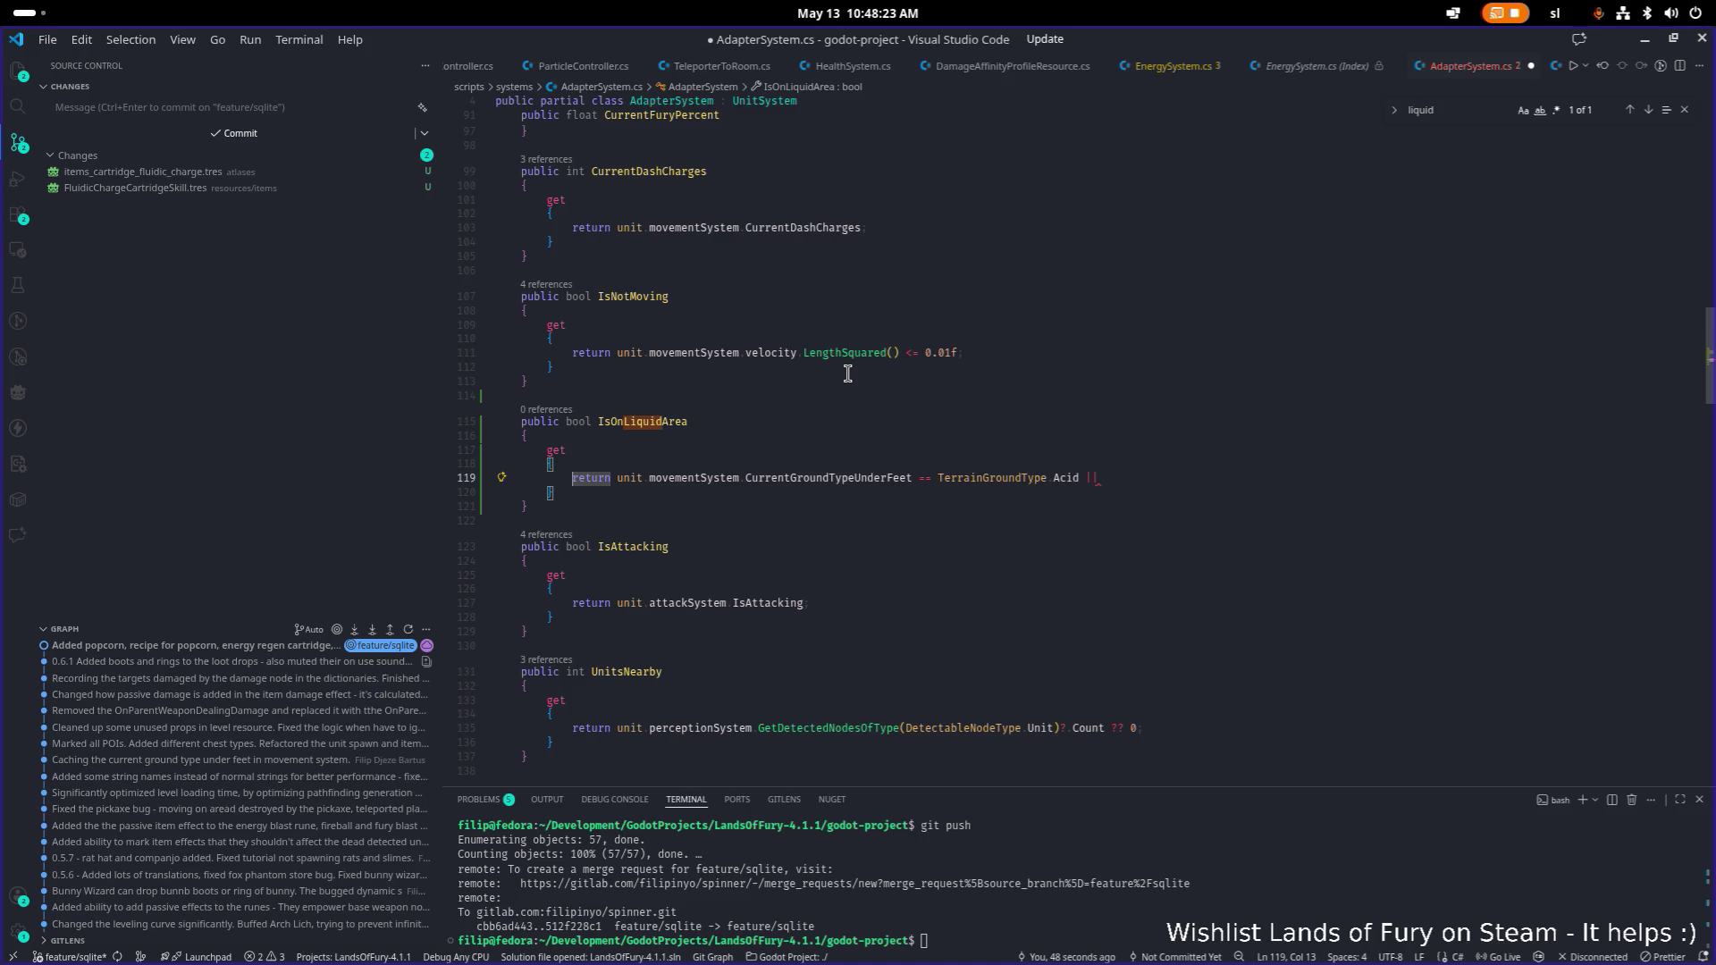
key(ctrl+Right)
key(ctrl+Right)
text(()
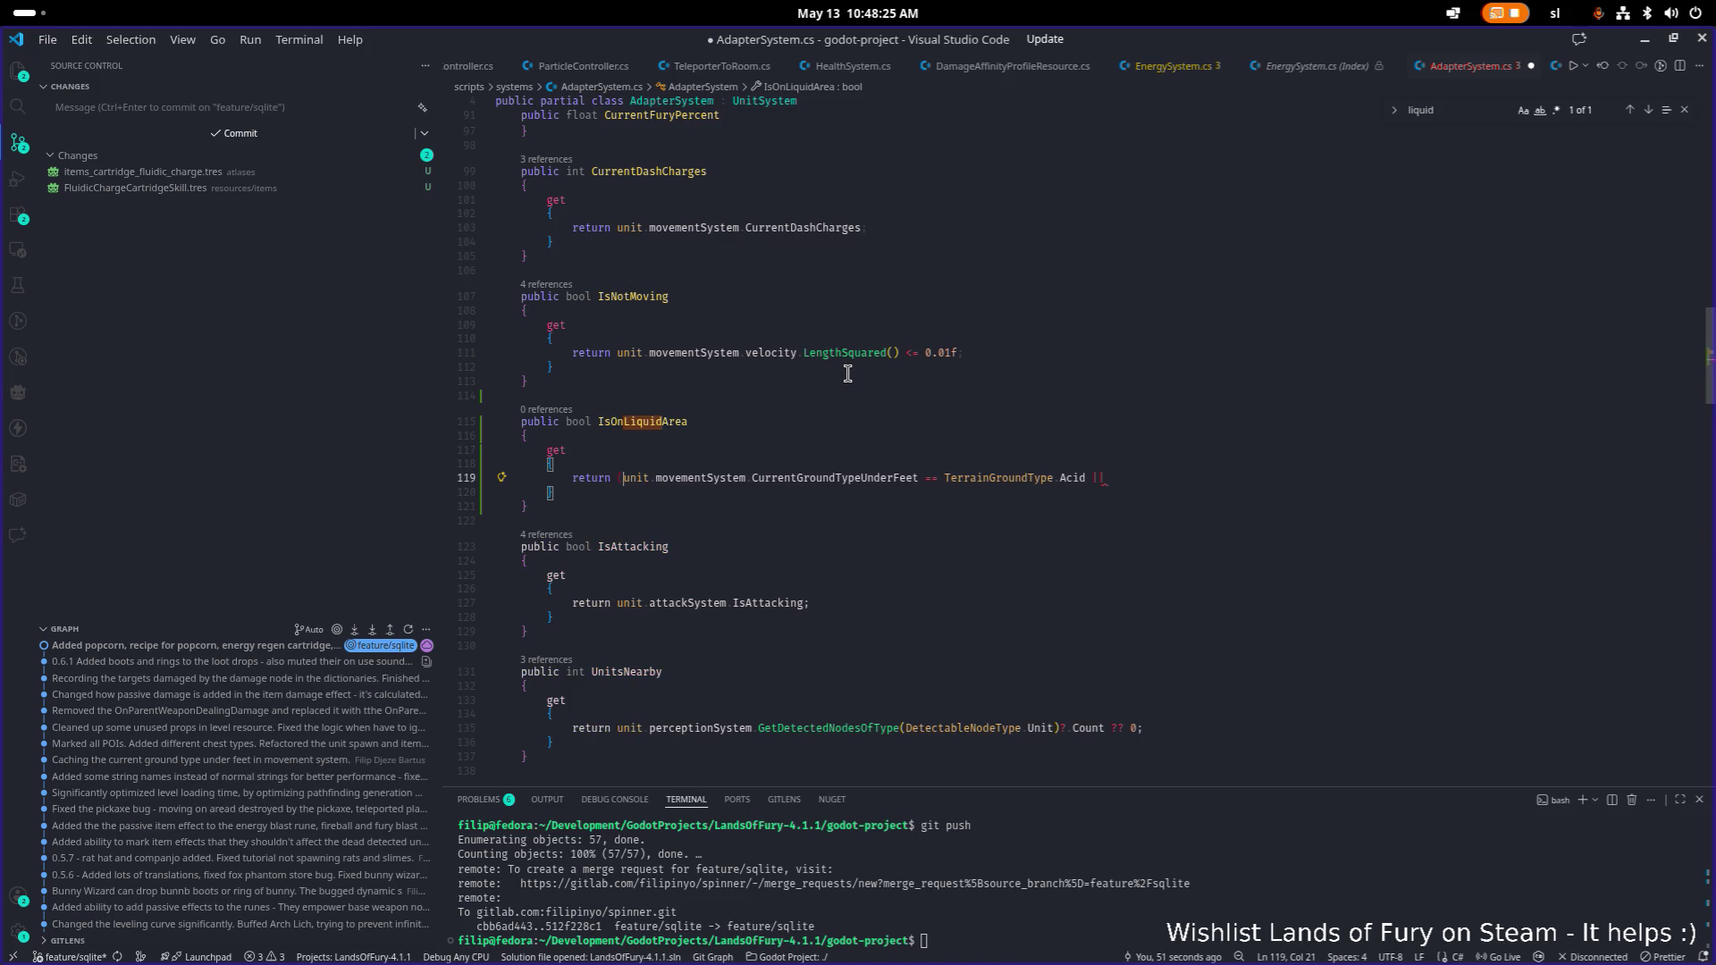
key(End)
key(ctrl+shift+Left)
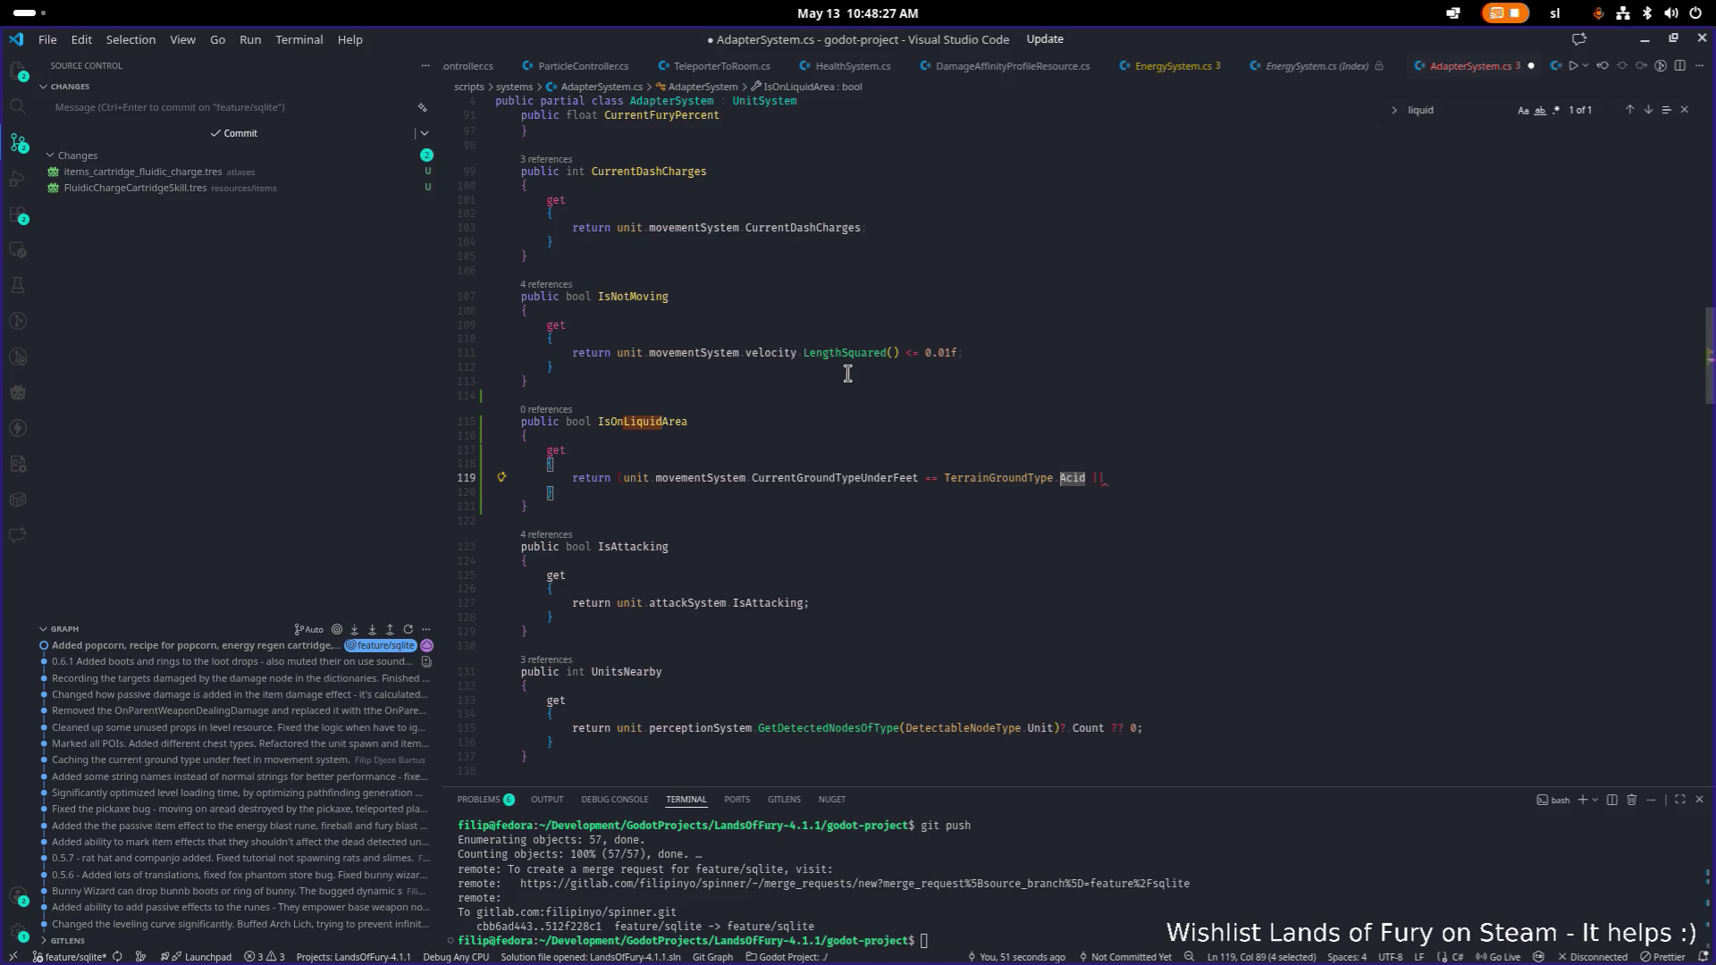
text(Water)
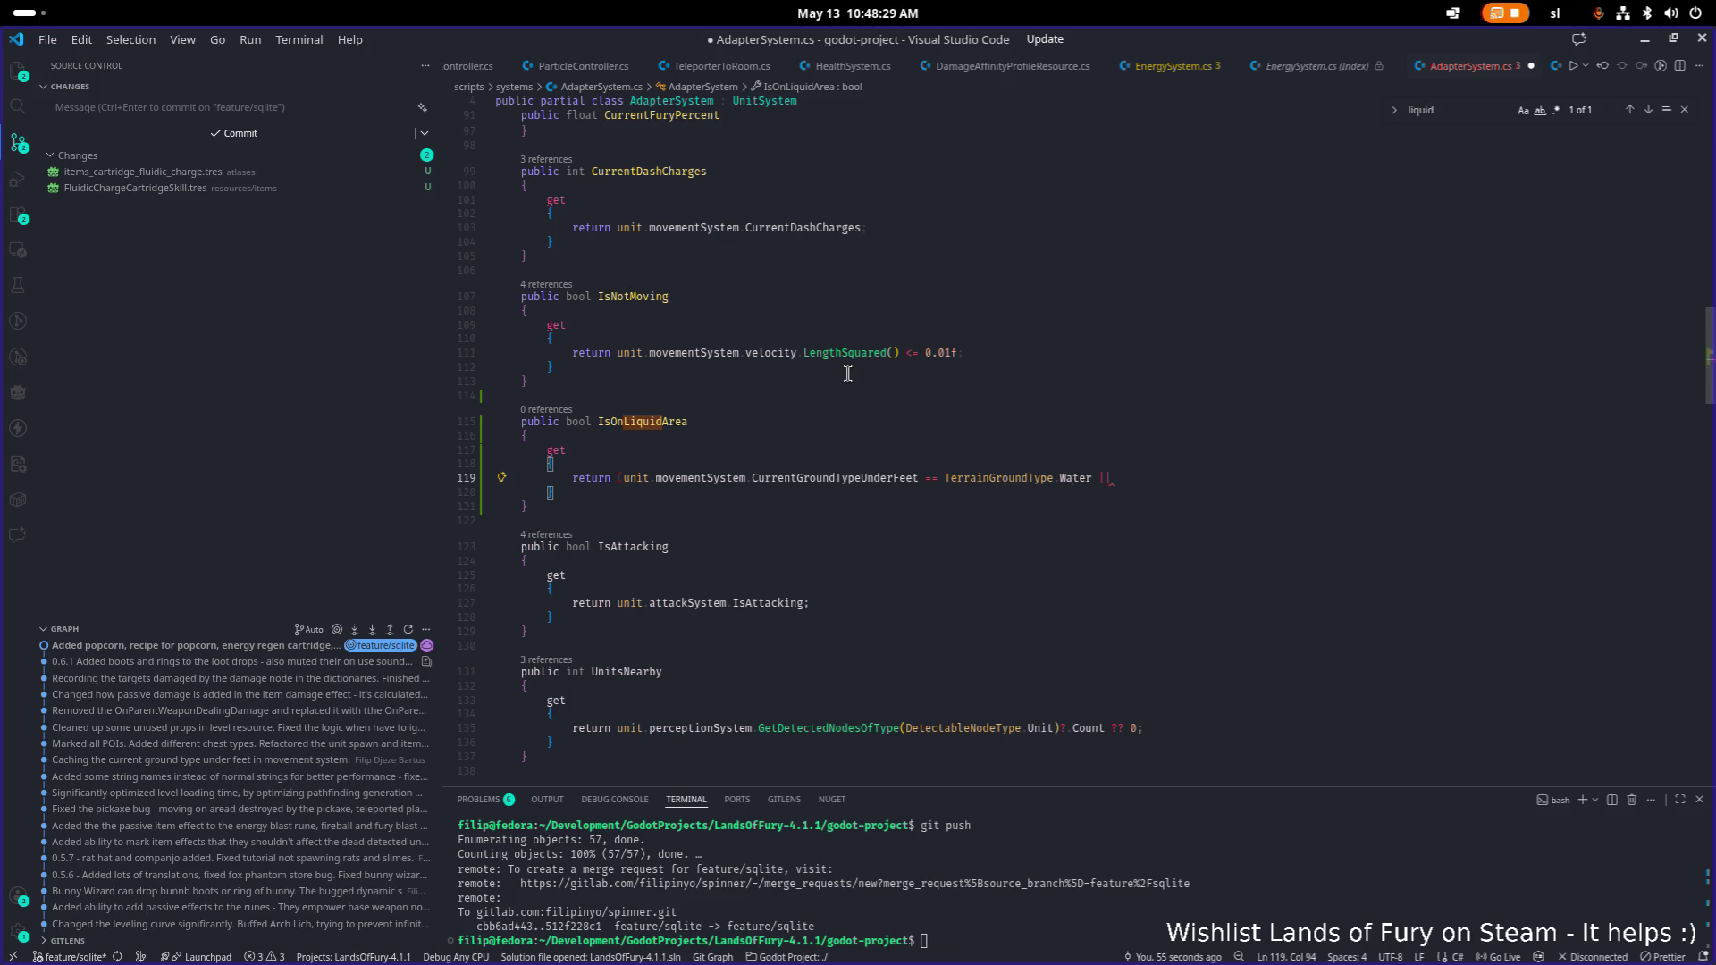
Add Lava and Acid comparisons on separate lines and close the parenthesis.
key(Home)
key(ctrl+Right)
key(ctrl+Right)
key(Return)
key(End)
key(ctrl+shift+Right)
key(ctrl+shift+Right)
key(ctrl+shift+Right)
key(ctrl+c)
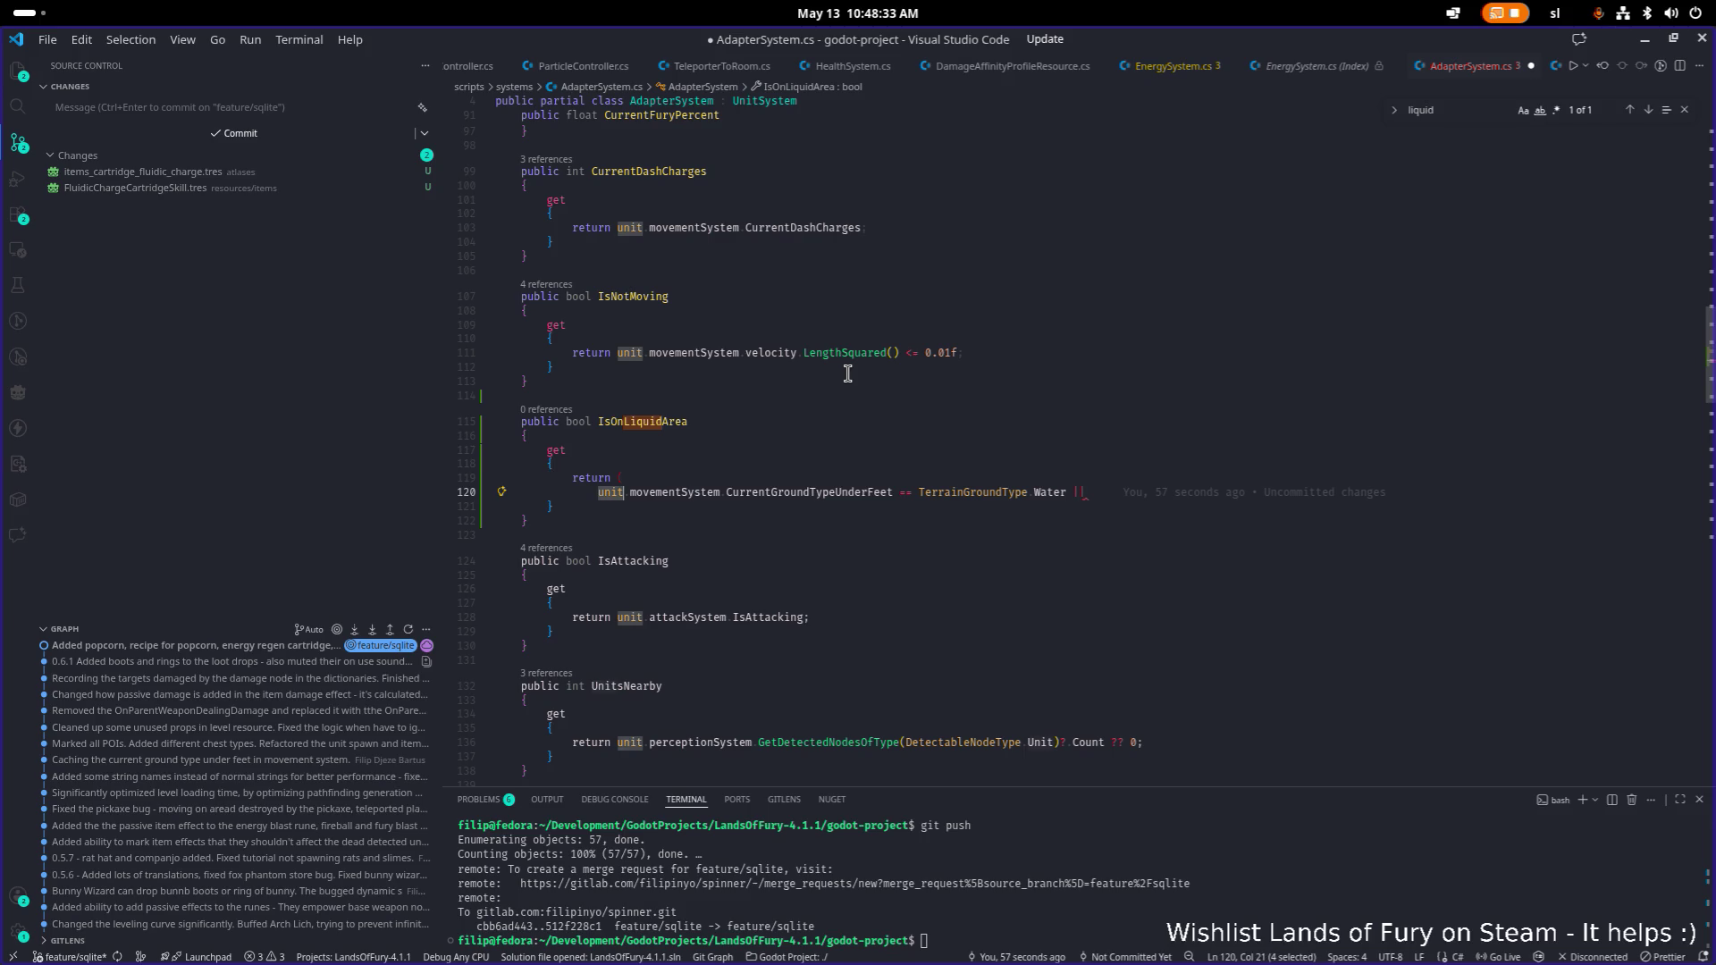
key(End)
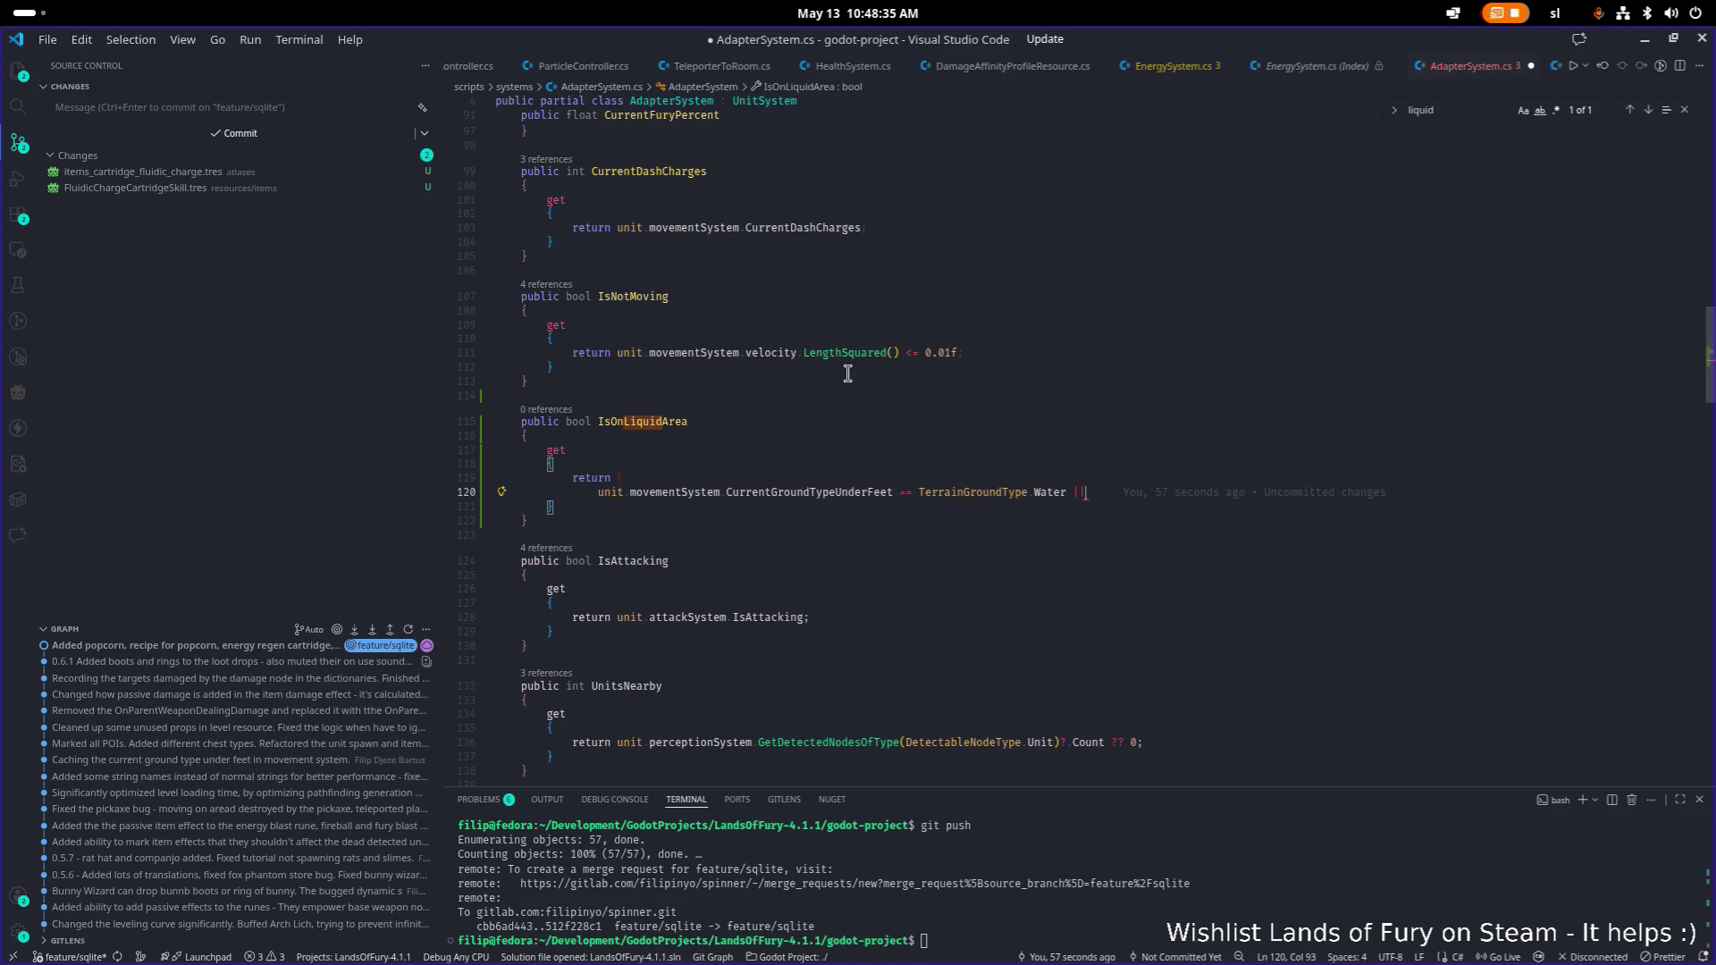
key(Return)
text(unit.movementSystem.CurrentGroundTypeUnderFeet == TerrainGroundType.Water)
key(ctrl+shift+Left)
text(Lava)
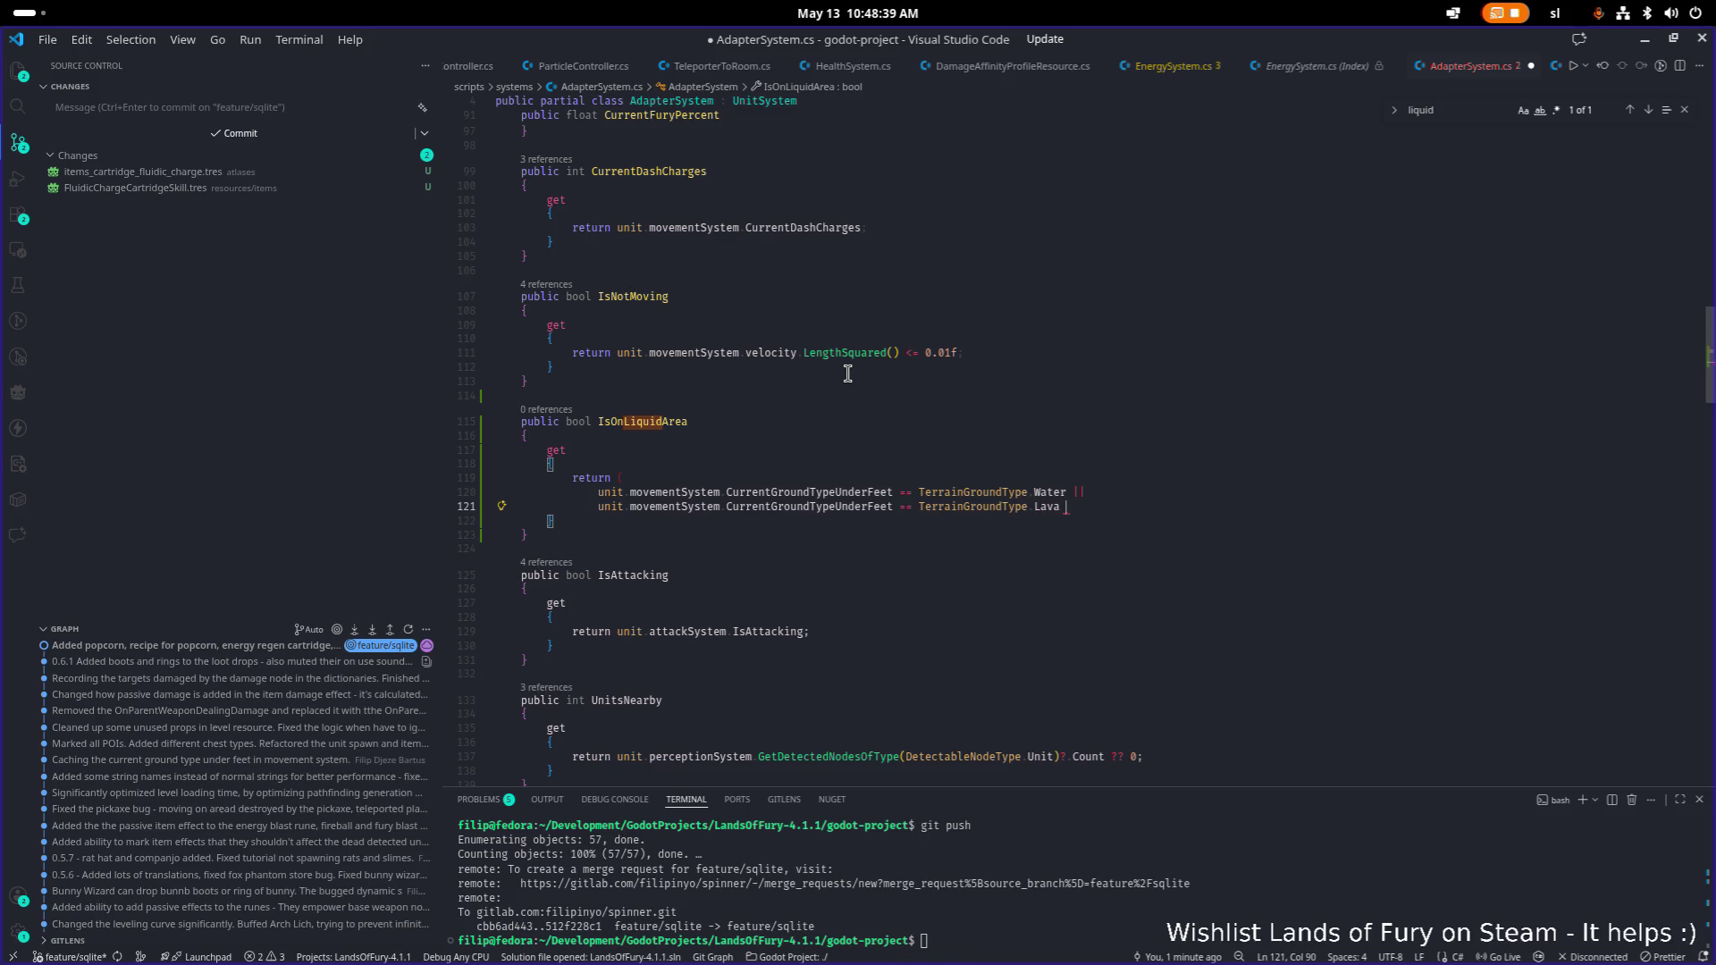
key(Return)
key(ctrl+v)
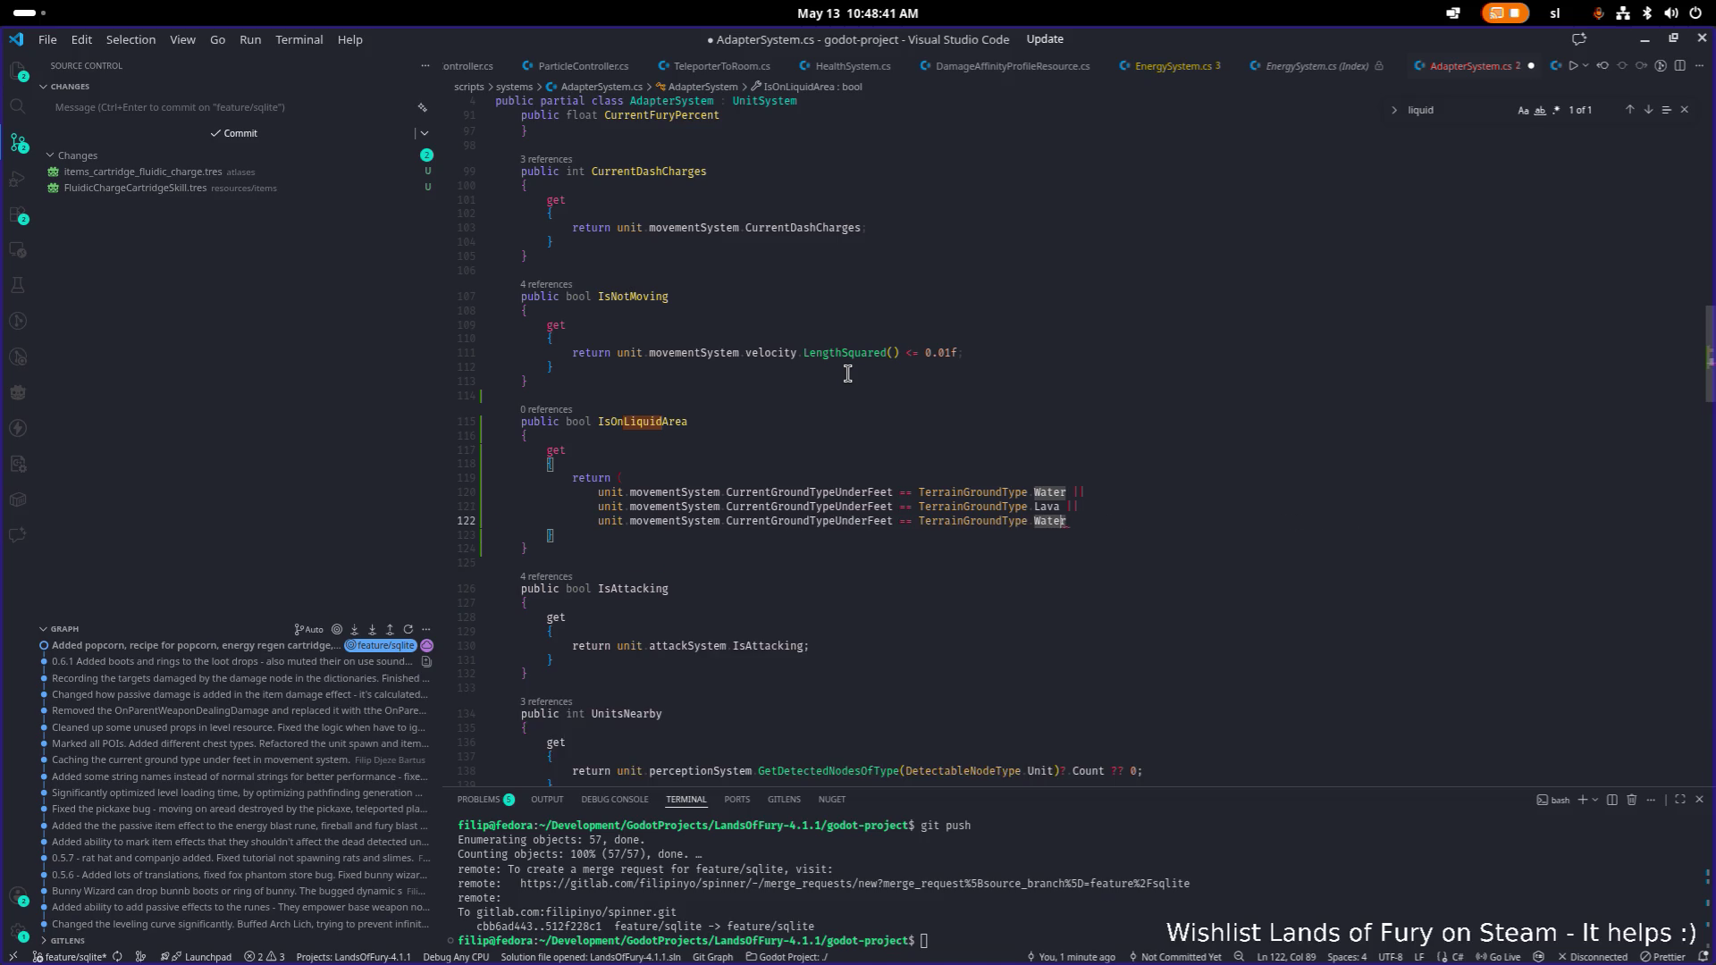
key(ctrl+BackSpace)
text(Acid)
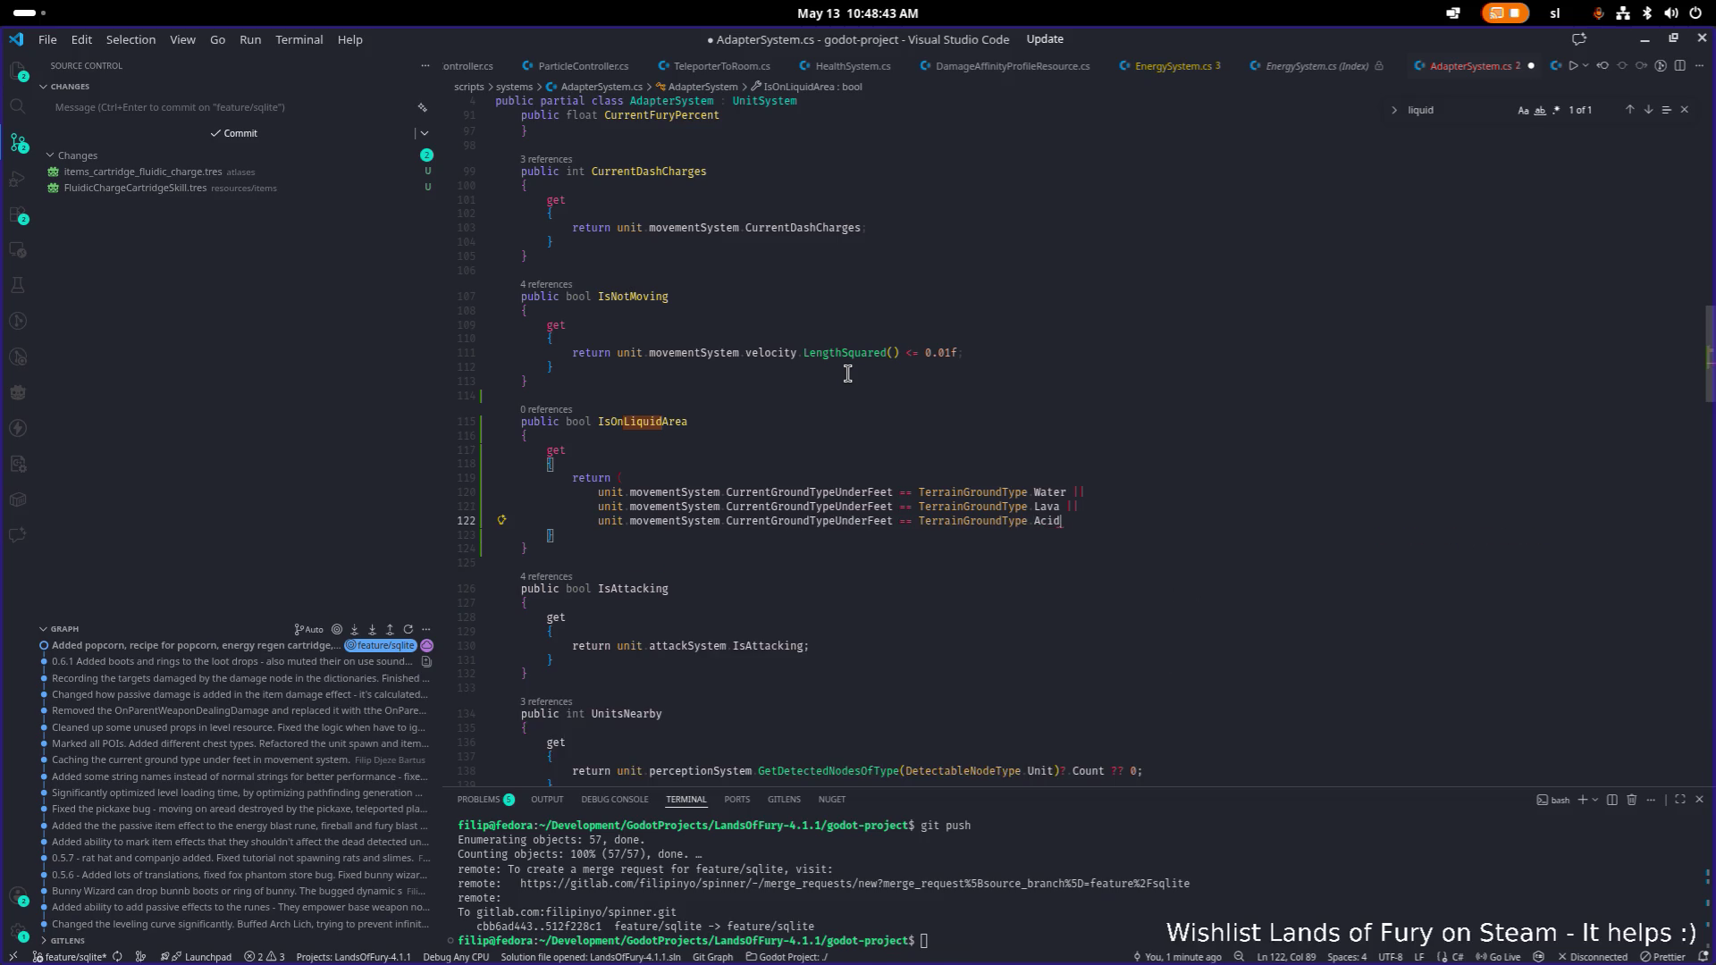
key(Return)
text())
Save AdapterSystem.cs and end the return expression with a semicolon.
key(ctrl+s)
click(724, 420)
click(767, 449)
click(643, 535)
text(;)
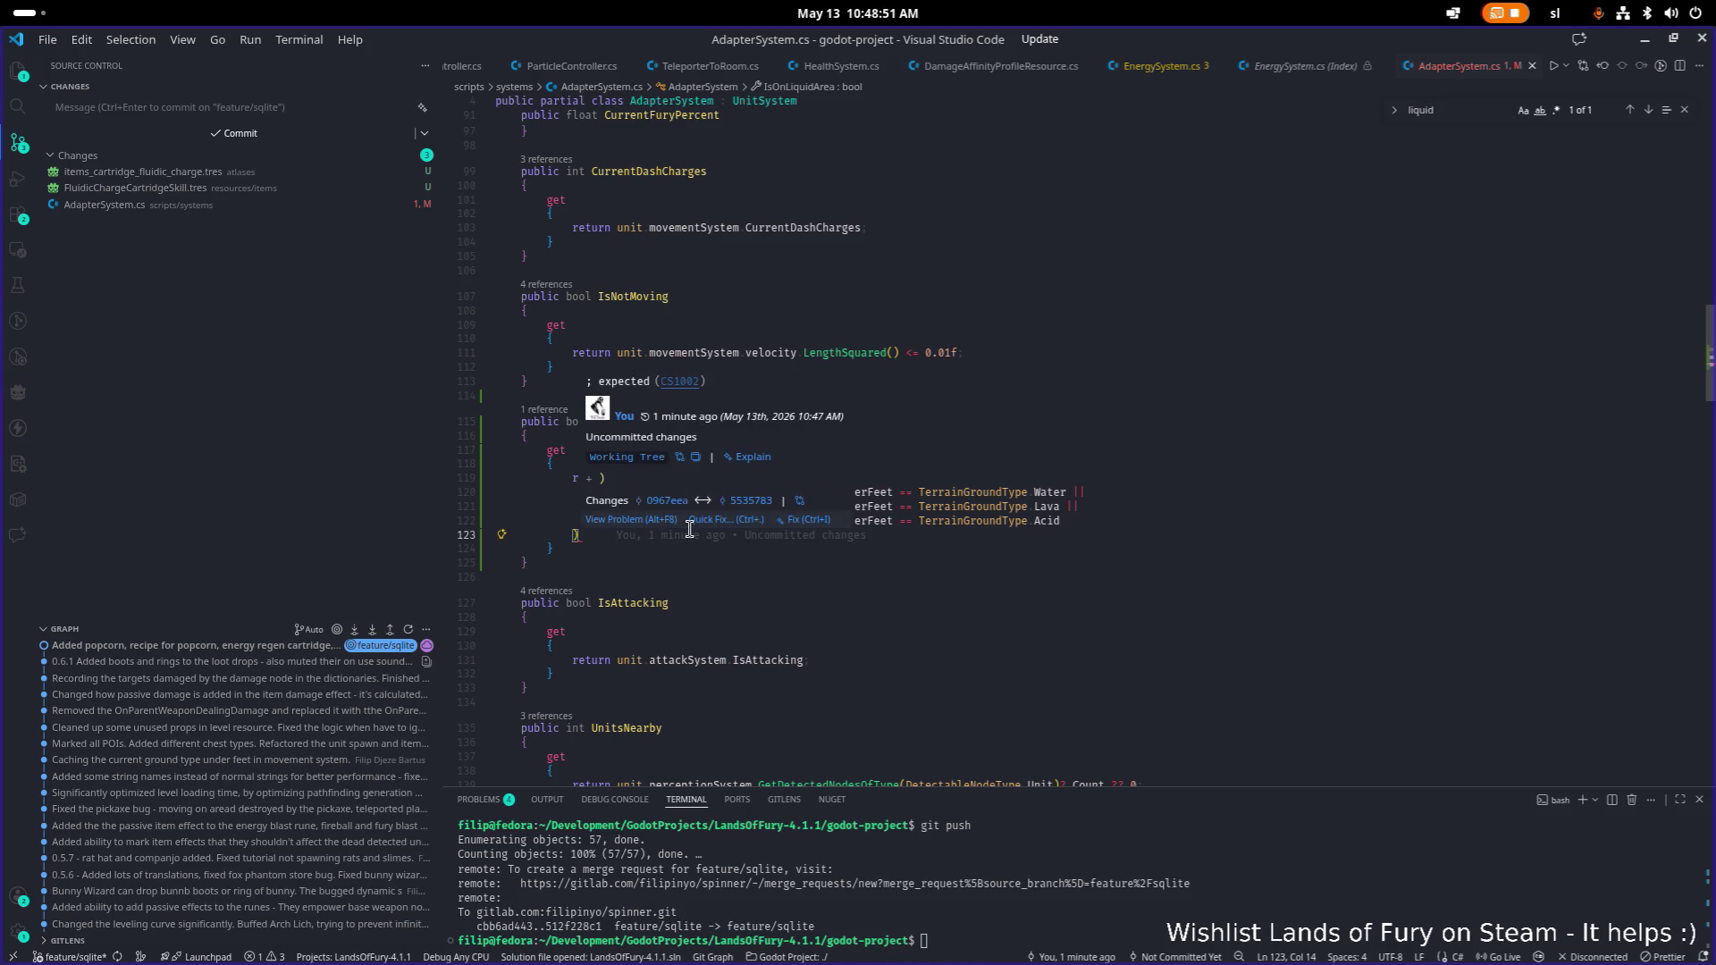
click(649, 425)
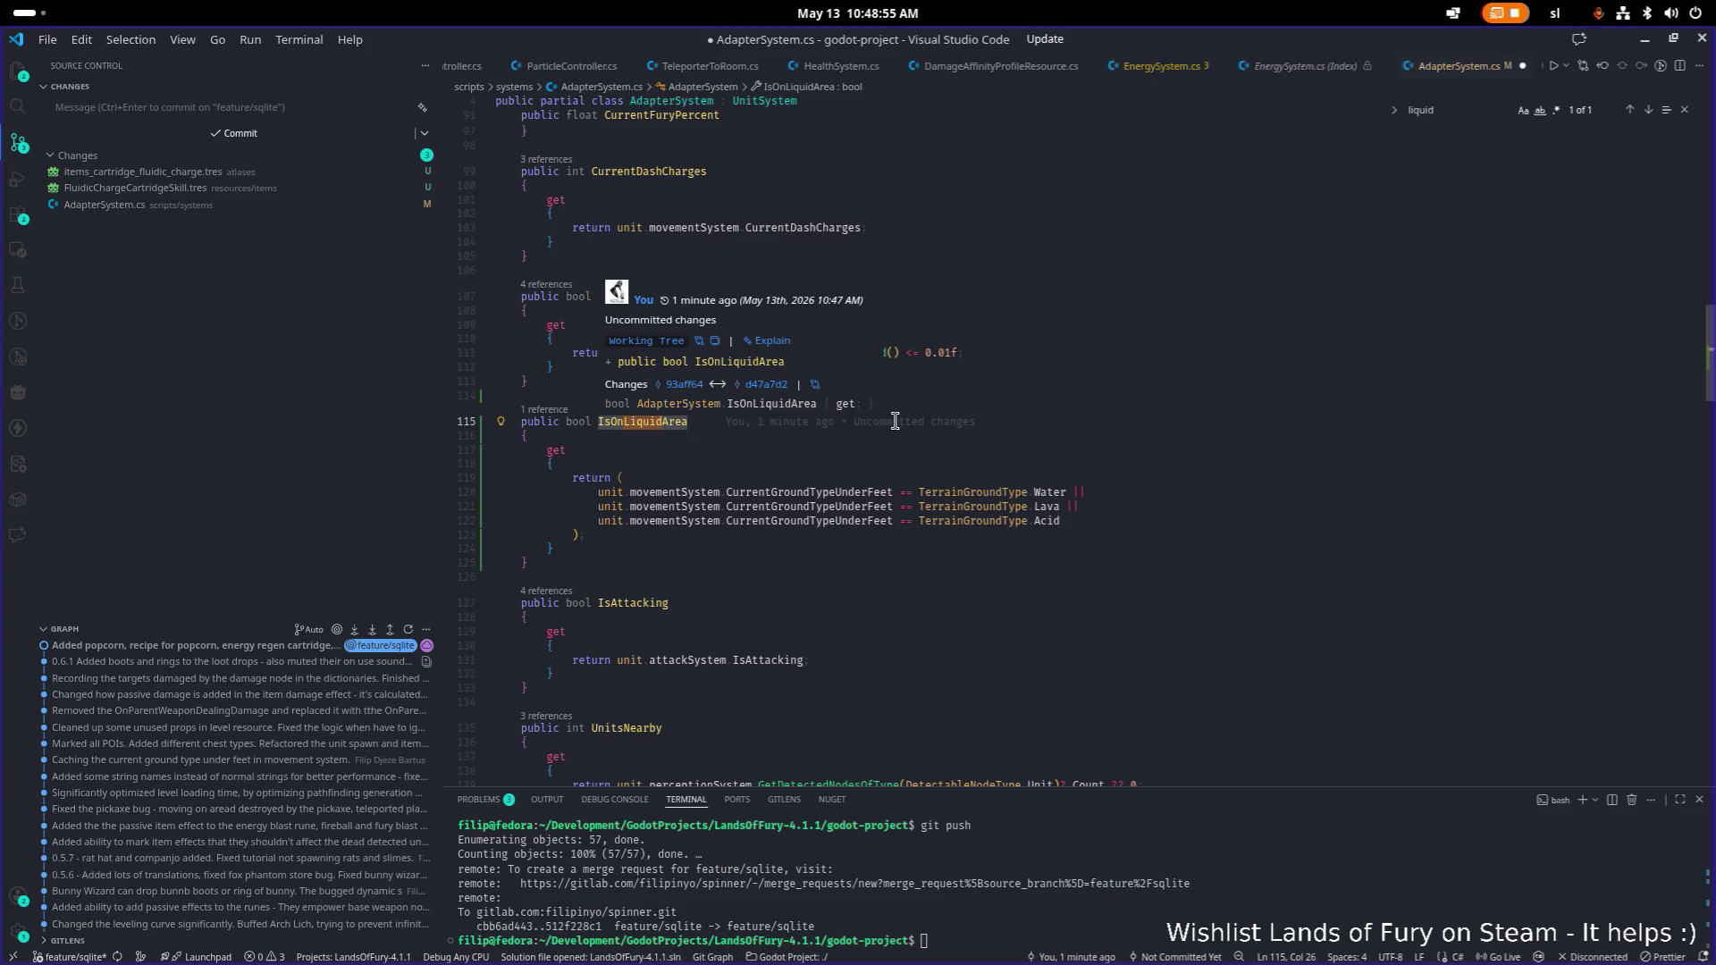
Rename the property to IsOnLiquidGround, save, and minimize VS Code.
double_click(855, 492)
key(ctrl+f)
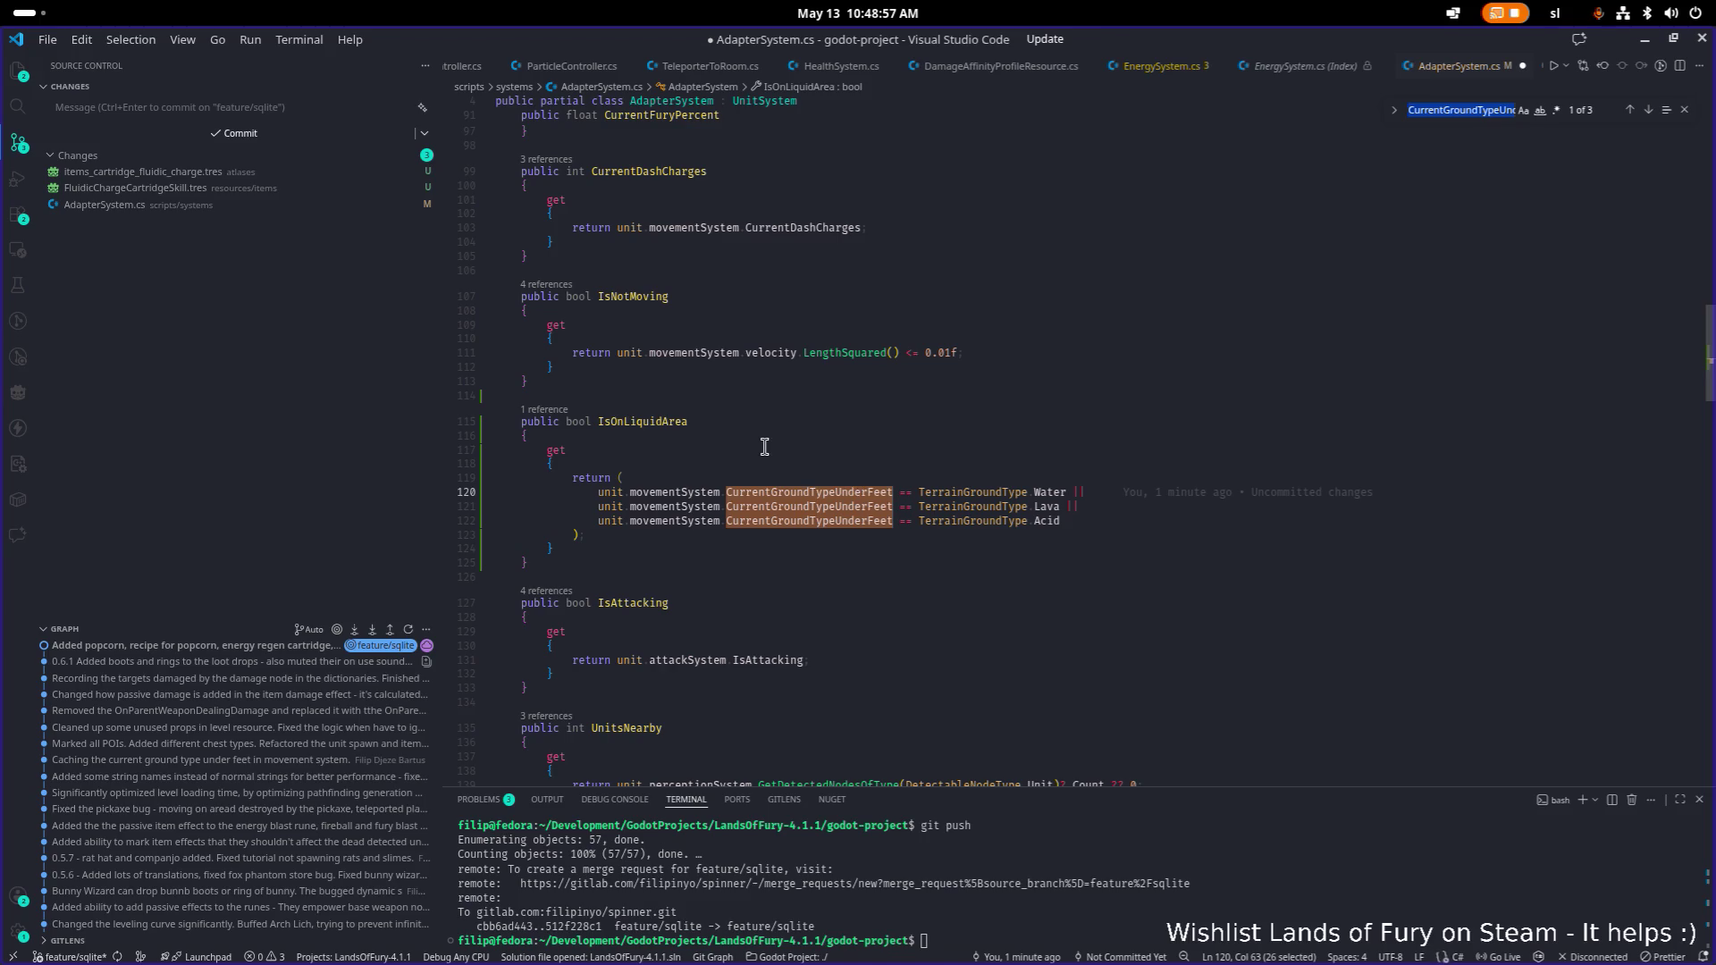
key(Escape)
click(659, 421)
key(F2)
mouse_move(830, 426)
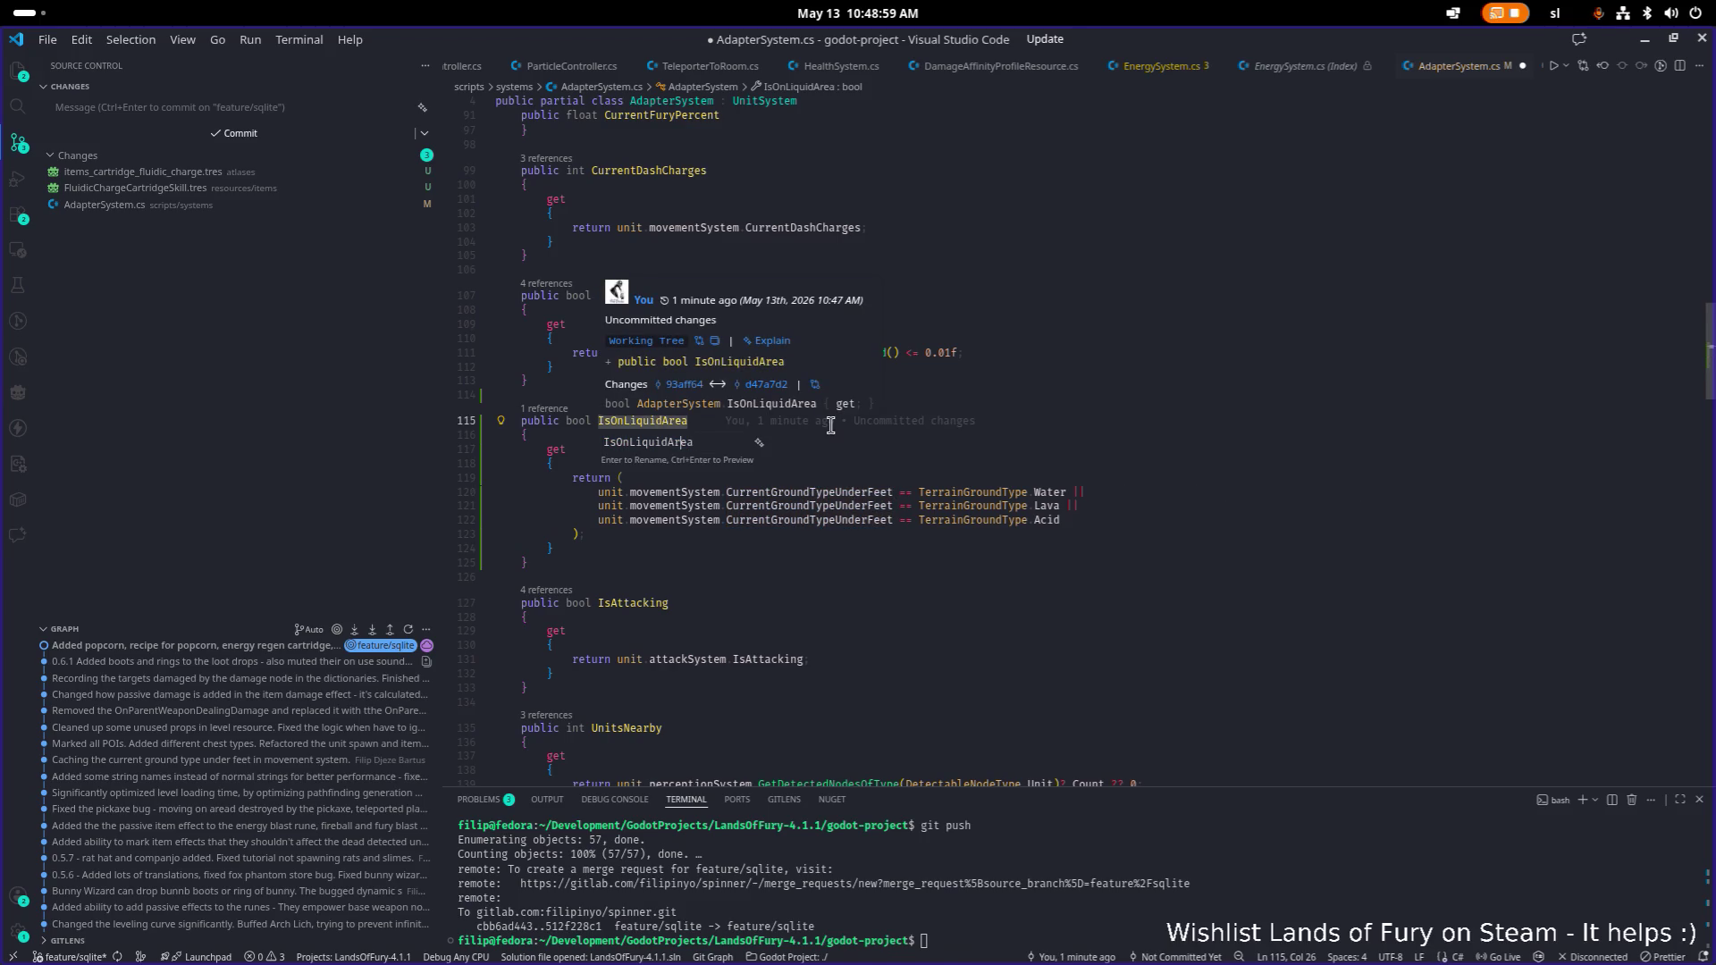
key(shift+End)
text(Gro)
key(Return)
key(ctrl+s)
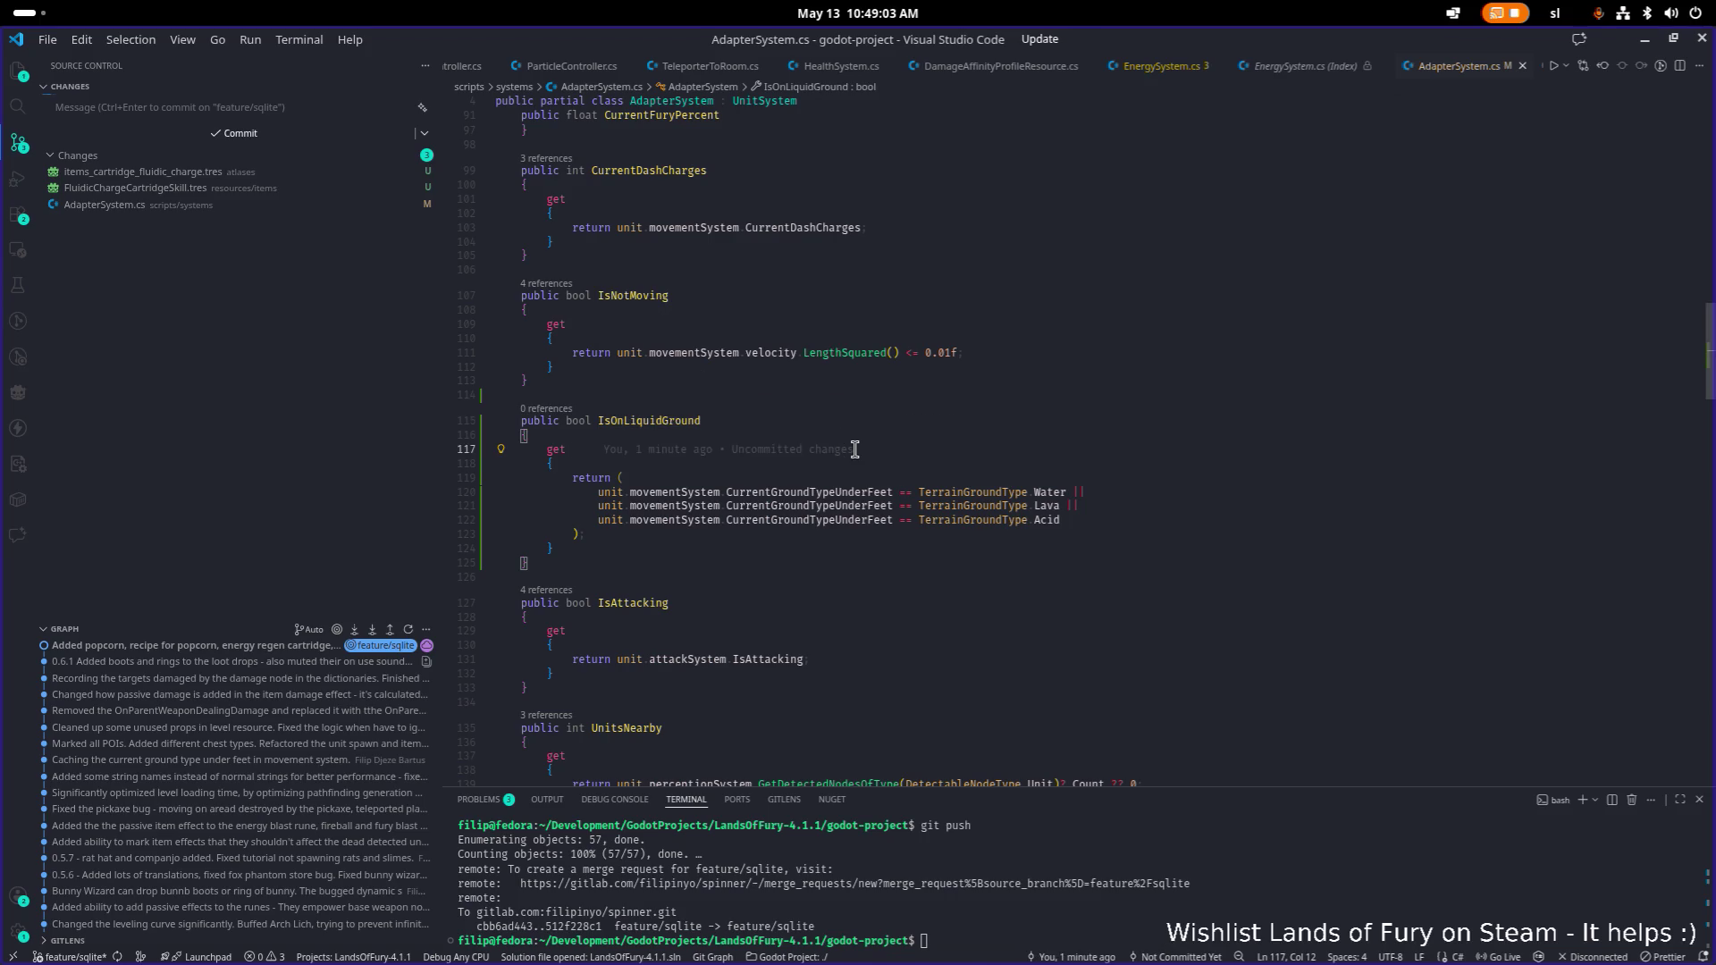
click(1645, 39)
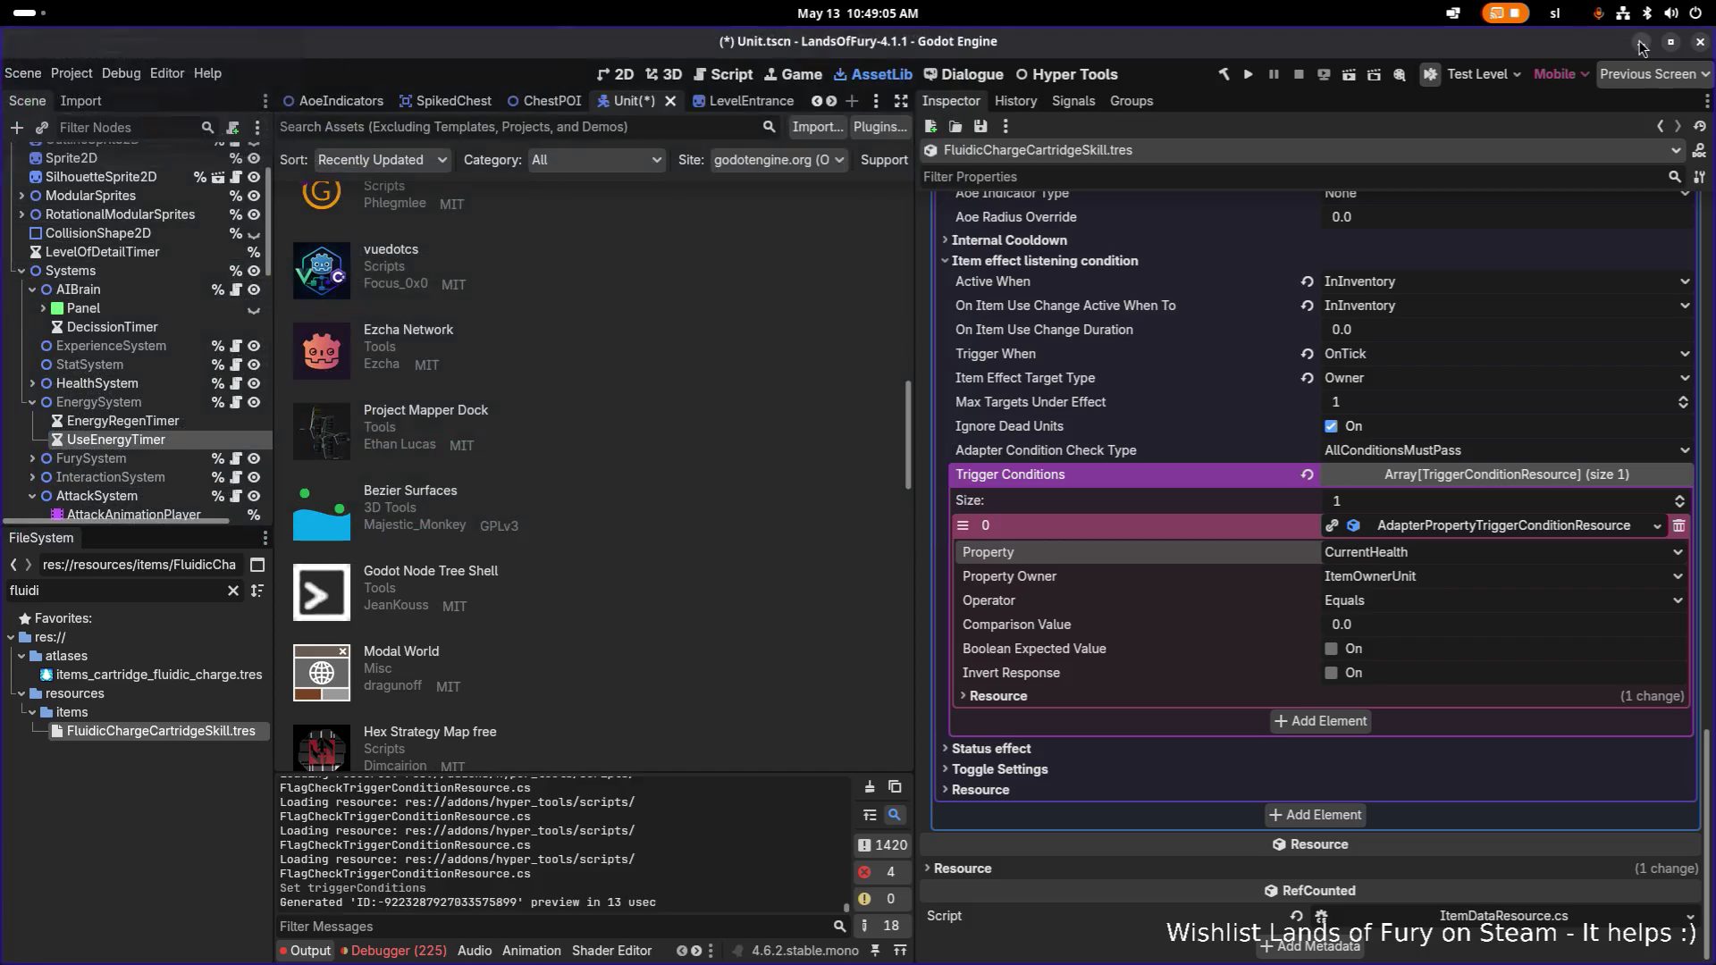
Rebuild the project and review the trigger condition's Property list, keeping CurrentHealth.
click(1226, 74)
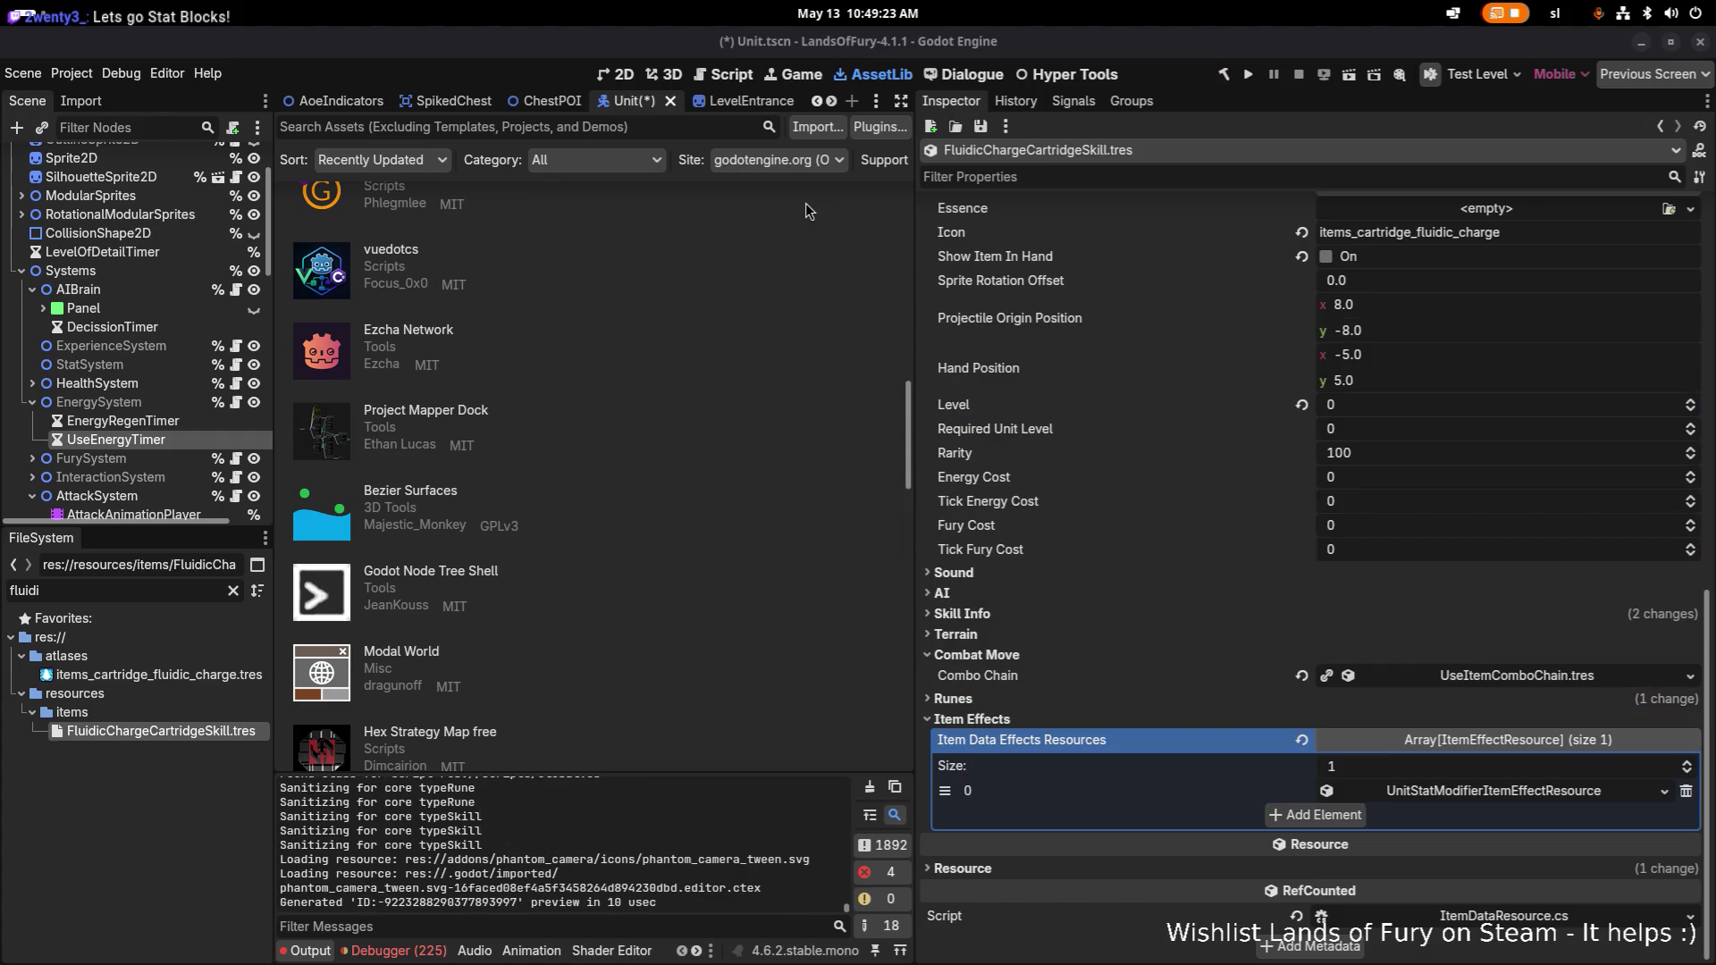
click(1498, 791)
scroll(1501, 787, down, 5)
click(1502, 702)
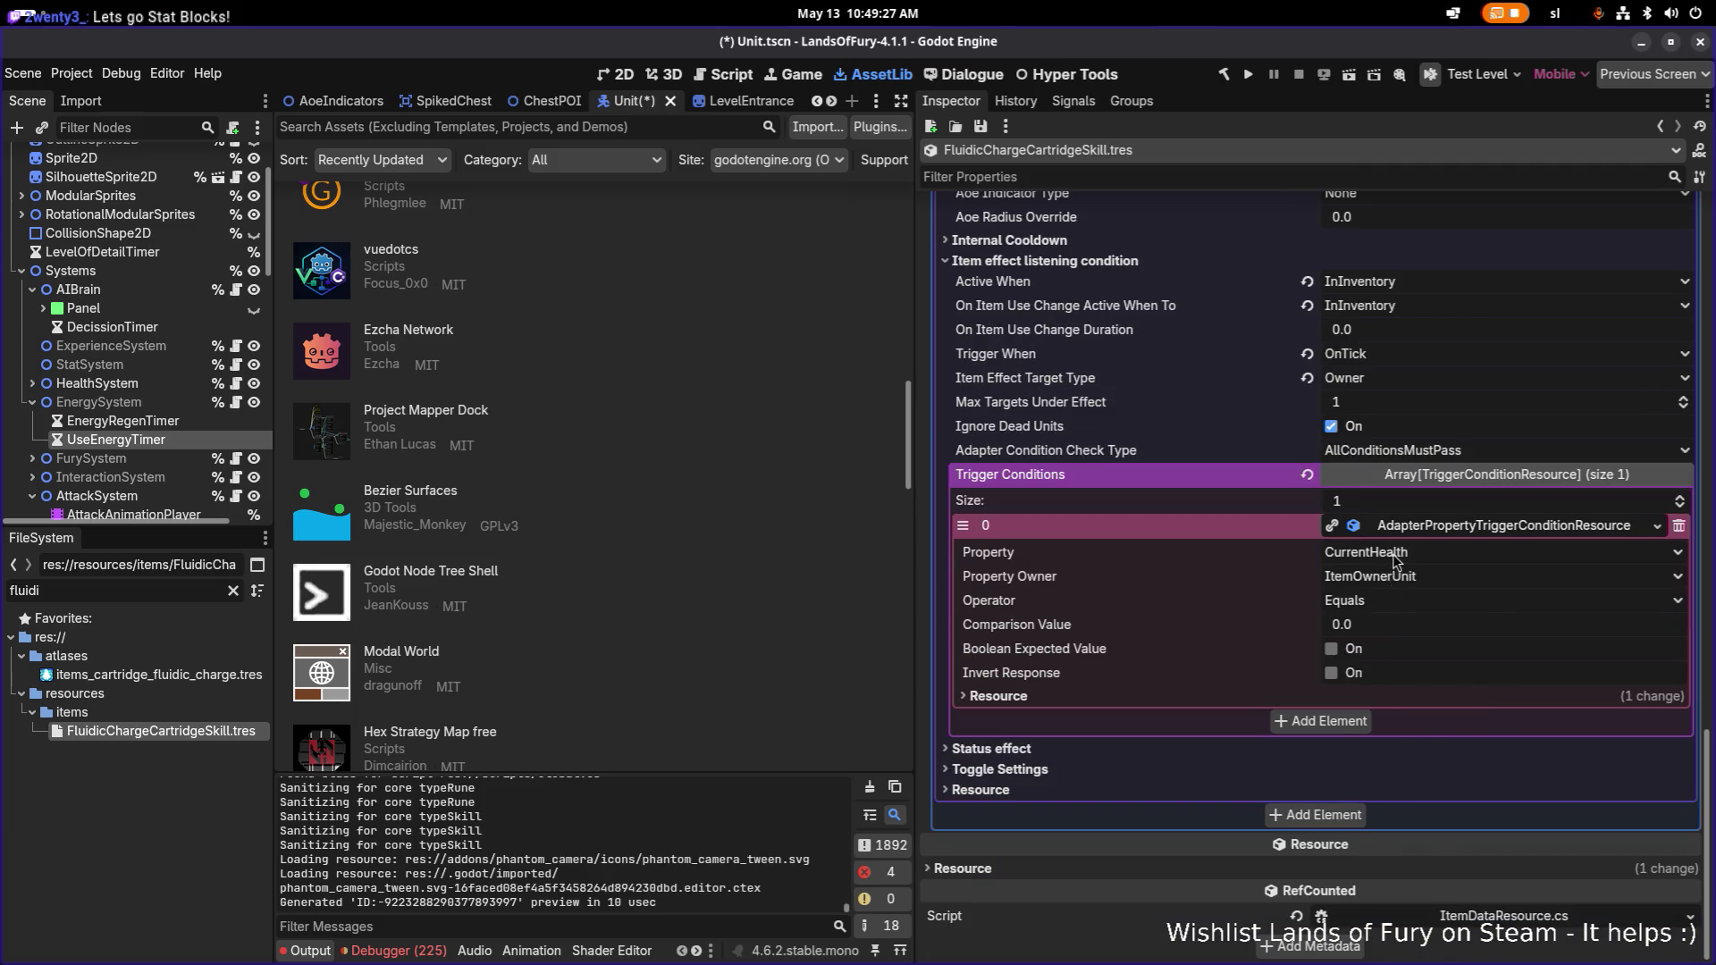
click(1394, 554)
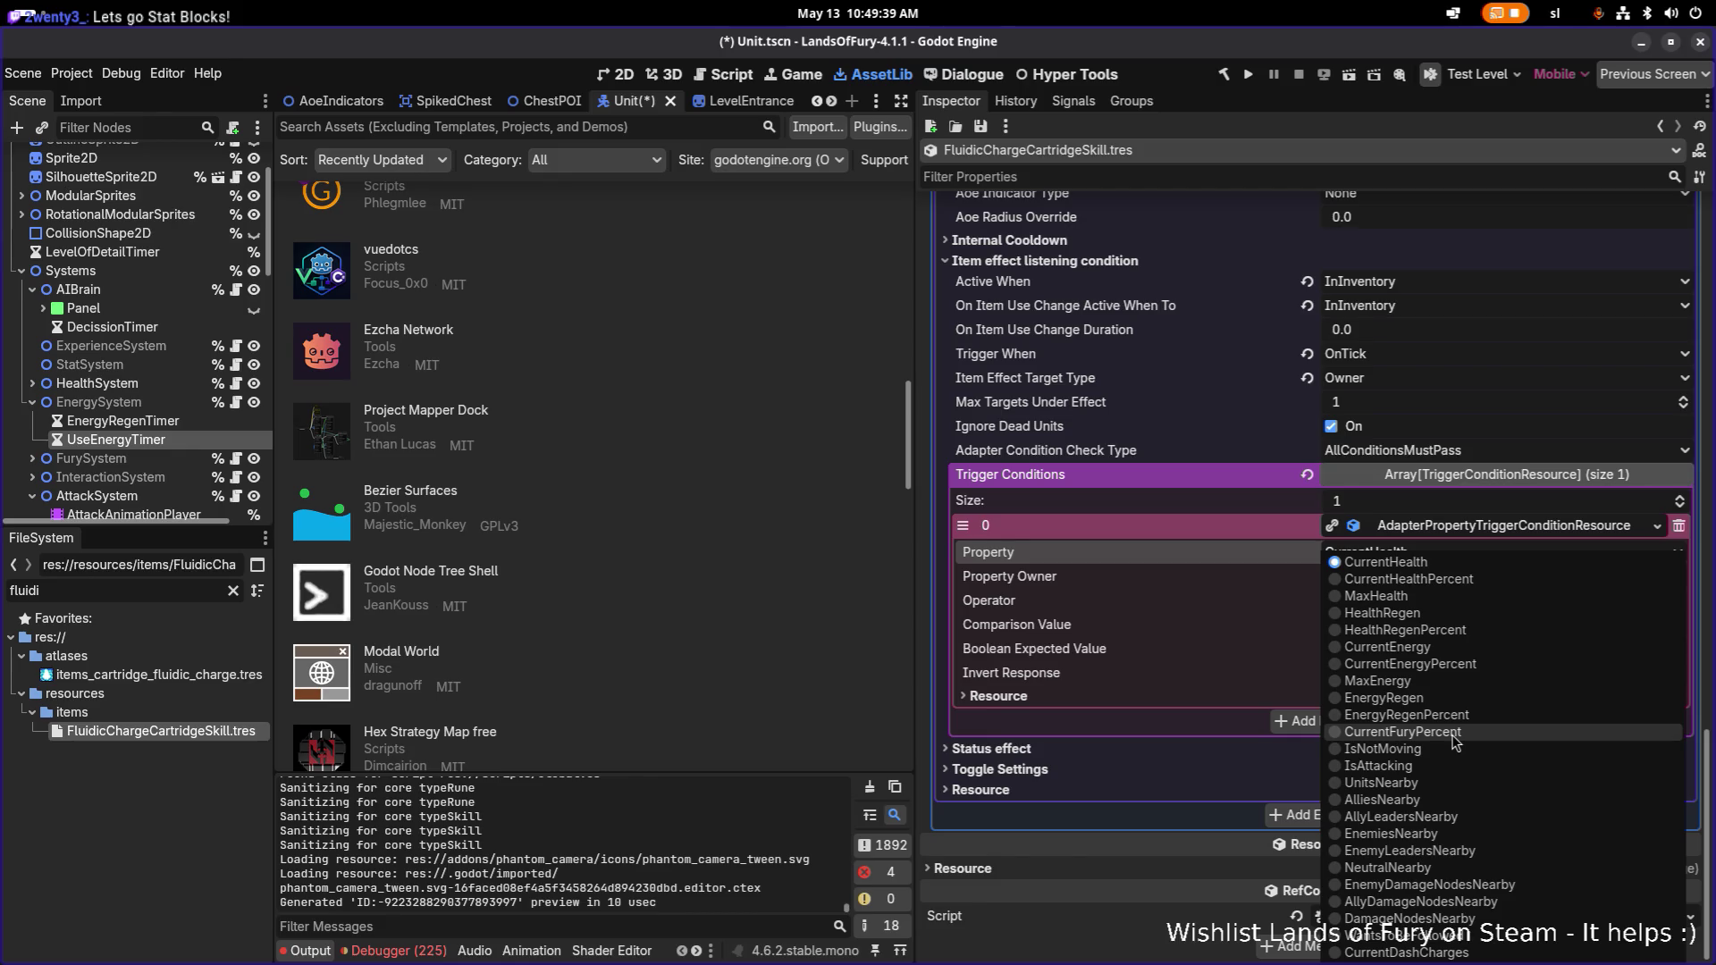
click(1427, 561)
Switch back to the VS Code window.
key(alt+Tab)
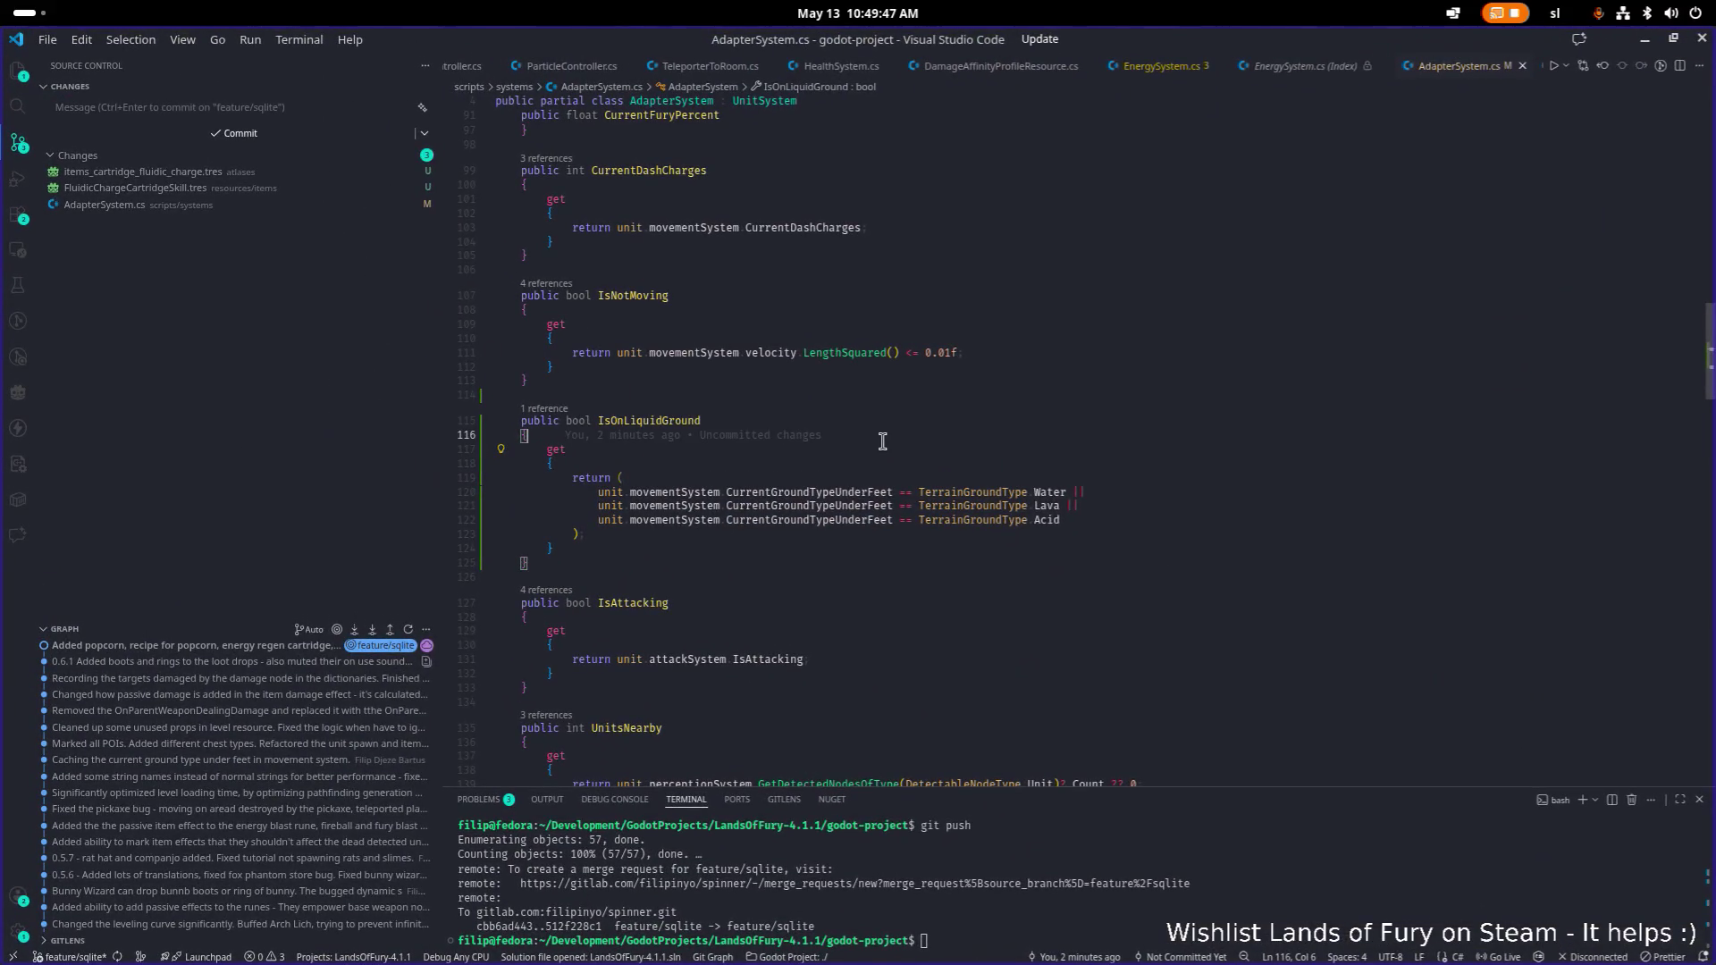
drag(1178, 43, 0, 295)
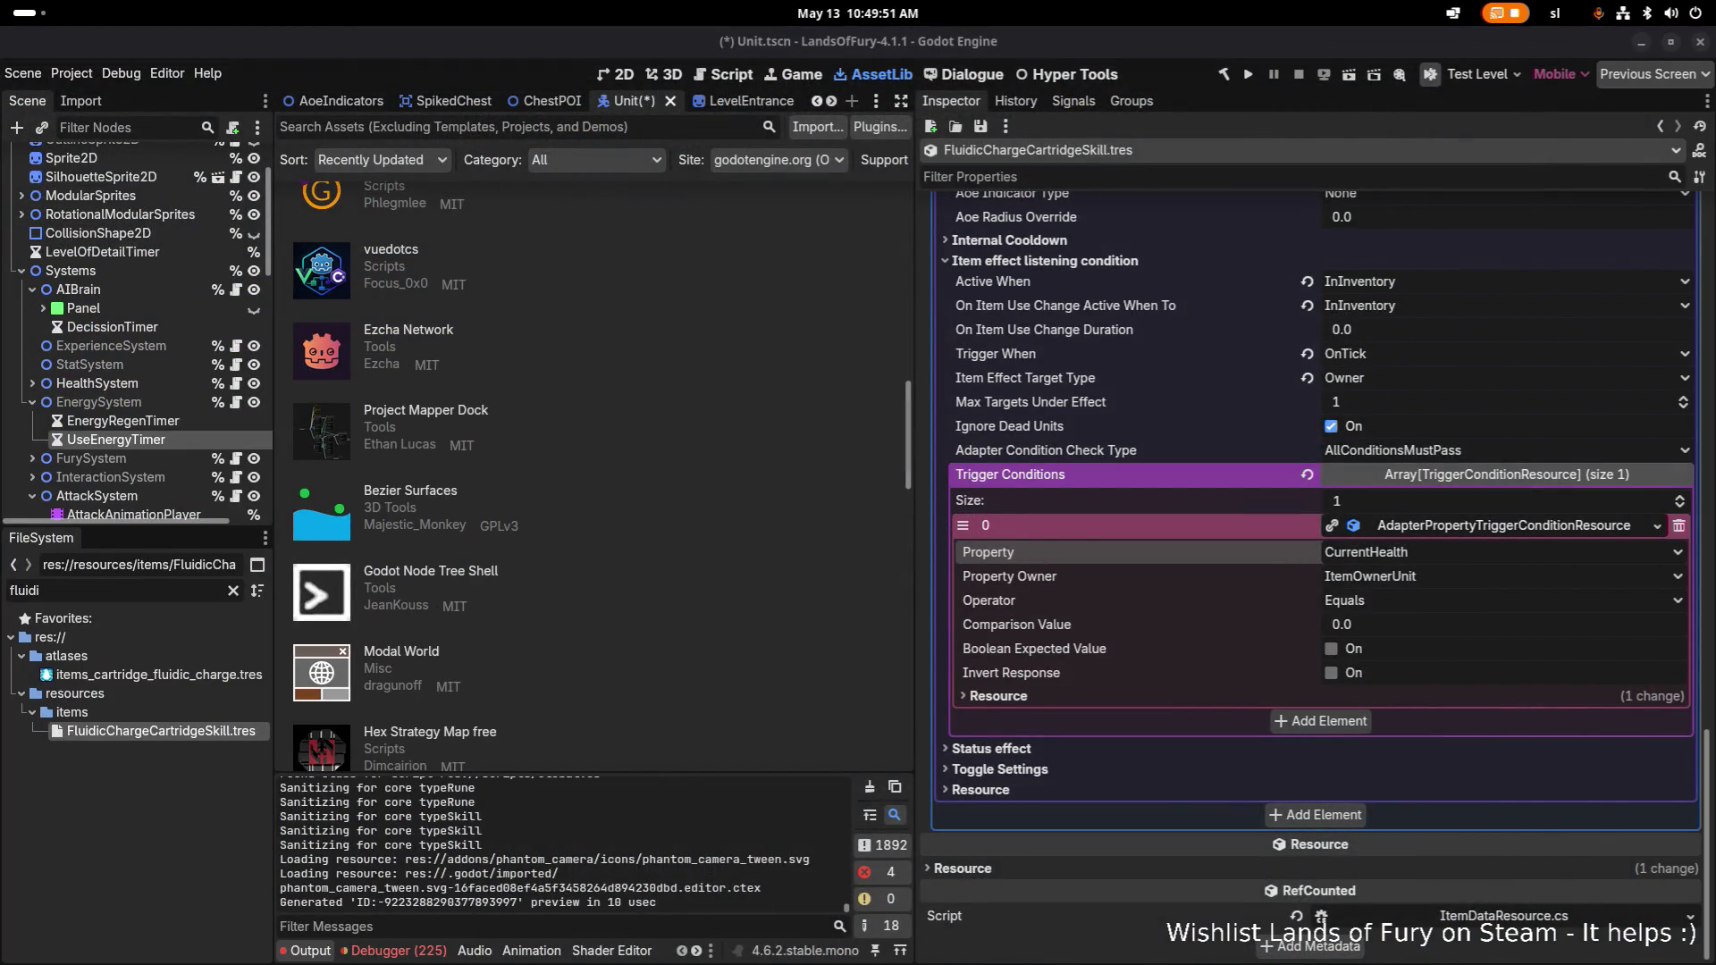
key(alt+Tab)
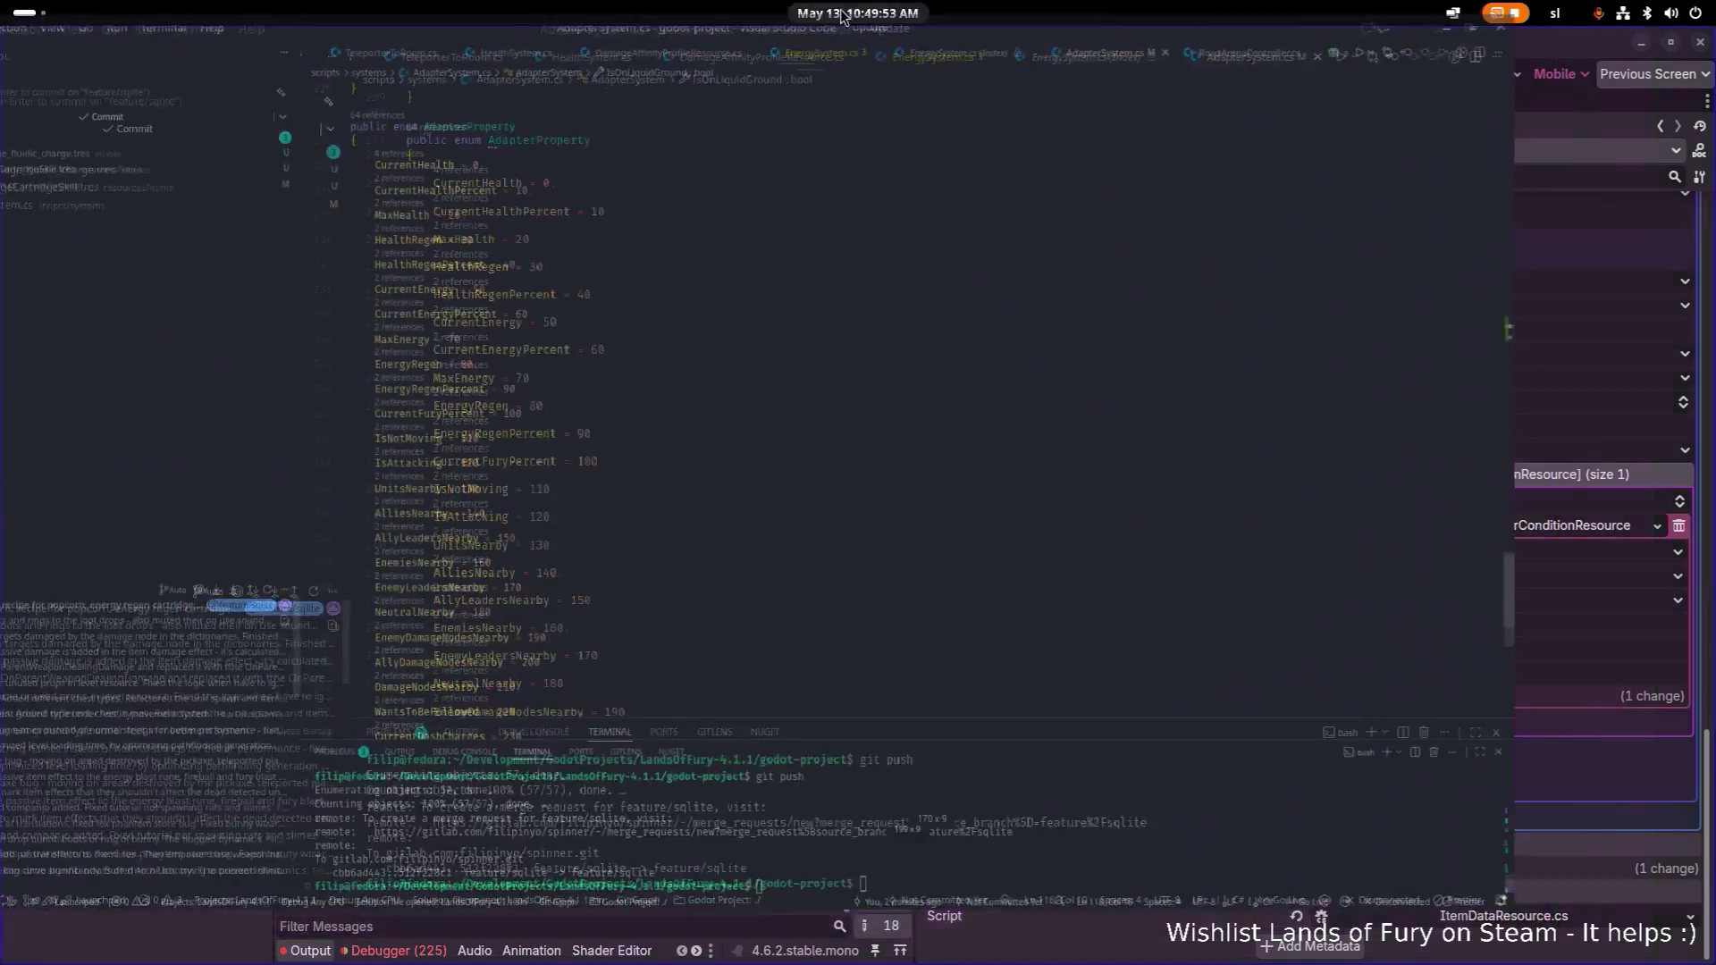
Find the IsNotMoving entry in the AdapterProperty enum.
scroll(773, 280, up, 1)
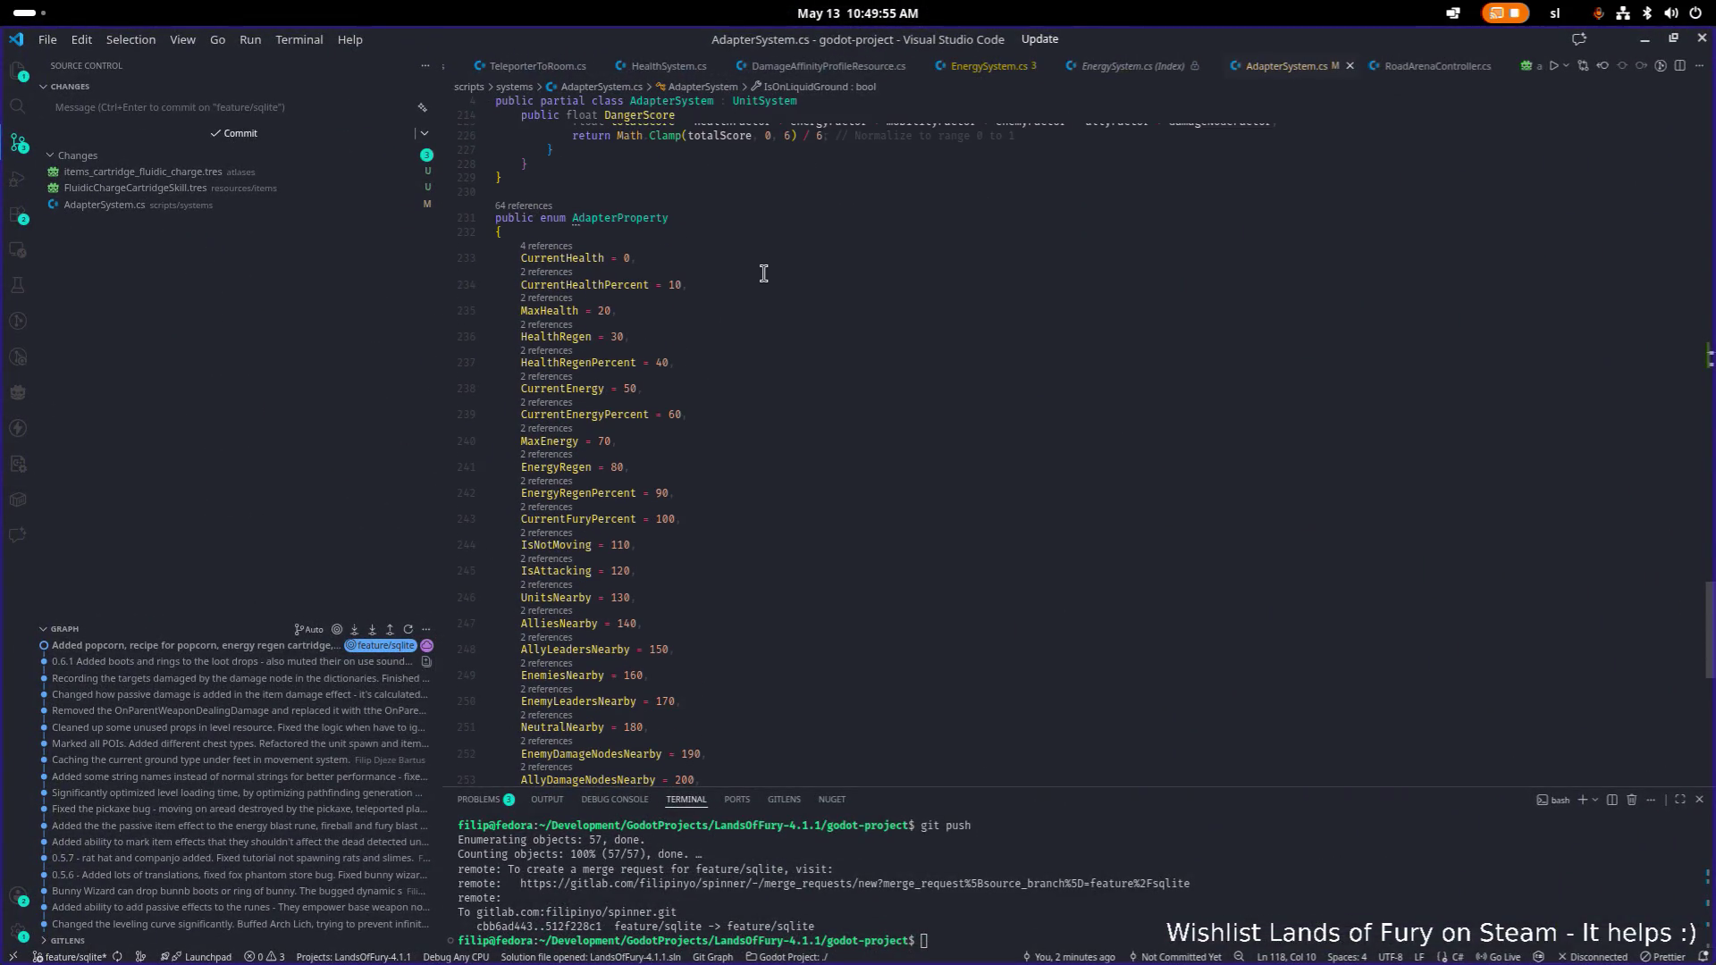
click(725, 234)
click(704, 388)
scroll(731, 386, up, 10)
scroll(732, 386, up, 20)
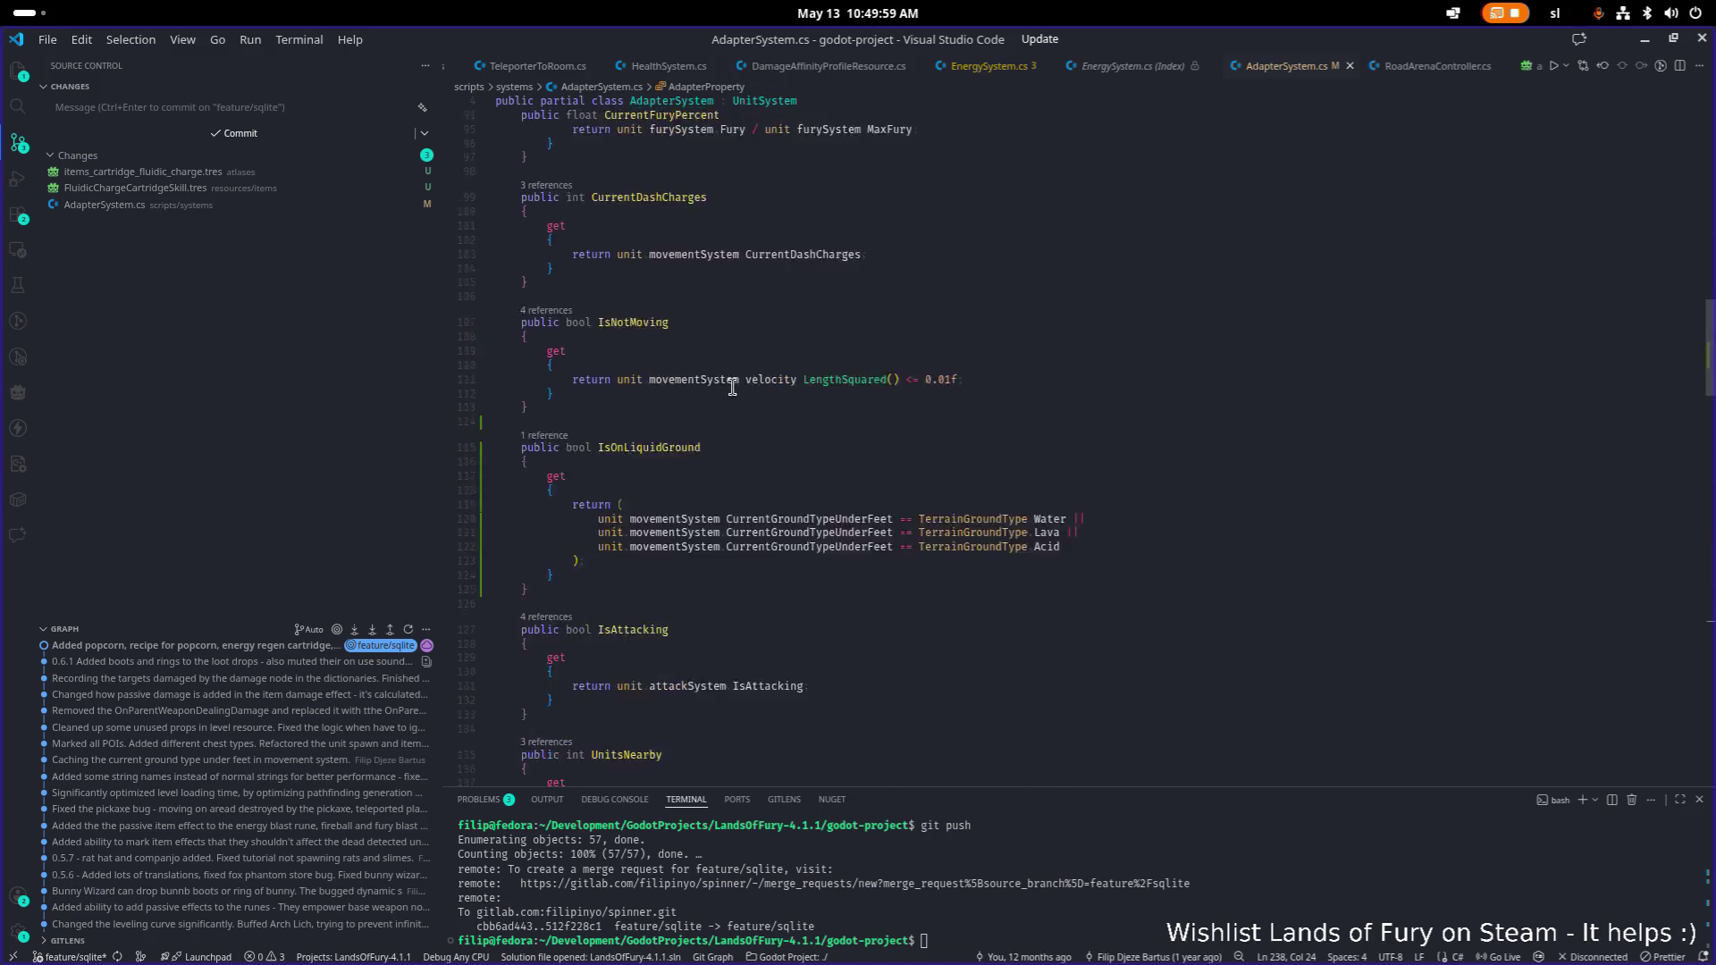
click(787, 310)
key(ctrl+f)
text(ison)
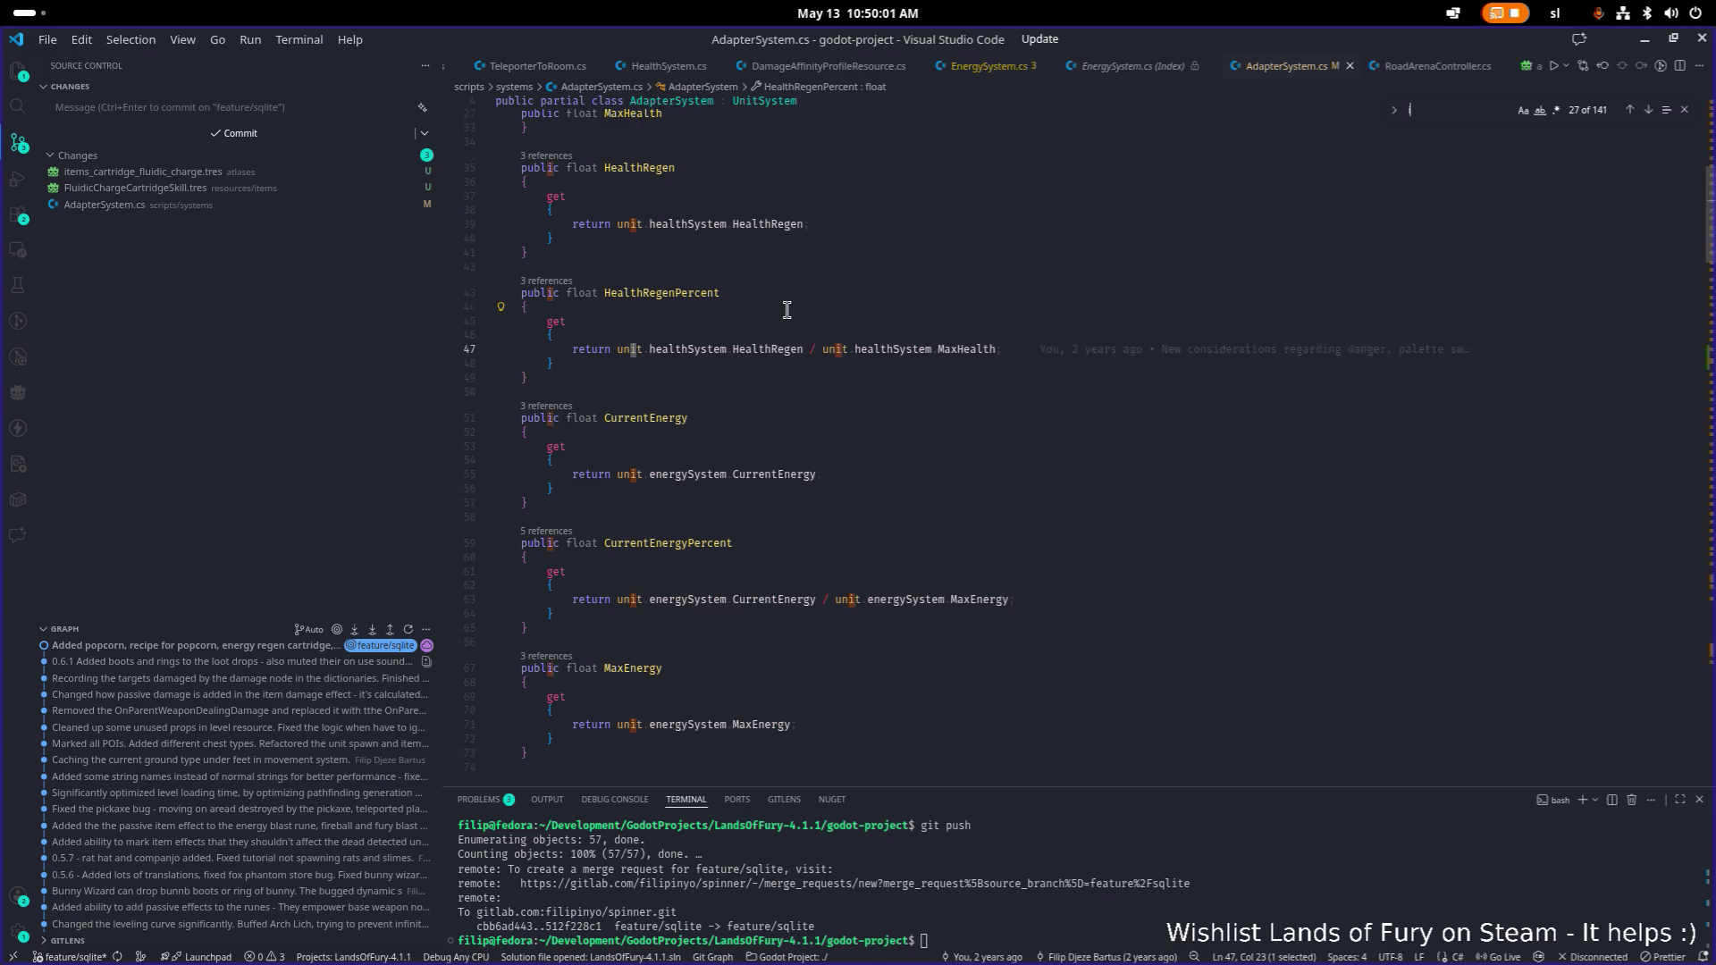
click(671, 574)
click(665, 449)
key(ctrl+f)
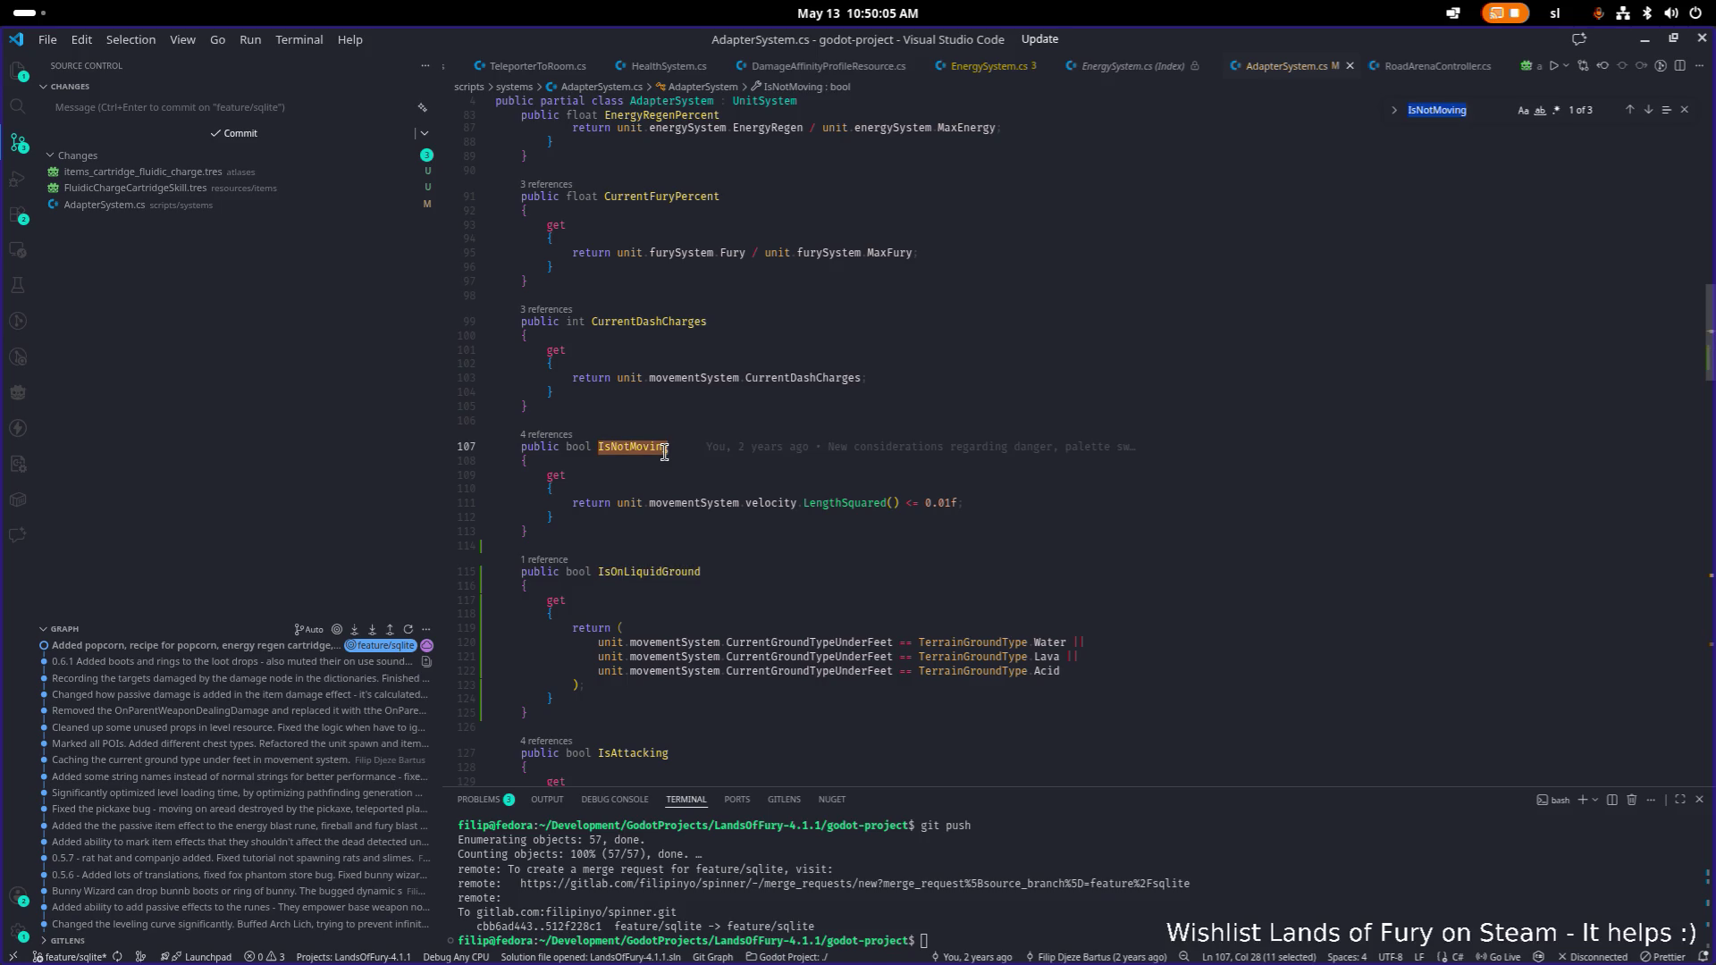
key(Return)
key(Return)
Add 'IsOnLiquidGround = 111,' after IsNotMoving, save, and show IsNotMoving's references.
click(757, 456)
key(Return)
text(IsOnLiquidGround)
text(= )
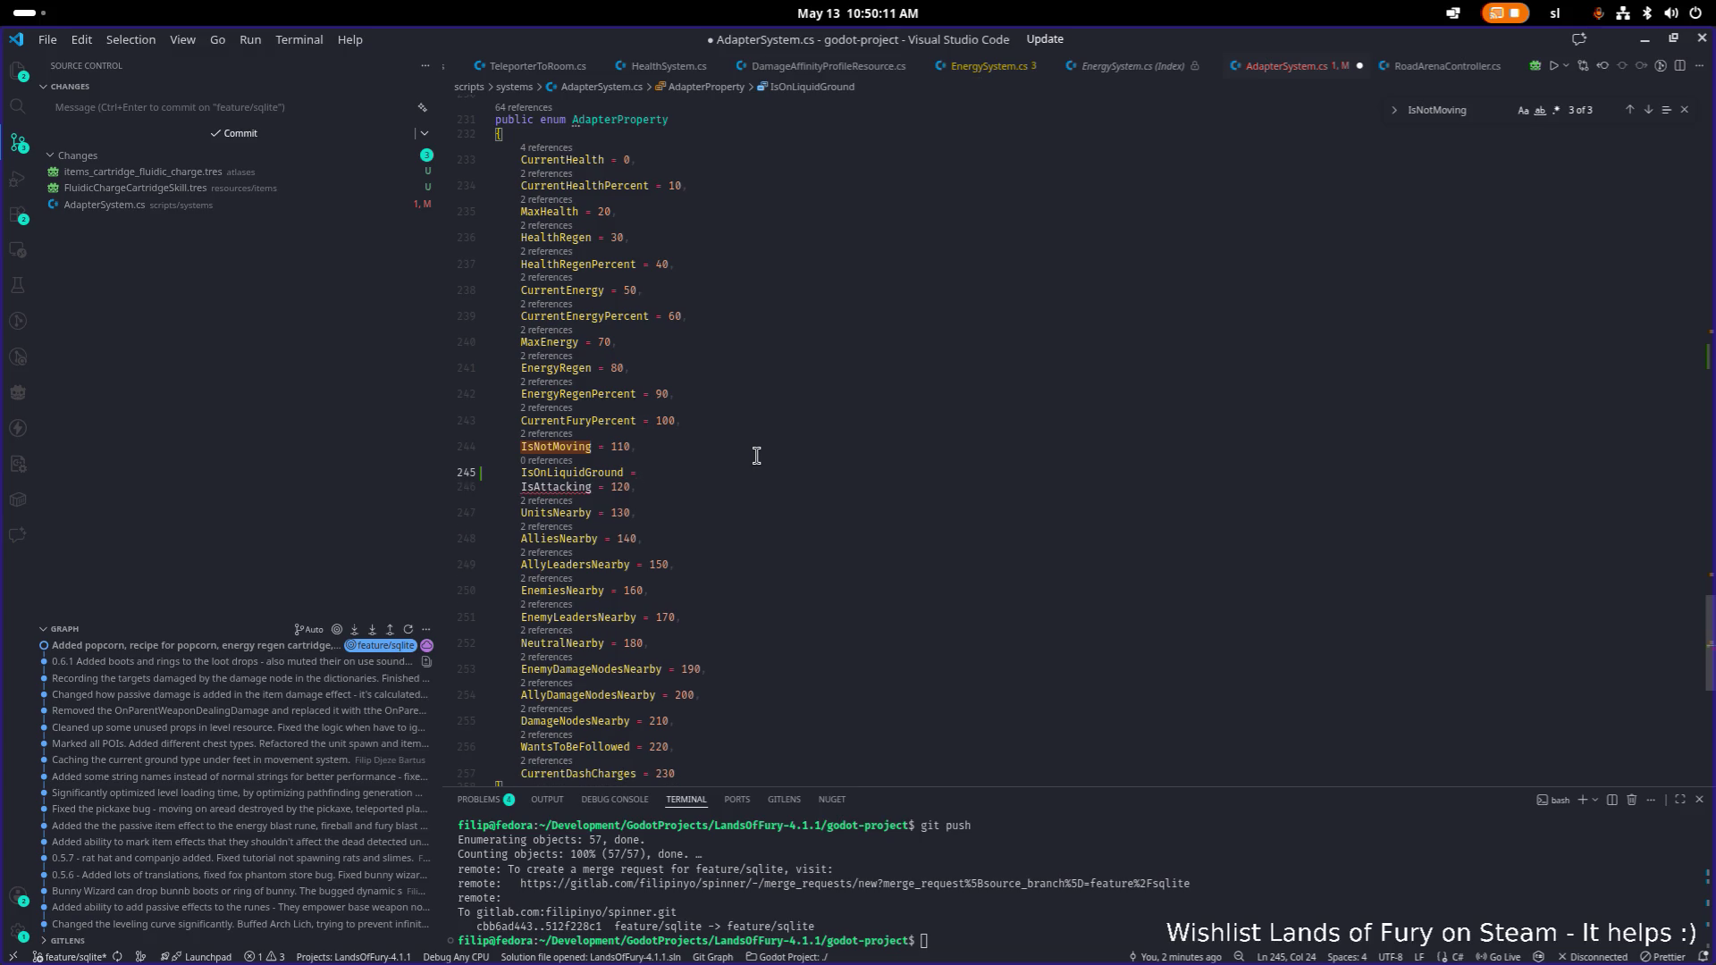
text(110,)
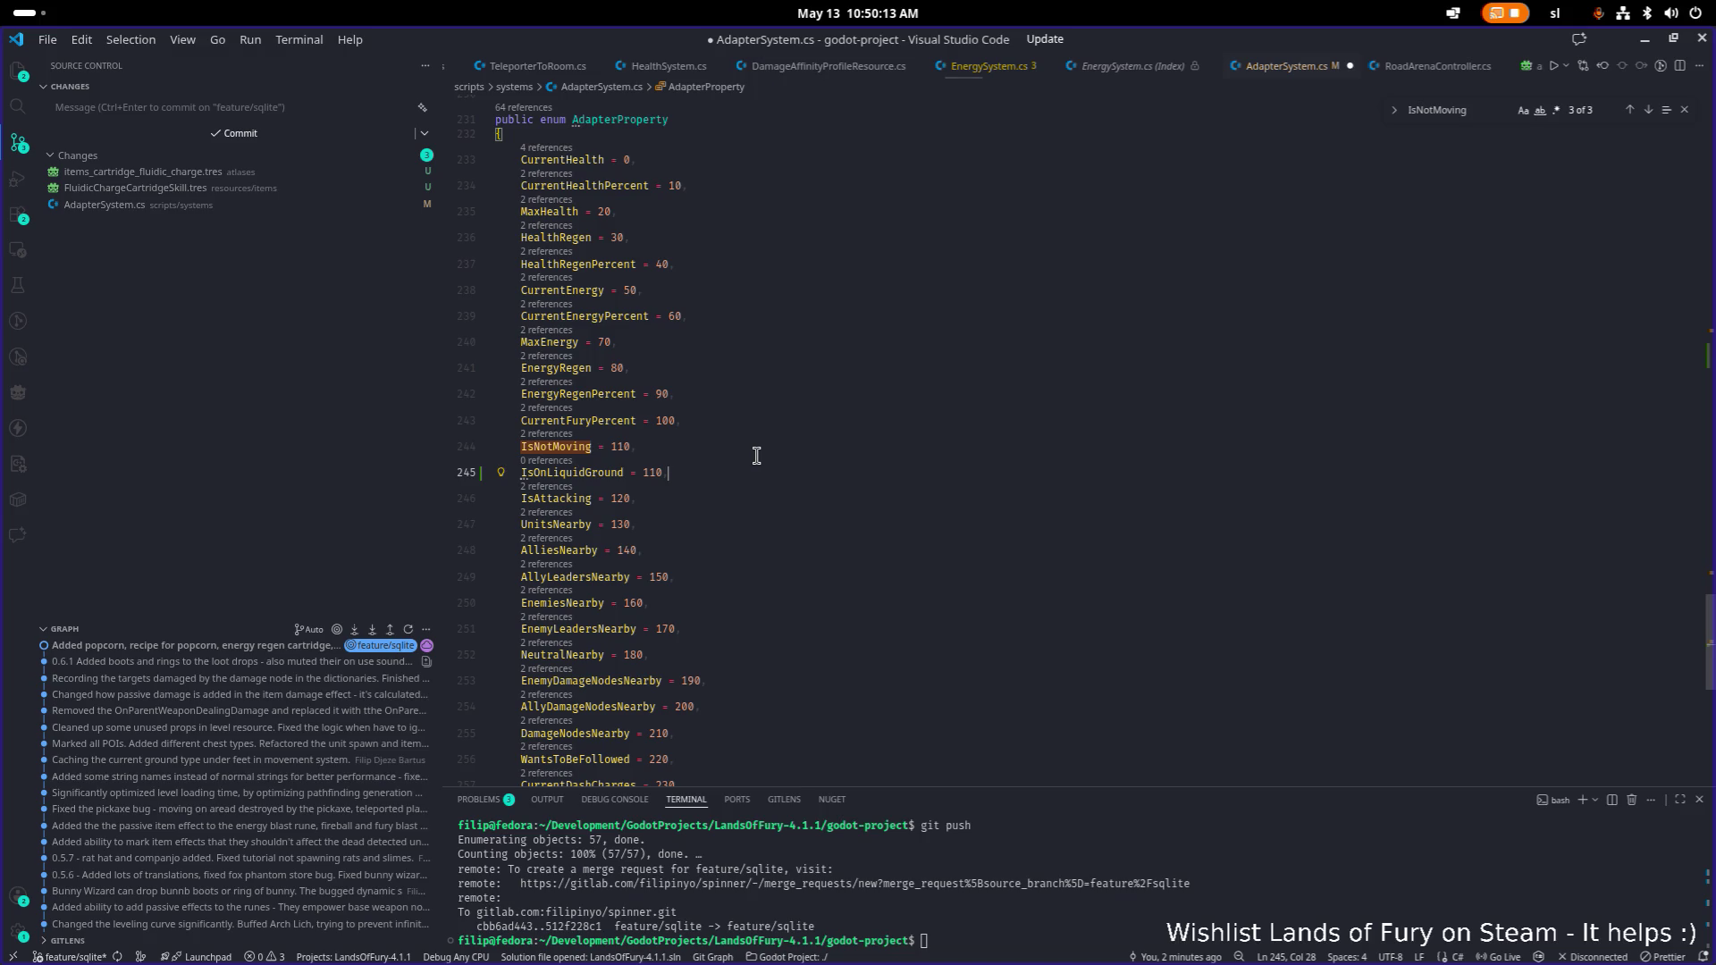
key(BackSpace)
key(BackSpace)
text(,)
key(ctrl+s)
double_click(599, 471)
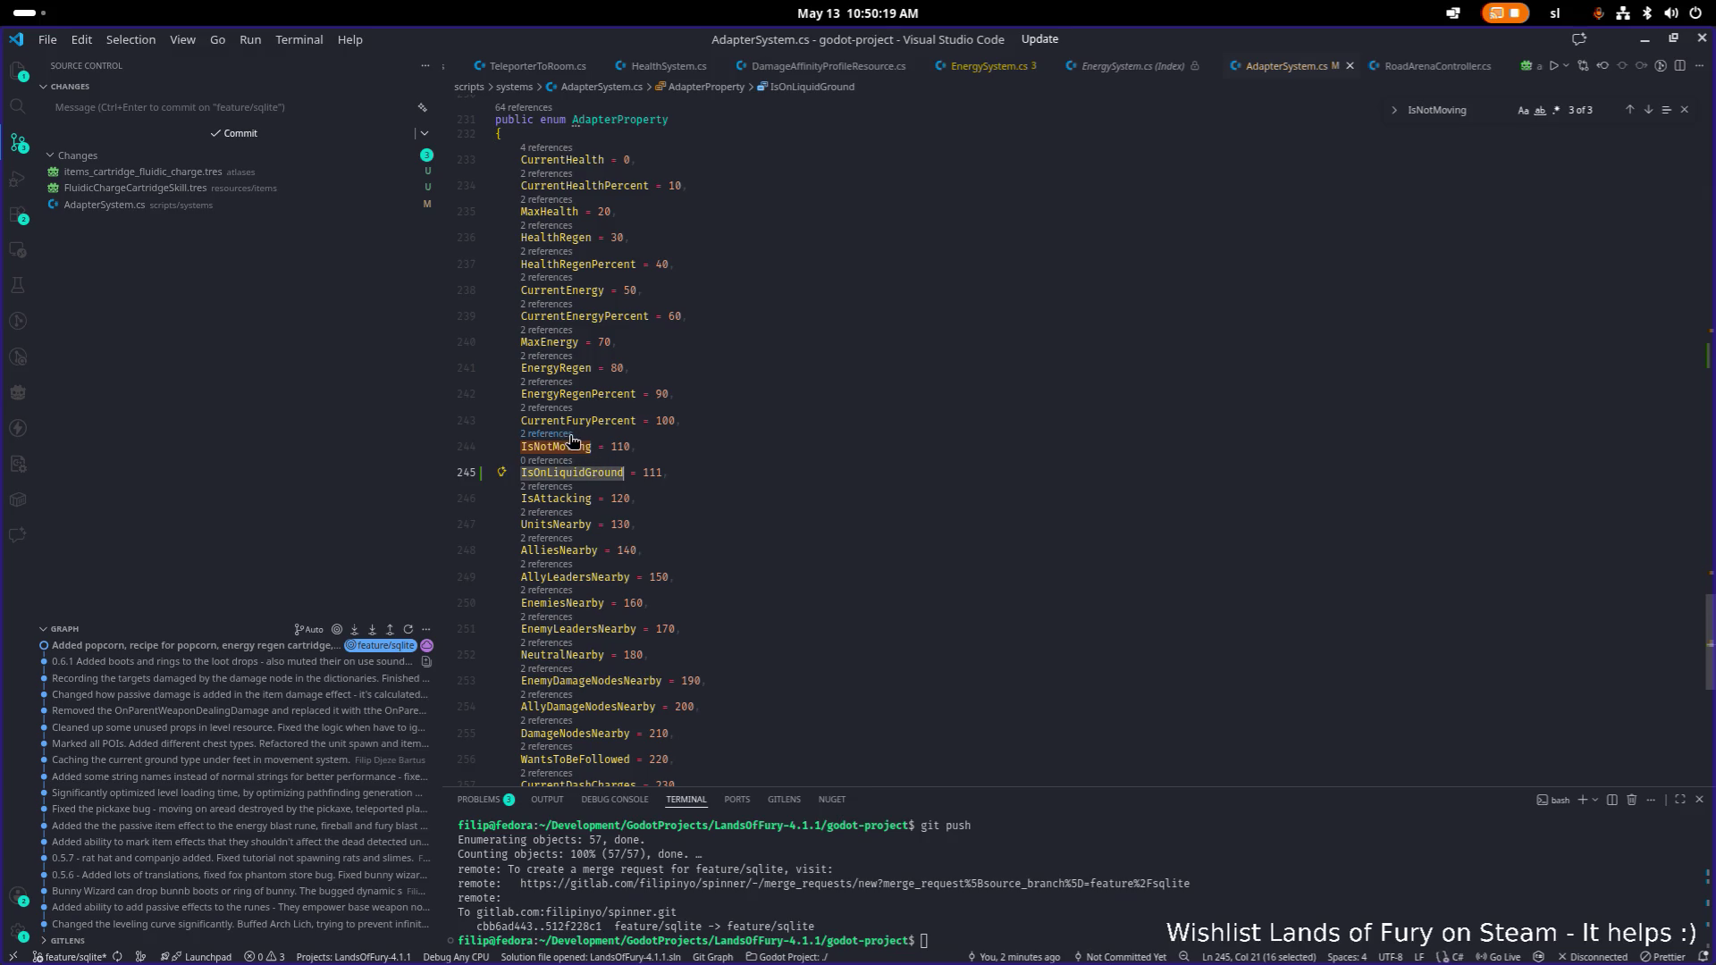
click(571, 435)
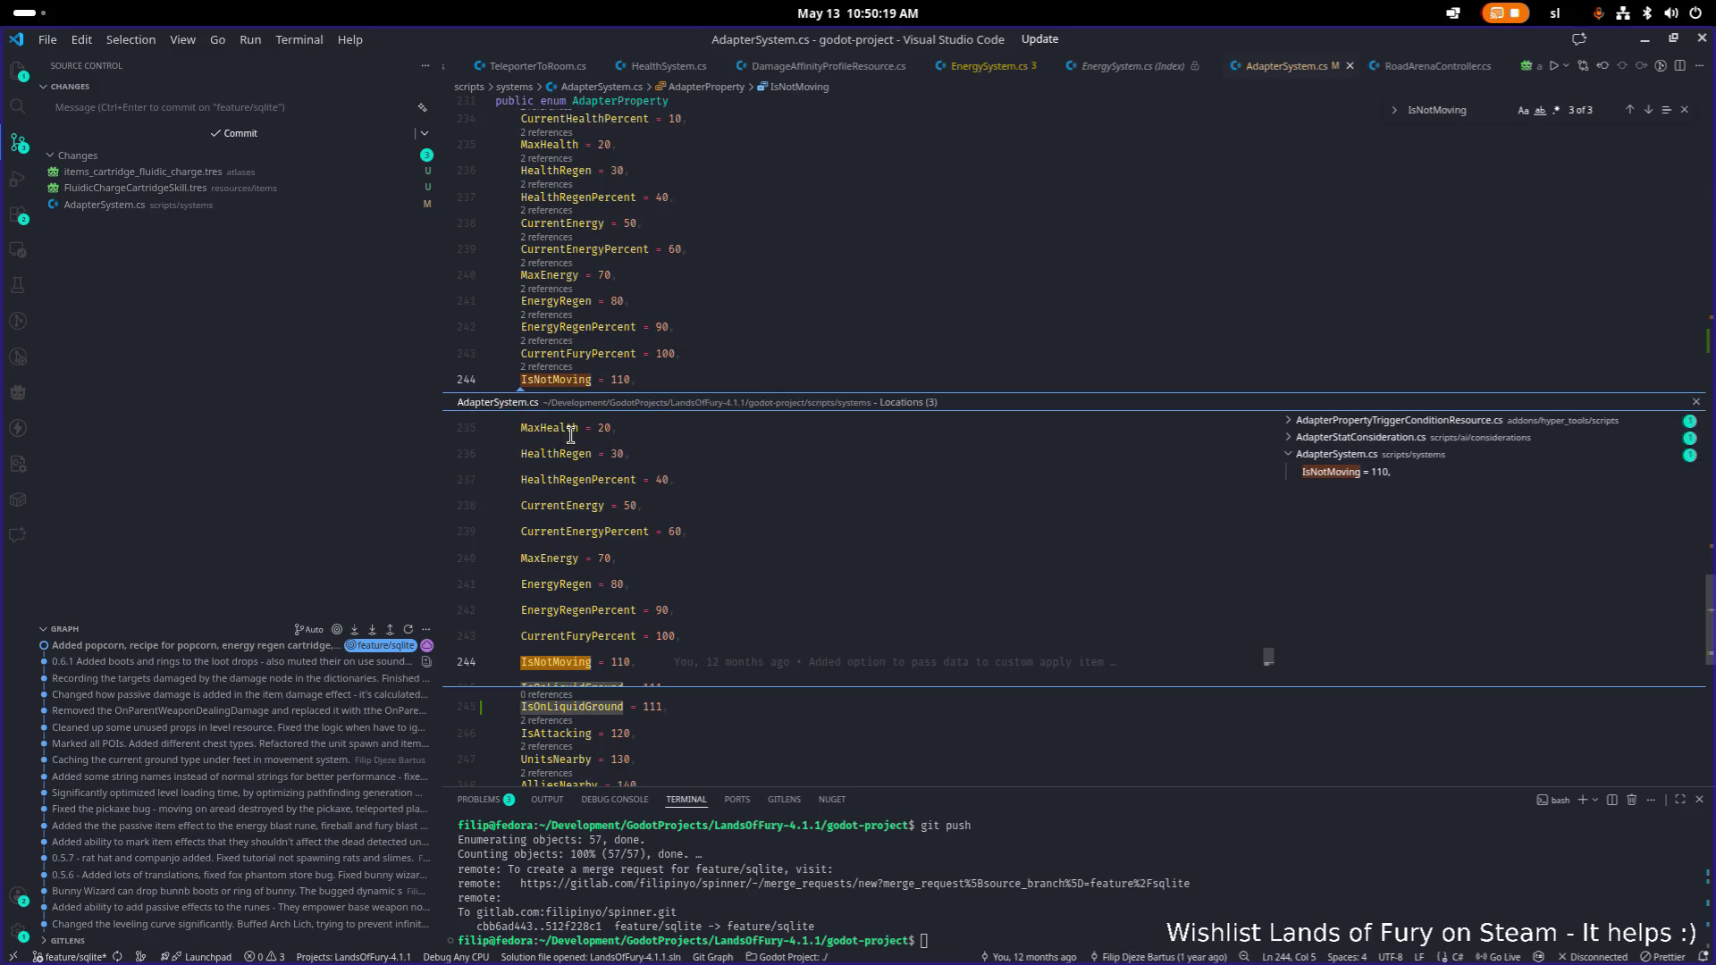
In AdapterStatConsideration.cs, add an IsOnLiquidGround → adapterSystem.IsOnLiquidGround mapping below IsNotMoving and save.
click(1375, 438)
click(1377, 454)
click(950, 553)
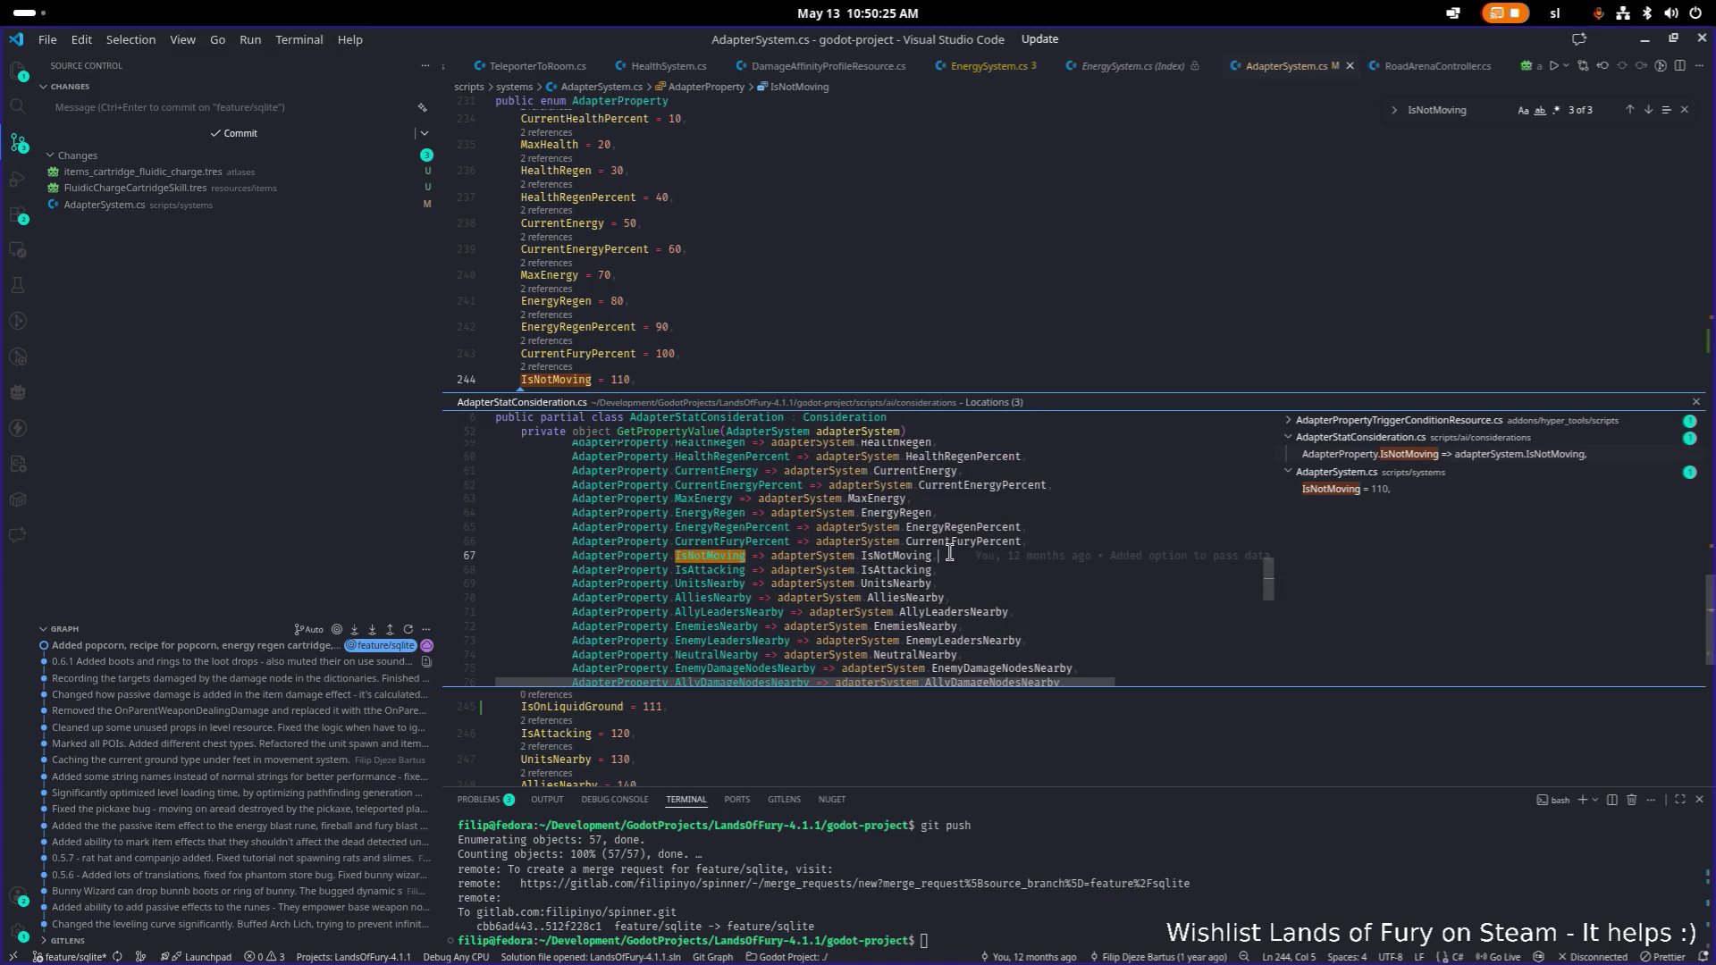
double_click(951, 555)
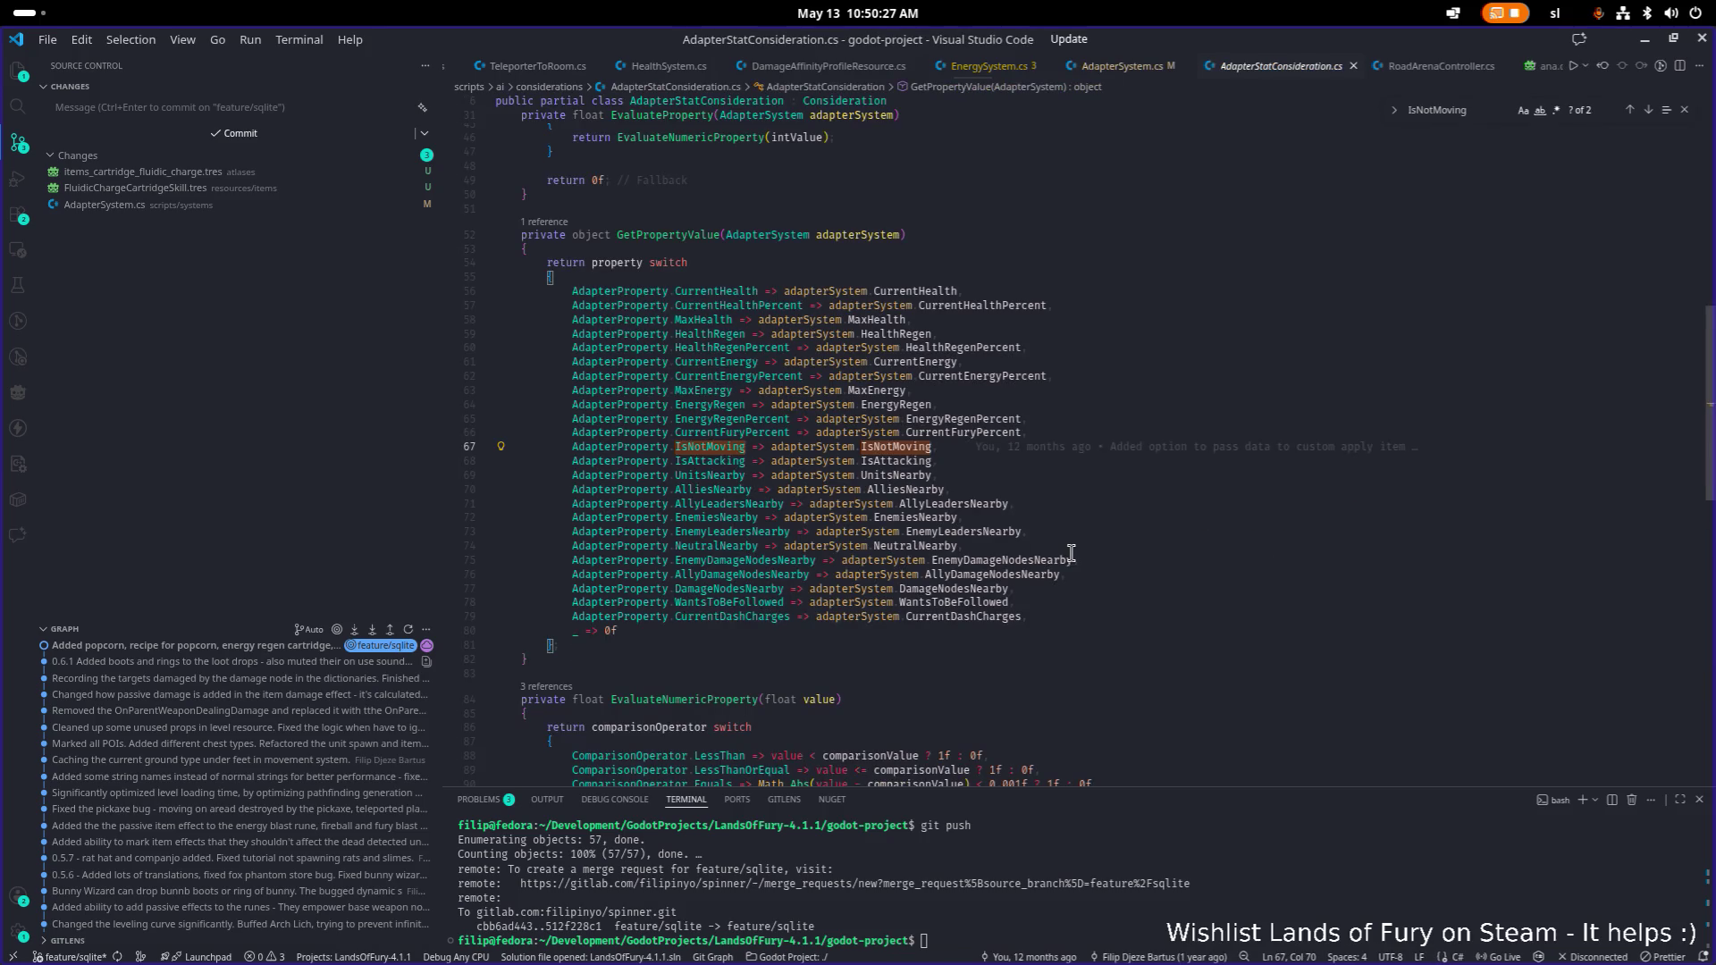
key(Return)
text(AdapterProperty)
key(Tab)
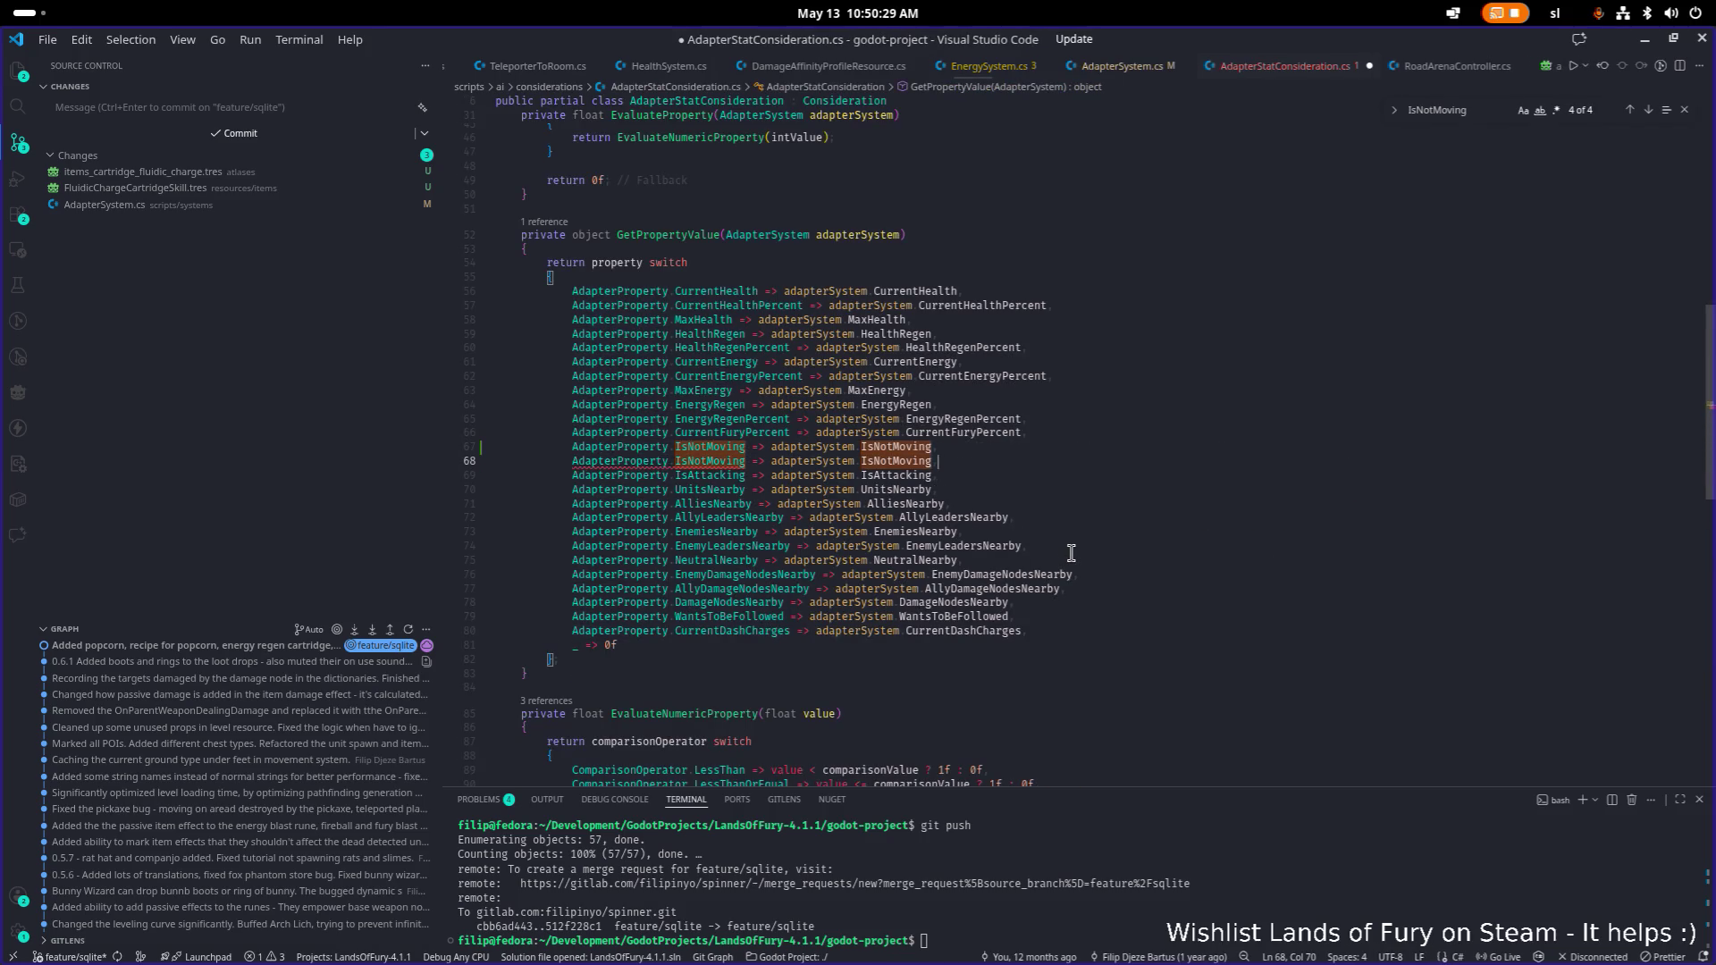
key(Right)
key(ctrl+shift+Right)
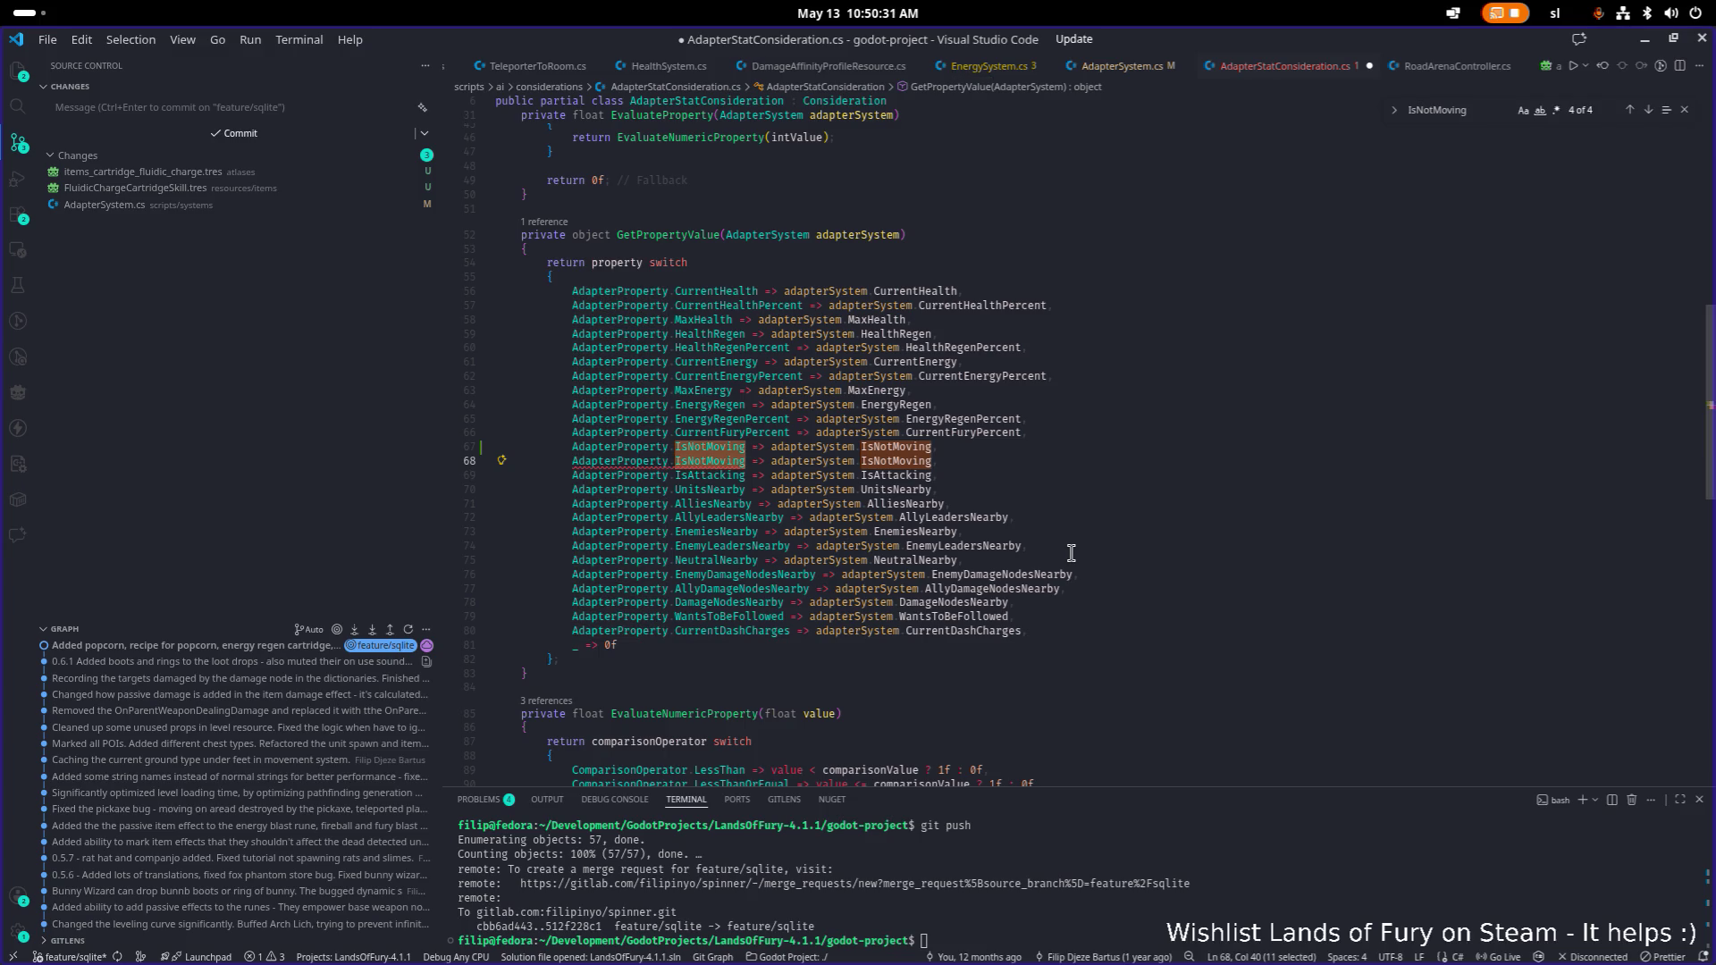
text(IsOnLiquidGround)
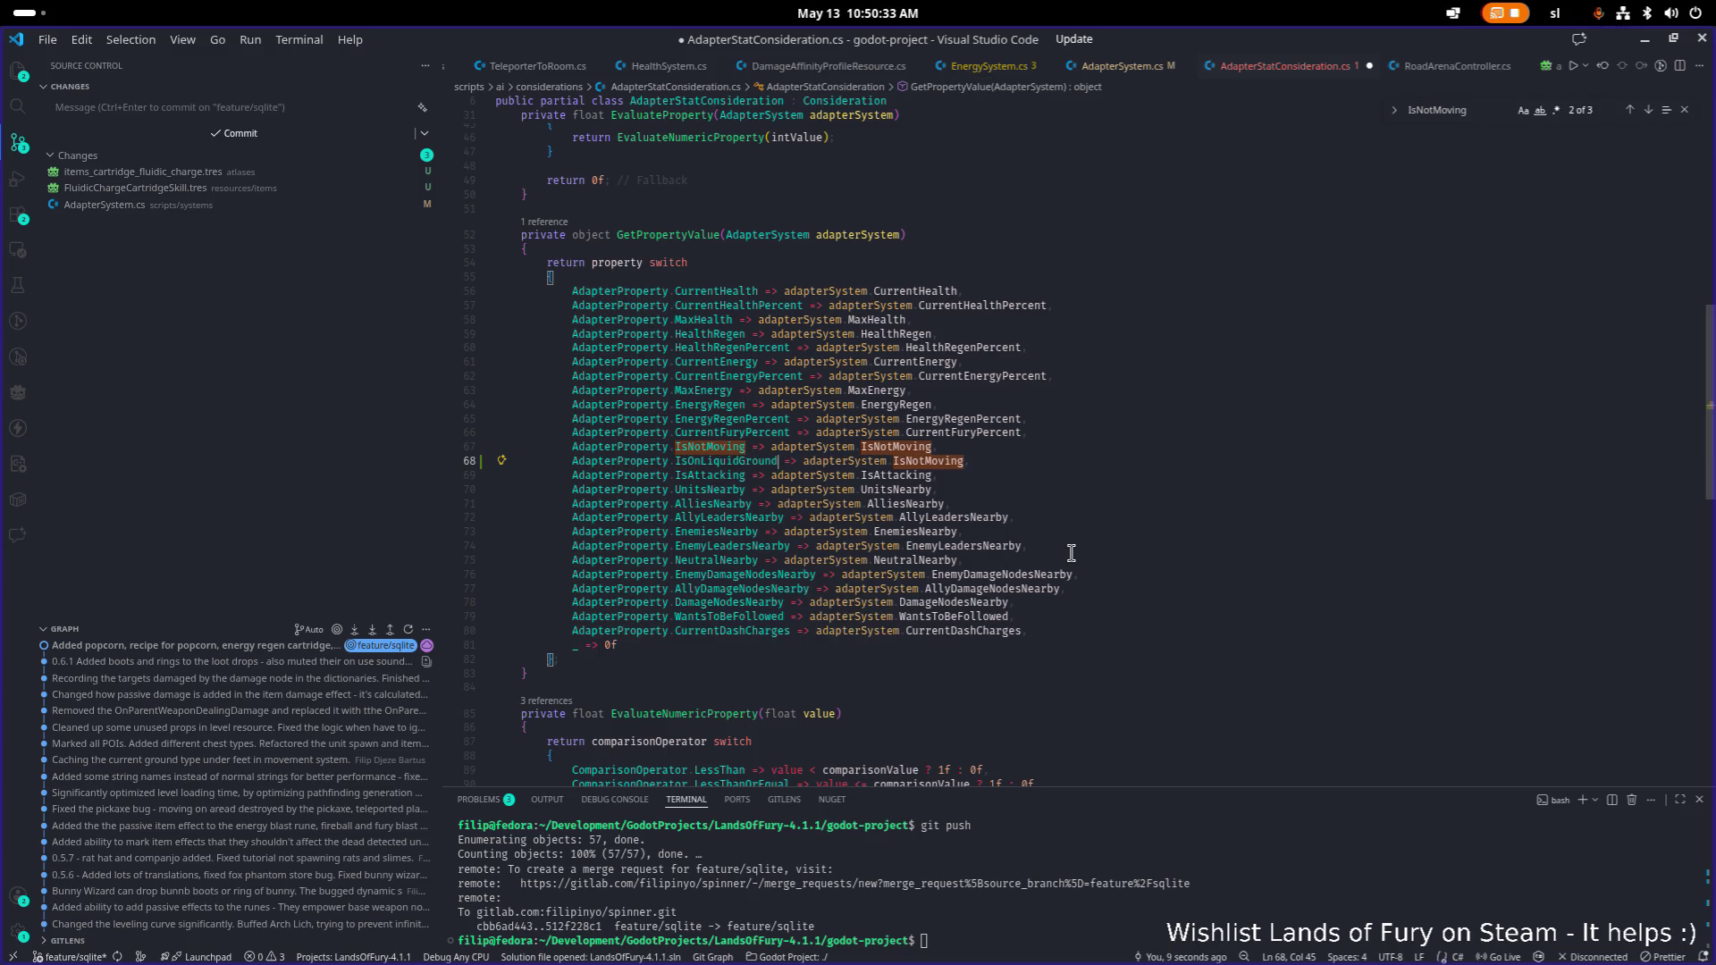
key(ctrl+Right)
key(ctrl+Right)
key(ctrl+Right)
key(ctrl+shift+Right)
text(IsOnLiquidGround)
key(ctrl+s)
Check the IsOnLiquidGround definition and open AdapterPropertyTriggerConditionResource.cs from the IsNotMoving references.
click(713, 460)
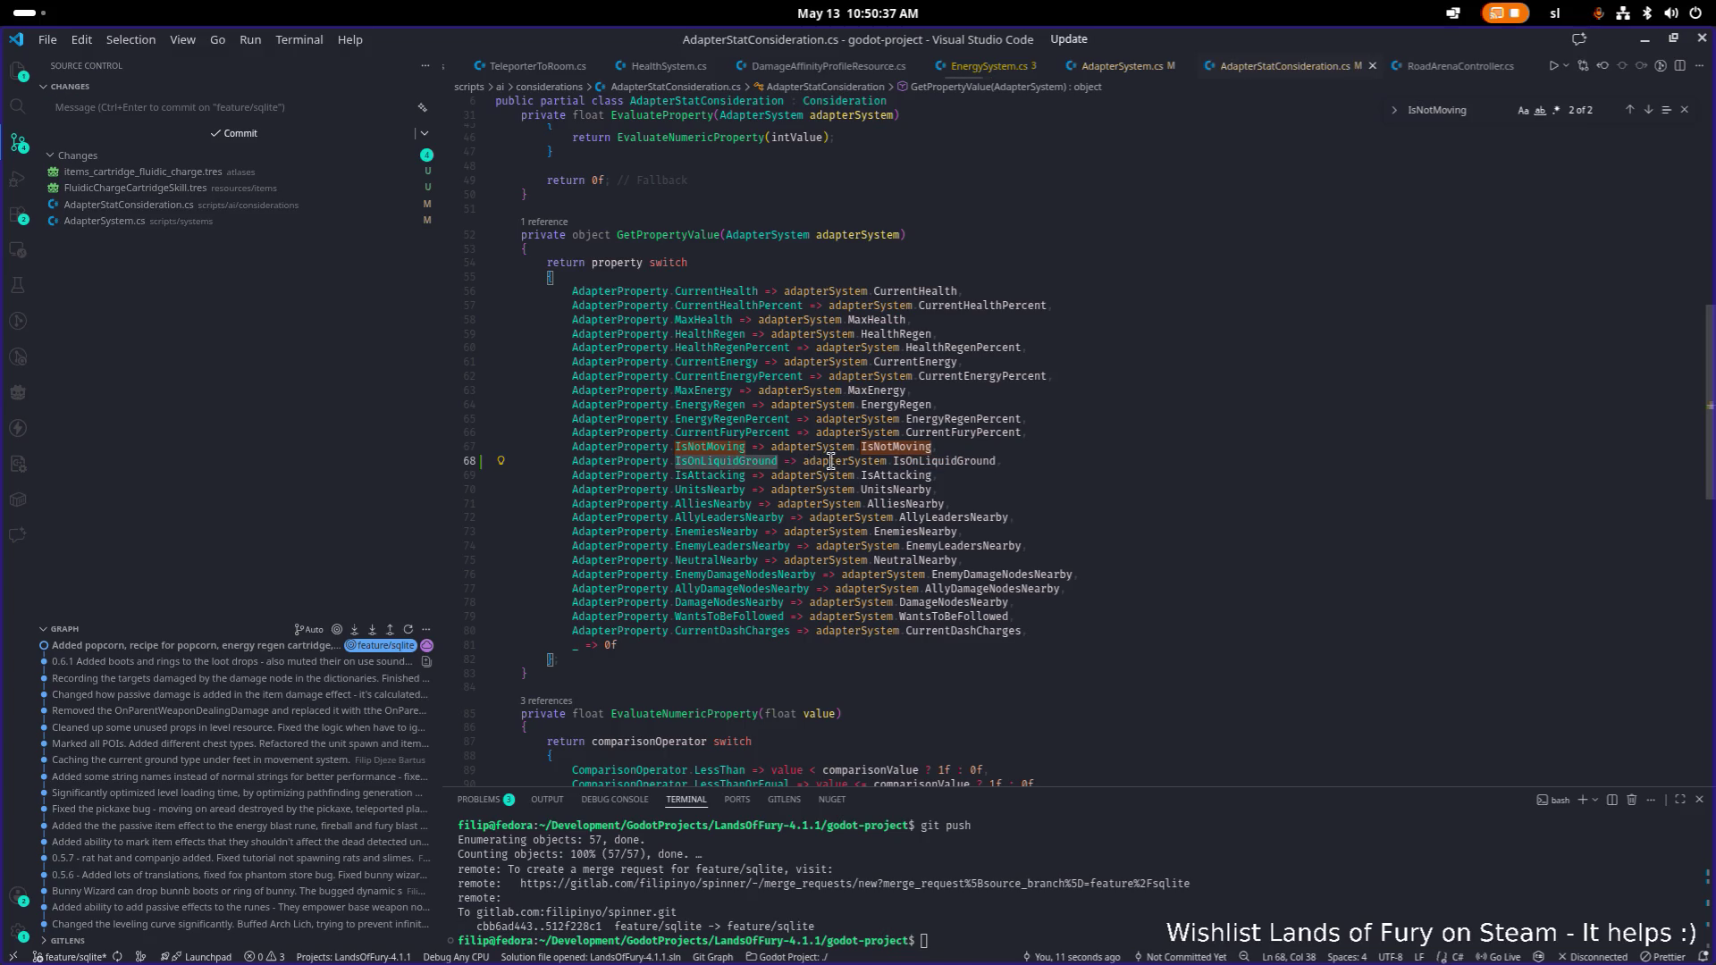
click(955, 459)
ctrl+click(955, 460)
scroll(876, 453, down, 10)
scroll(855, 448, up, 3)
click(572, 440)
click(556, 407)
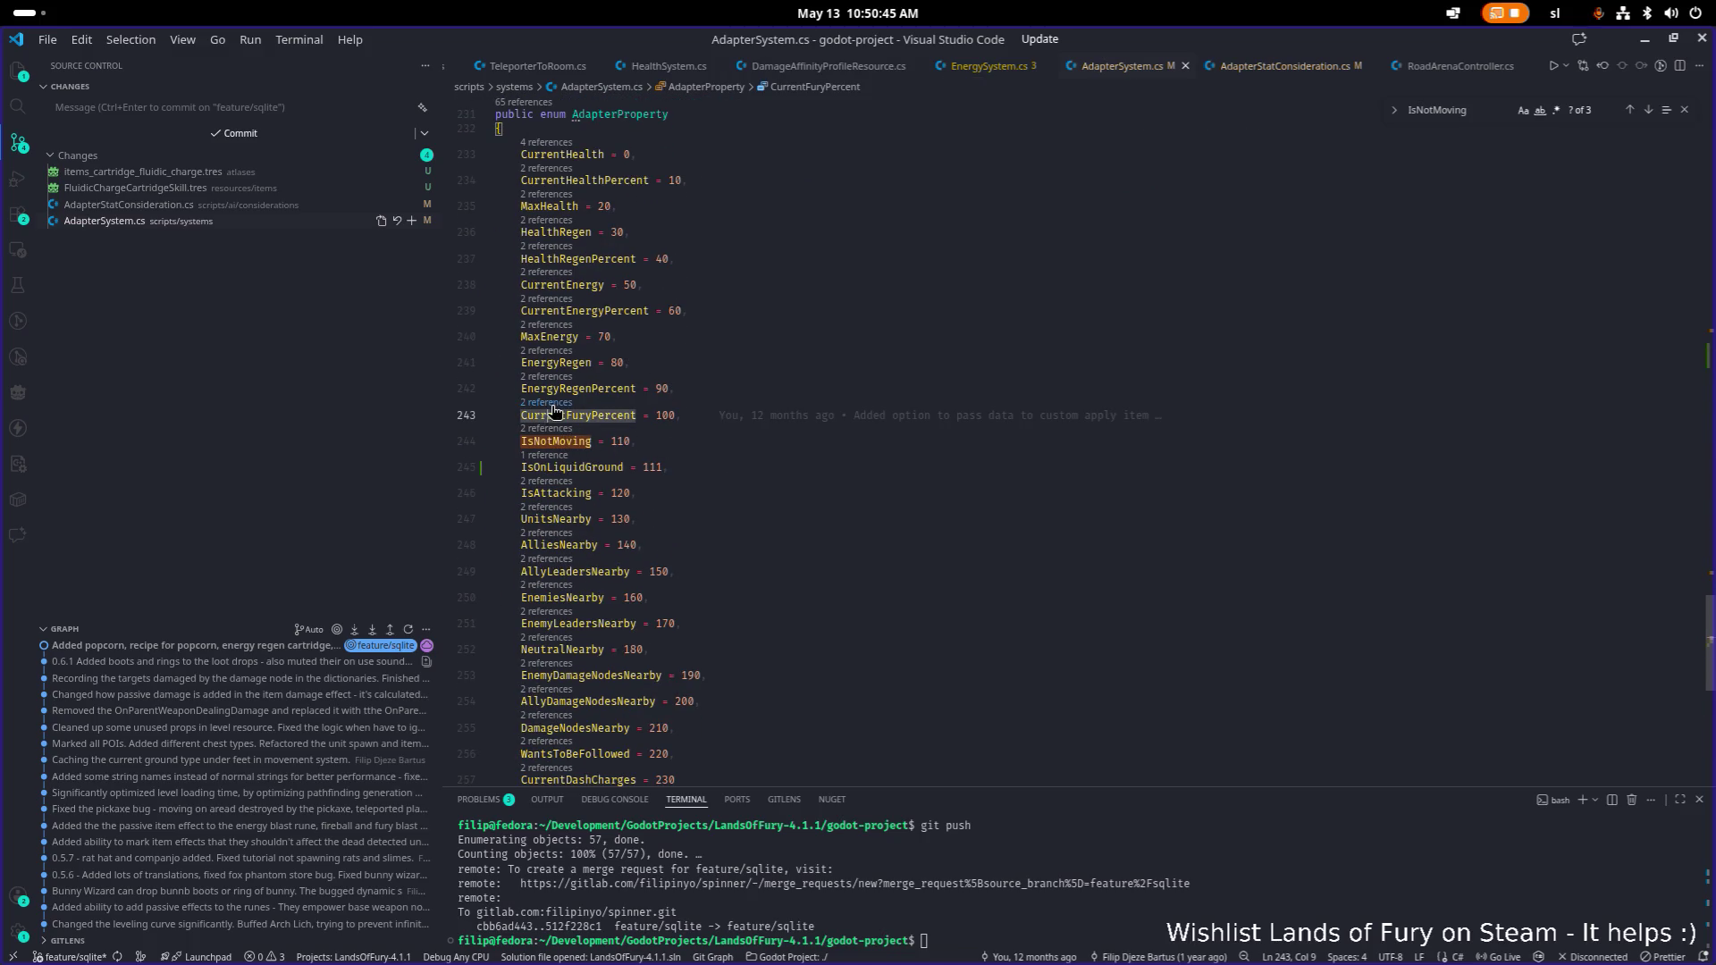
click(556, 403)
key(Escape)
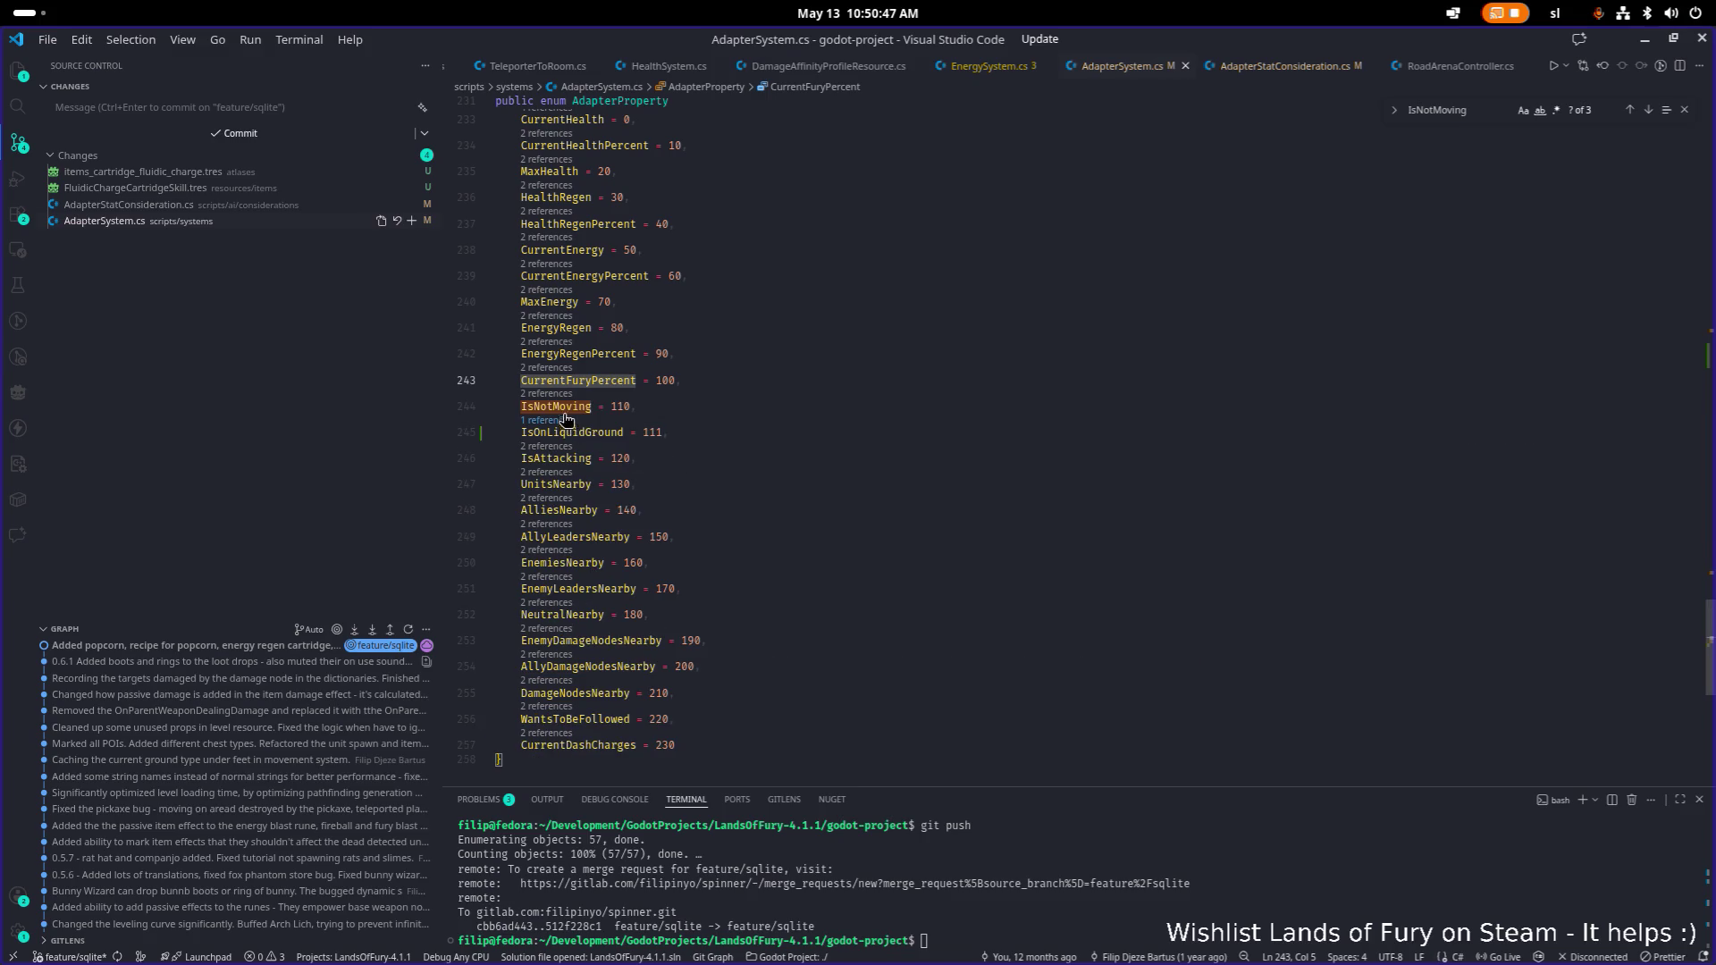
ctrl+click(566, 405)
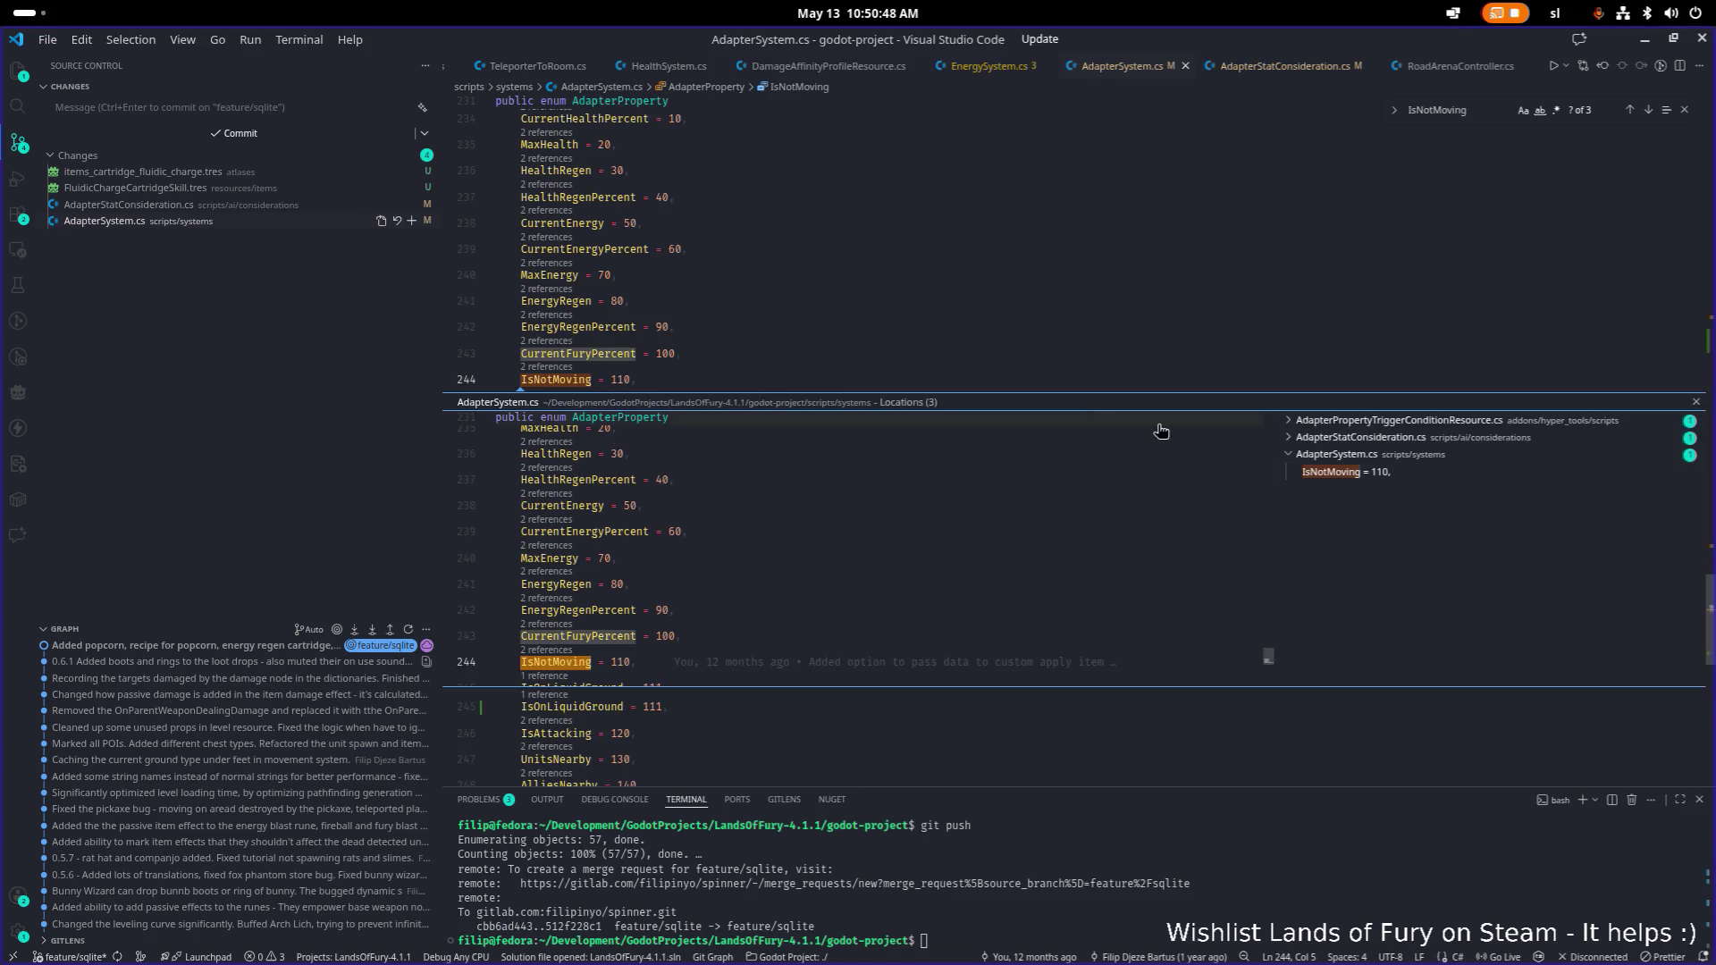
click(1368, 422)
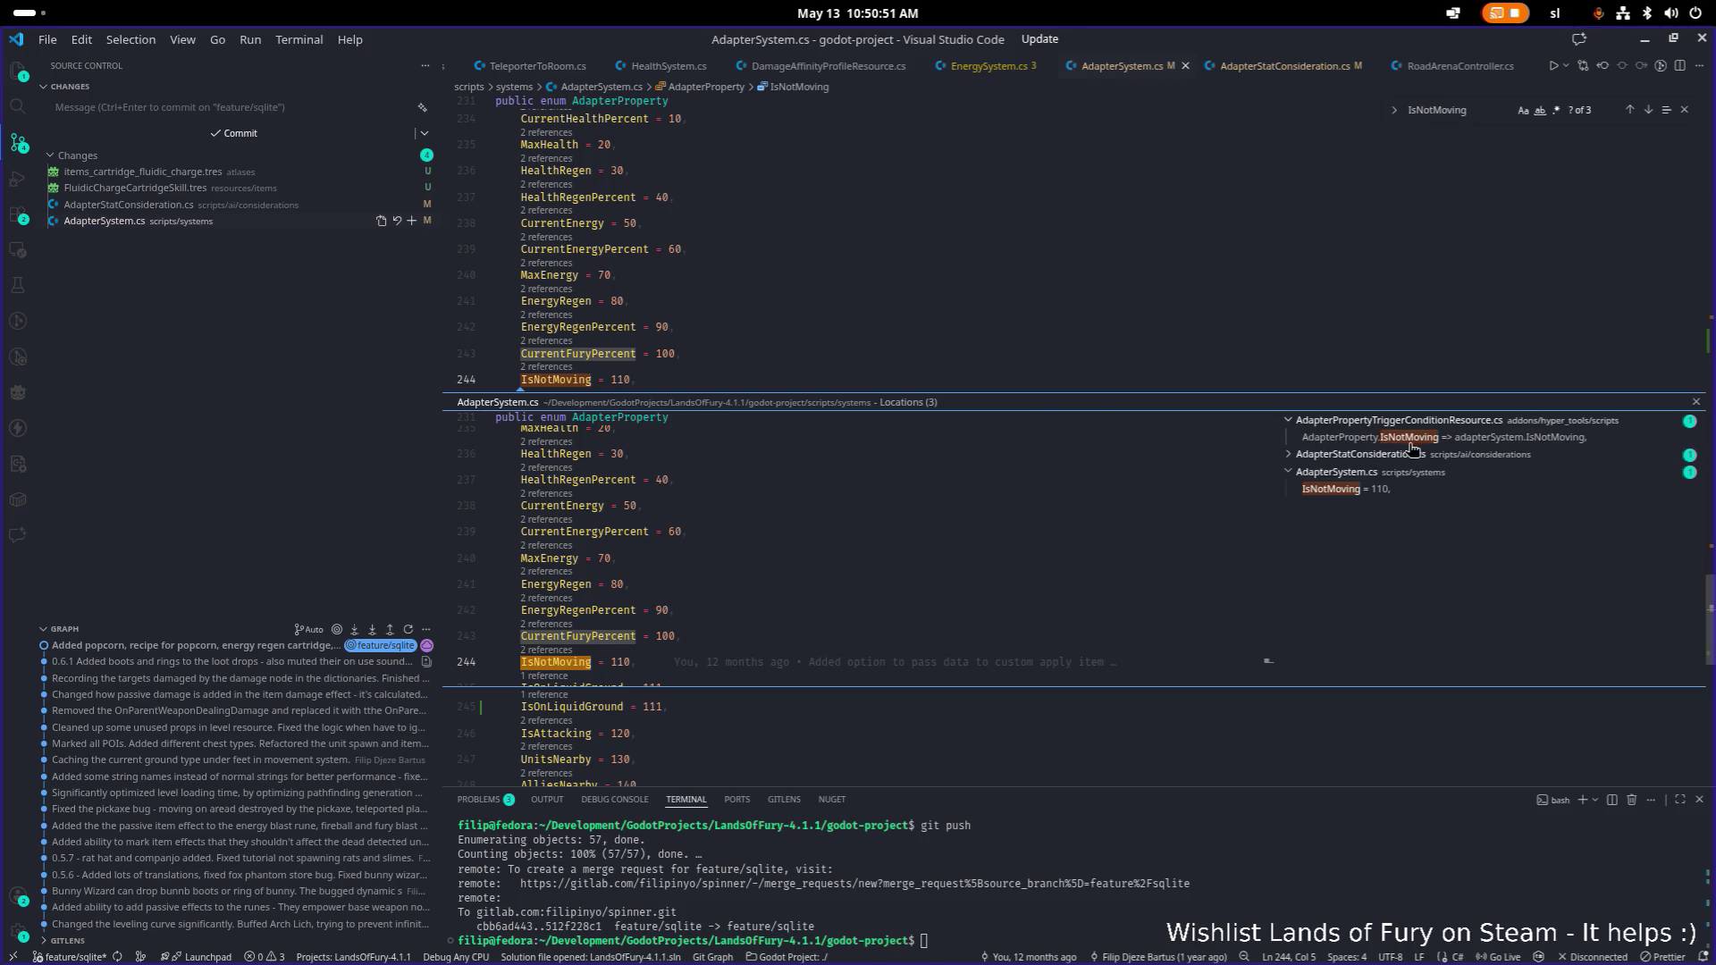
click(1405, 438)
double_click(897, 566)
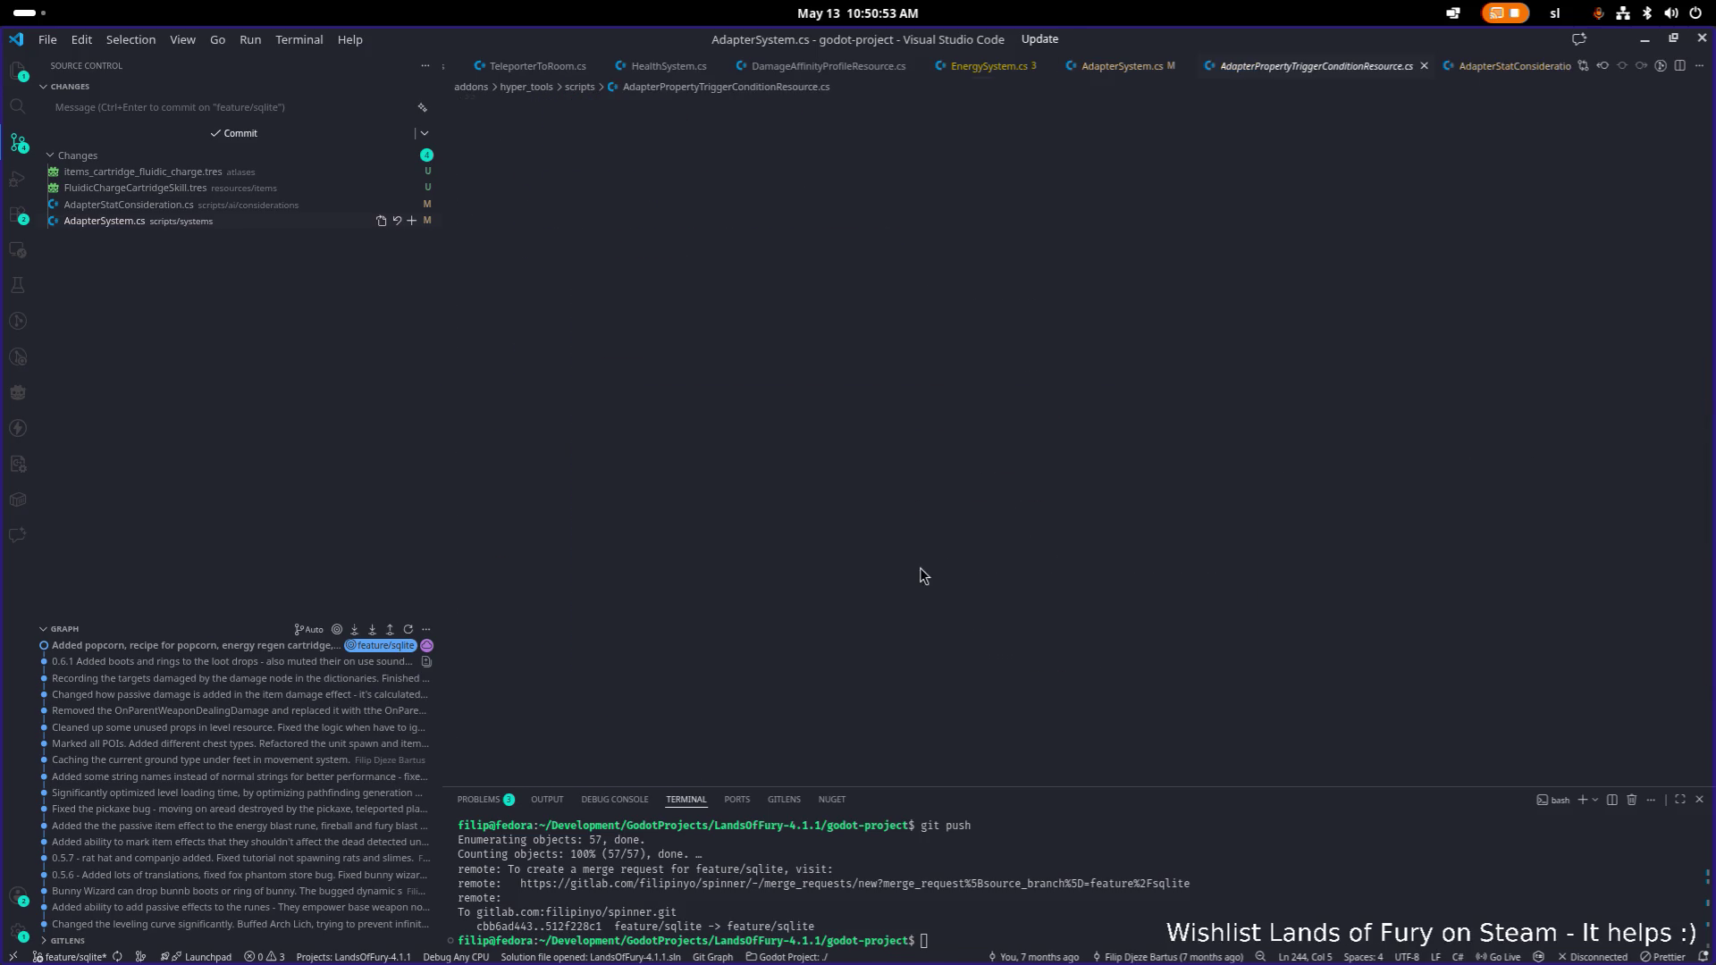
Duplicate the IsNotMoving line as an IsOnLiquidGround mapping, save, and return to Godot.
key(End)
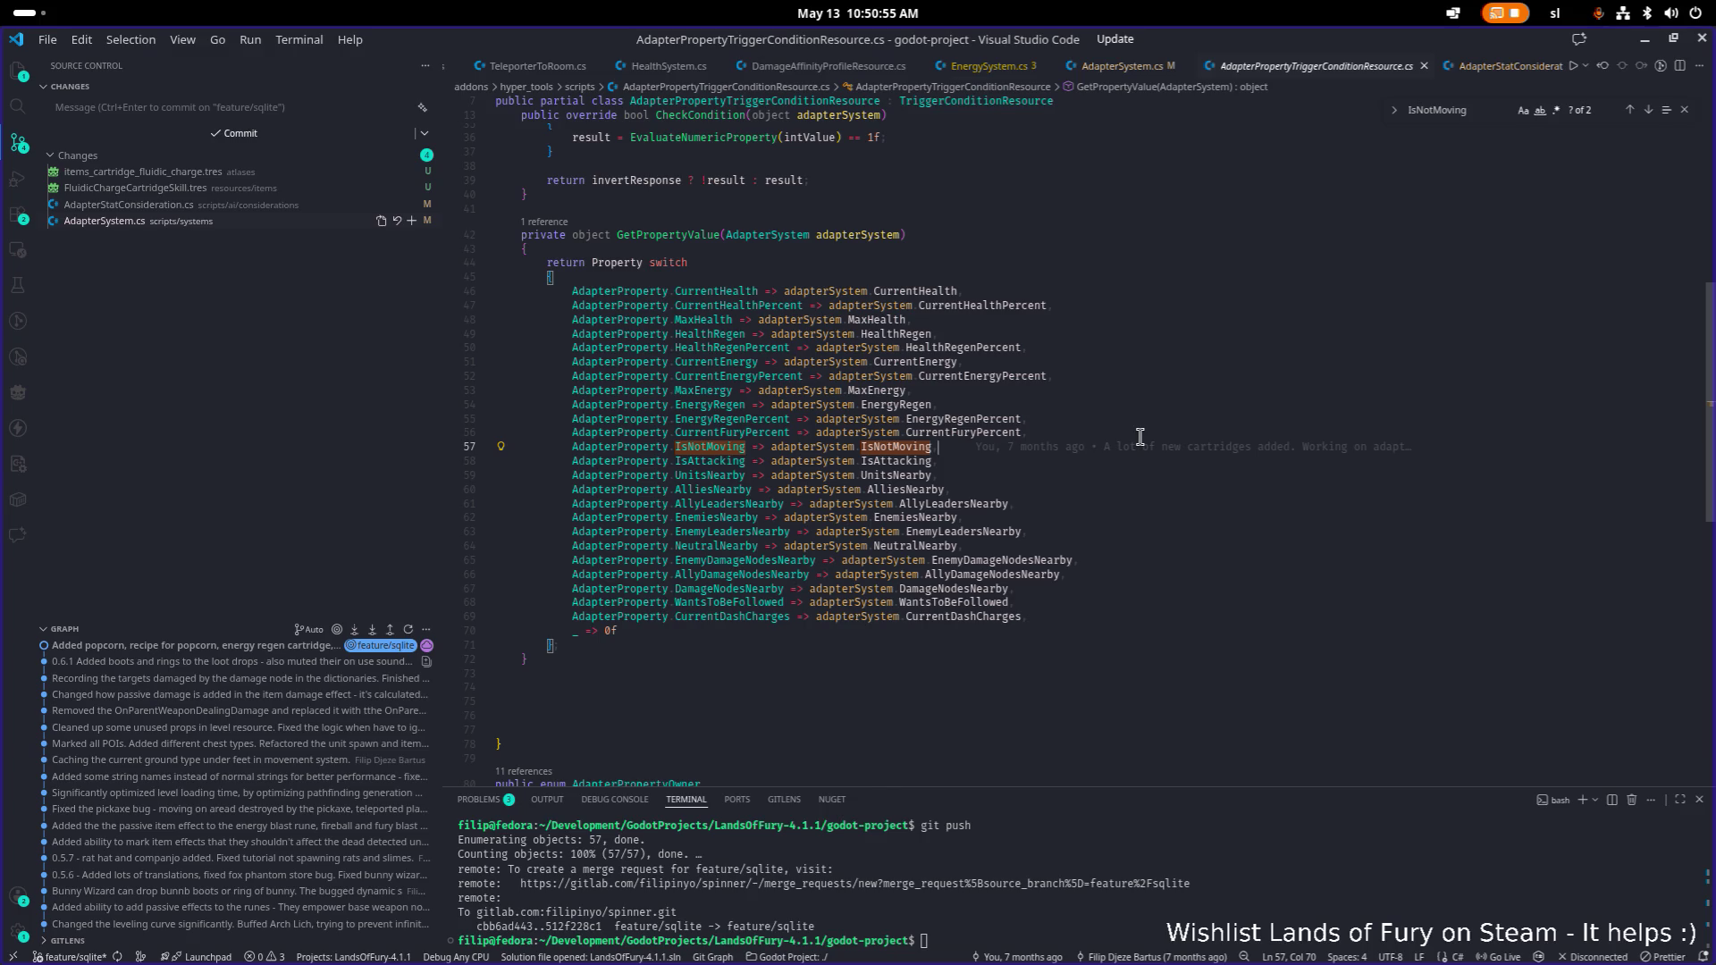
key(shift+Home)
key(Left)
key(shift+alt+Down)
key(ctrl+Right)
key(Right)
key(ctrl+shift+Right)
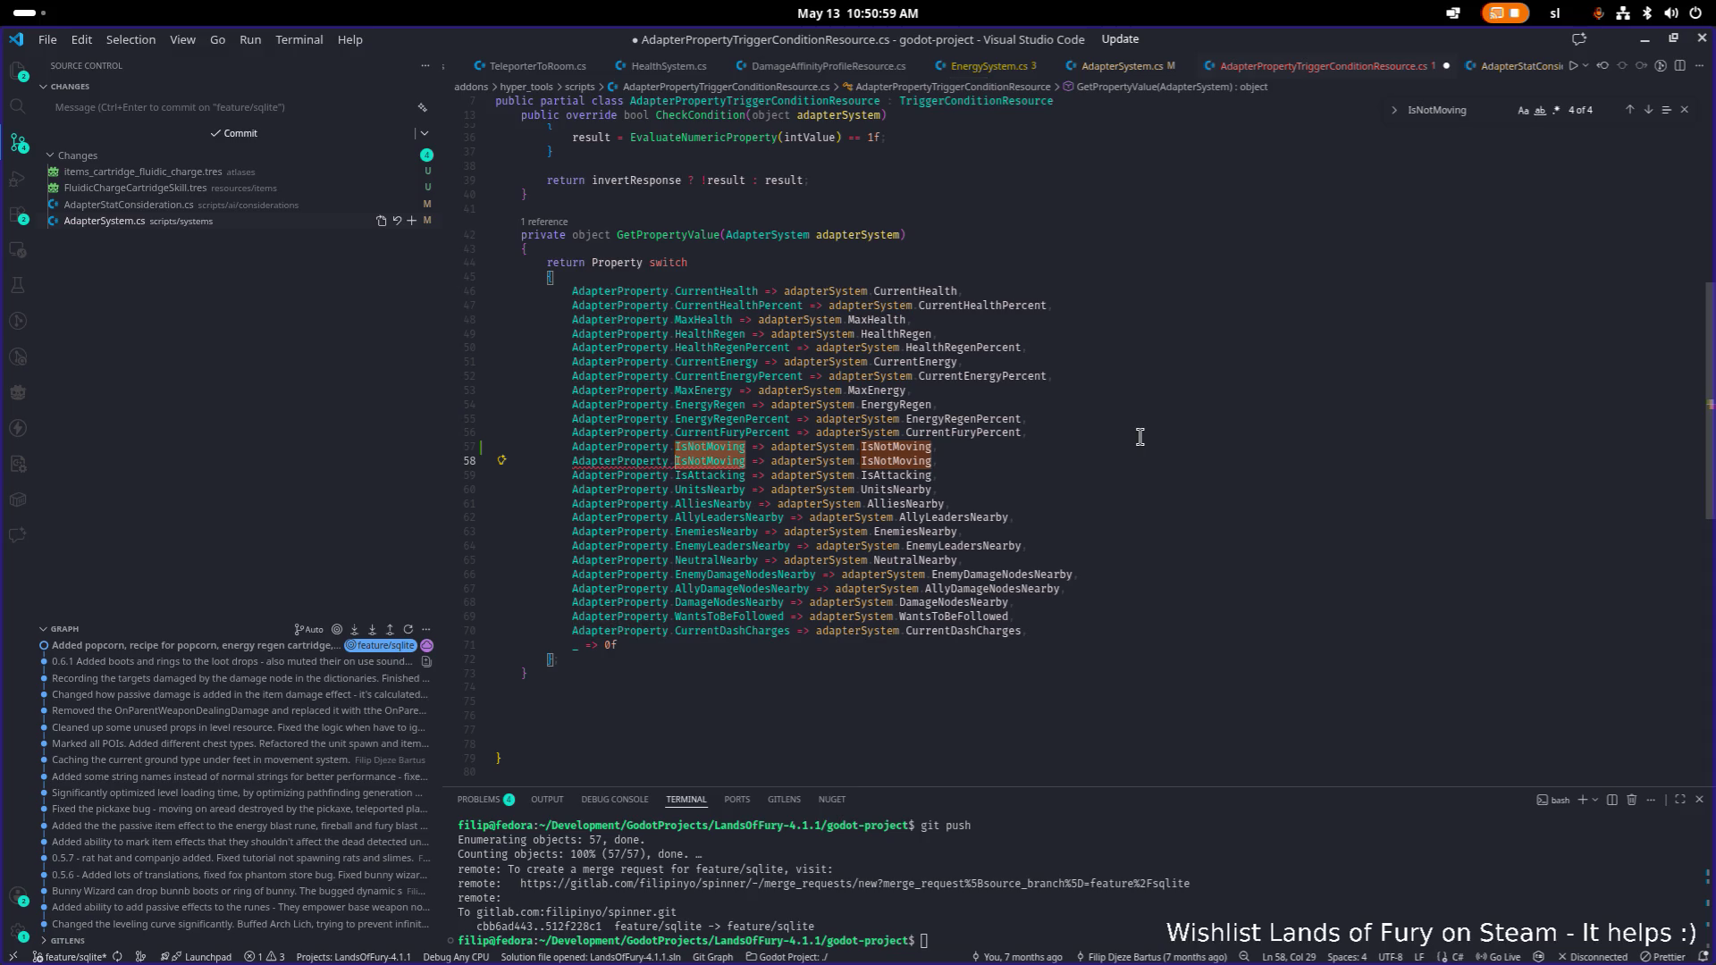
text(Ison)
key(Tab)
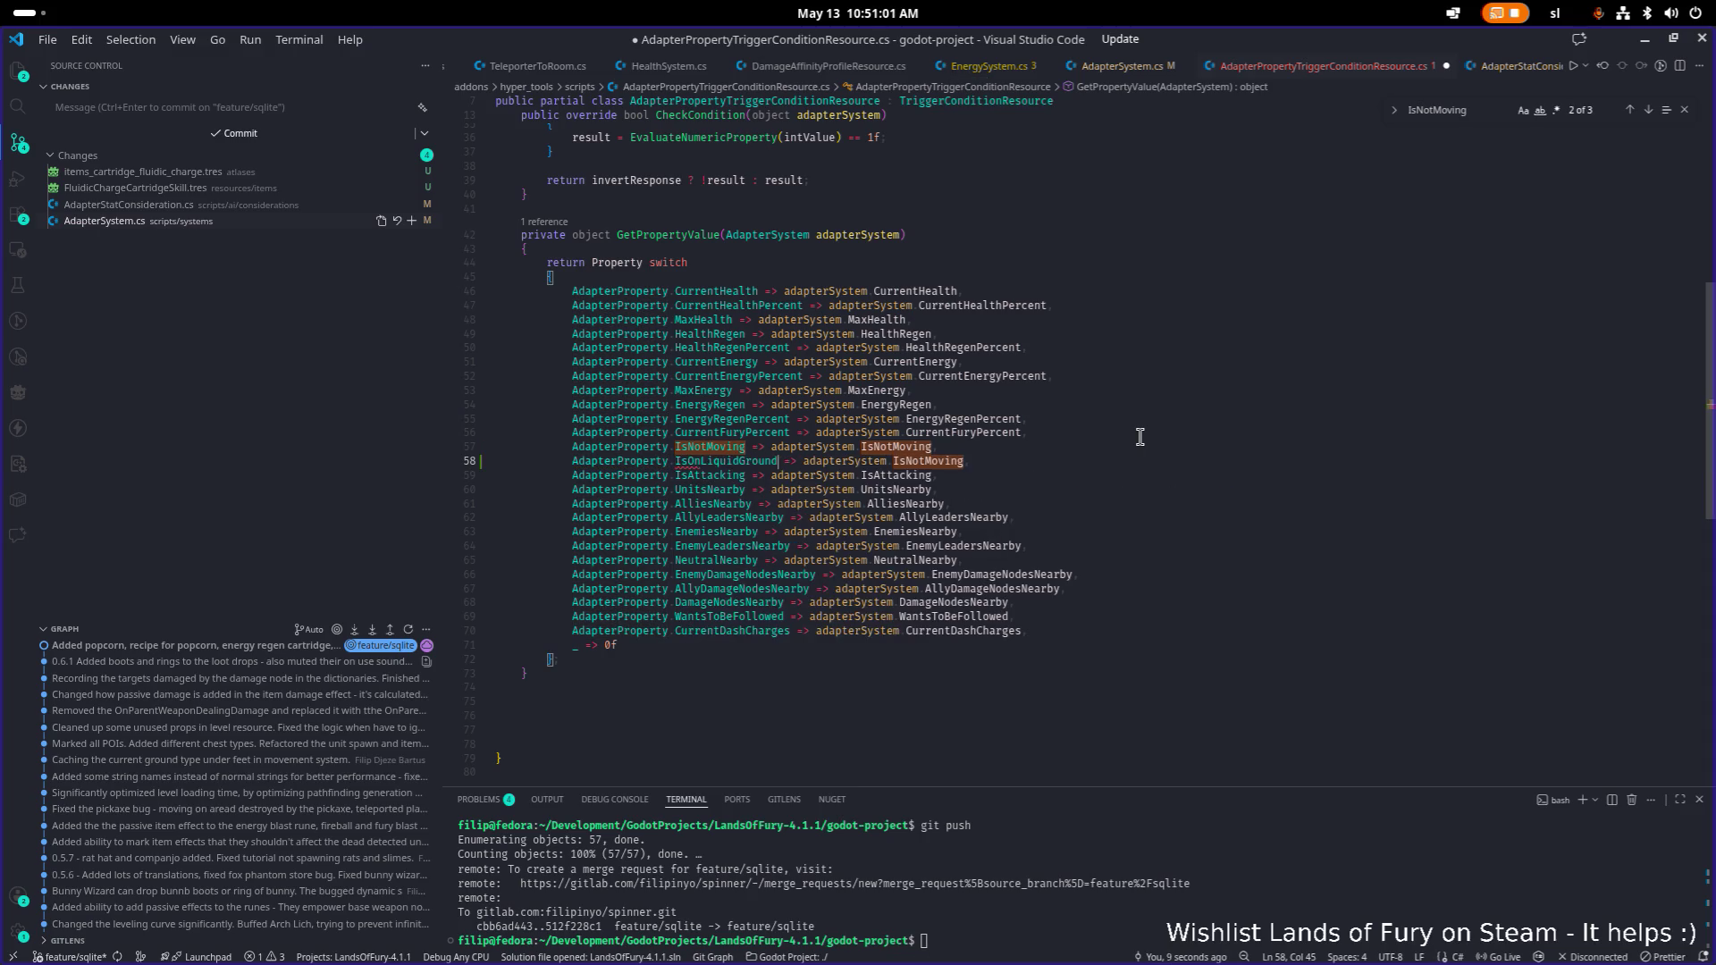
key(ctrl+Right)
key(ctrl+Right)
key(ctrl+shift+Right)
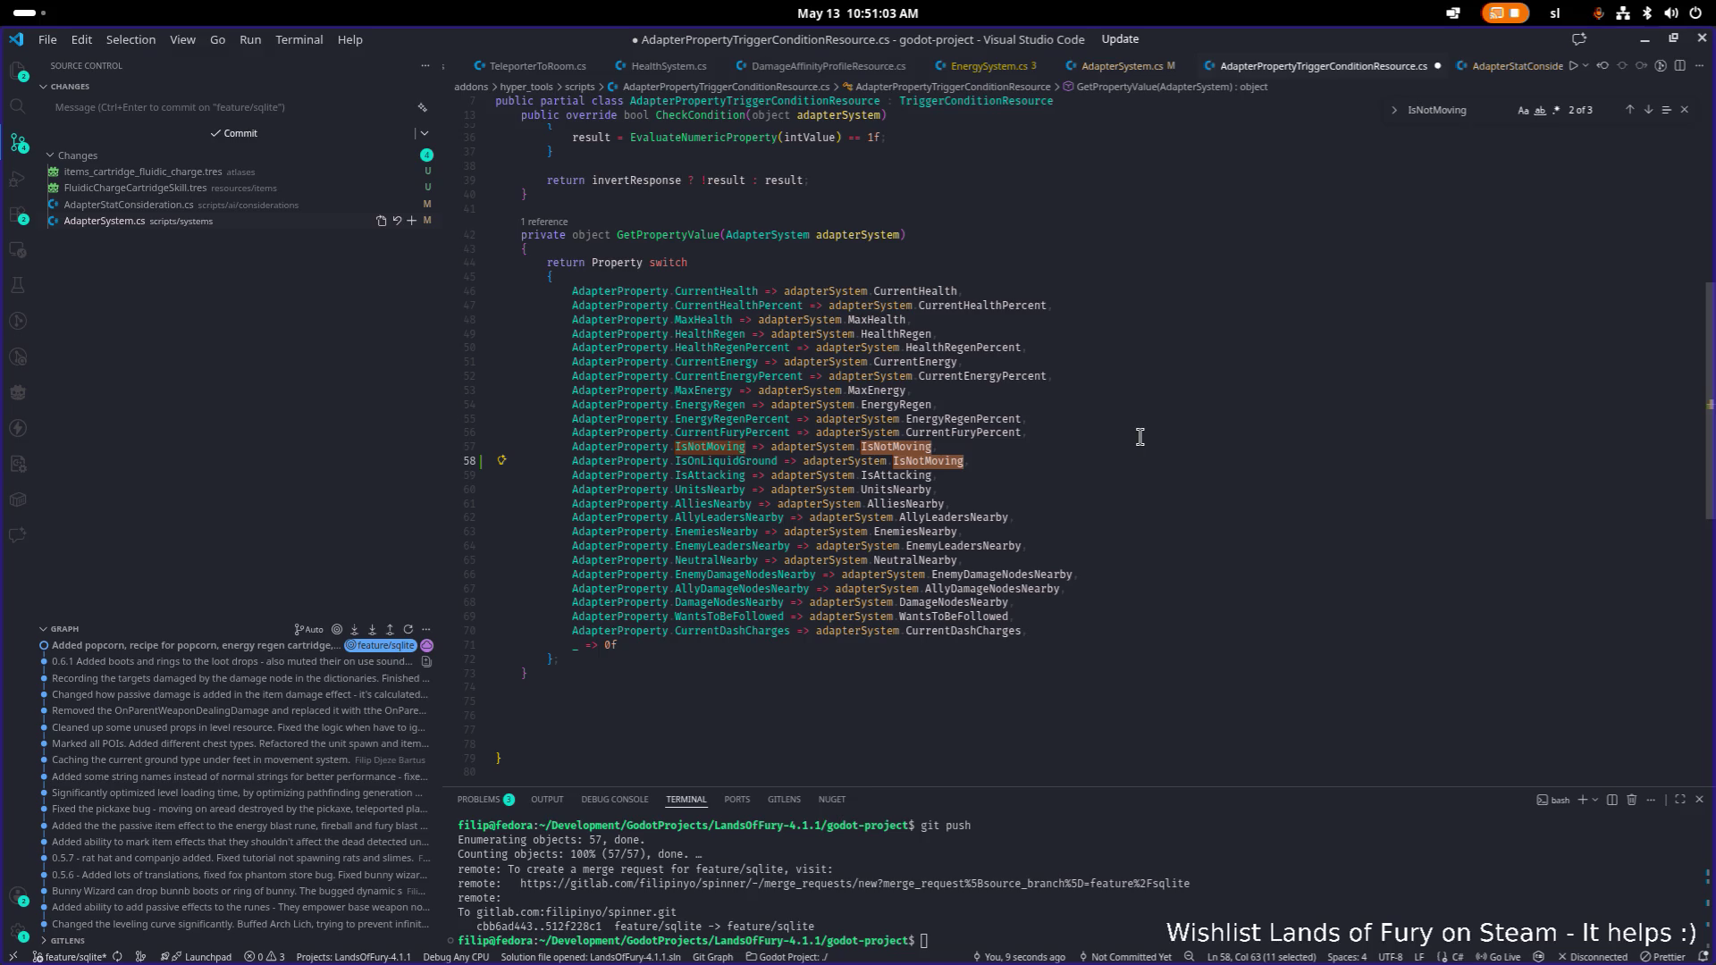
text(Ison)
key(Tab)
key(ctrl+s)
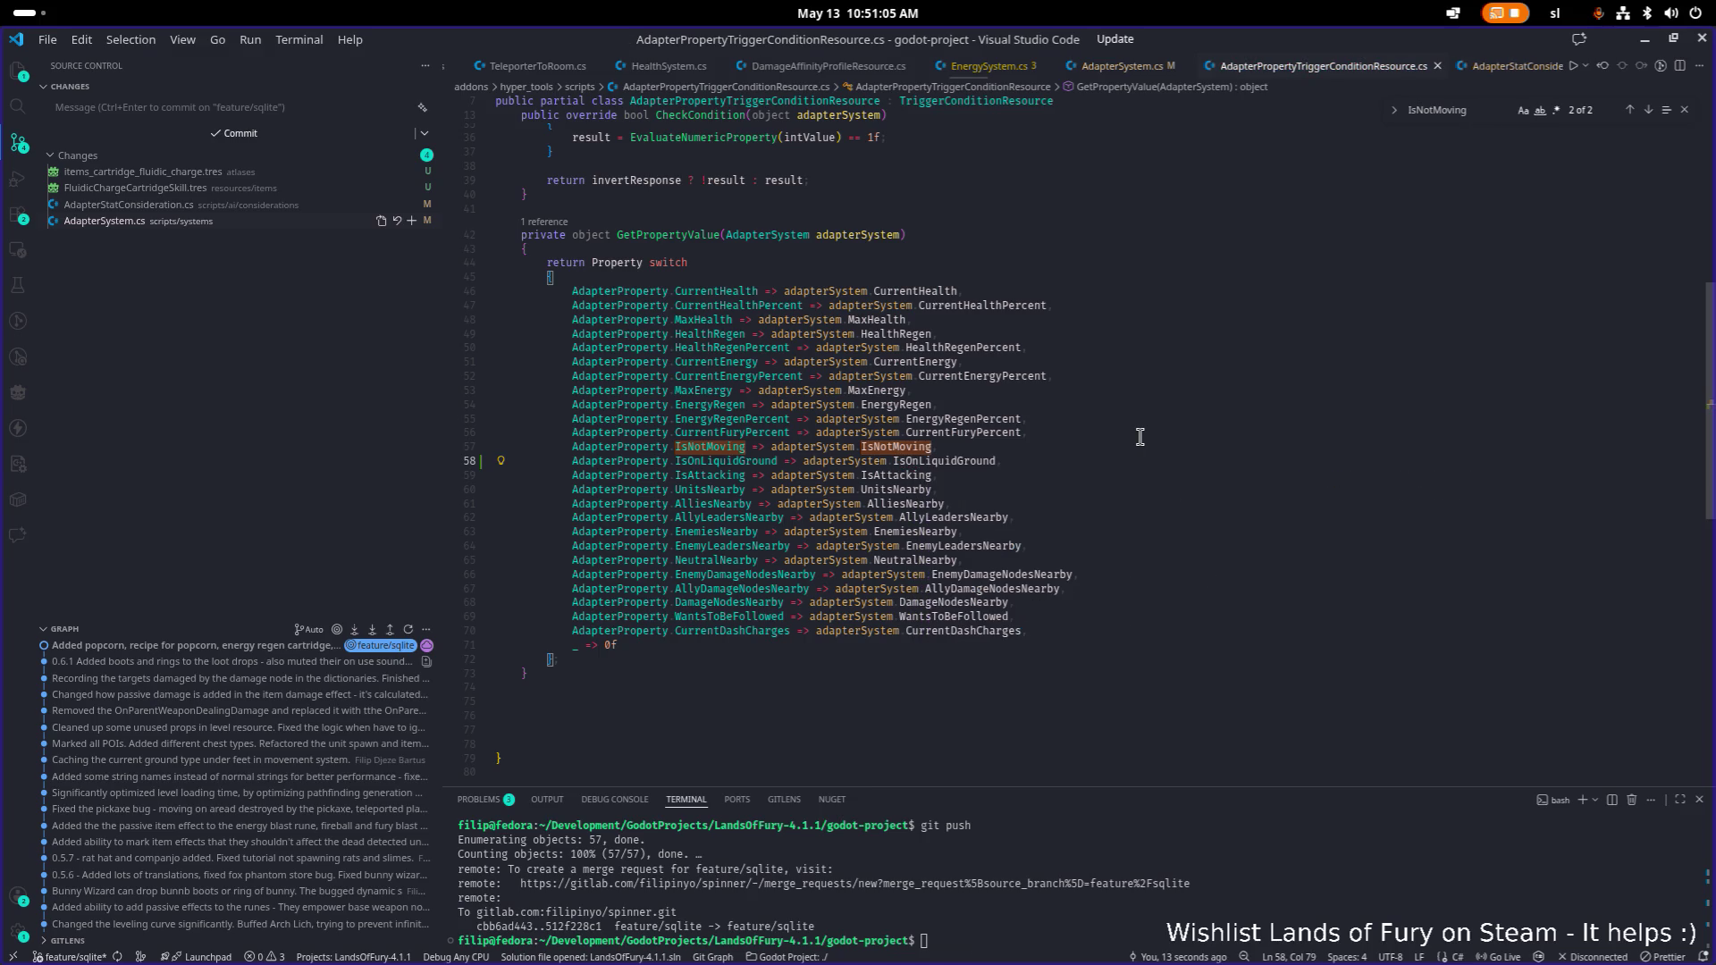
key(alt+Tab)
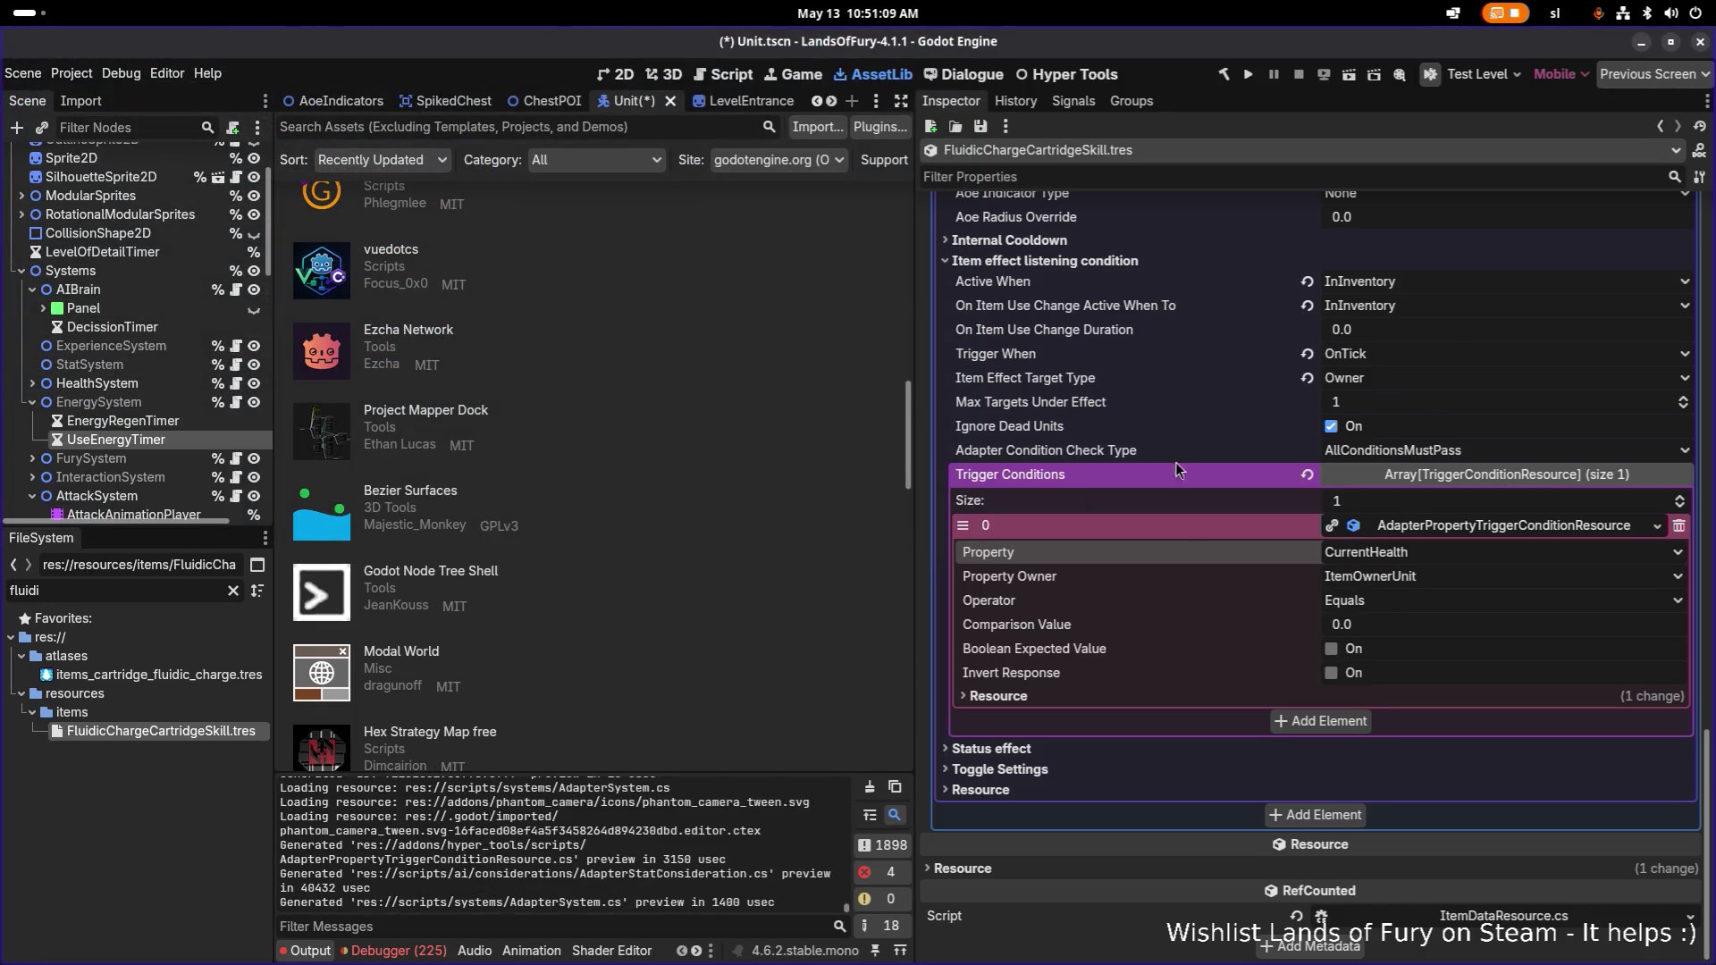
Rebuild the C# project and set trigger condition 0's Property to IsOnLiquidGround.
click(1223, 74)
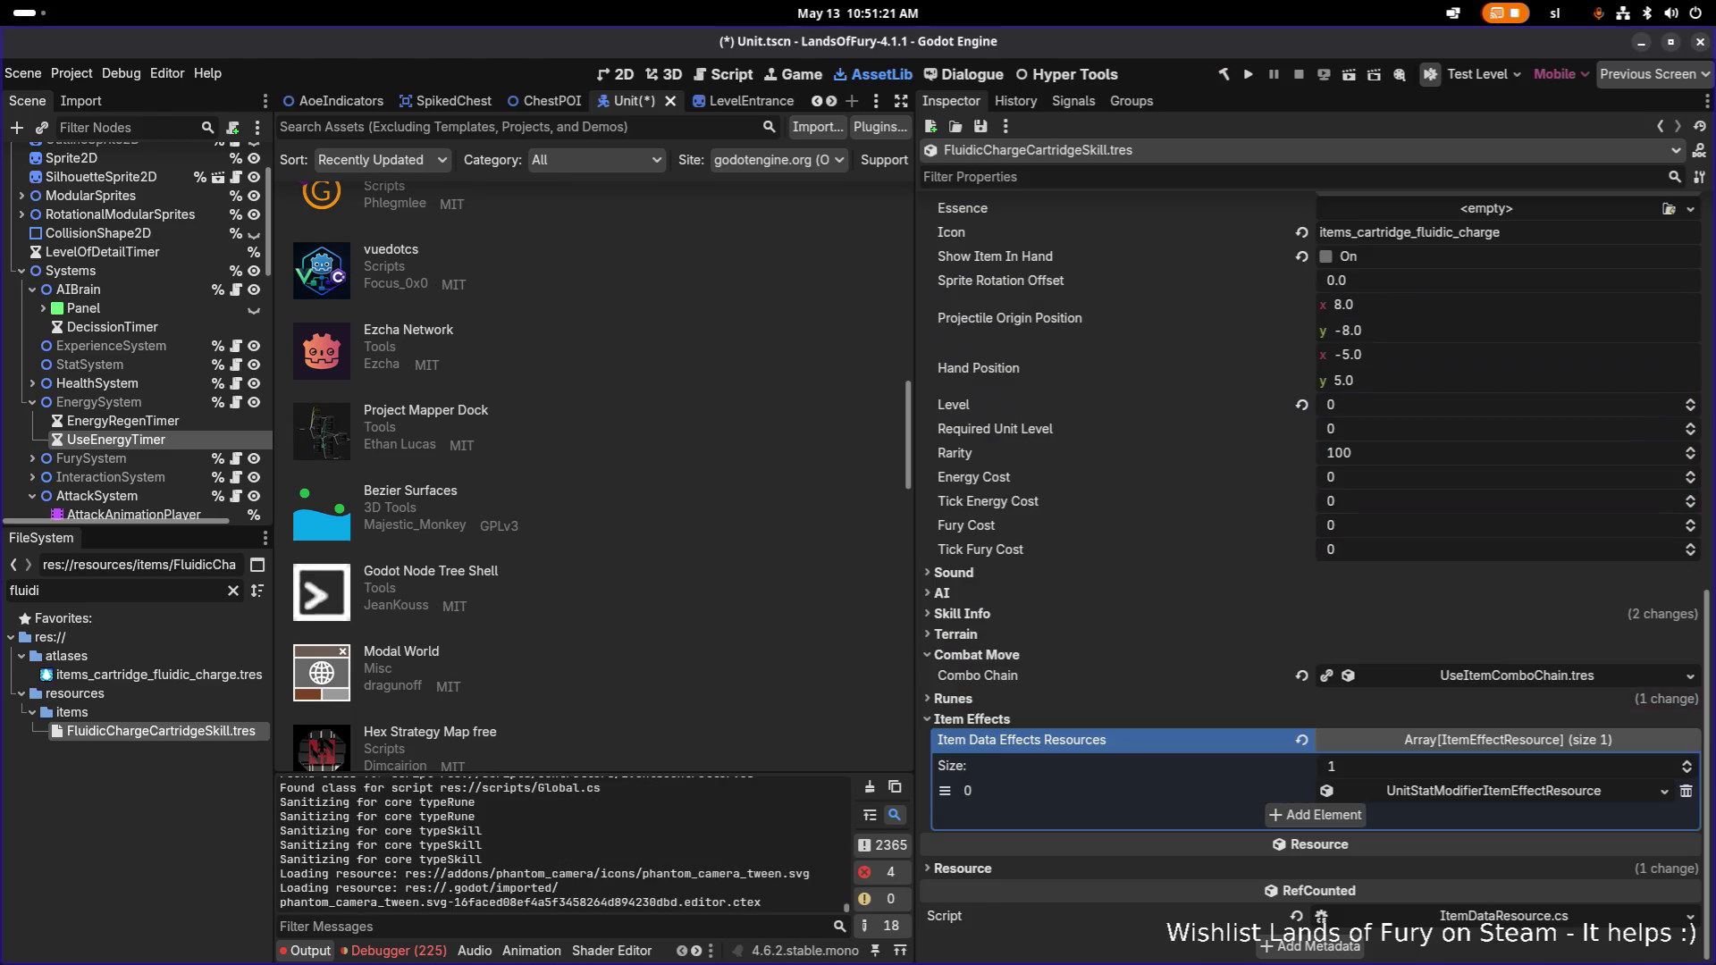
click(1507, 791)
scroll(1488, 715, down, 10)
click(1484, 706)
scroll(1430, 572, down, 3)
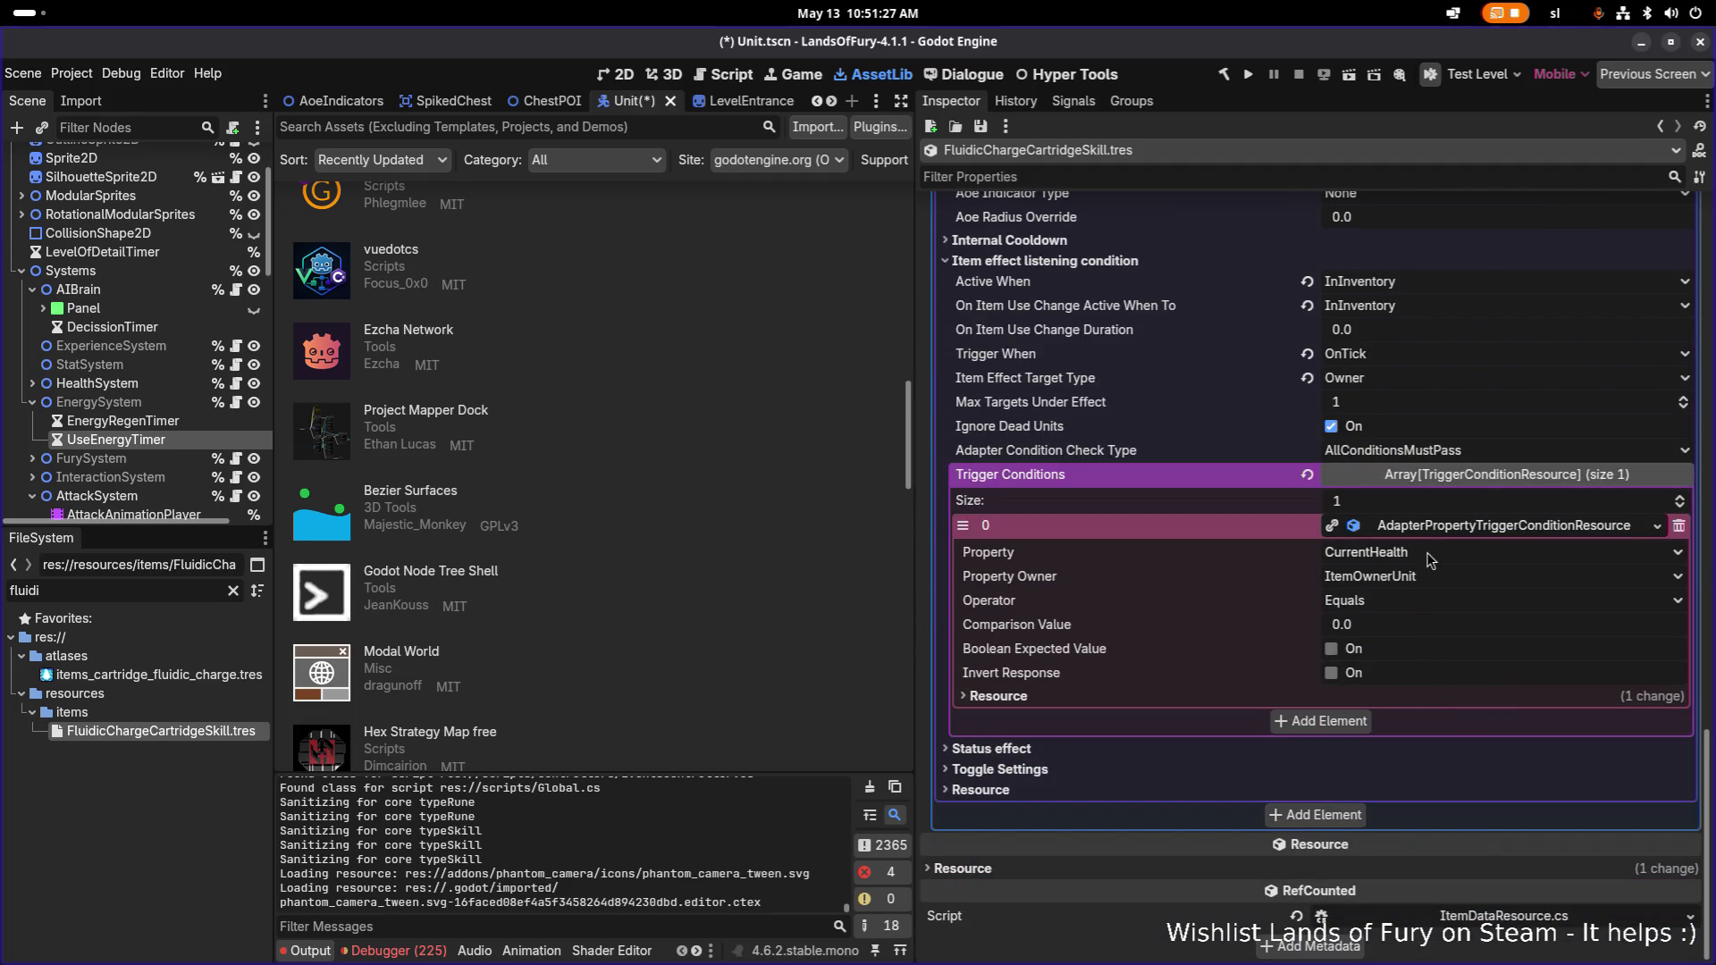
click(1427, 559)
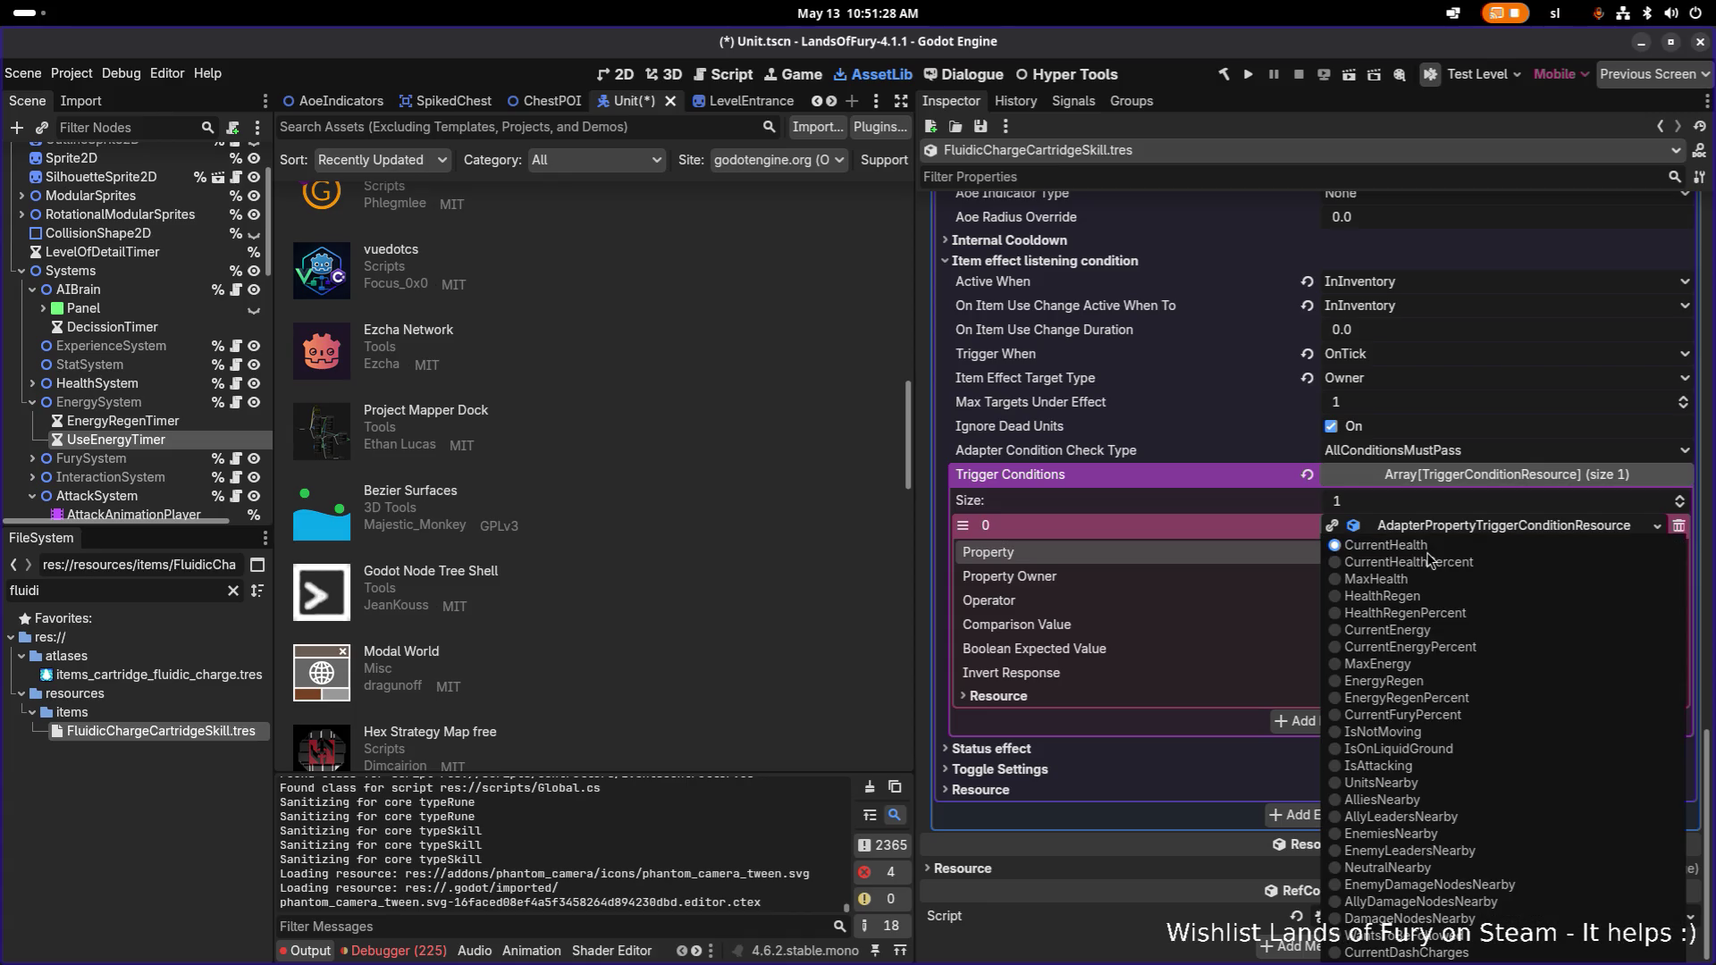
click(1445, 750)
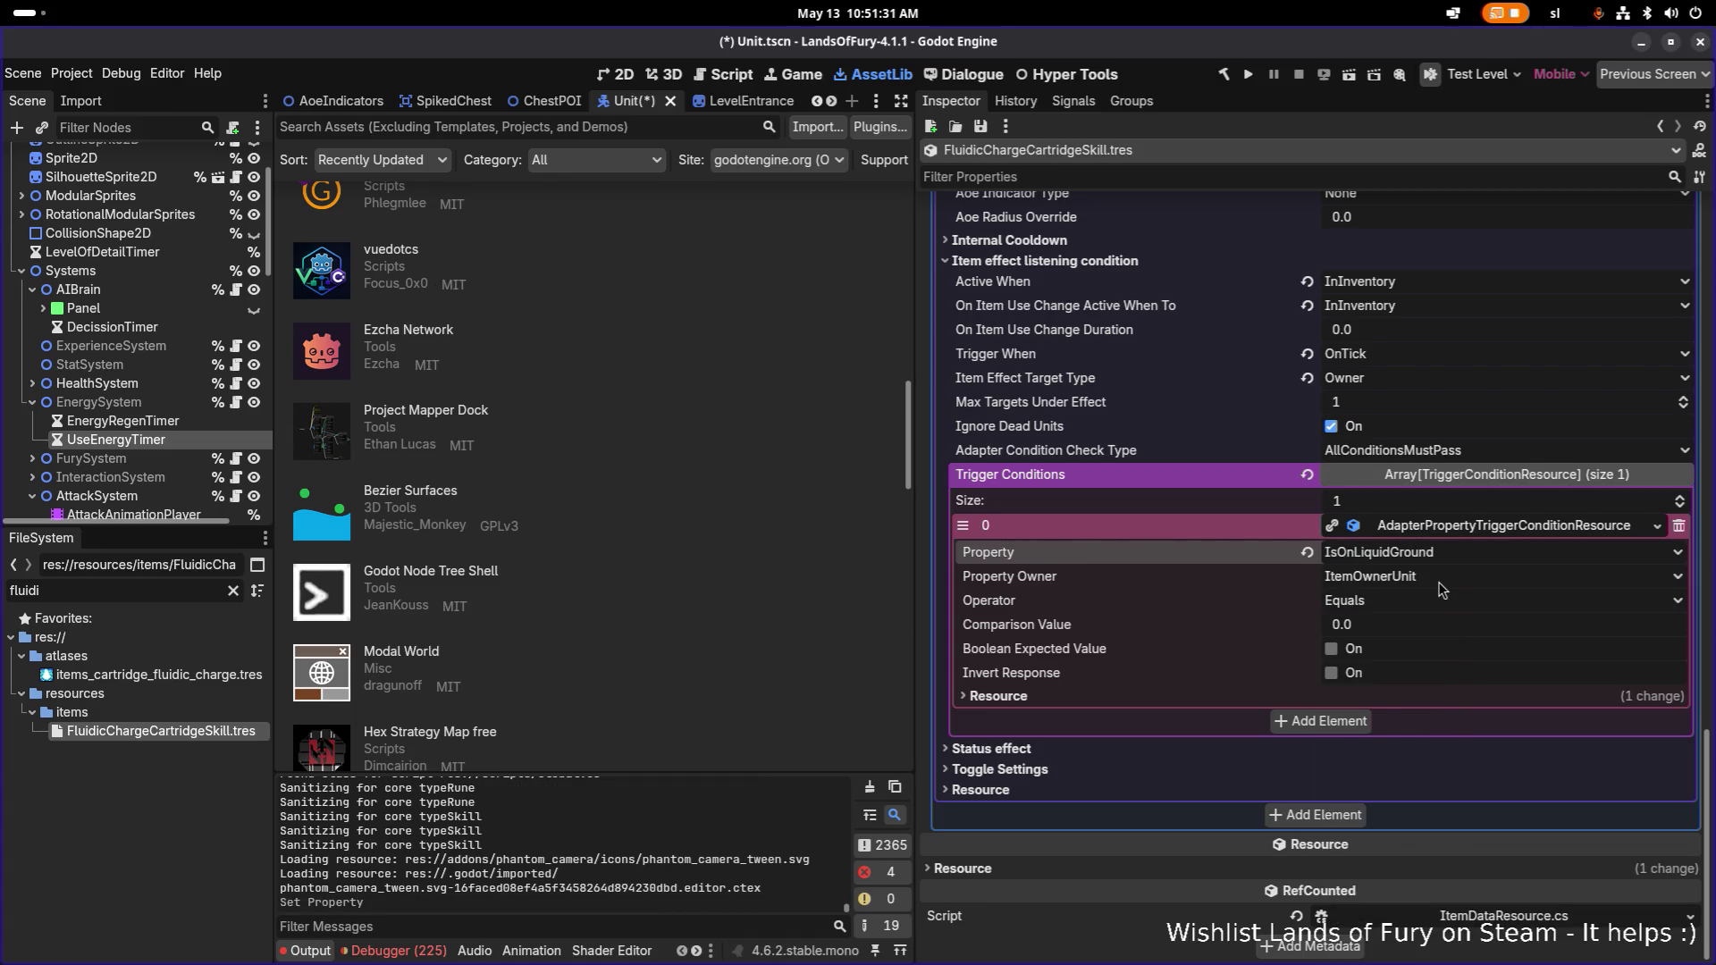
Keep the Equals operator, tick Boolean Expected Value (true), and save the scene.
click(1365, 605)
click(1363, 608)
click(1333, 649)
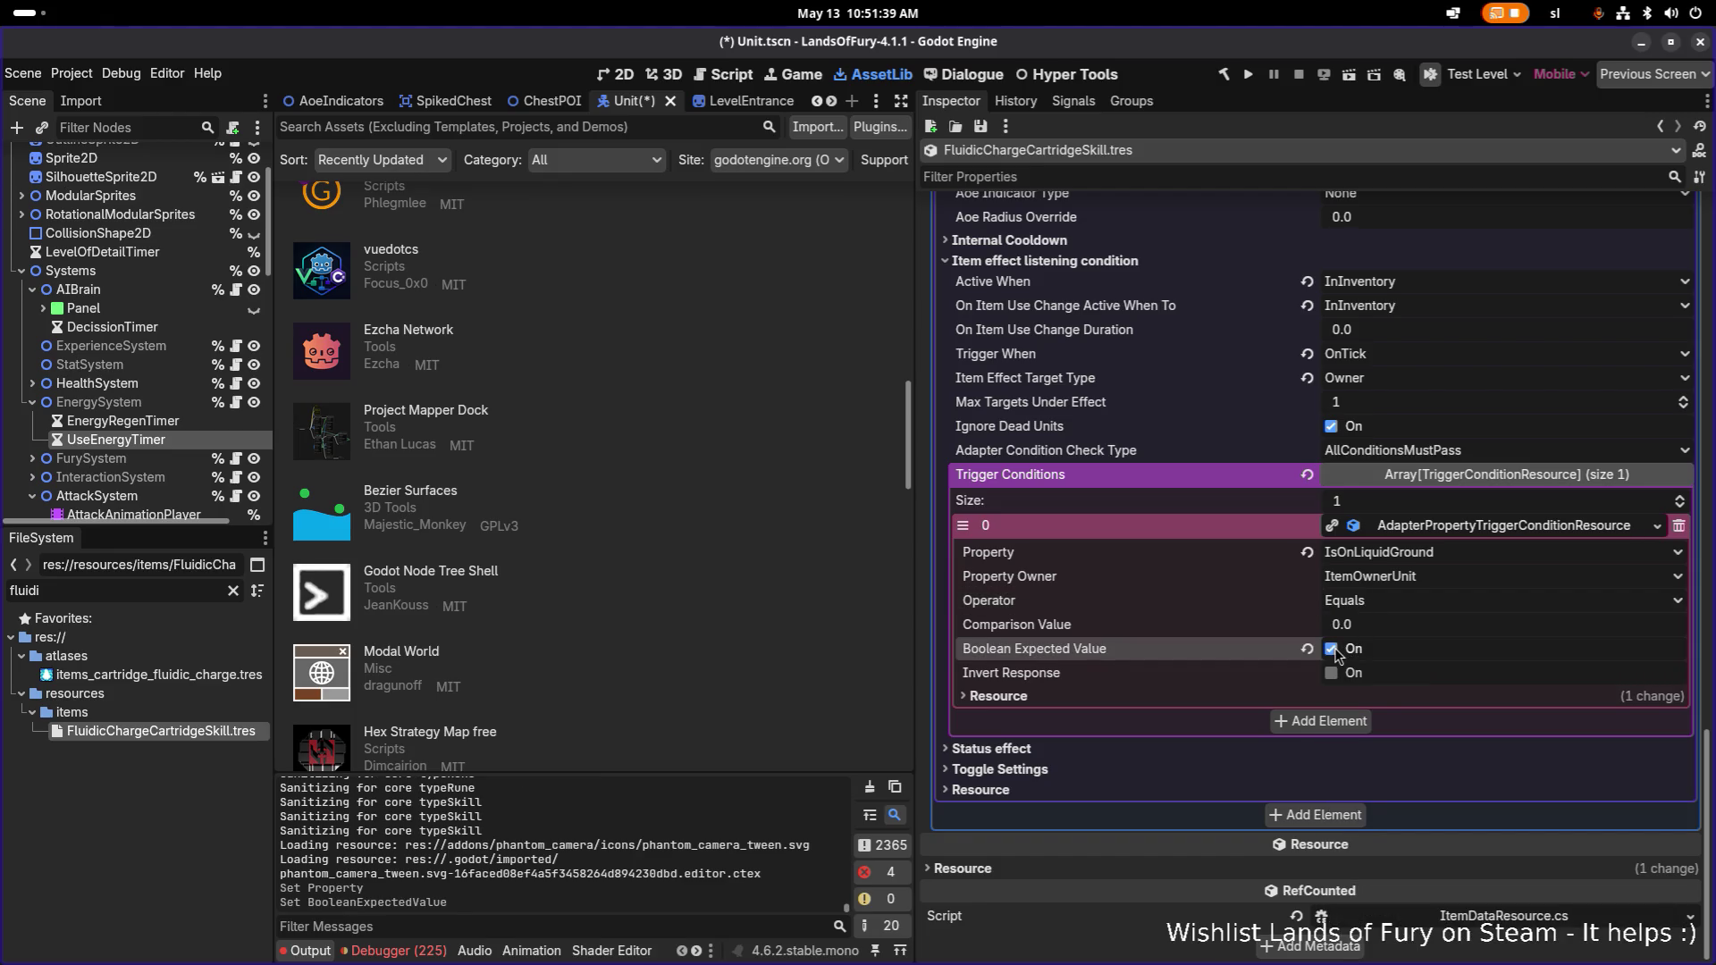
click(1370, 603)
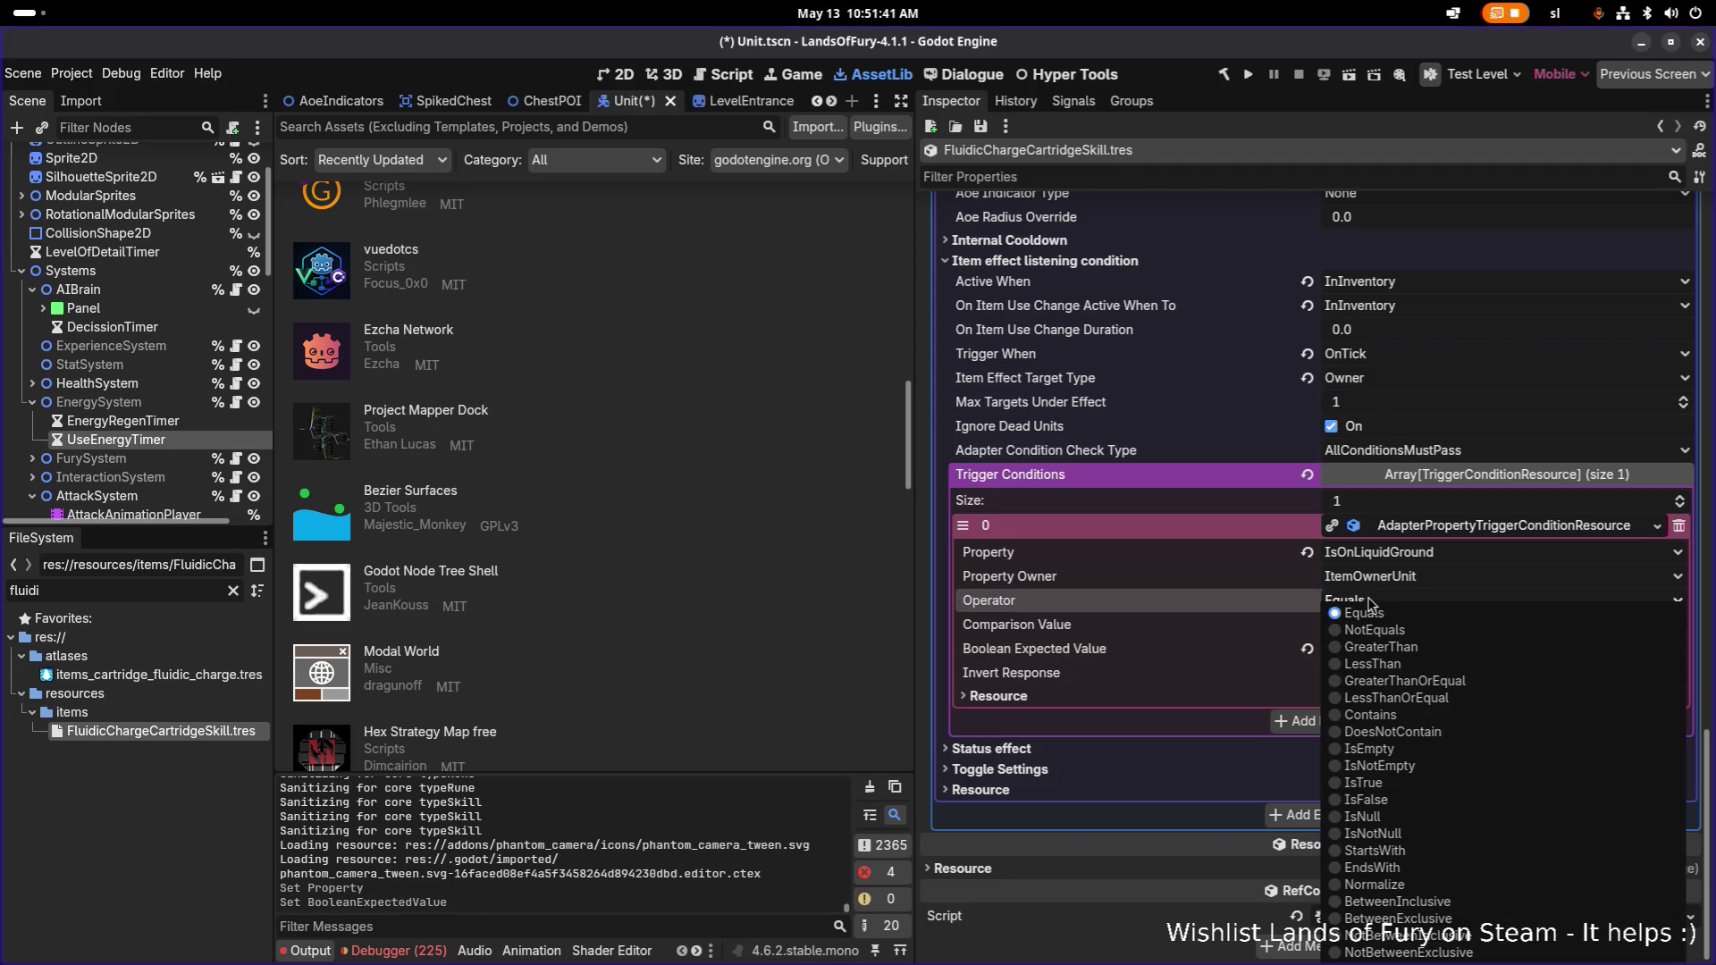
click(1370, 601)
key(ctrl+s)
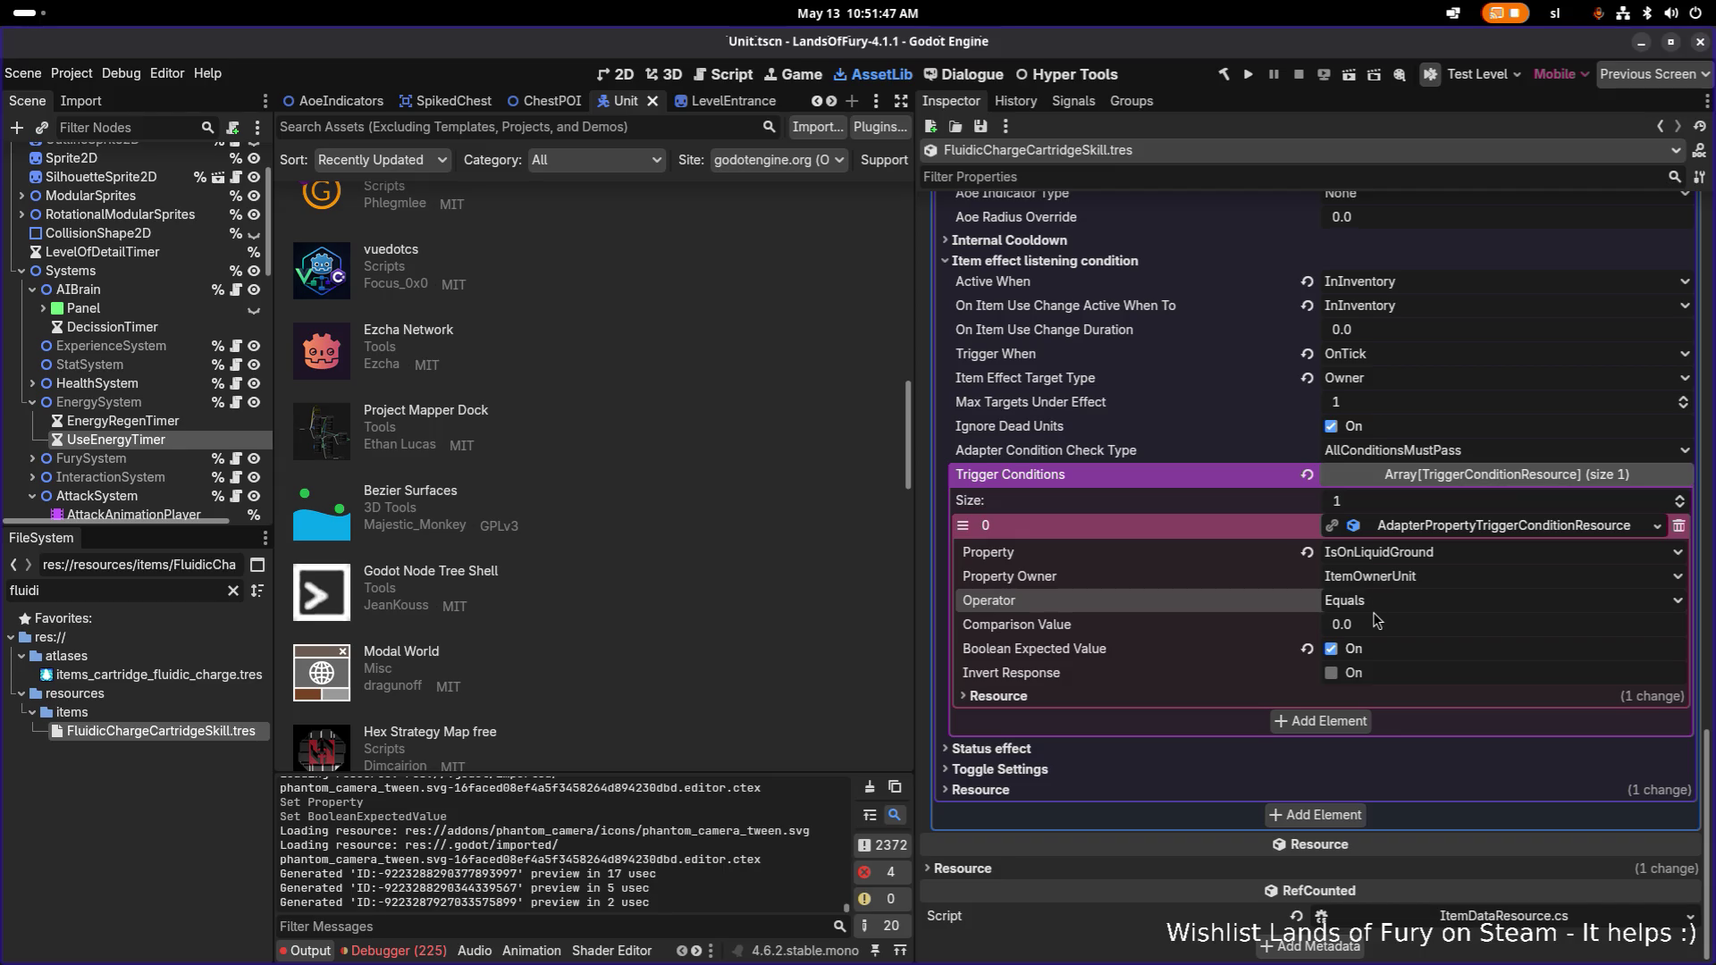
scroll(1328, 577, up, 1)
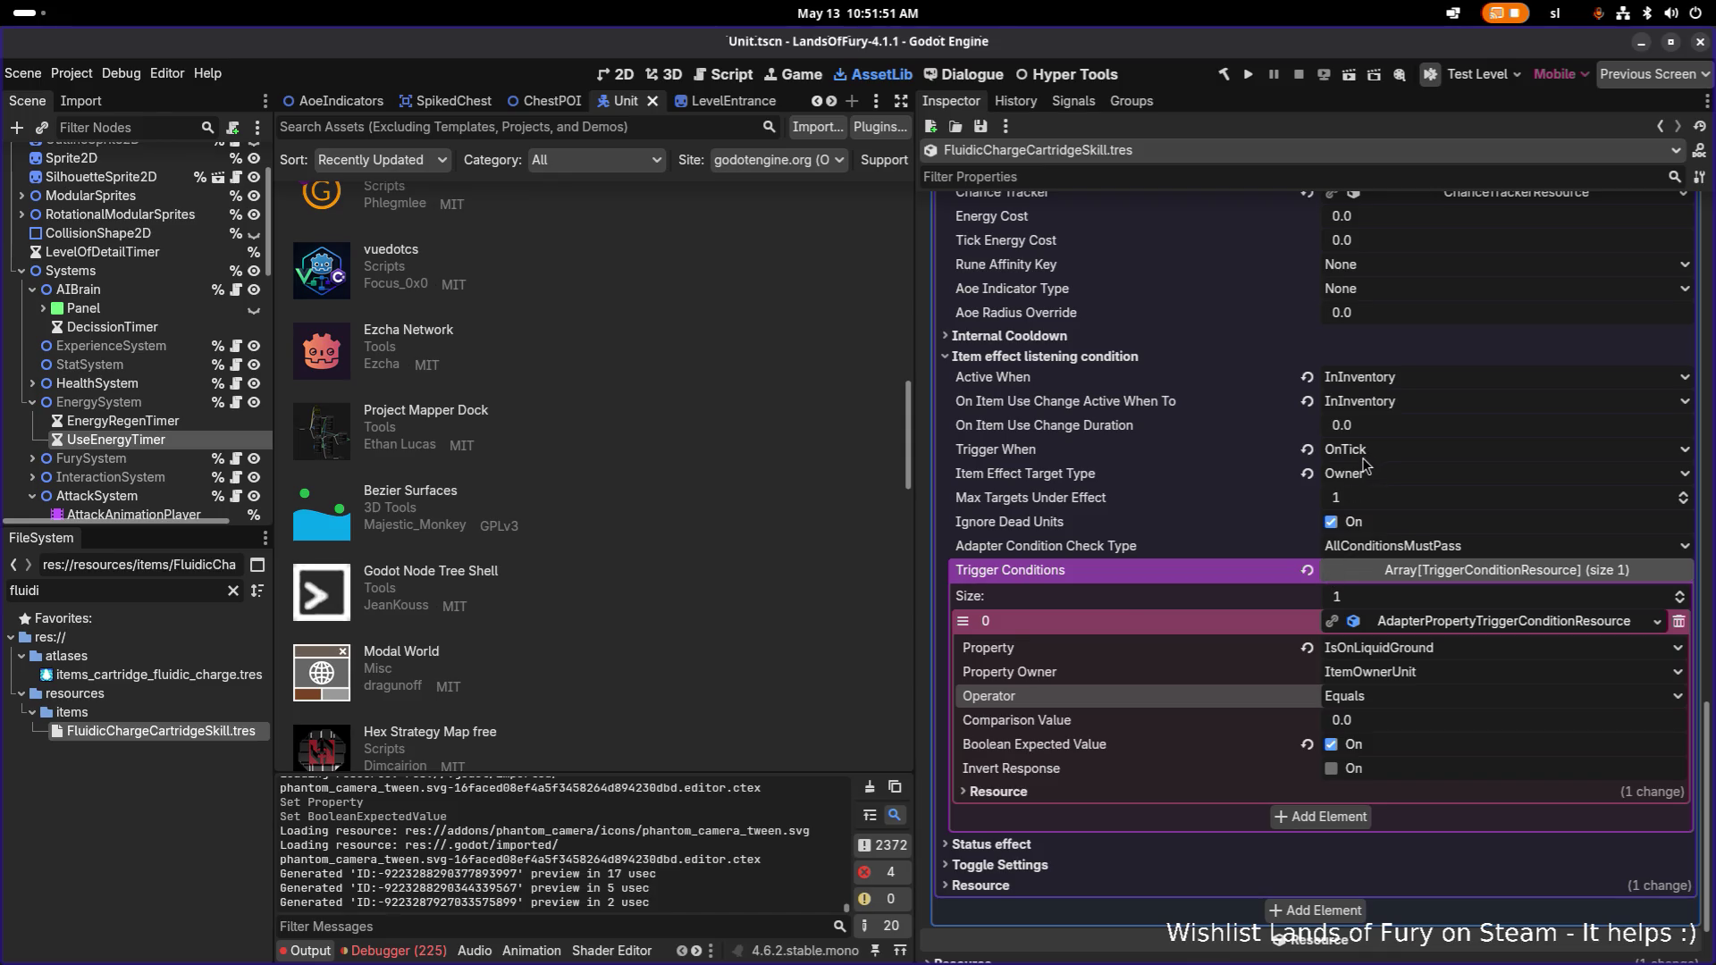
Review the Item Template Scene Name options, leave BuffItem, and switch to VS Code.
scroll(1361, 465, up, 10)
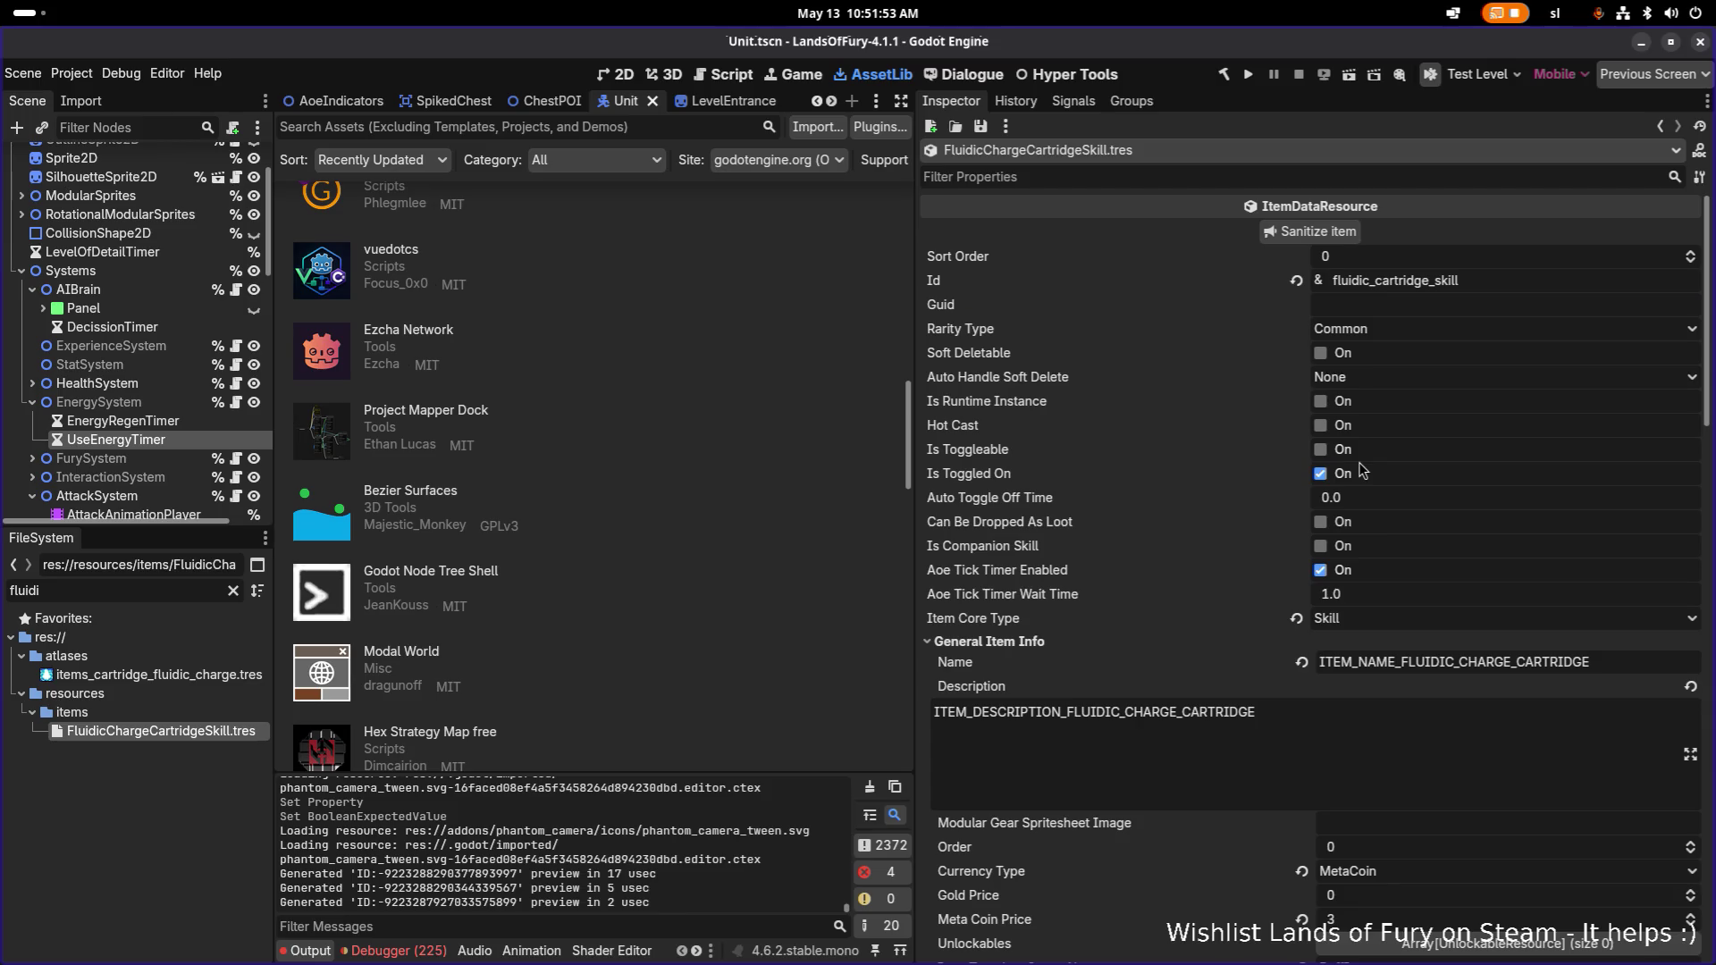
scroll(1360, 474, down, 1)
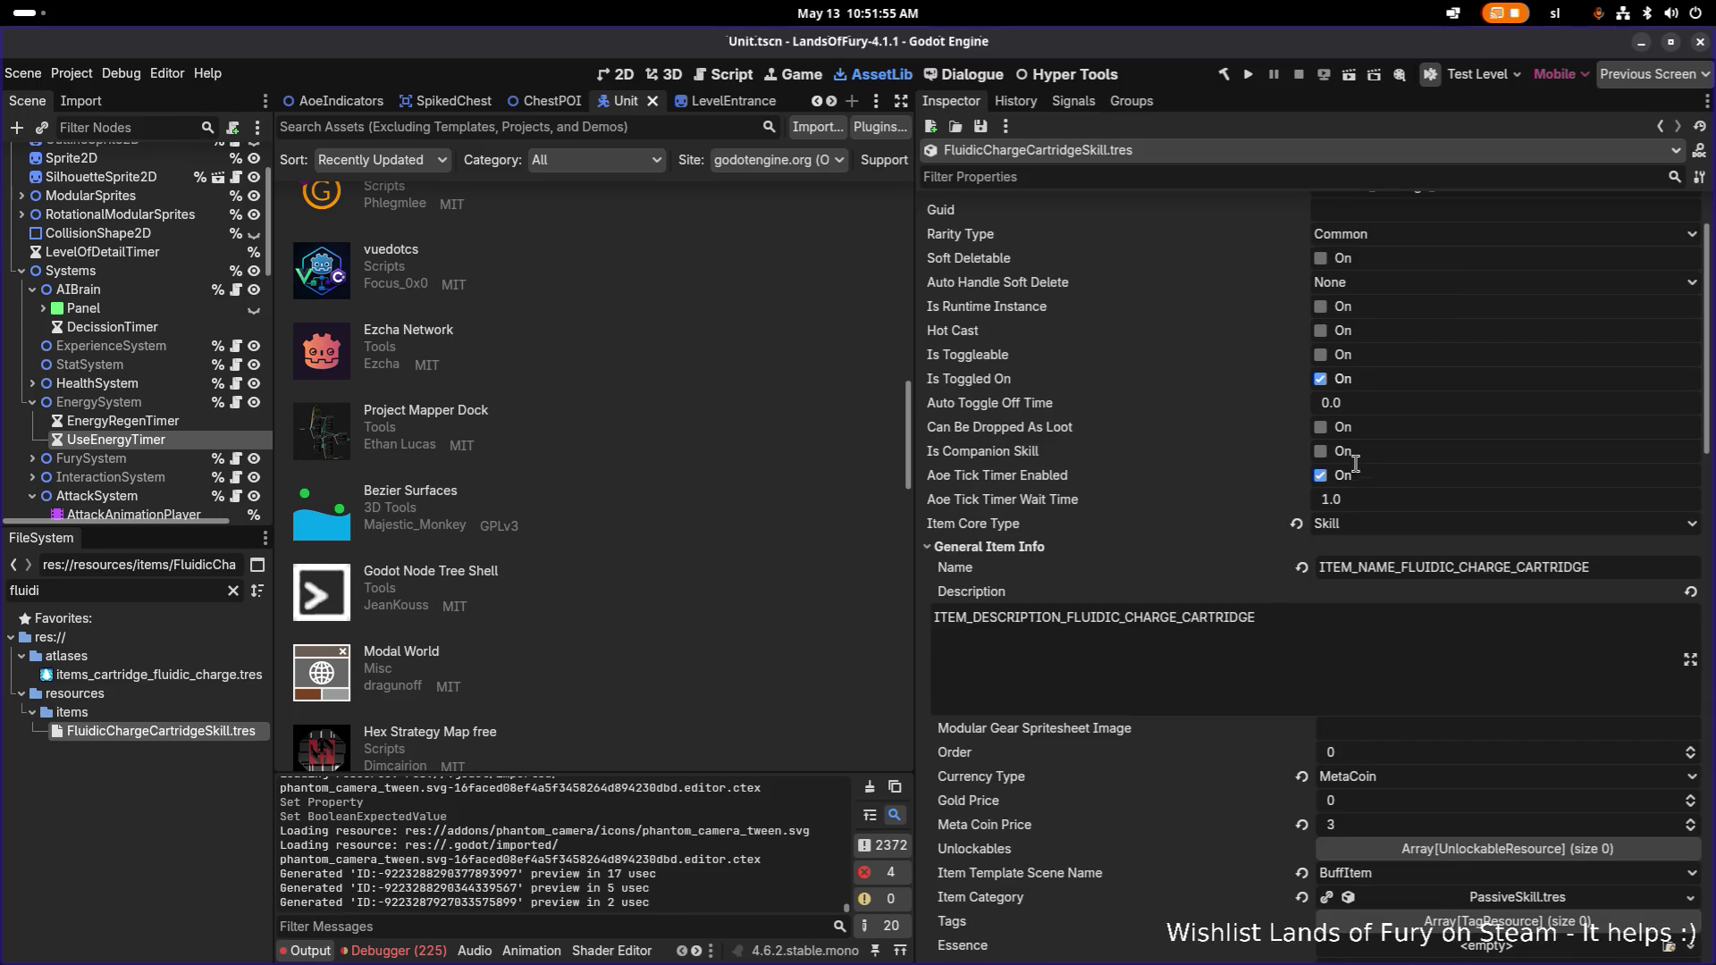
scroll(1356, 464, down, 2)
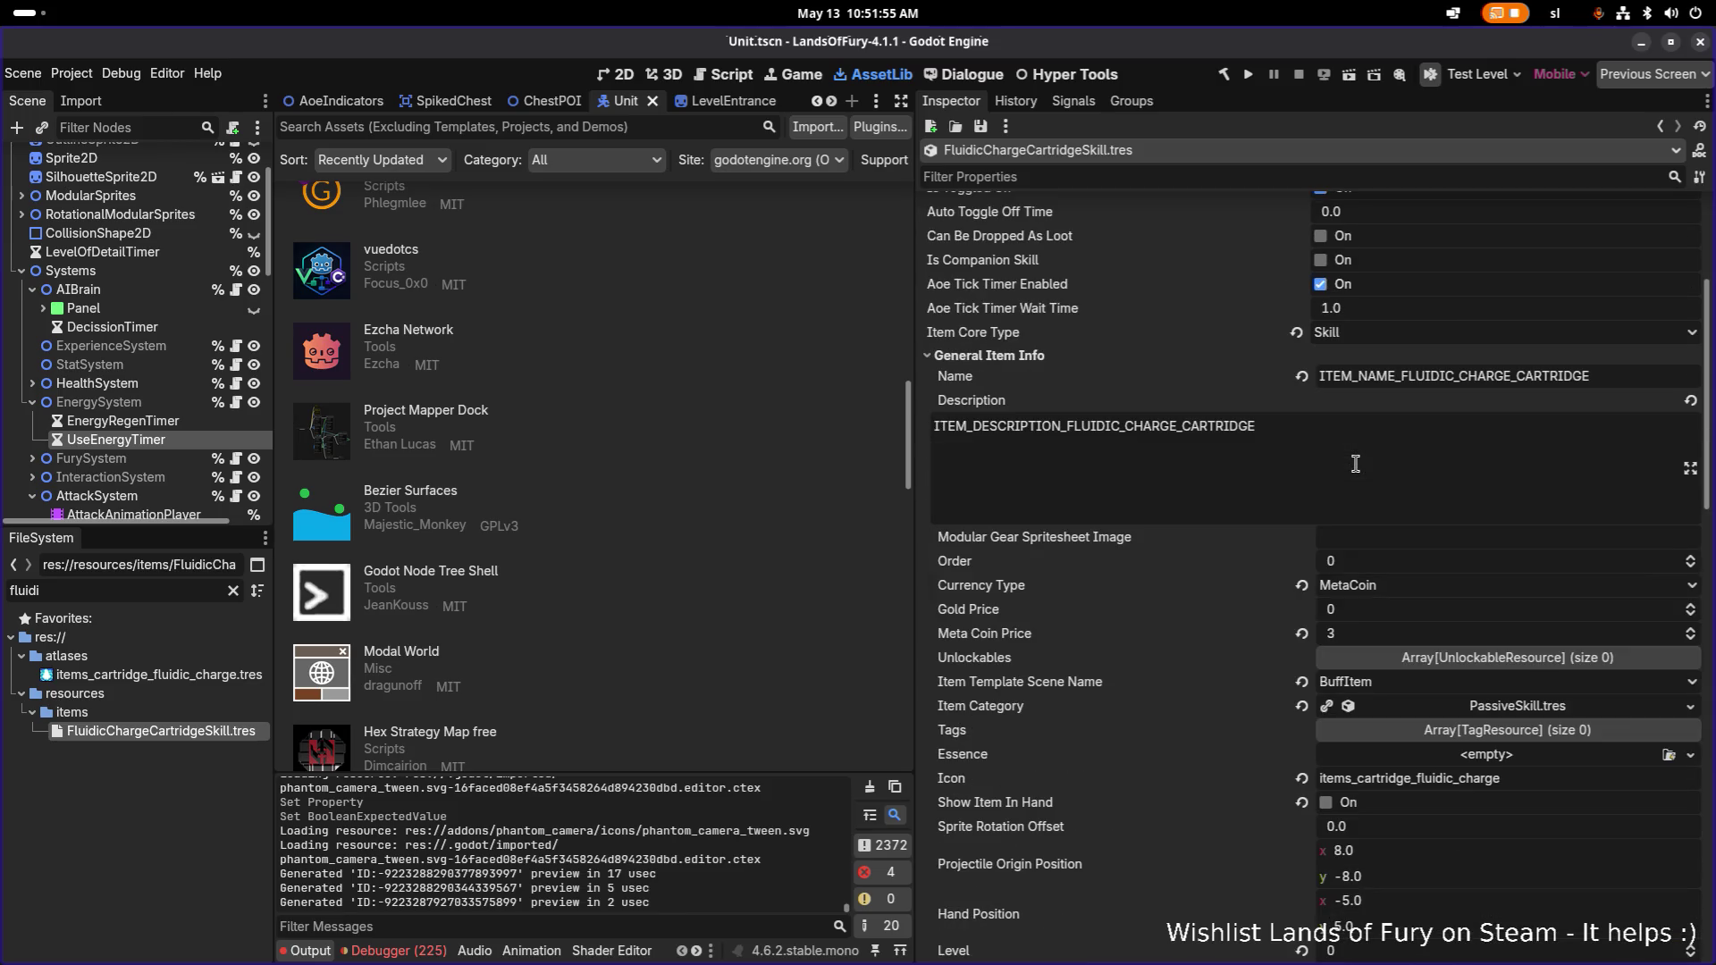
click(1372, 682)
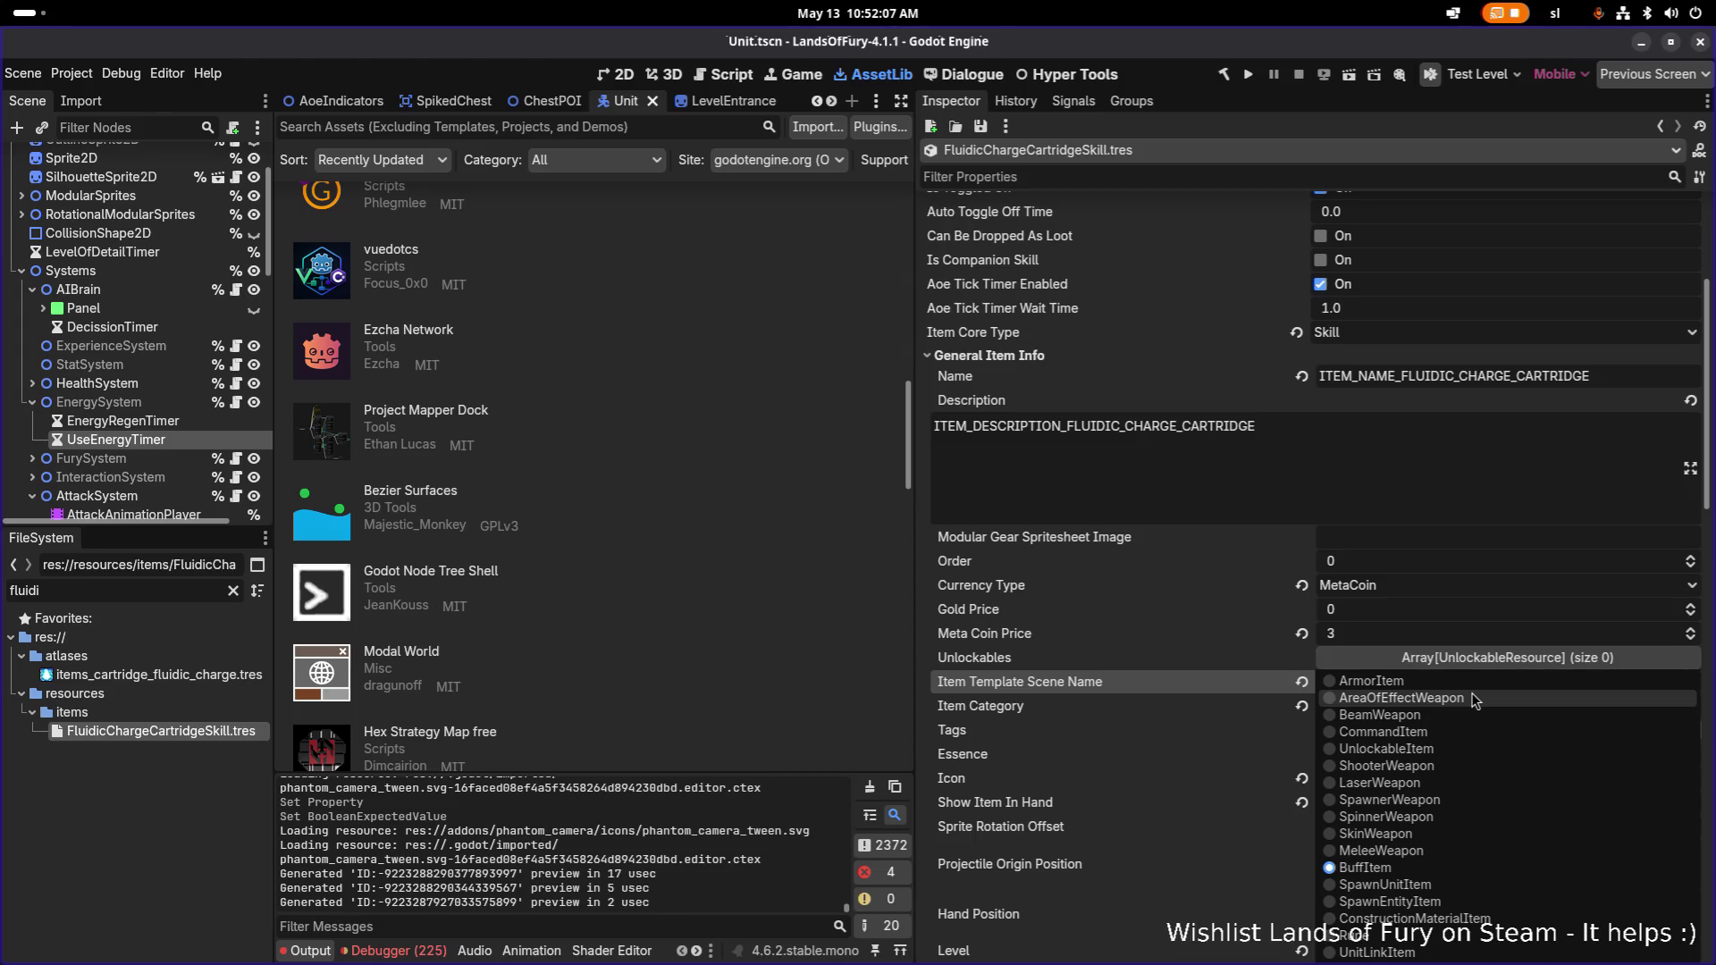
click(1257, 679)
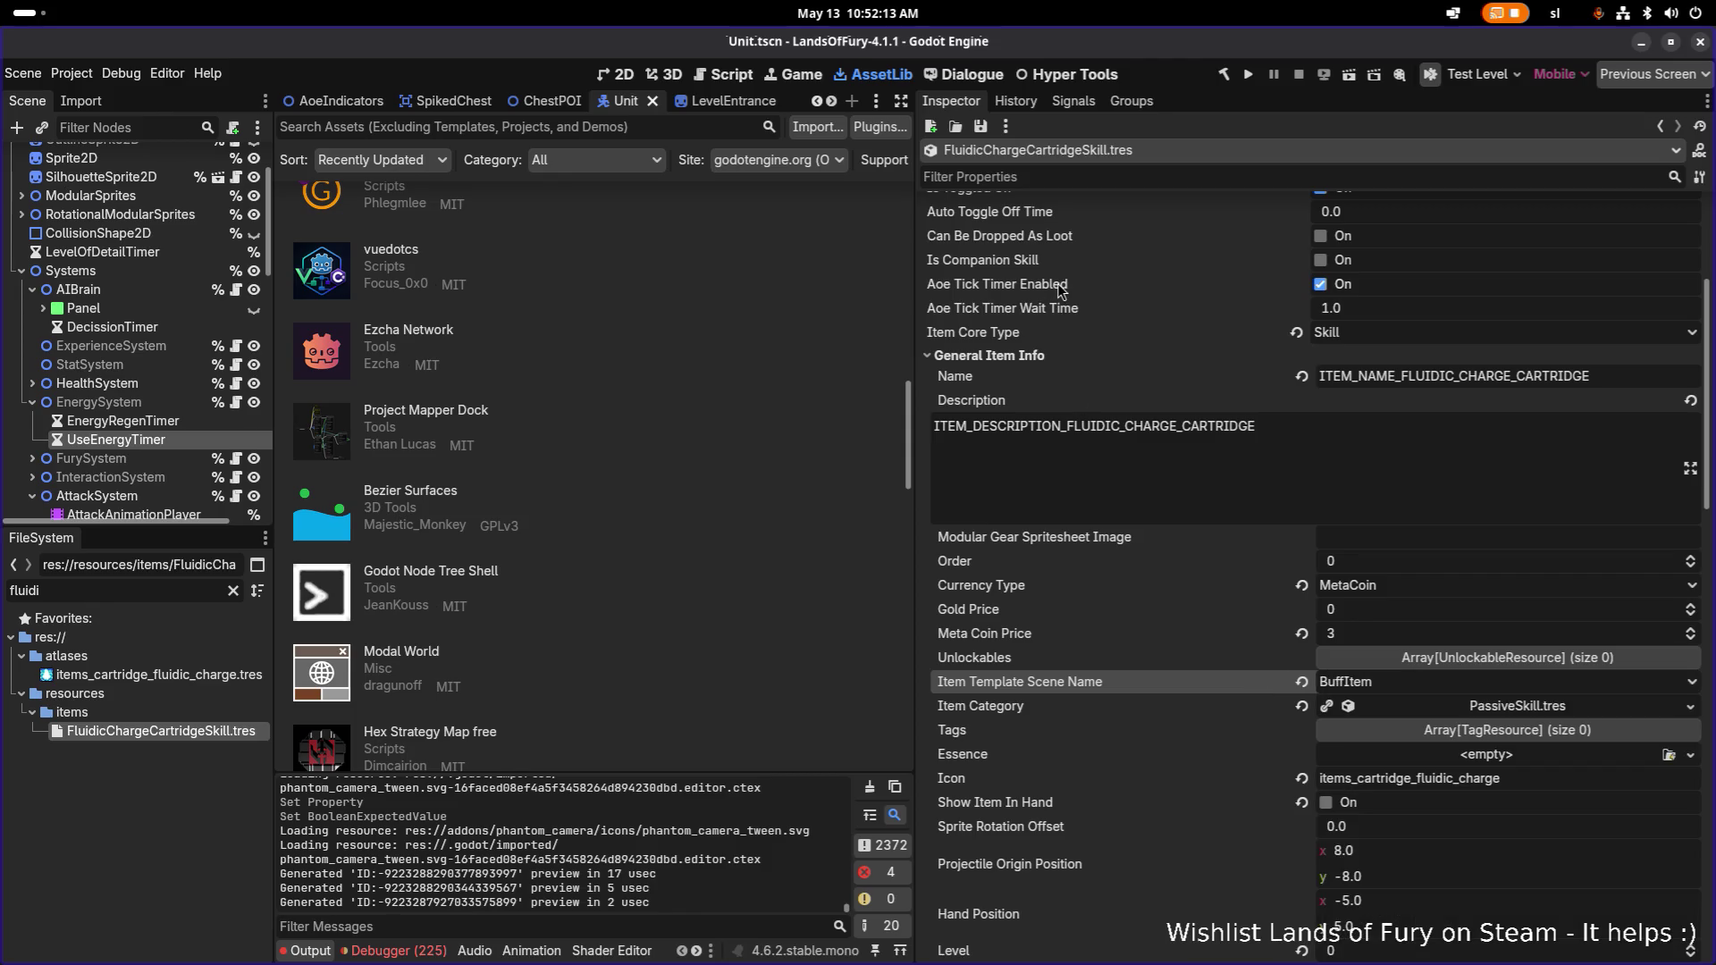
key(alt+Tab)
key(alt+Tab)
key(alt+Tab)
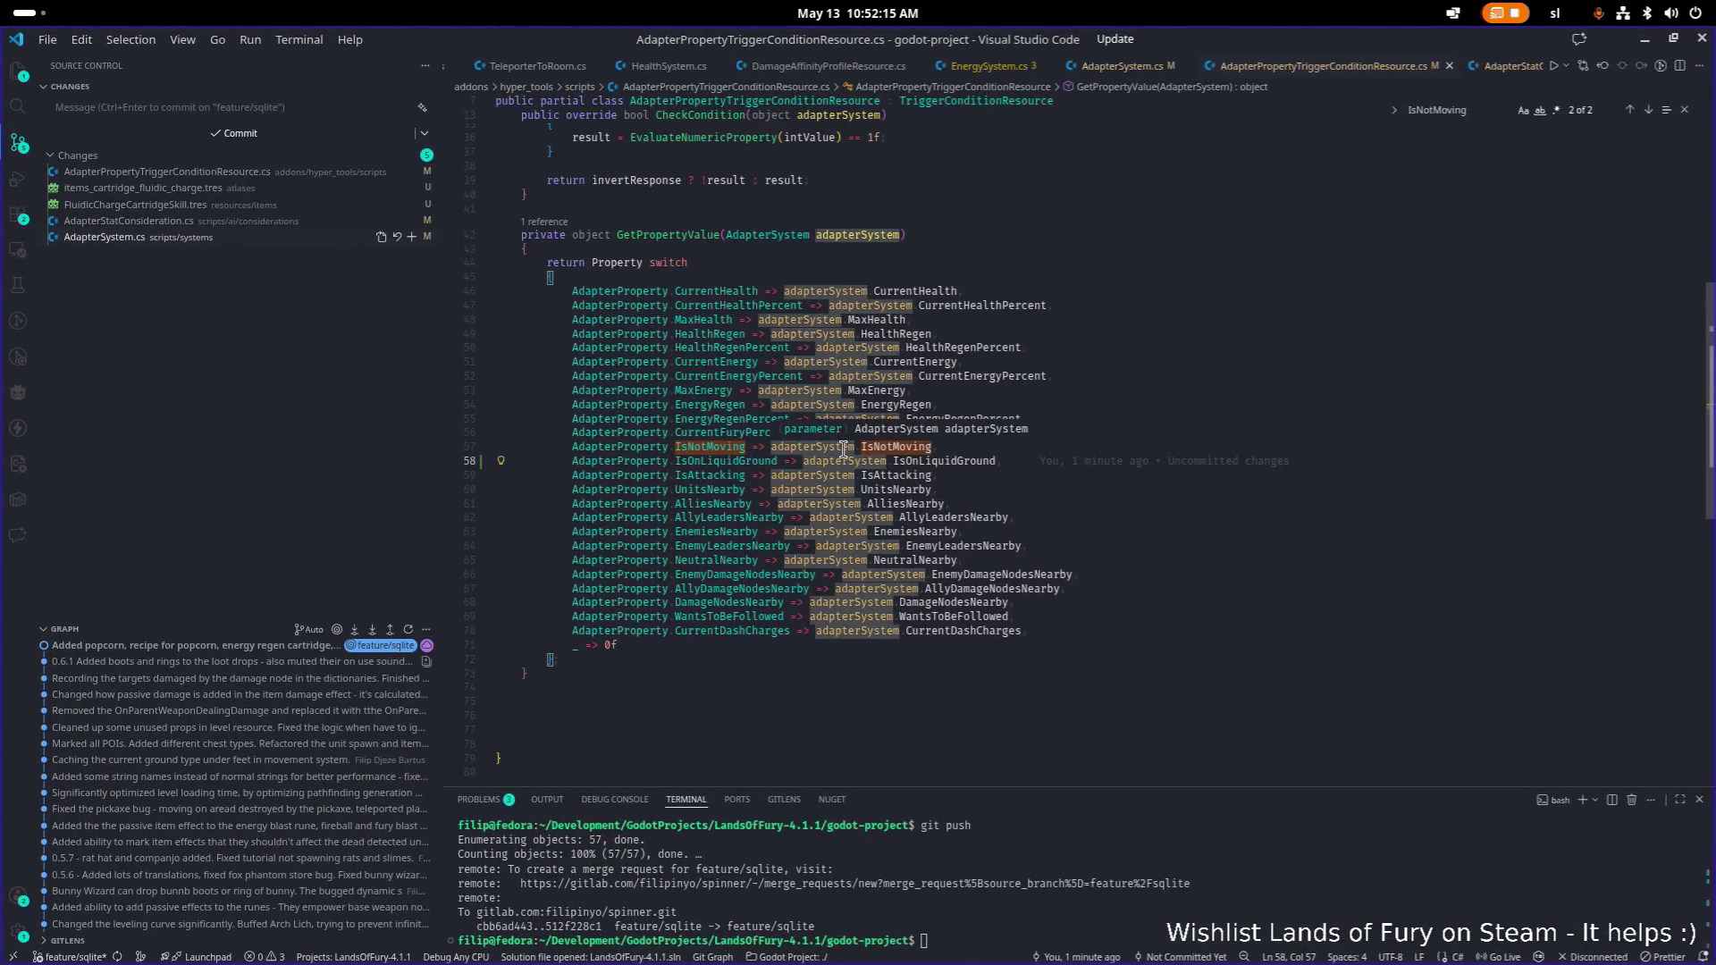
Search the code for AreaOfEffectWeapon ('aofeff').
text(areofe)
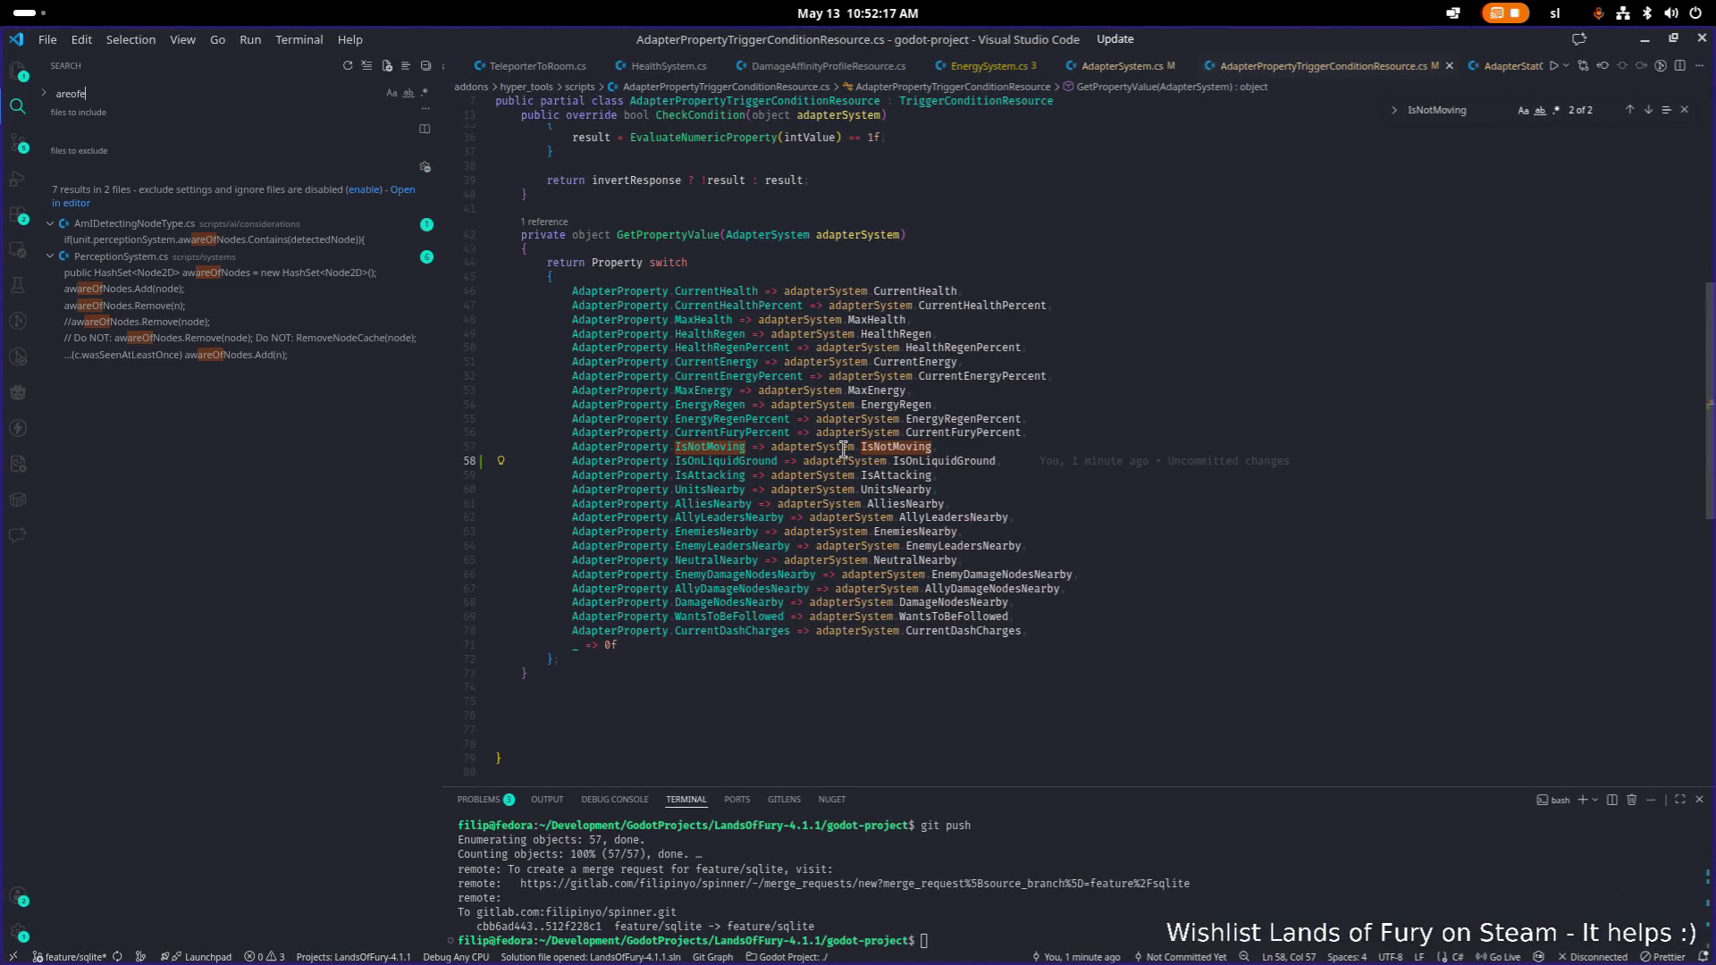
text(f)
key(BackSpace)
key(BackSpace)
text(aofe)
text(ff)
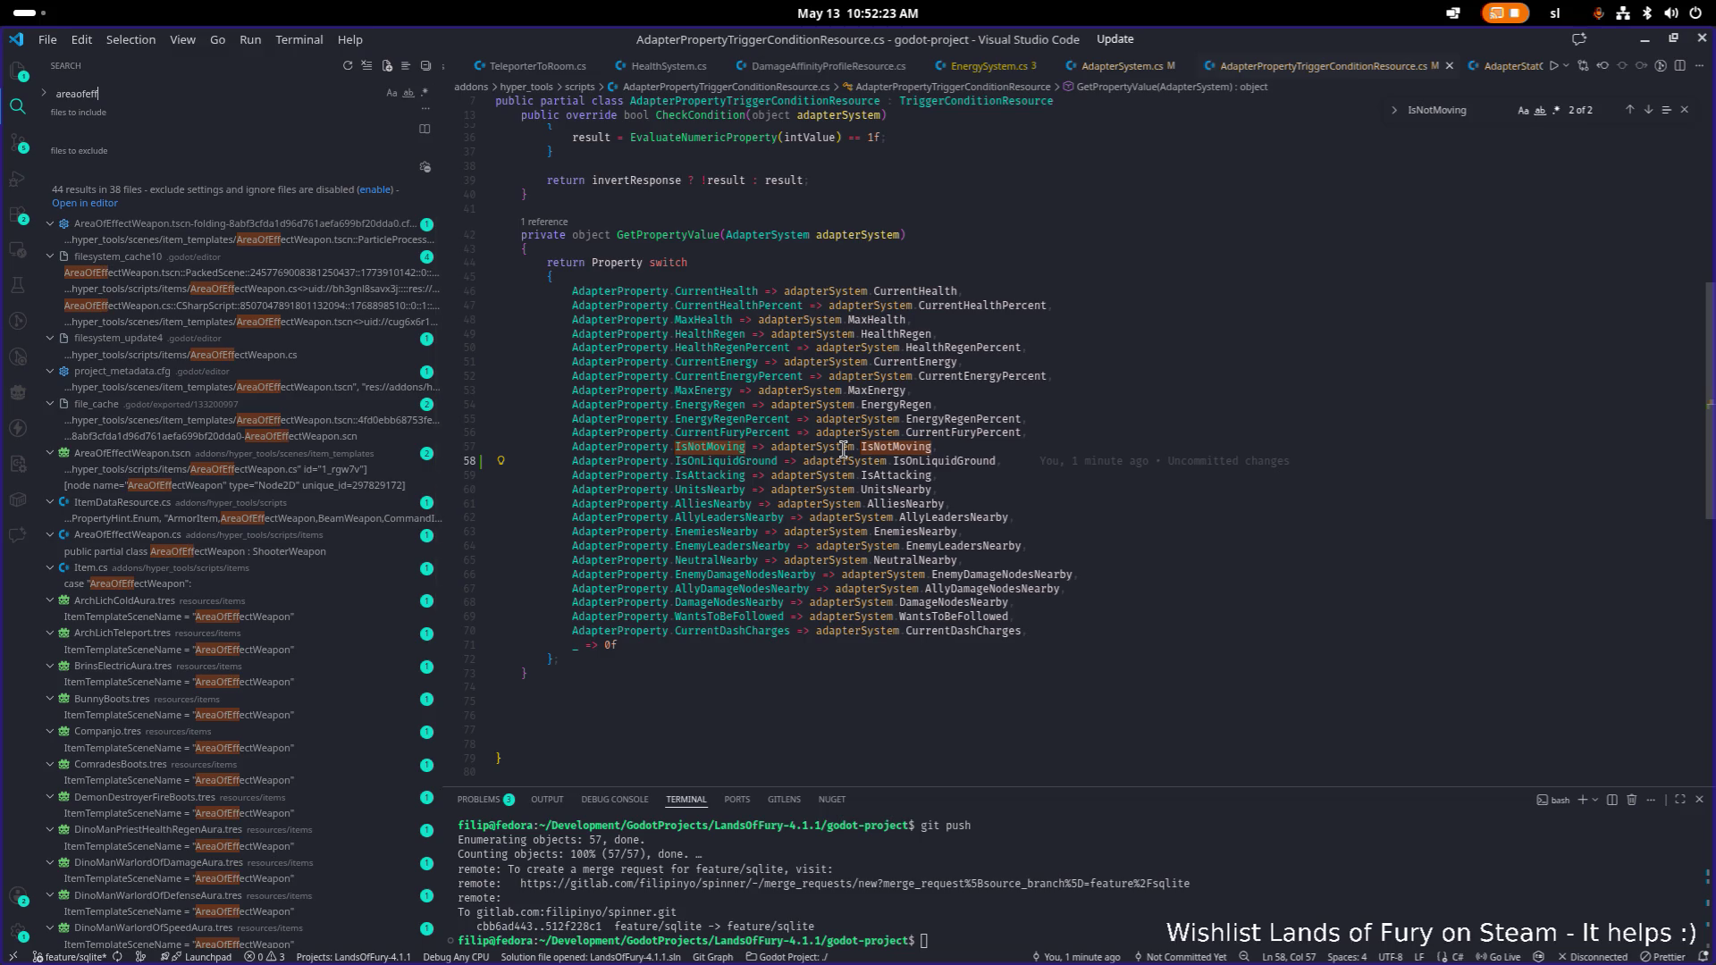
key(alt+Tab)
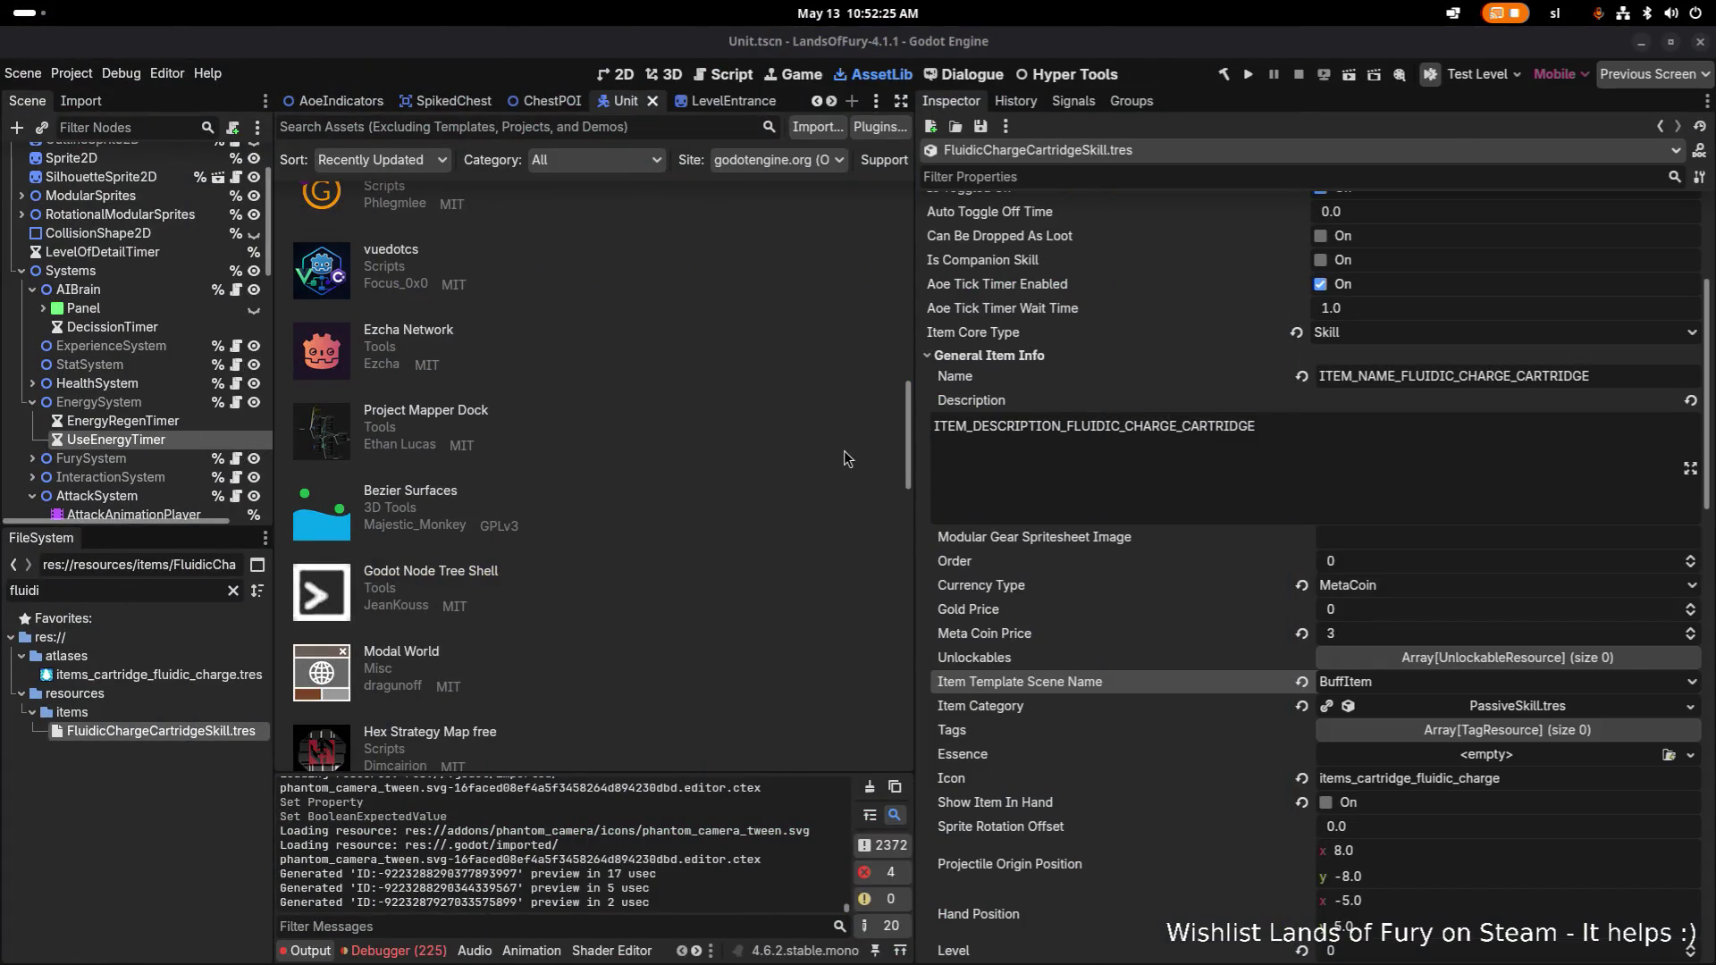
key(alt+Tab)
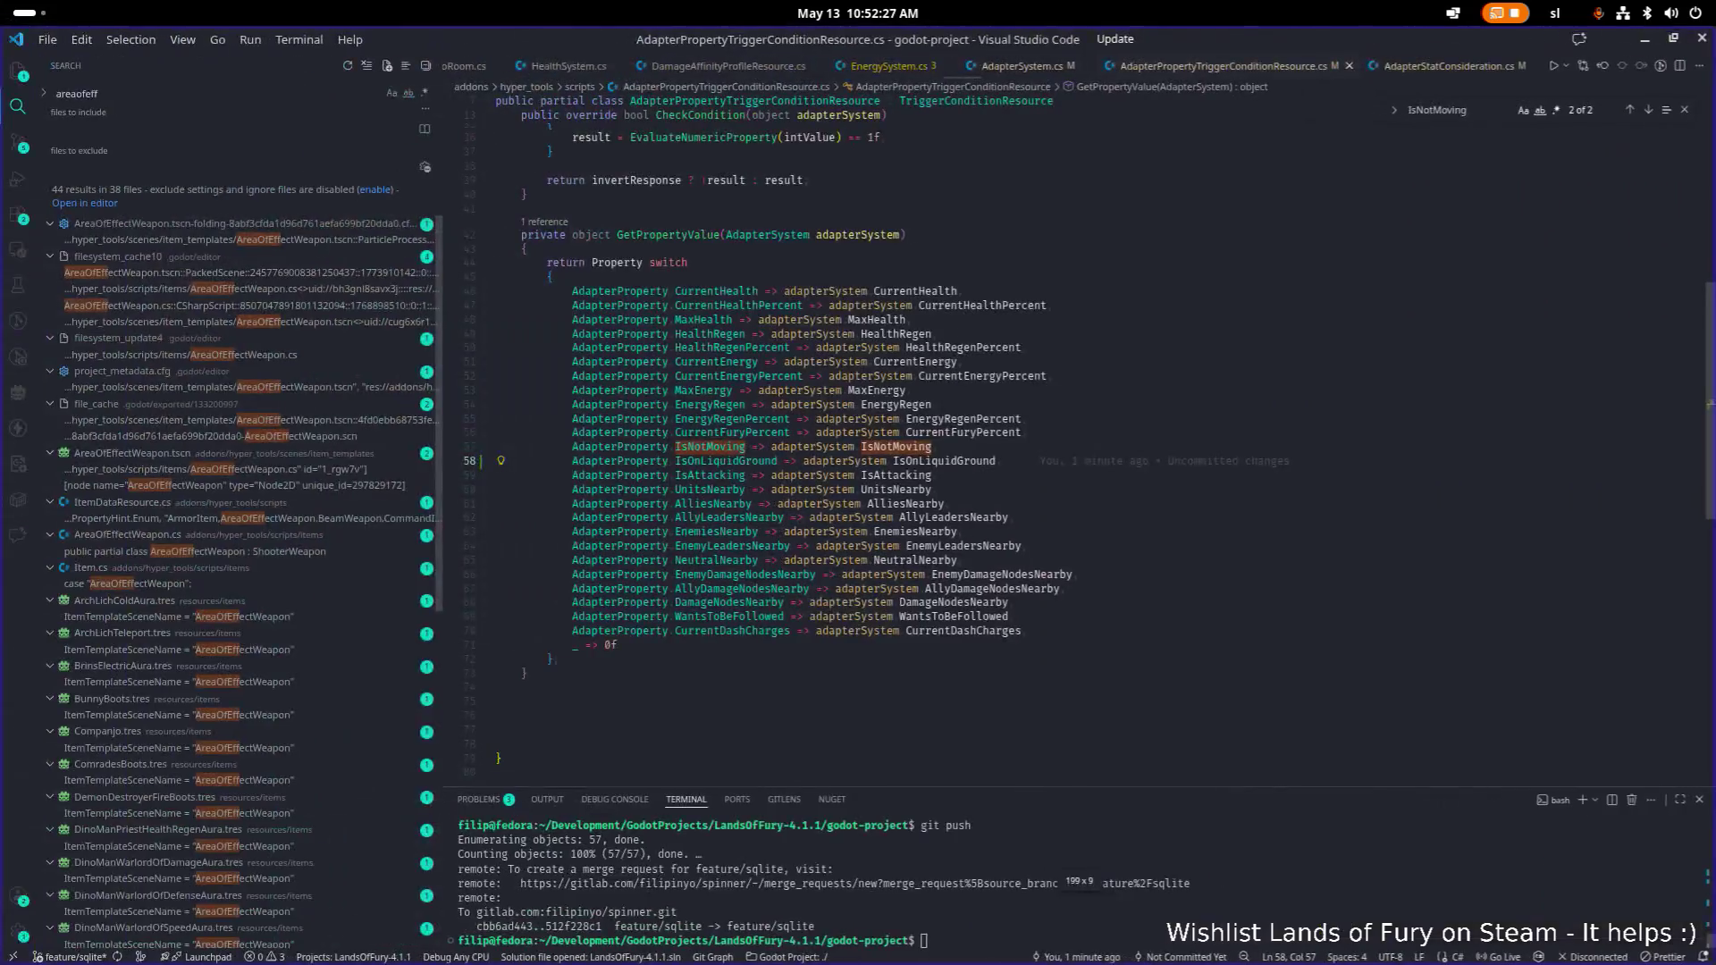
Search for AoeTickTimerEnabled, read through AreaOfEffectWeapon.cs, and minimize VS Code.
text(o)
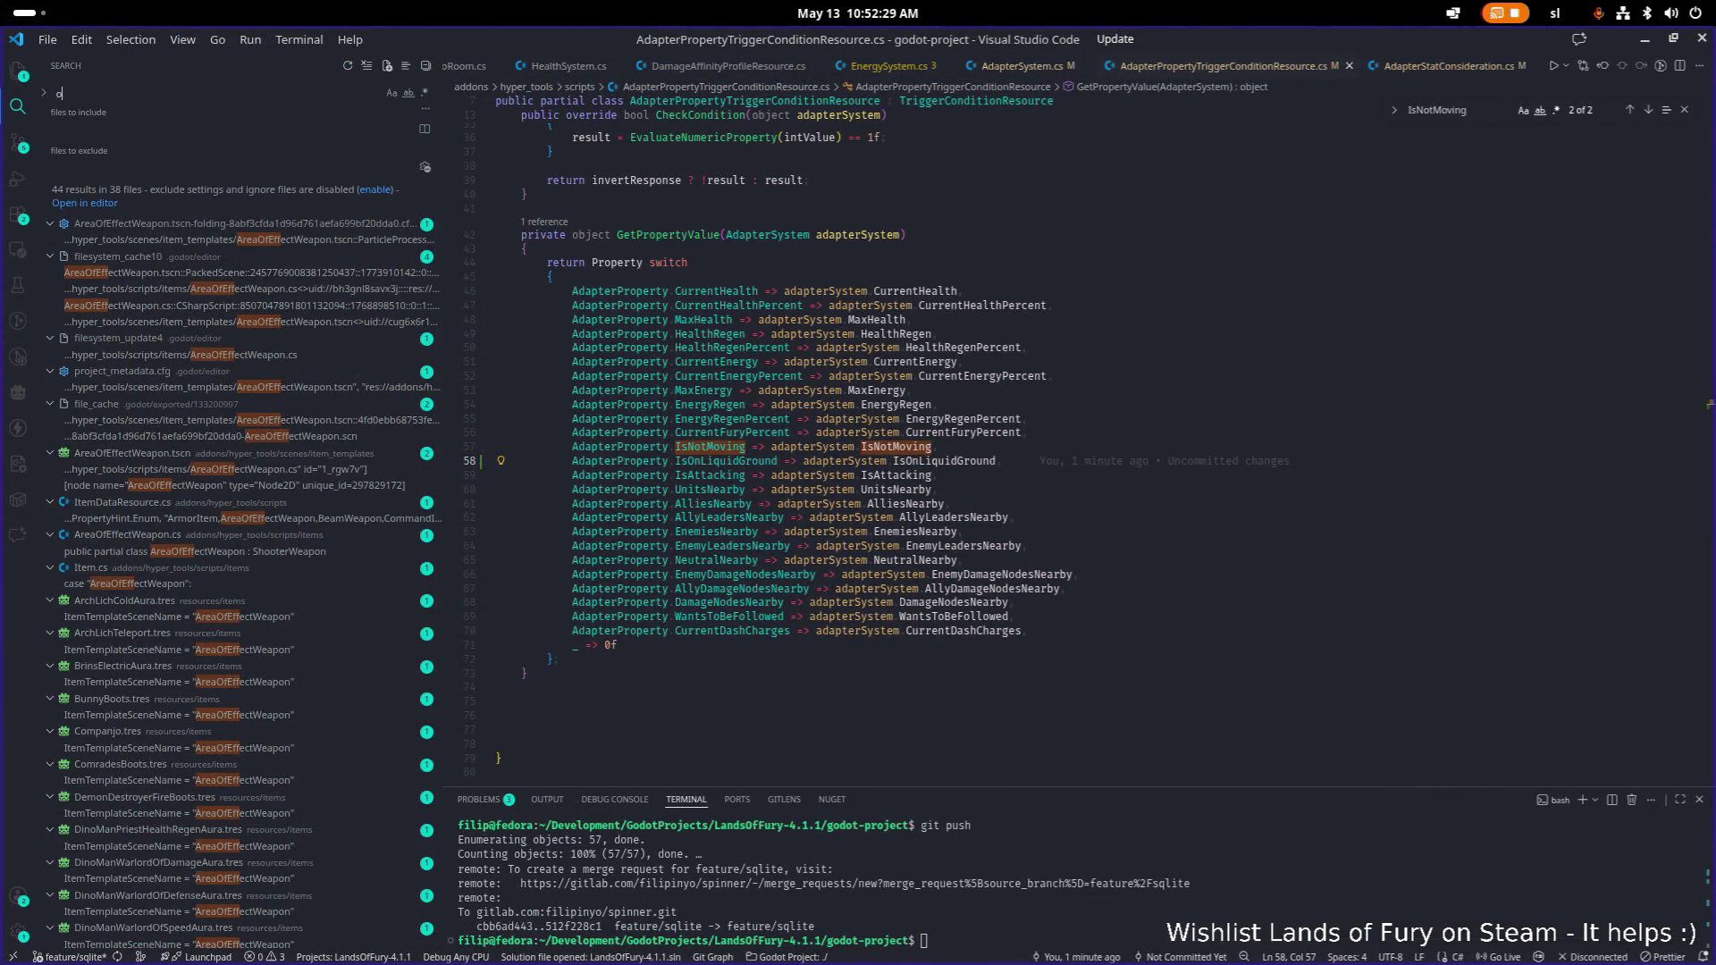
text(oe)
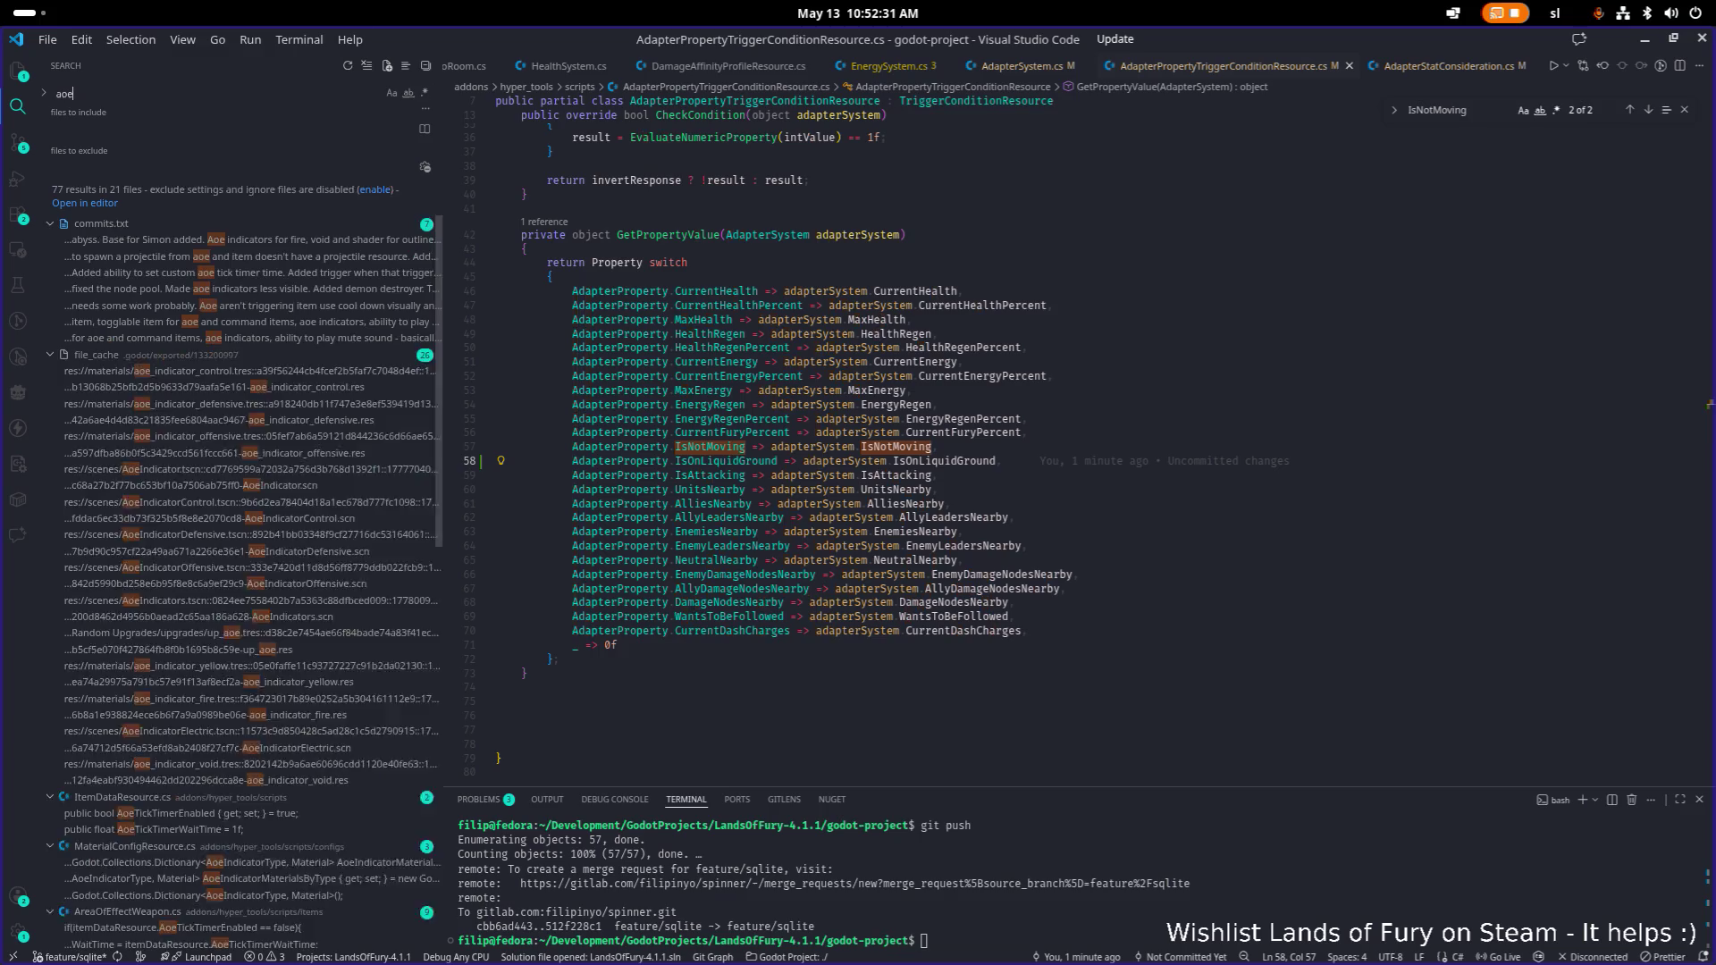
text(ticktimeren)
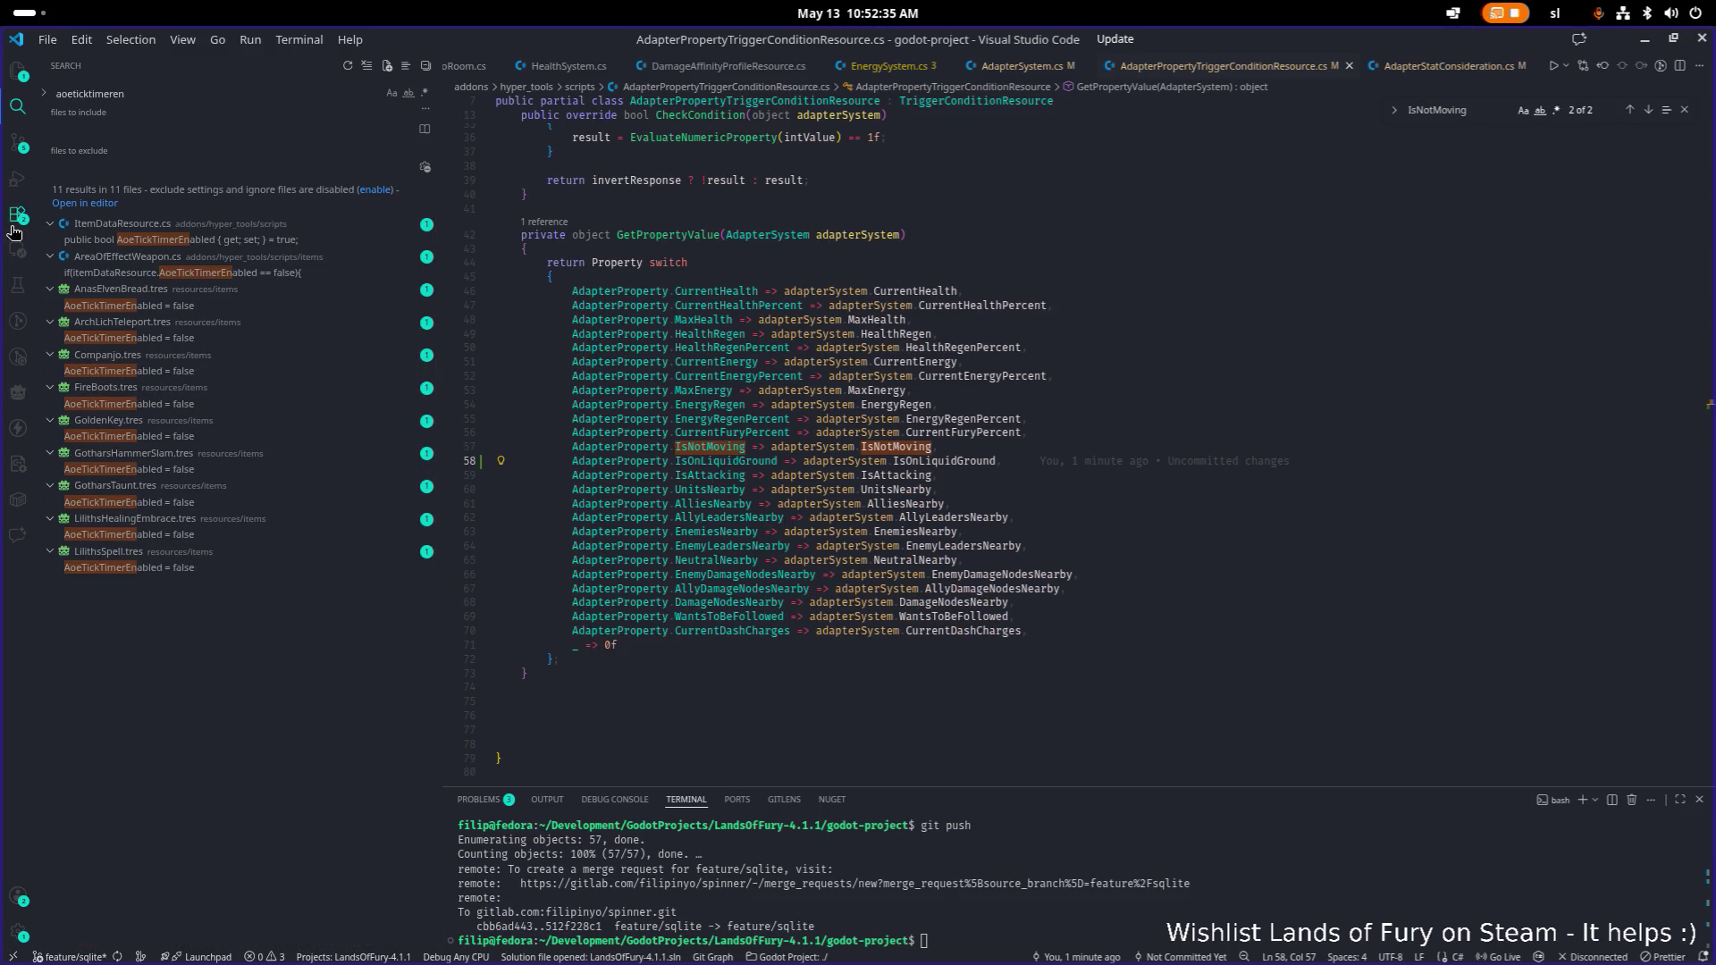
click(231, 276)
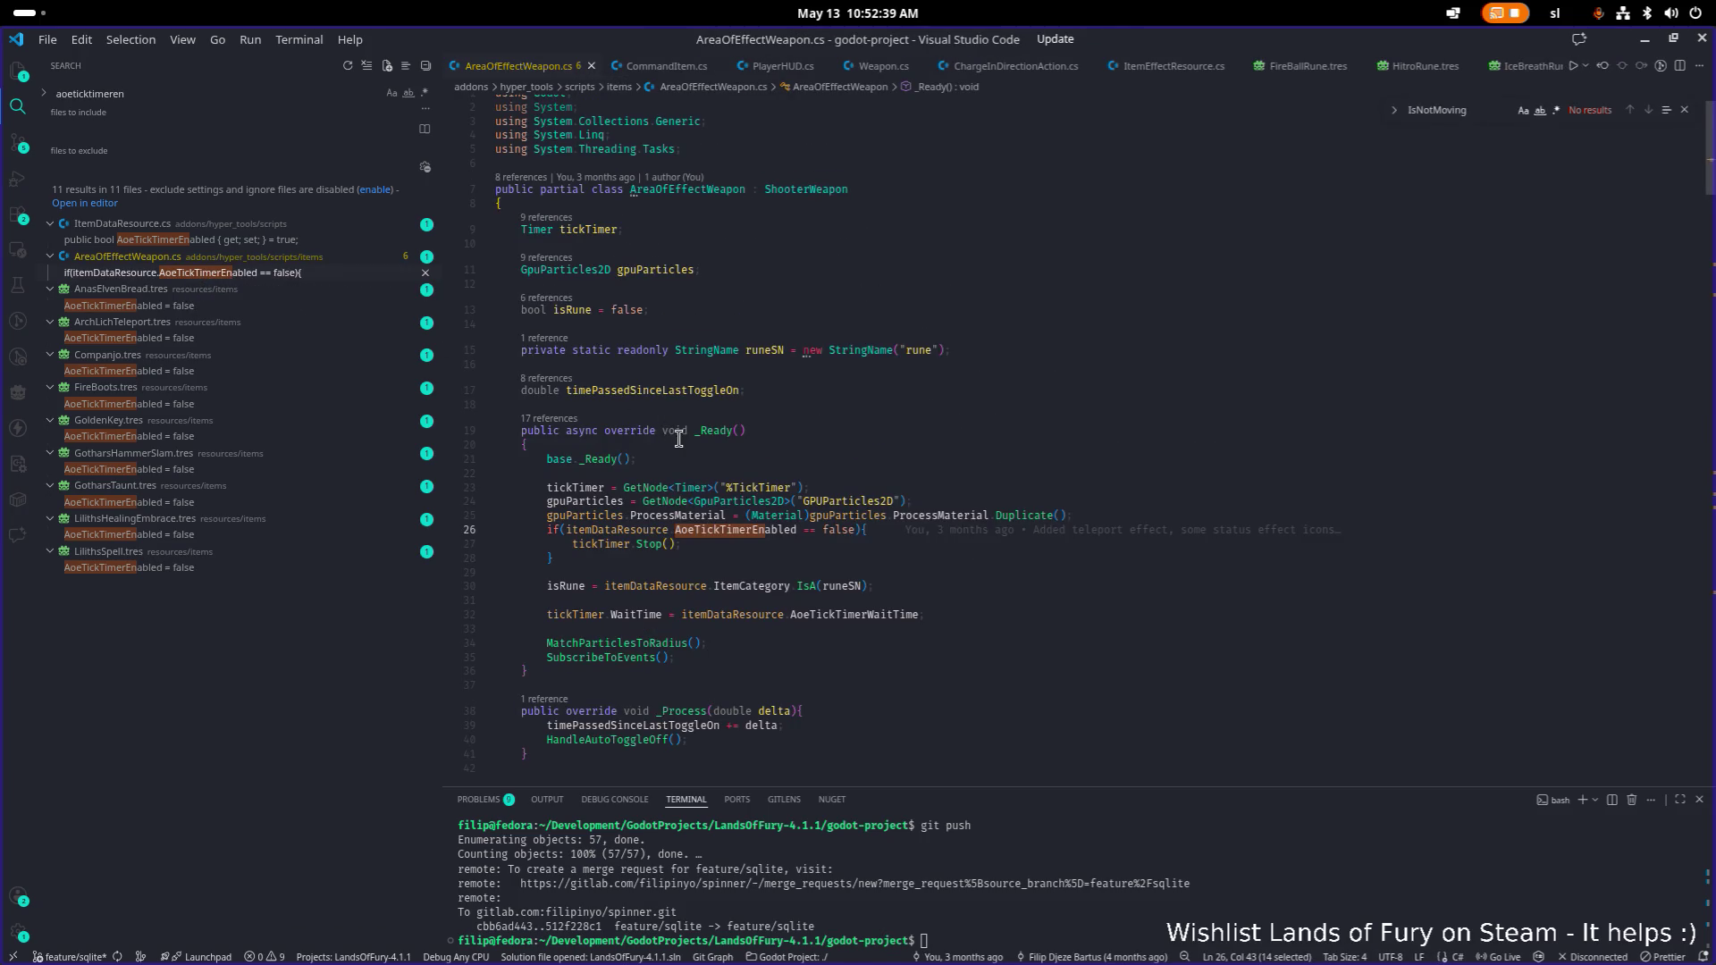
scroll(678, 438, down, 5)
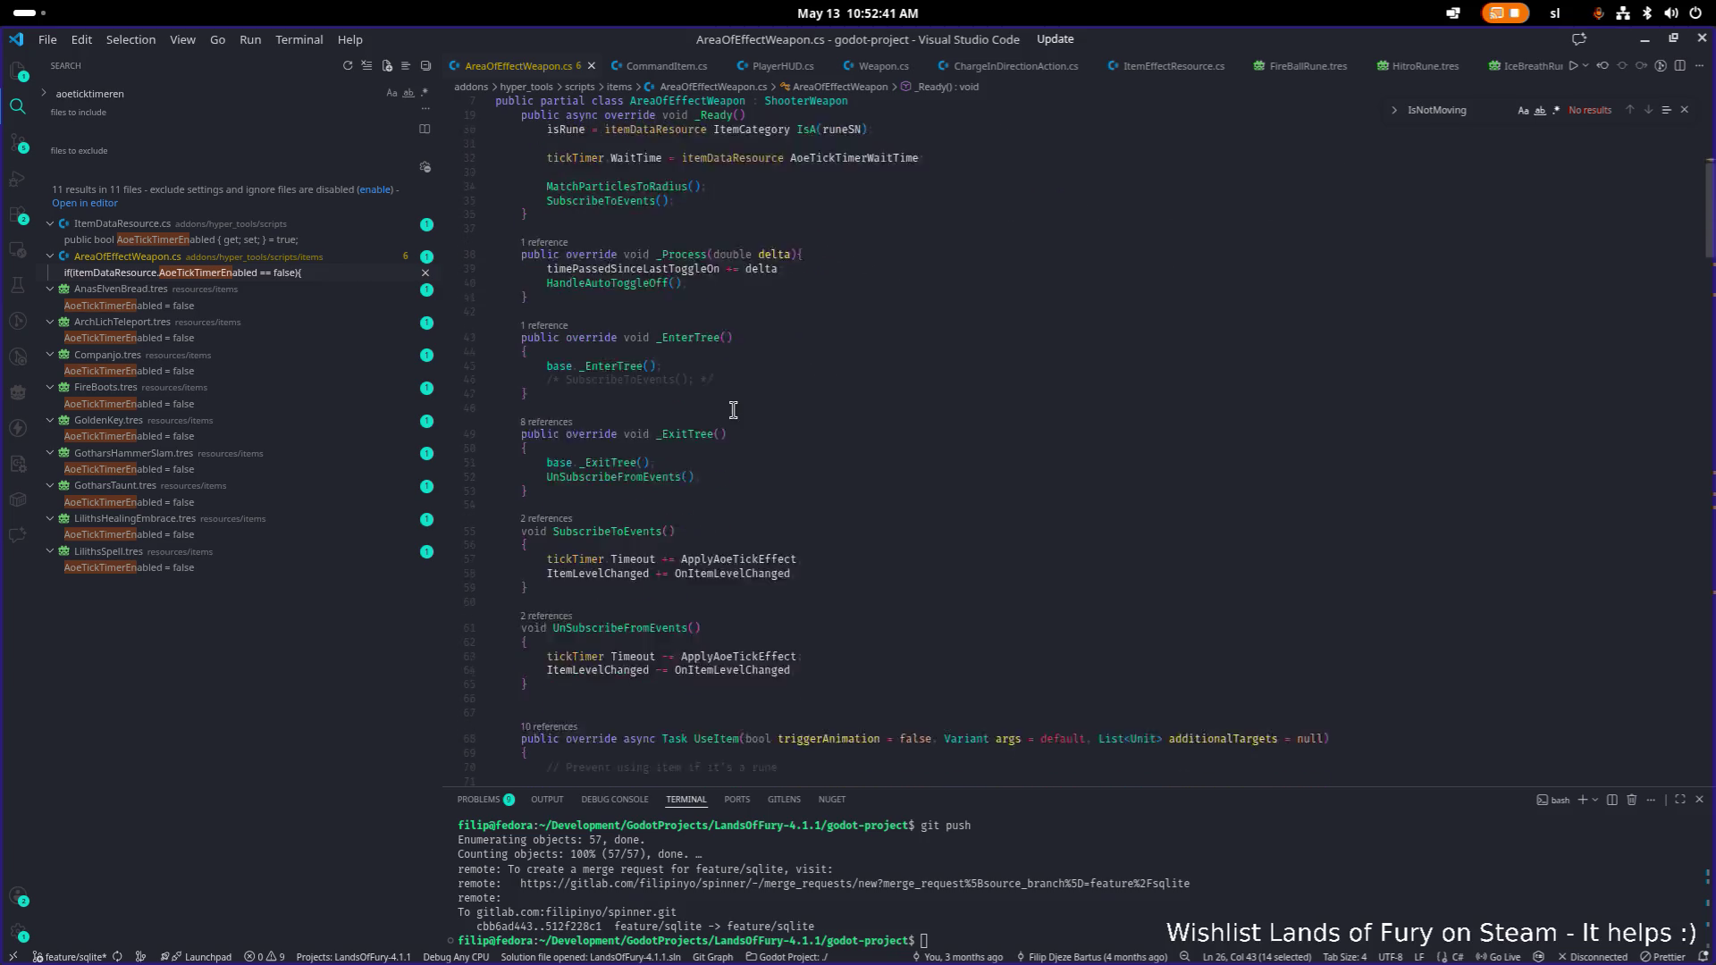
scroll(753, 407, down, 3)
scroll(796, 418, down, 2)
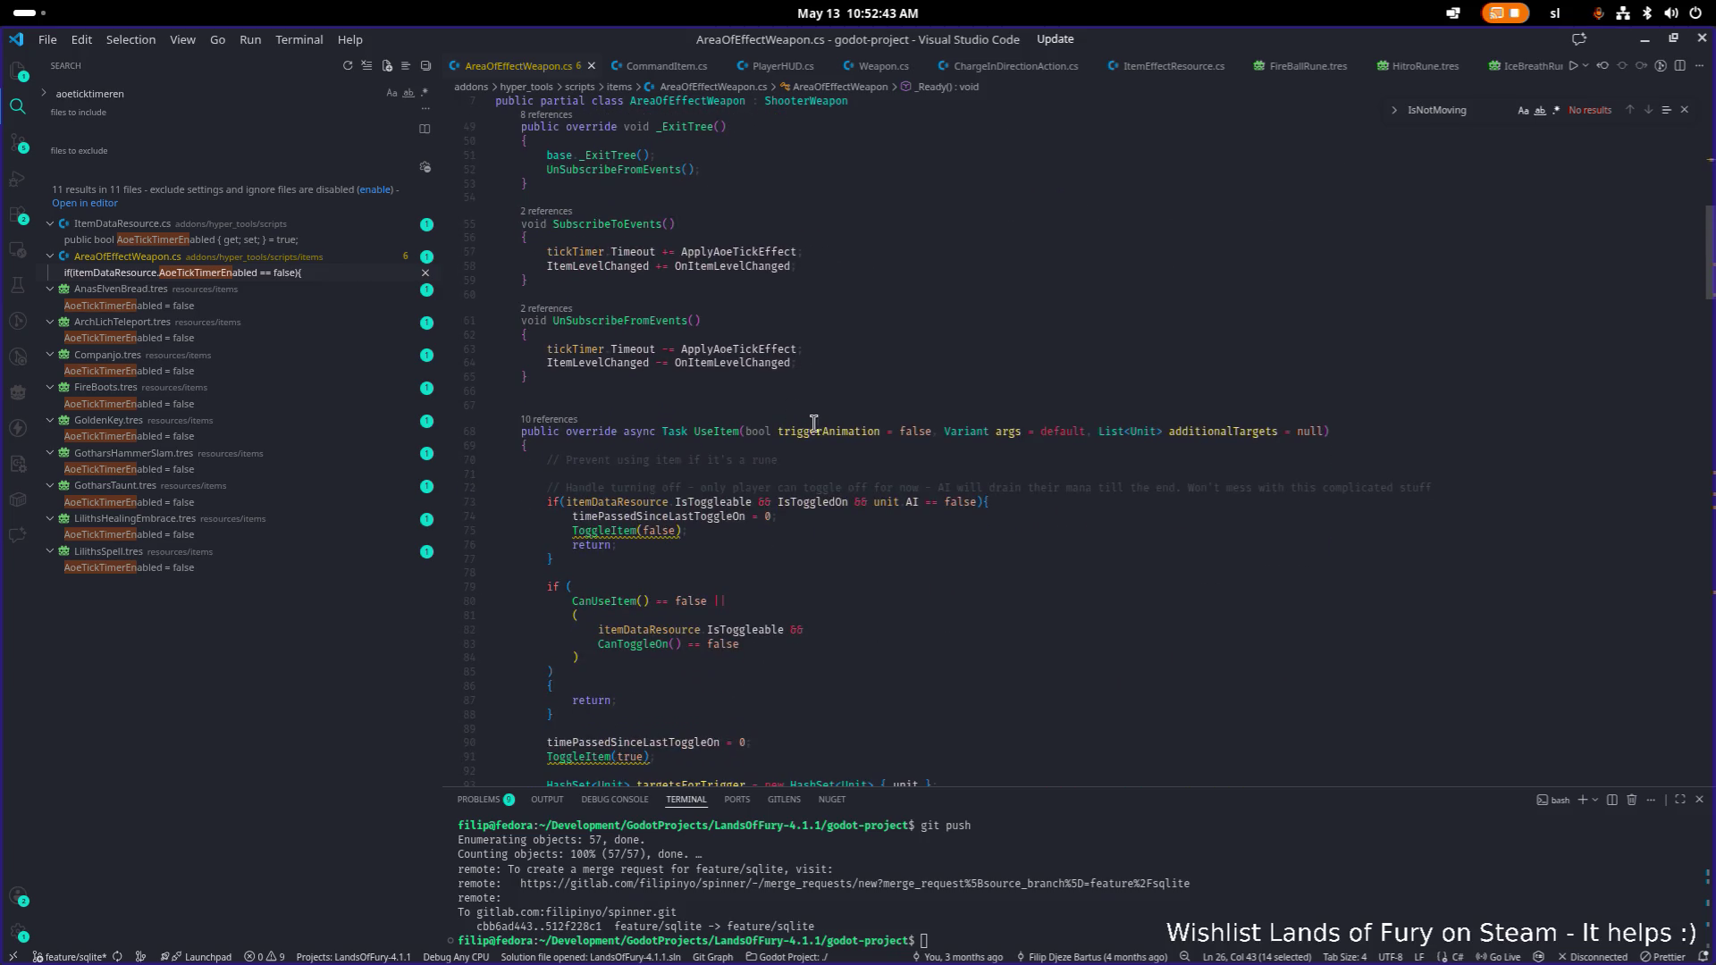
scroll(752, 418, down, 2)
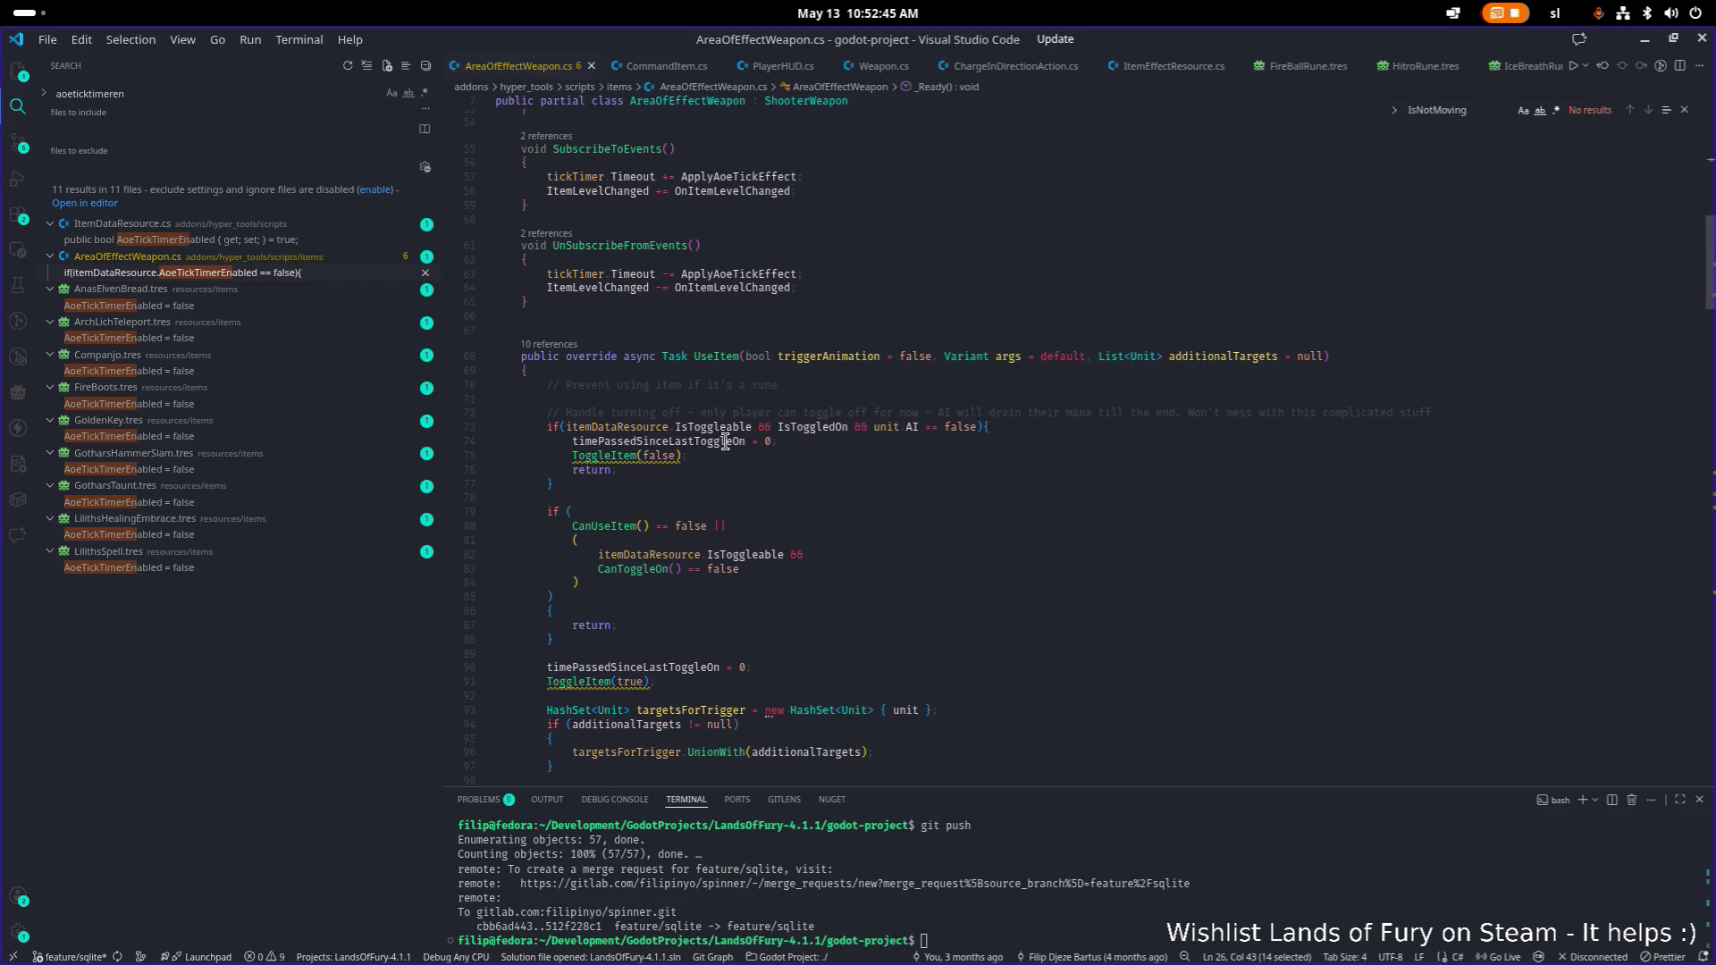
scroll(988, 521, down, 10)
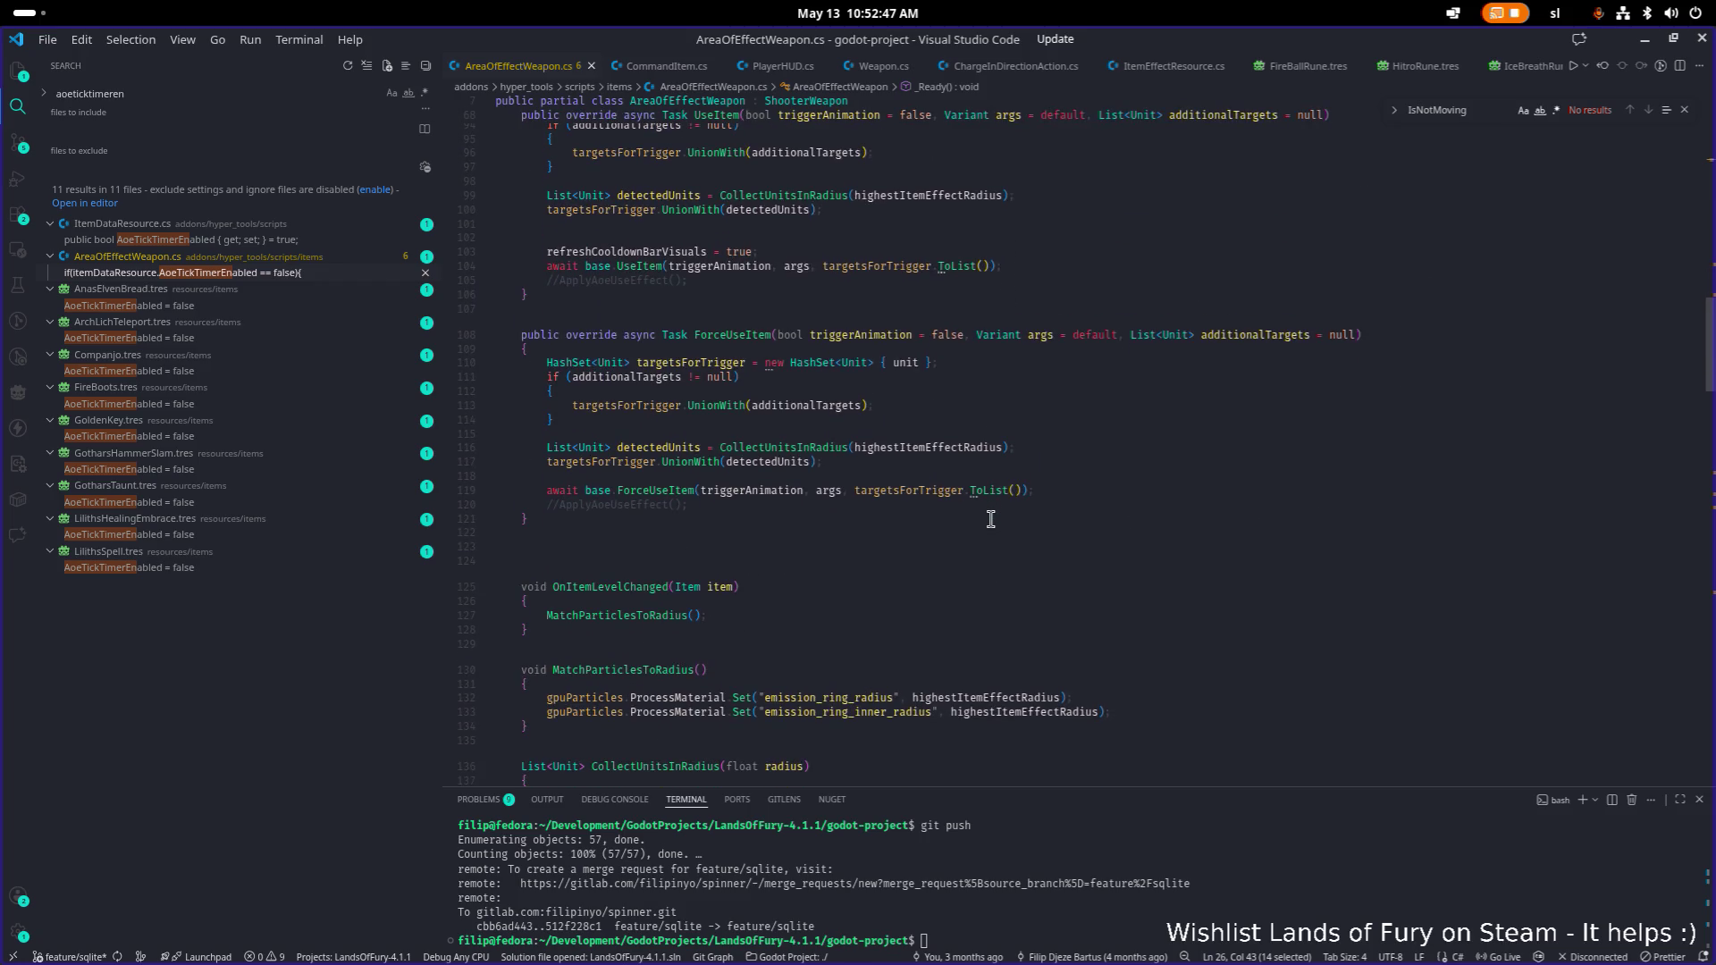
scroll(990, 520, down, 10)
scroll(990, 519, down, 20)
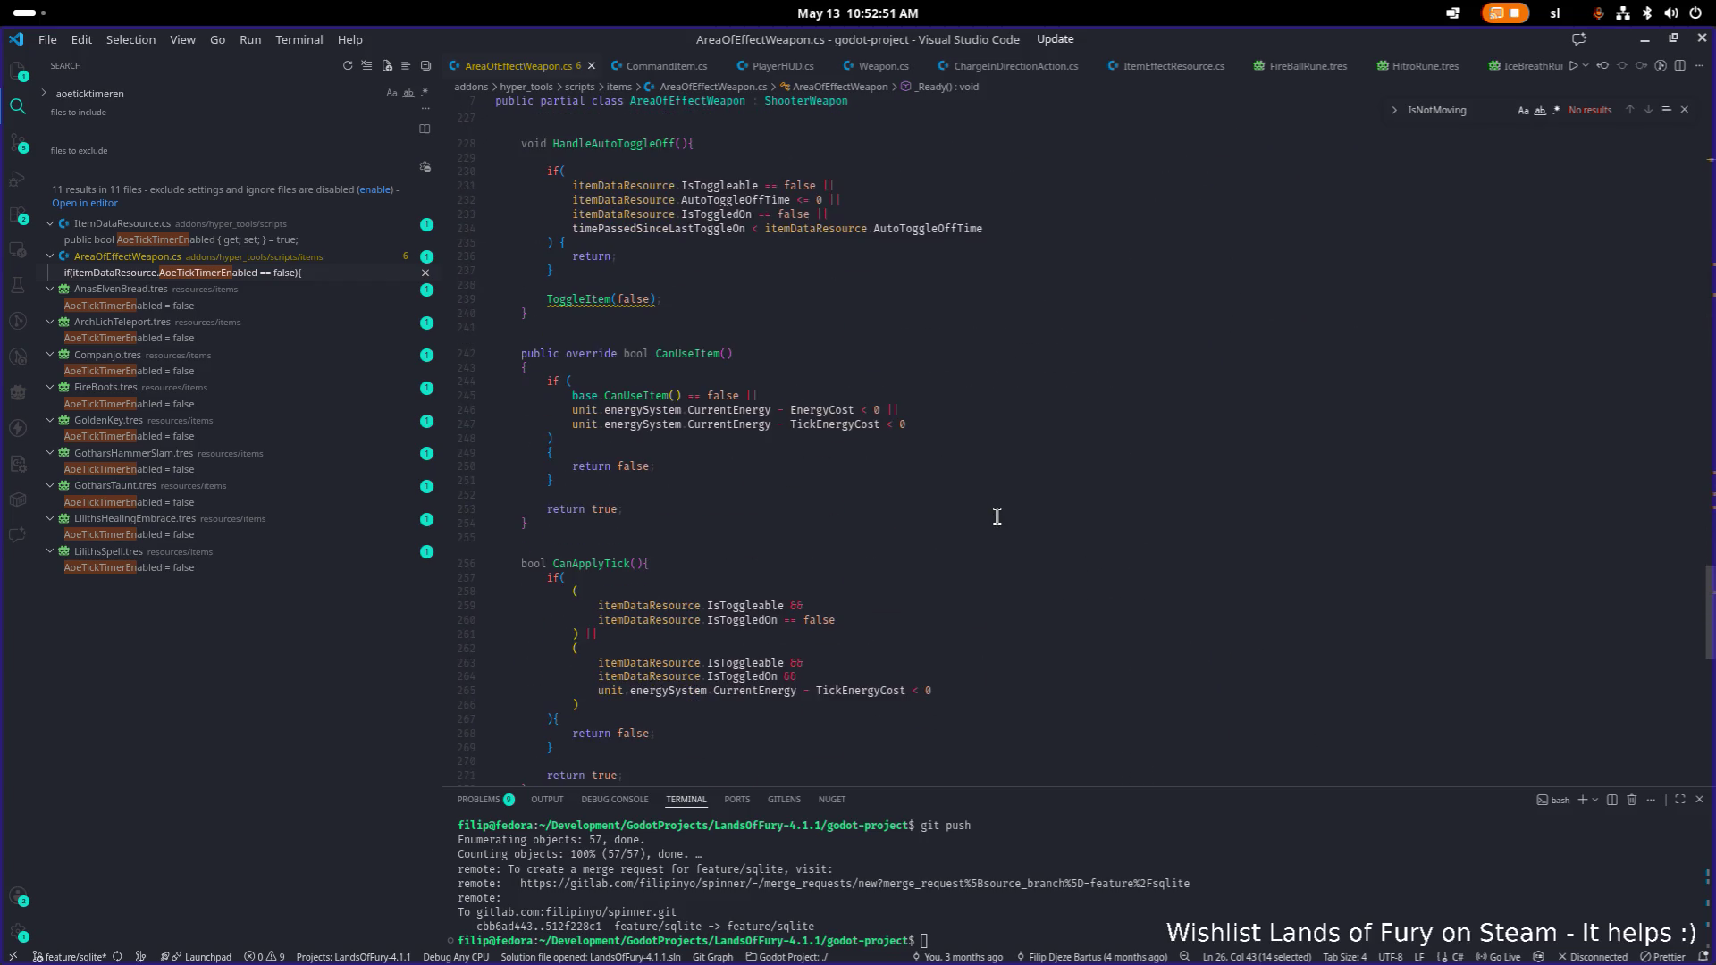
scroll(1019, 512, down, 5)
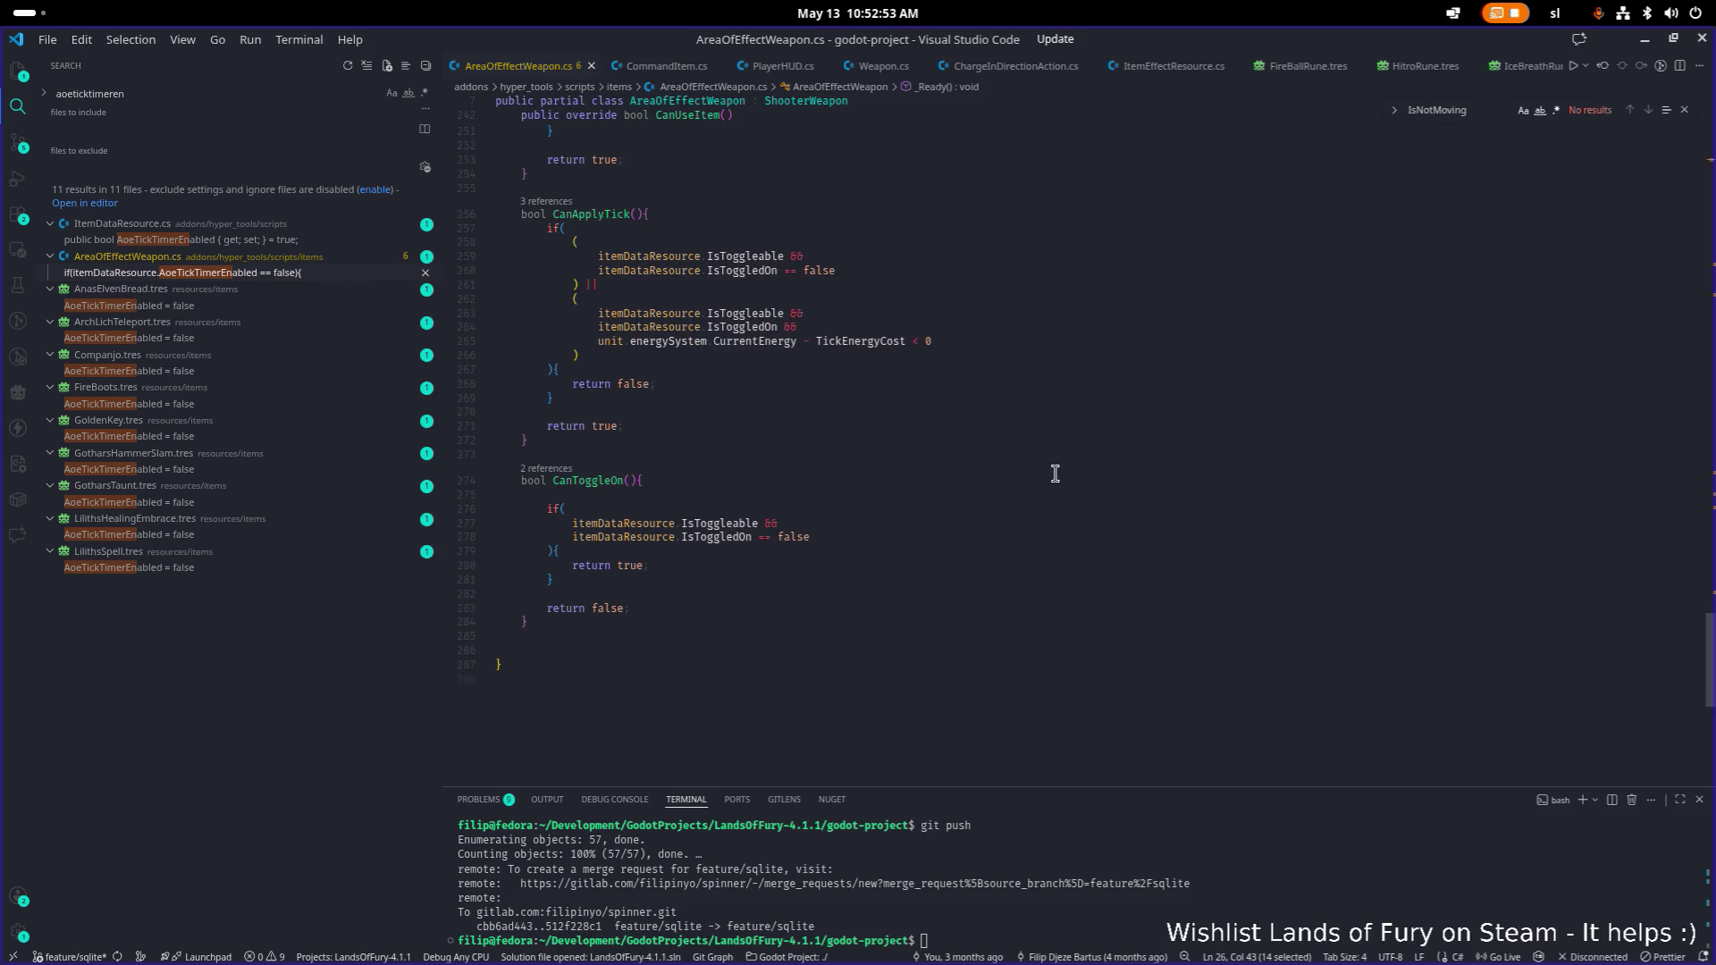
click(1645, 40)
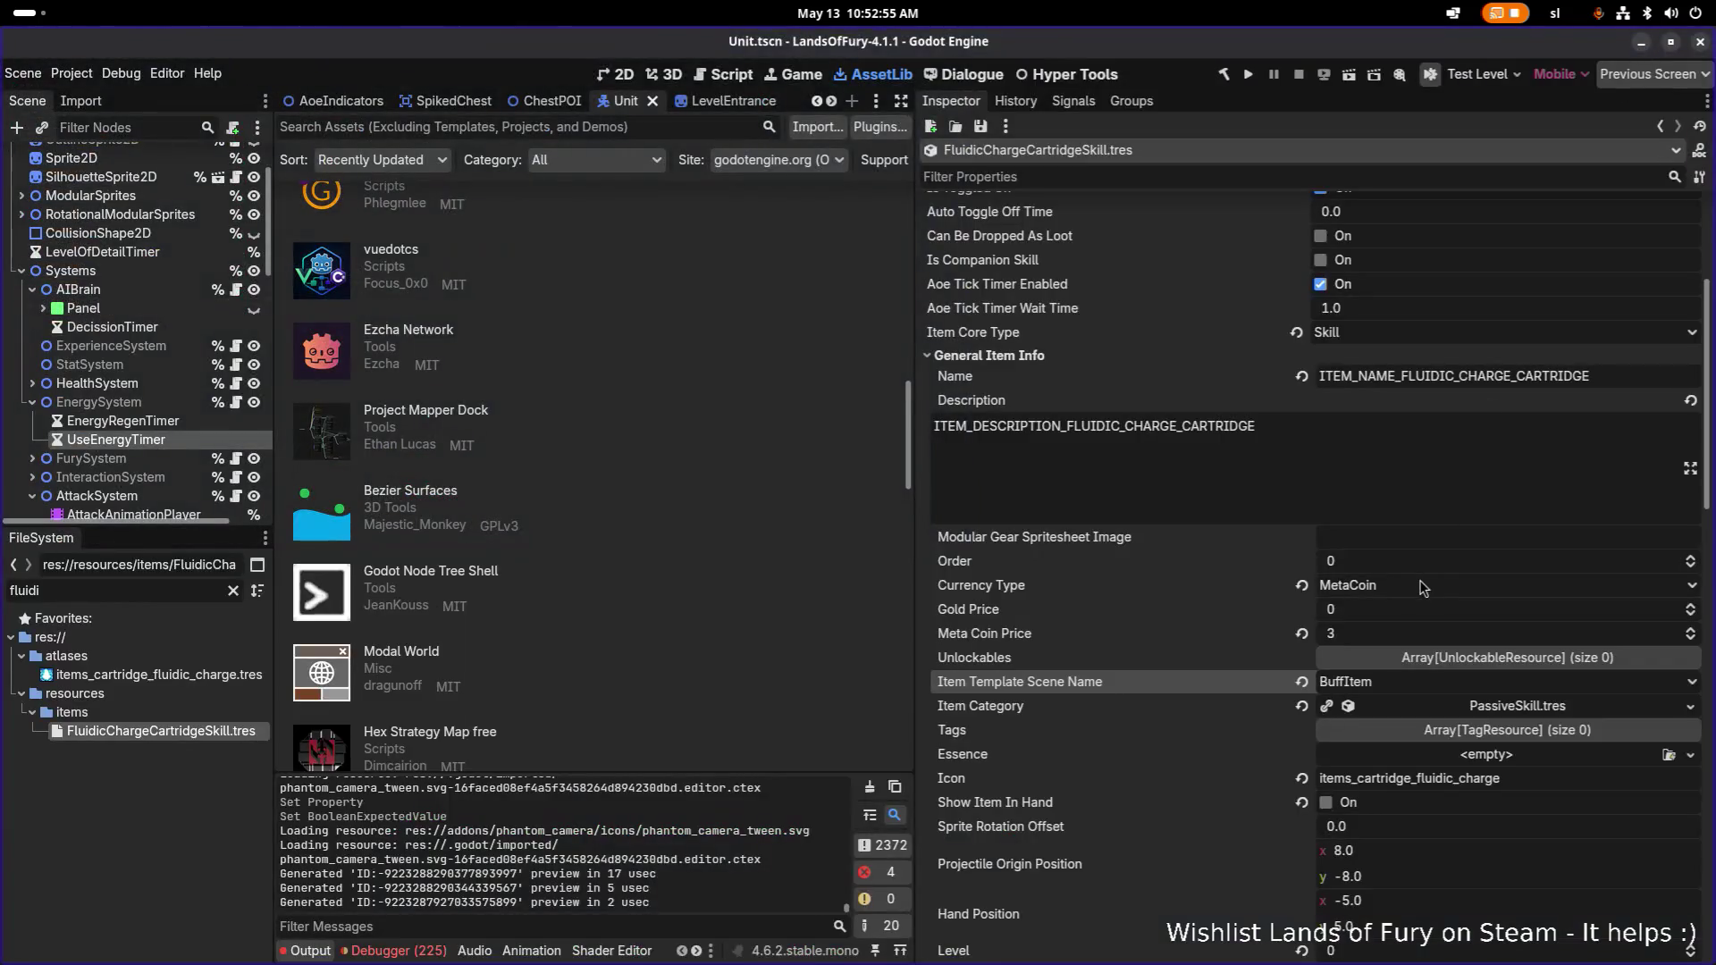
Set the Item Template Scene Name to AreaOfEffectWeapon.
click(1391, 685)
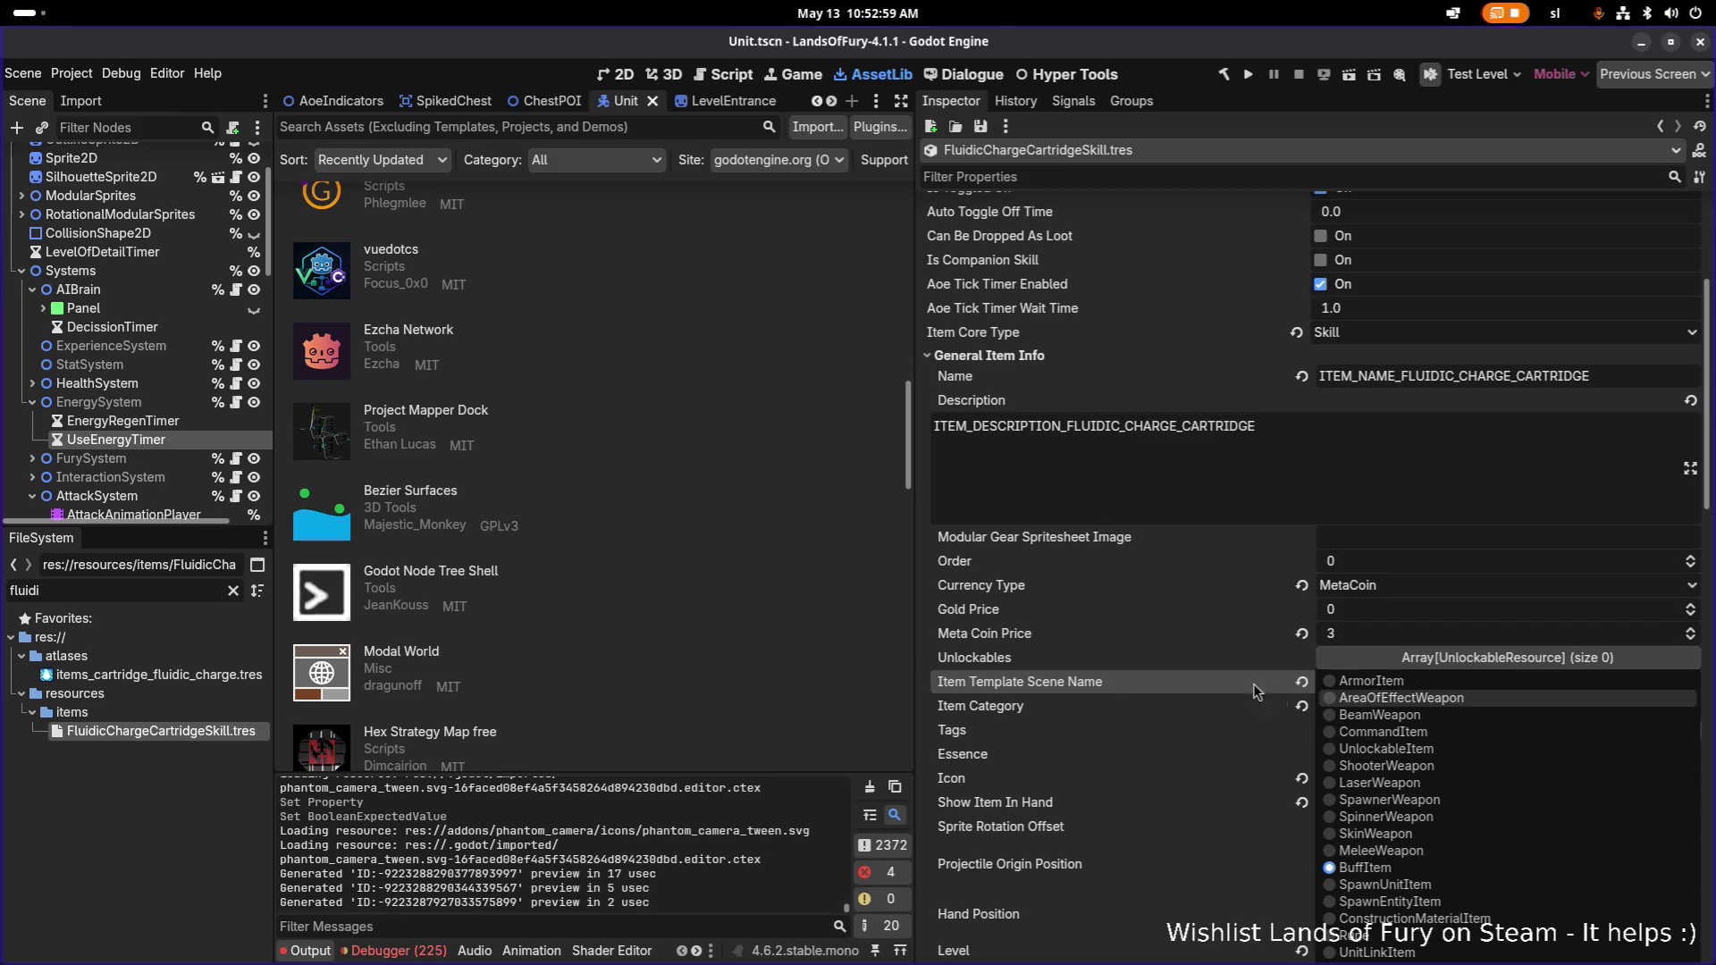
click(1232, 689)
click(1363, 693)
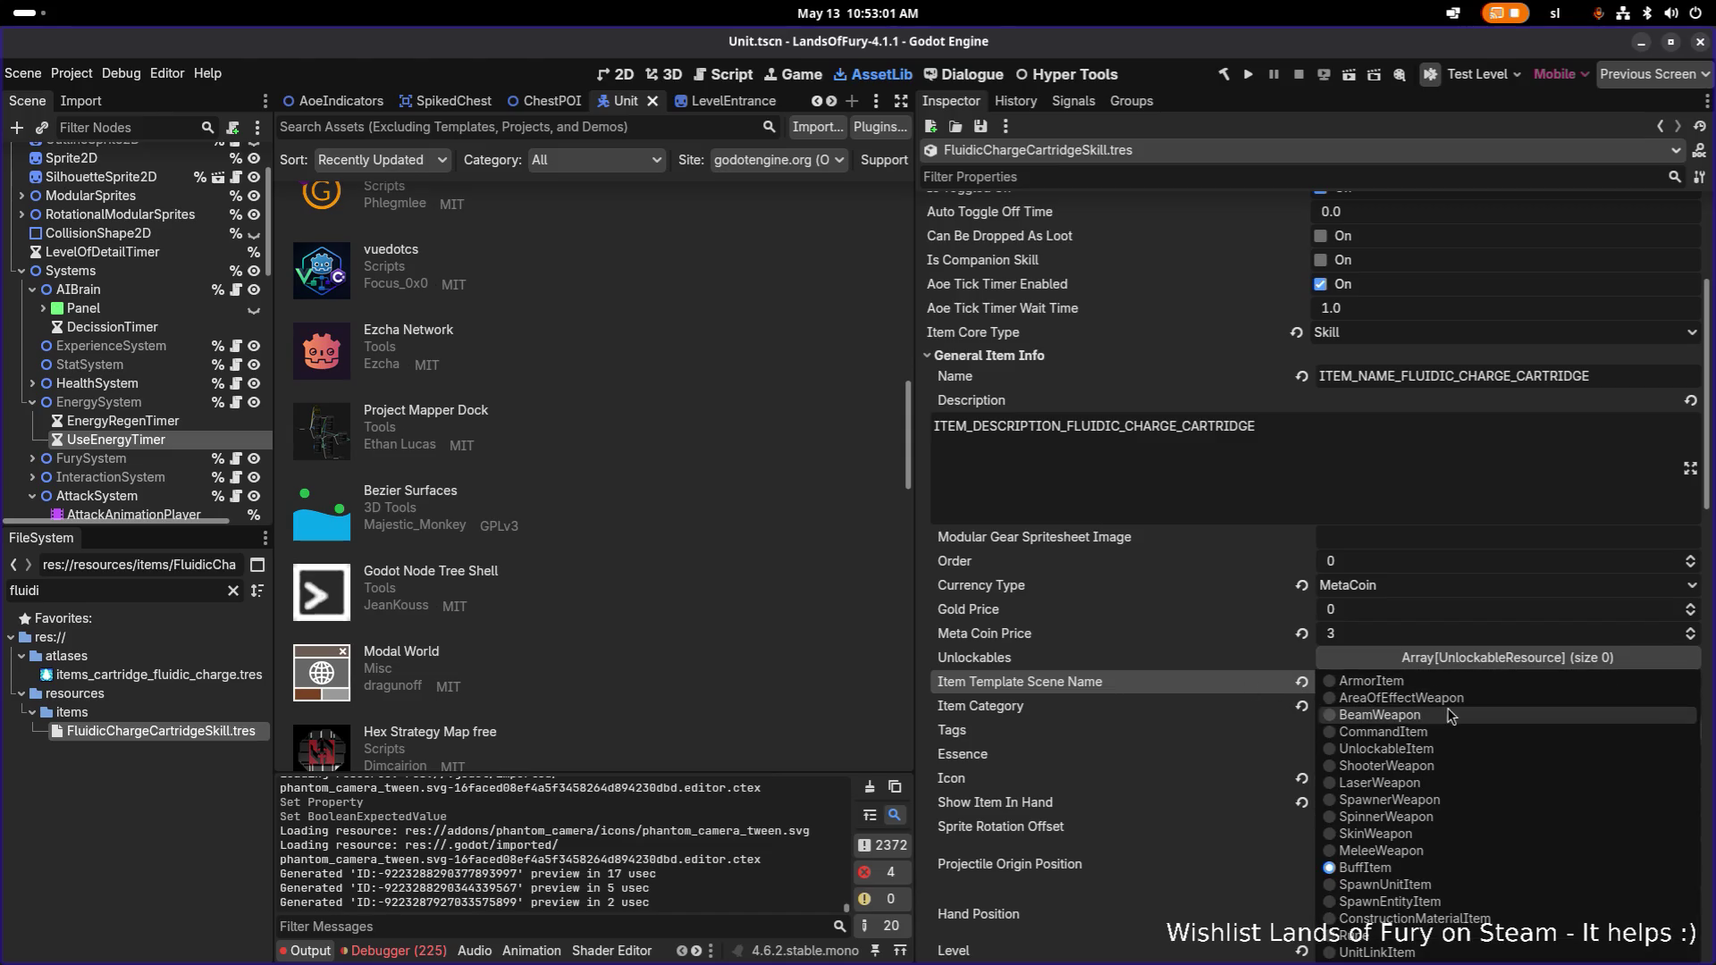
click(1365, 698)
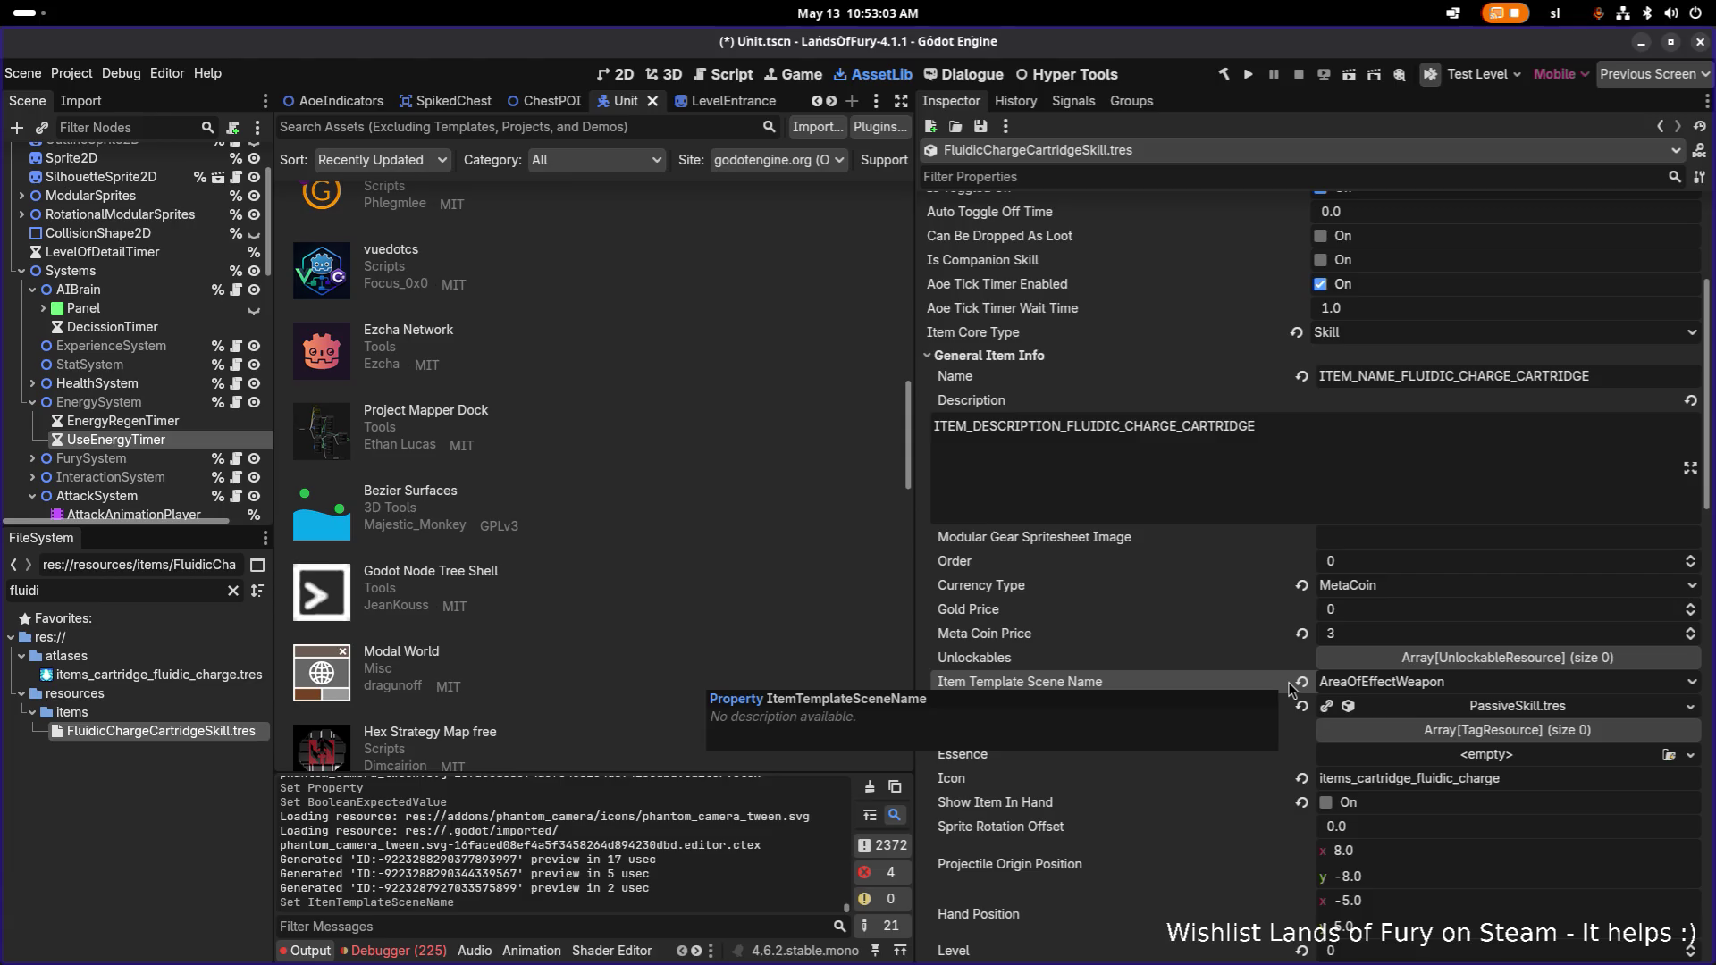
Collapse Item Effects element 0 and save the scene.
scroll(1225, 688, down, 2)
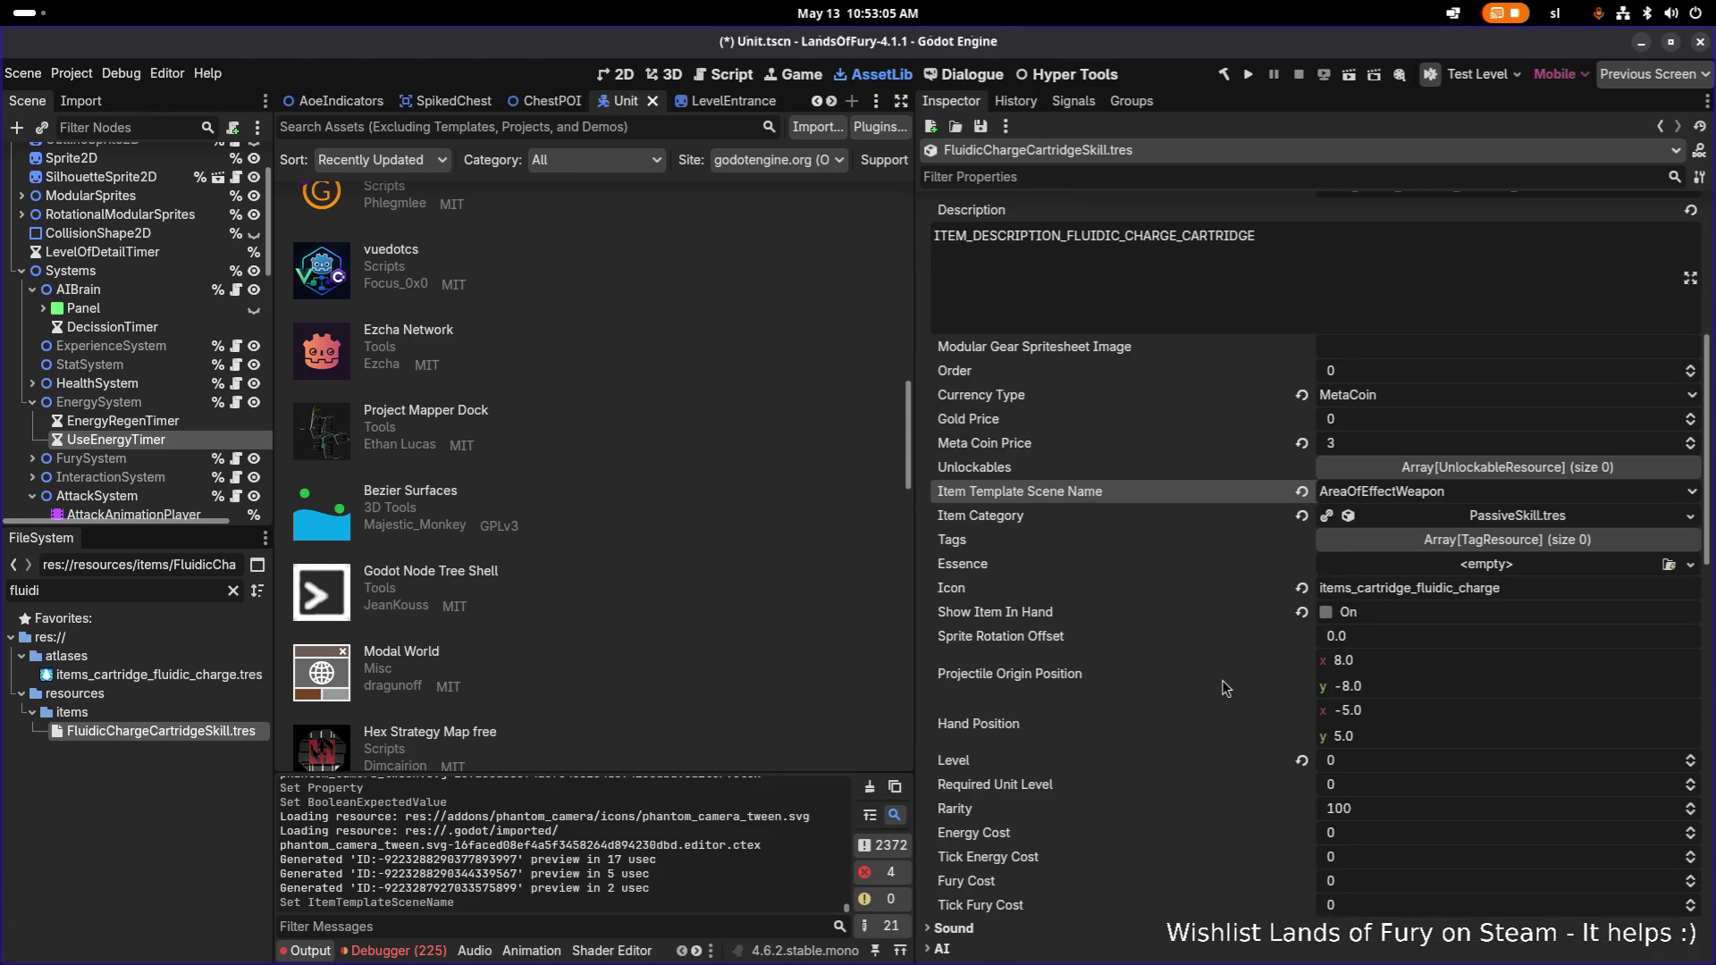
scroll(1229, 688, down, 5)
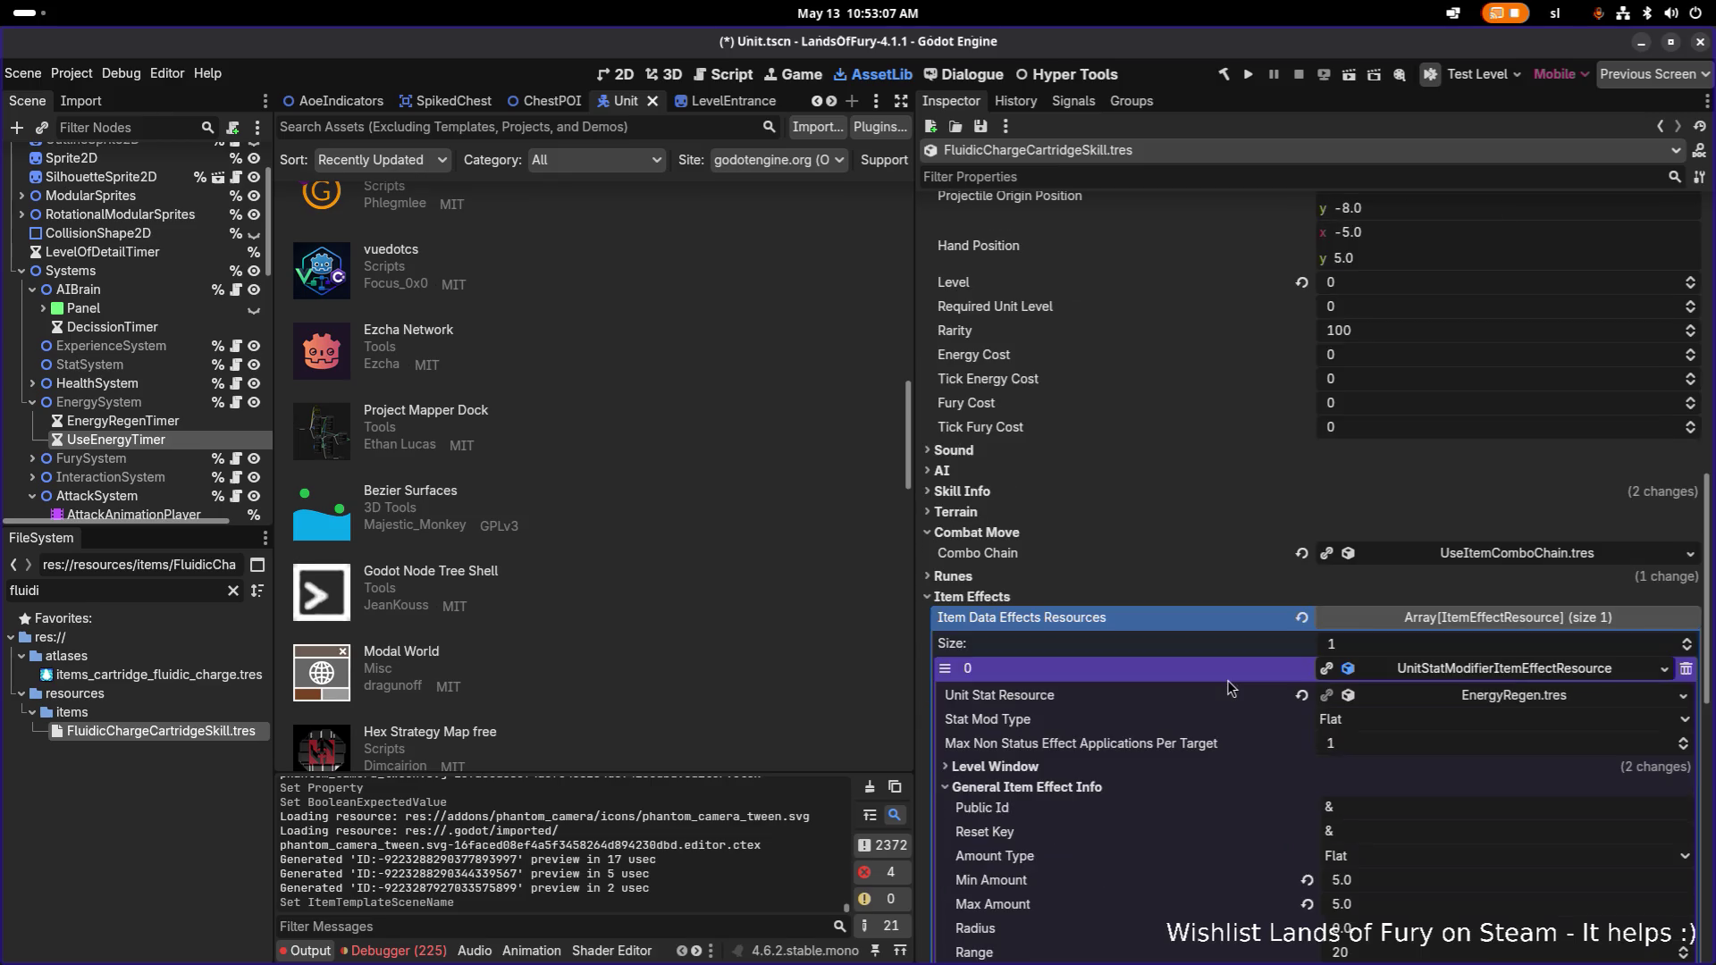
scroll(1229, 689, down, 2)
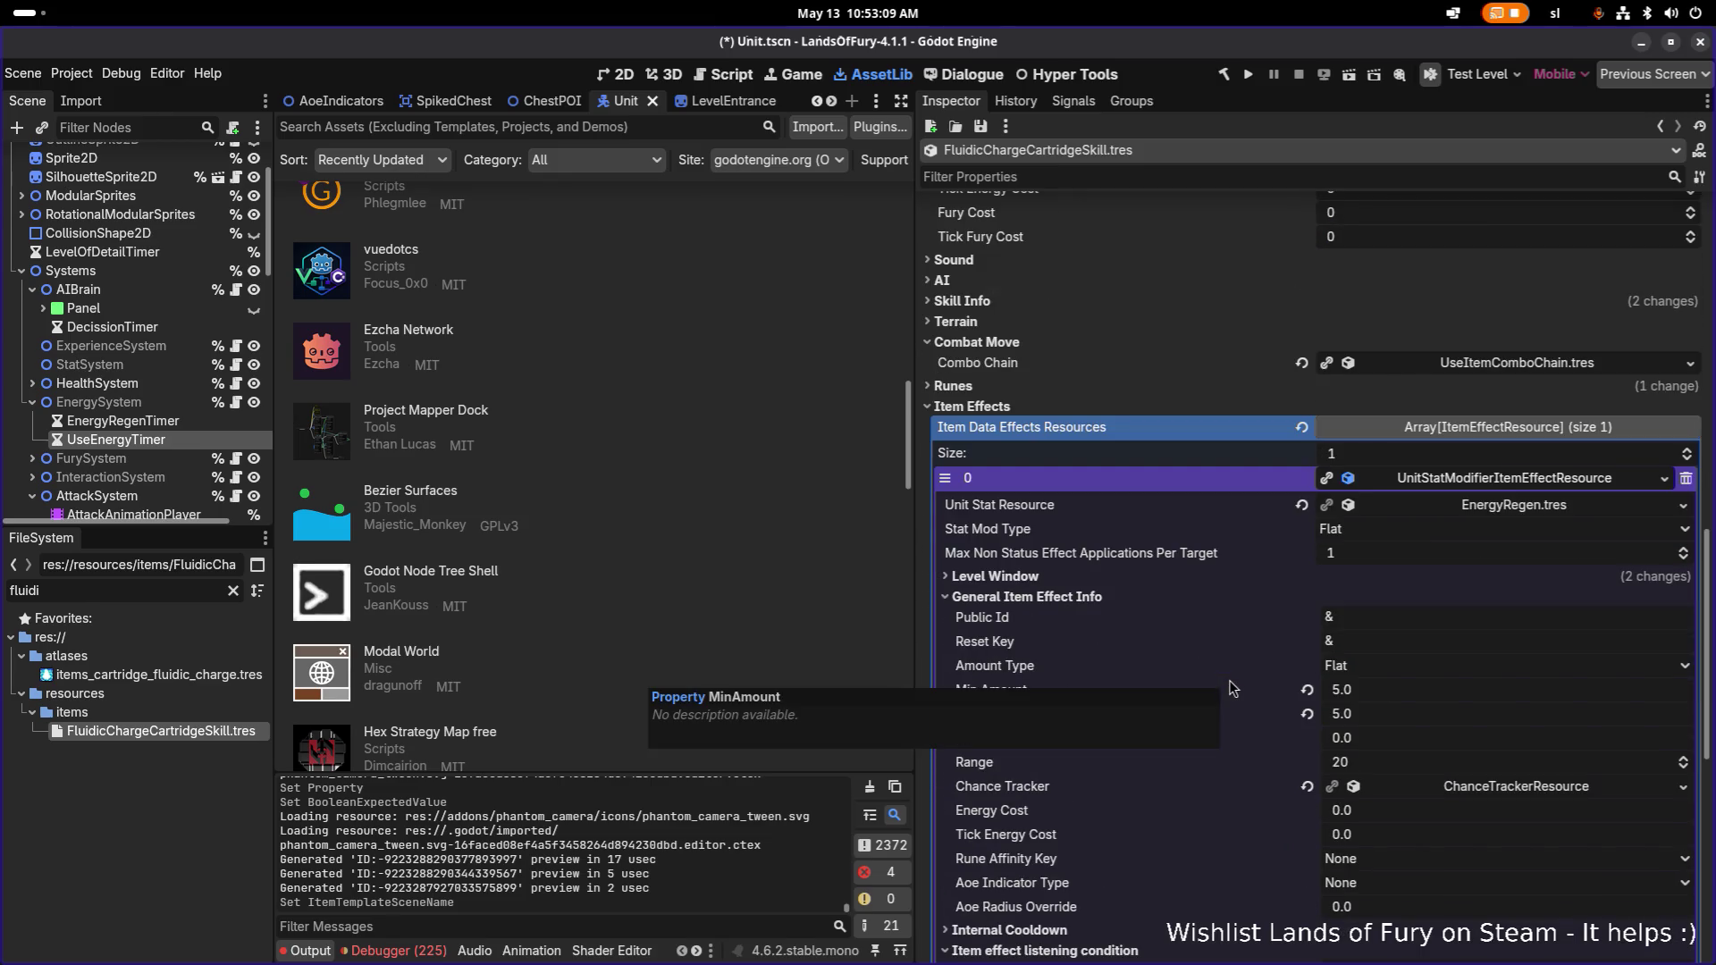
click(1481, 481)
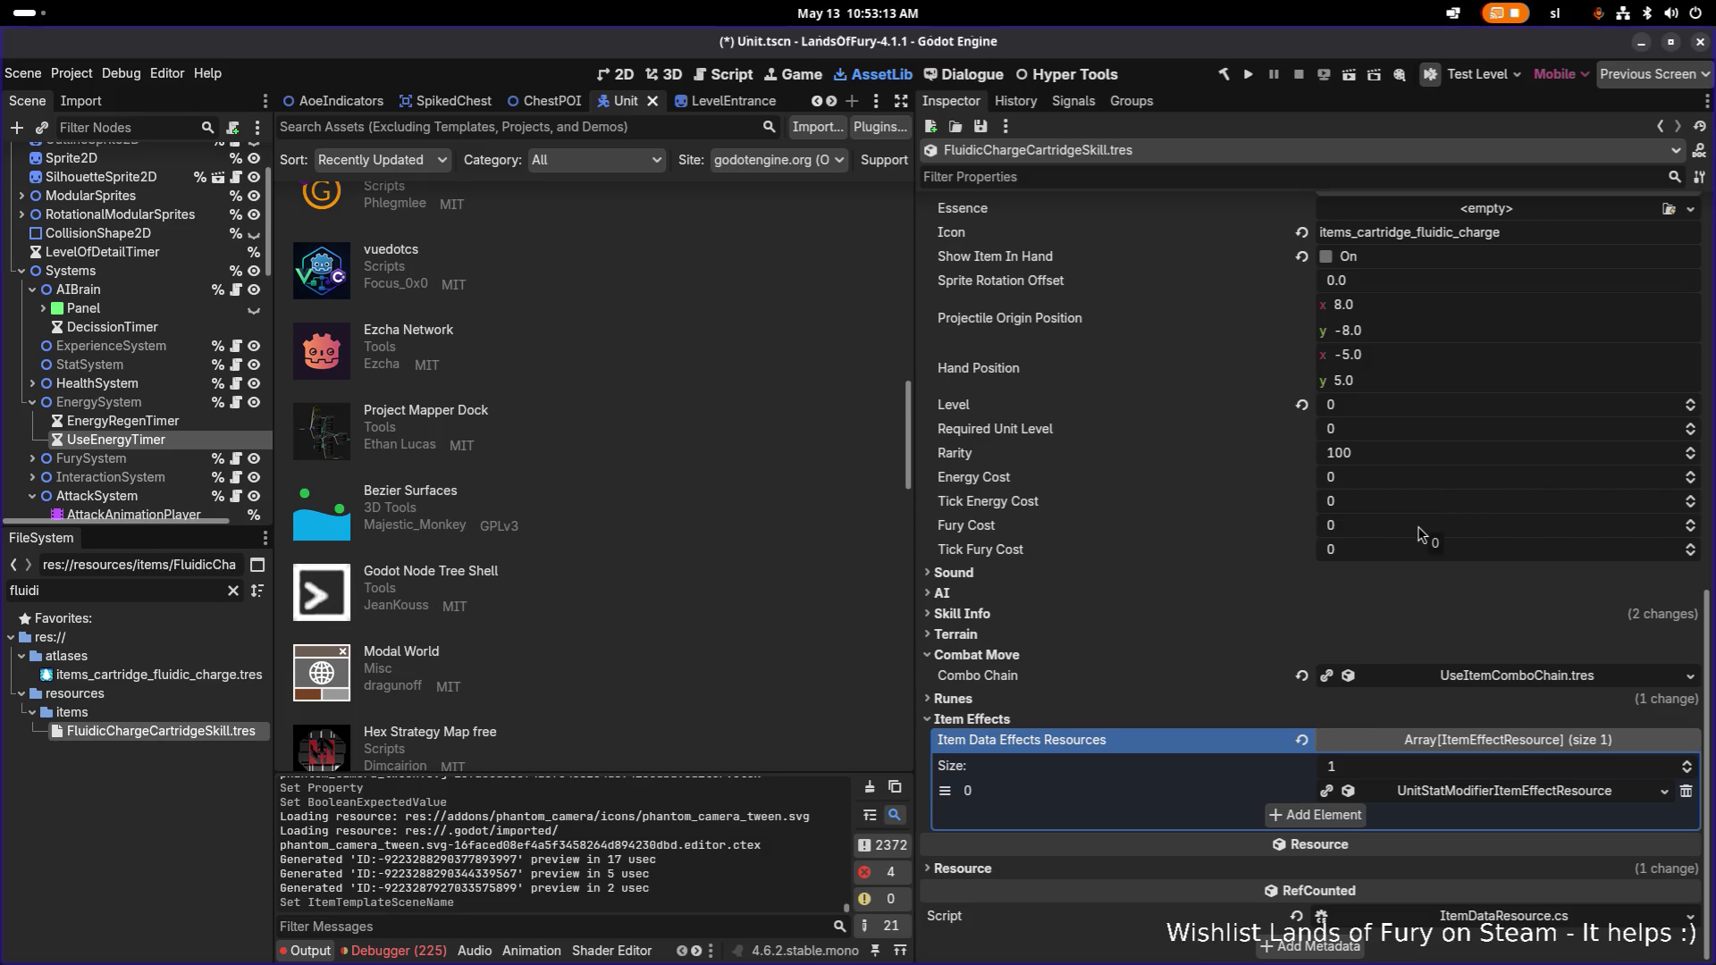
key(ctrl+s)
click(1025, 617)
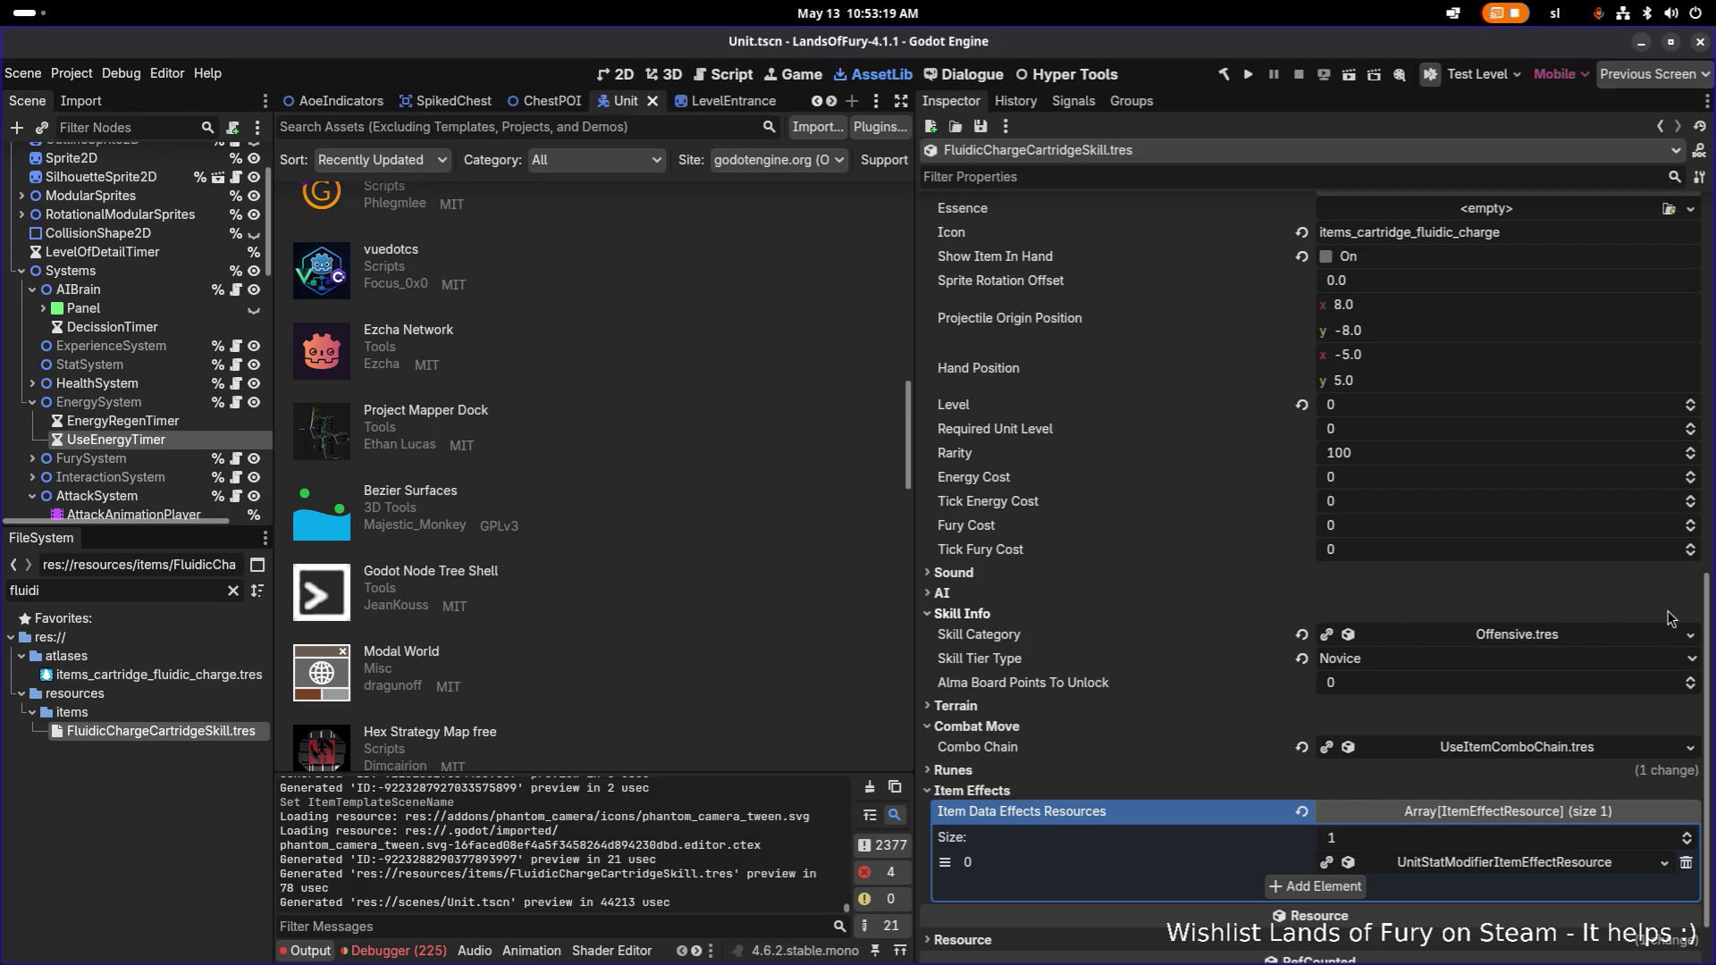
Change the Skill Category from Offensive.tres to Support.tres via Quick Load and save.
click(1690, 634)
click(1586, 696)
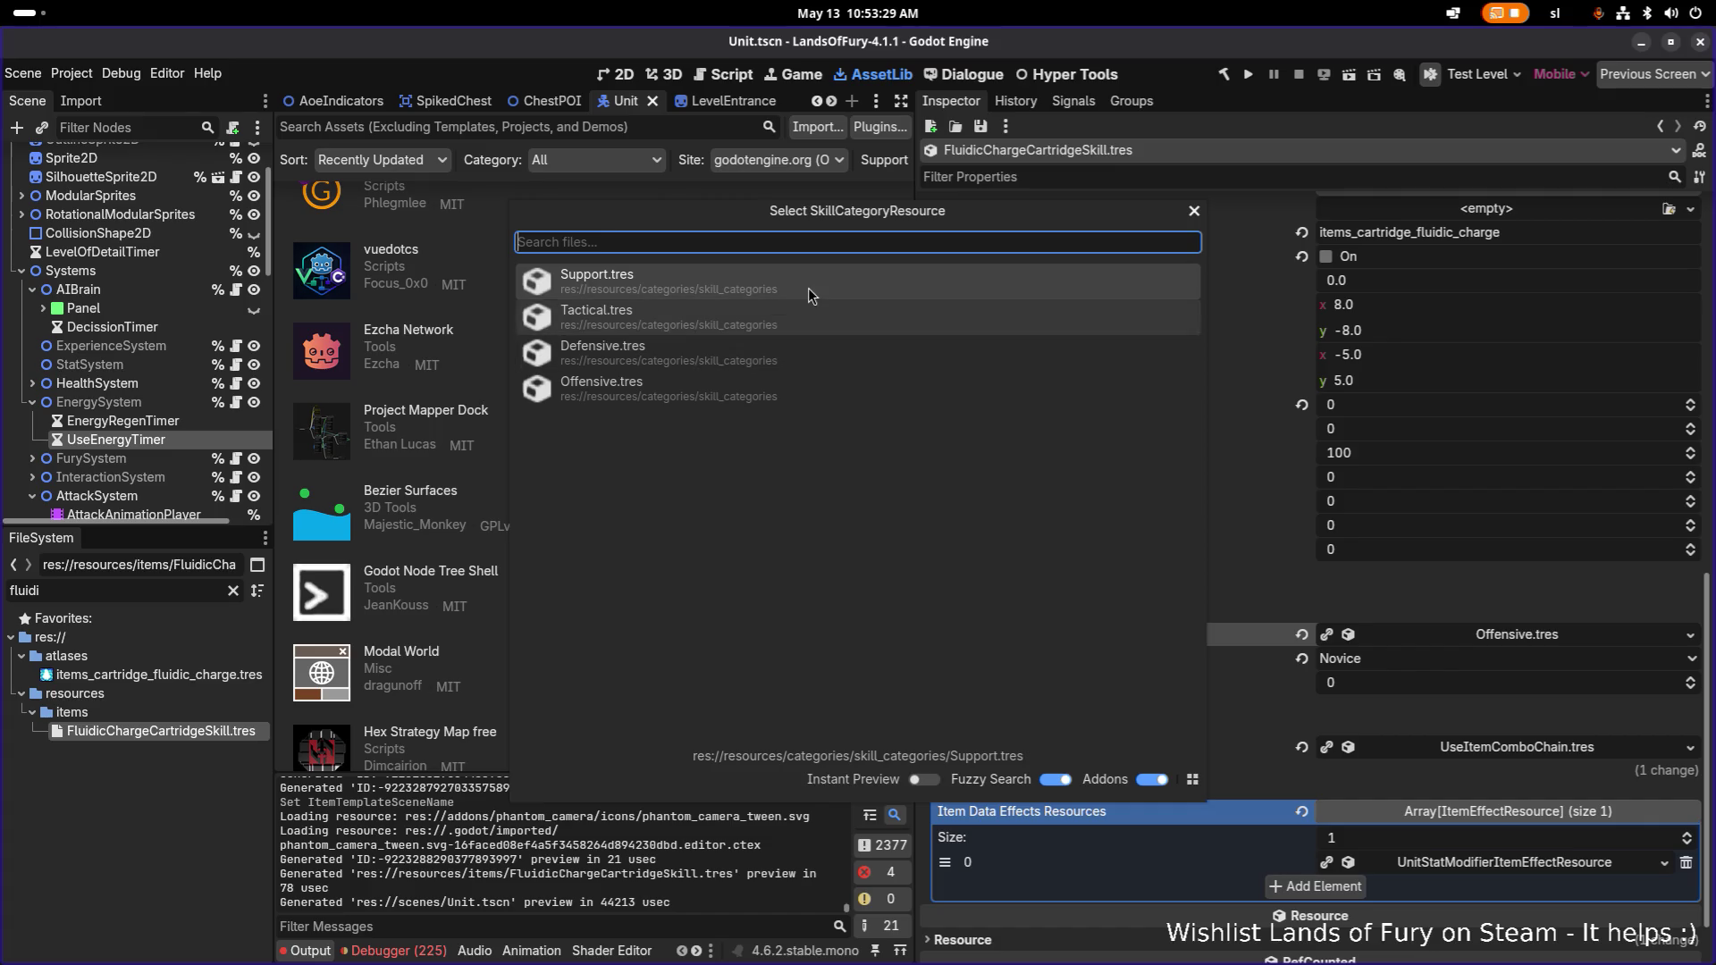
click(809, 295)
key(ctrl+s)
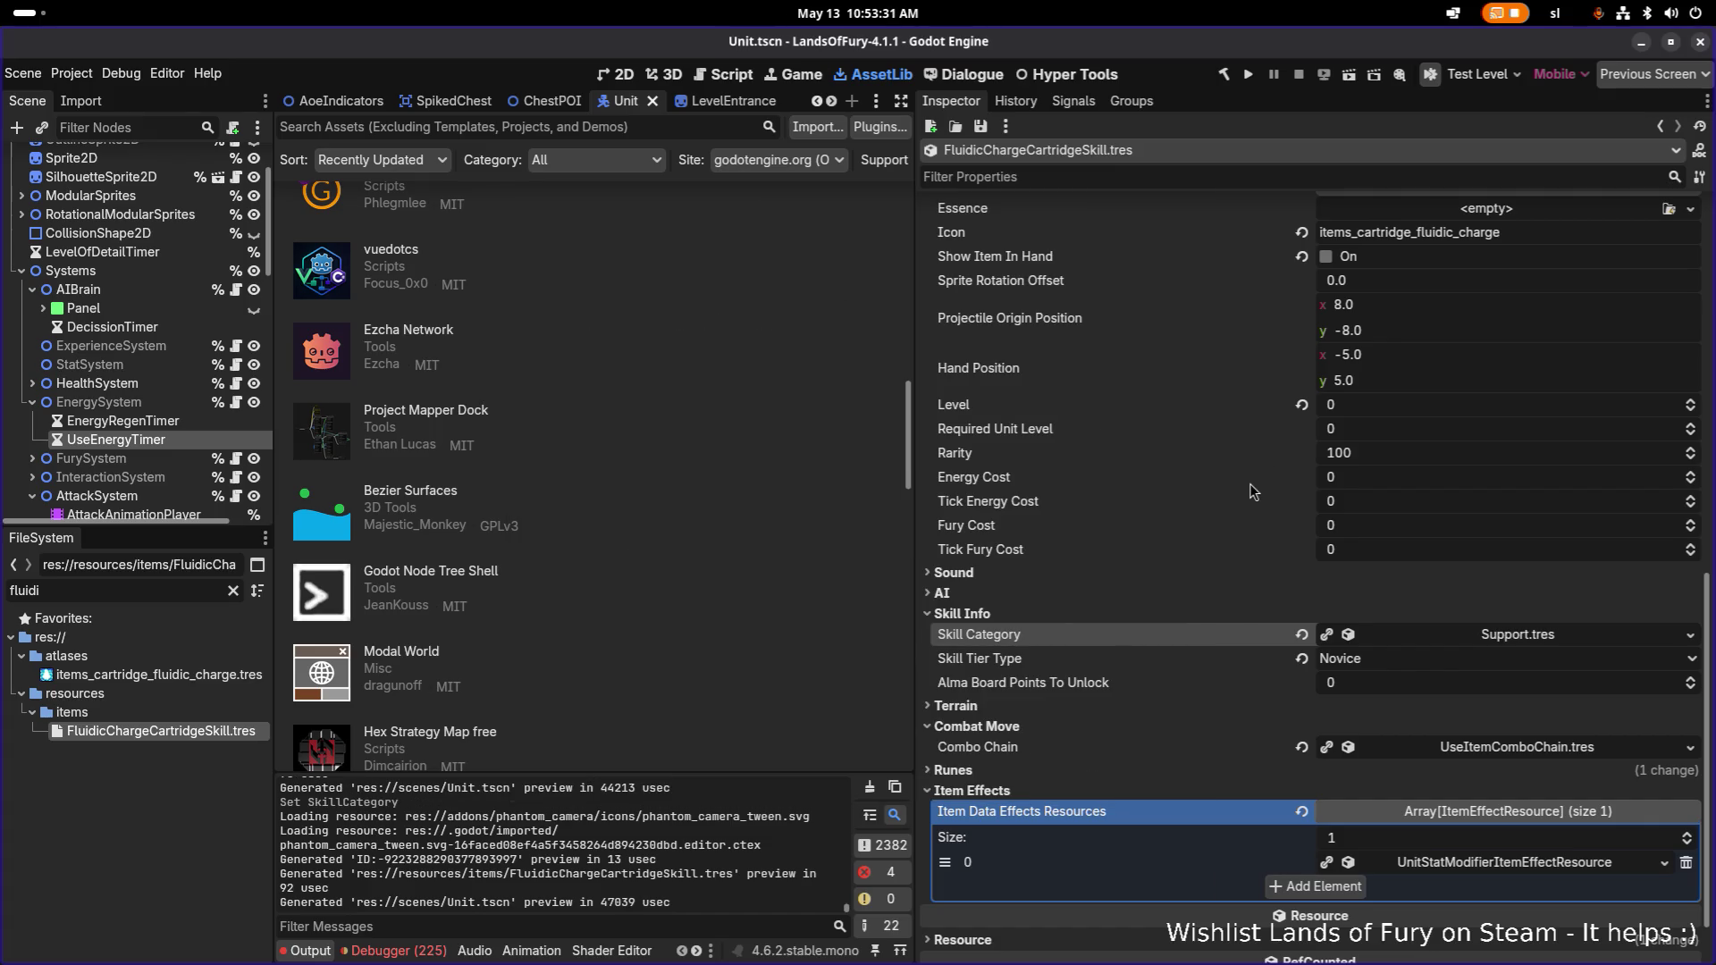
scroll(1285, 588, down, 2)
click(1489, 792)
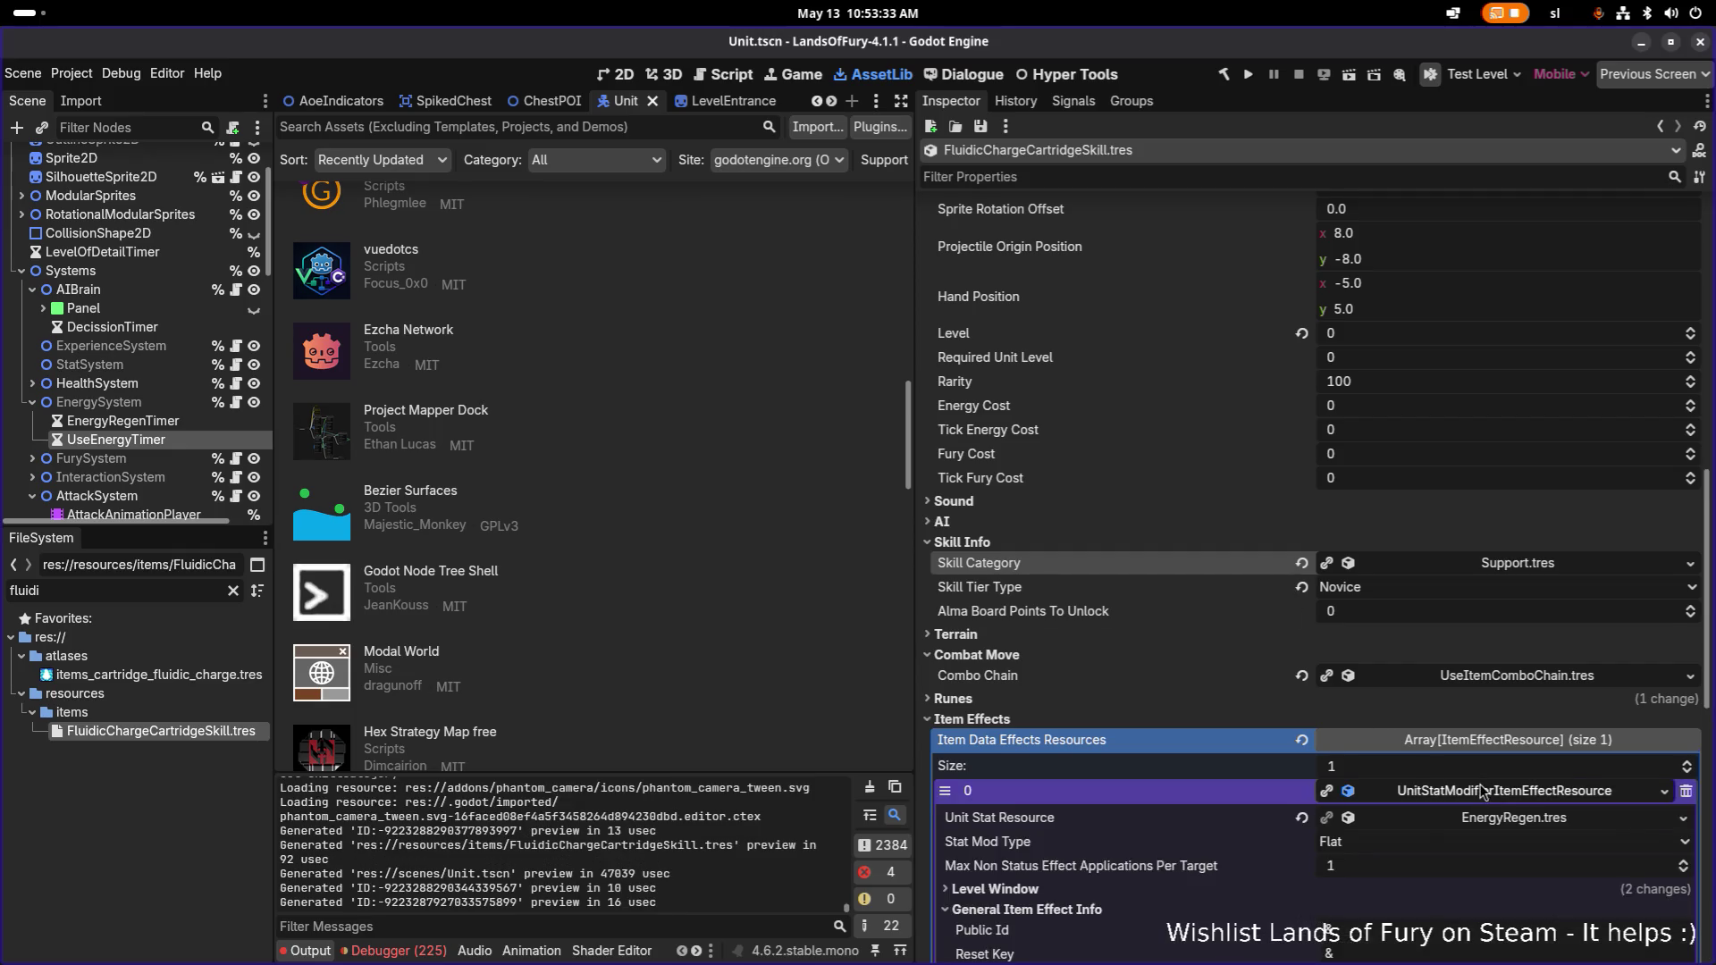
Expand the EnergyRegen effect's Level Window (levels 1 to 999) and clear the file filter.
scroll(1399, 756, down, 5)
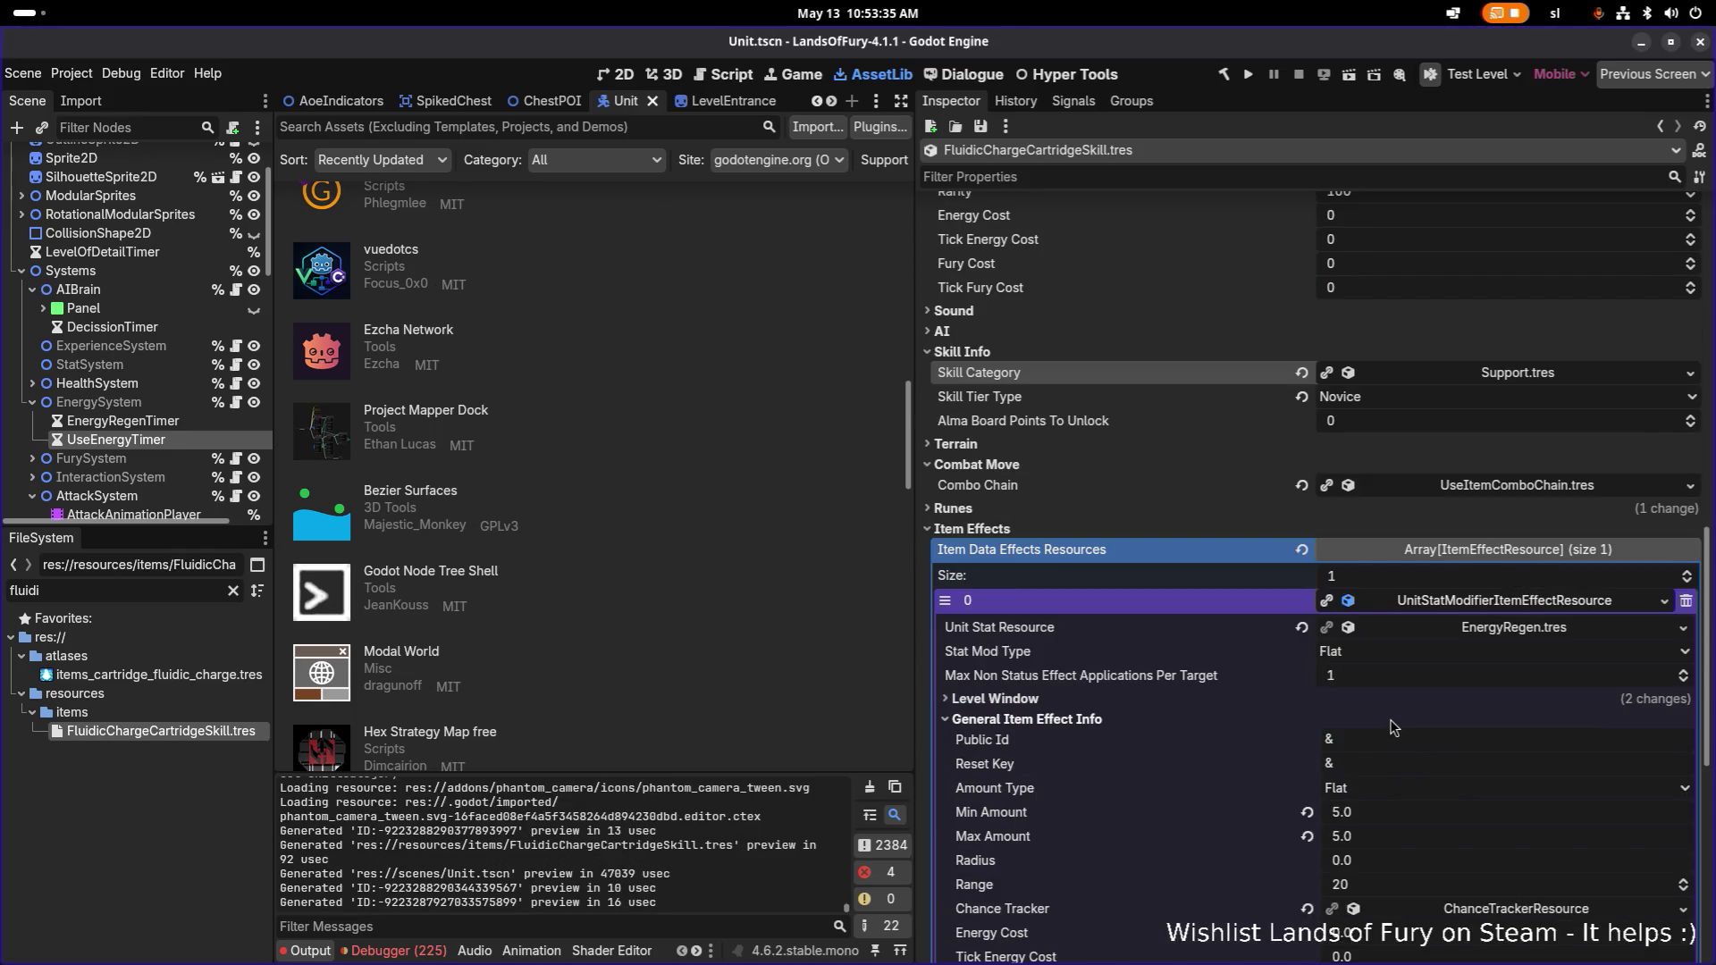
scroll(1394, 727, down, 3)
click(1057, 605)
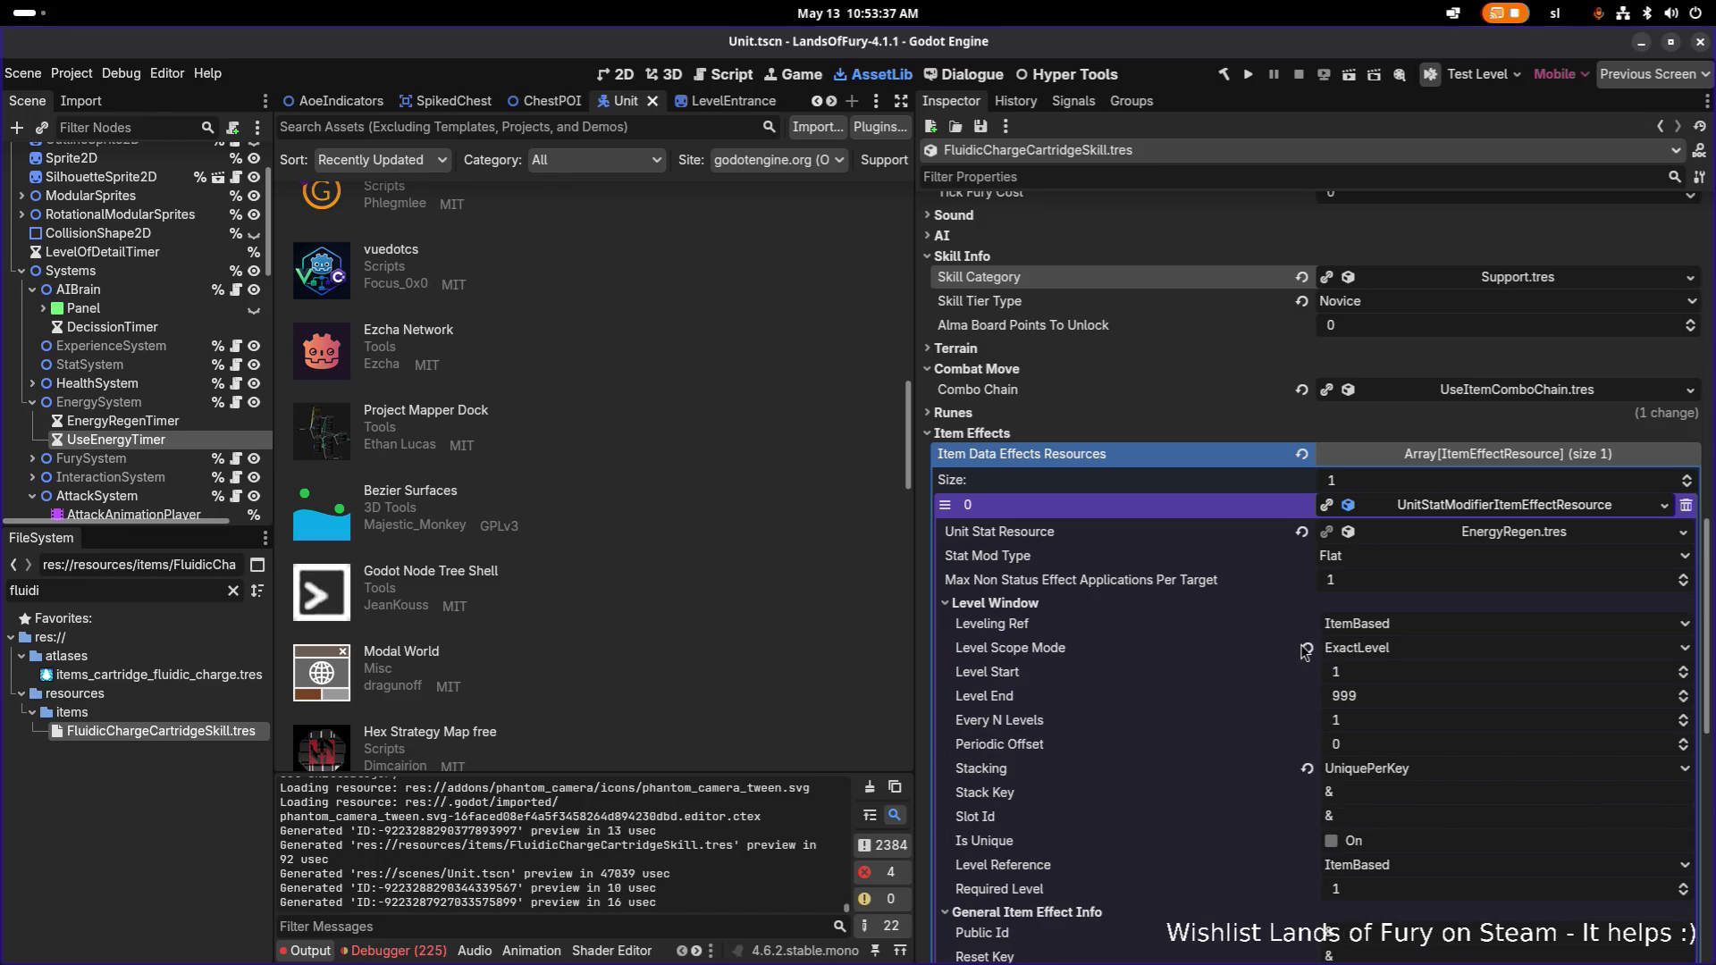
scroll(1368, 660, down, 3)
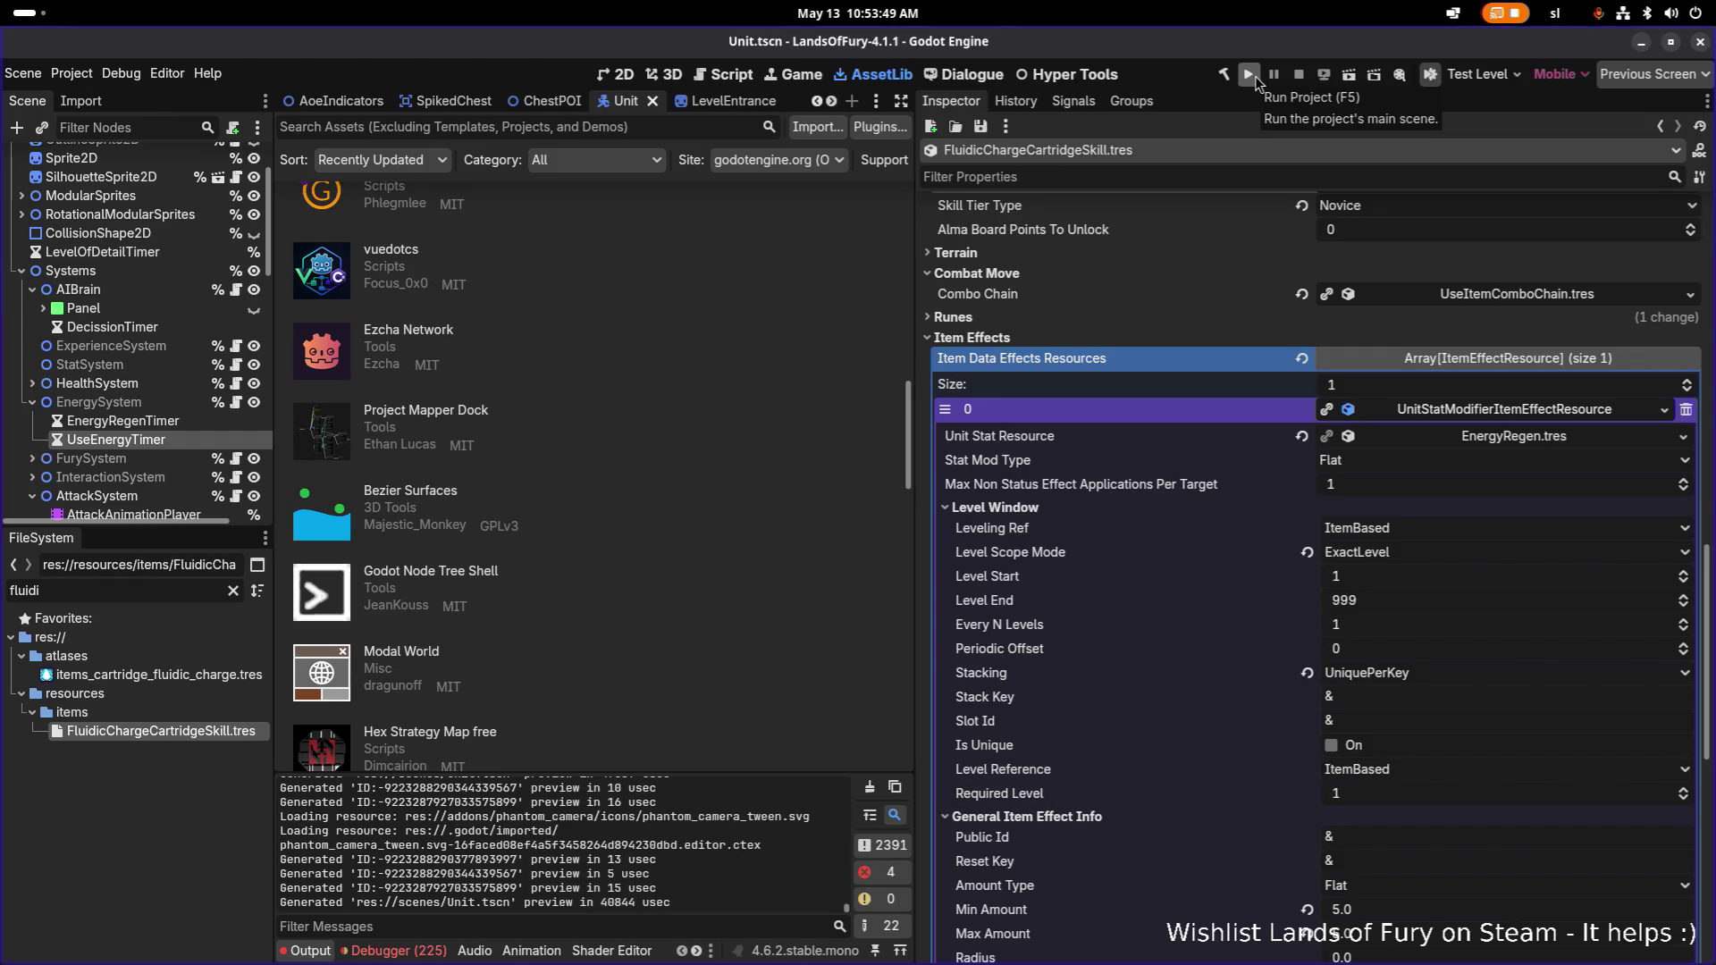
click(234, 590)
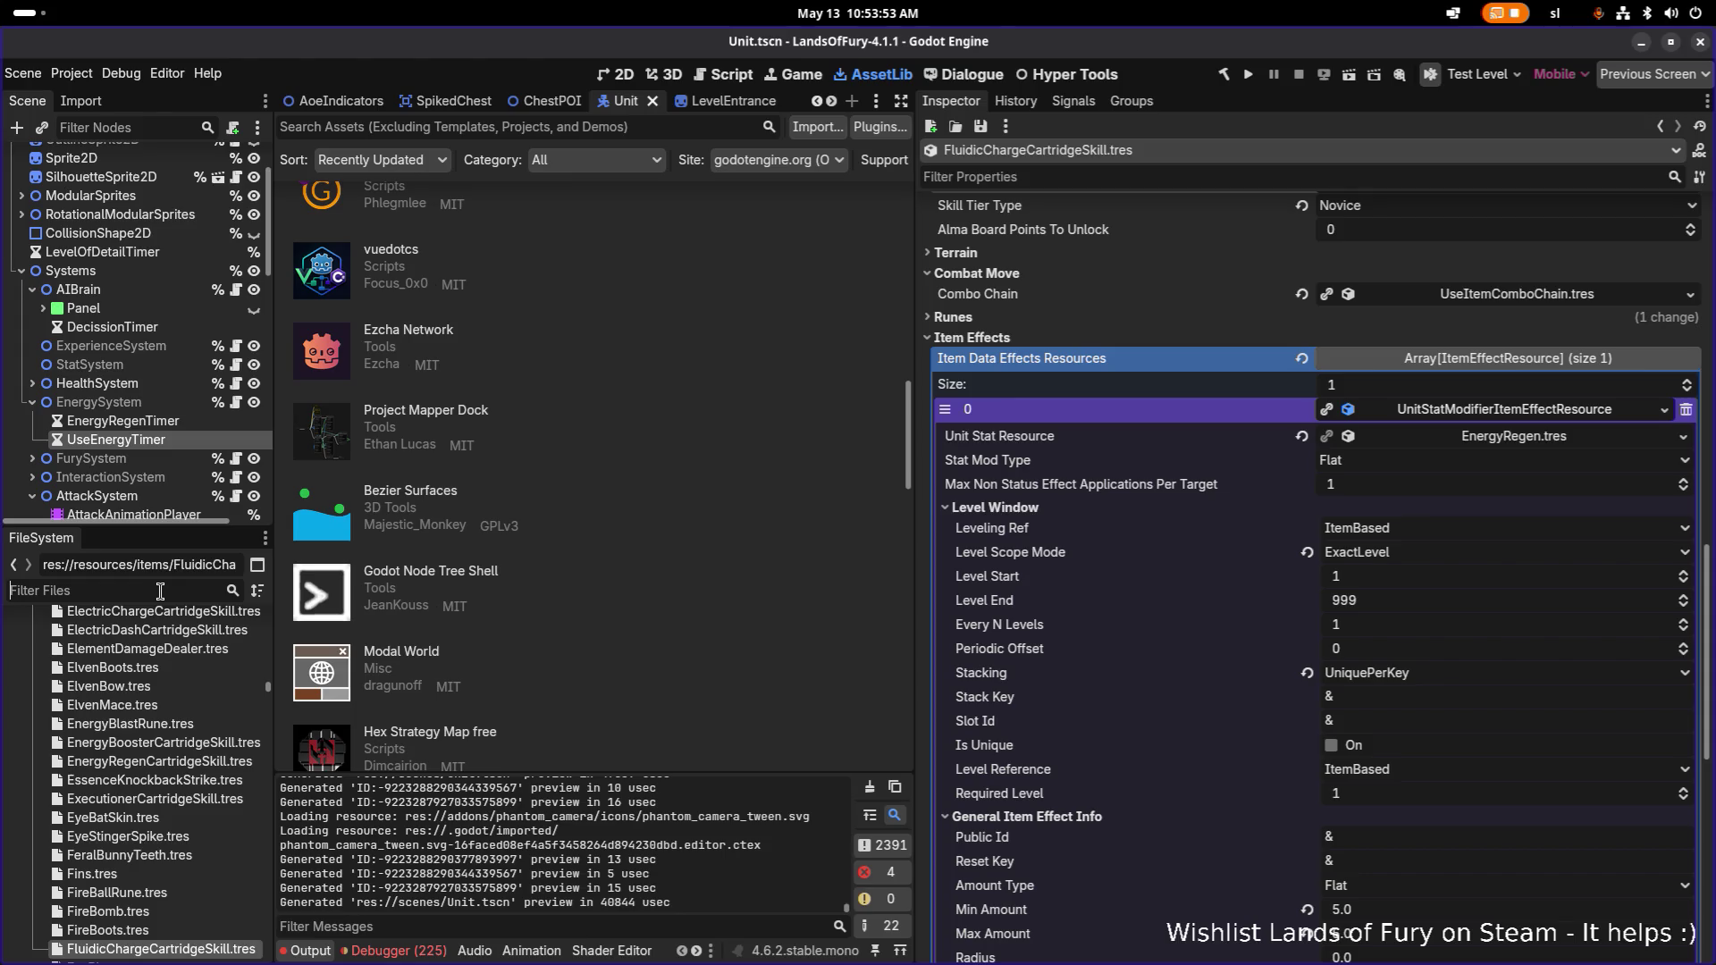
Filter FileSystem for 'unlockabl' and select the Unlockables.tres config file.
text(fluidic)
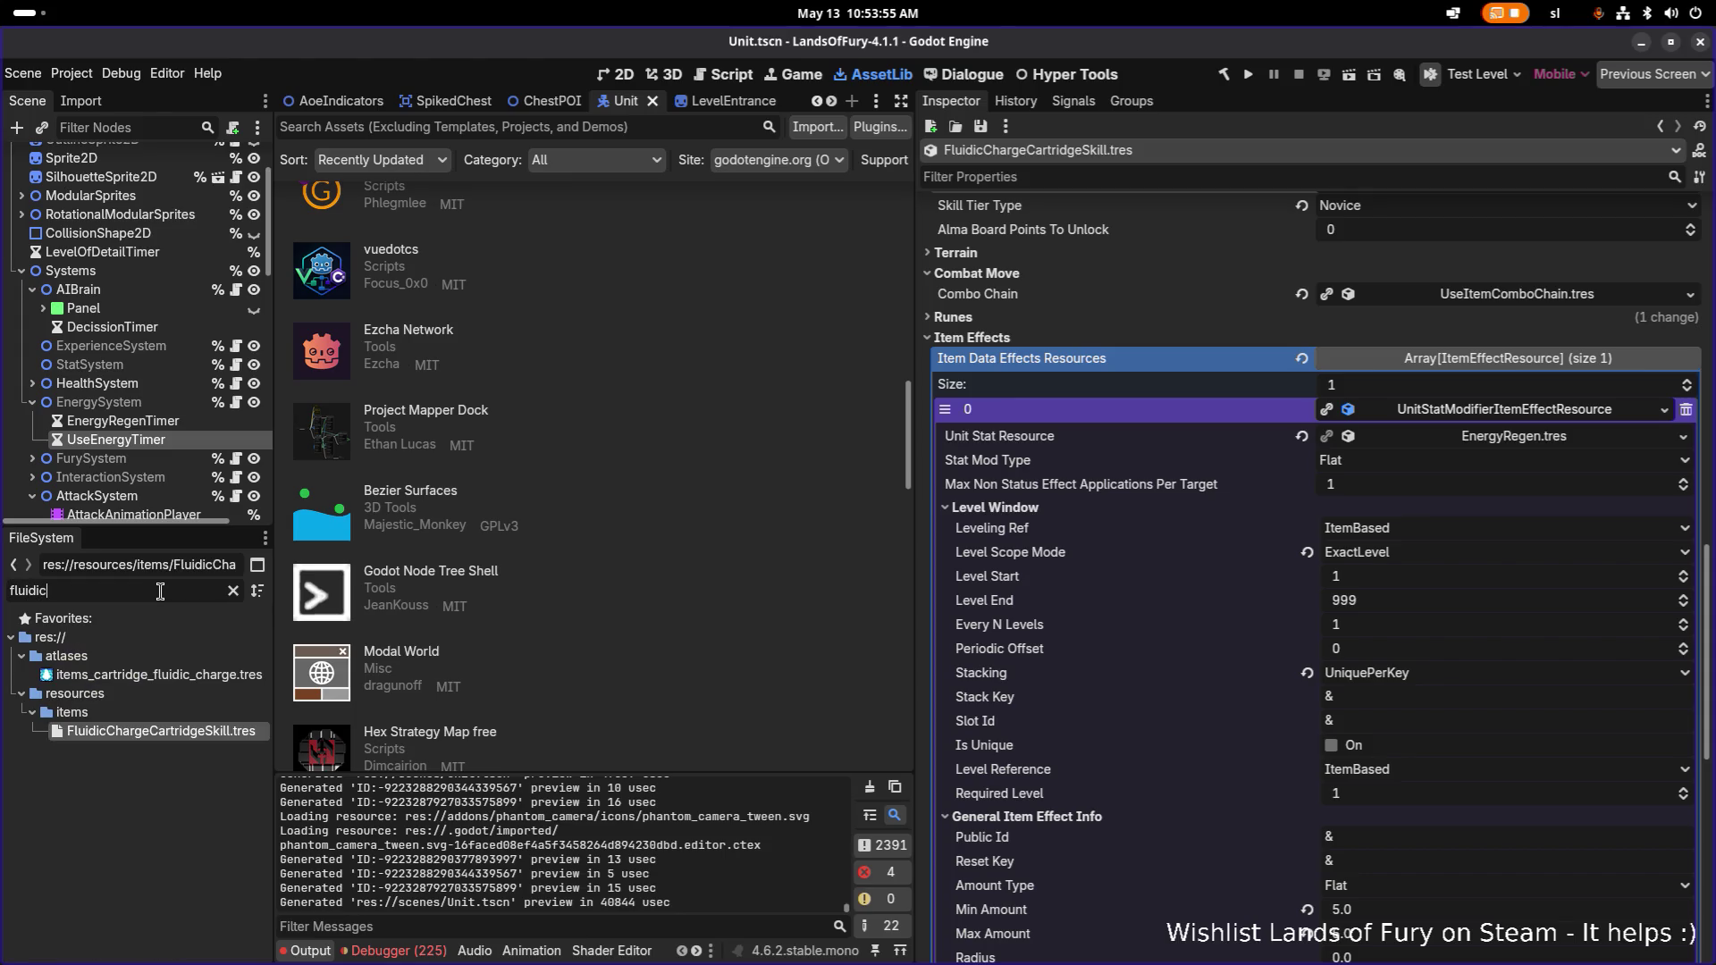
key(ctrl+a)
text(unlockabl)
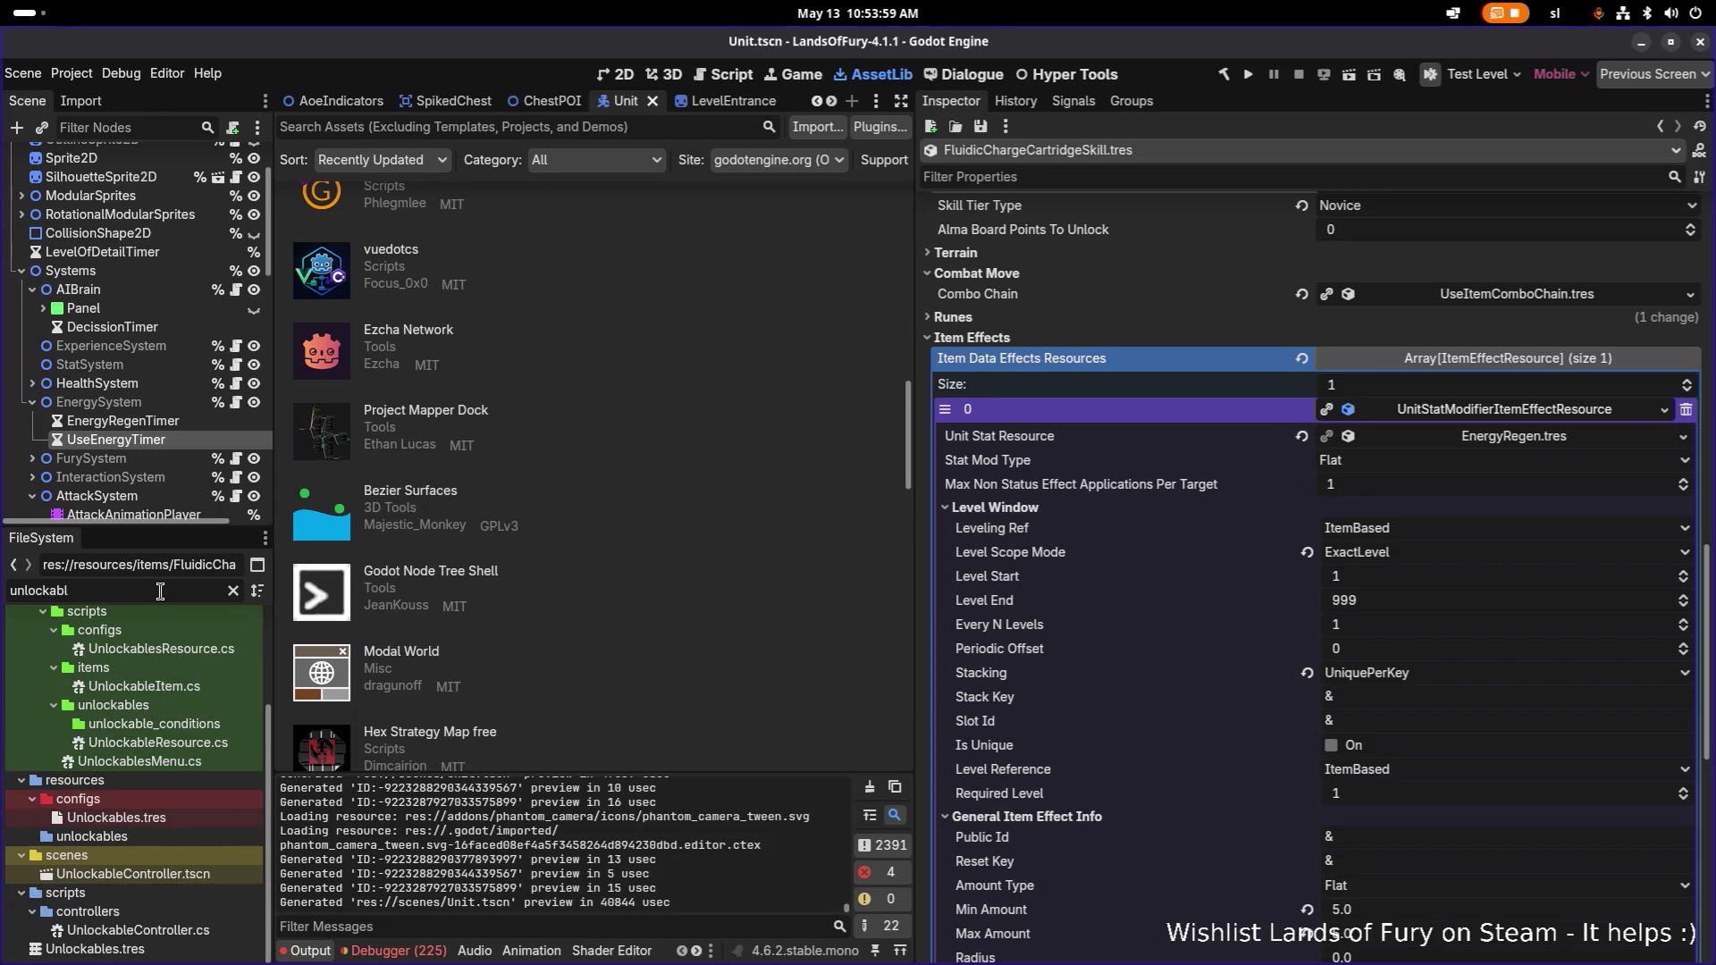
scroll(1128, 394, up, 10)
double_click(1443, 280)
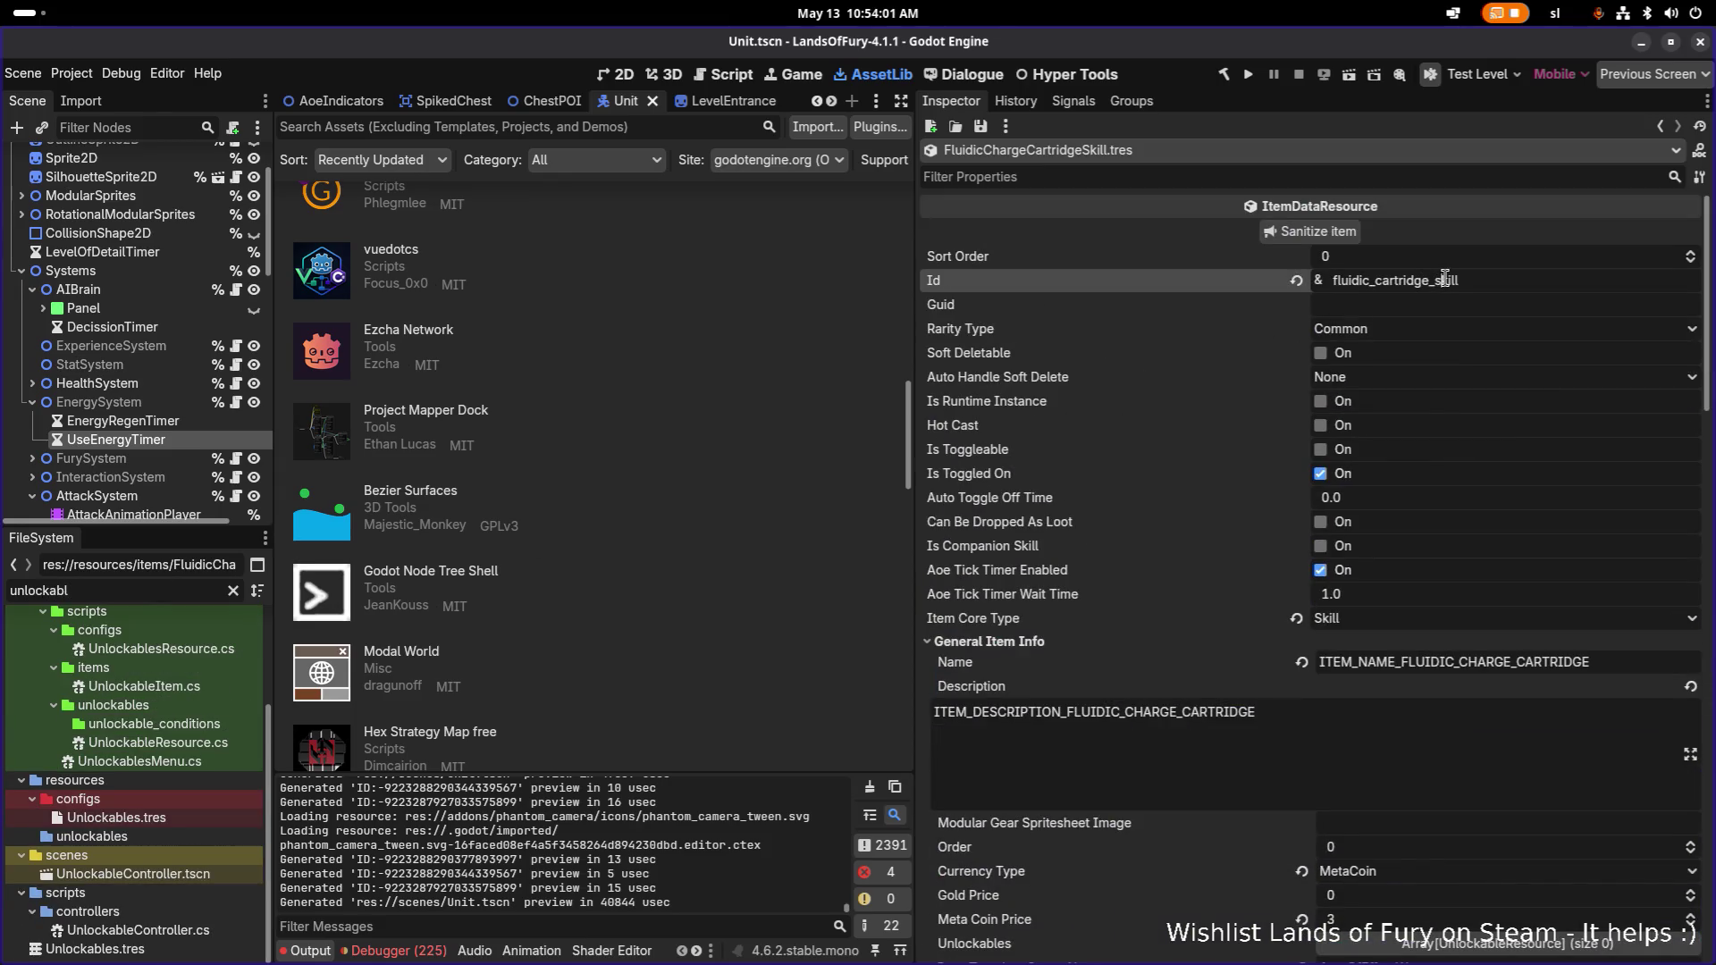
click(164, 591)
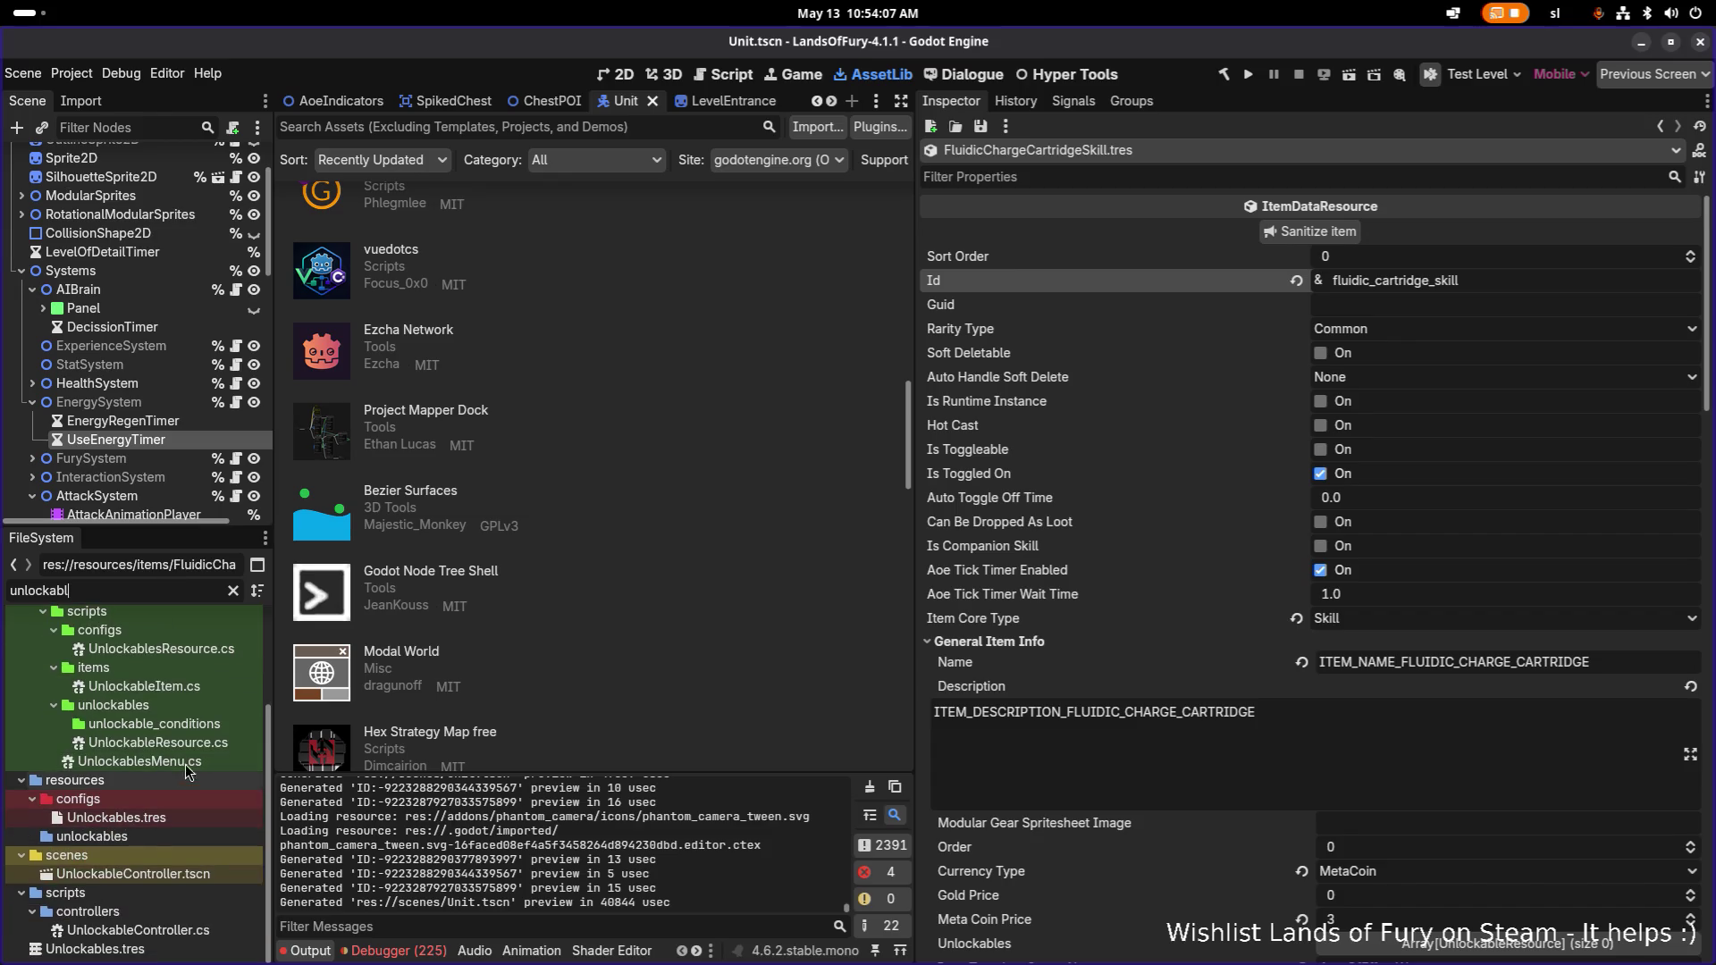
click(163, 819)
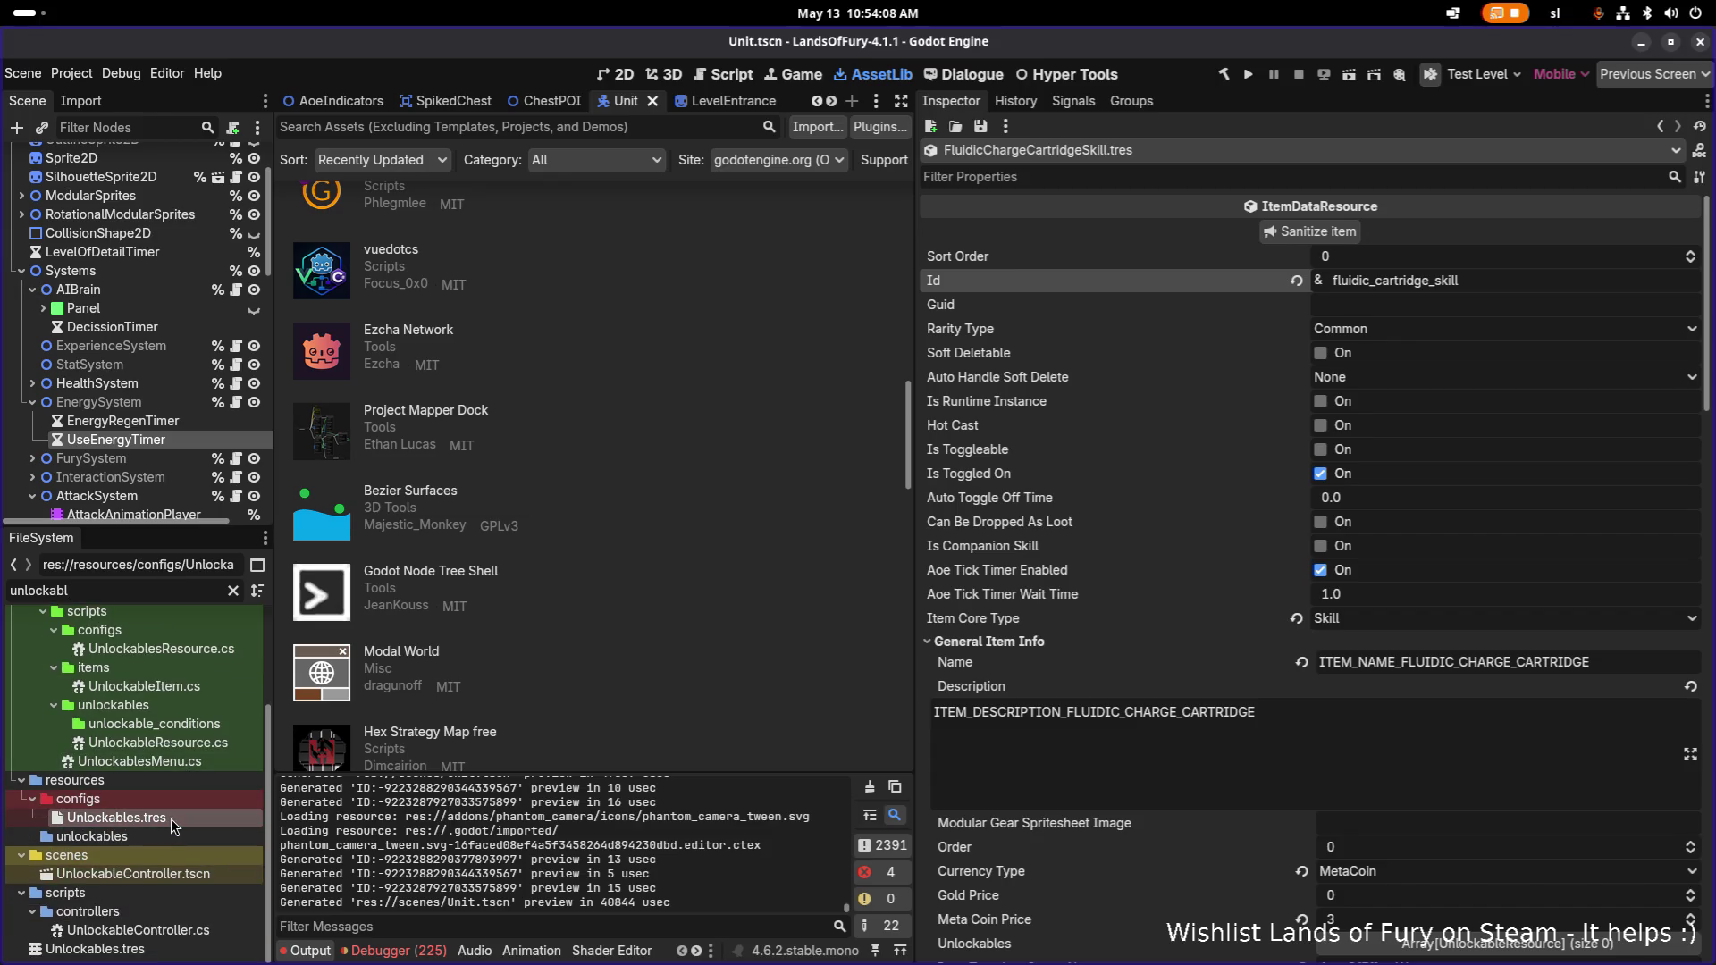
Widen the left dock, filter 'cartridge', and duplicate unlockables/BerserkerCartridgeSkill.tres.
click(233, 591)
scroll(204, 672, down, 3)
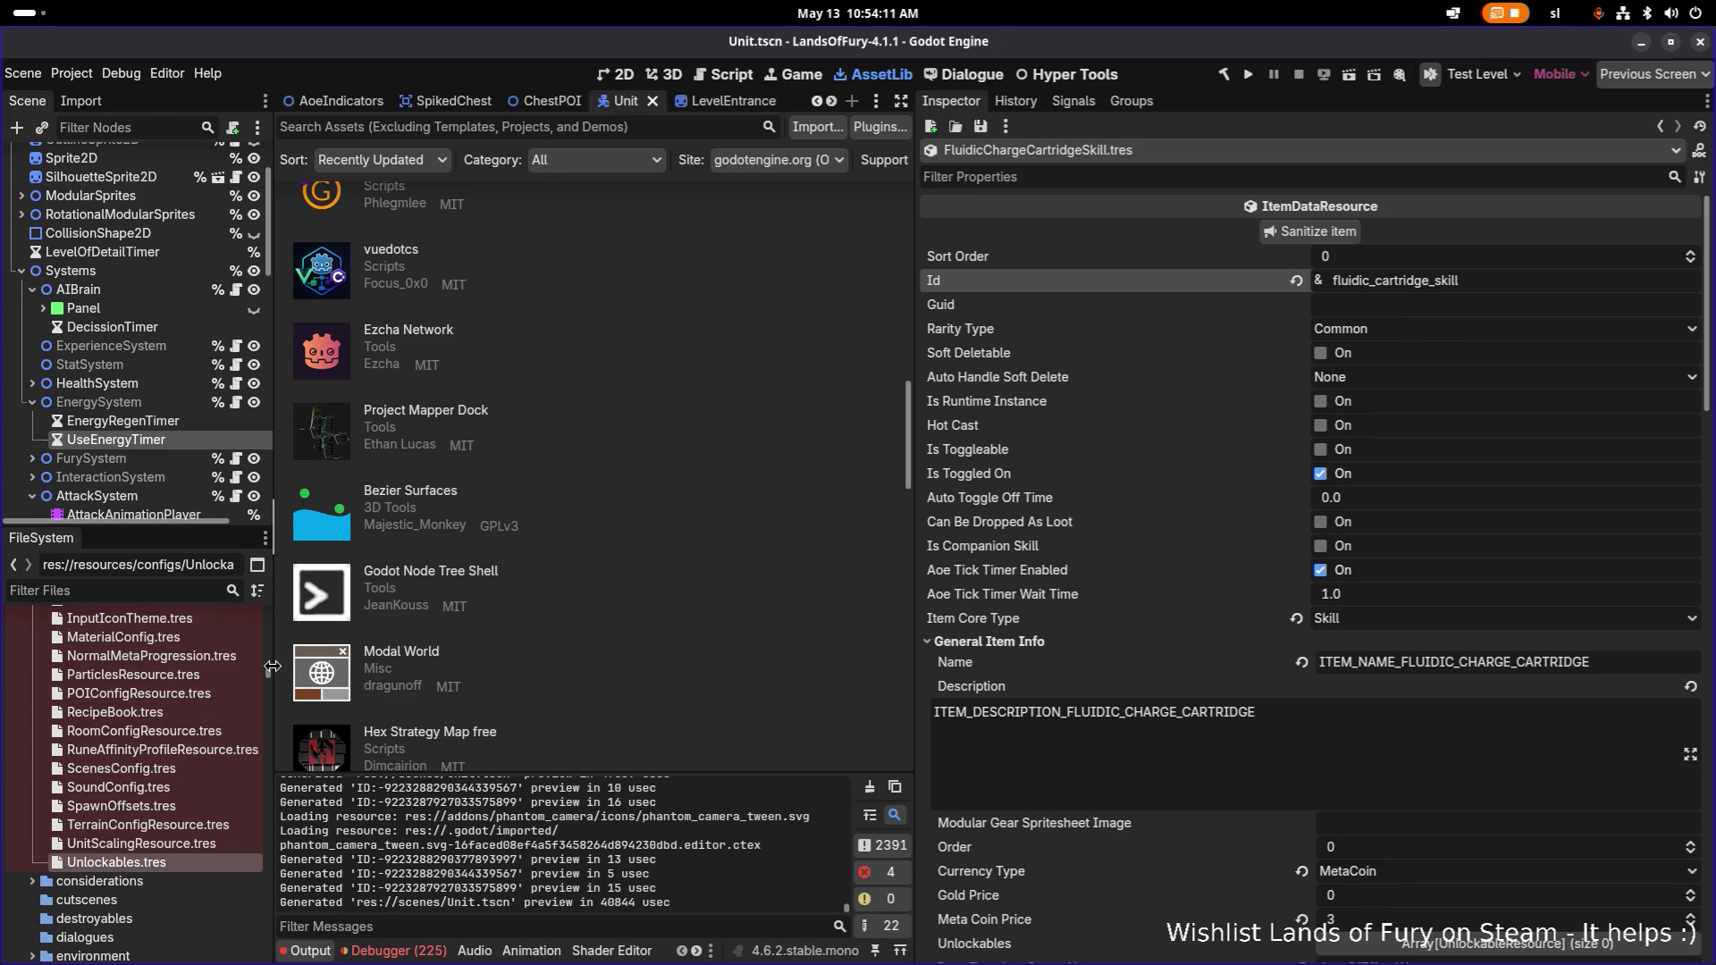
drag(275, 662, 408, 657)
scroll(277, 733, down, 10)
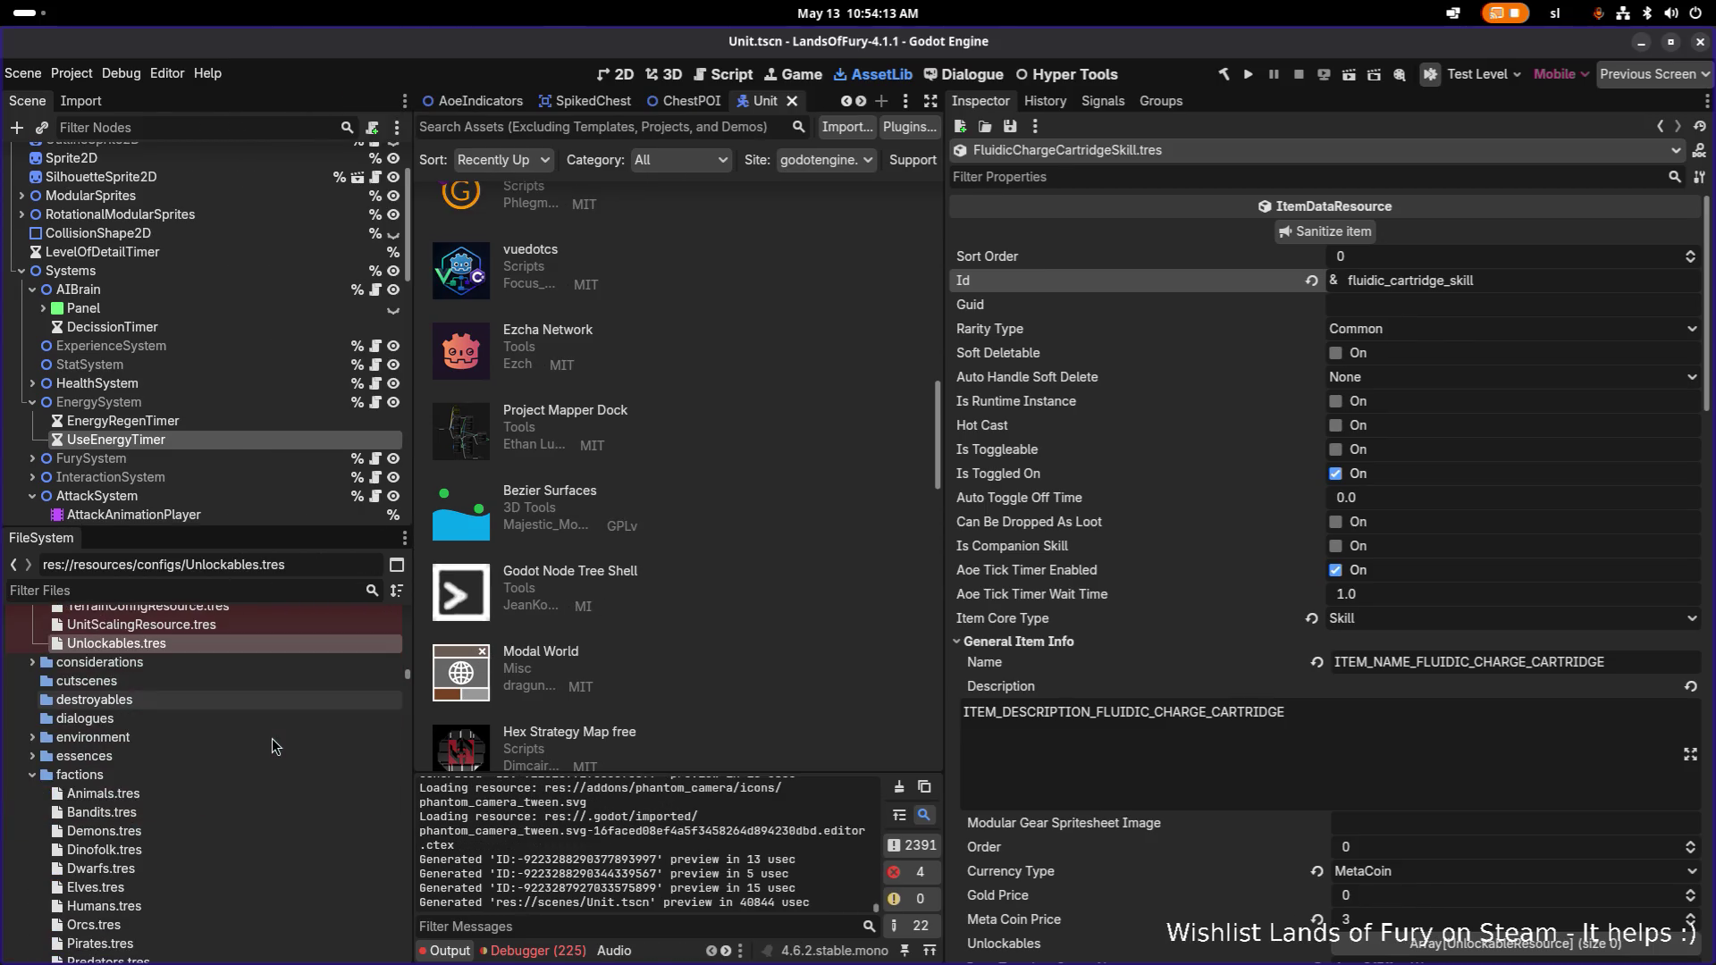
scroll(271, 739, down, 15)
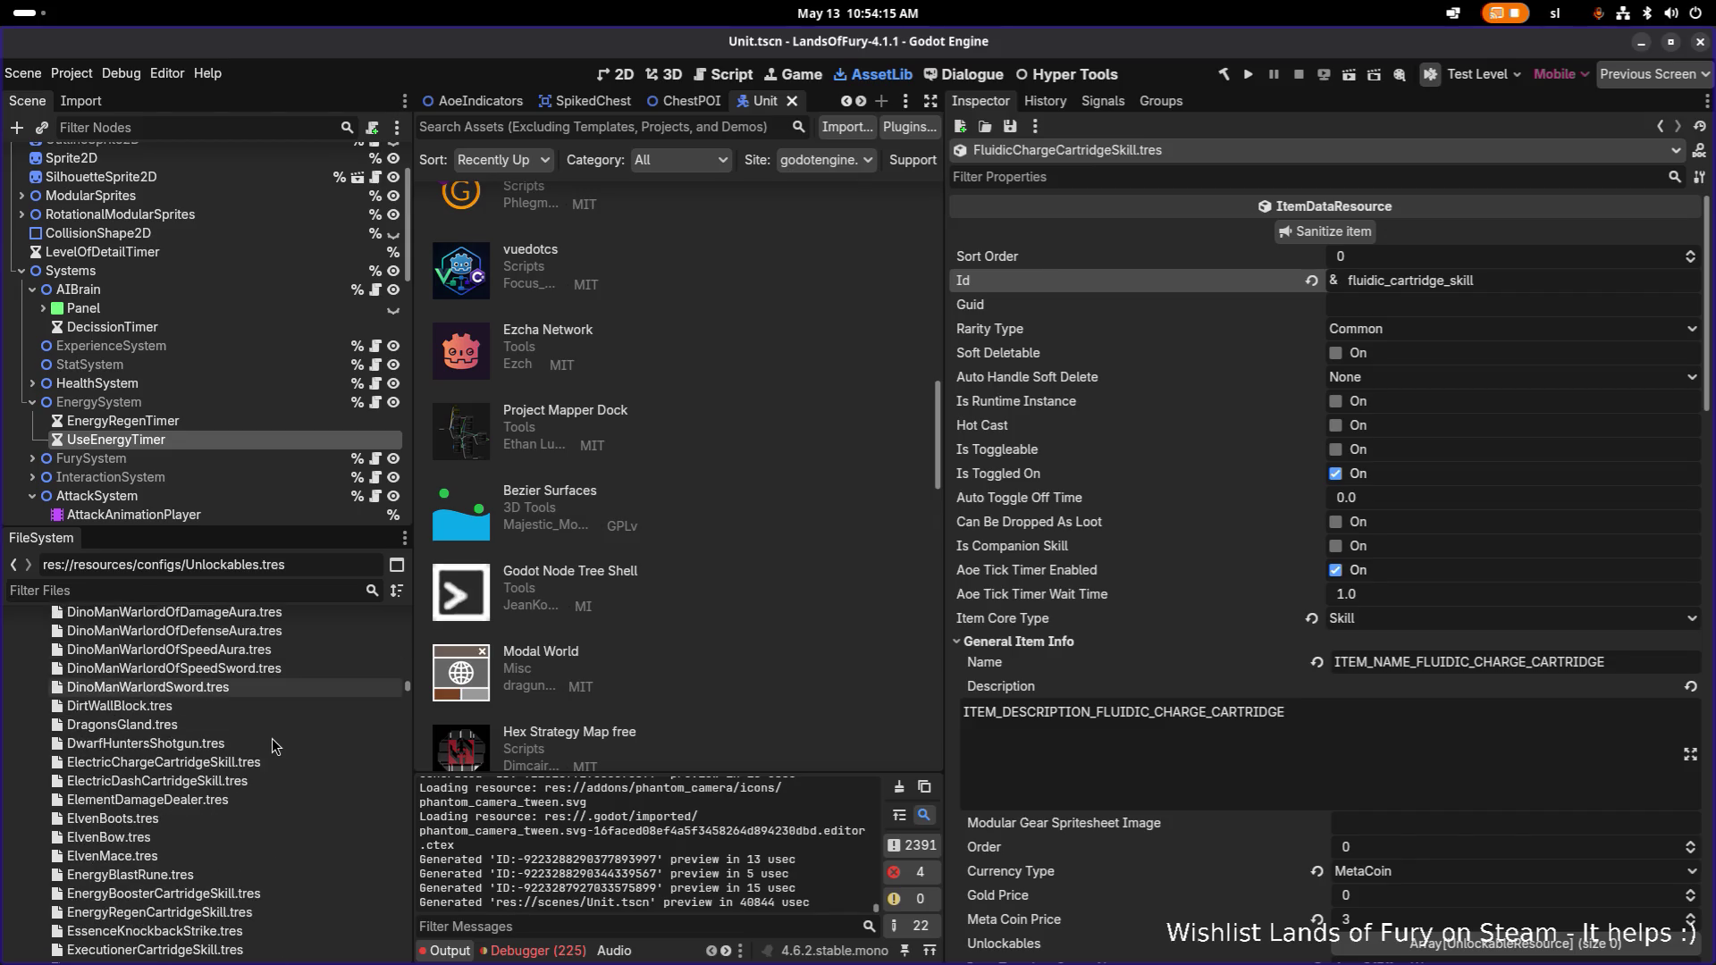
click(257, 590)
text(cartridge)
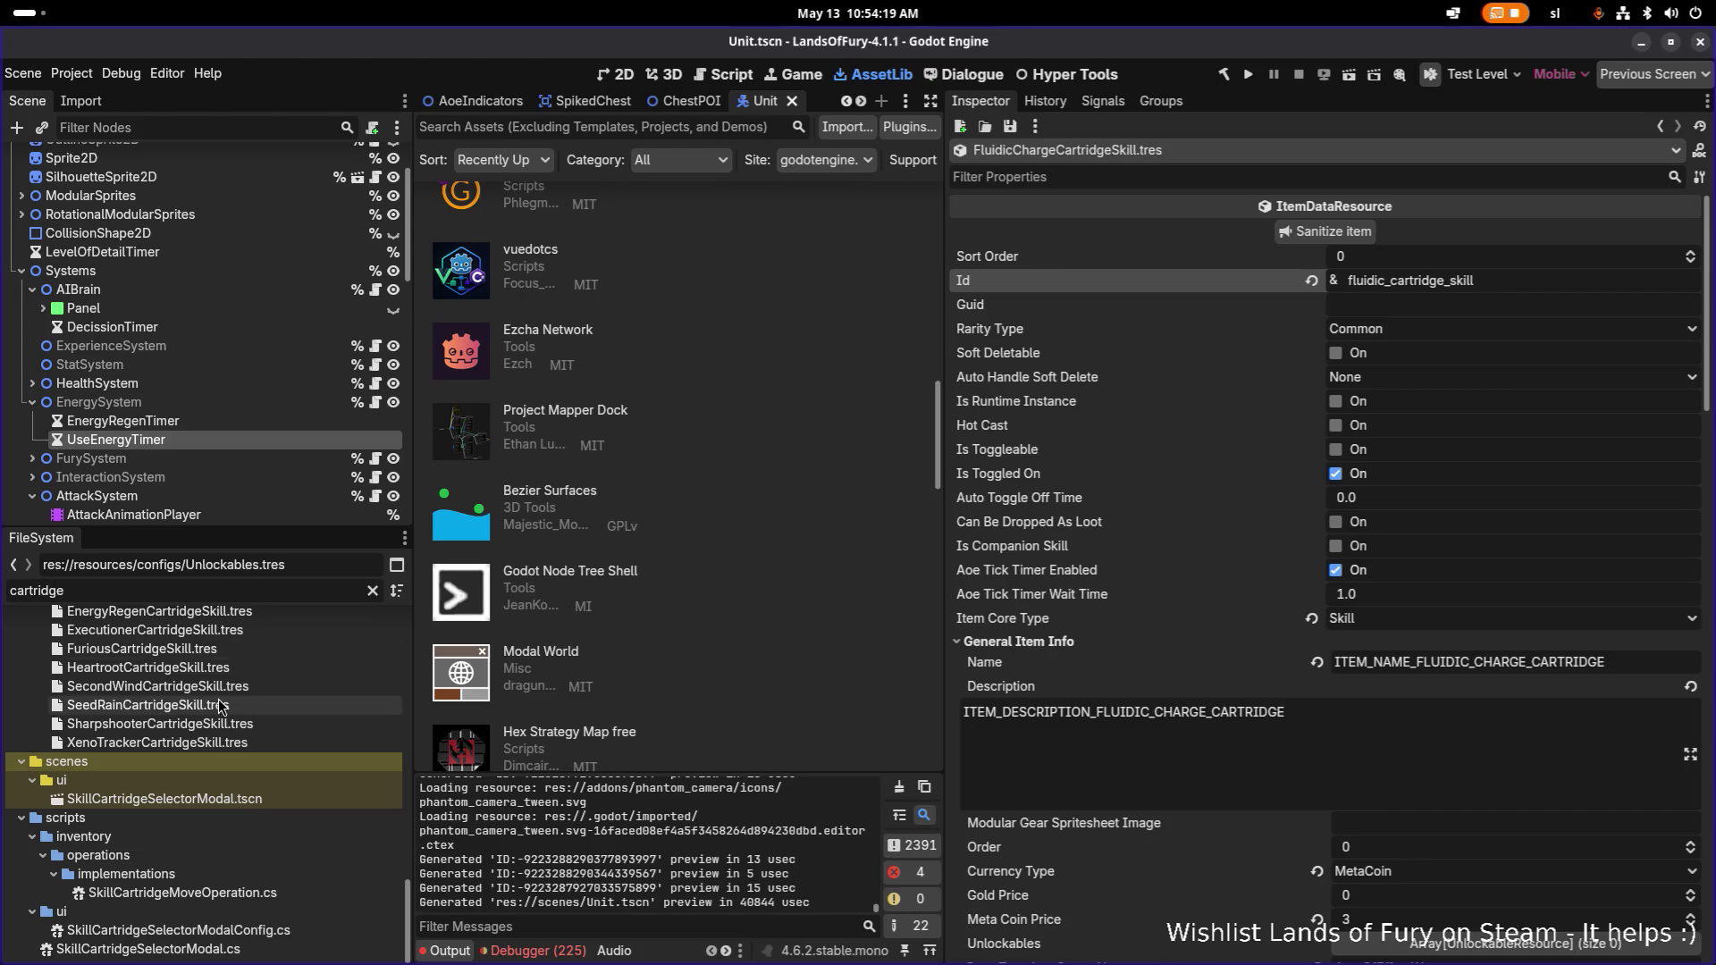
scroll(218, 701, down, 2)
click(241, 686)
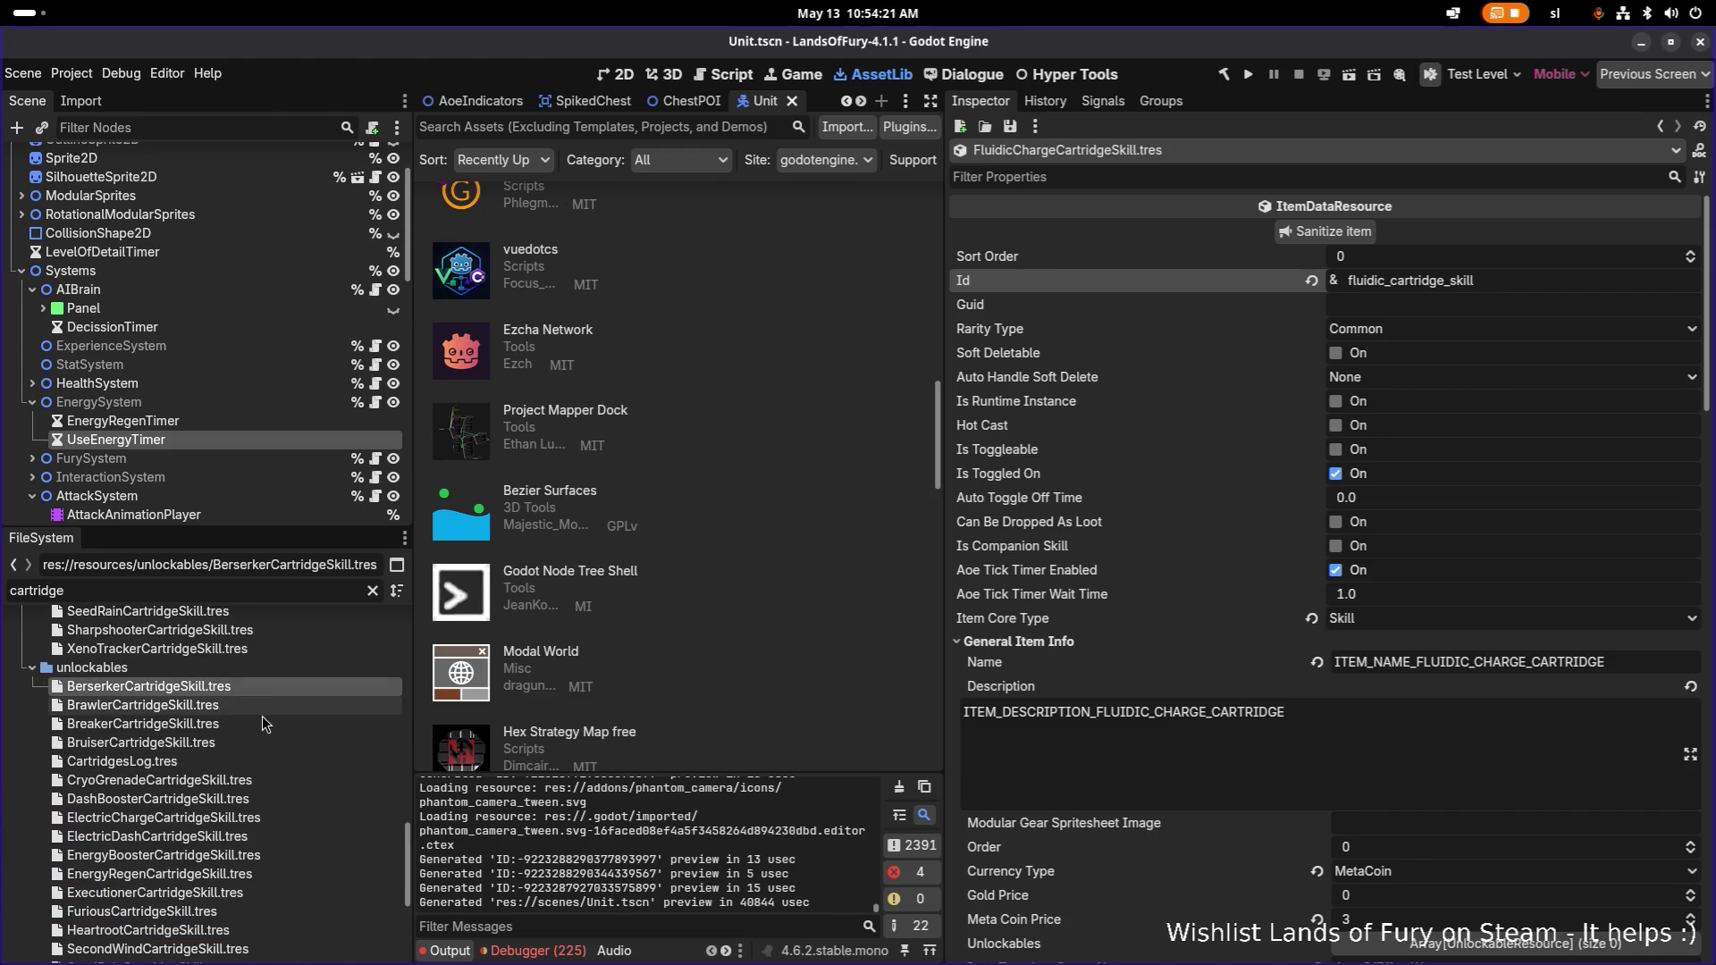
key(ctrl+d)
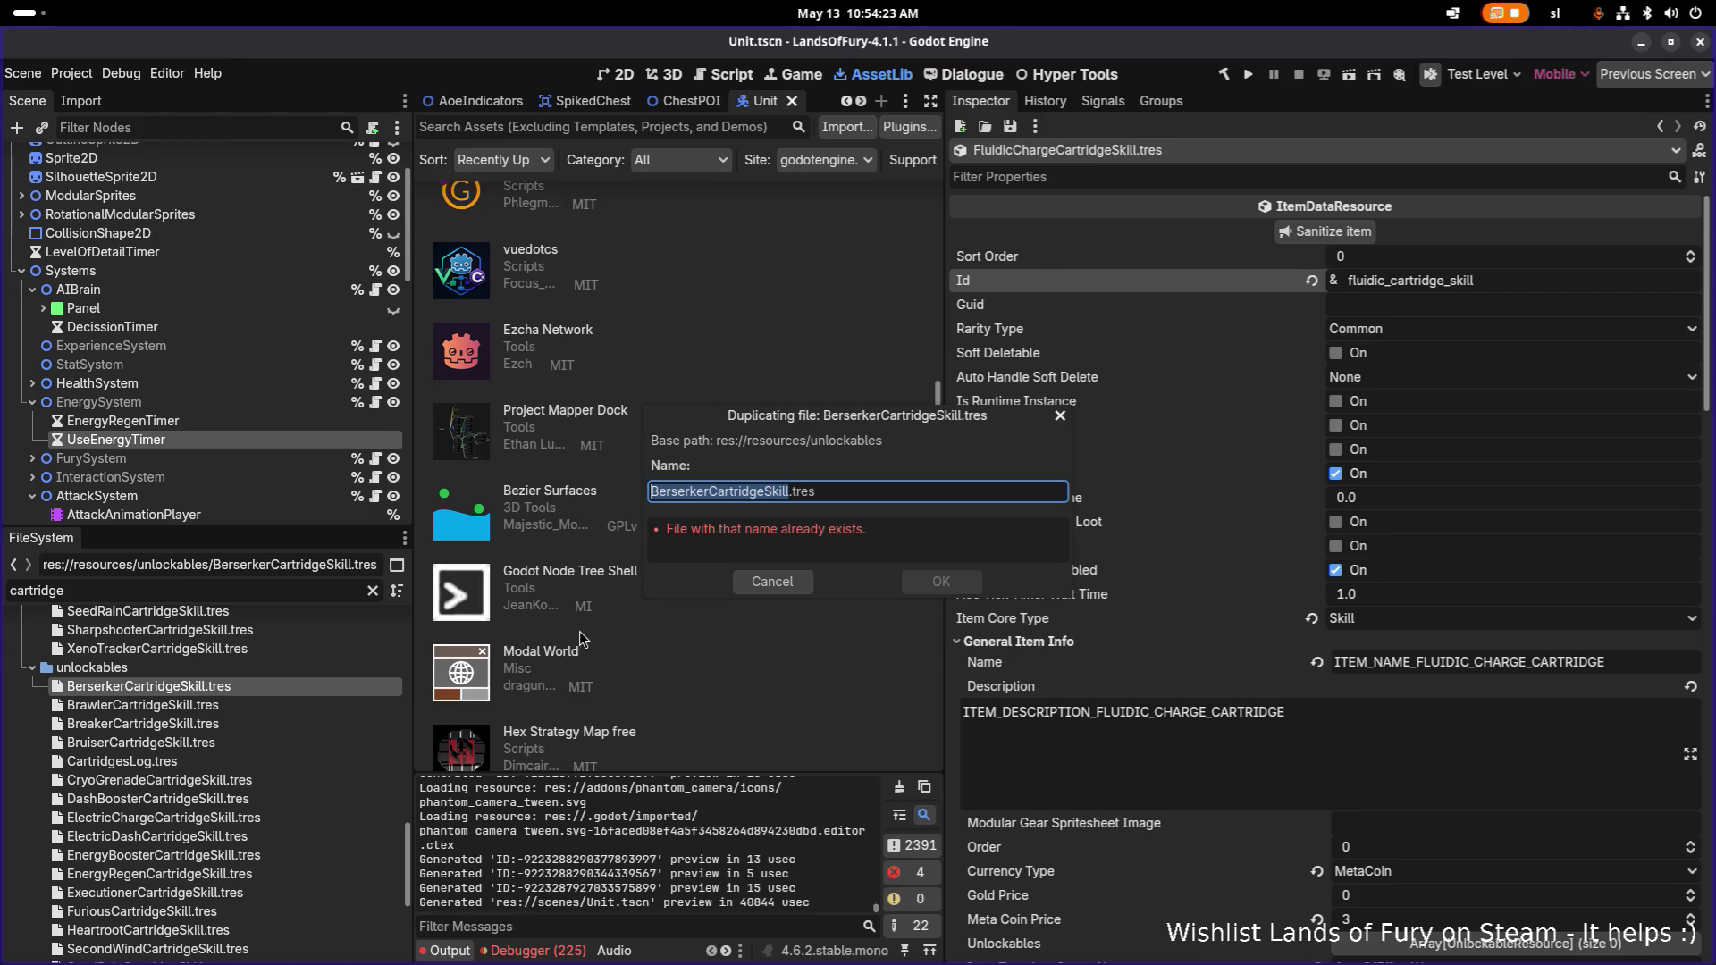
Name the copy FluidicChargeCartridgeSkill.tres and open it.
key(Home)
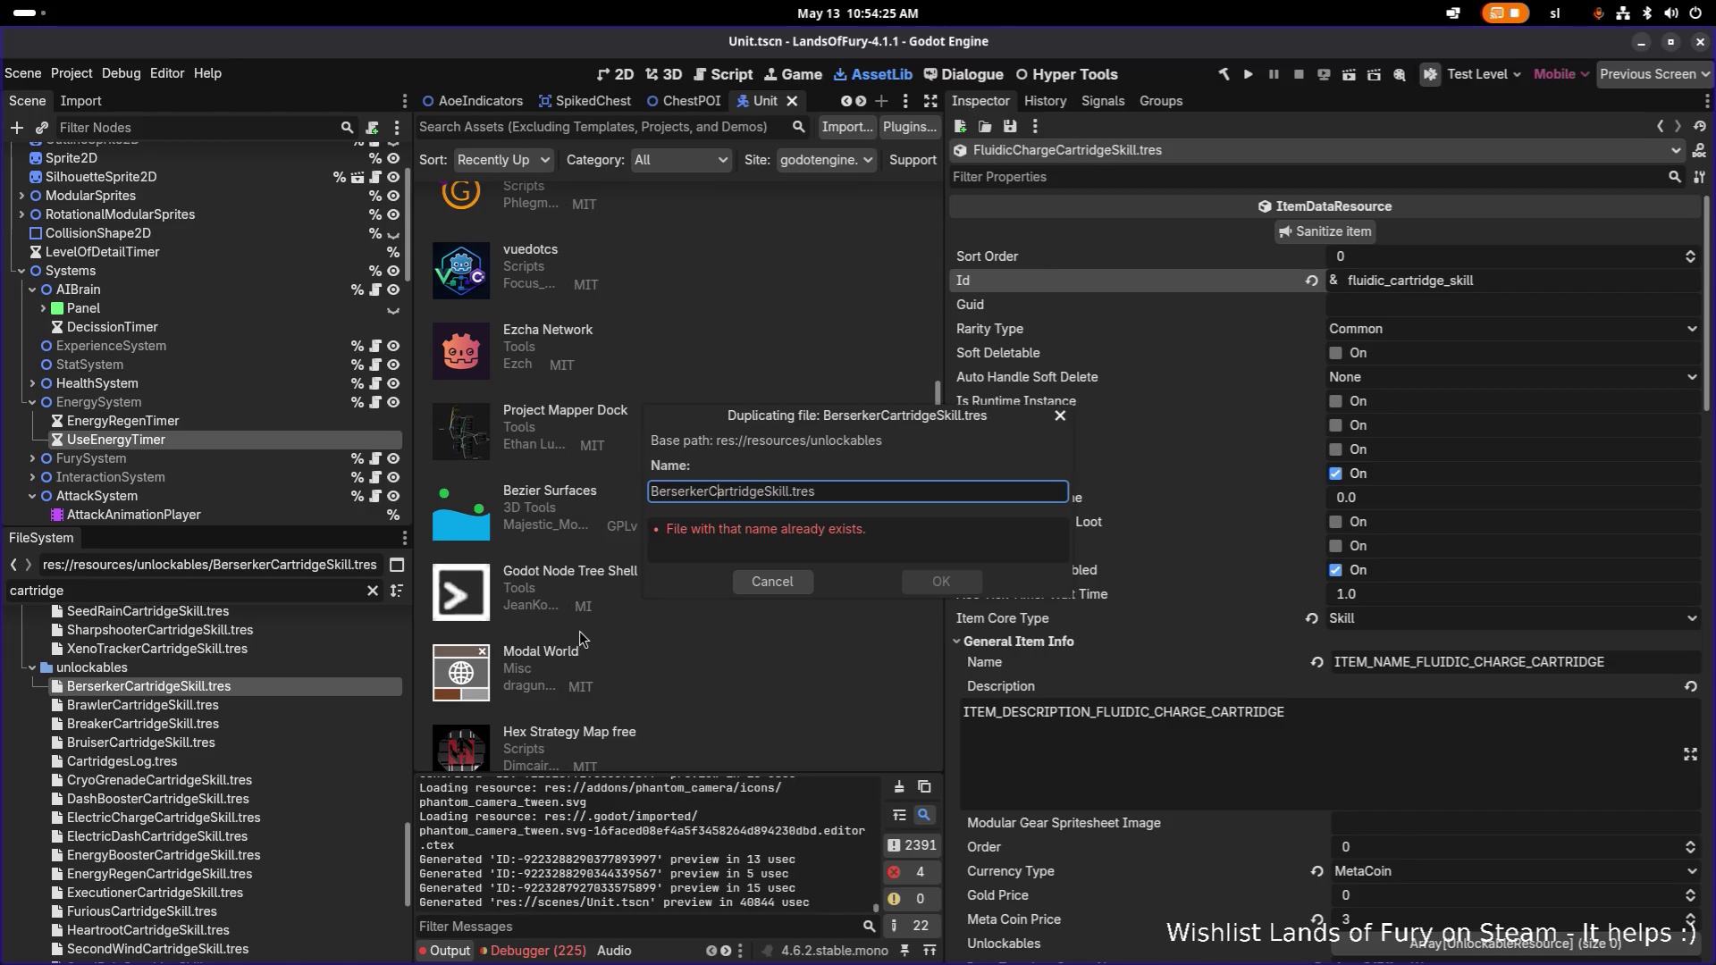
key(shift+Home)
key(BackSpace)
text(FluidicCharg)
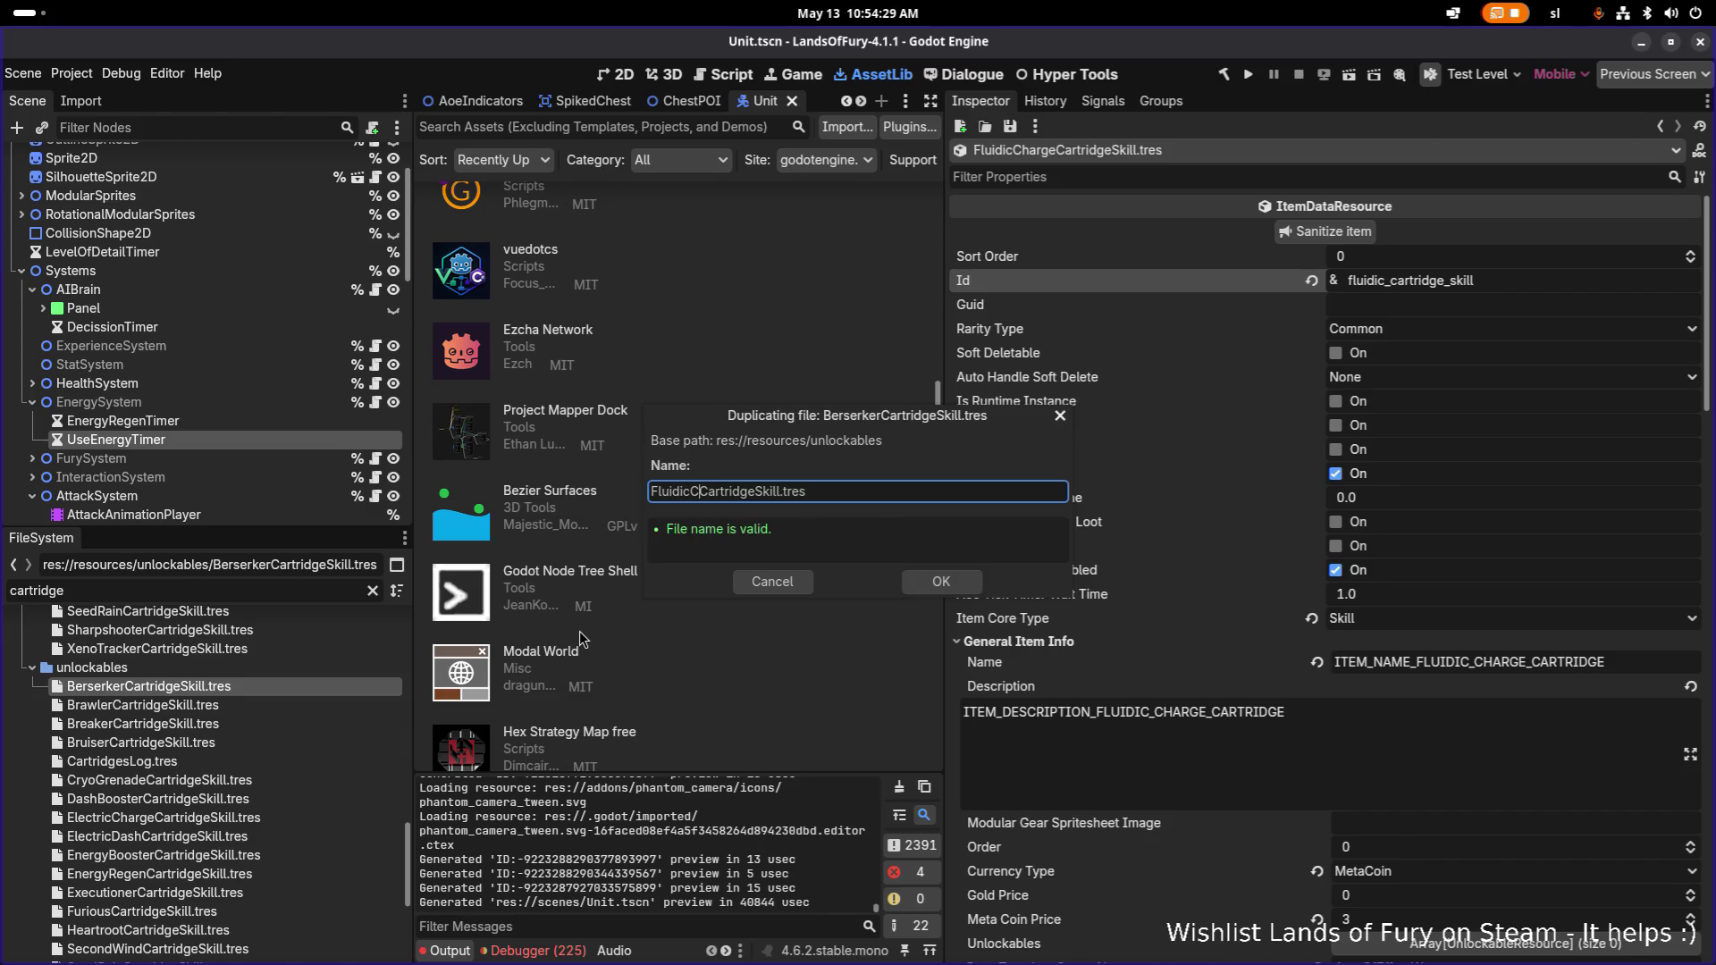
text(e)
key(Return)
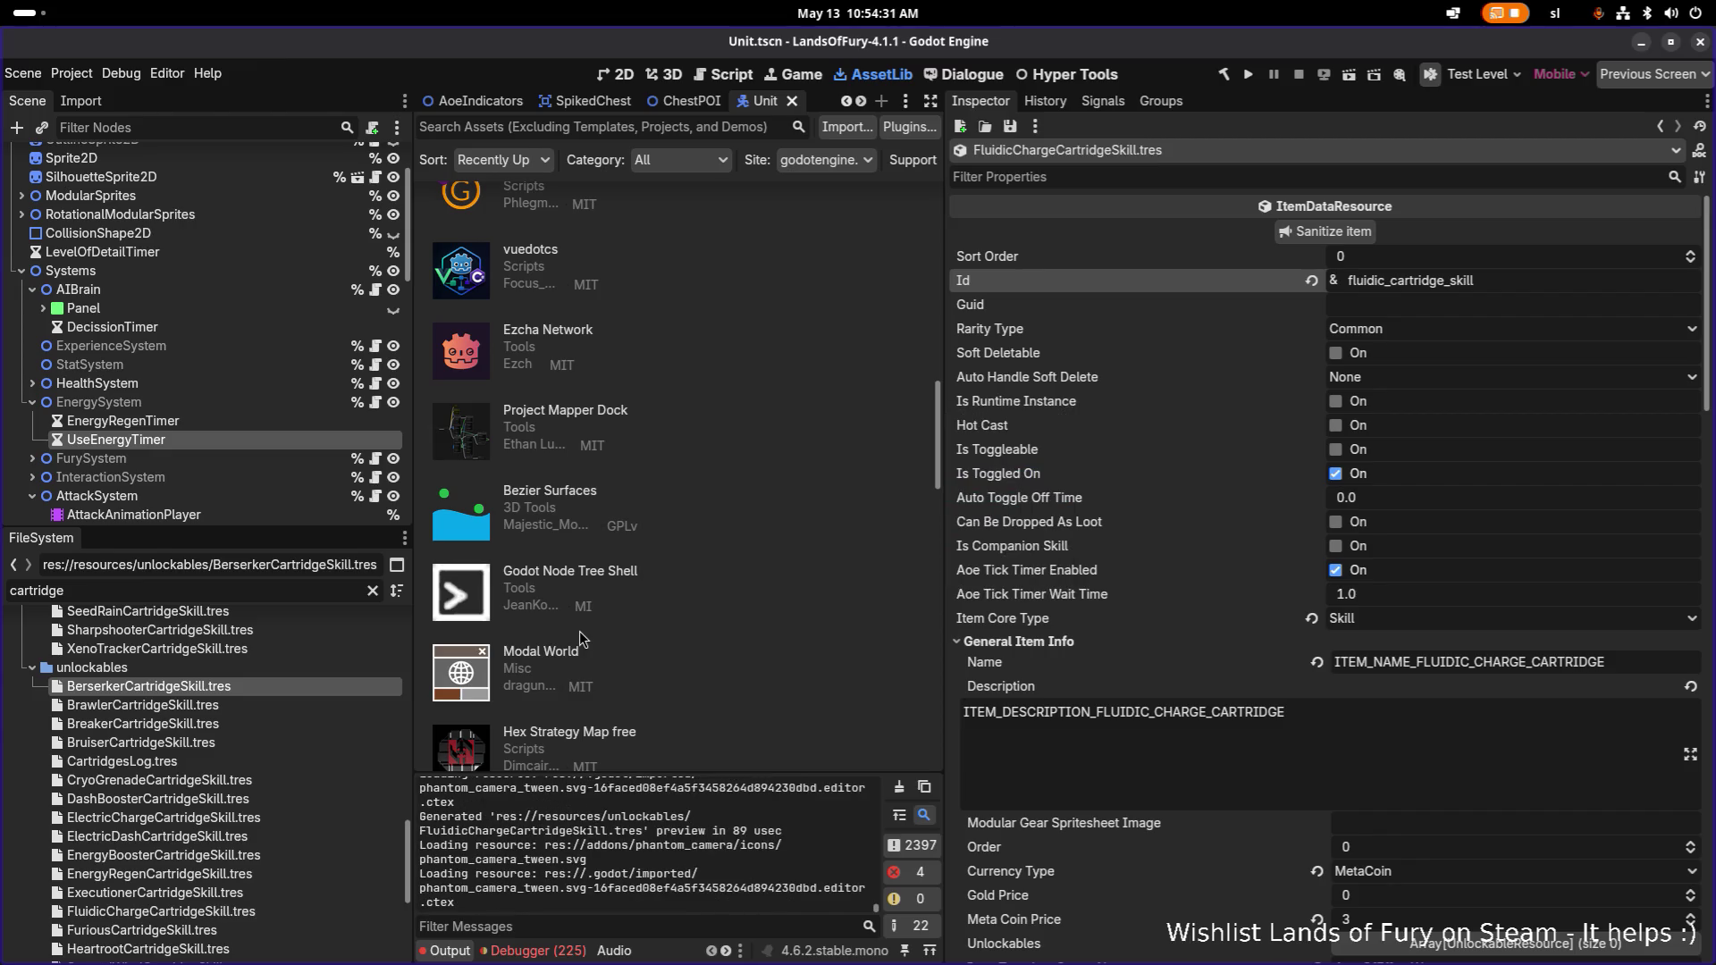
click(297, 910)
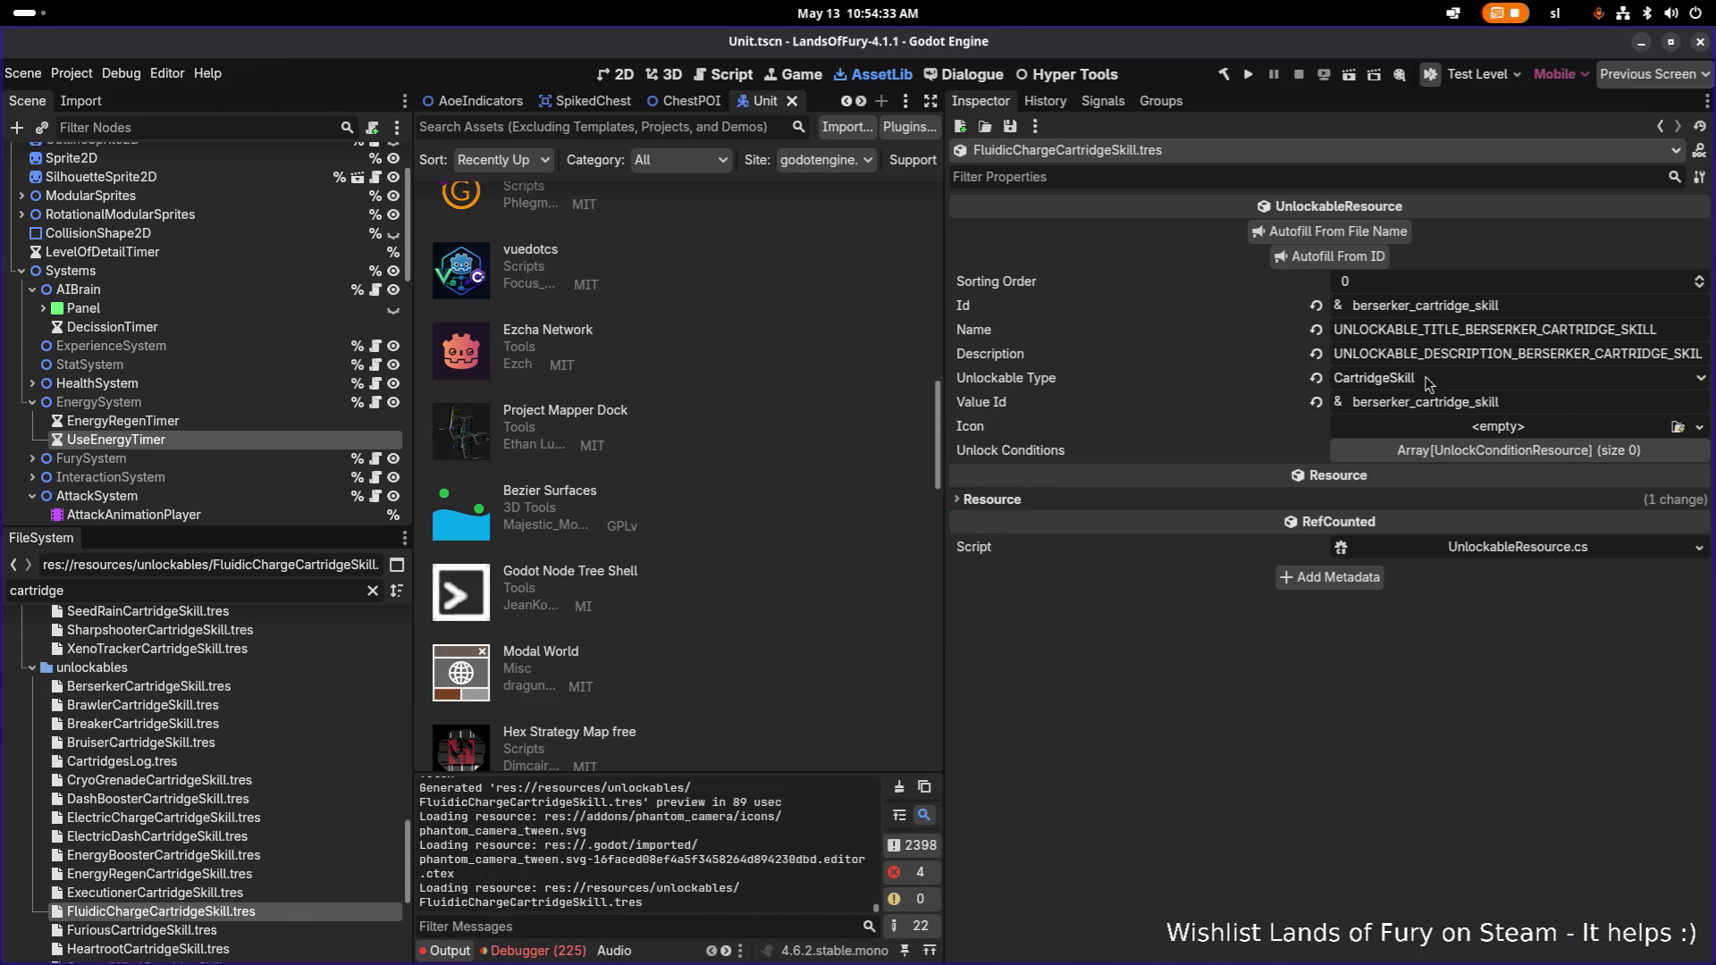
Set Id fluidic_cartridge_skill, autofill name and description keys, save, then switch to Calc.
double_click(1463, 305)
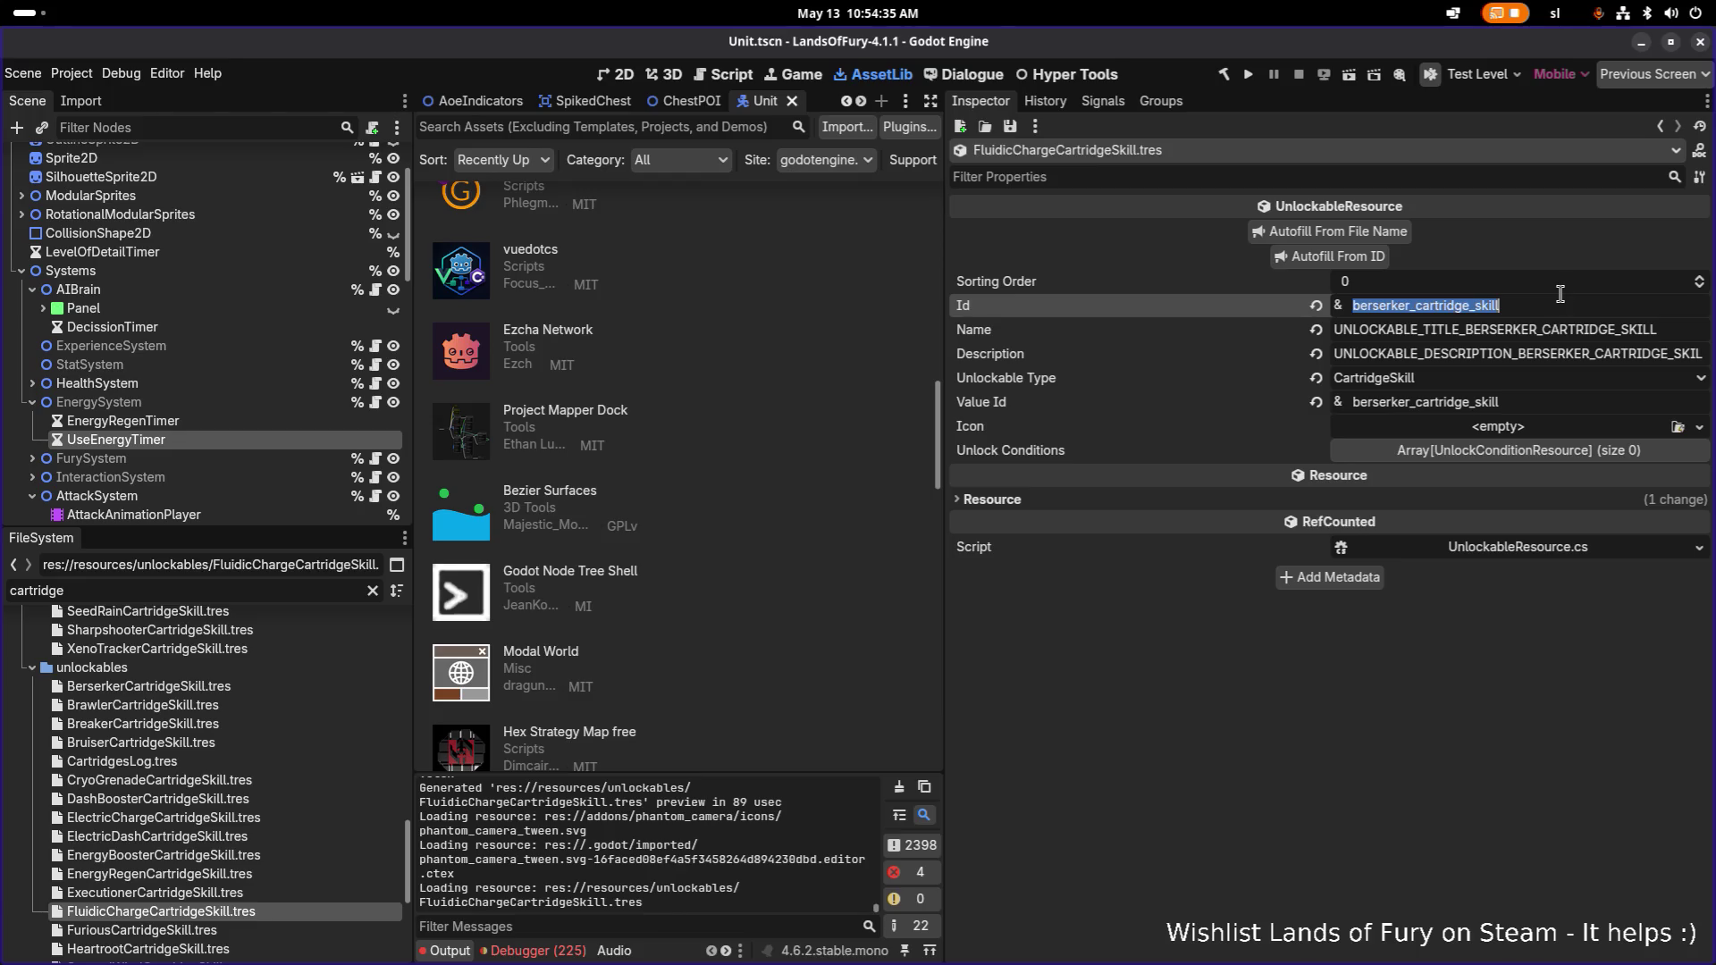
text(fluidic_cartridge_skill)
key(Return)
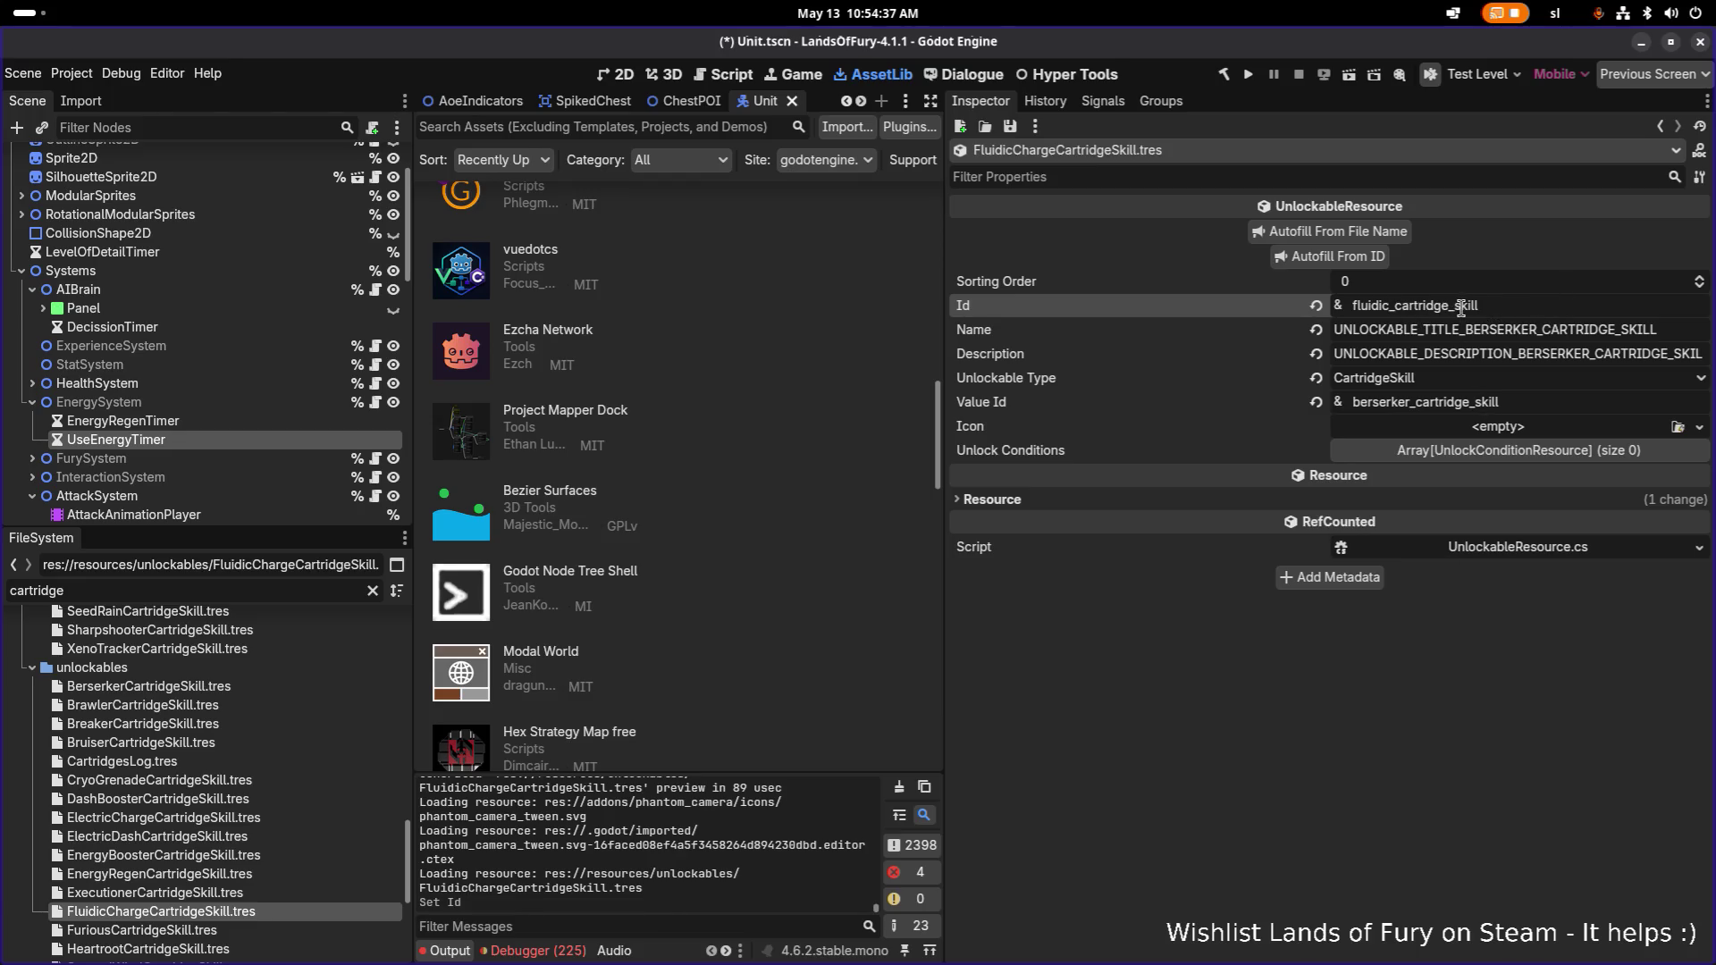
click(1369, 259)
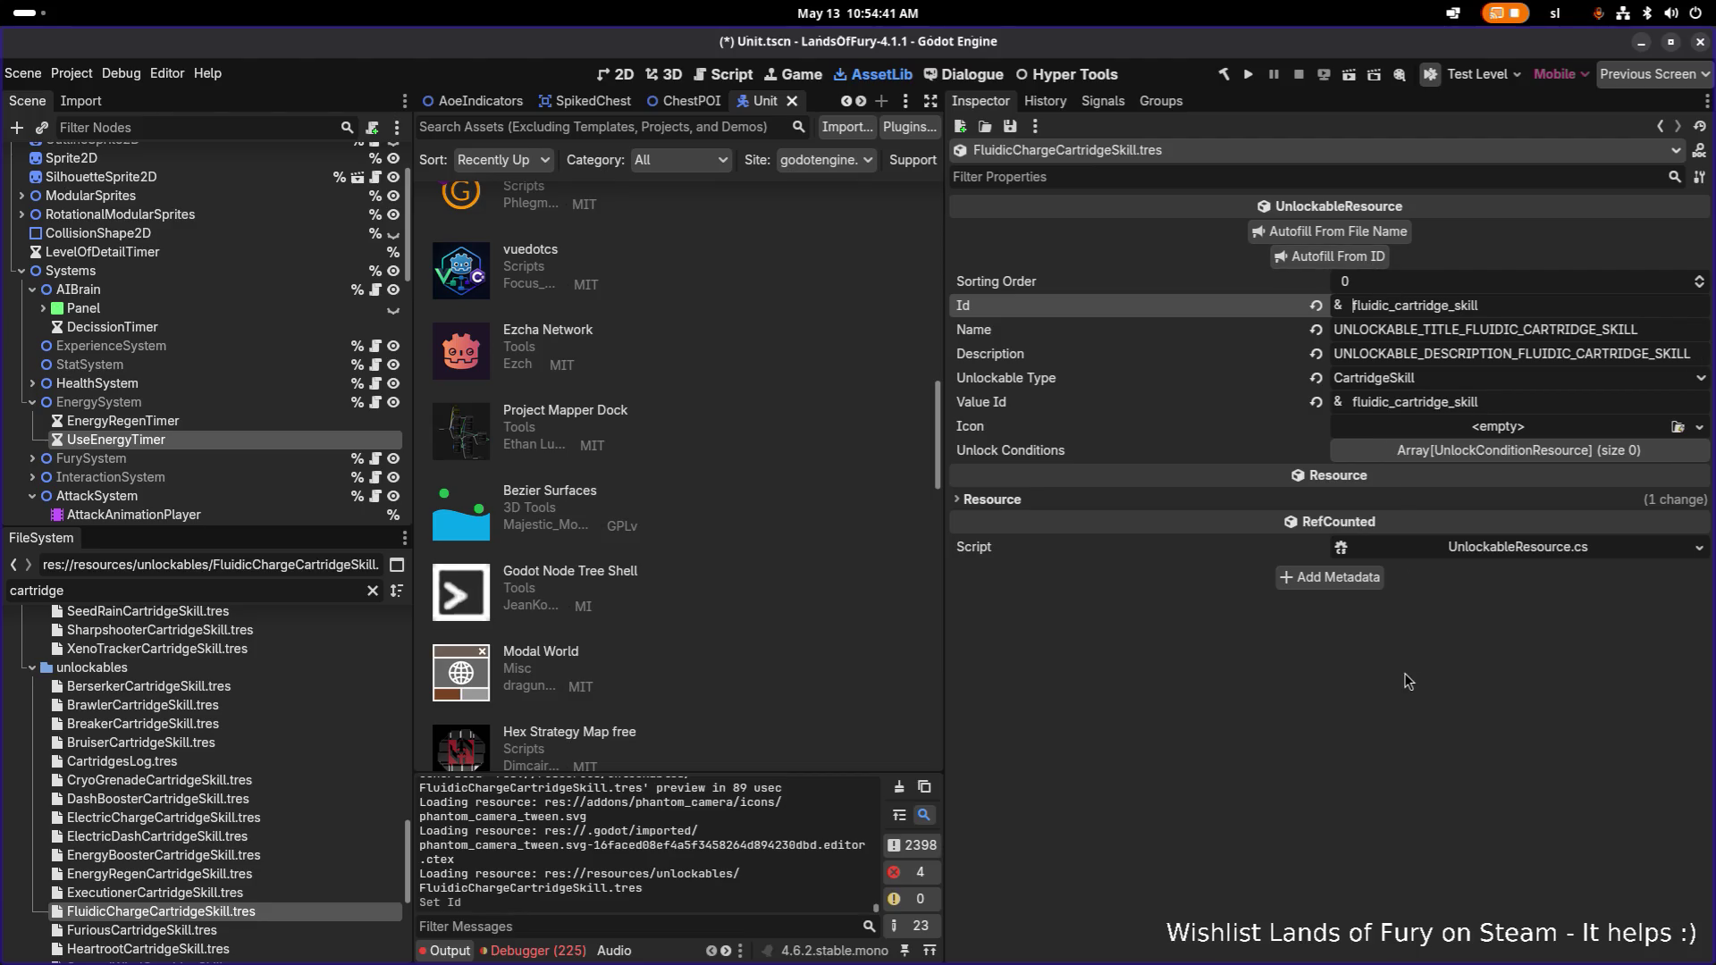
click(1559, 334)
double_click(1559, 335)
key(ctrl+c)
key(ctrl+s)
key(alt+Tab)
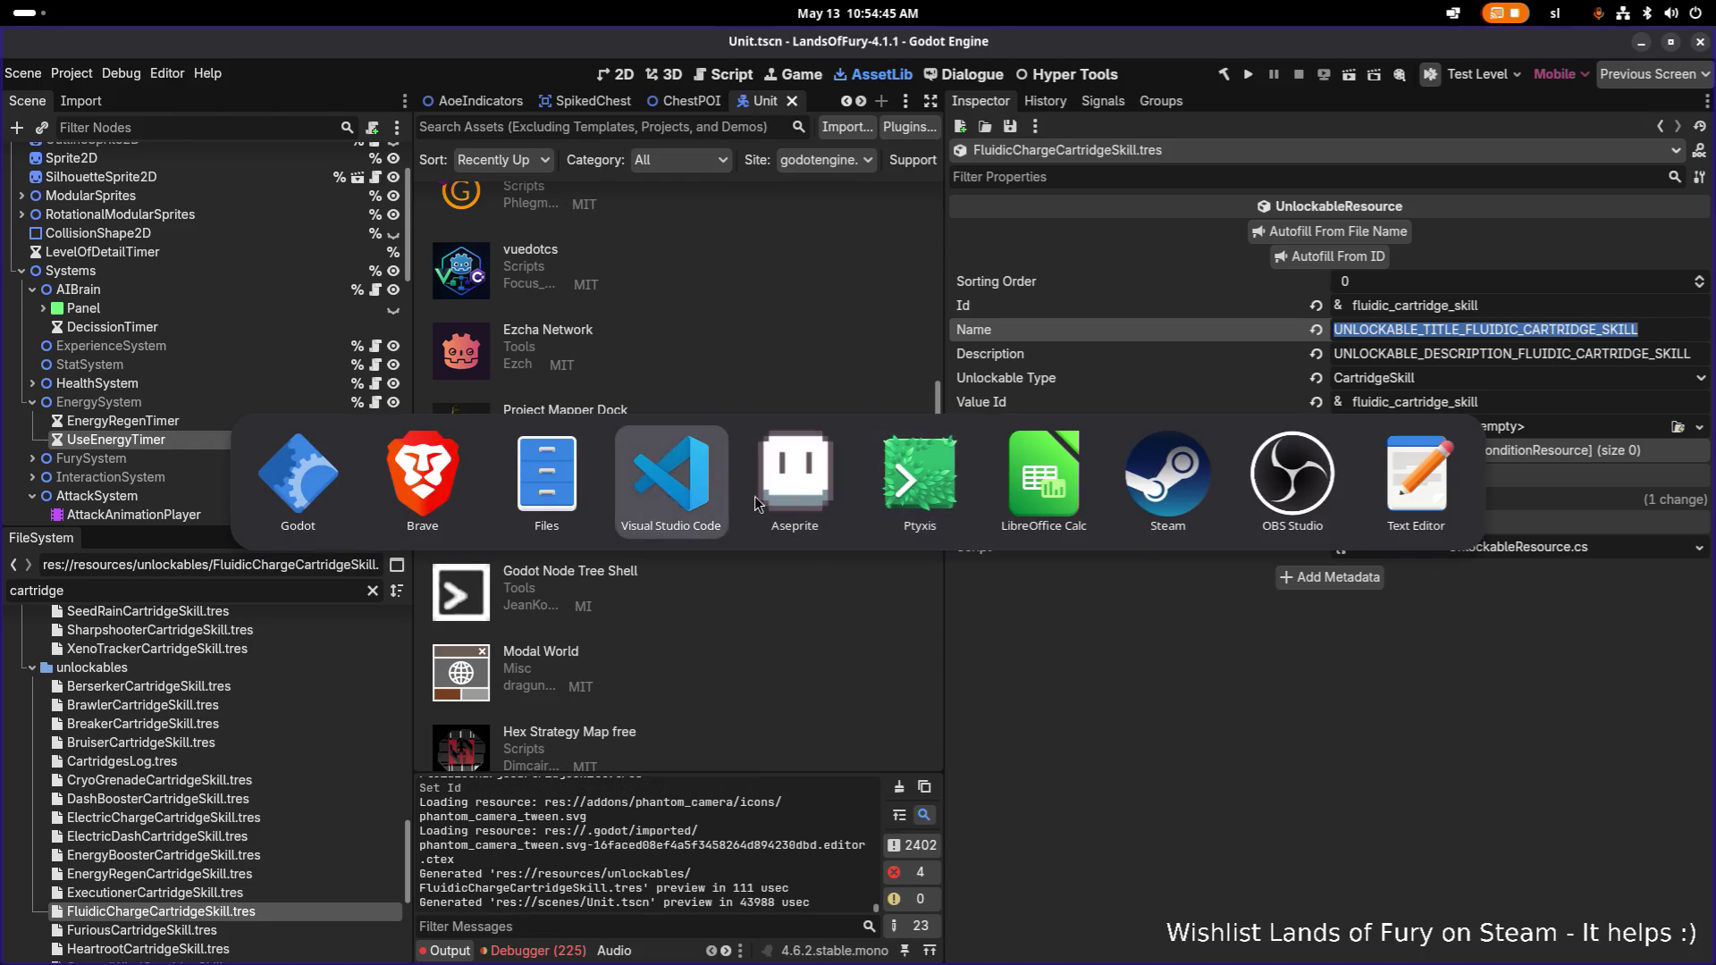
click(1012, 536)
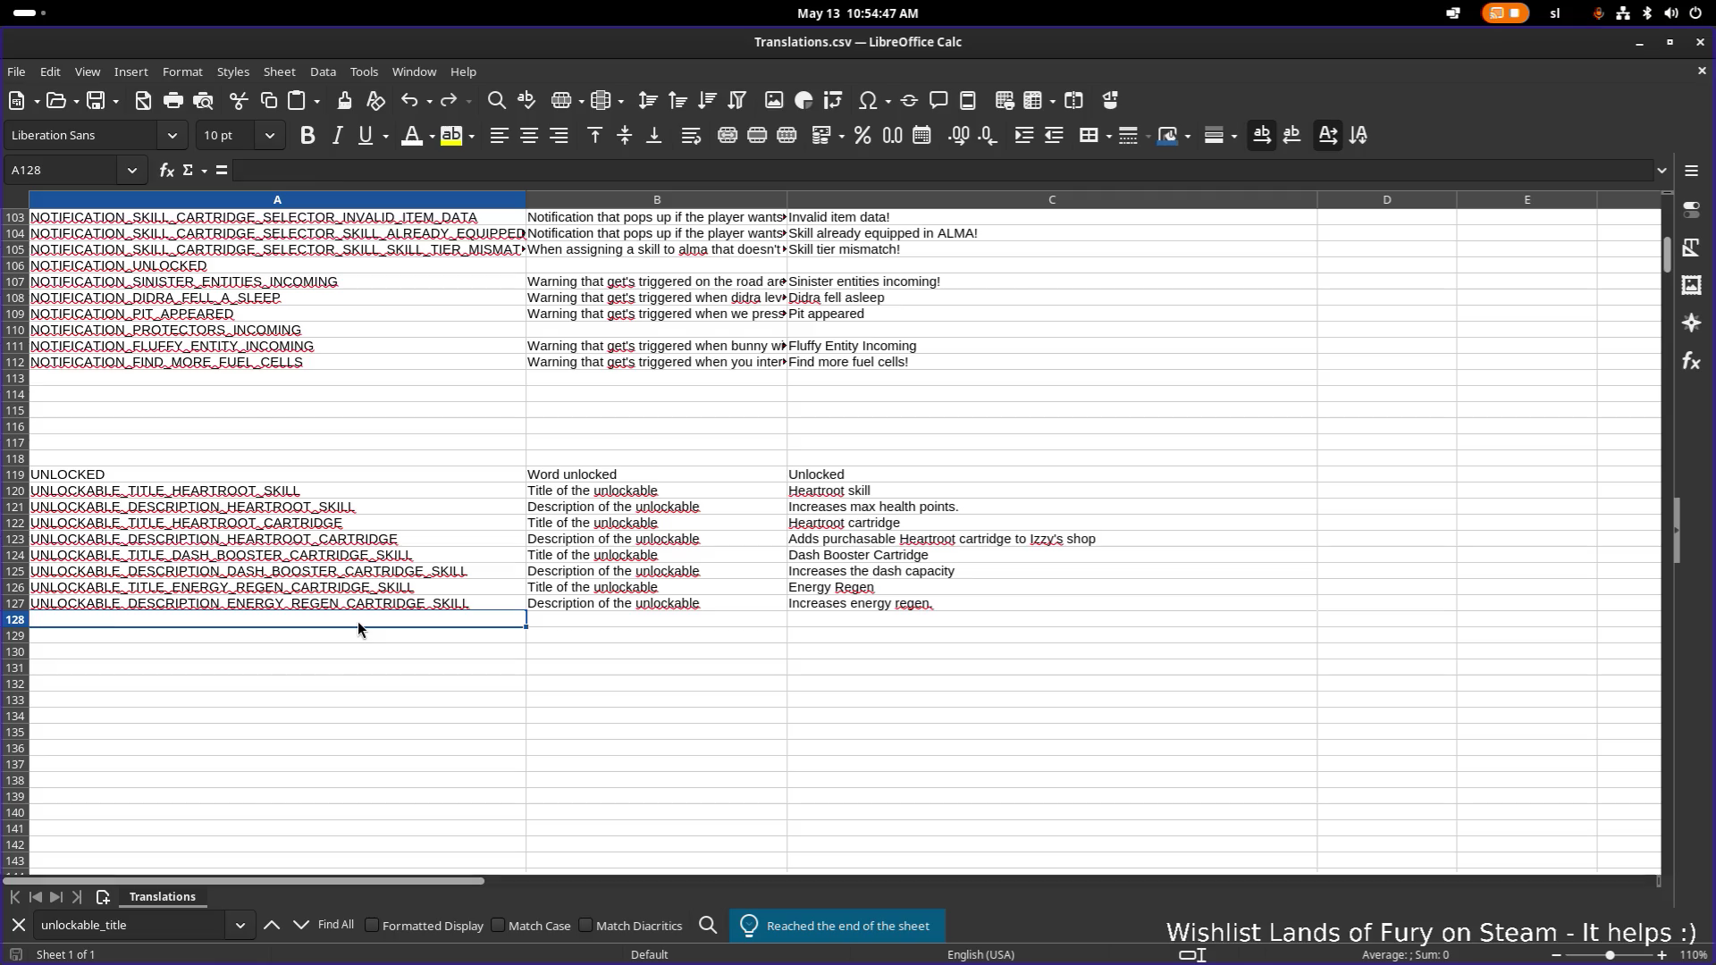
Add the fluidic skill title key in A128 and its DESCRIPTION variant in A129.
key(ctrl+v)
key(Return)
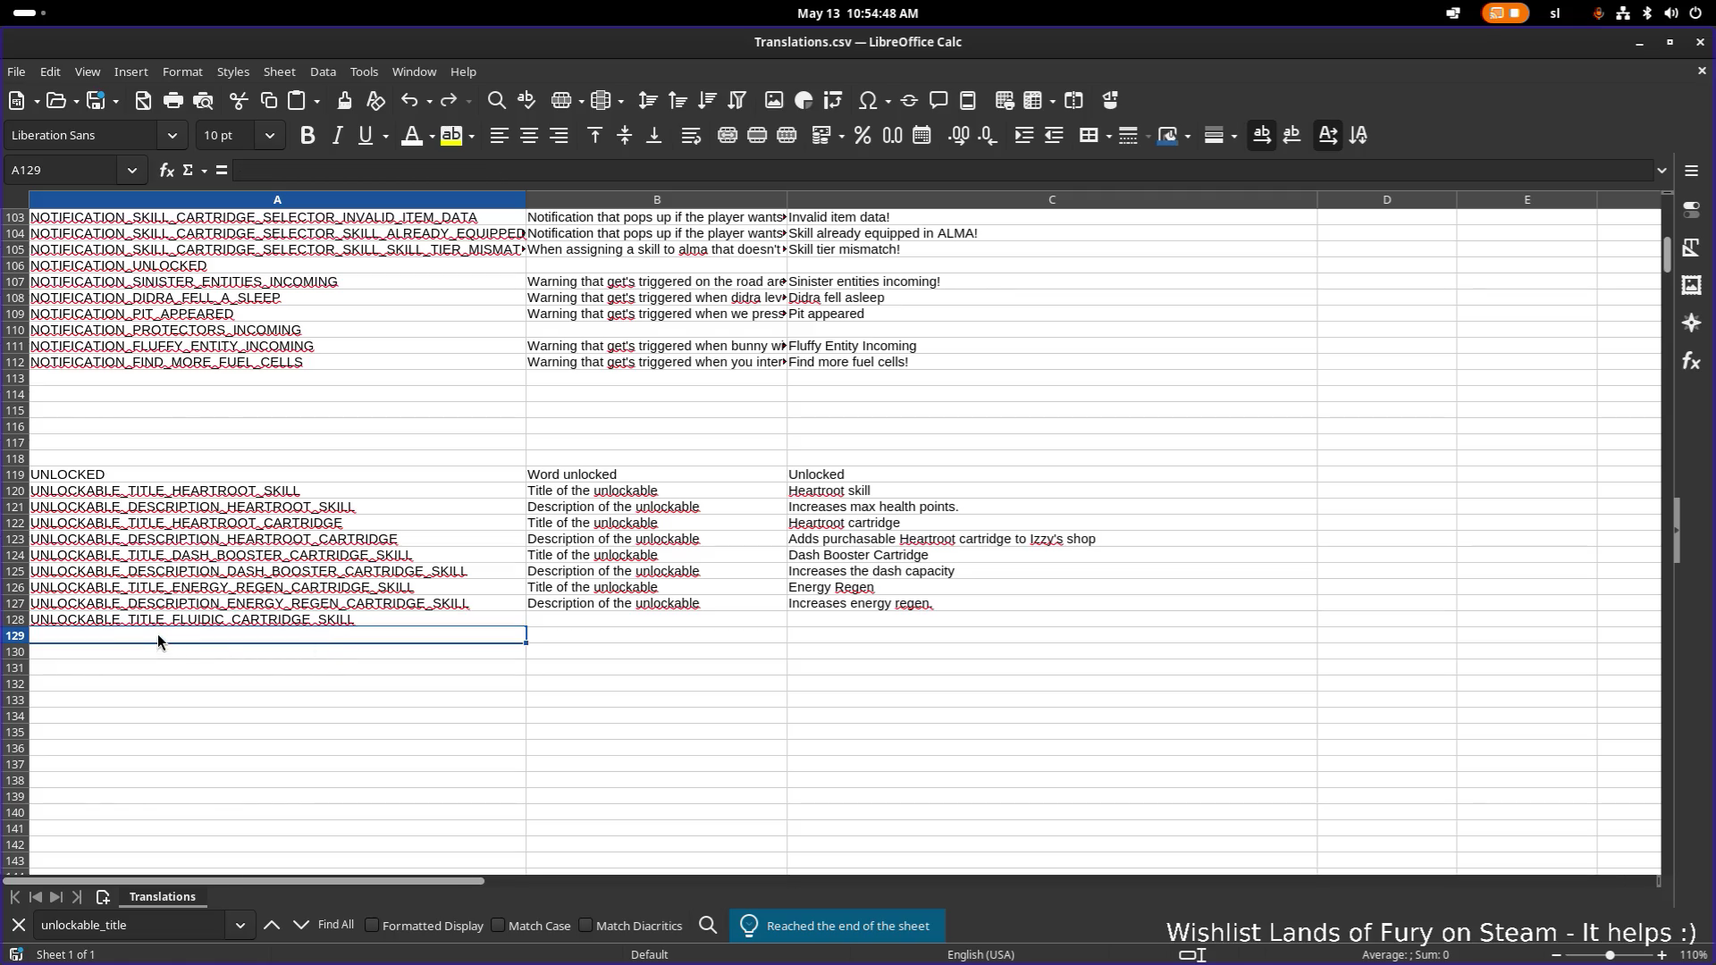
key(ctrl+v)
double_click(147, 635)
text(DESCRIPTION)
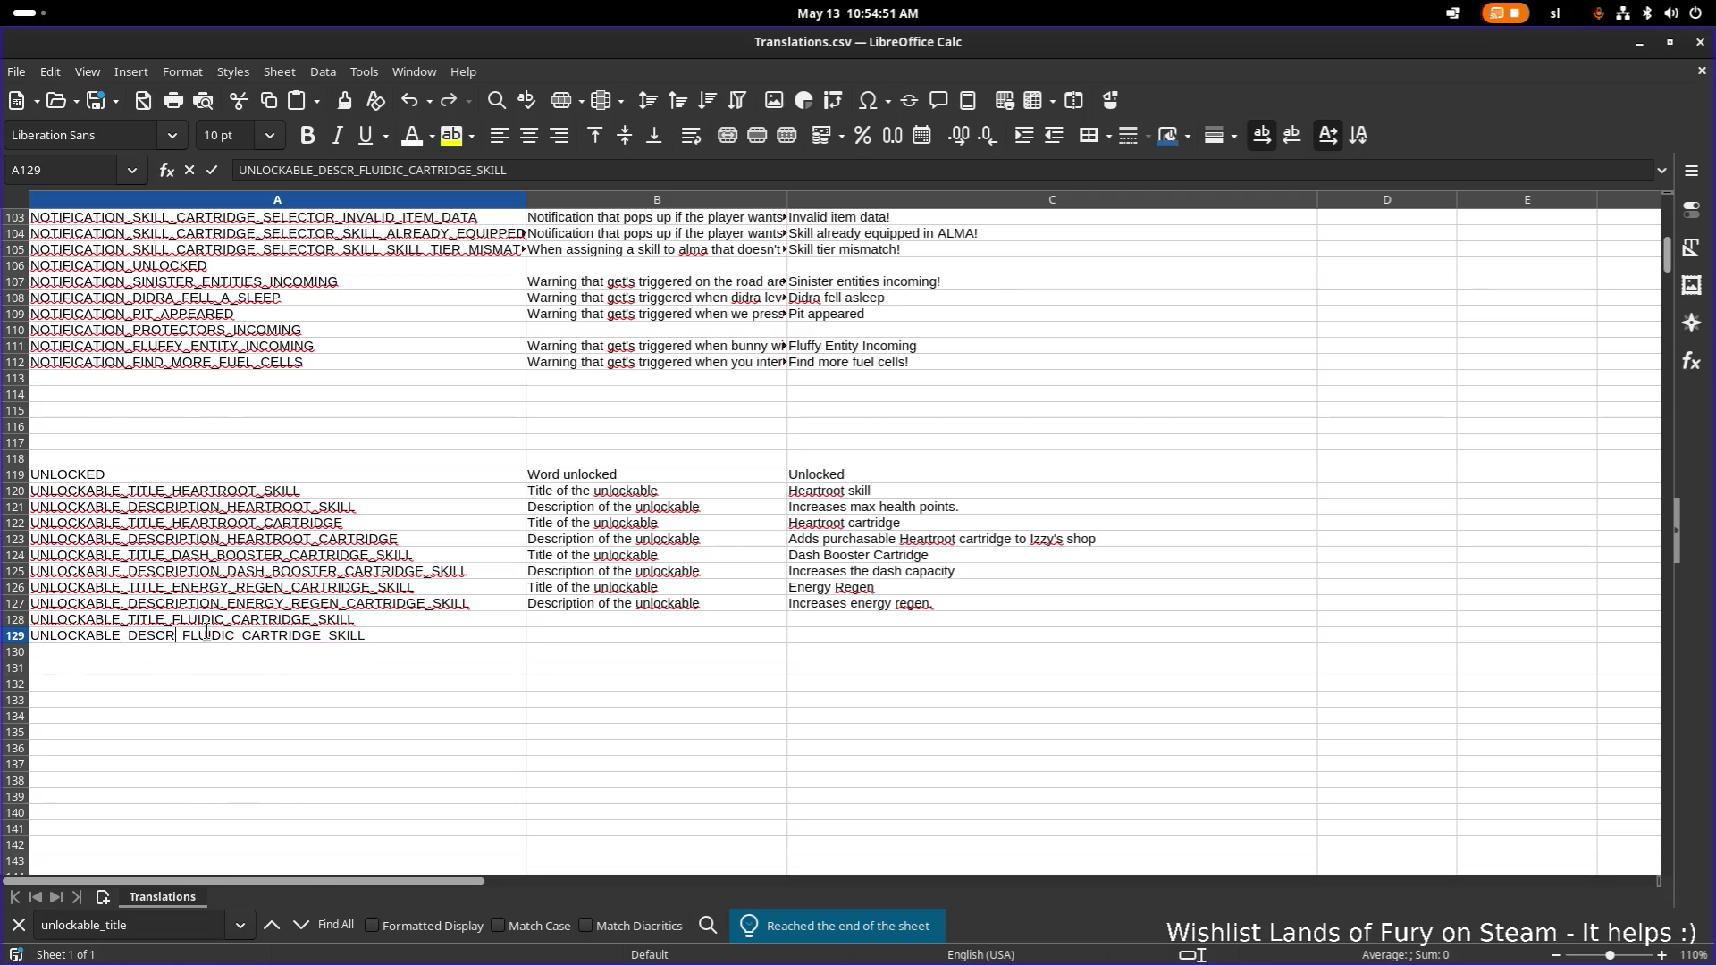
Copy the comments from B126:B127 into B128:B129.
drag(543, 582, 575, 613)
key(ctrl+c)
click(575, 620)
key(ctrl+v)
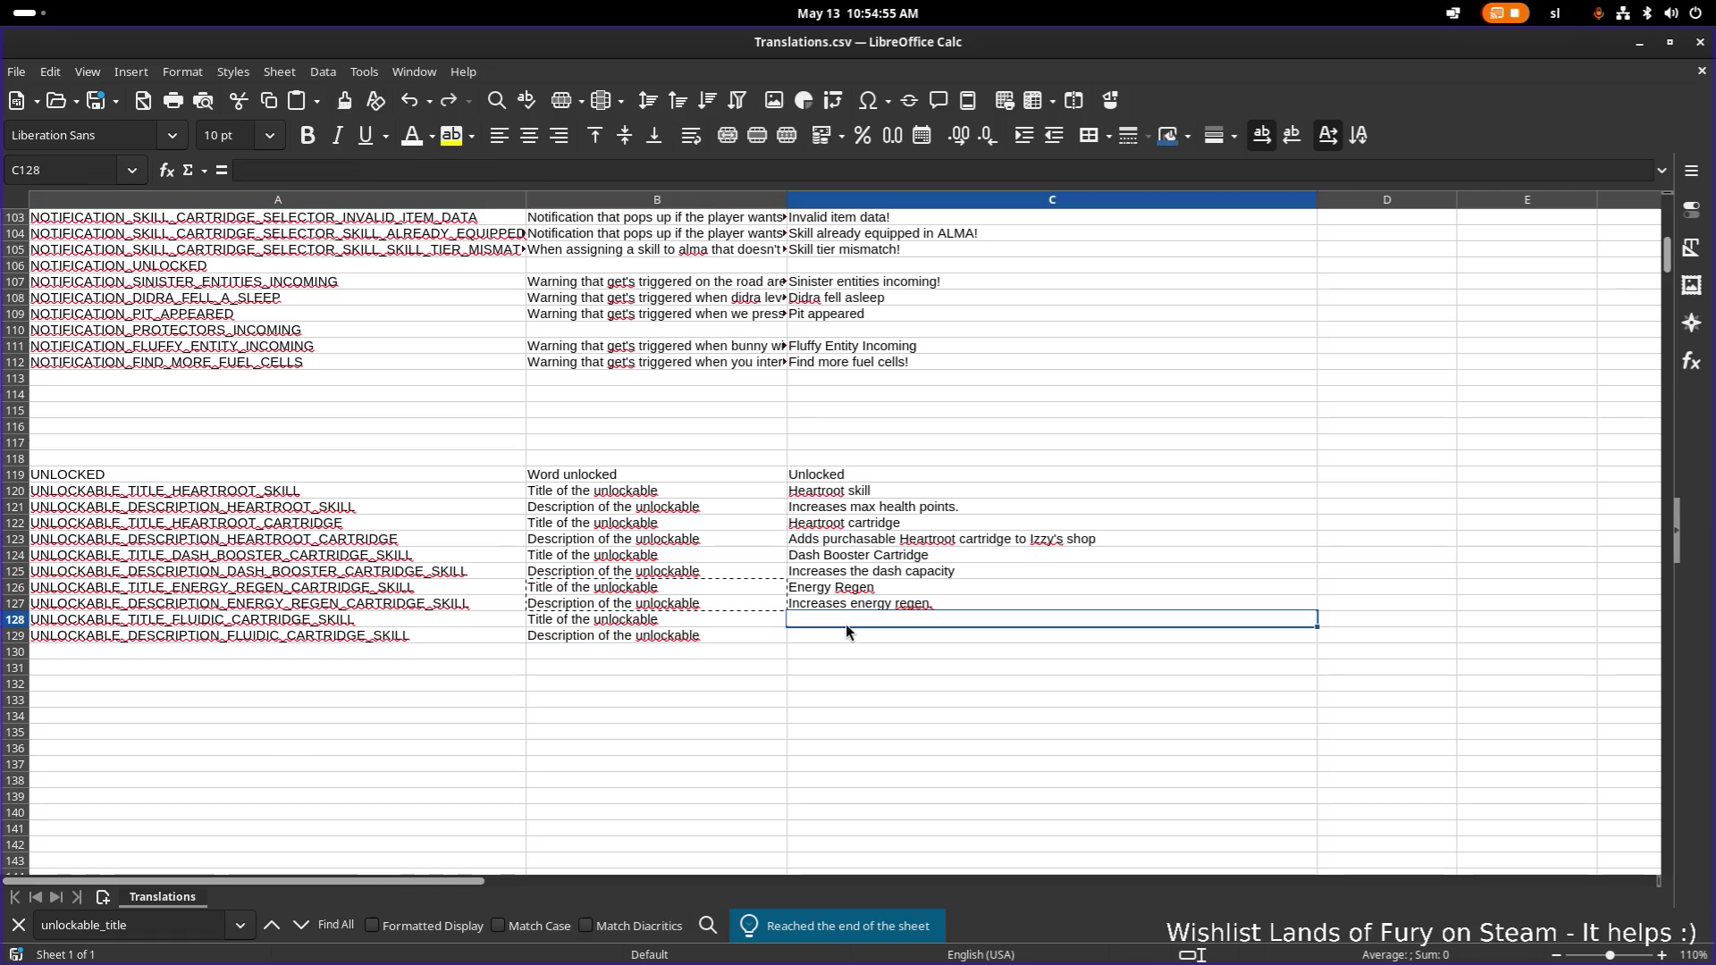
Enter 'Fluidic Charge' in C128 and 'Recharges energy faster when standing in any liquid.' in C129.
click(845, 620)
text(Fluidic Charge)
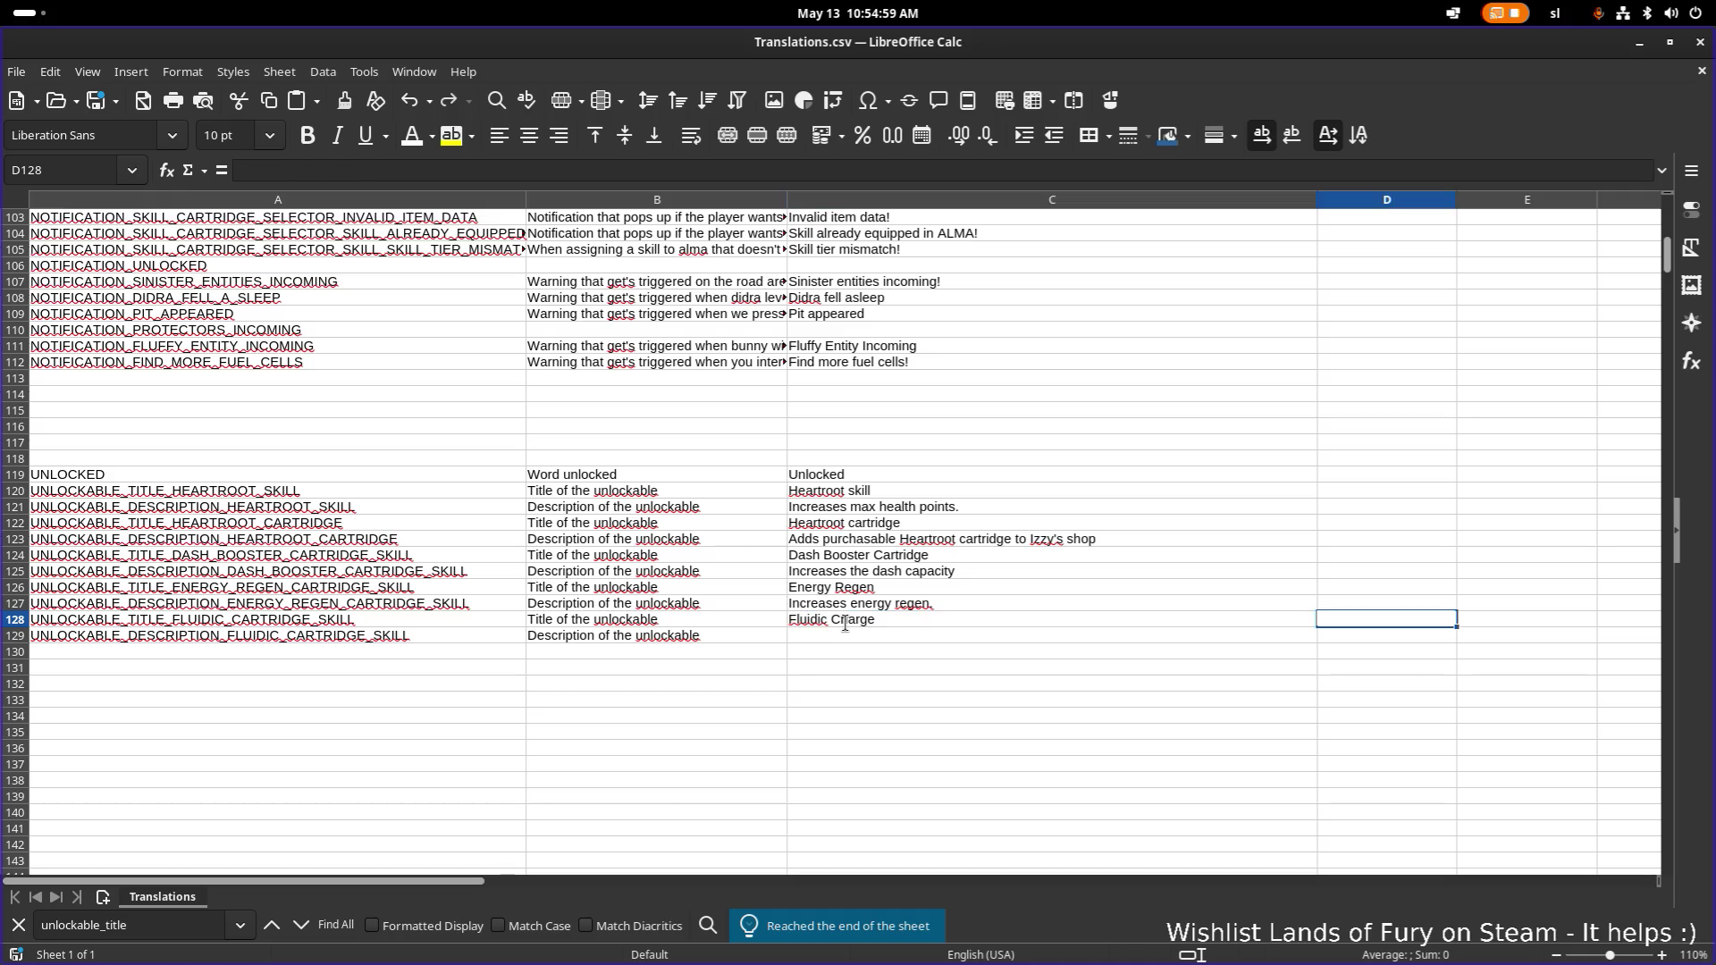
click(840, 639)
text(Rec)
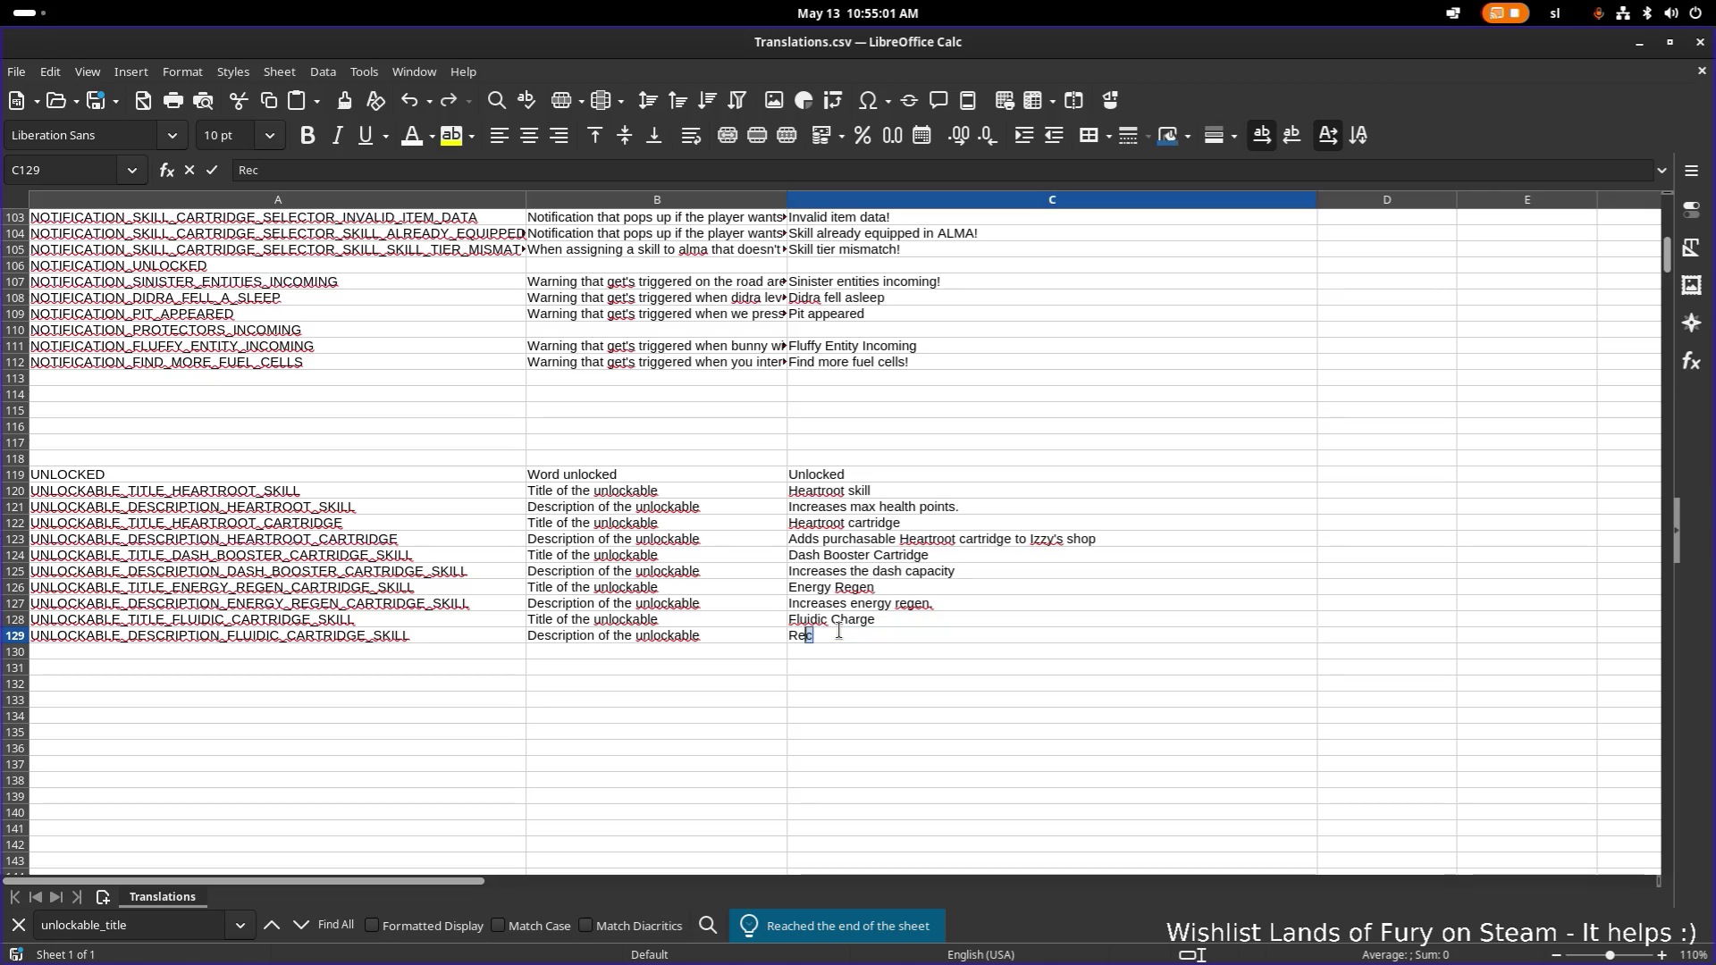
text(harges )
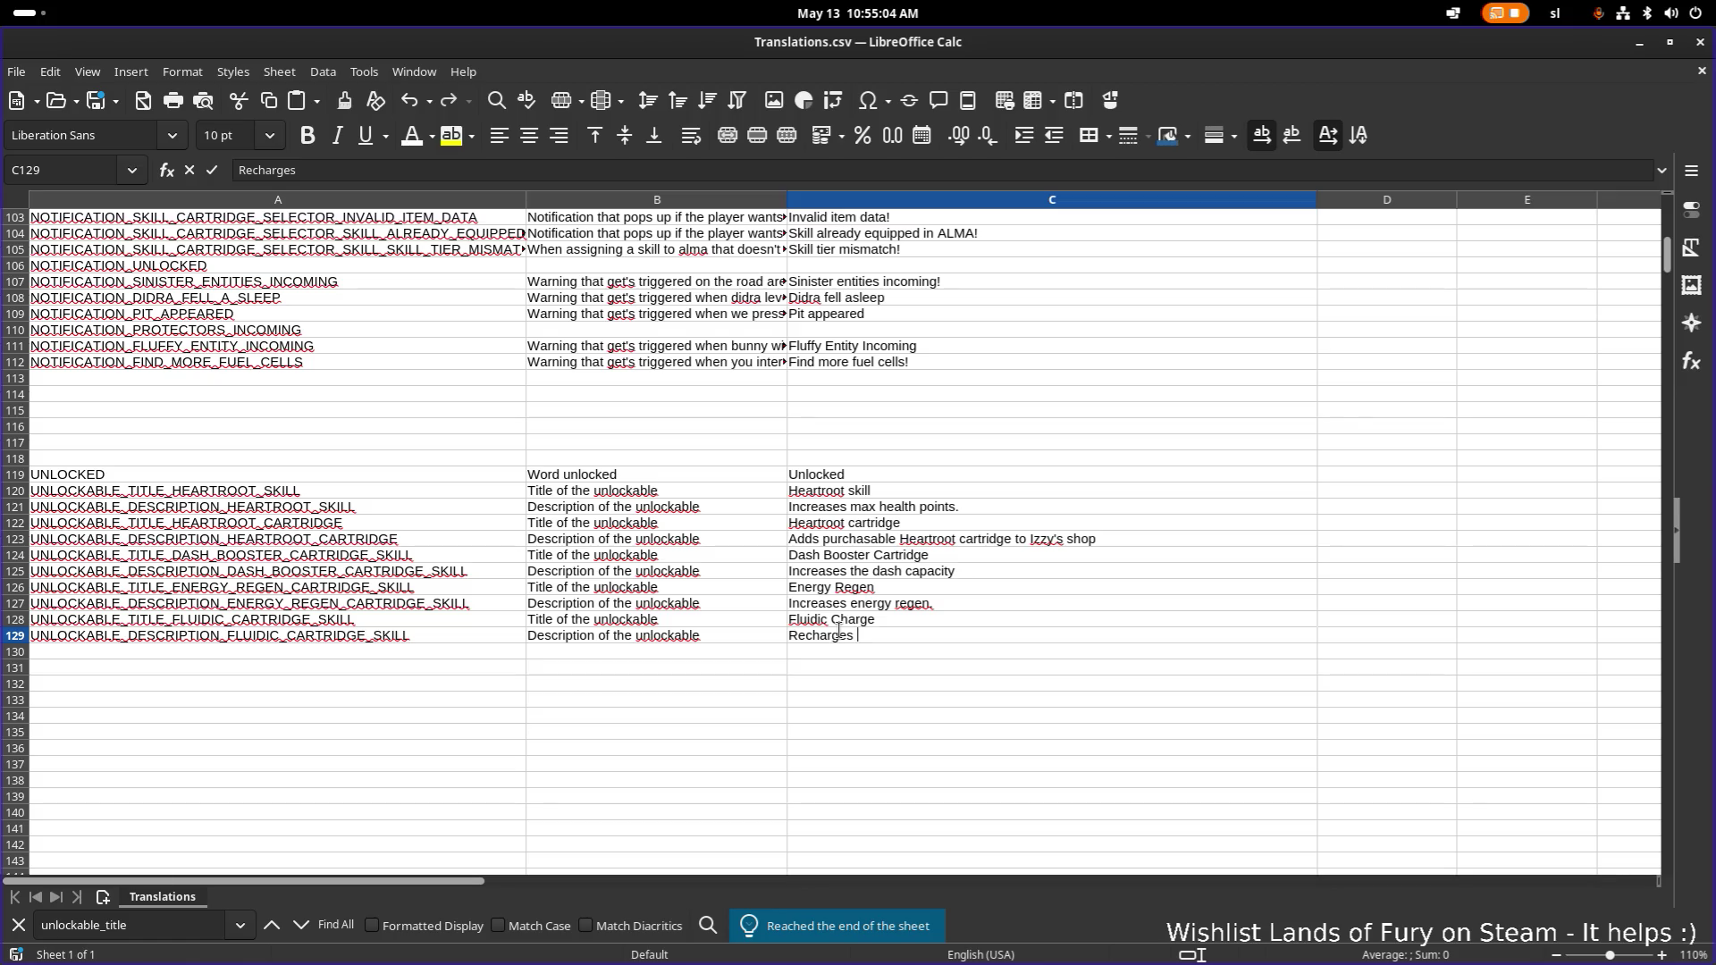
text(energy faster )
text(when)
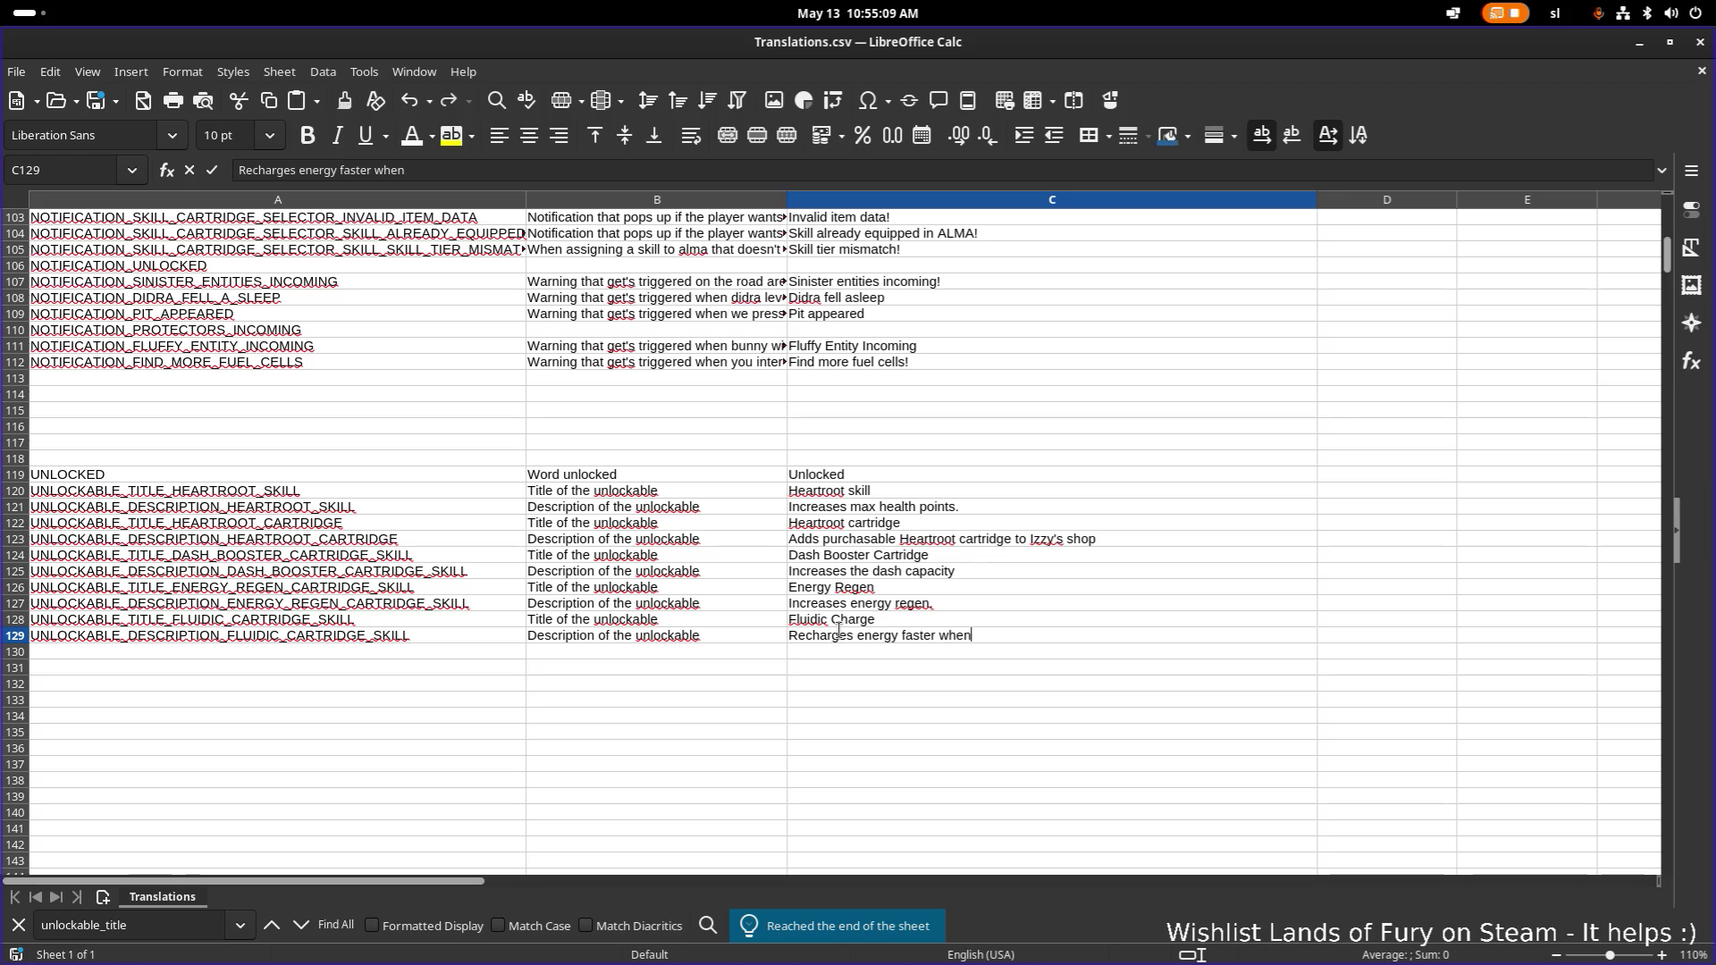
text( standing in any liquid.)
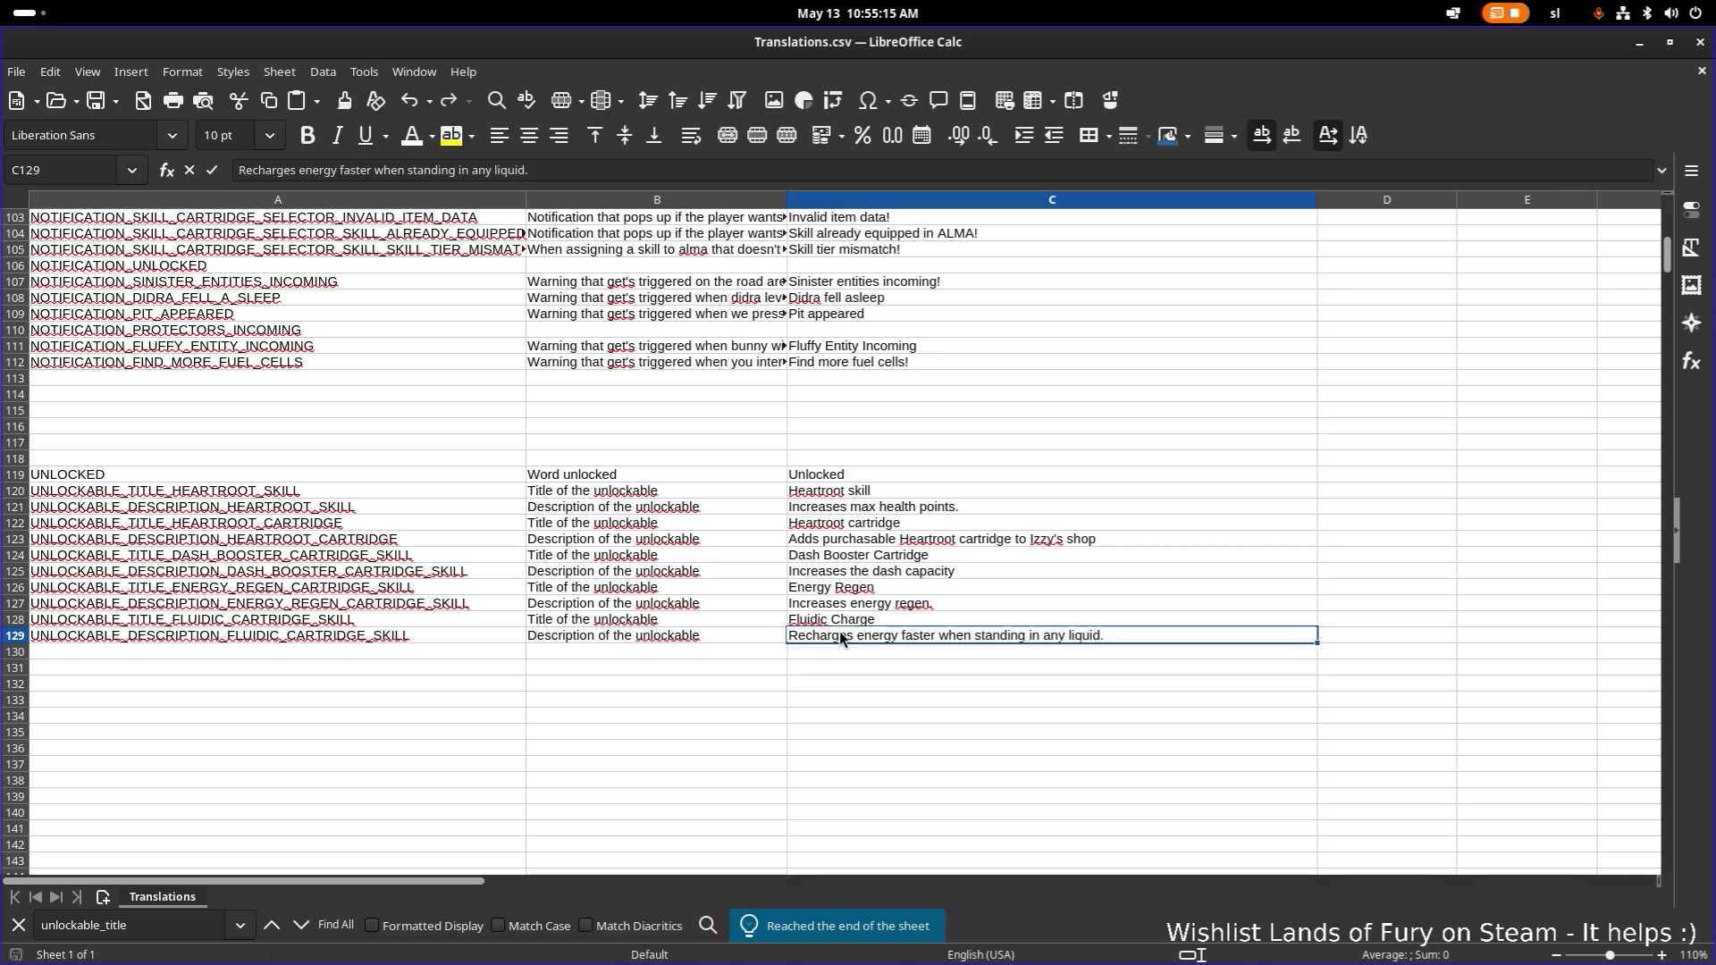
click(948, 588)
key(alt+Tab)
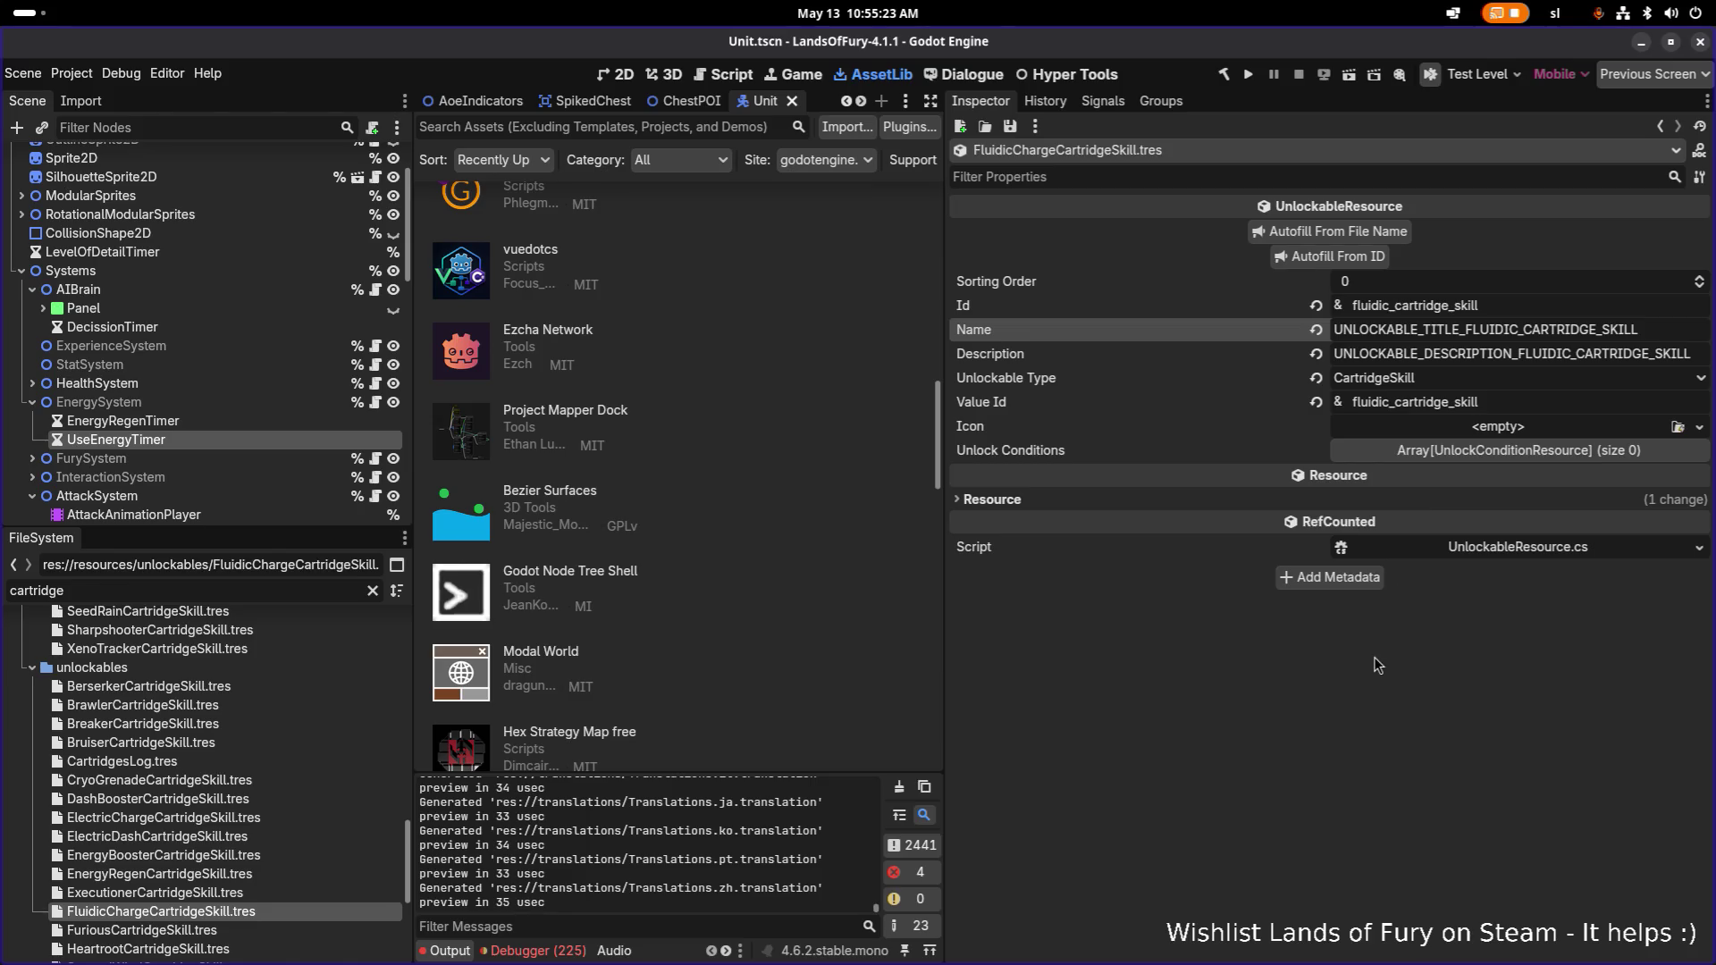
Save the scene and import unlockables in Unlockables.tres, reaching 132 unlockables and 18 cartridge skills.
key(ctrl+s)
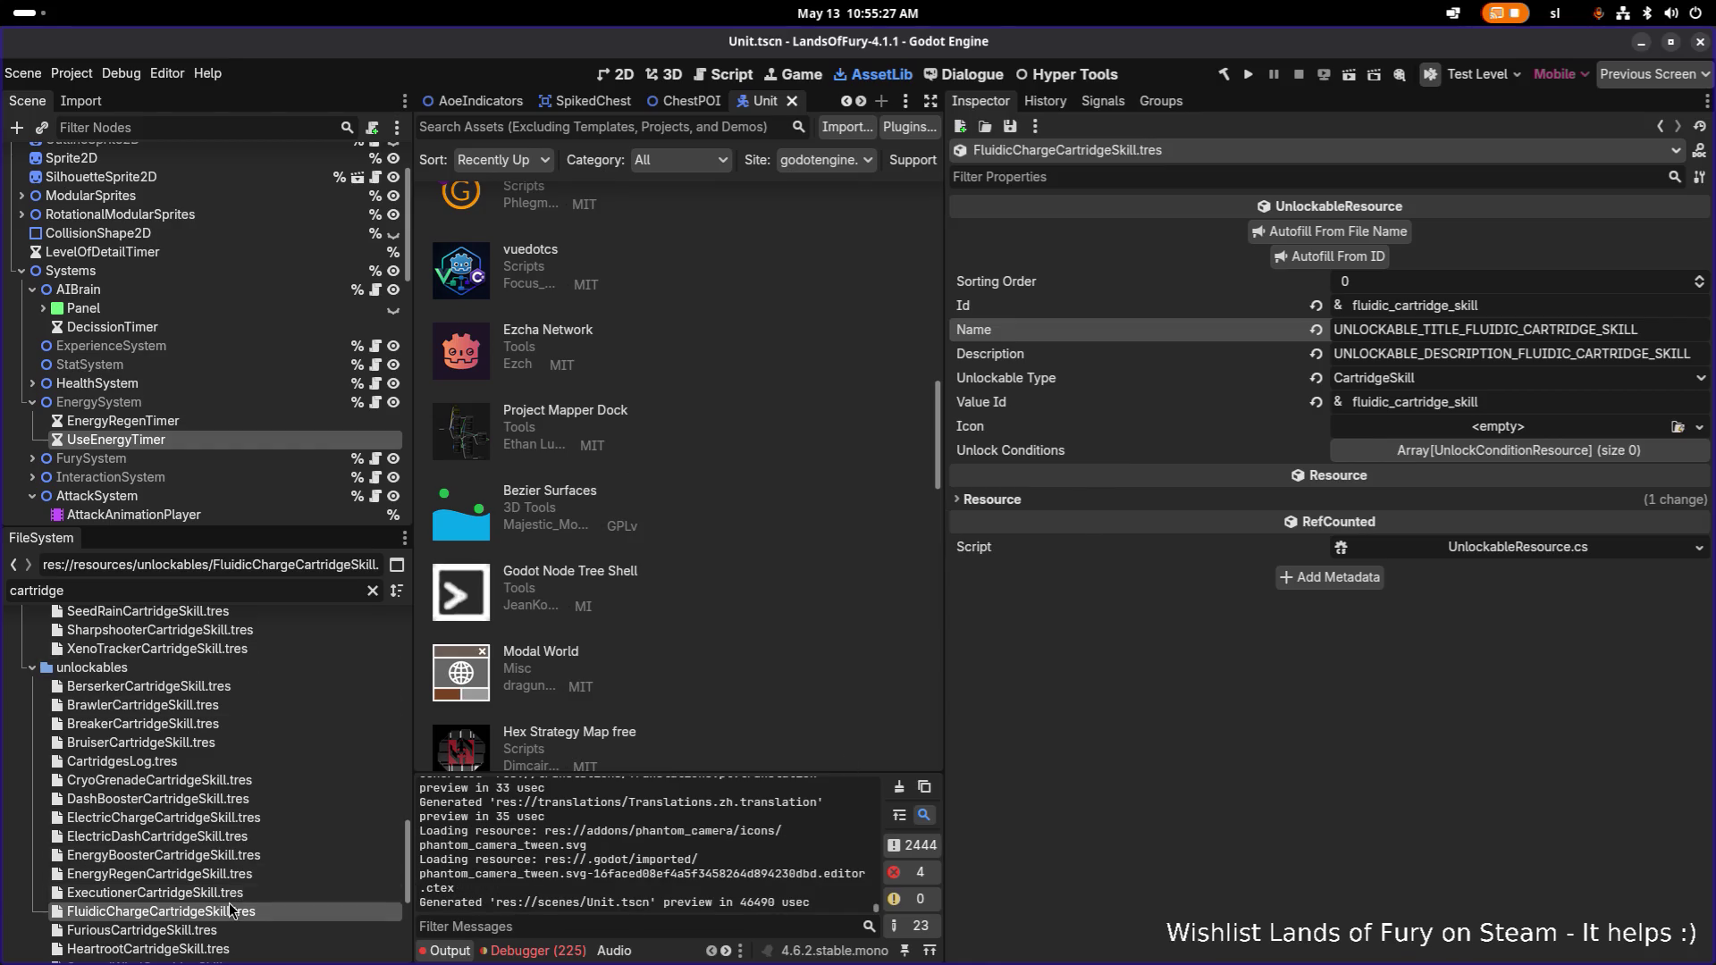
scroll(249, 853, up, 5)
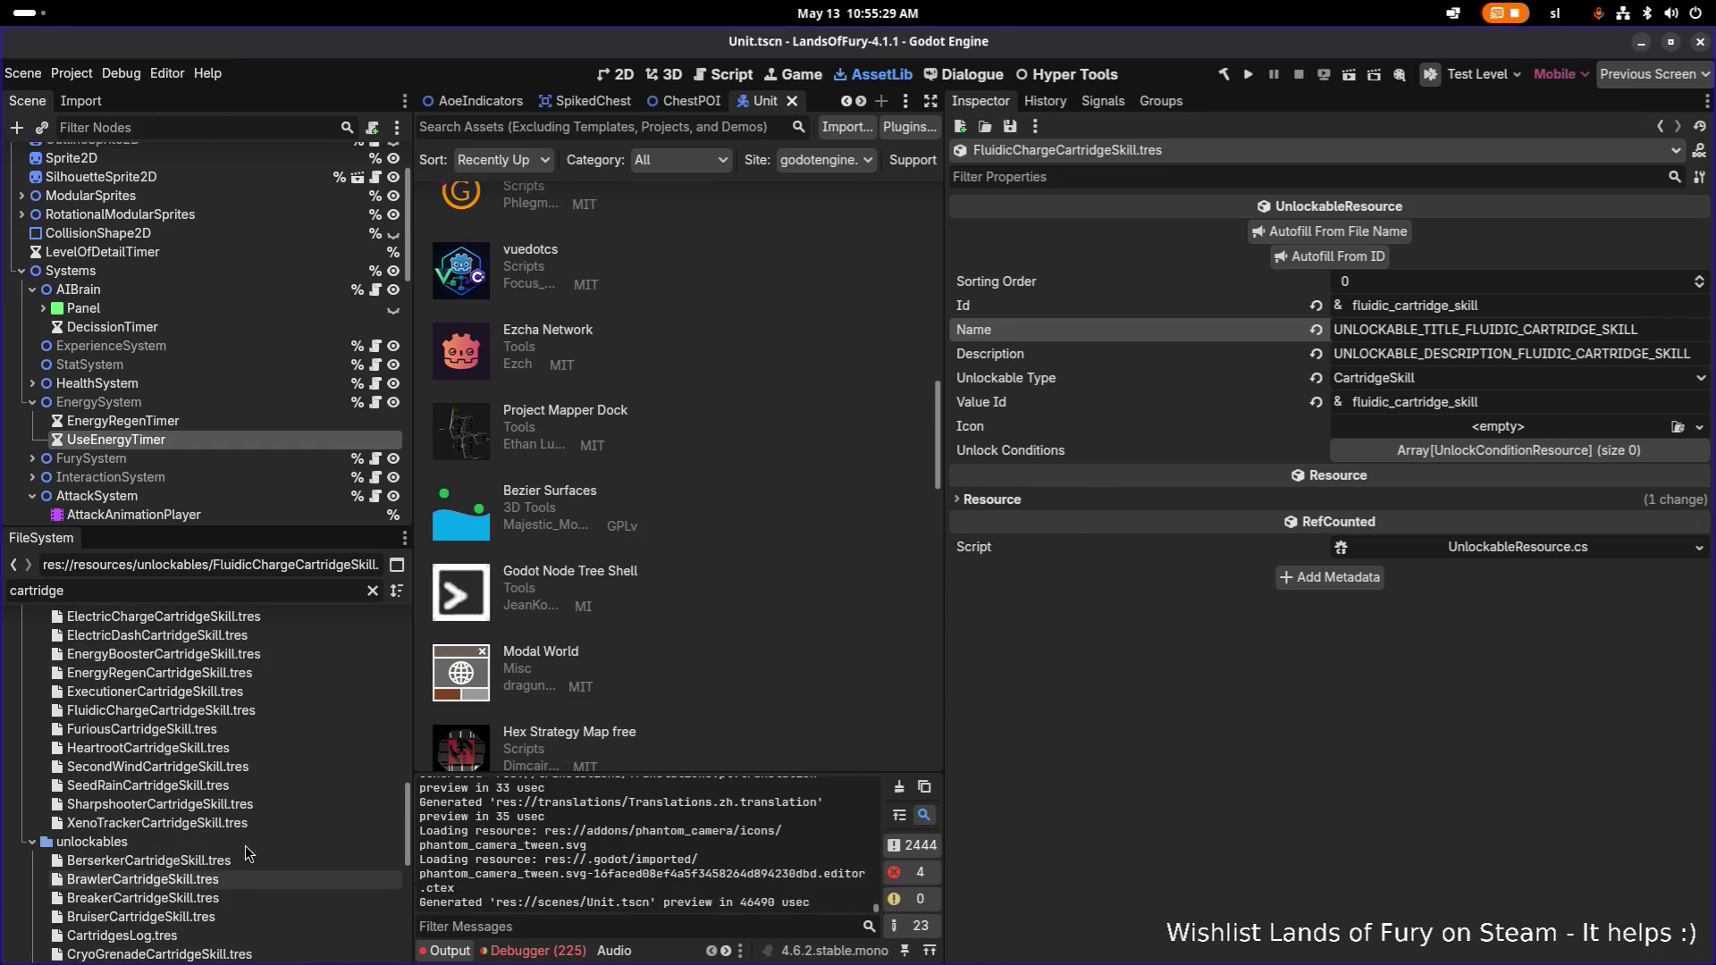
scroll(248, 854, up, 1)
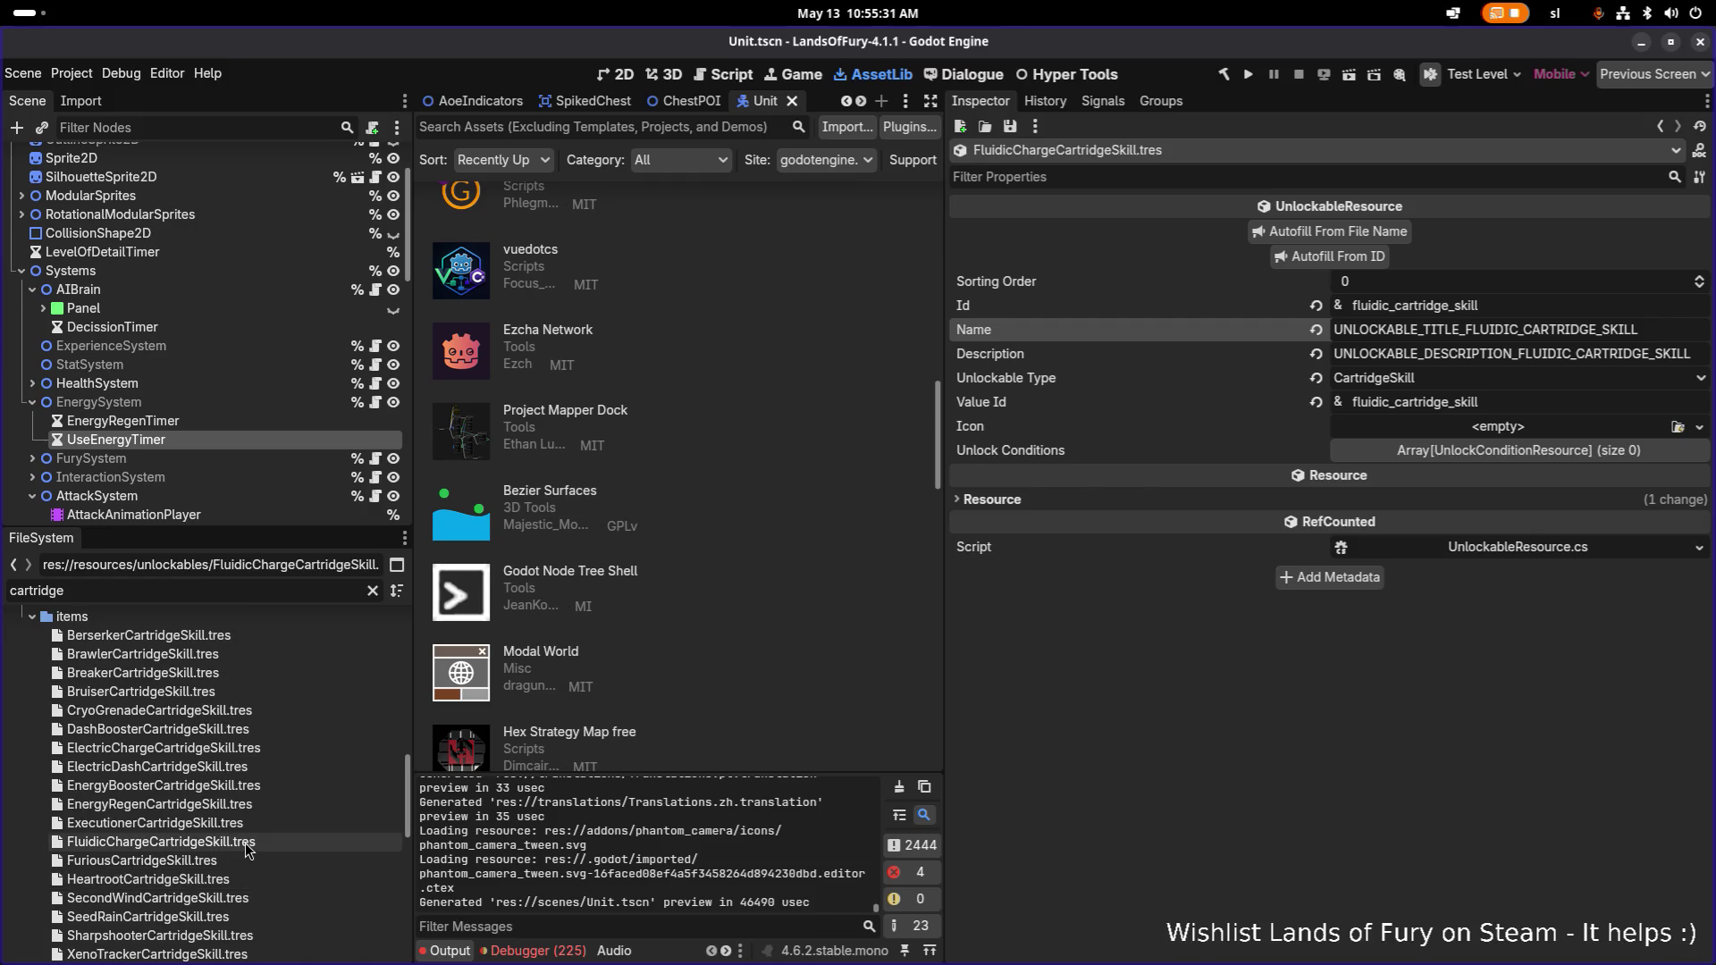
scroll(245, 844, down, 5)
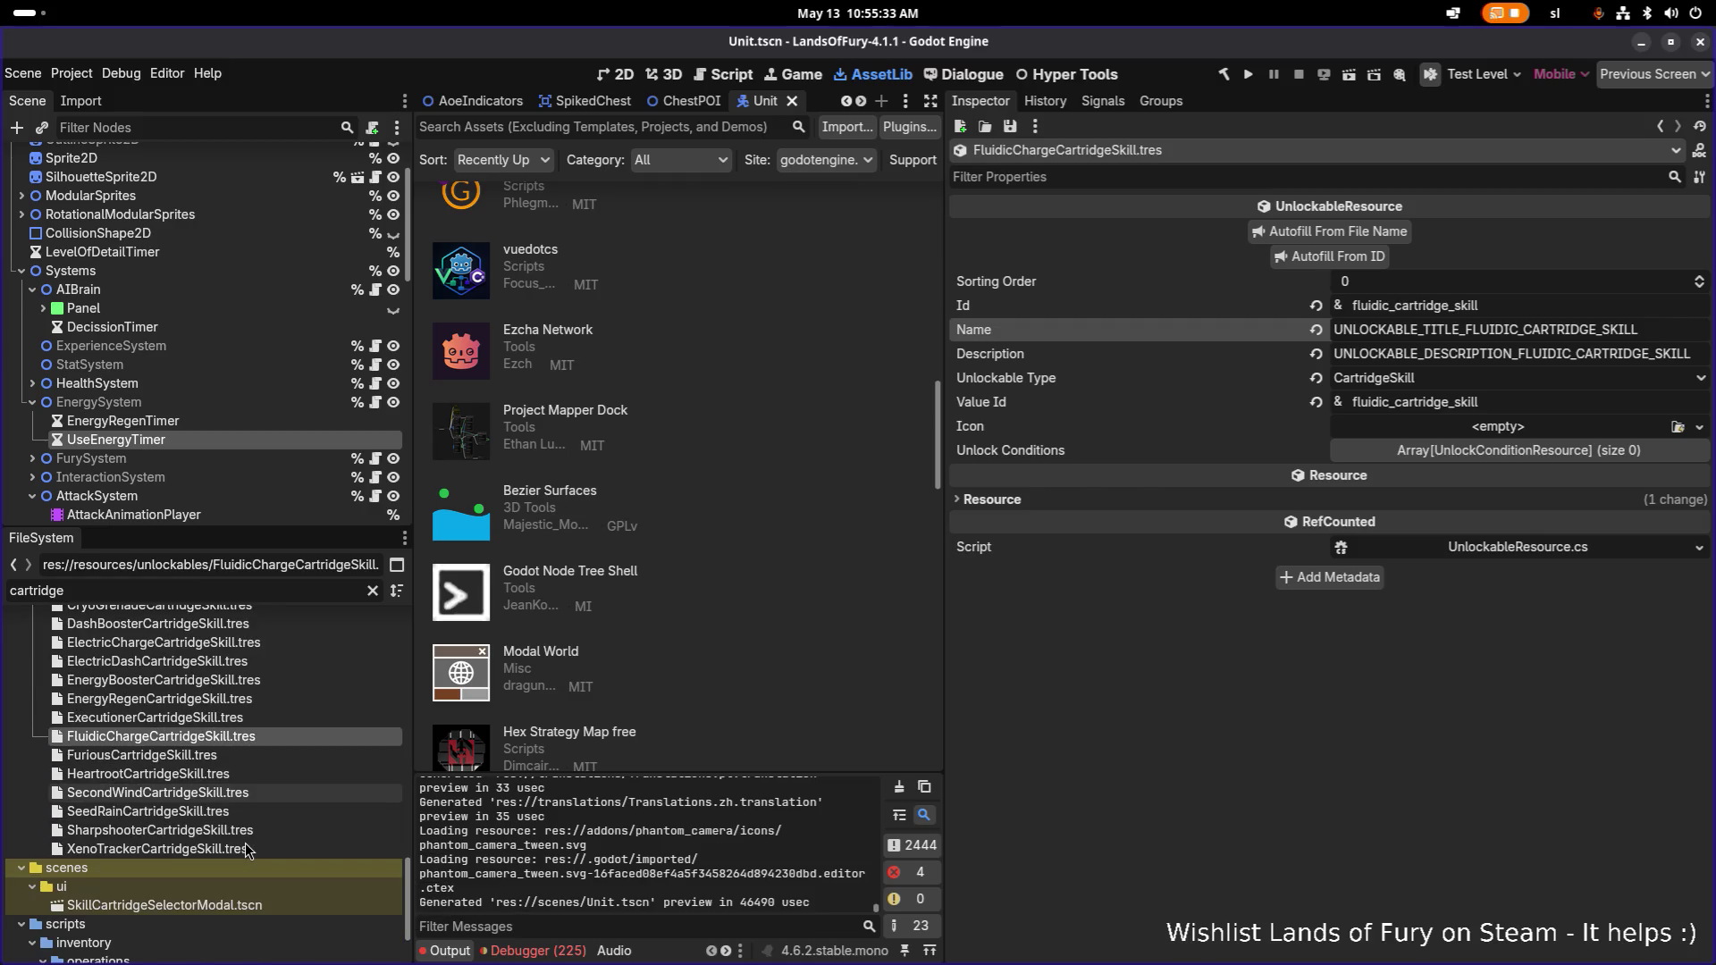
double_click(298, 594)
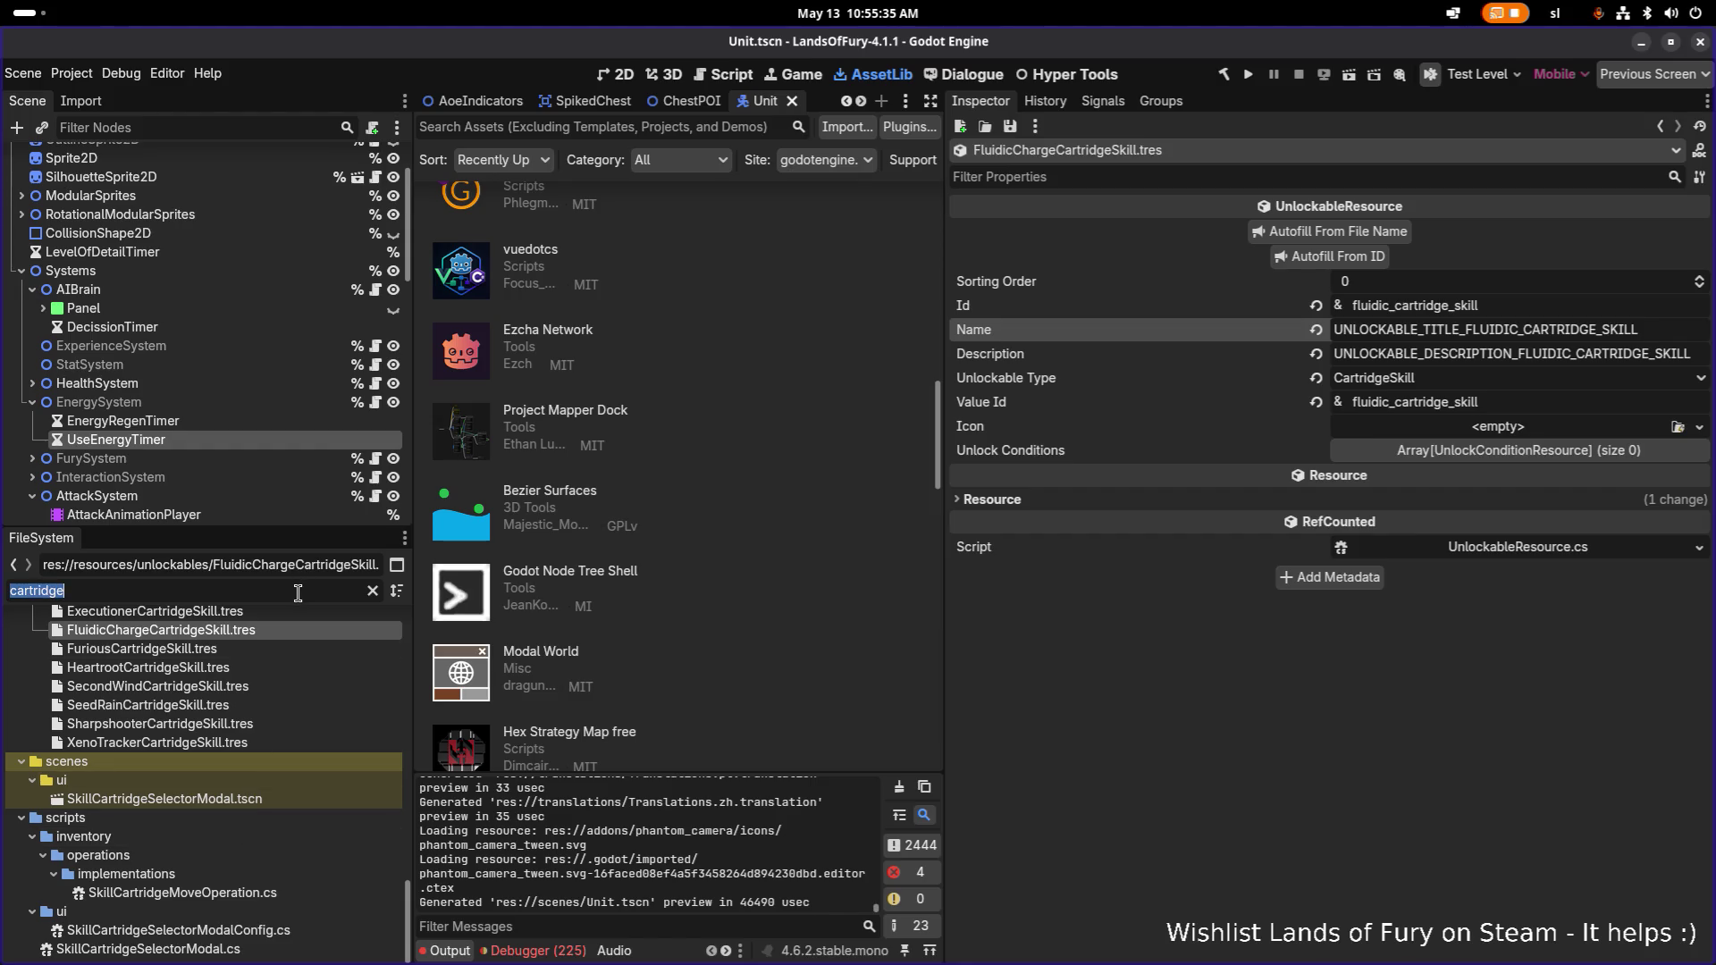
text(unlockabl)
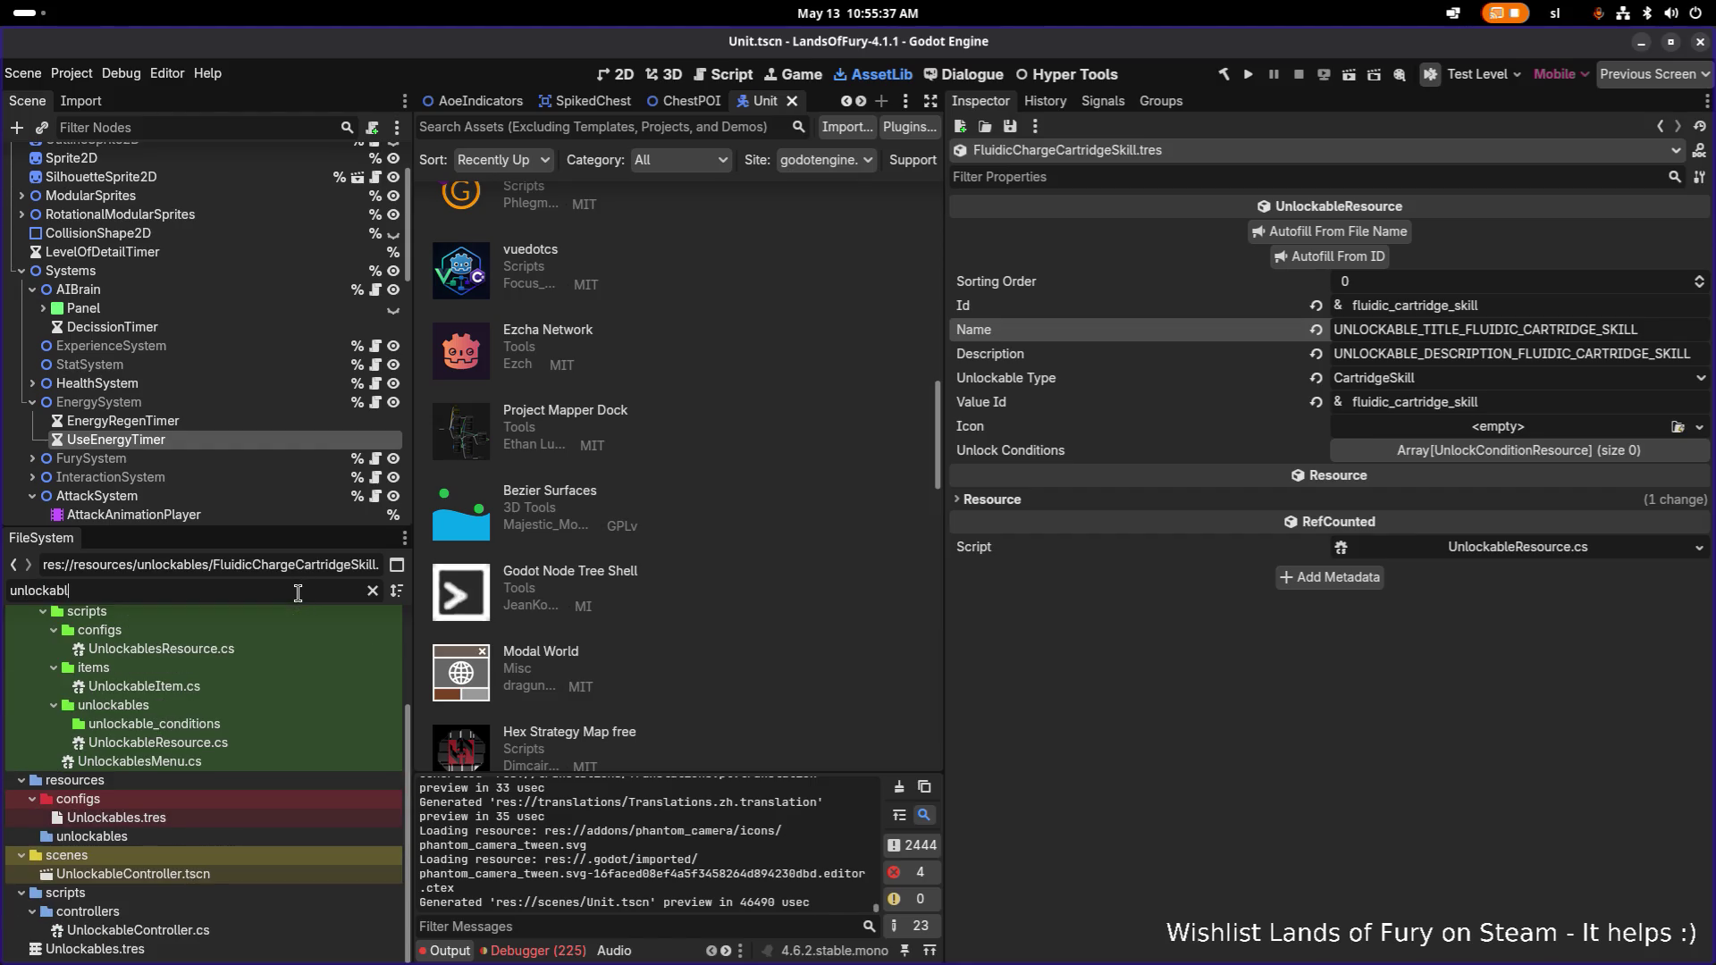
text(es)
click(302, 826)
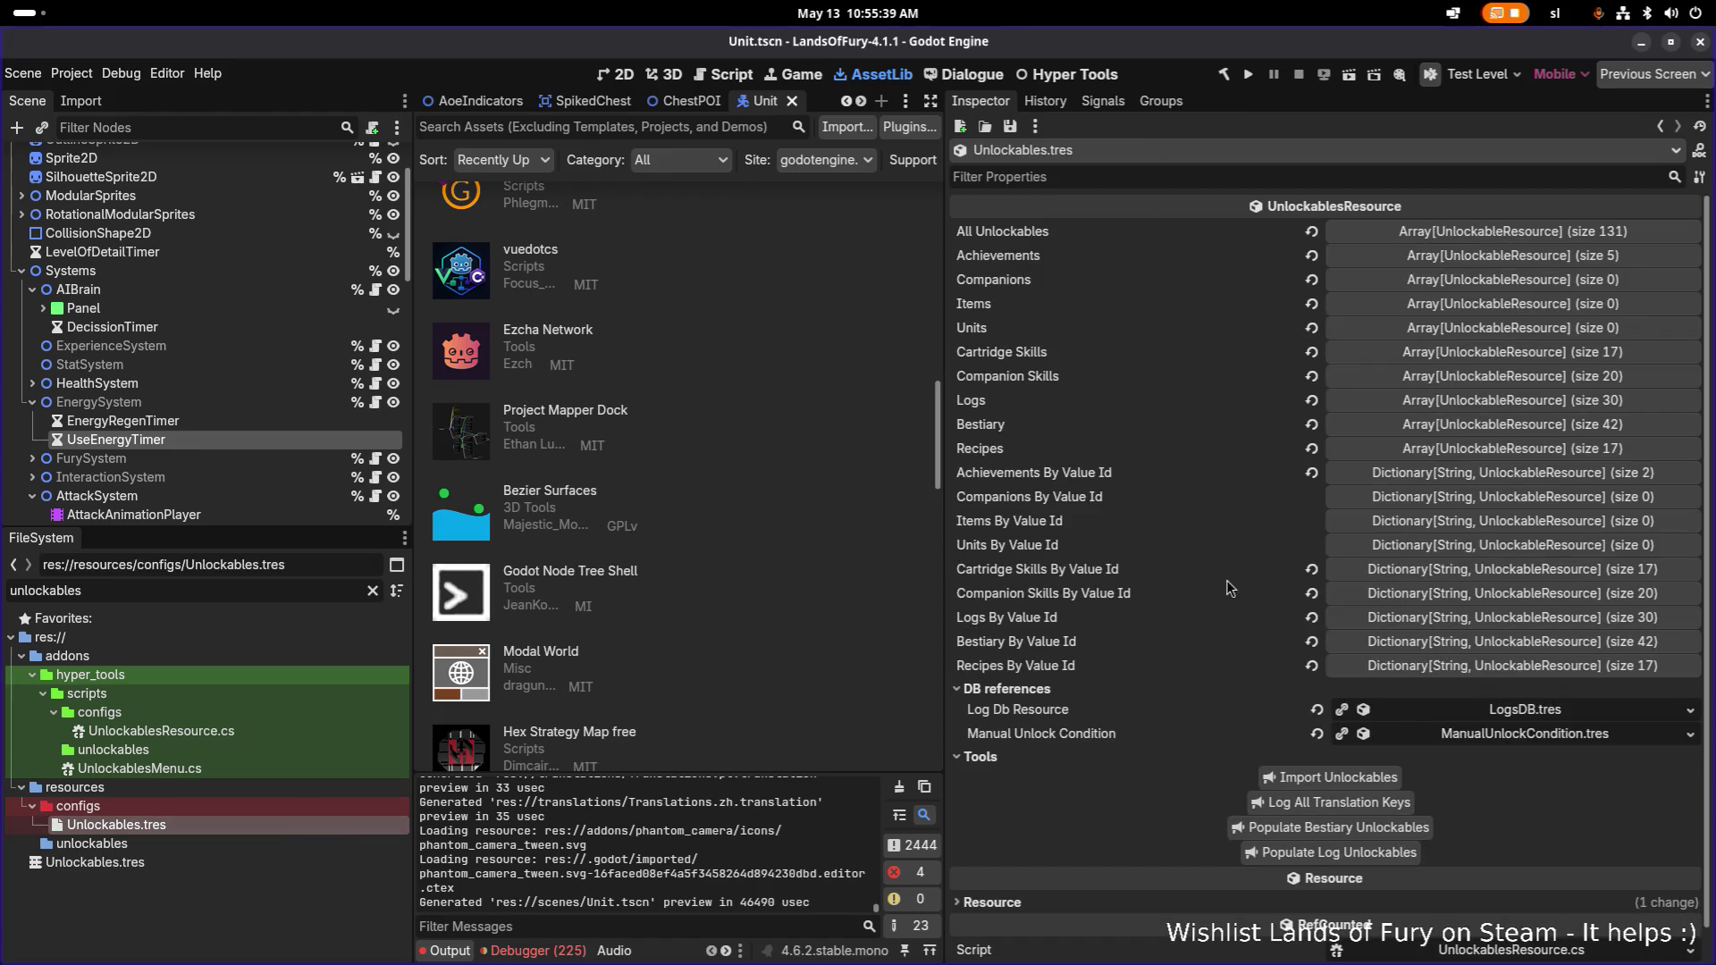
click(1332, 777)
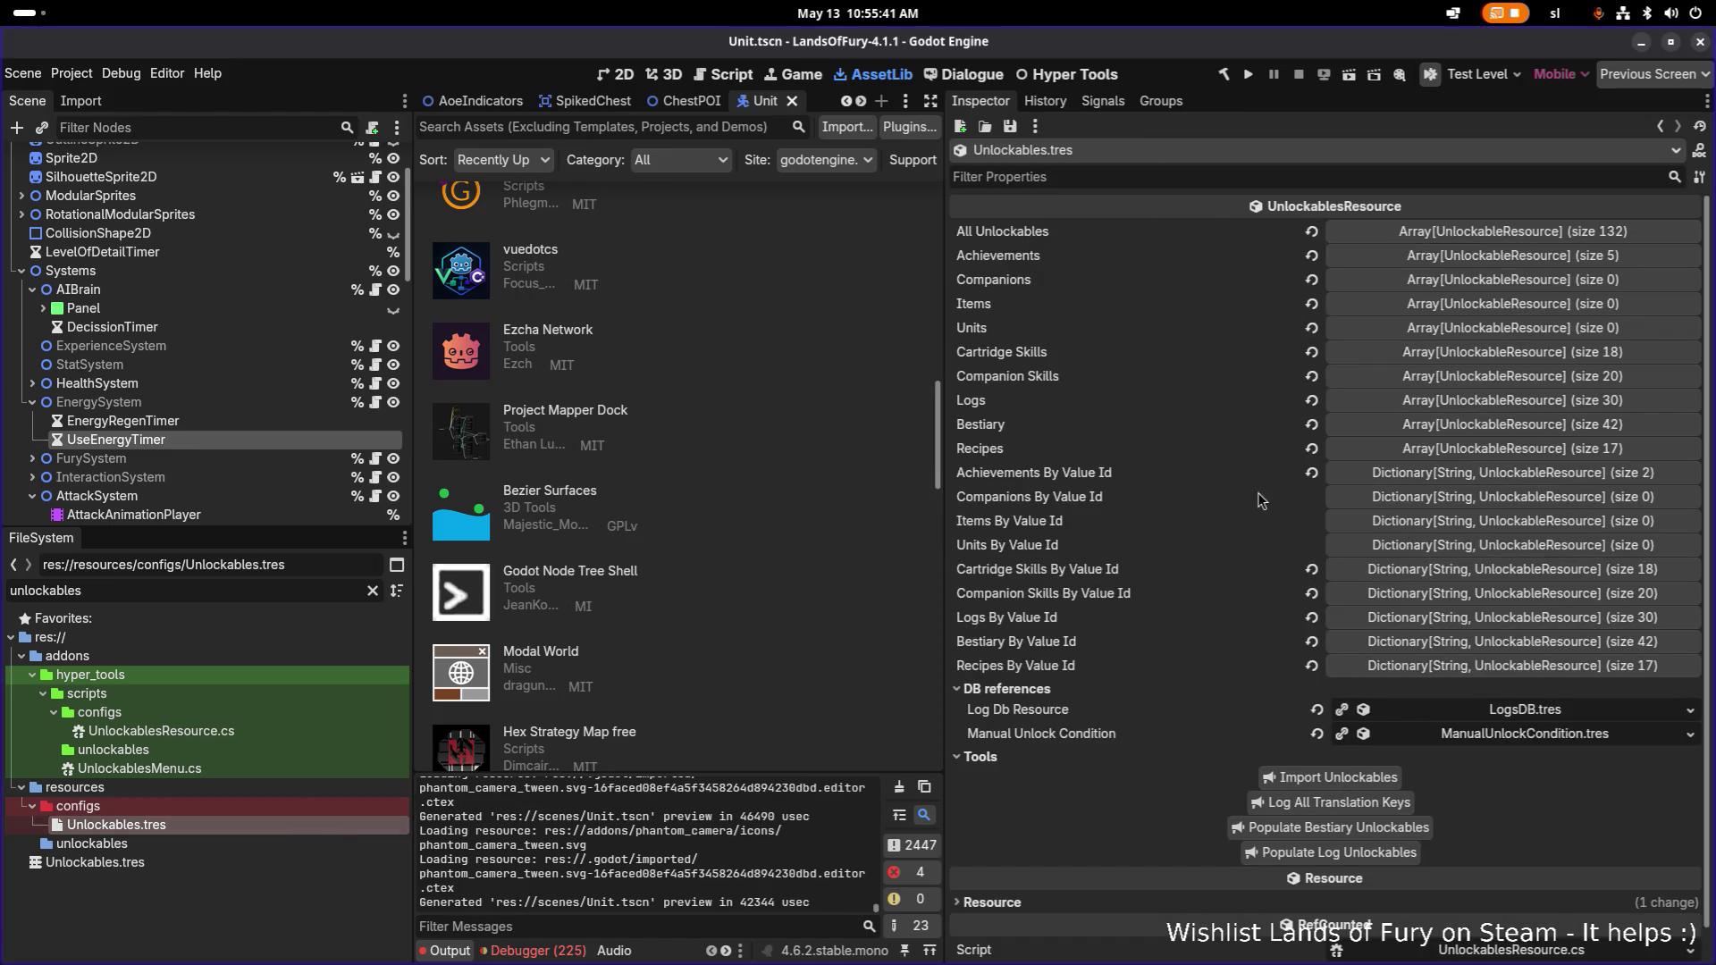
click(1249, 74)
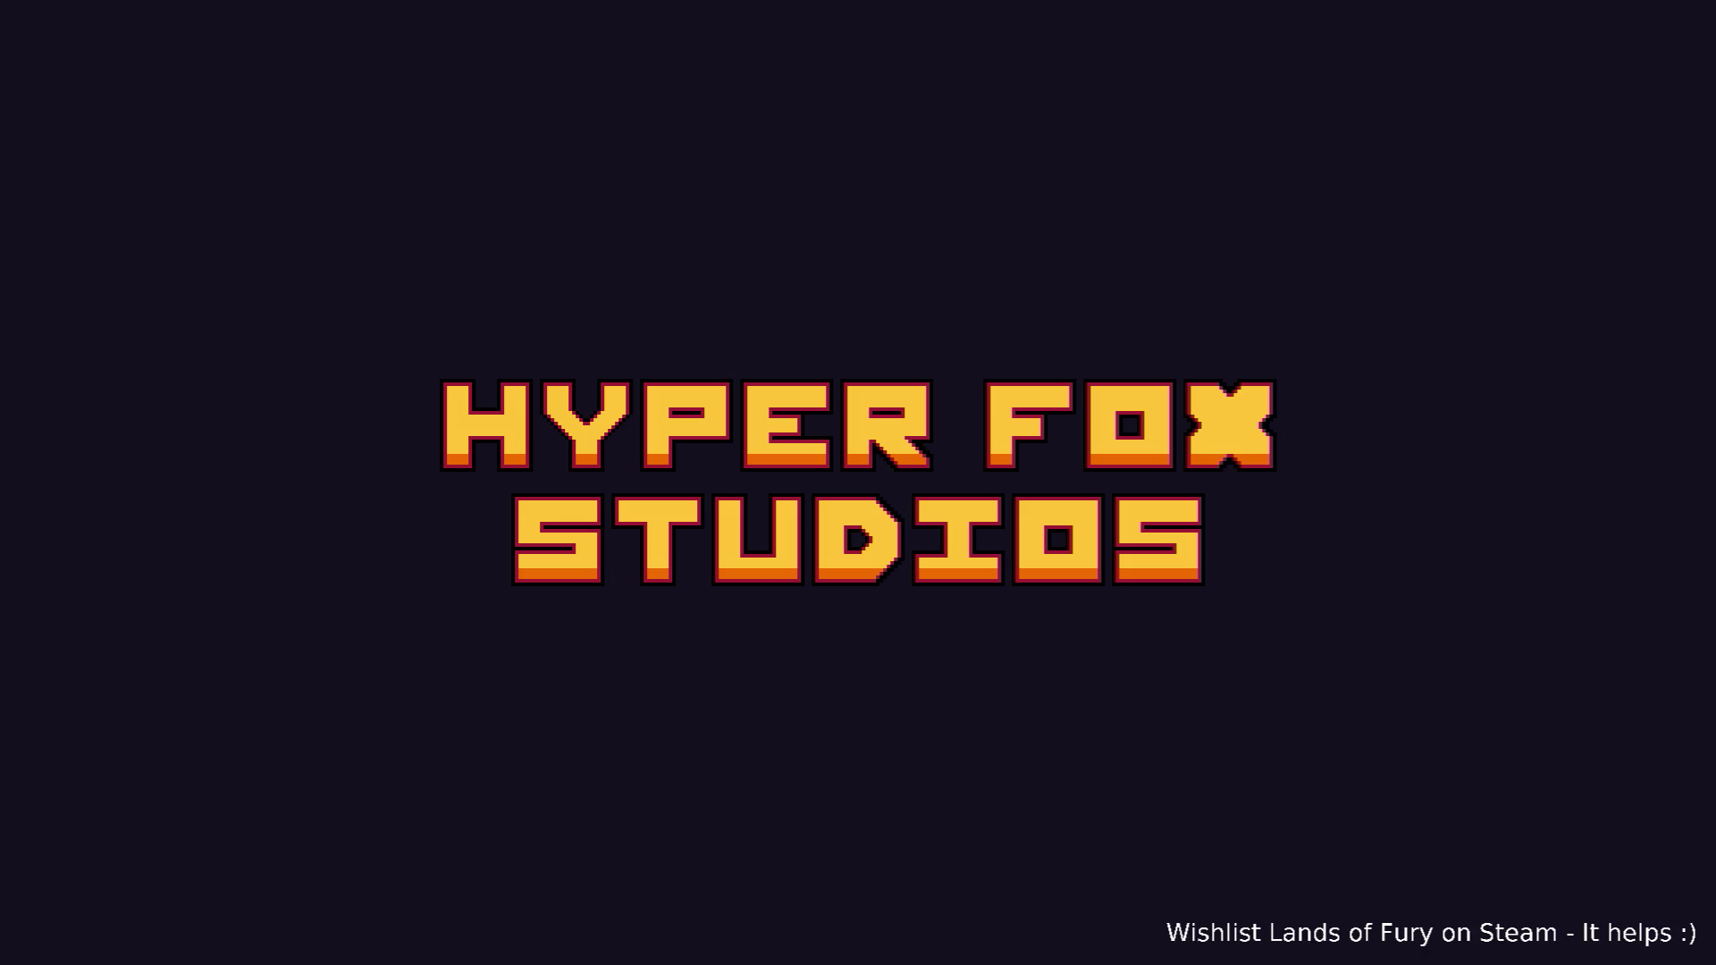
key(Return)
key(Return)
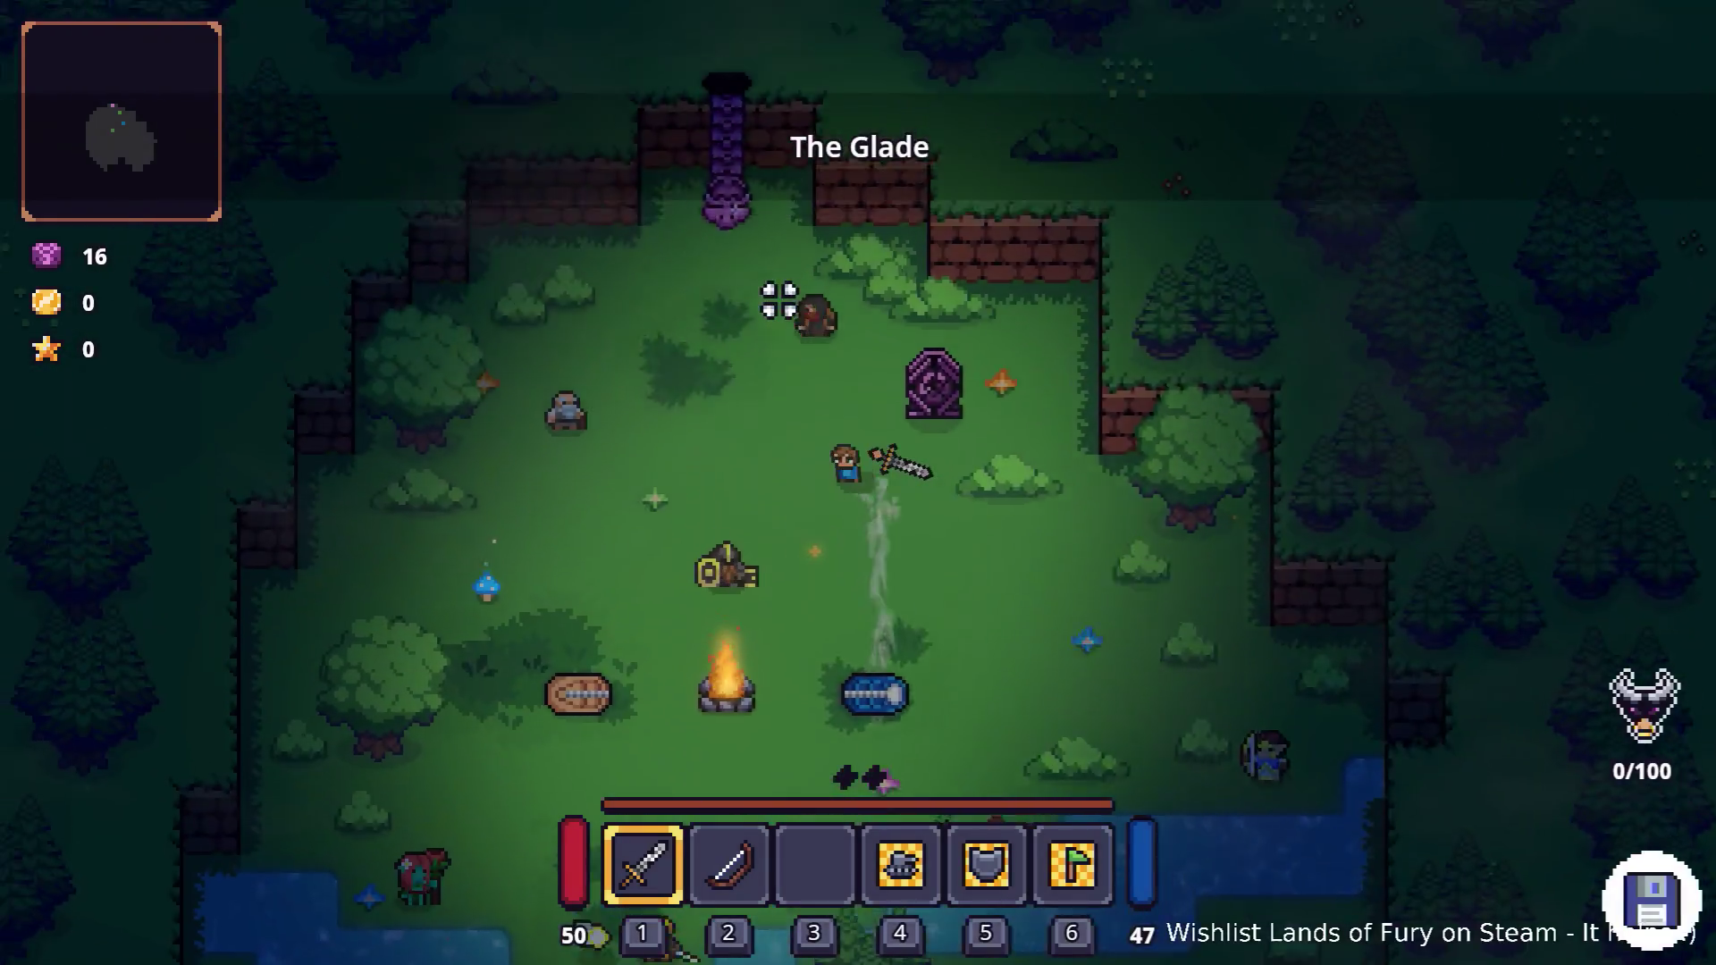
click(778, 300)
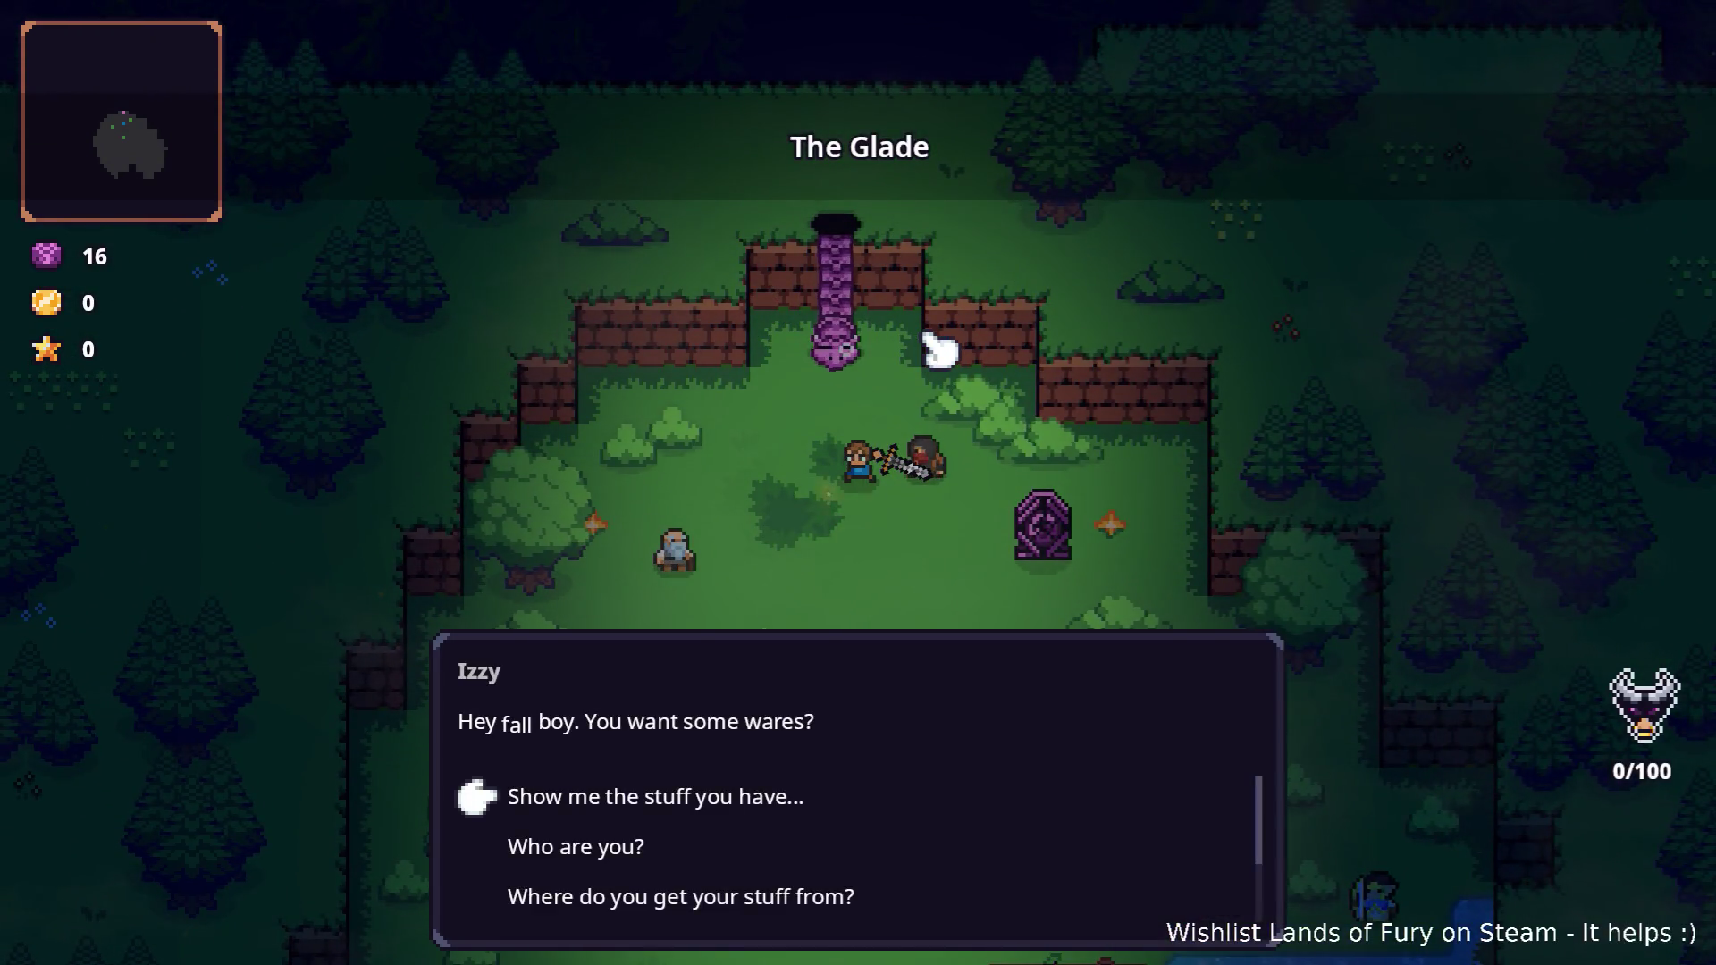
key(Return)
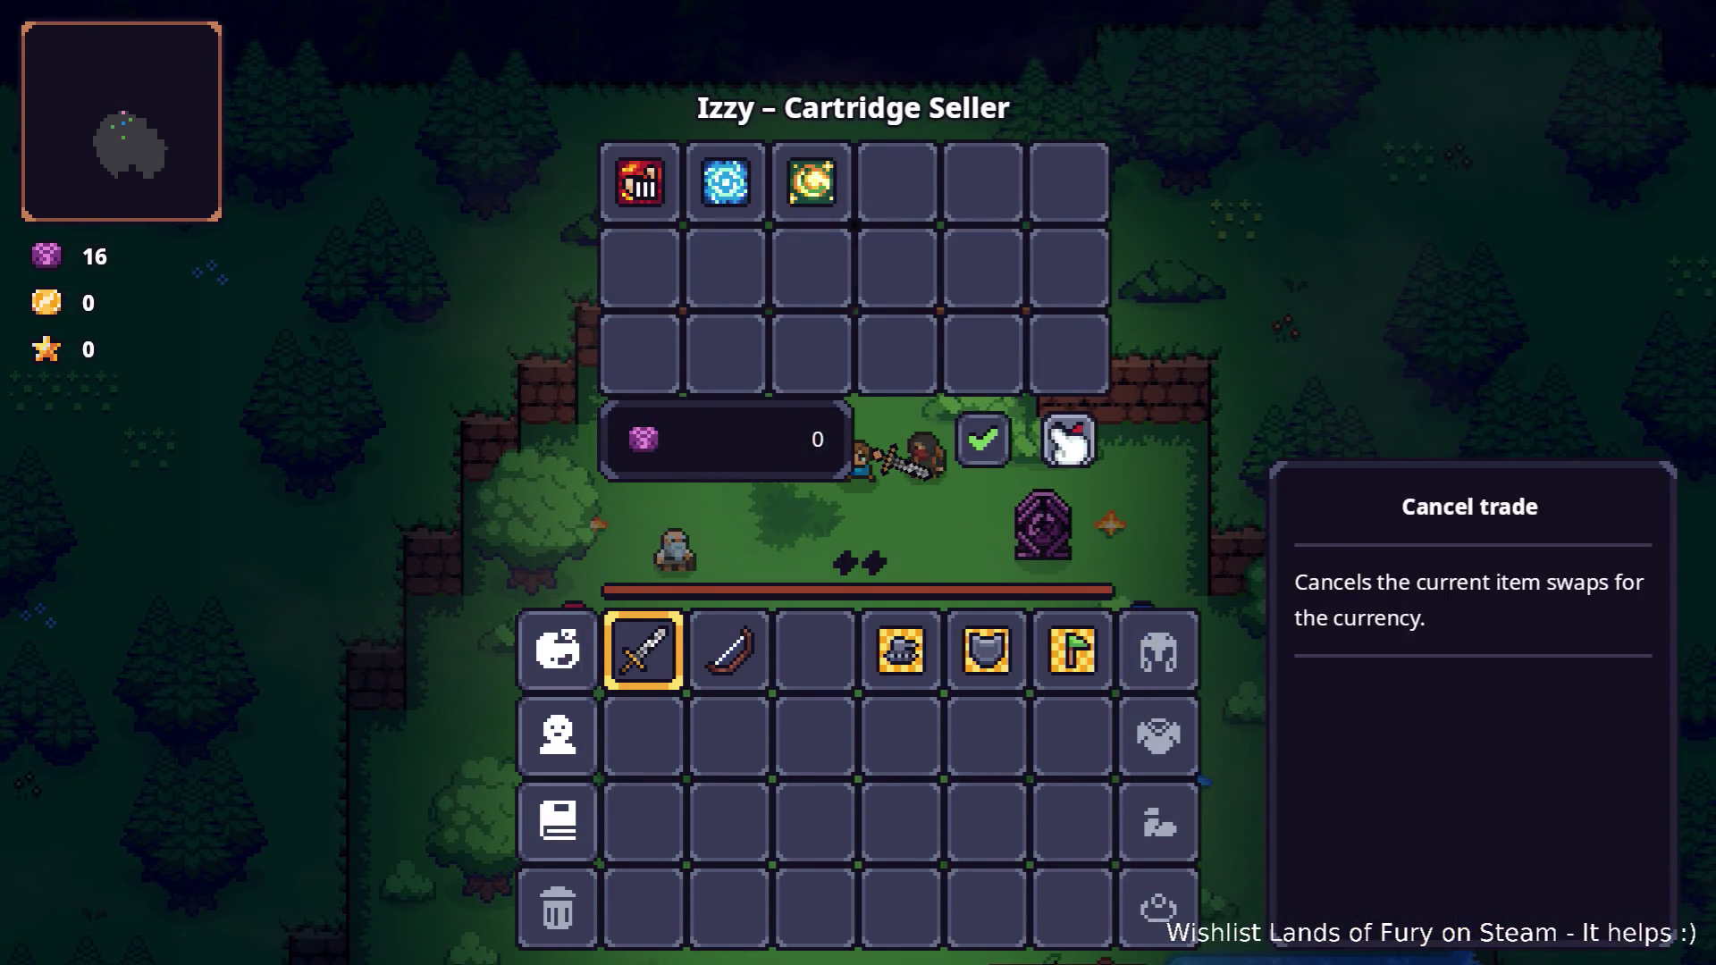
click(1070, 437)
key(Escape)
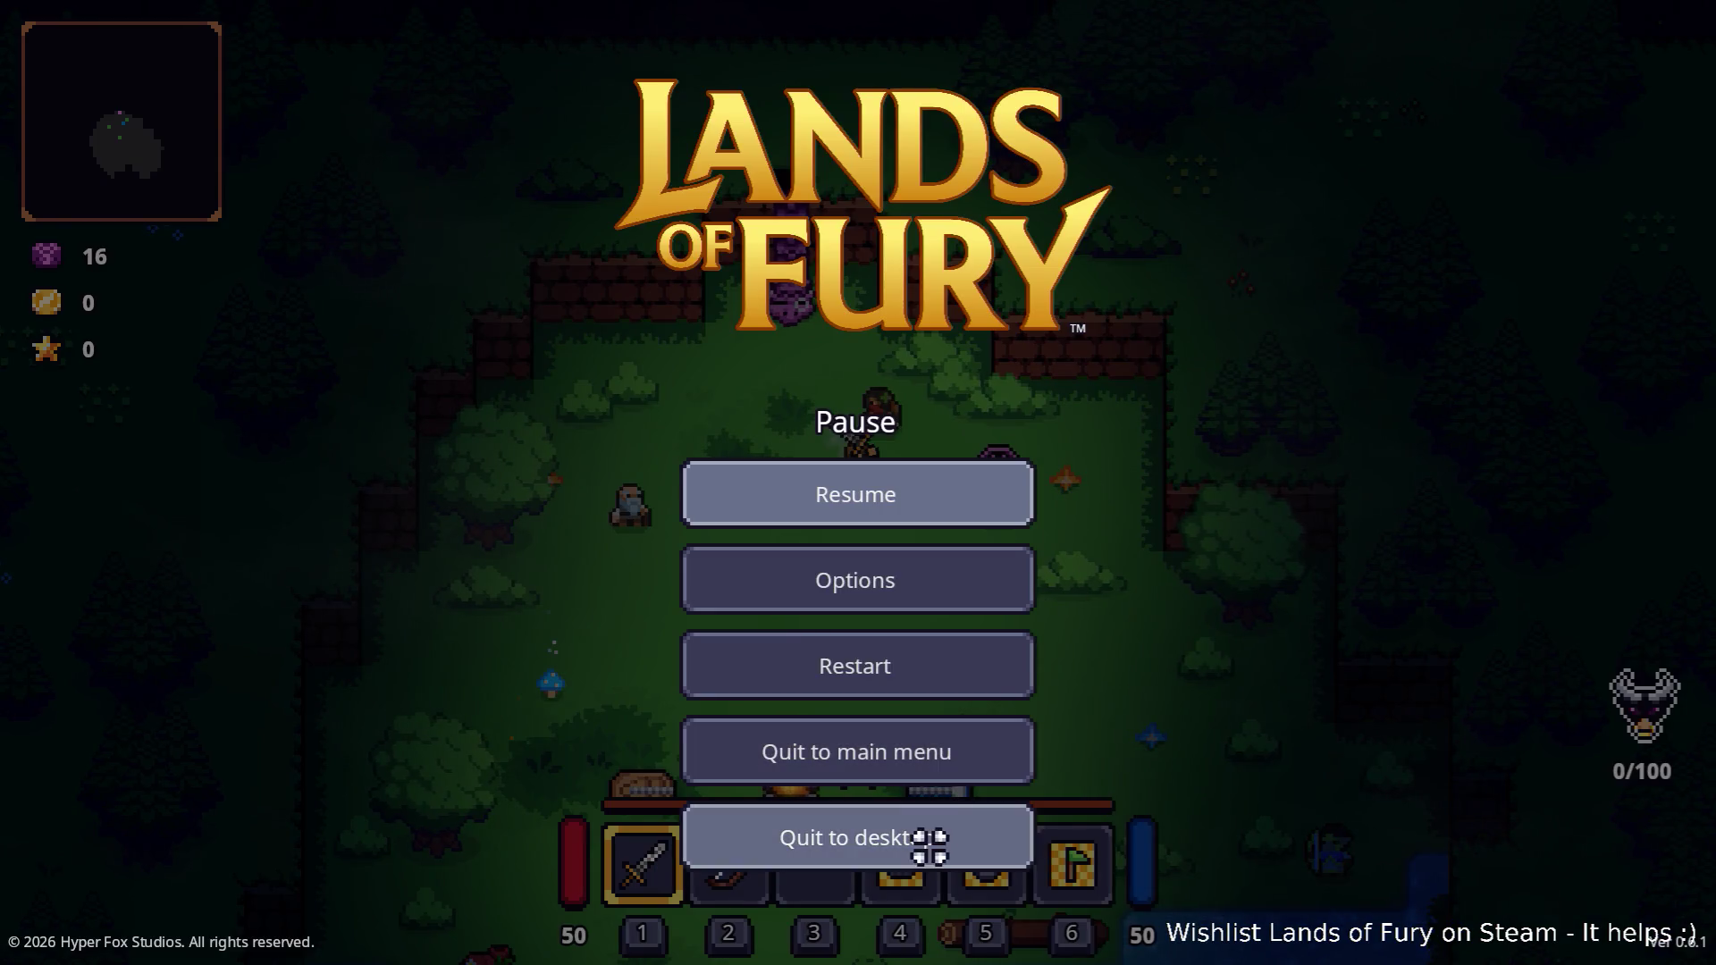
click(927, 839)
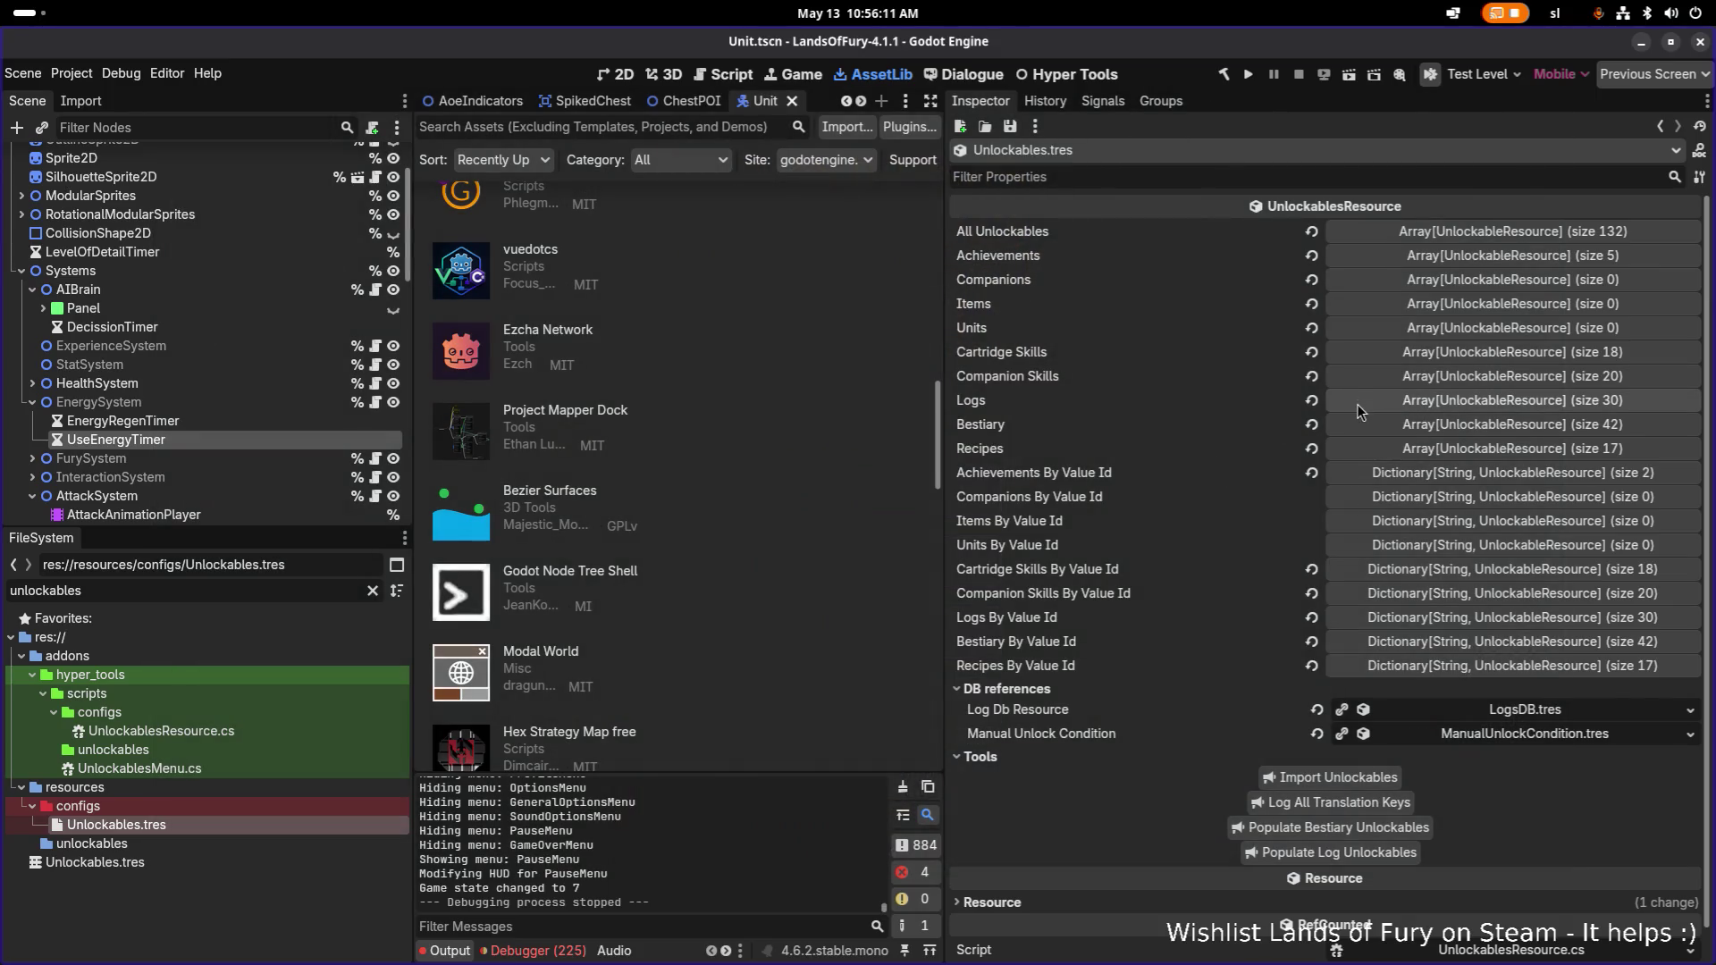
Check the FluidicChargeCartridgeSkill entry's Id in Cartridge Skills against the Executioner entry.
click(1429, 352)
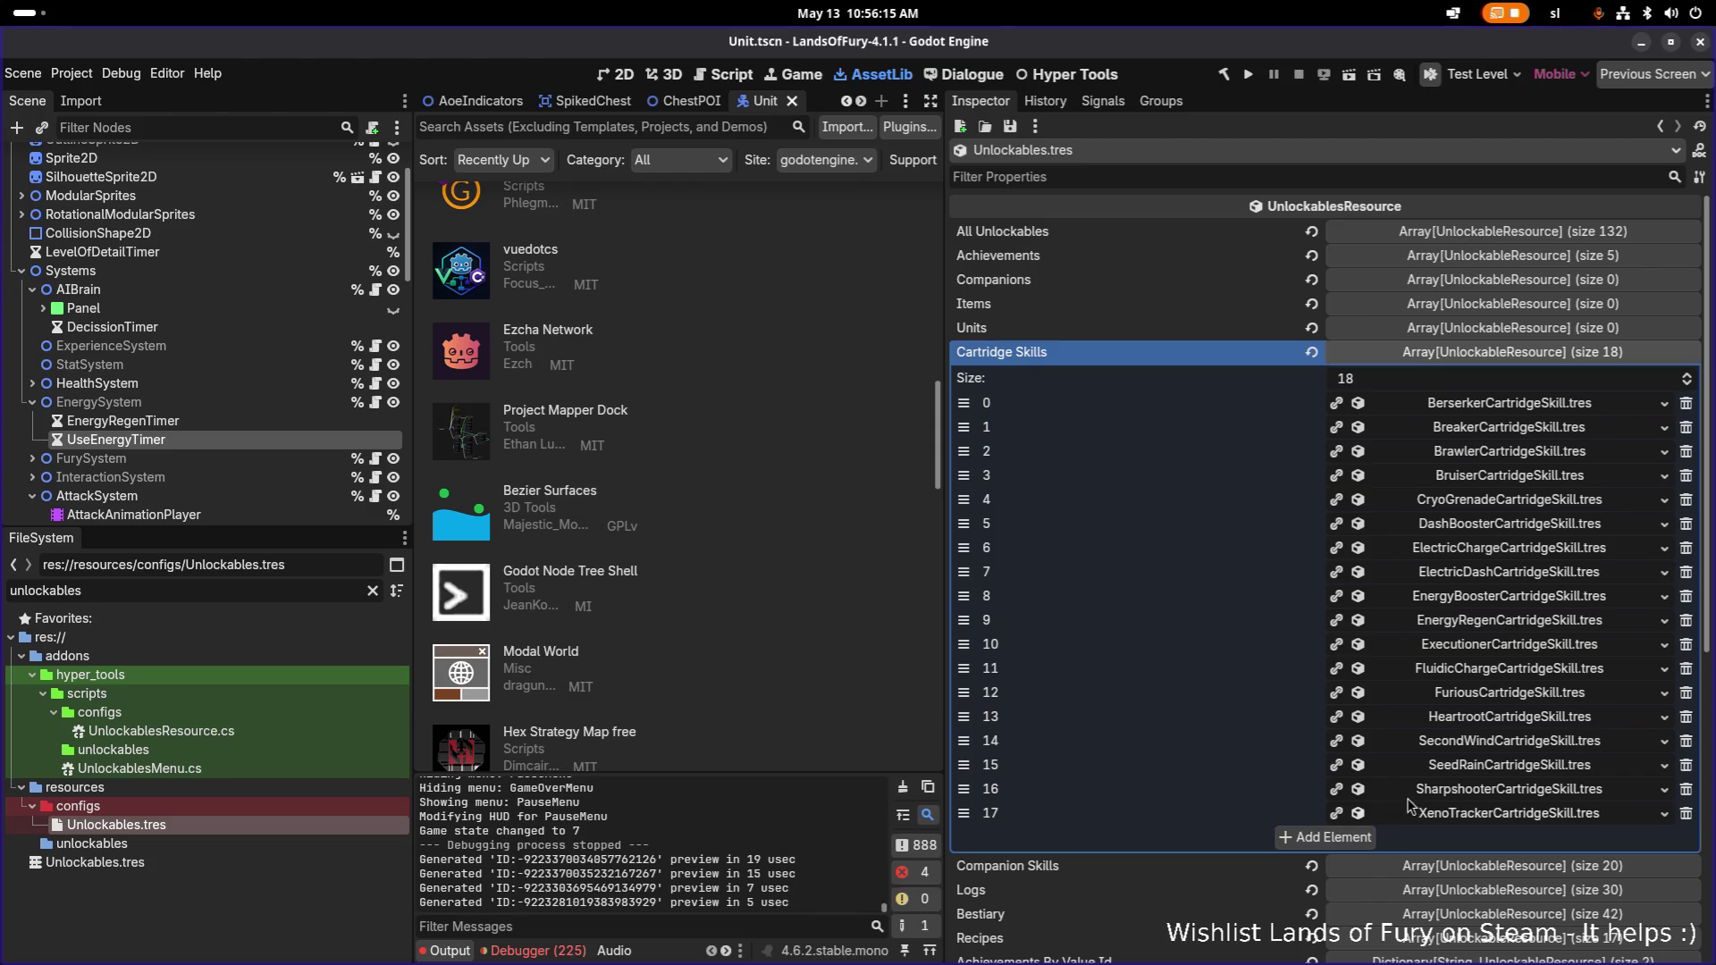
click(1510, 672)
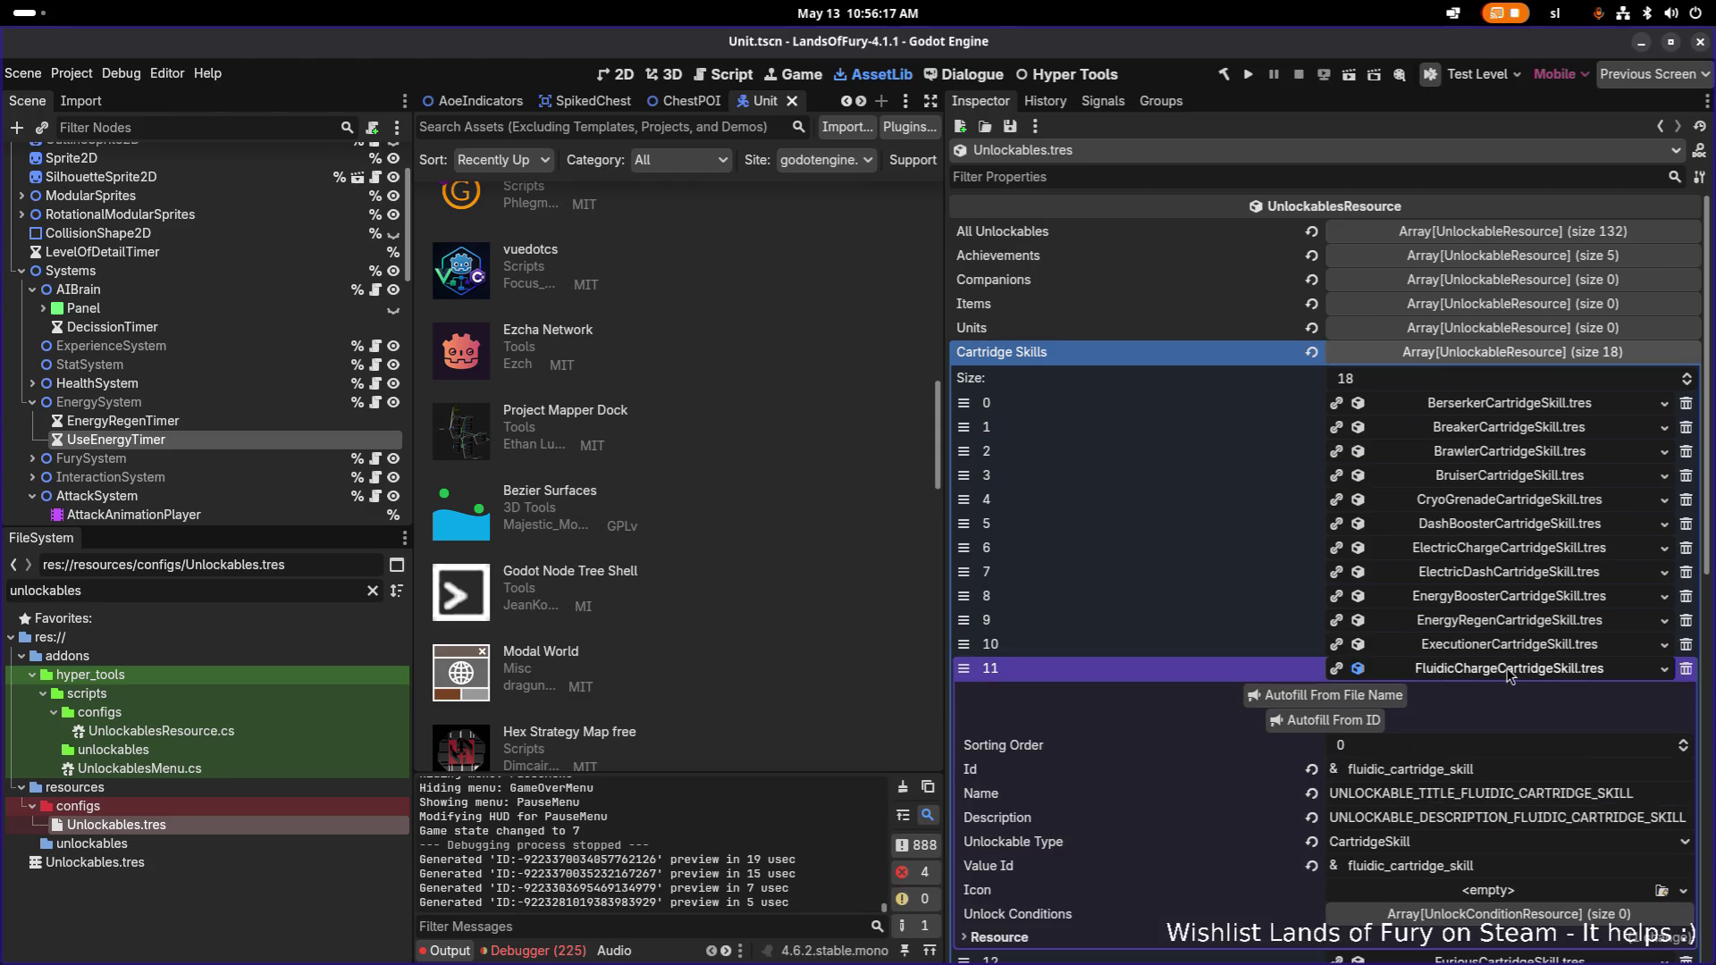
click(1505, 768)
scroll(1543, 674, down, 2)
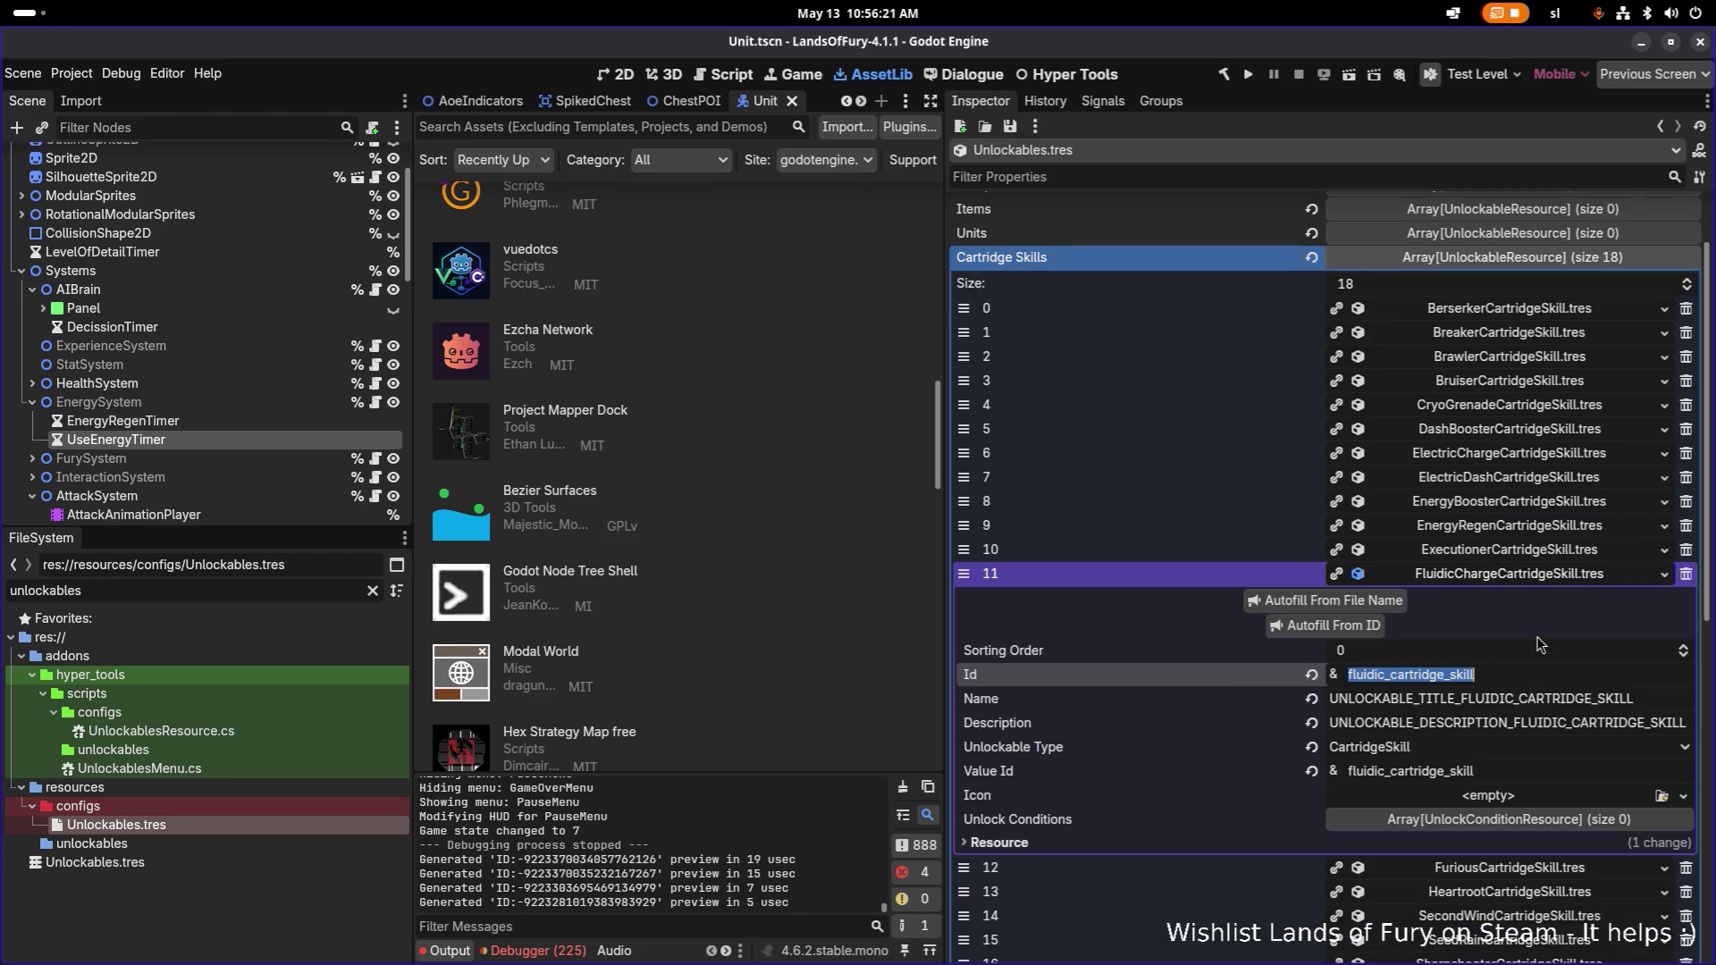
click(1545, 552)
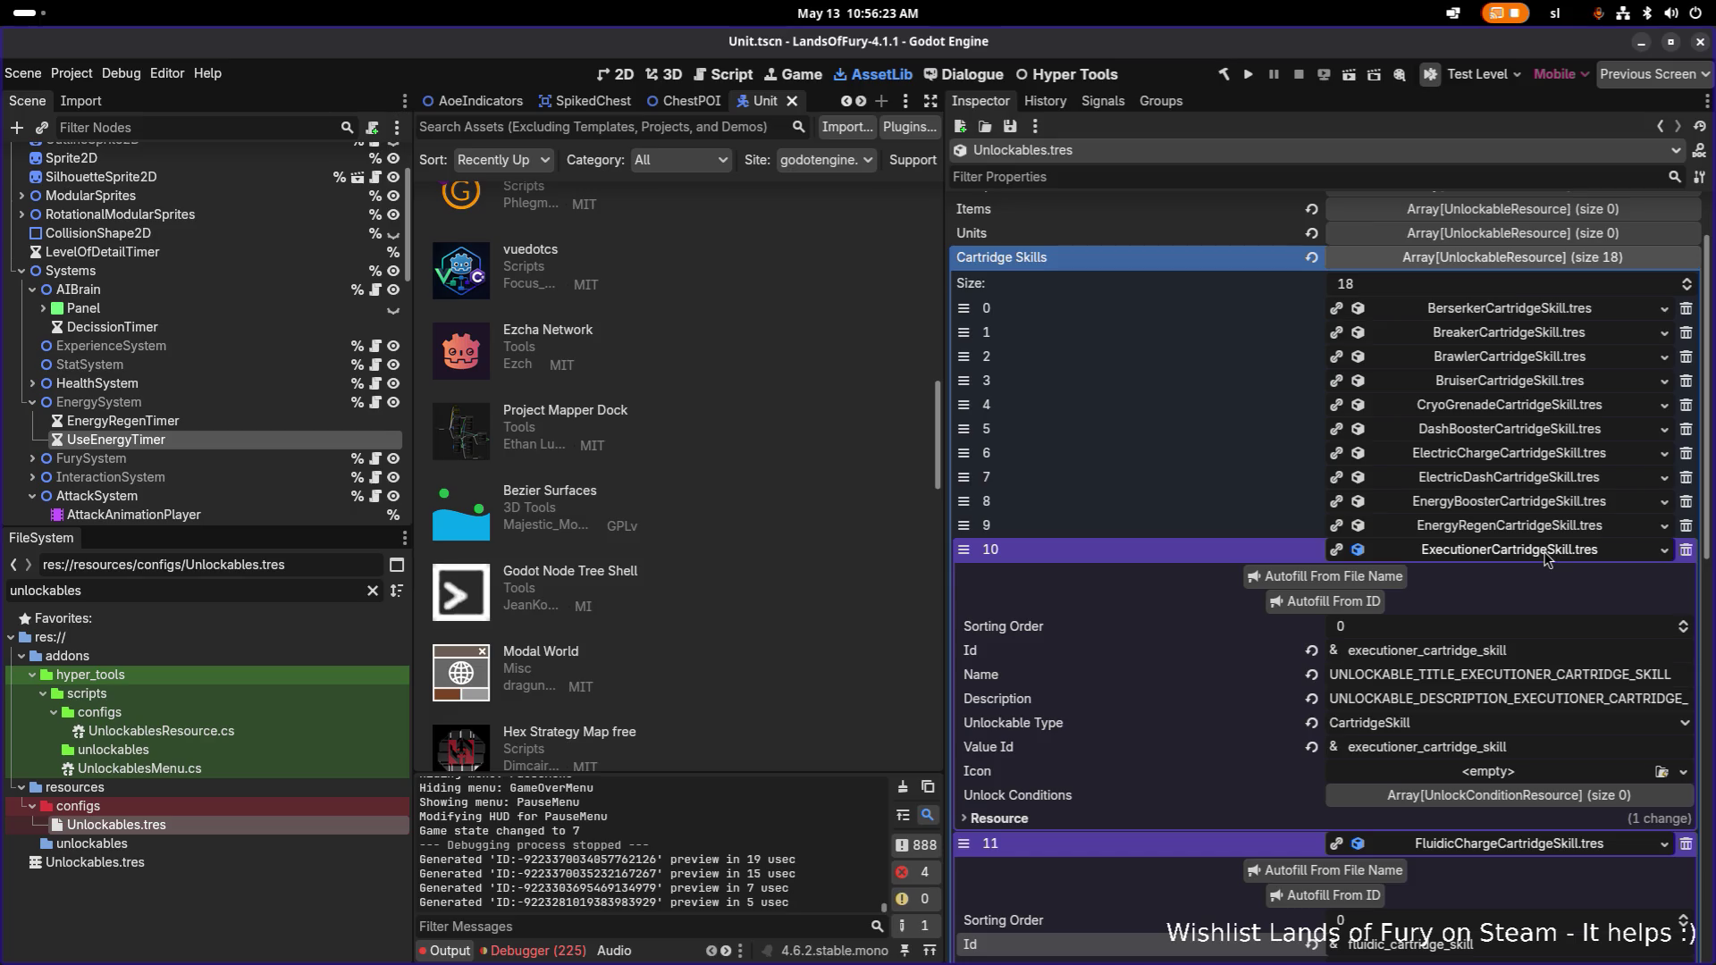
click(1546, 551)
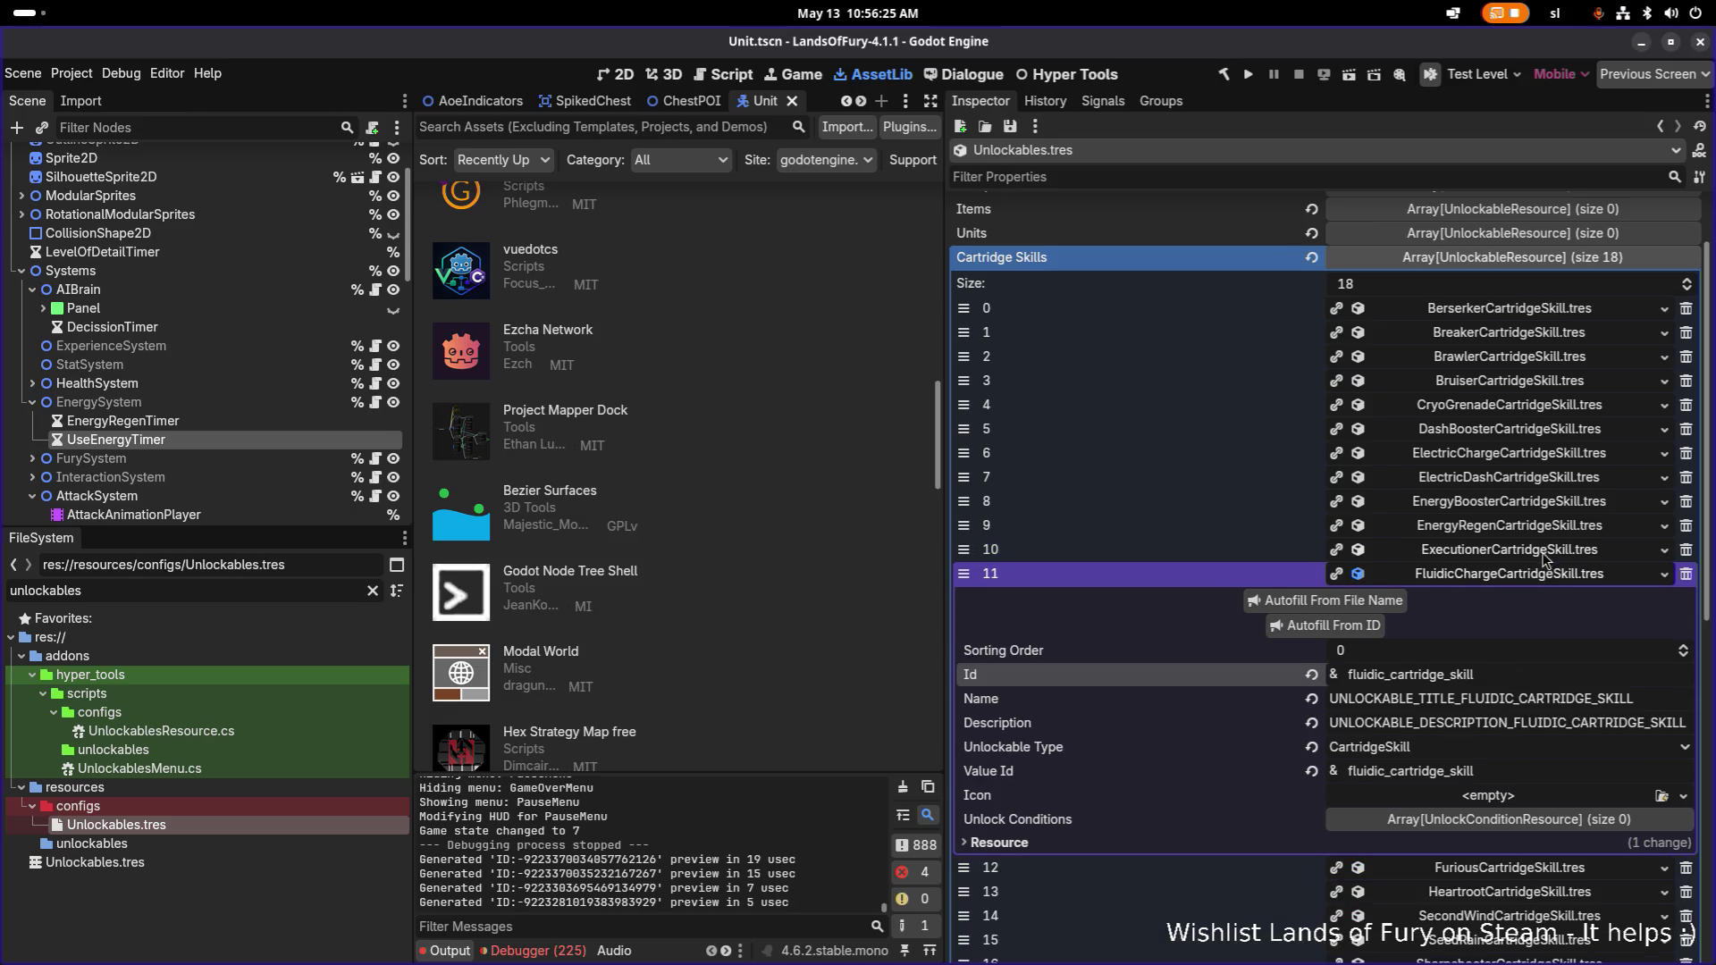
click(1536, 577)
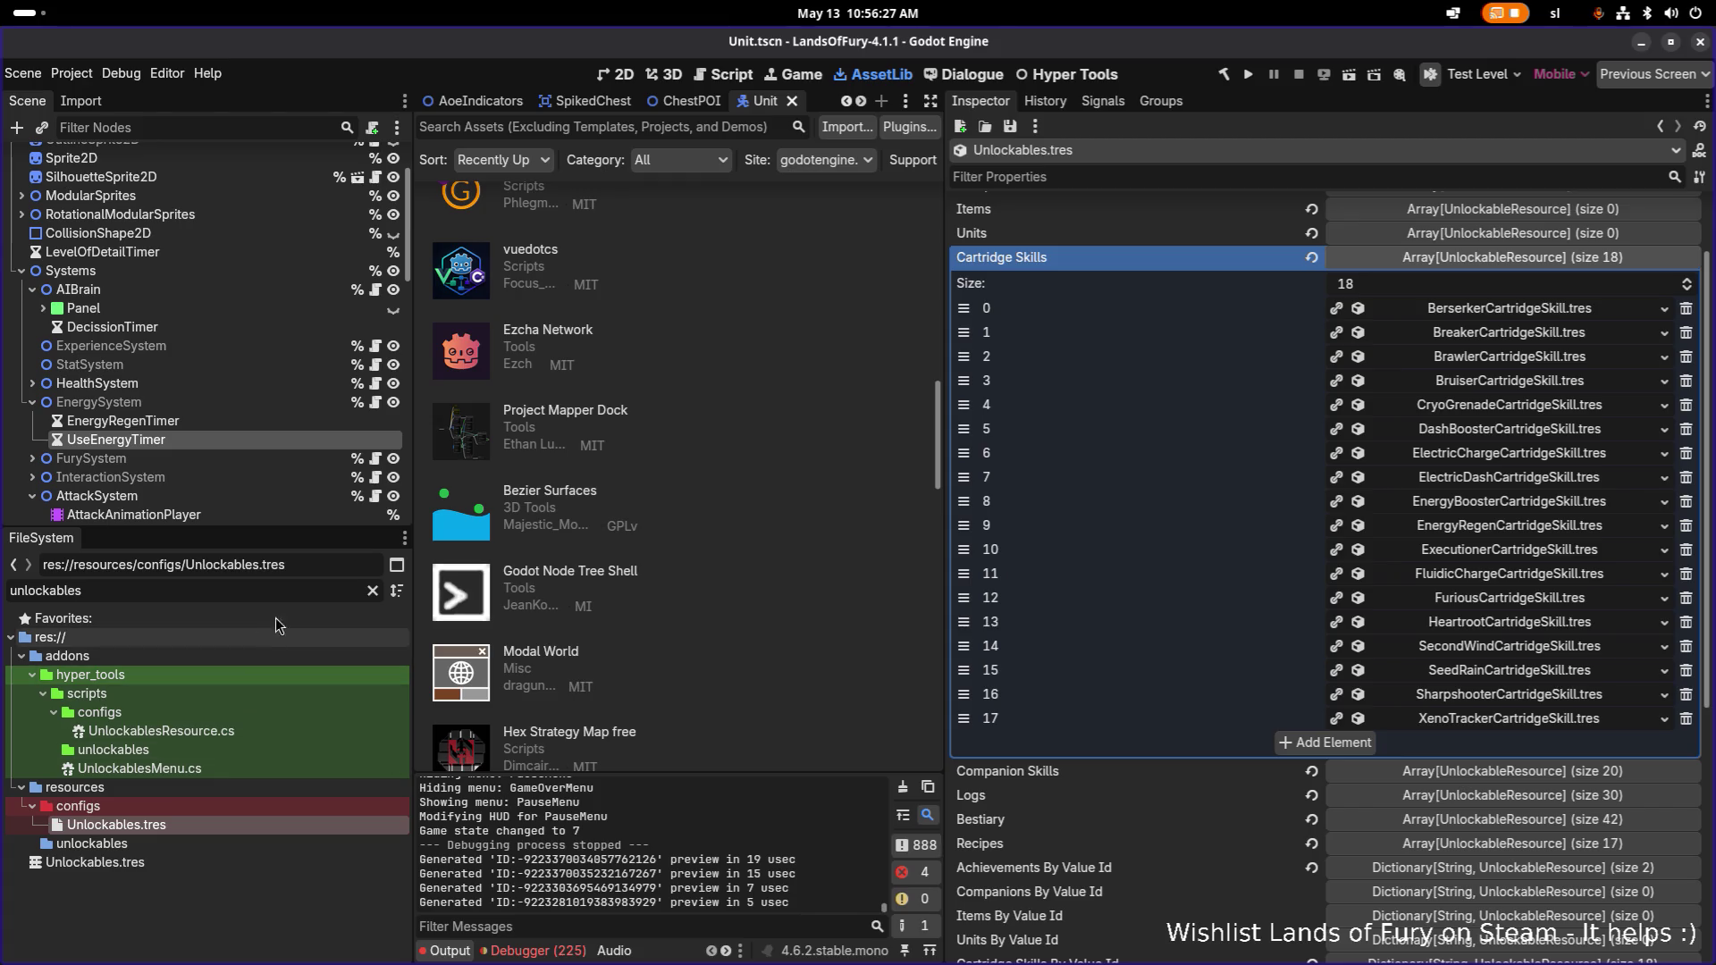
Filter FileSystem for 'fluidi' and open the fluidic charge item resource.
double_click(286, 598)
text(fluidi)
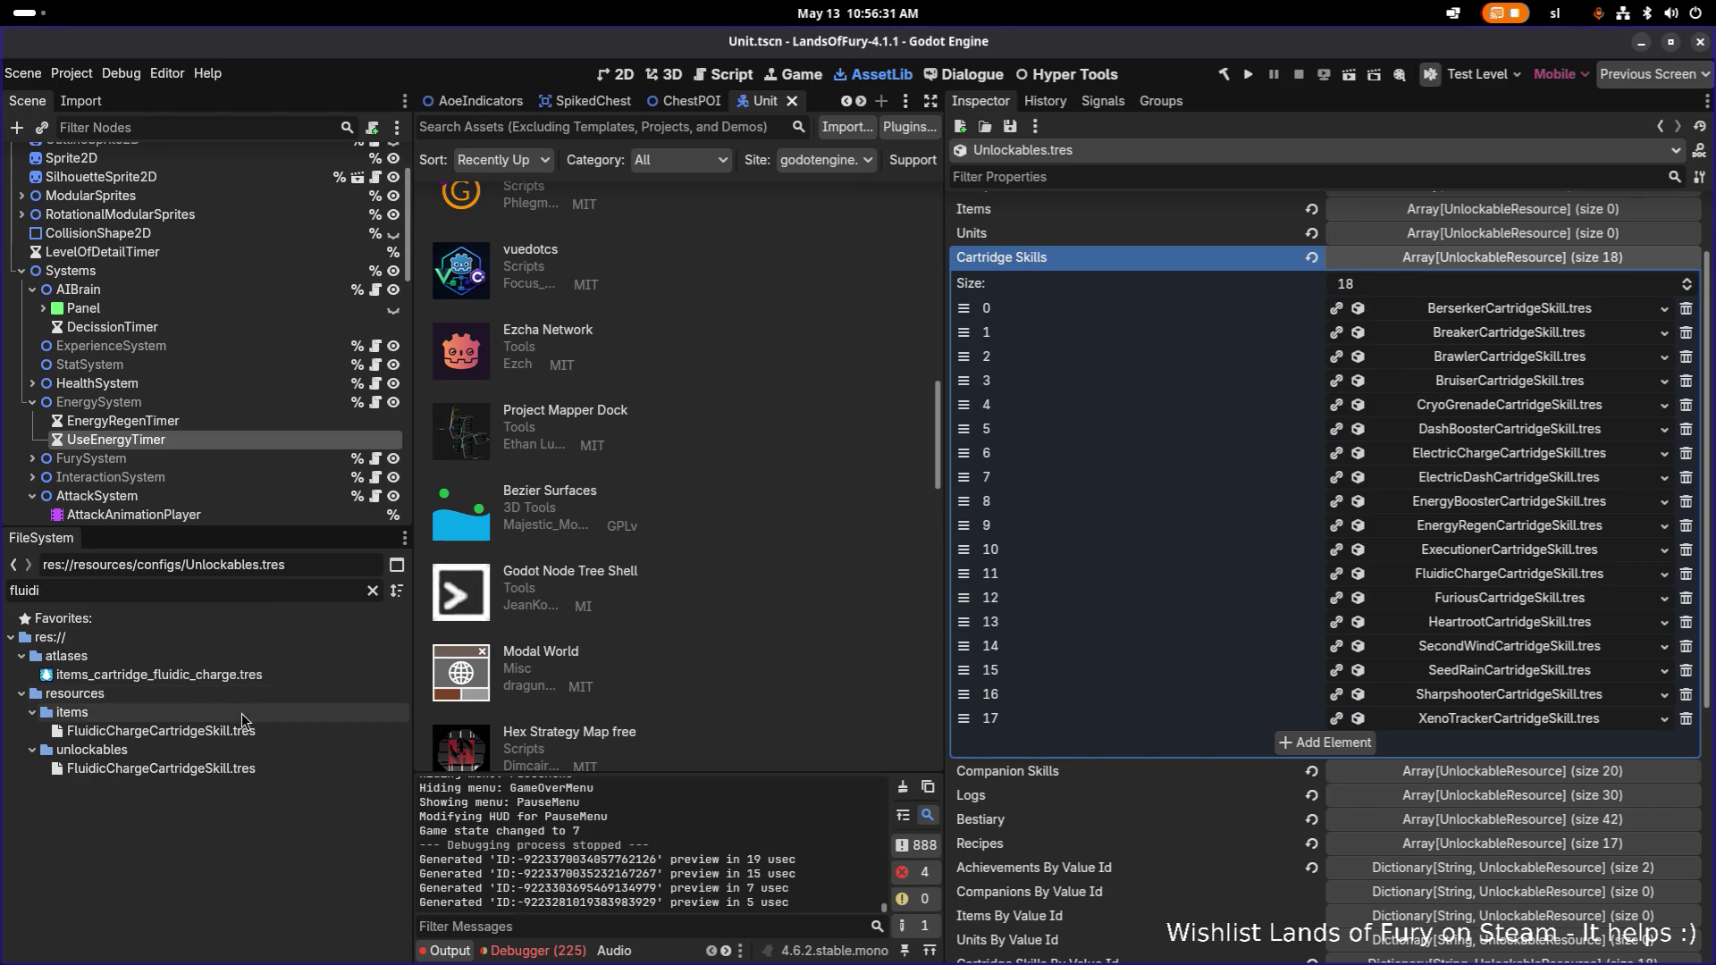
click(227, 739)
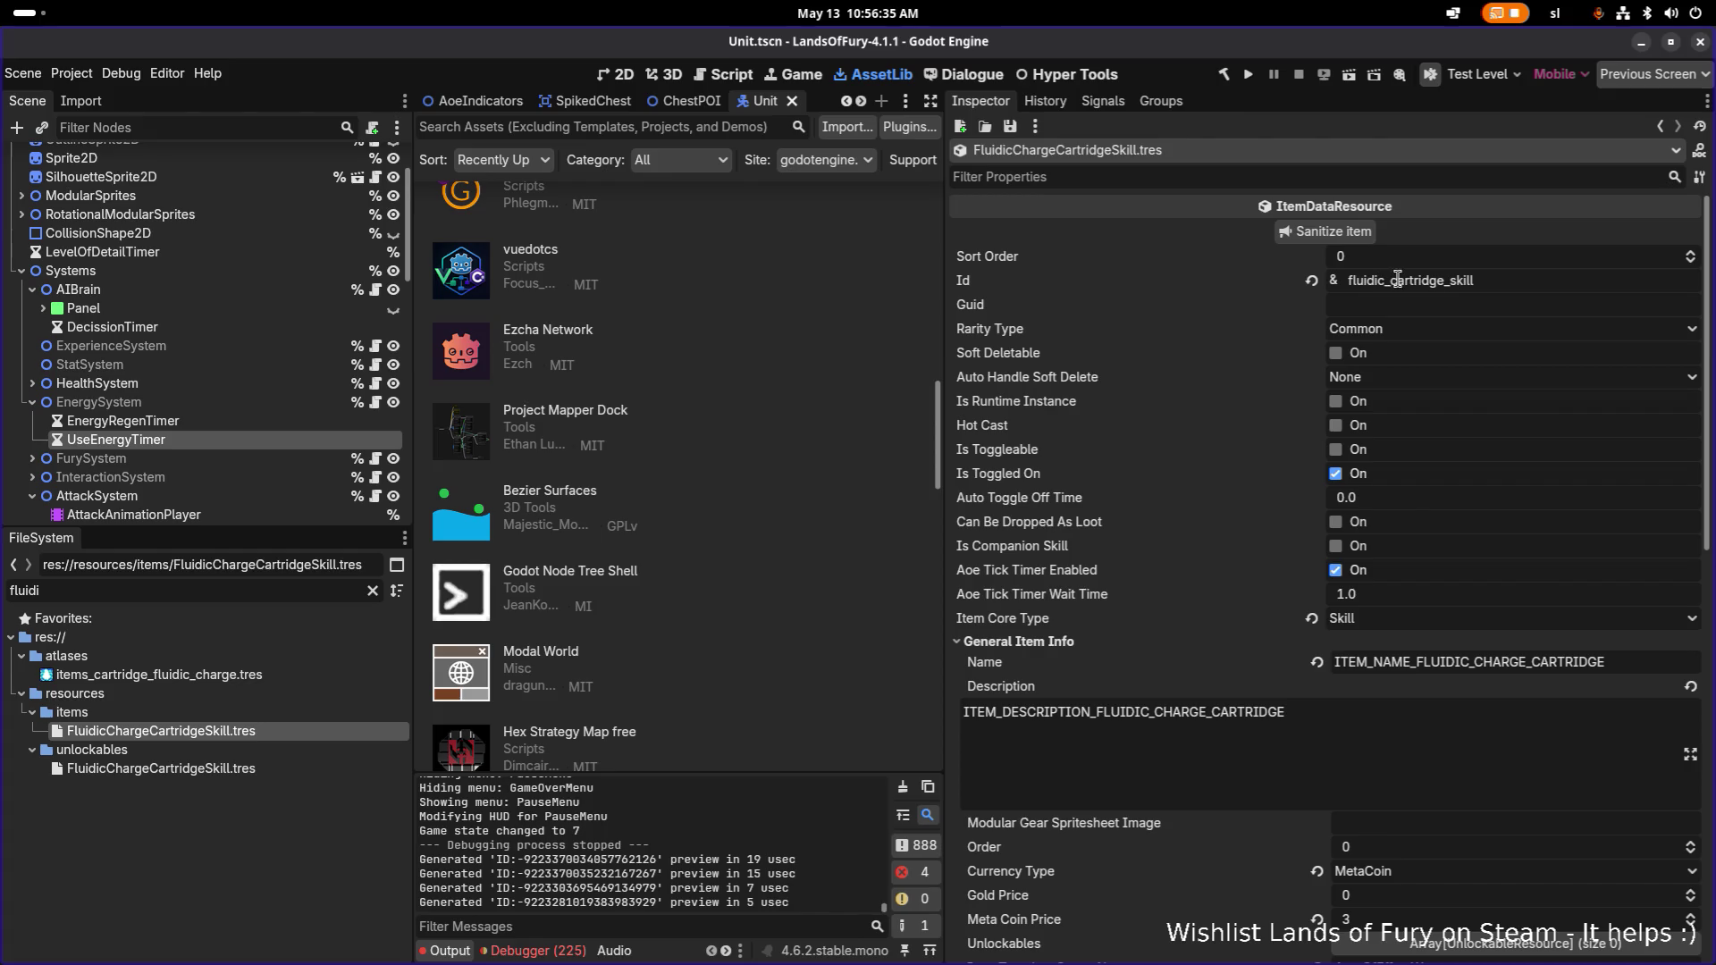
Rename the item's Id to fluidic_charge_cartridge_skill, save, and copy the new Id.
click(1522, 282)
key(Return)
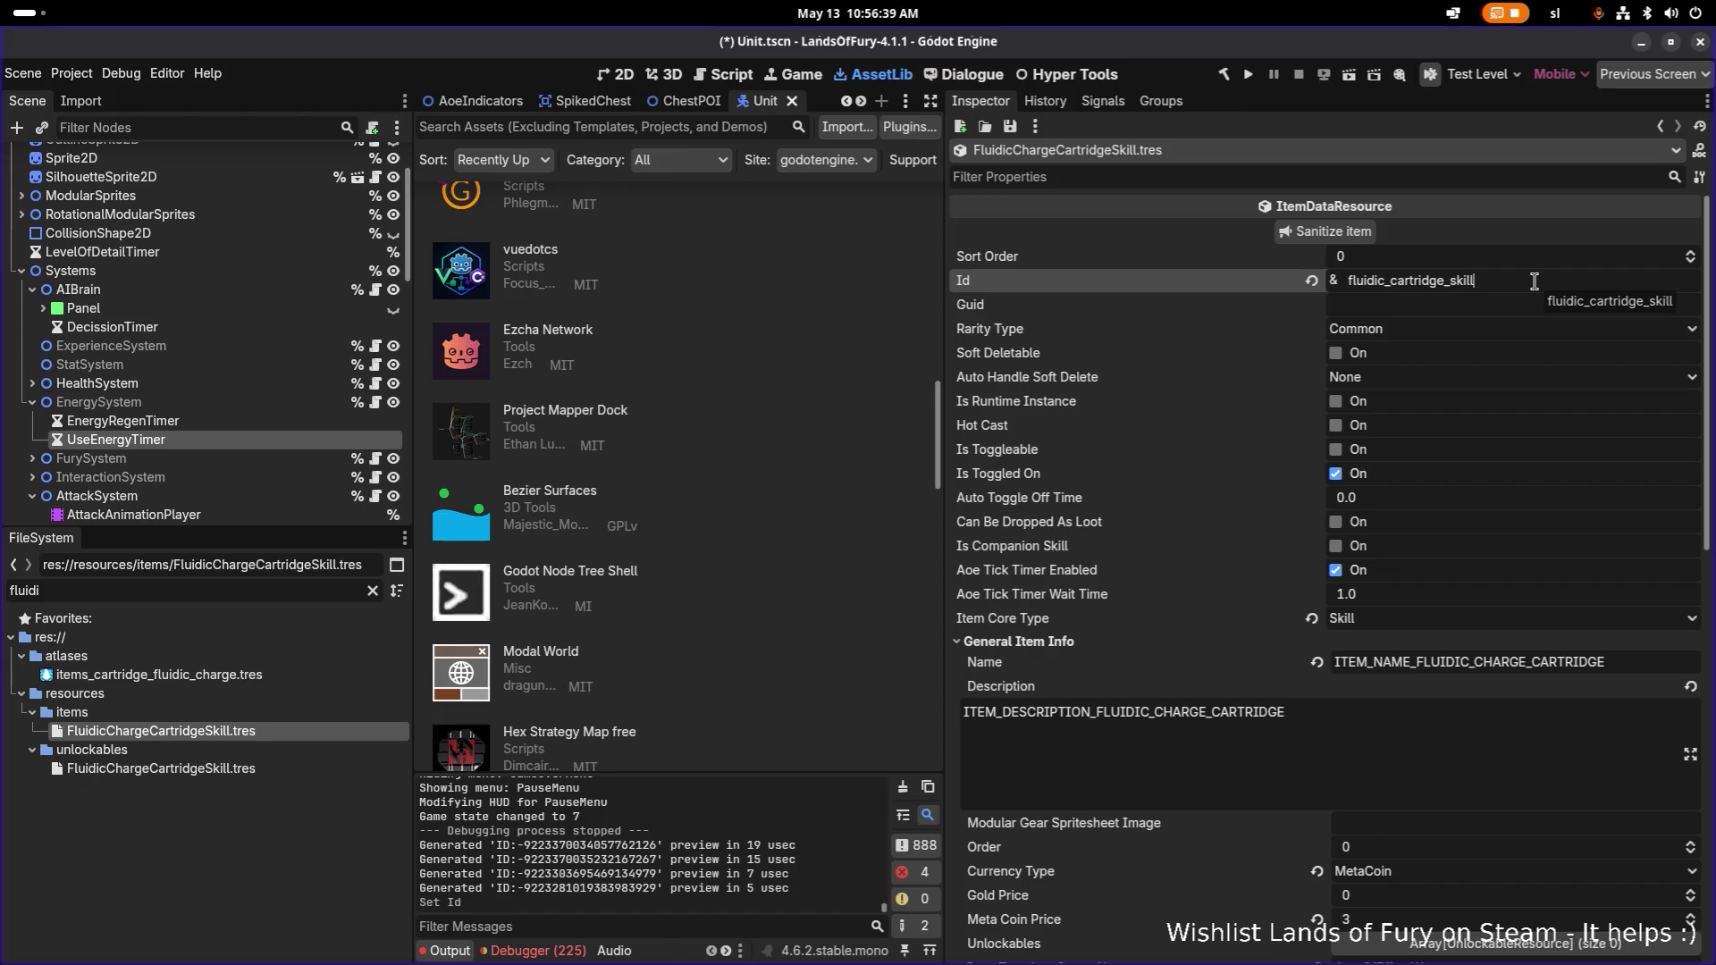
click(1390, 283)
text(_charge)
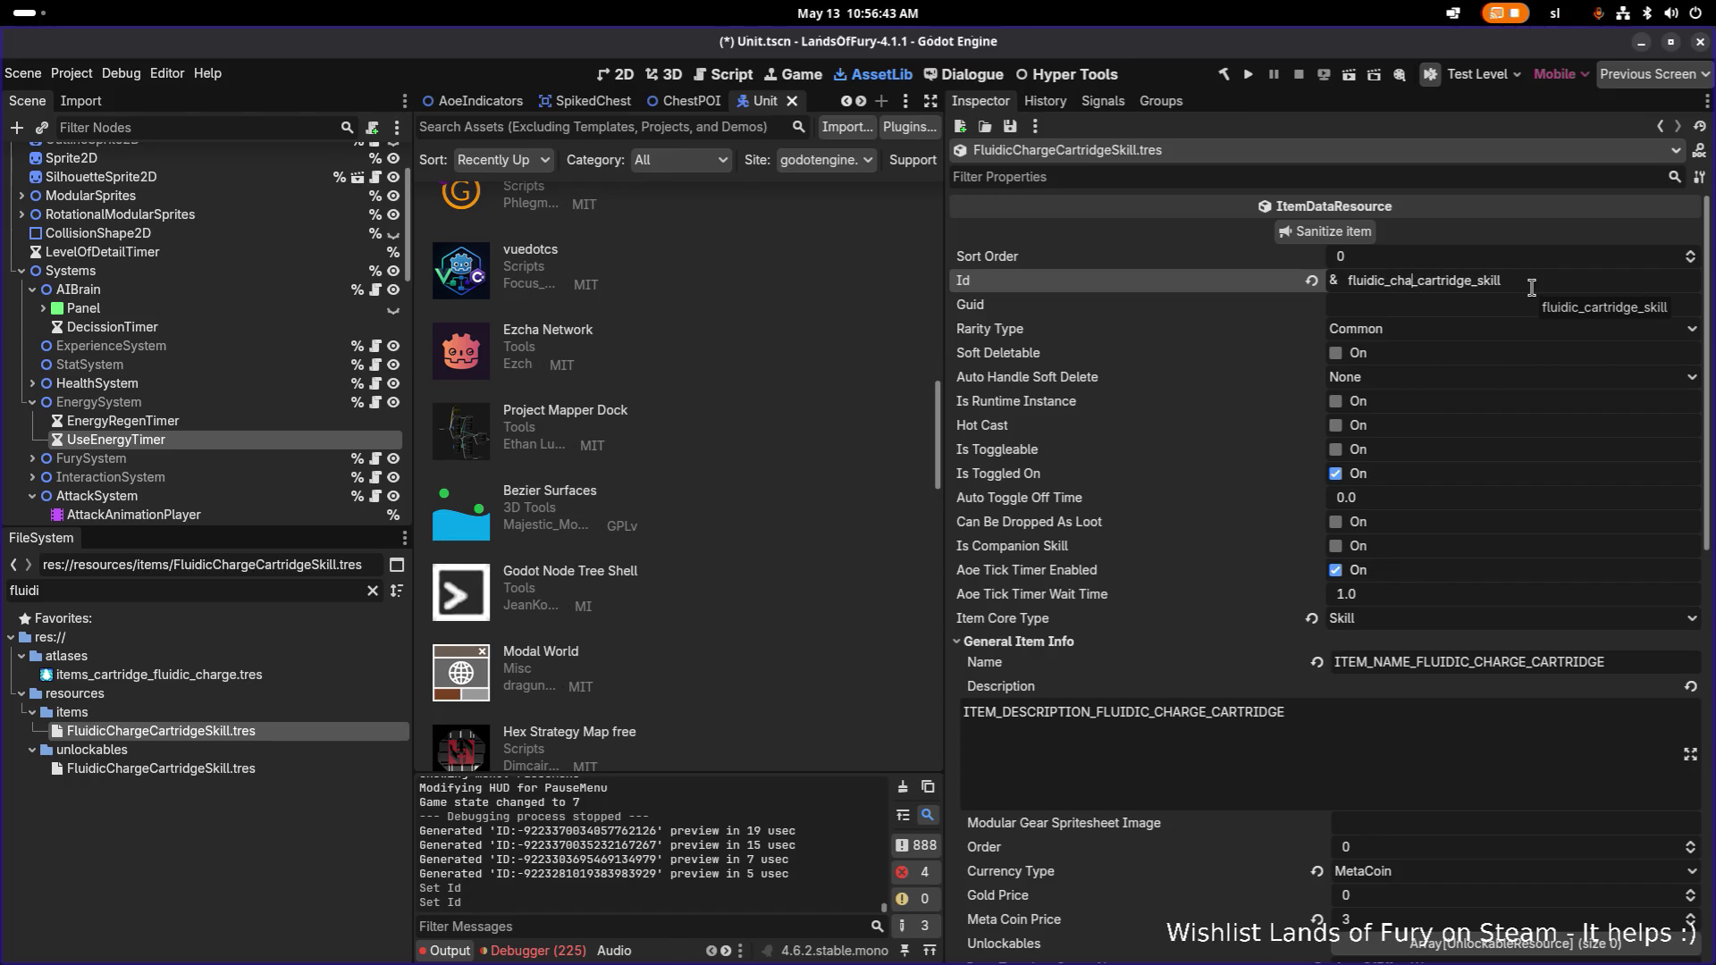
key(Return)
key(ctrl+s)
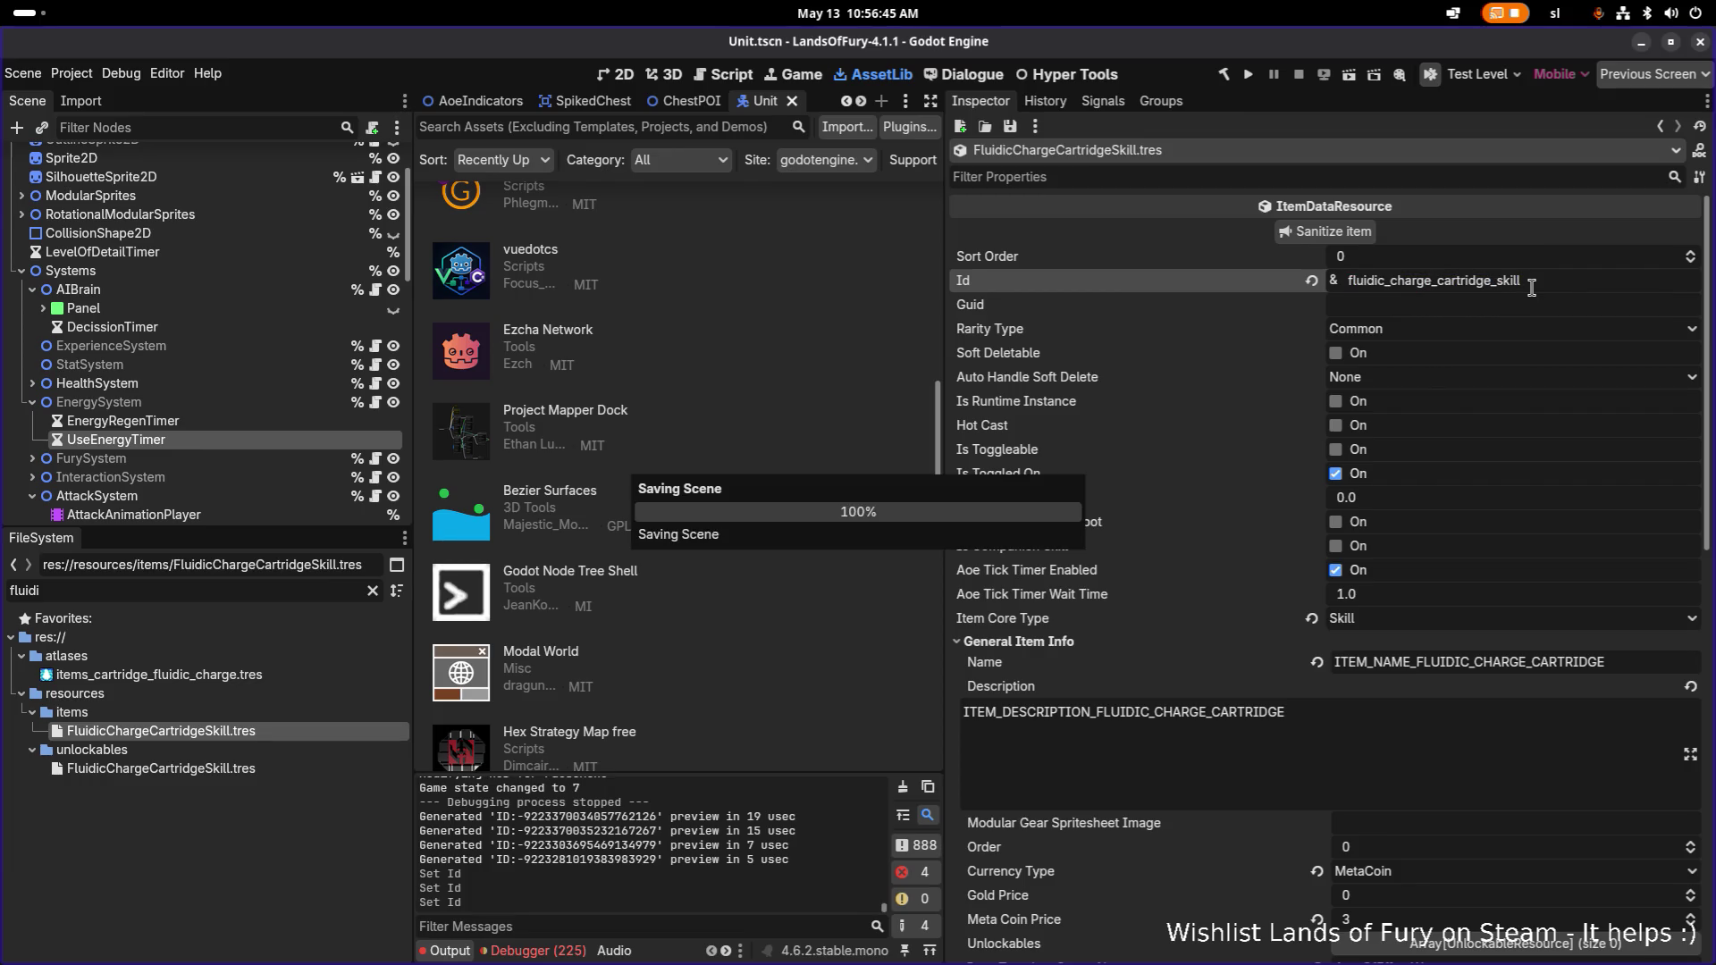
double_click(1569, 283)
key(ctrl+c)
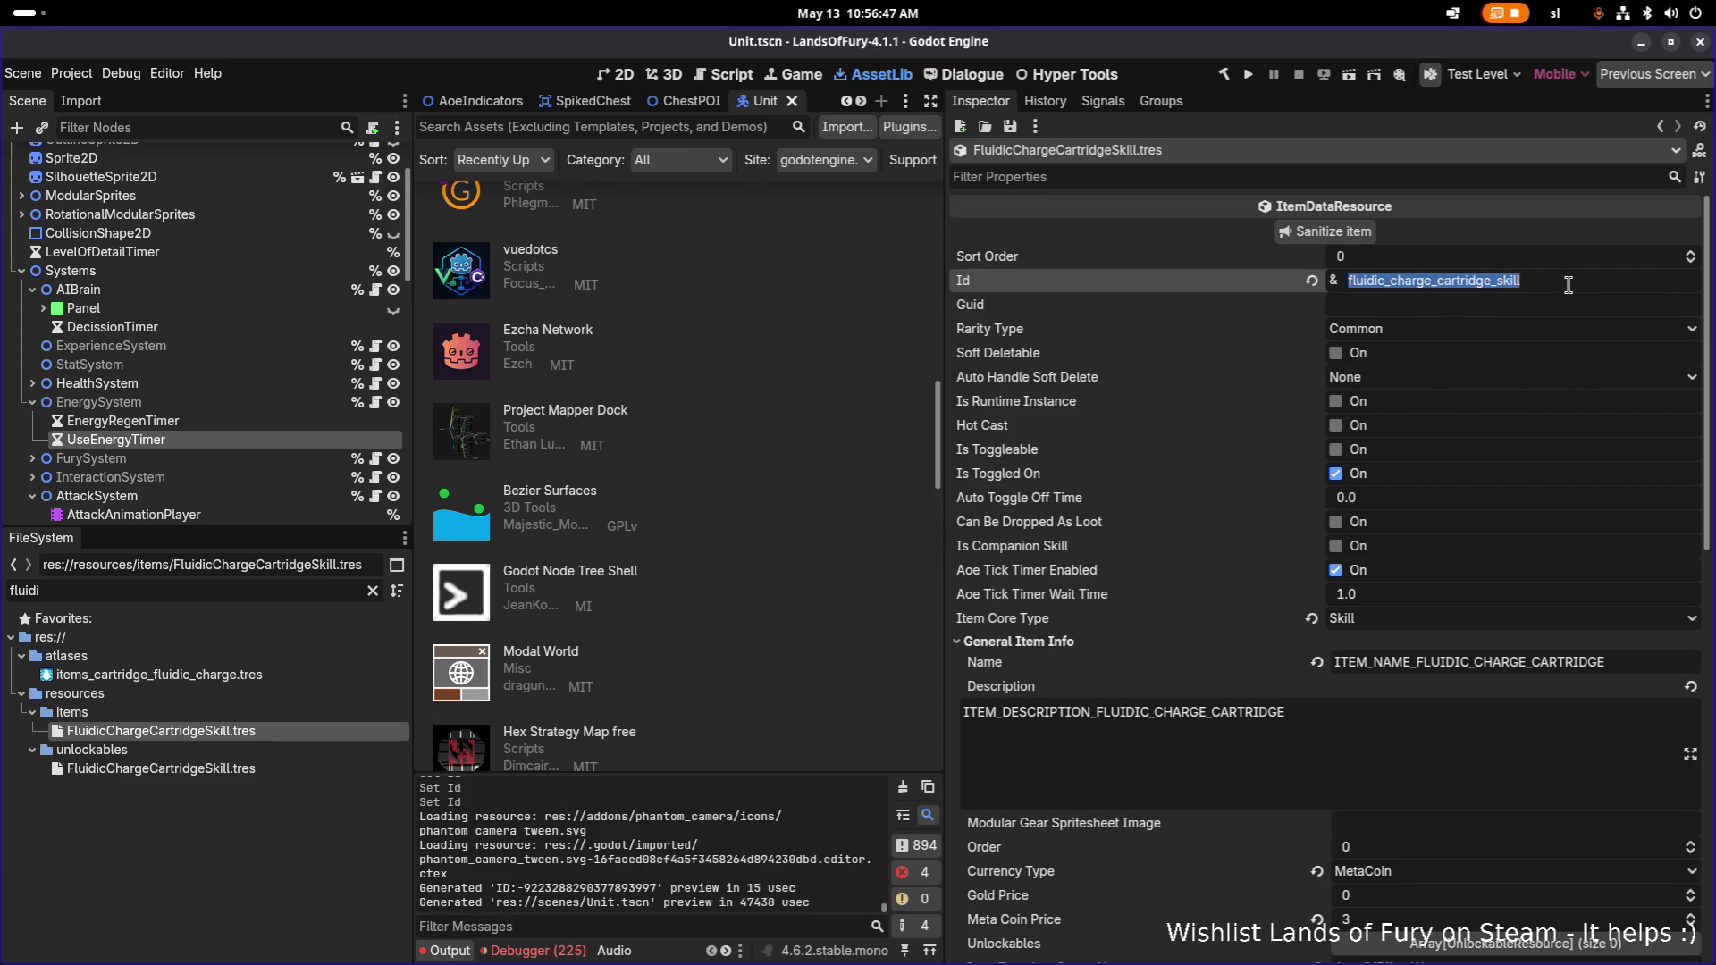
key(ctrl+s)
Set the unlockable's Id and Value Id to fluidic_charge_cartridge_skill.
scroll(1565, 289, down, 5)
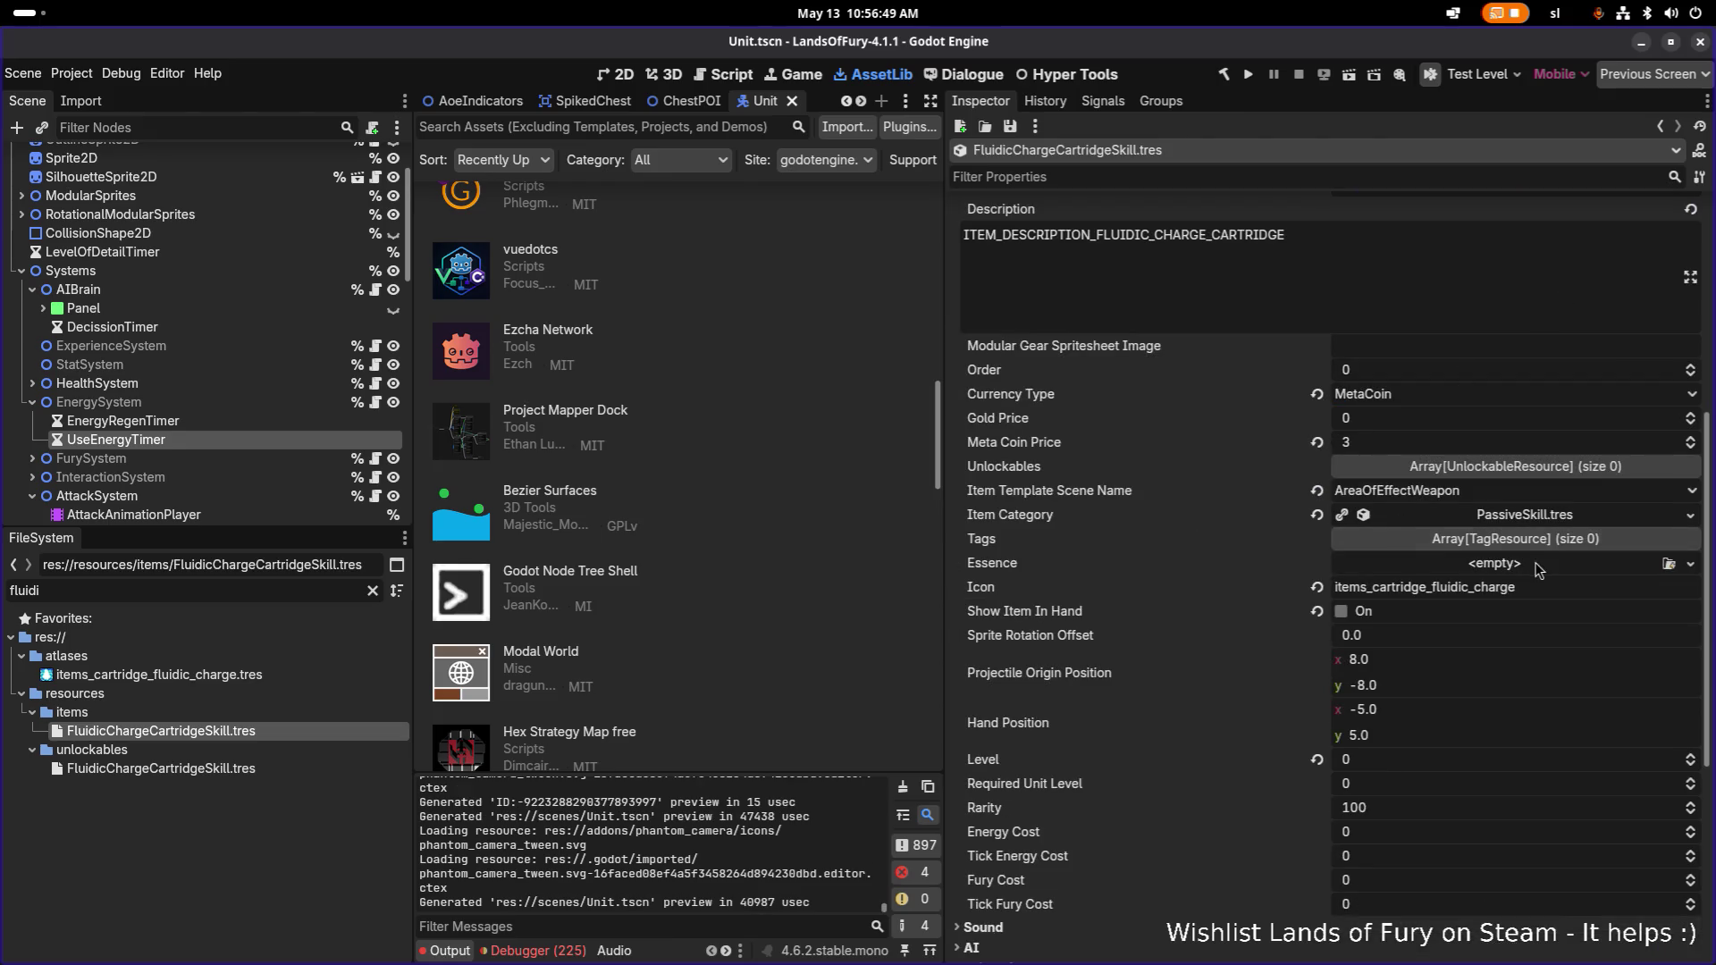
double_click(334, 769)
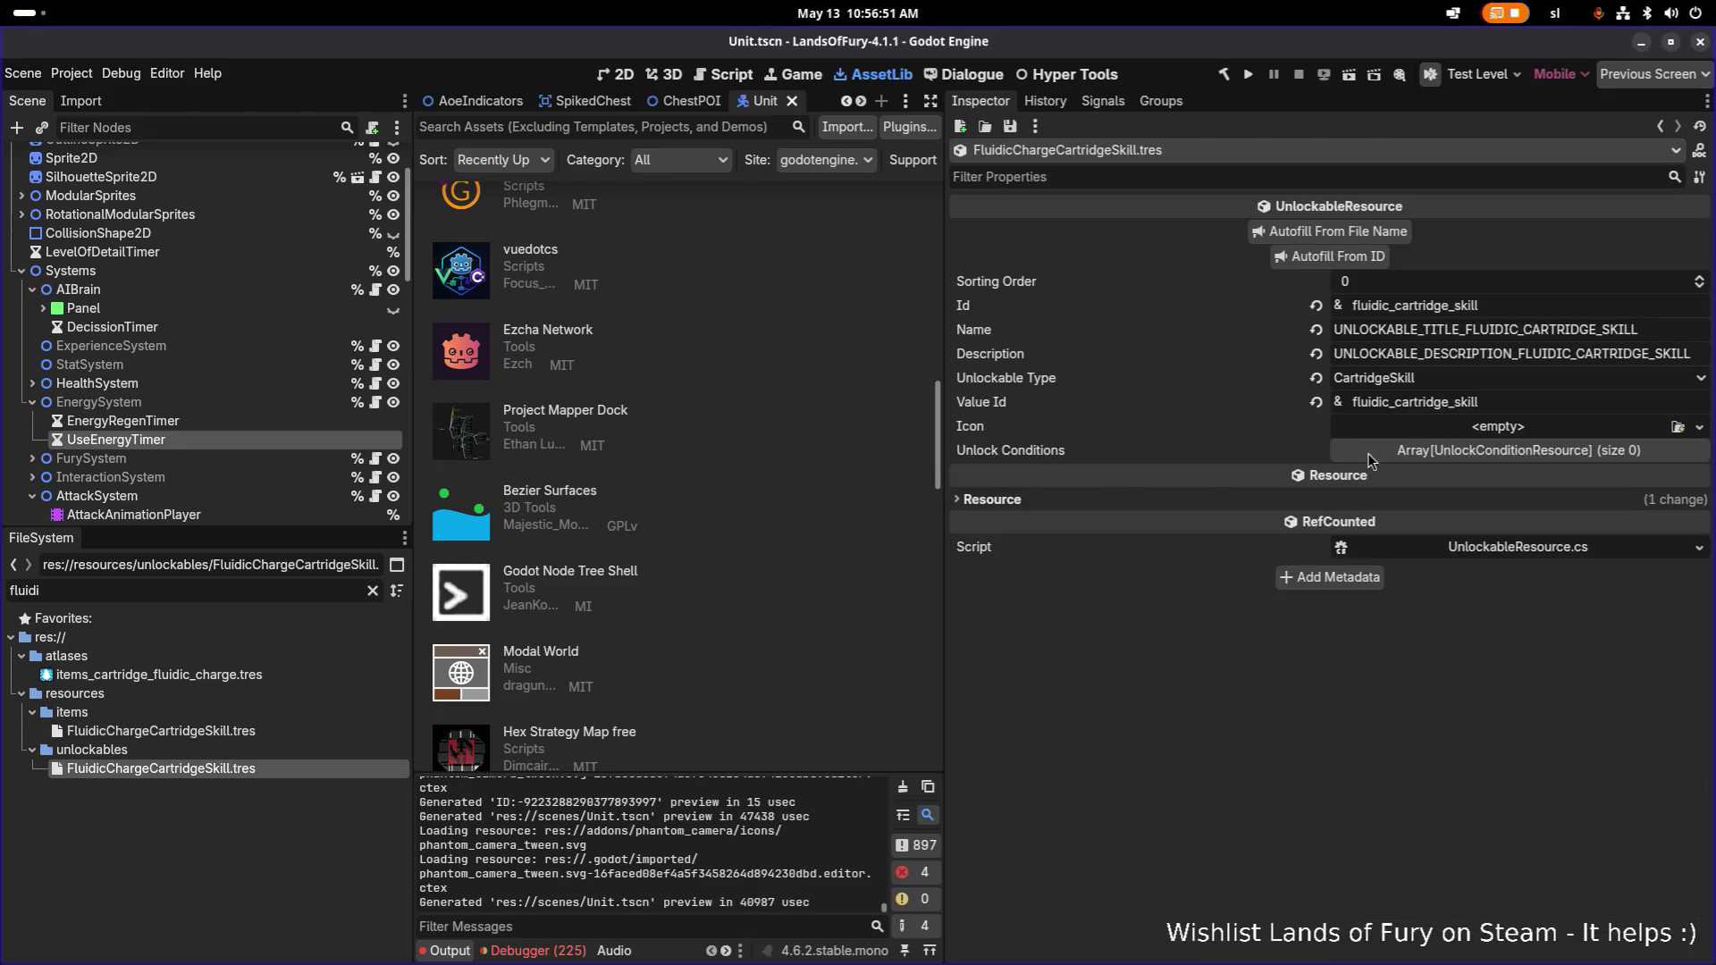
click(1519, 309)
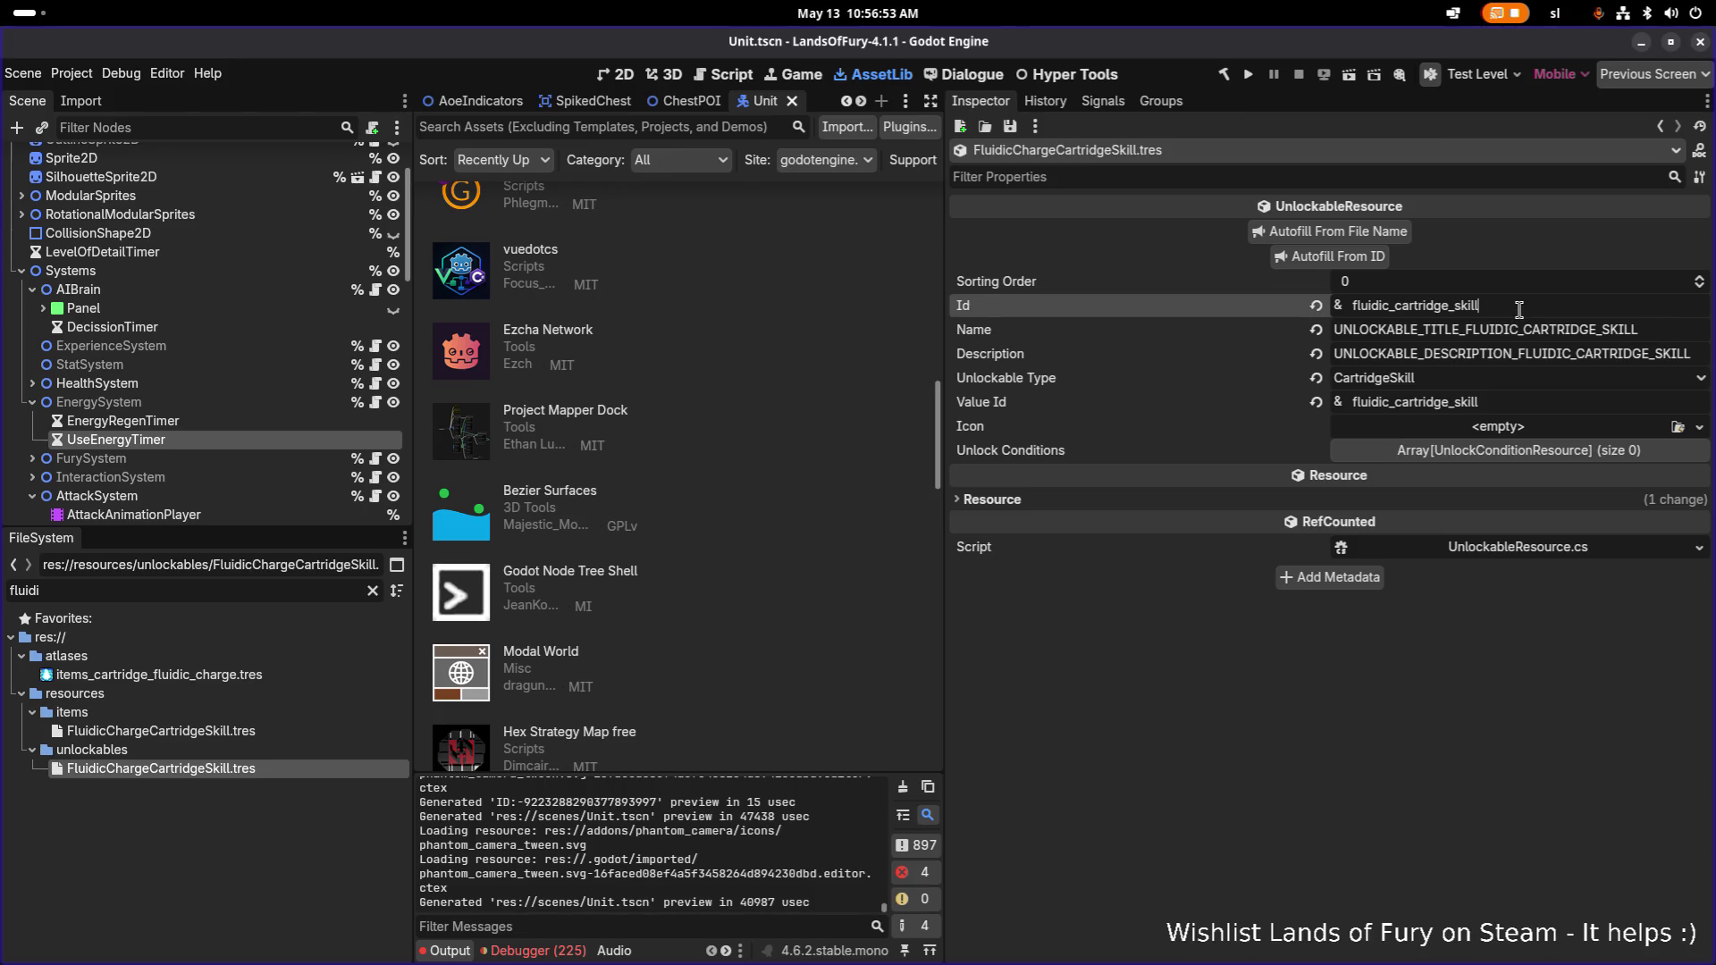
key(ctrl+a)
key(ctrl+v)
click(1529, 403)
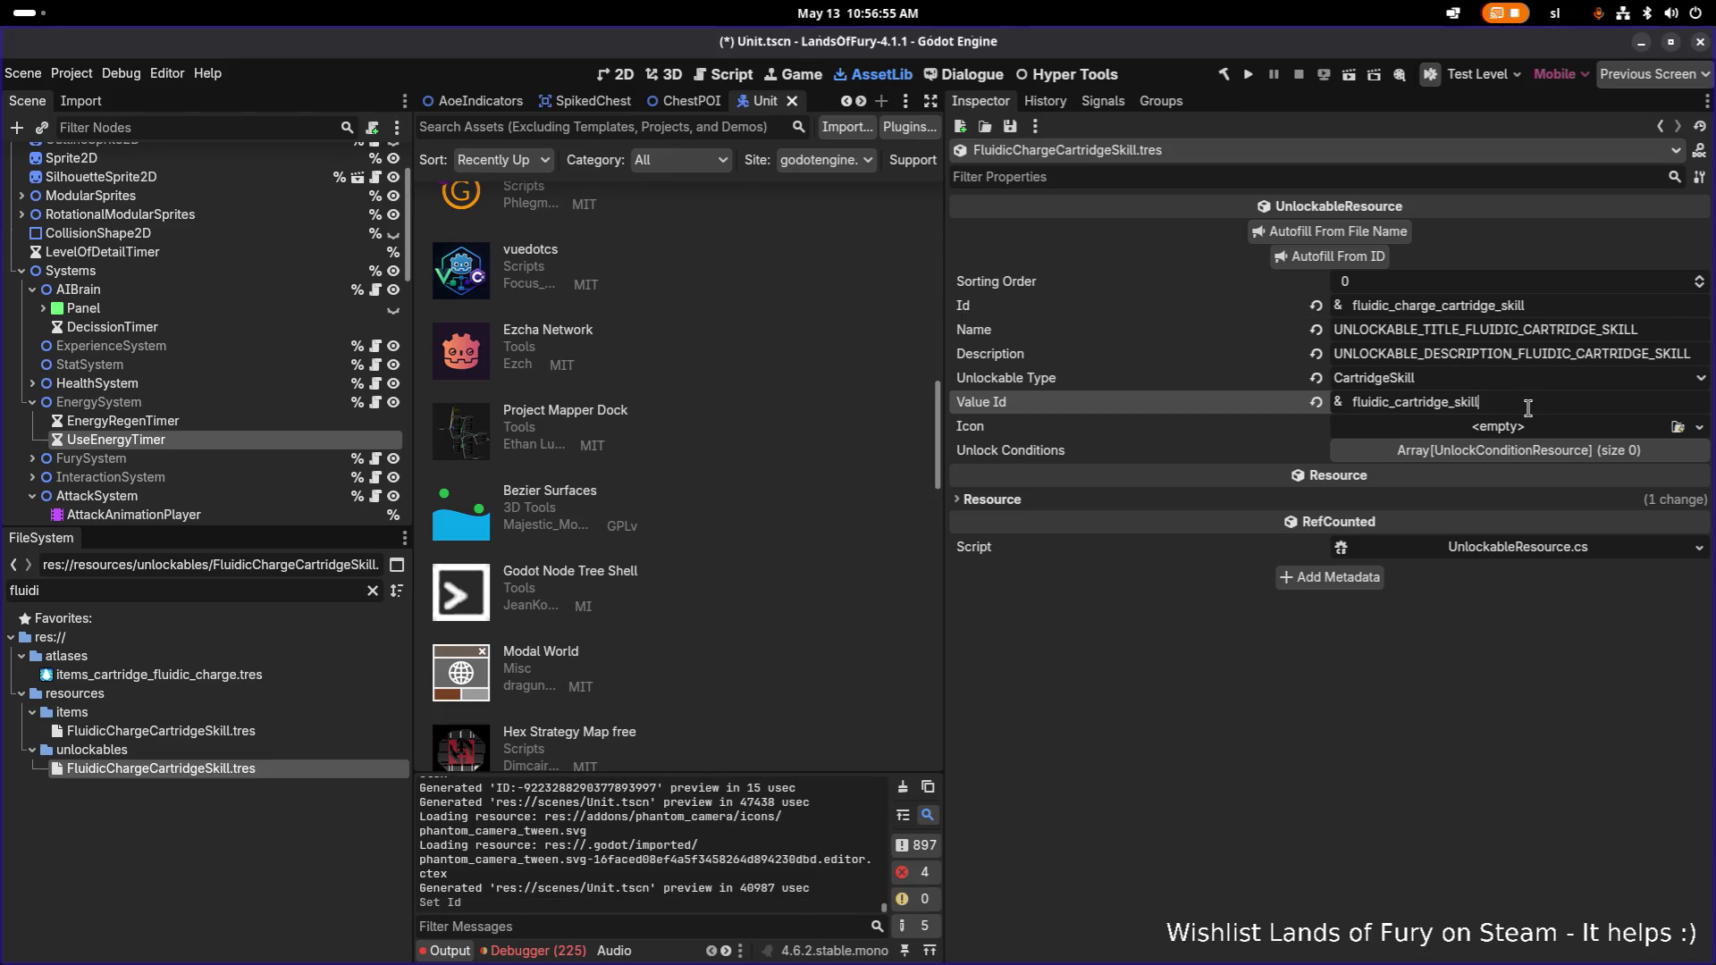
key(ctrl+a)
key(ctrl+v)
key(ctrl+s)
Autofill the unlockable's Name and Description keys from the new Id, save, and copy the Name key.
click(1375, 258)
key(ctrl+s)
click(1480, 329)
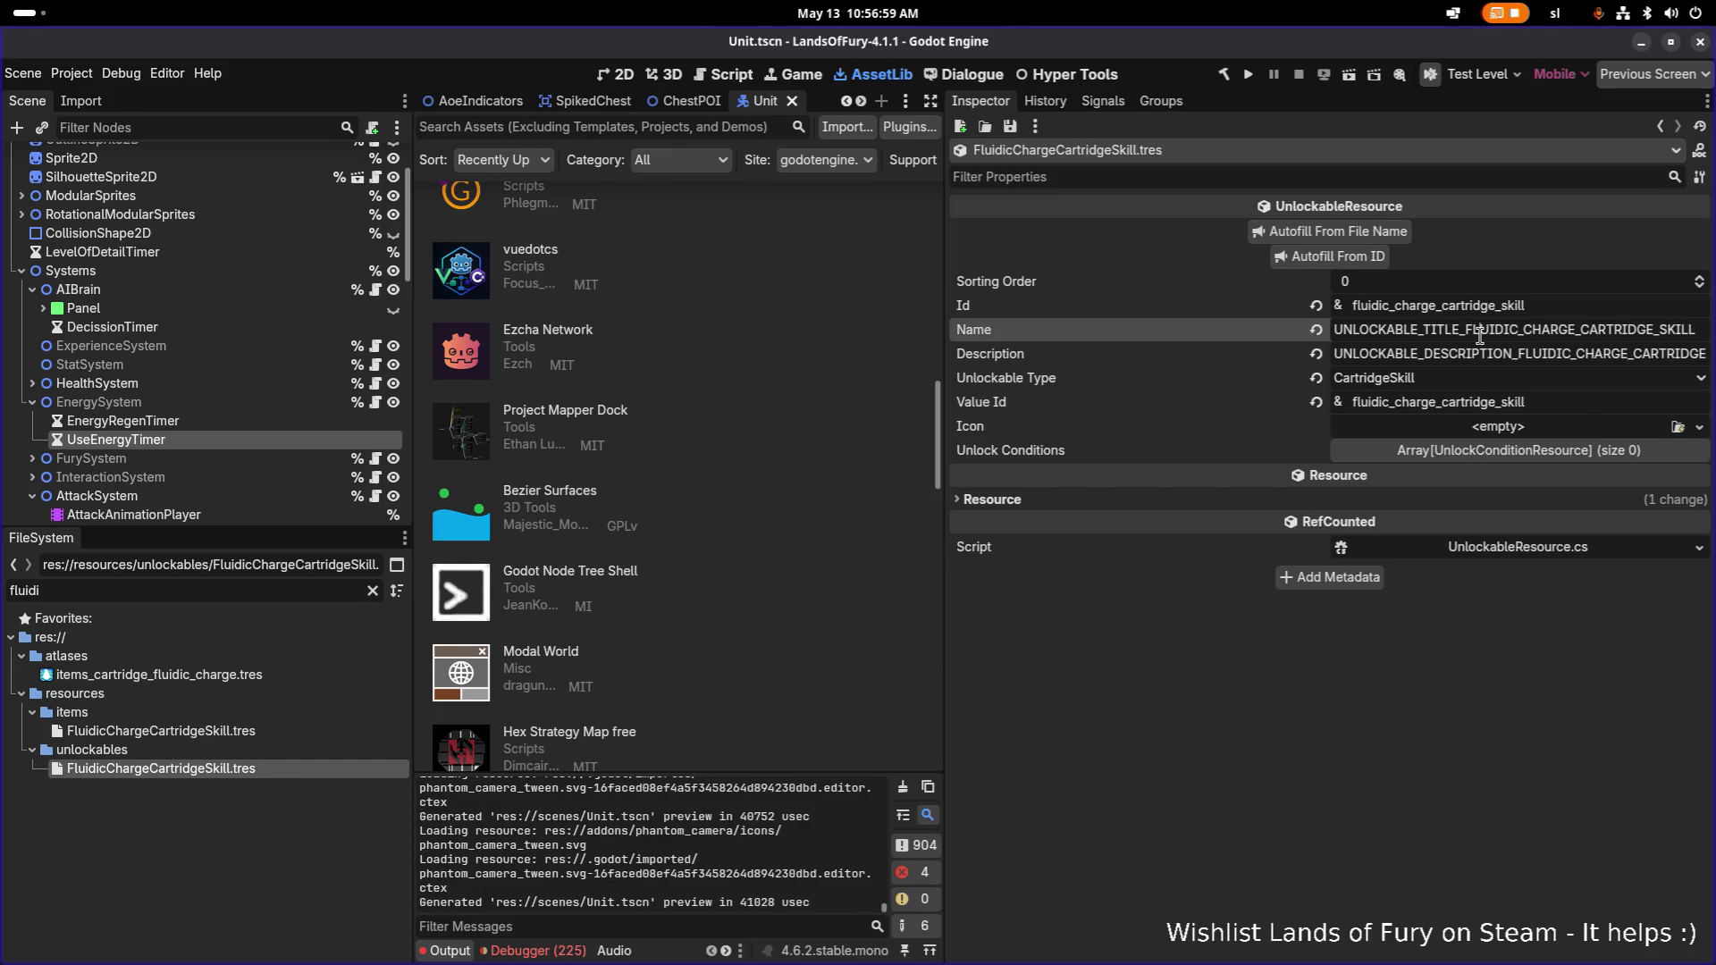
key(ctrl+a)
key(ctrl+c)
key(alt+Tab)
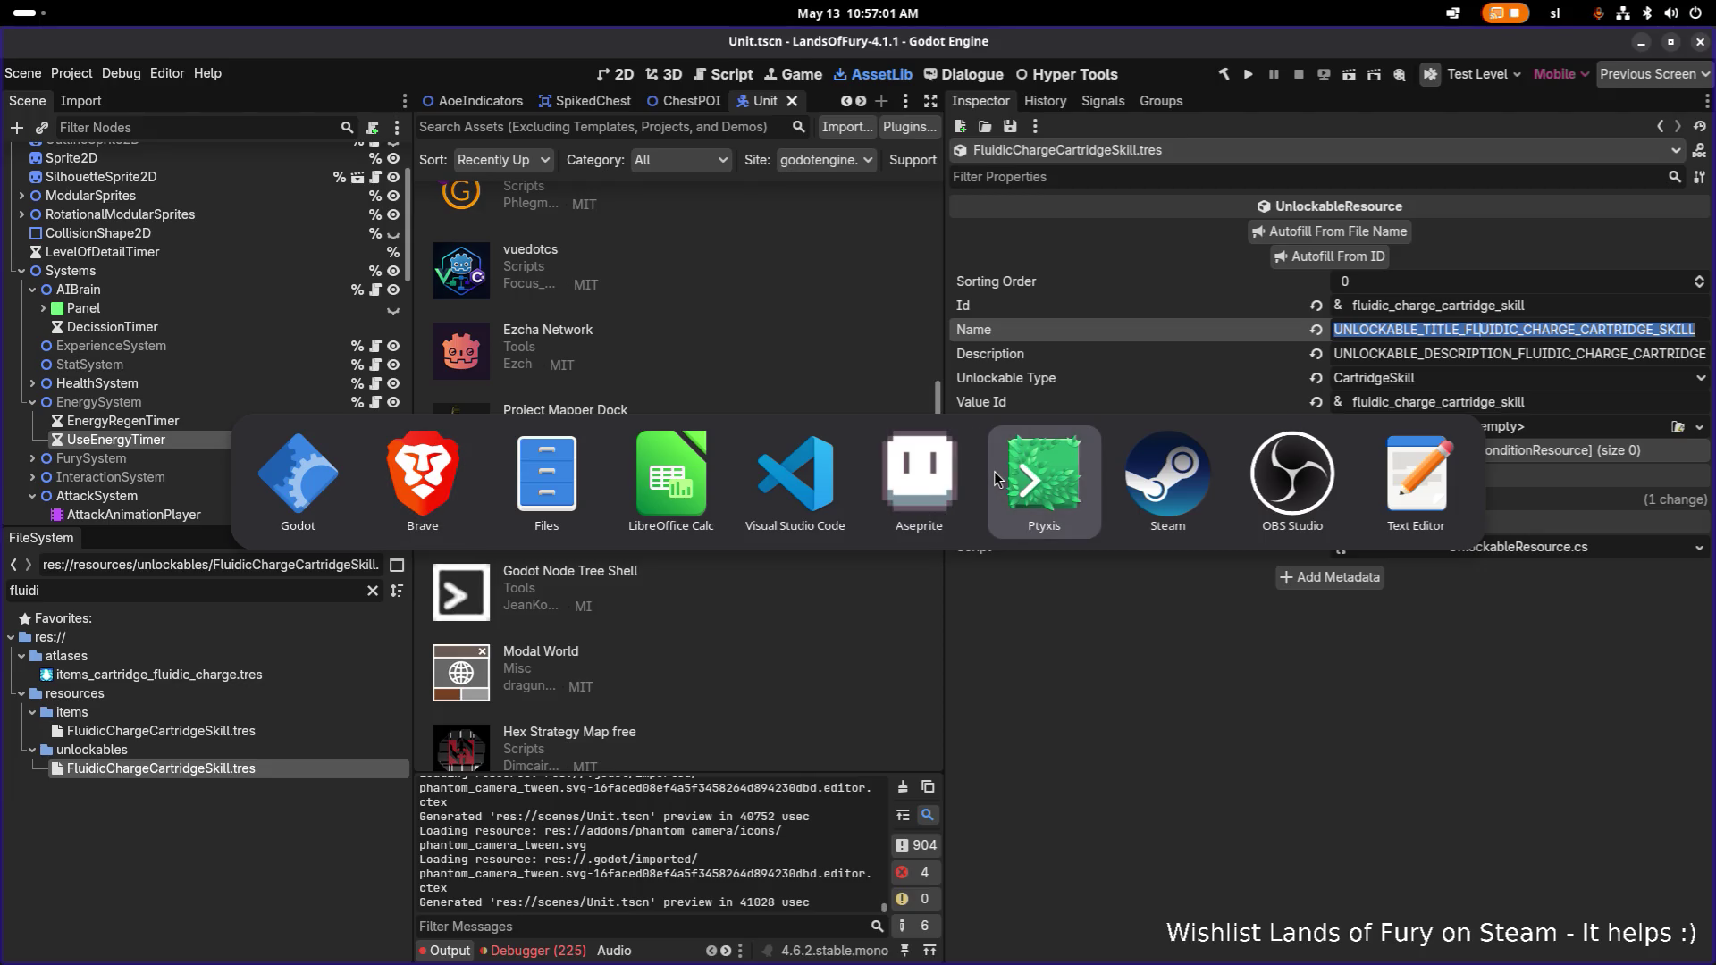
Put the new title key in A128 and insert _CHARGE into the A129 description key.
click(706, 491)
click(286, 618)
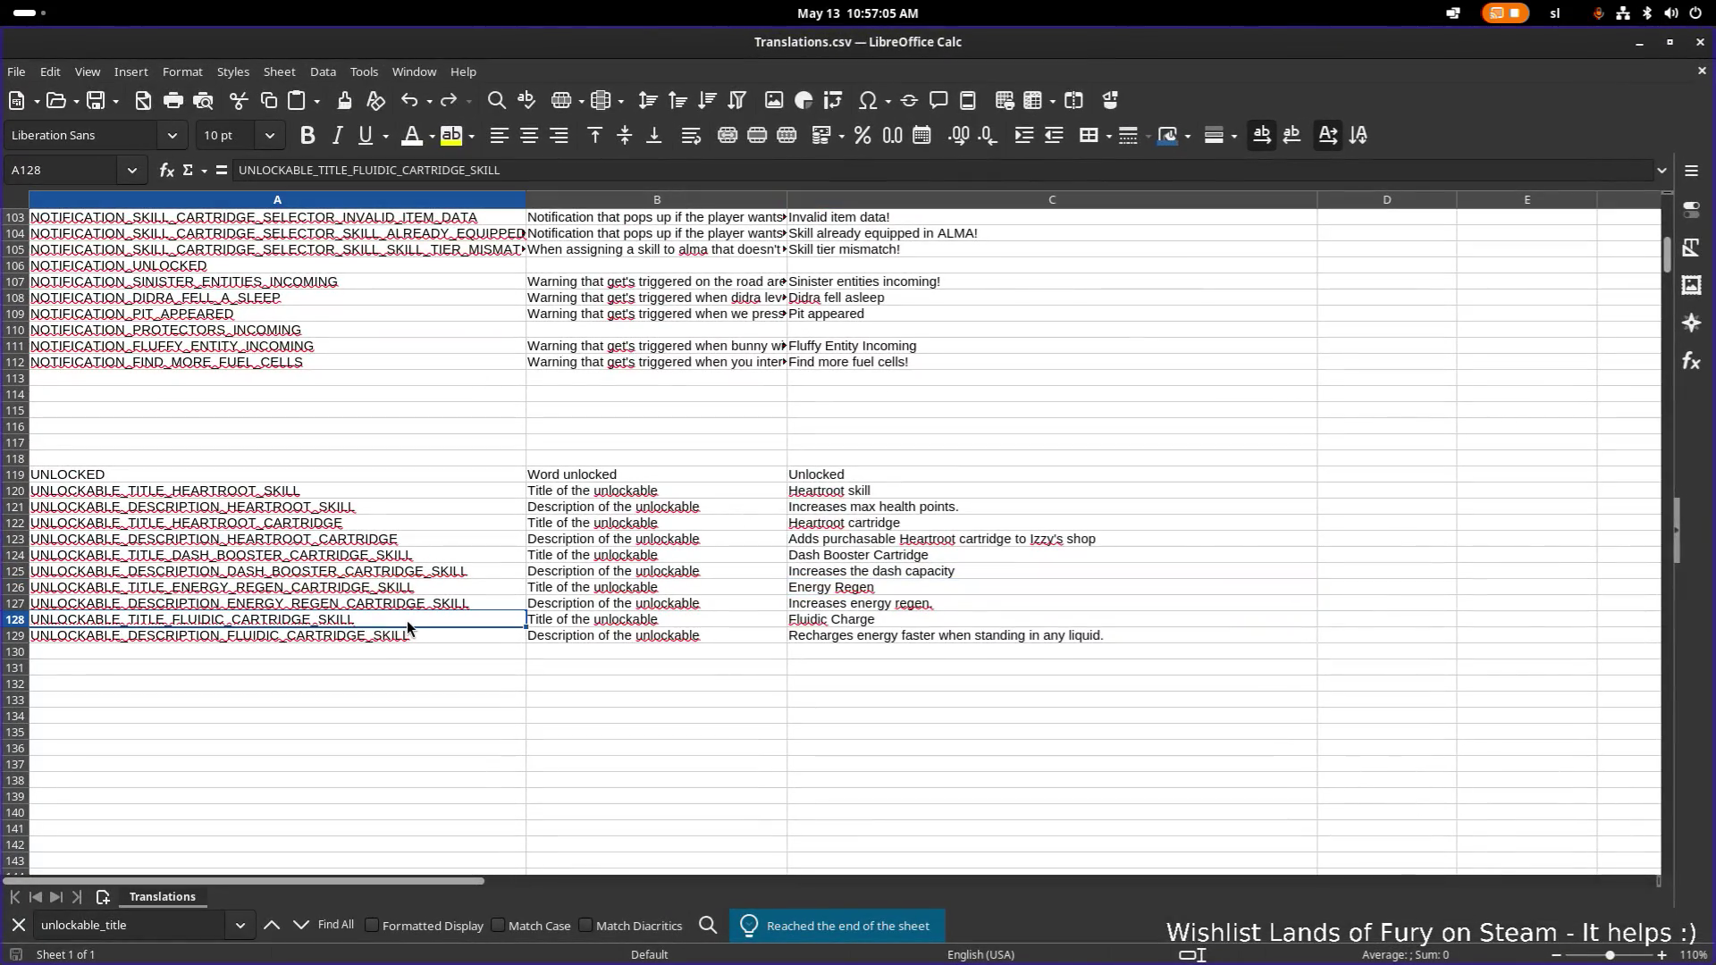
key(ctrl+v)
click(264, 636)
double_click(275, 636)
text(_CHARG)
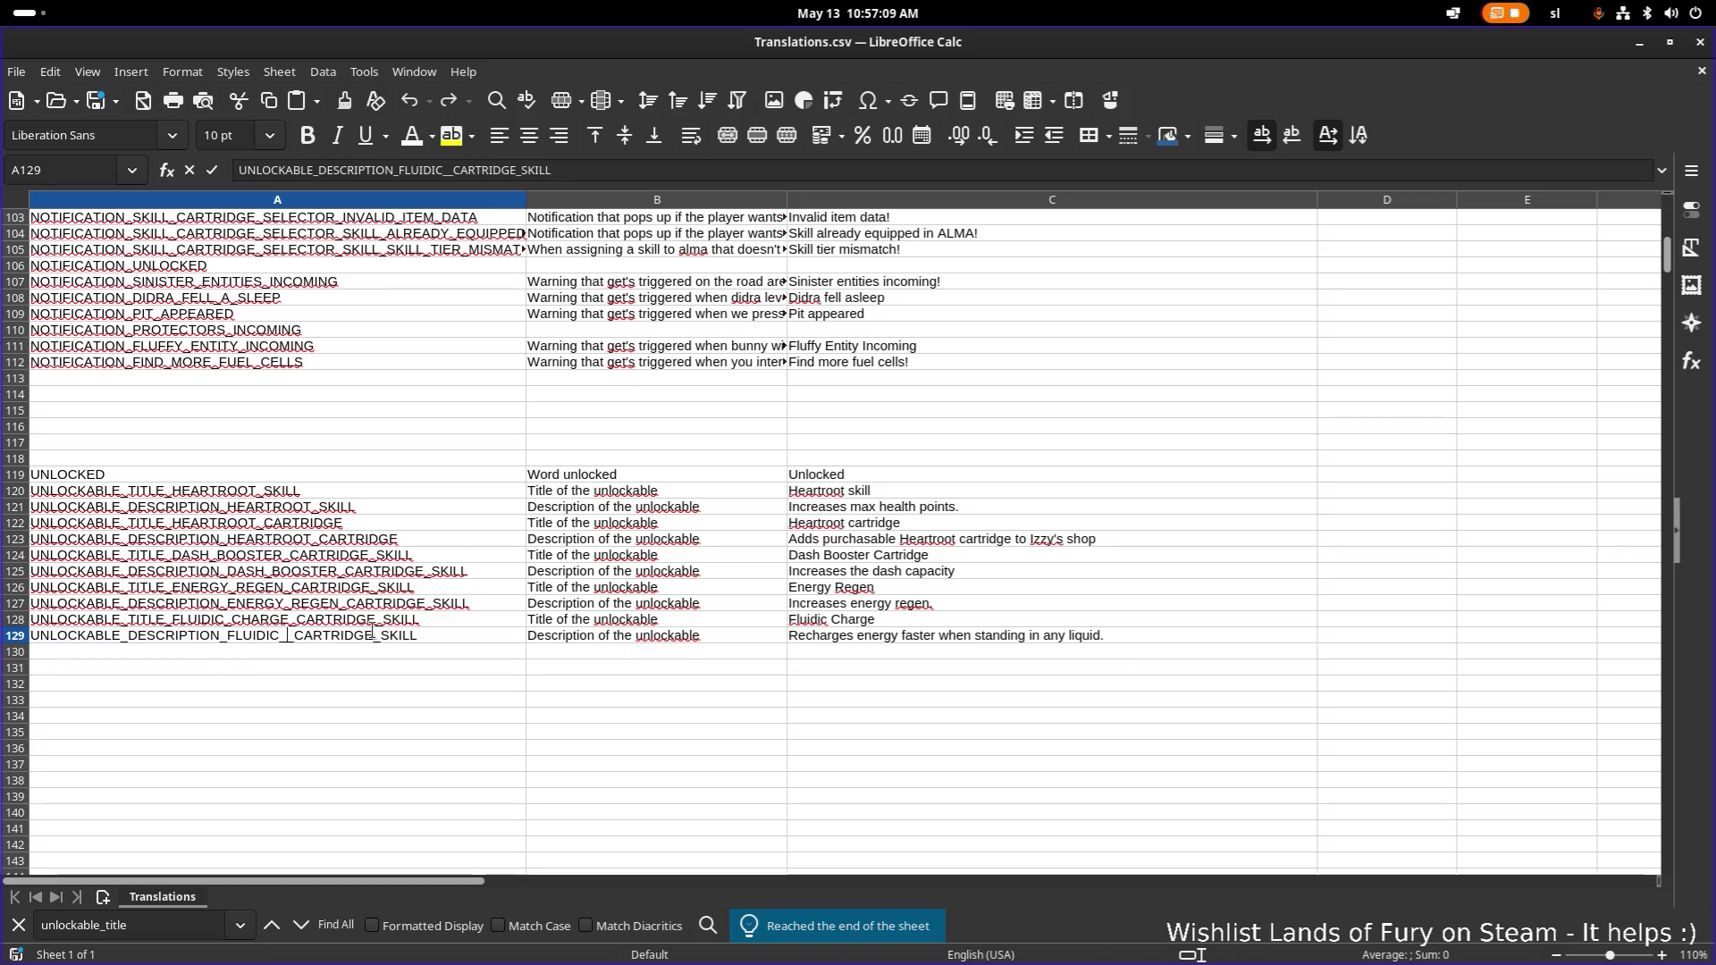
text(E)
key(Return)
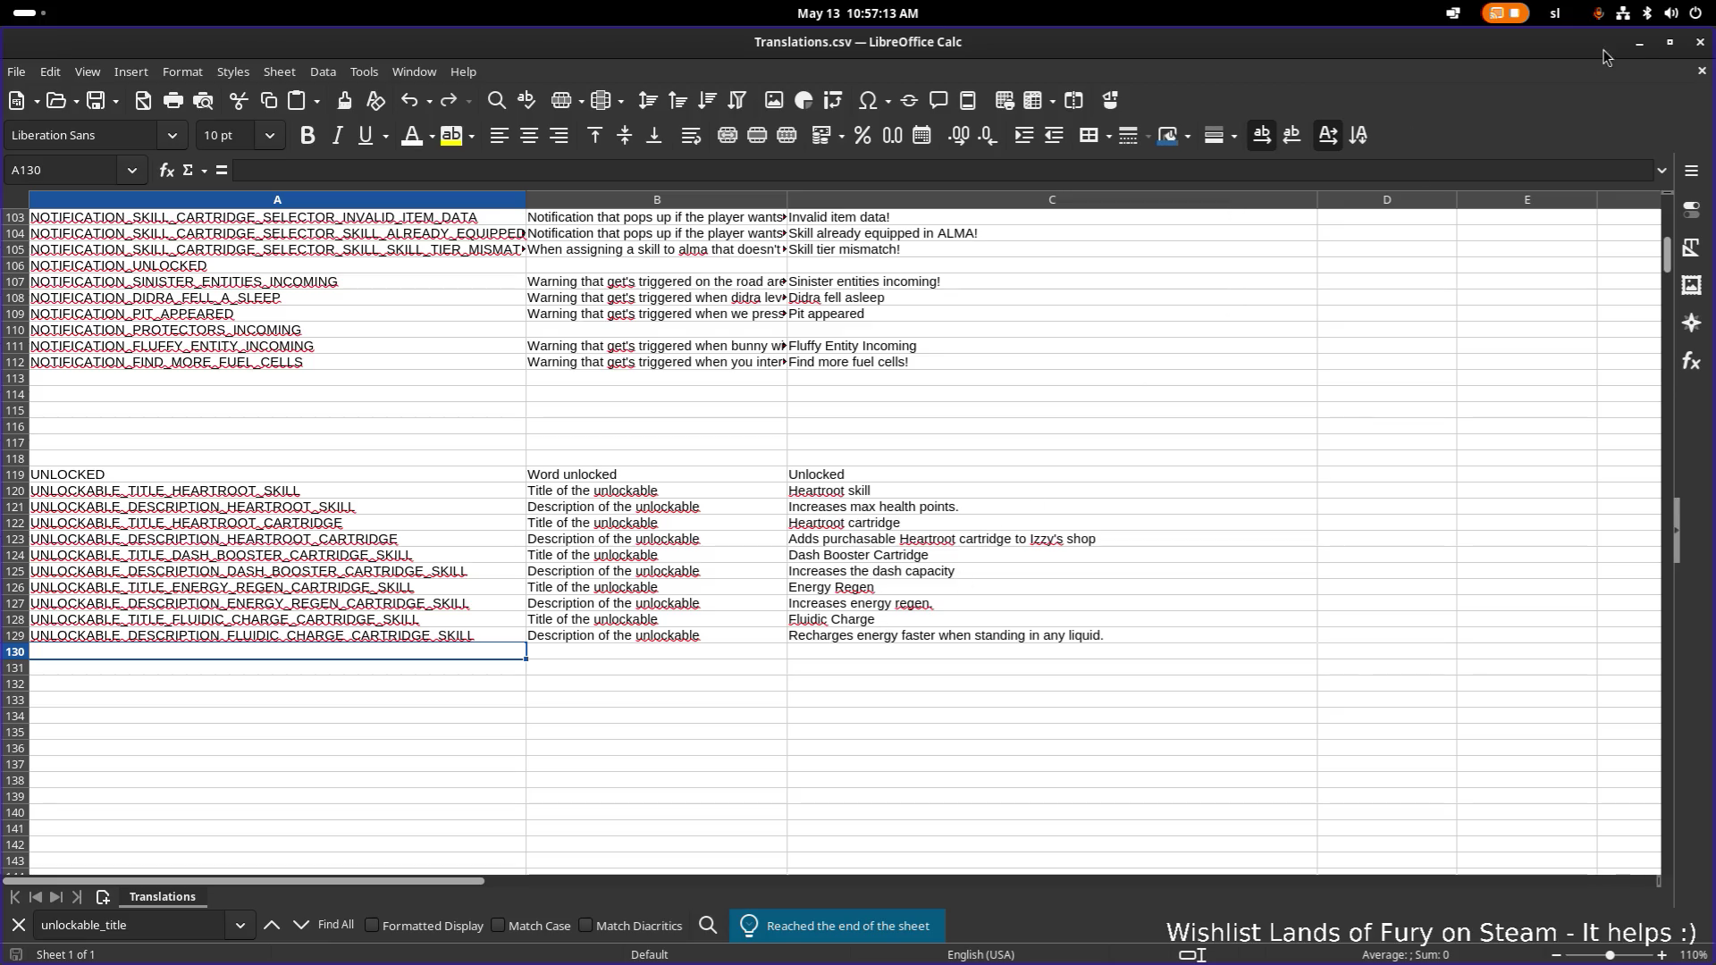
click(1637, 45)
click(1132, 671)
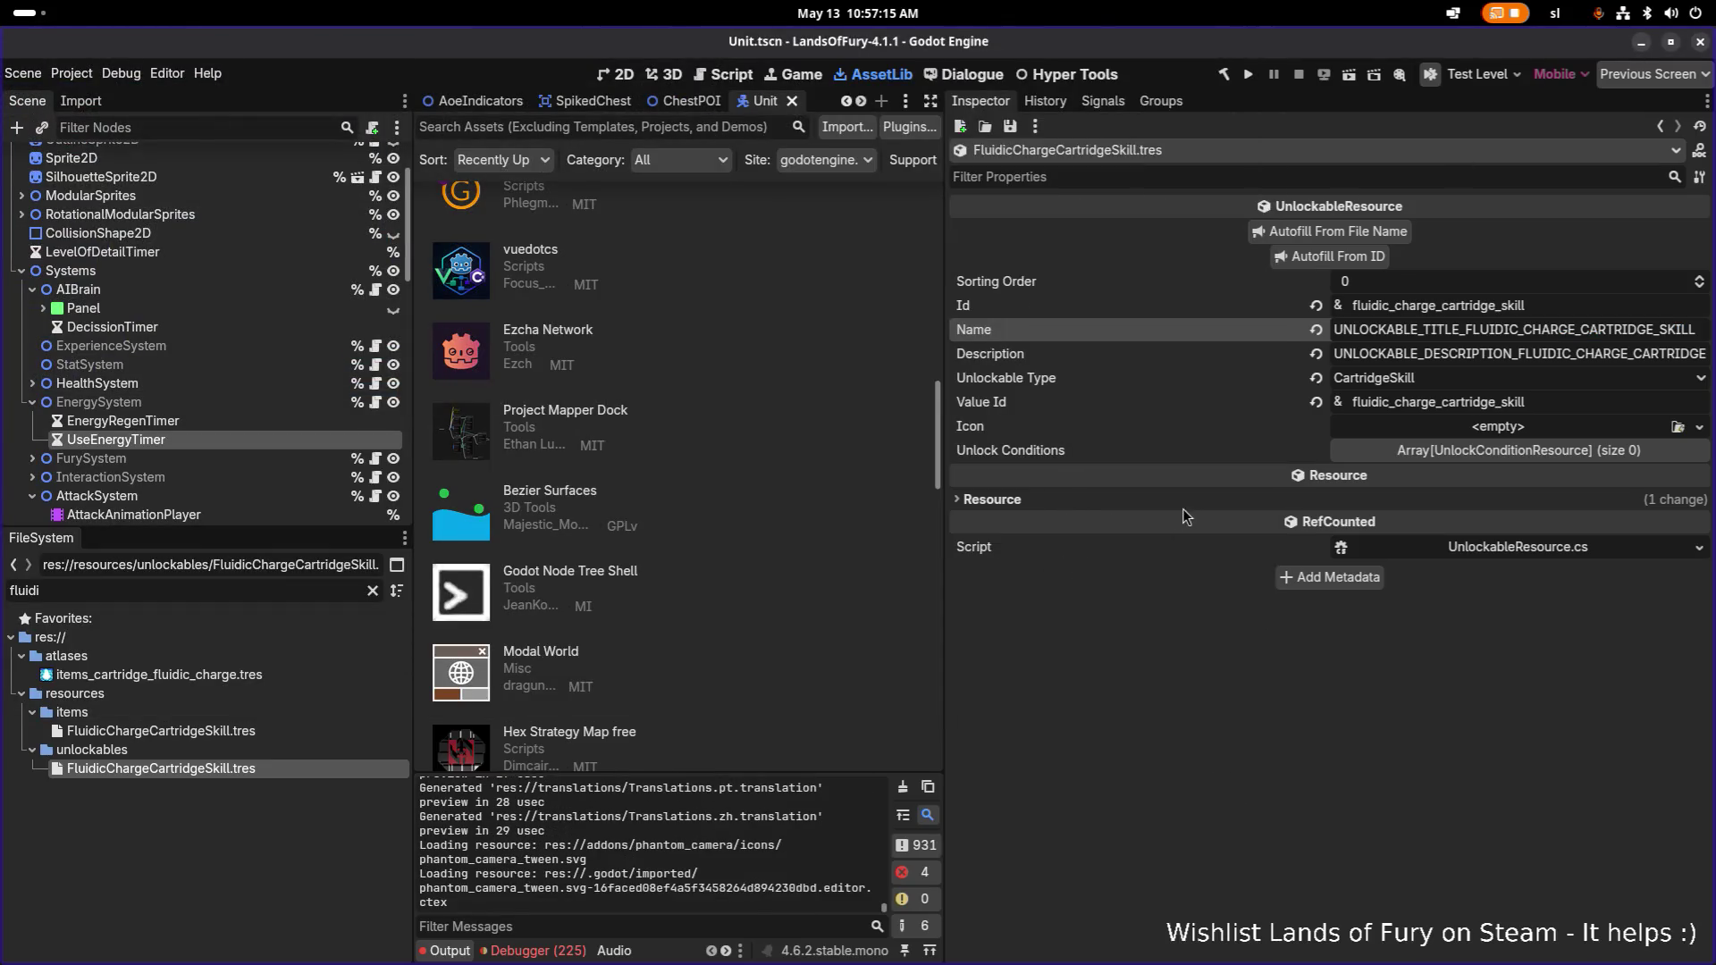
Filter FileSystem for 'unlockables', open configs/Unlockables.tres, and save.
double_click(186, 591)
text(allunl)
double_click(186, 591)
text(unlockabl)
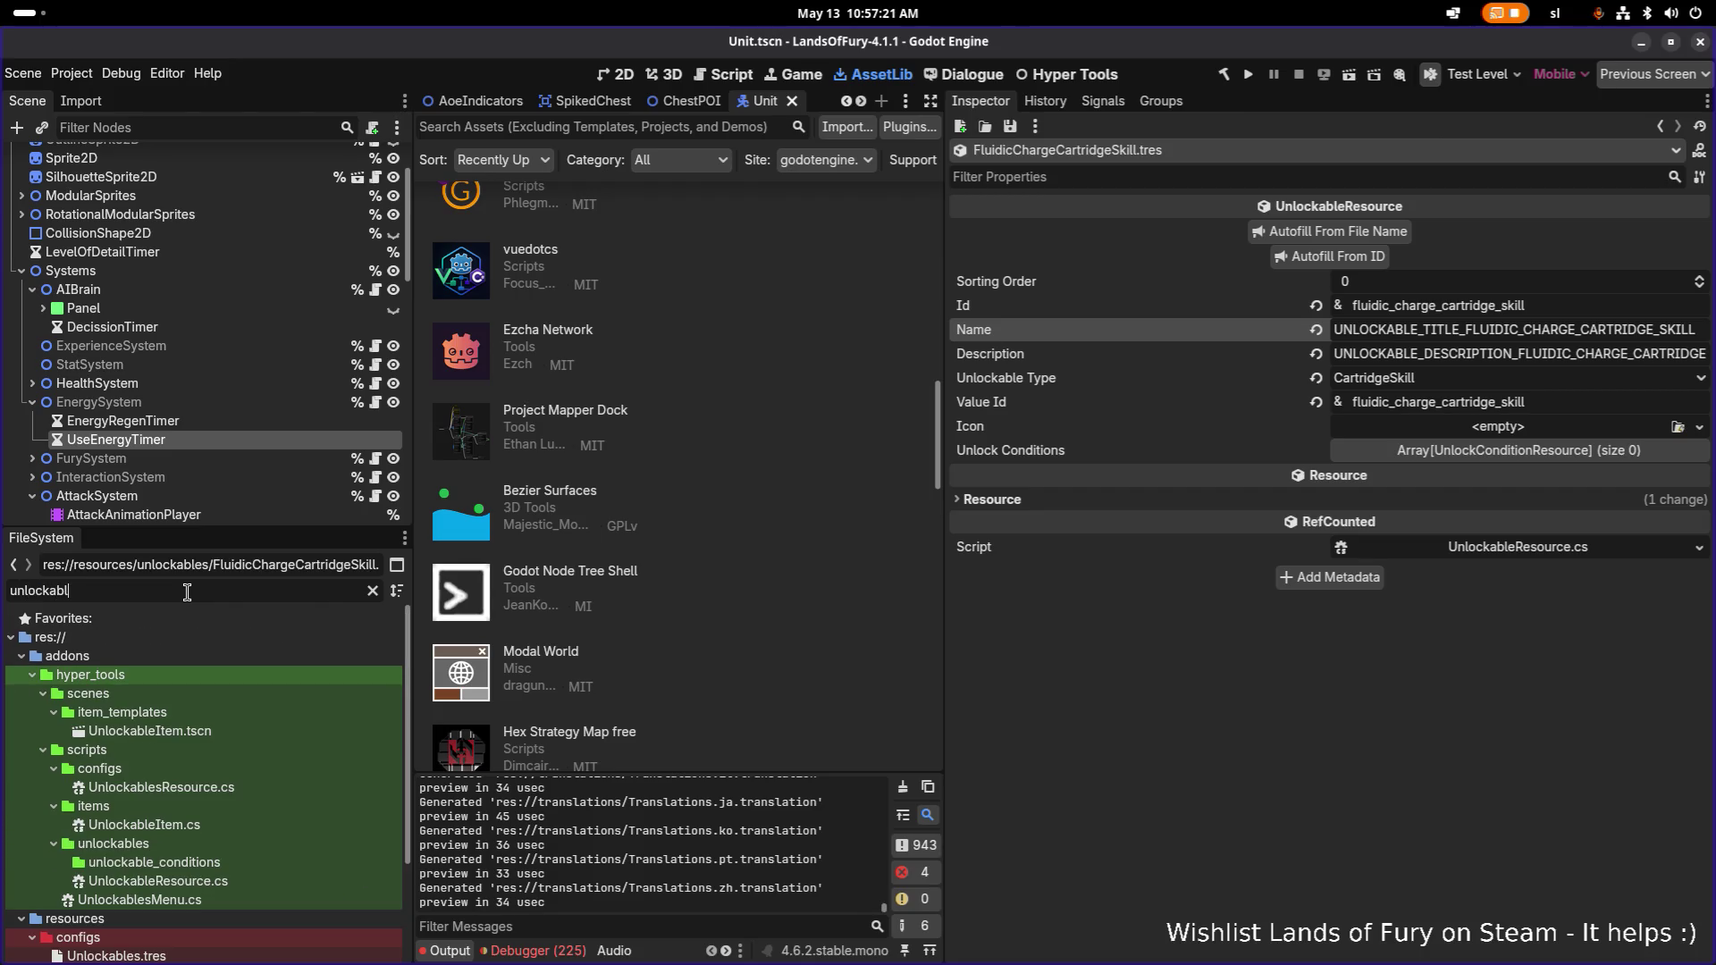
text(es)
click(116, 824)
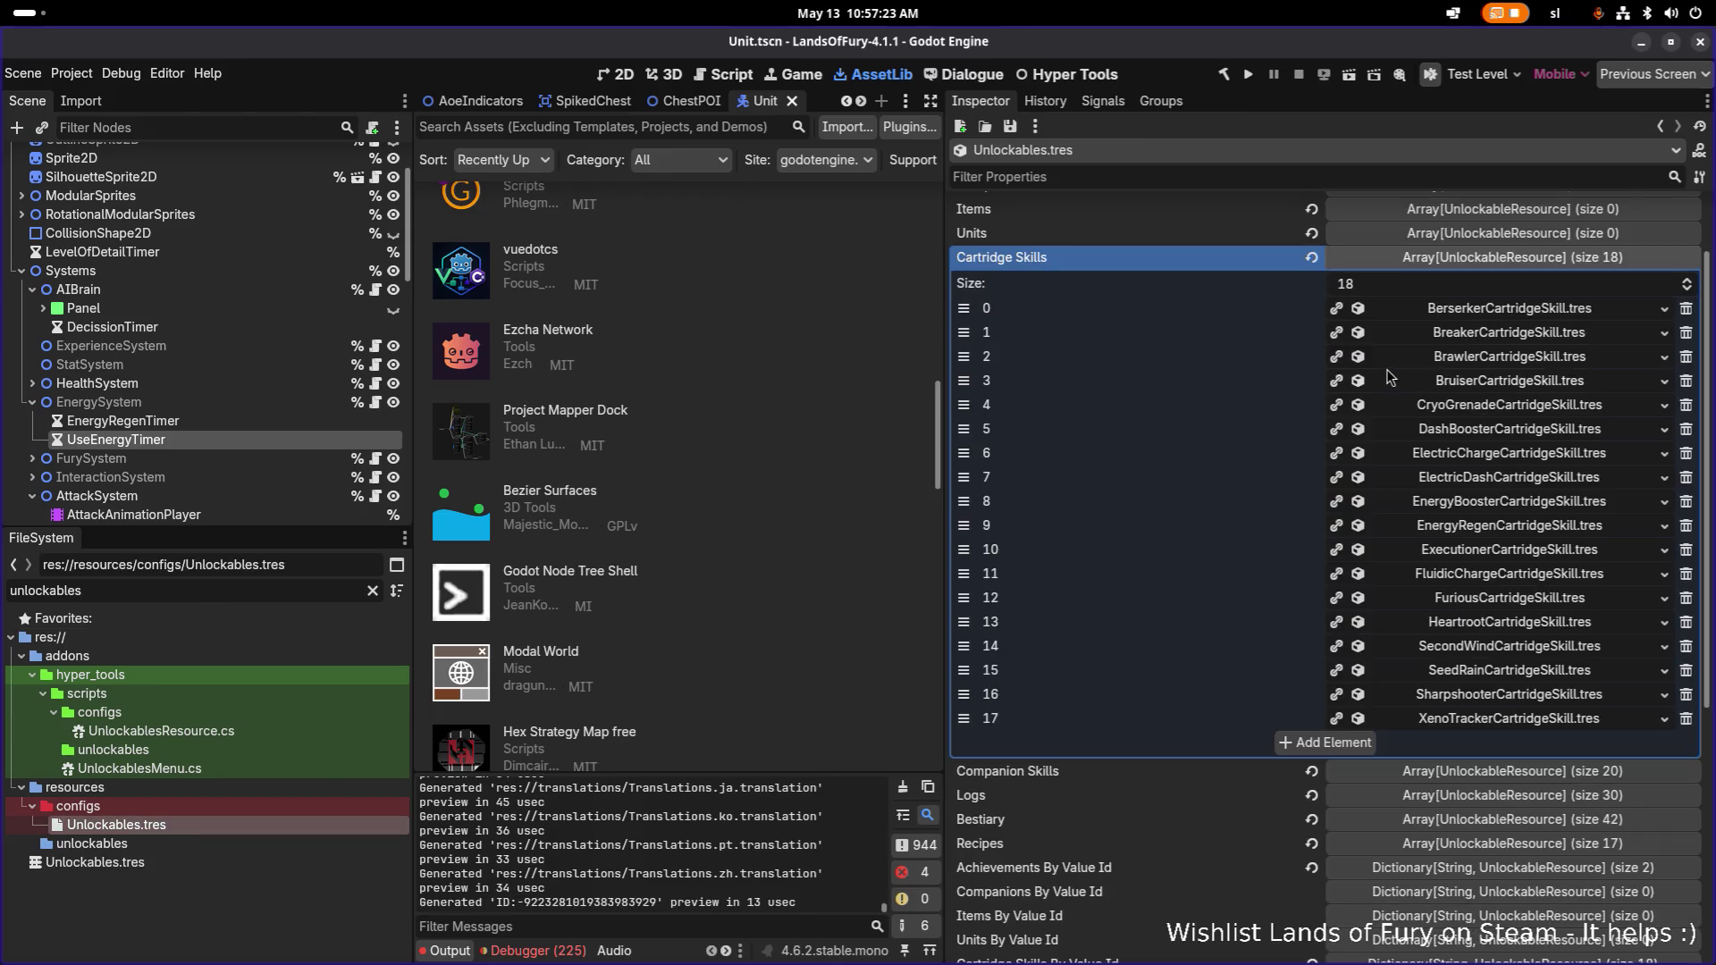
scroll(1252, 387, up, 2)
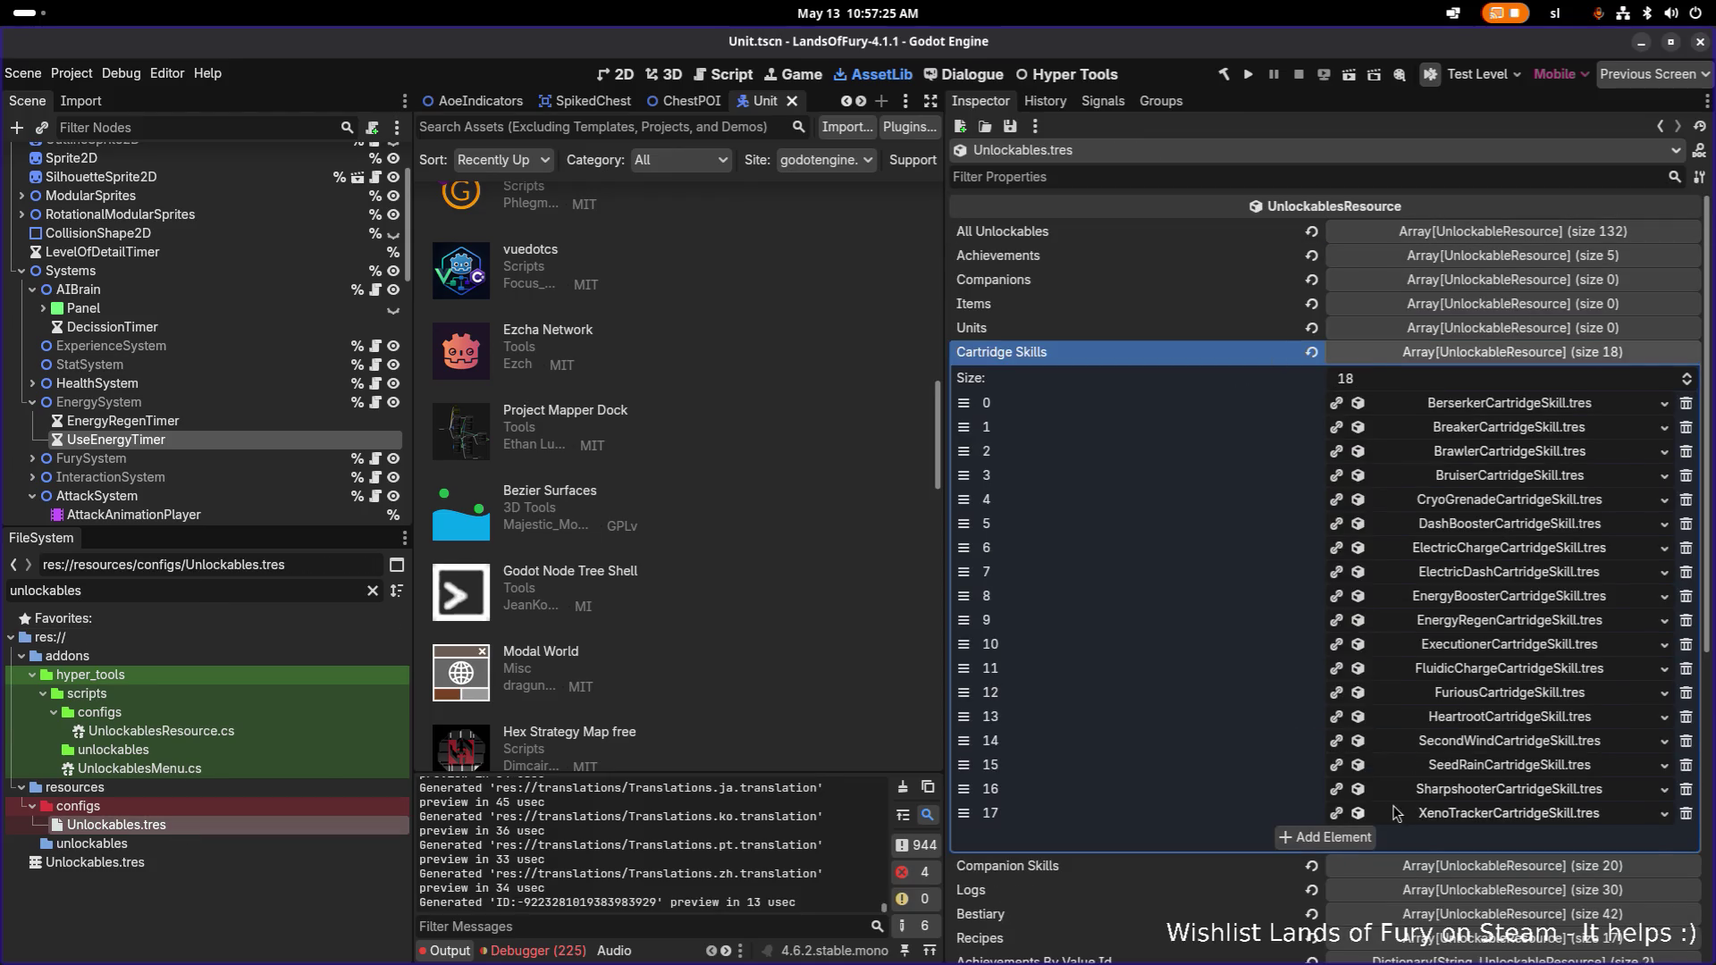
scroll(1396, 800, down, 5)
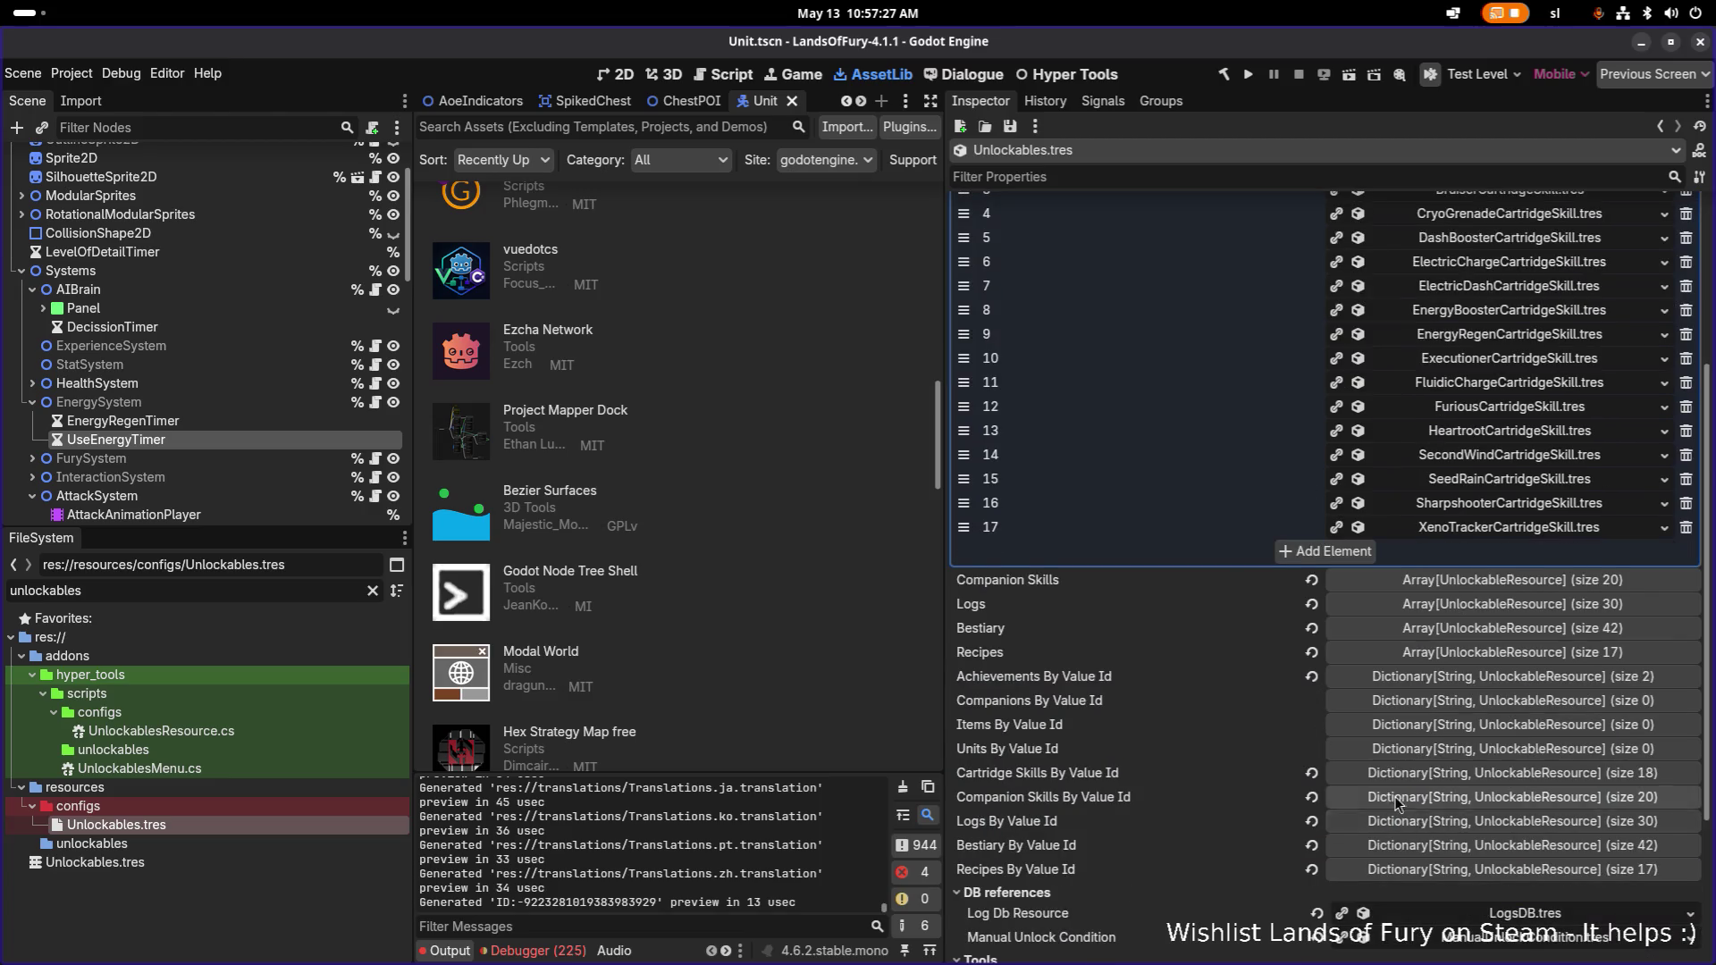
scroll(1395, 796, down, 4)
key(ctrl+s)
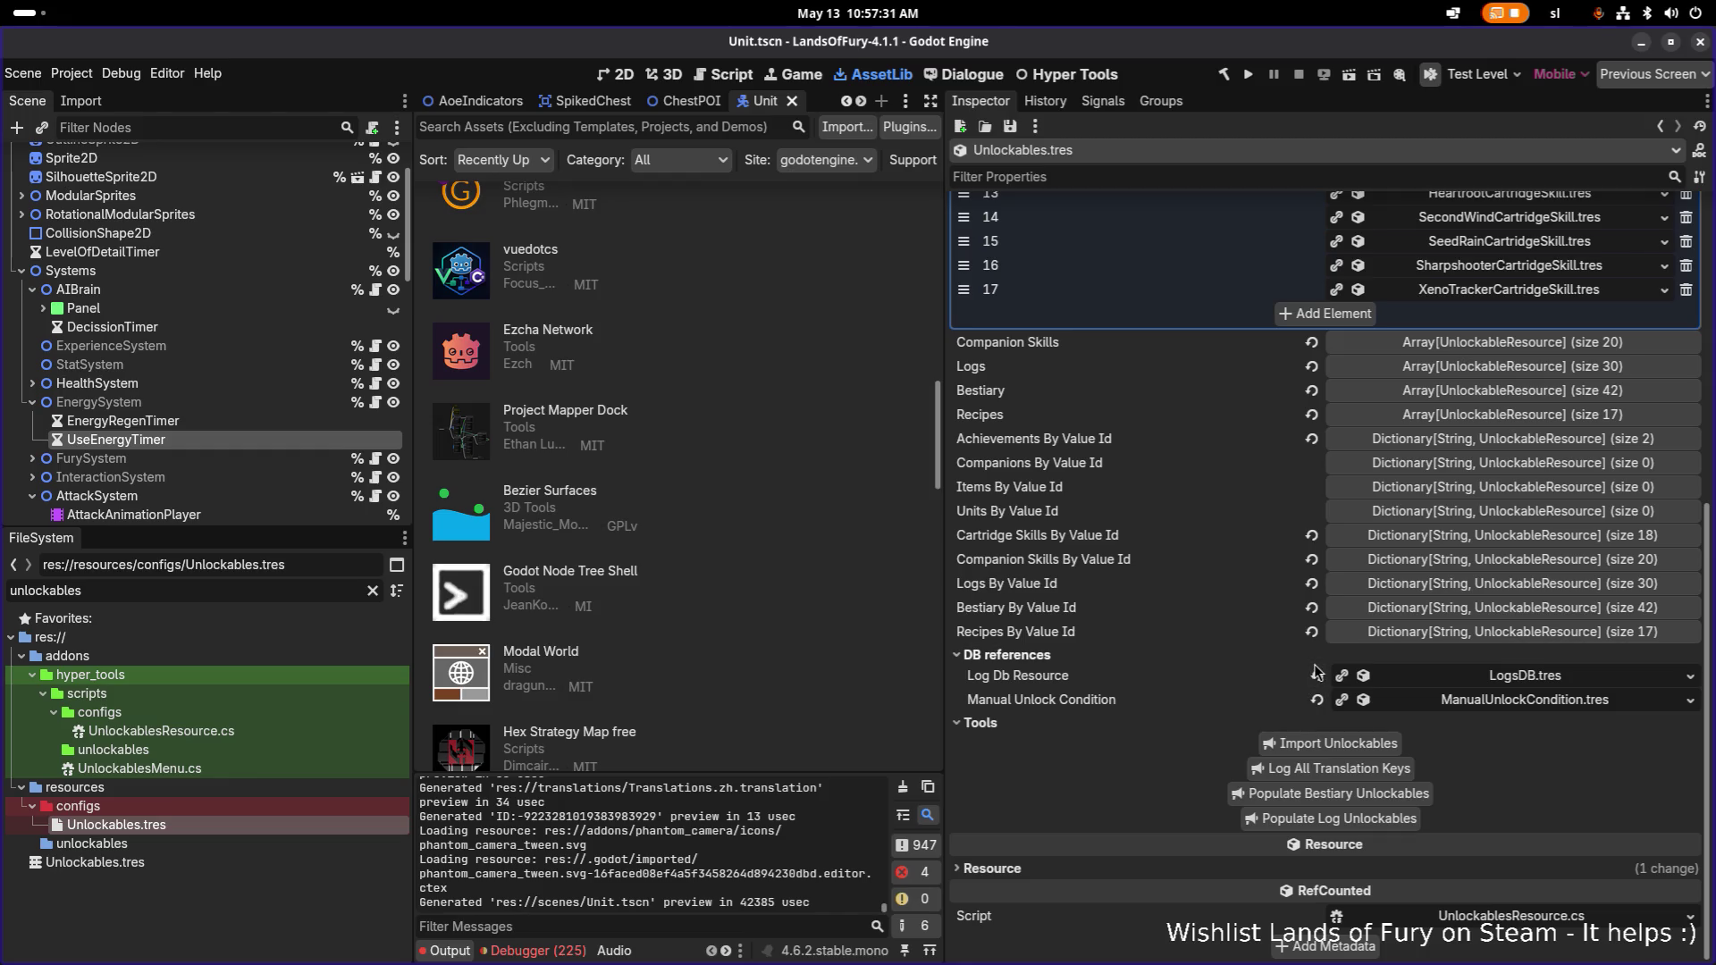
Expand the FluidicChargeCartridgeSkill entry and inspect its Id and Value Id fields.
click(1488, 703)
click(1488, 702)
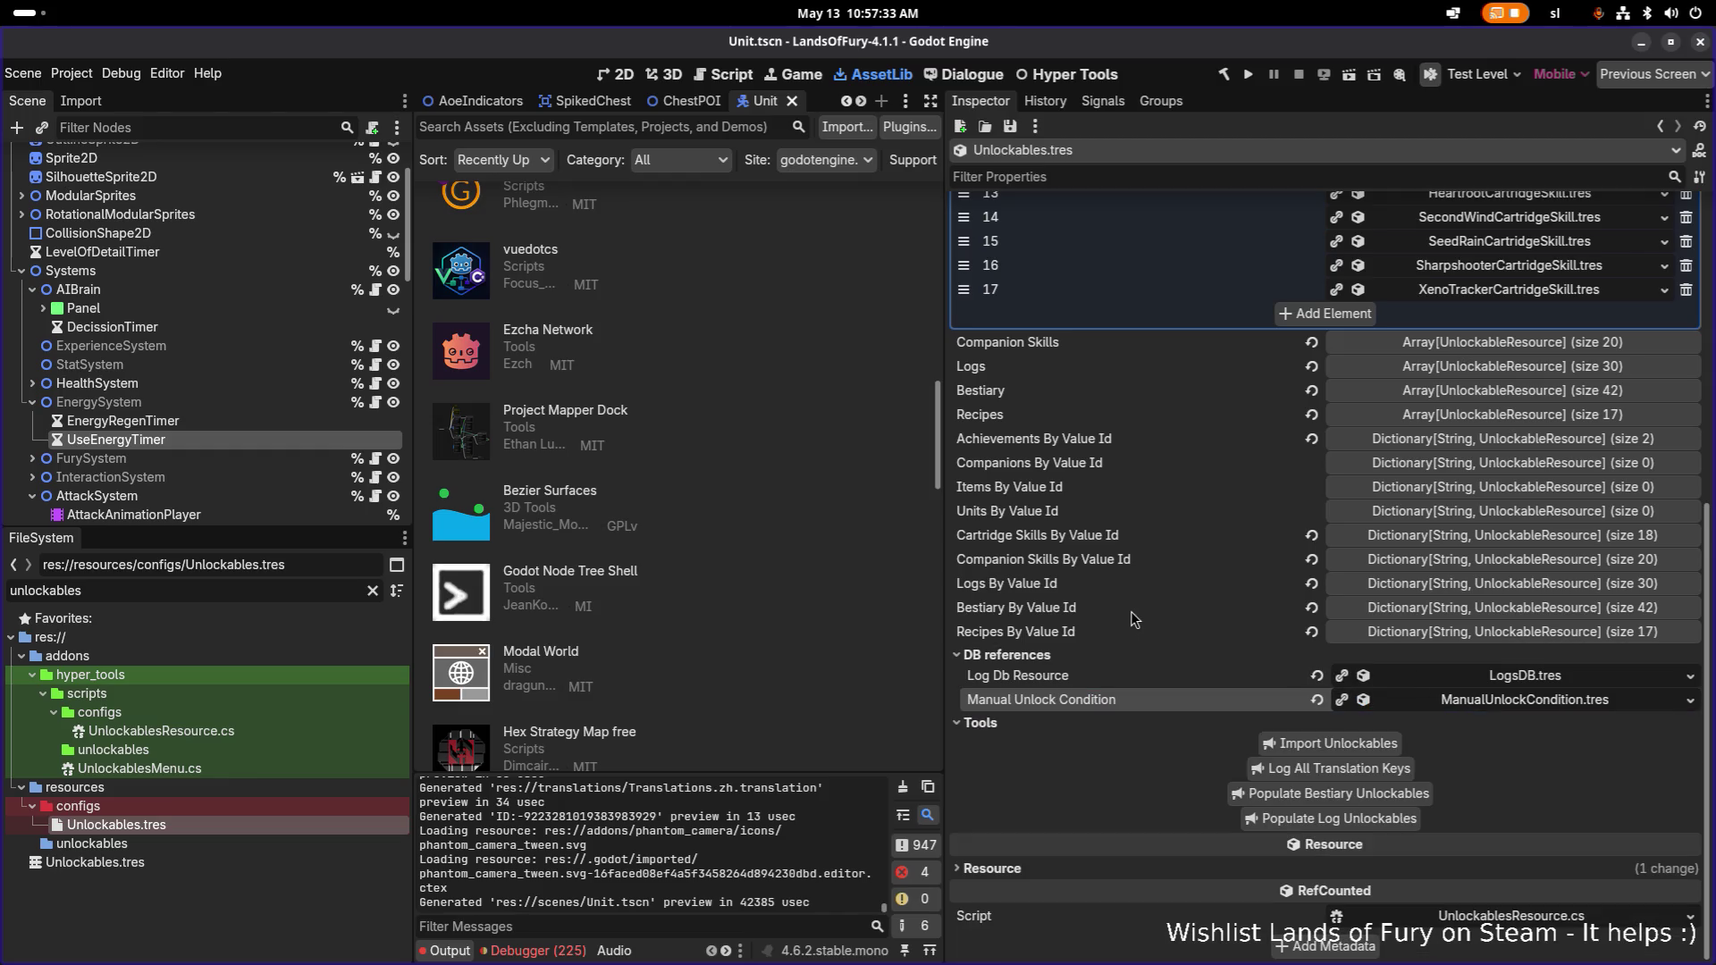
scroll(1129, 611, up, 3)
scroll(1129, 616, up, 3)
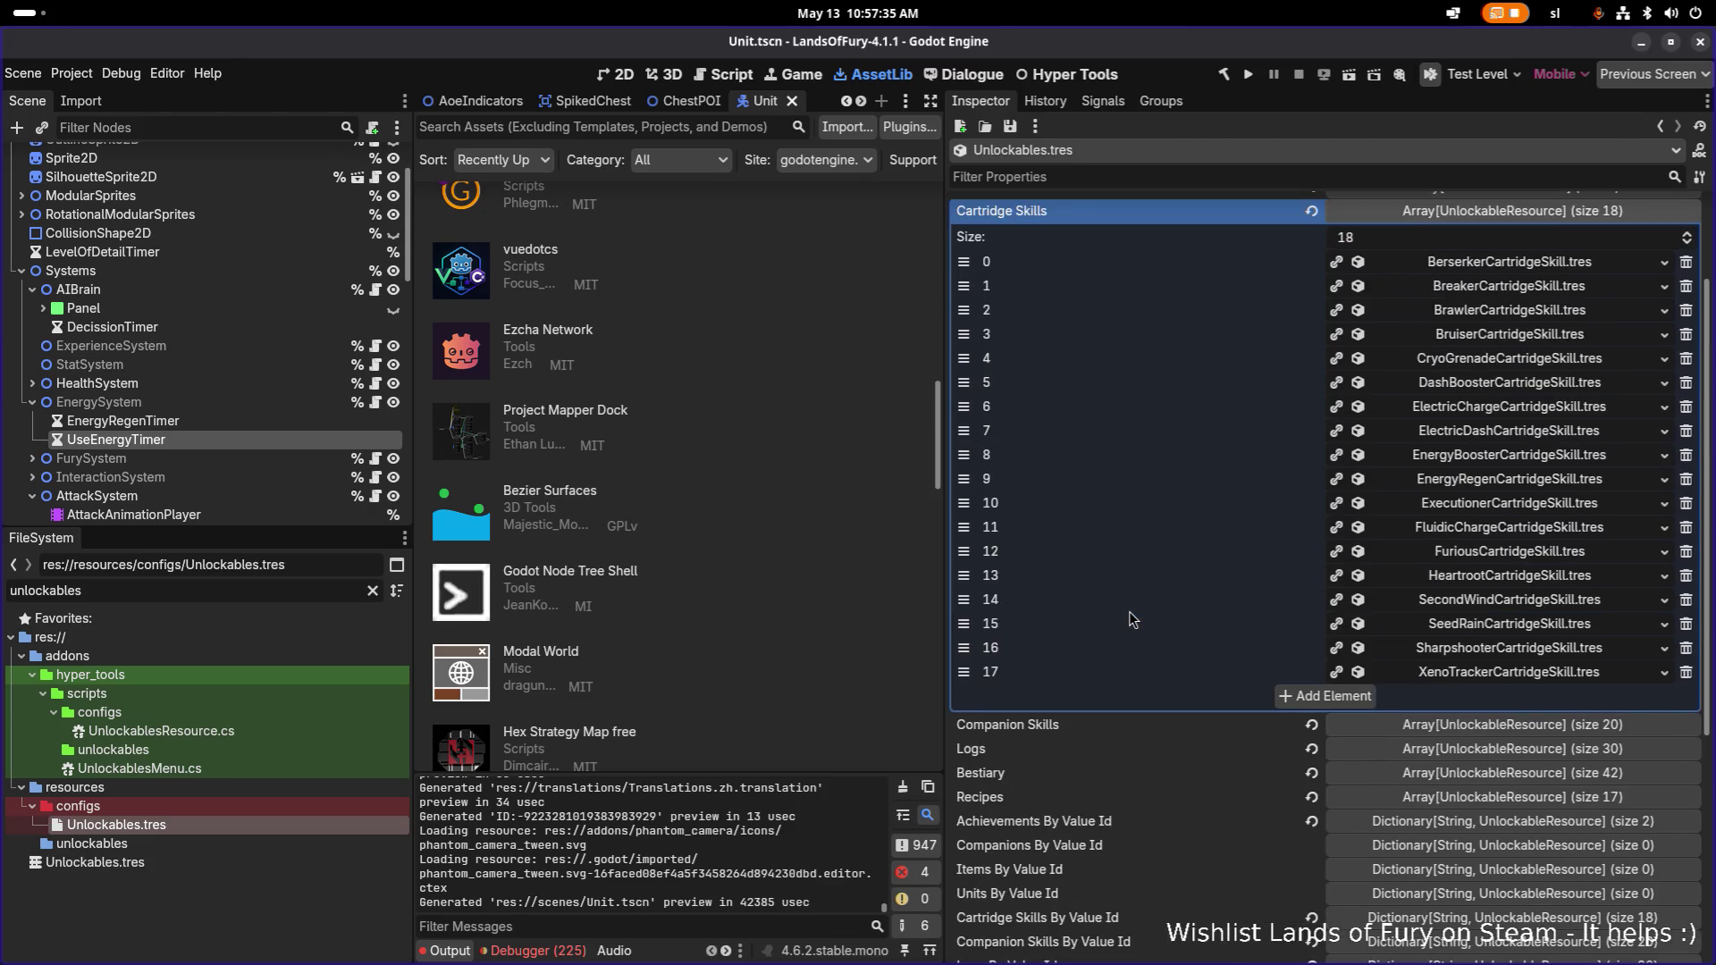
click(1480, 527)
scroll(1450, 519, down, 2)
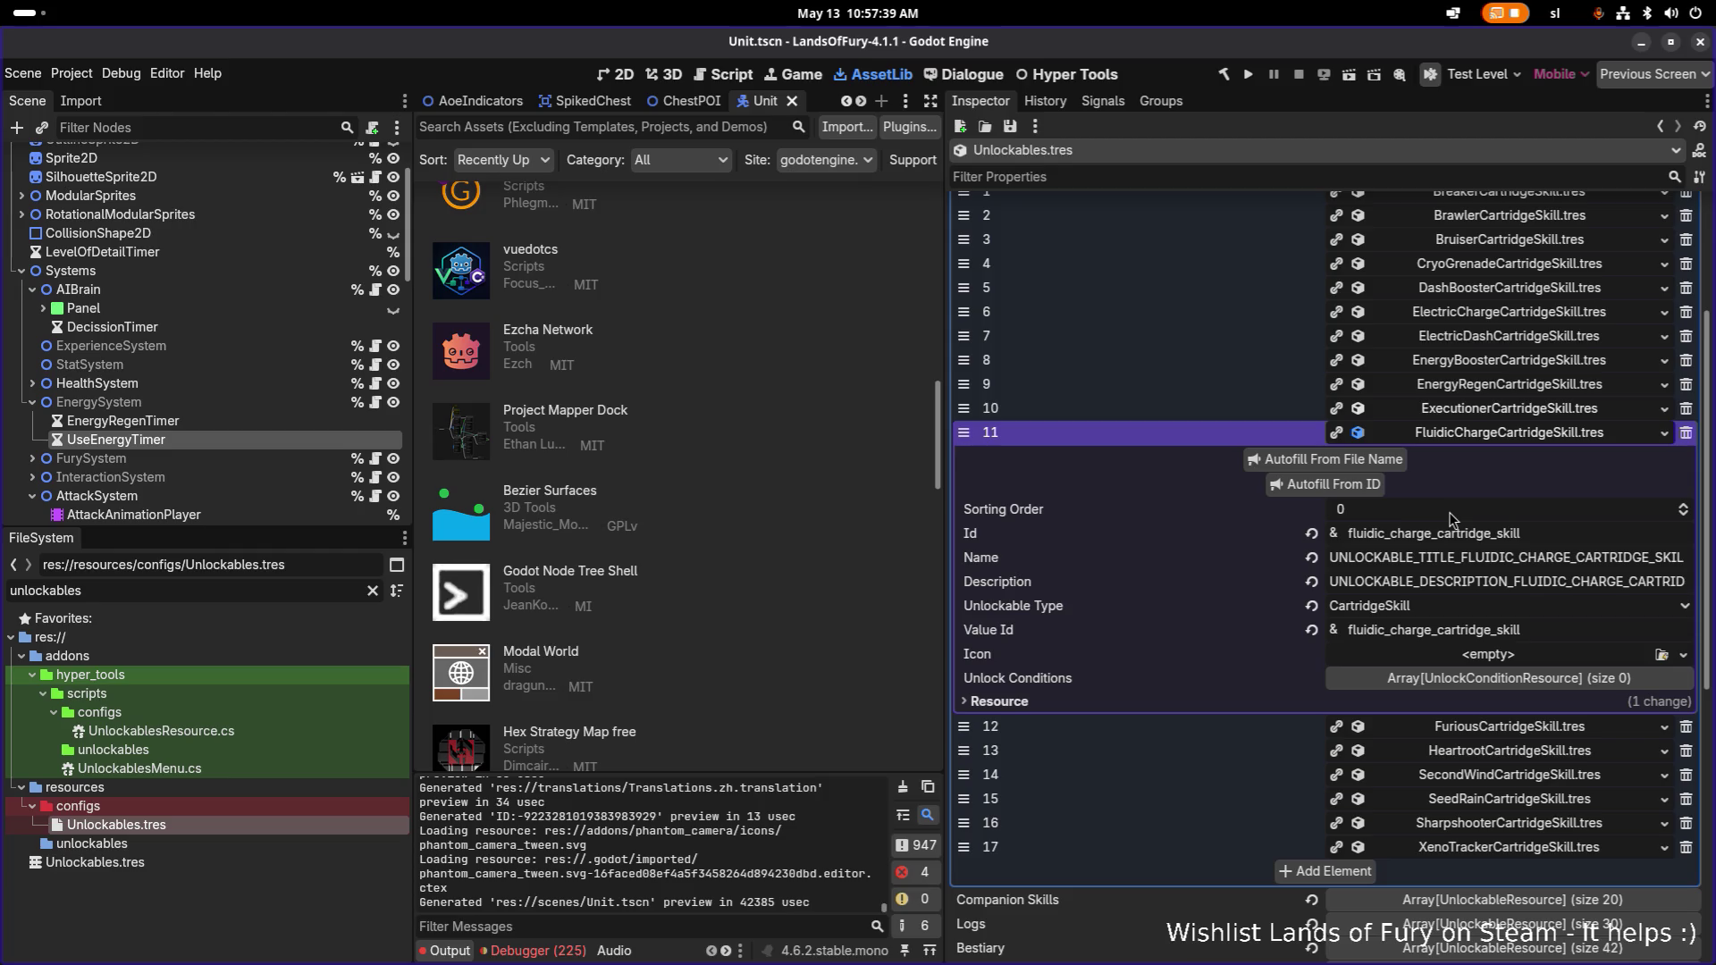
click(1562, 638)
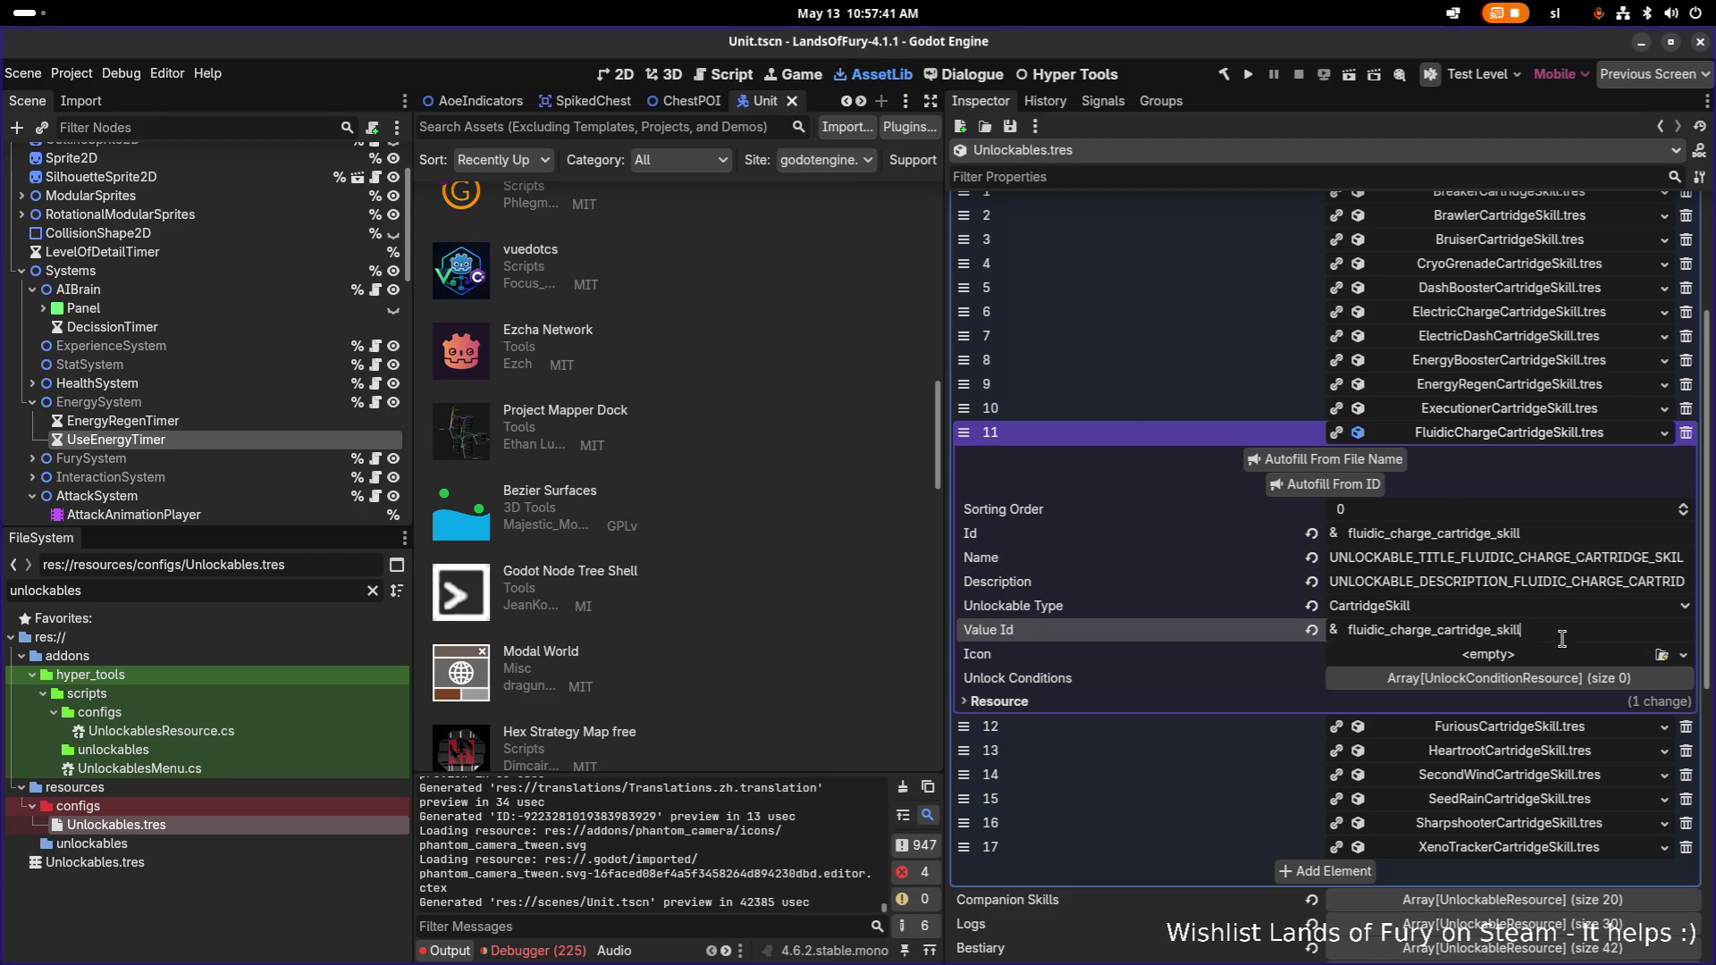
double_click(1563, 638)
double_click(1548, 538)
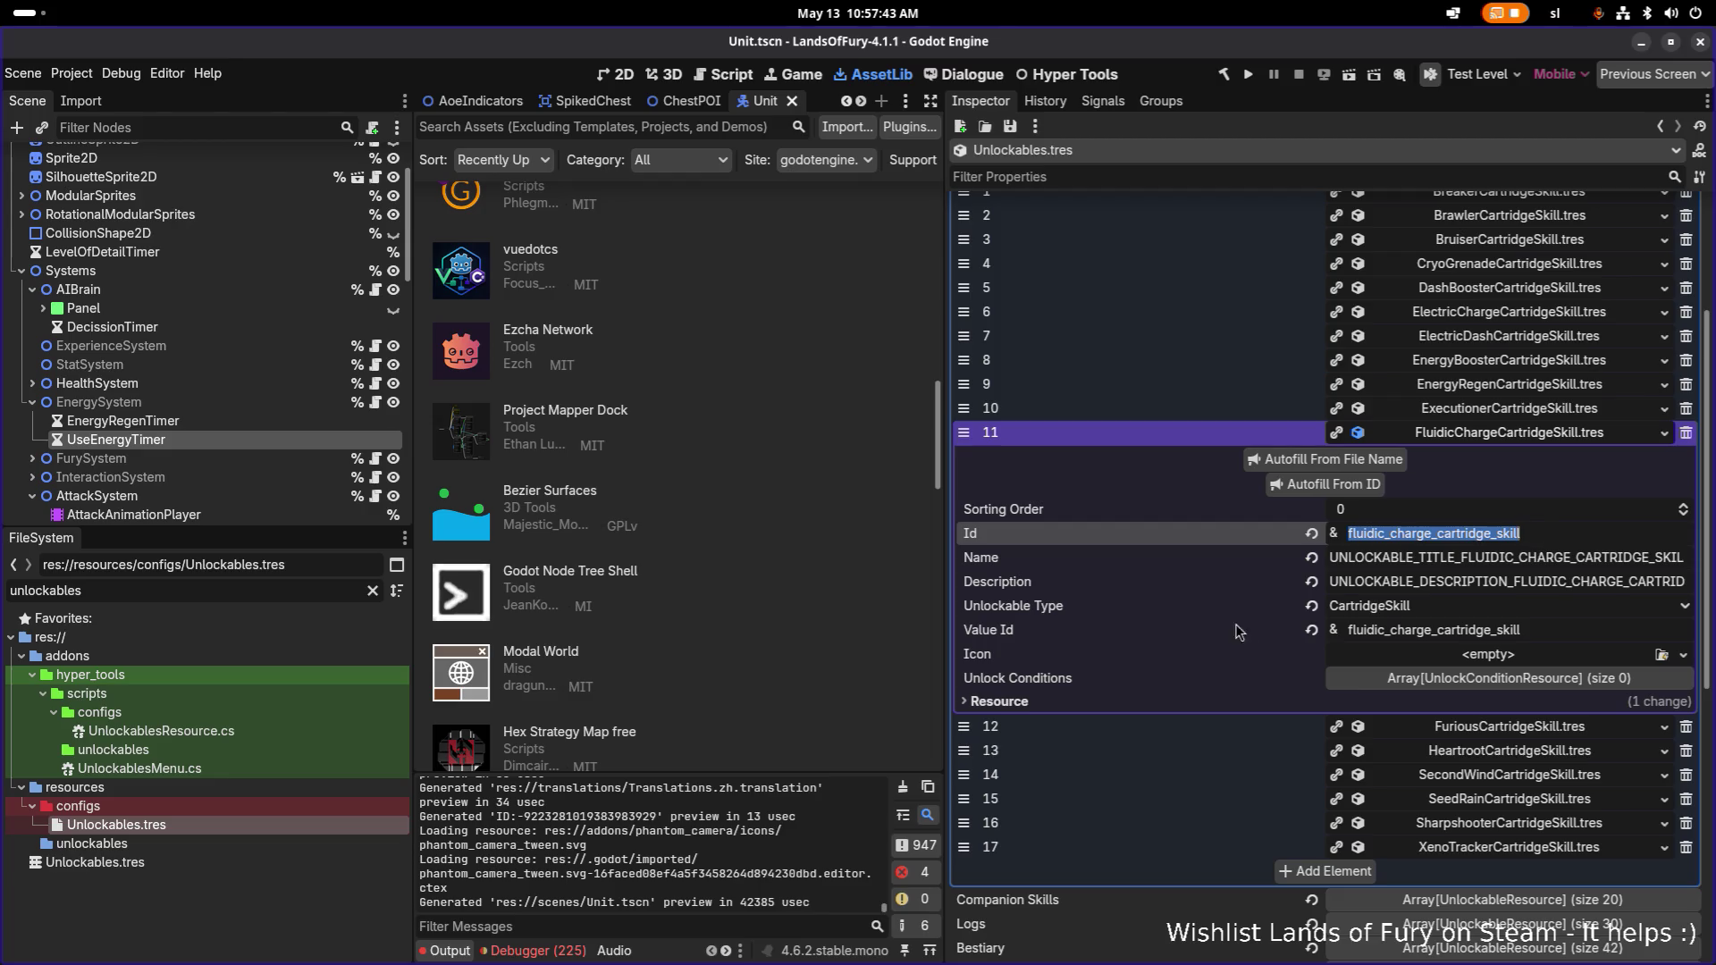
key(alt+Tab)
key(alt+Tab)
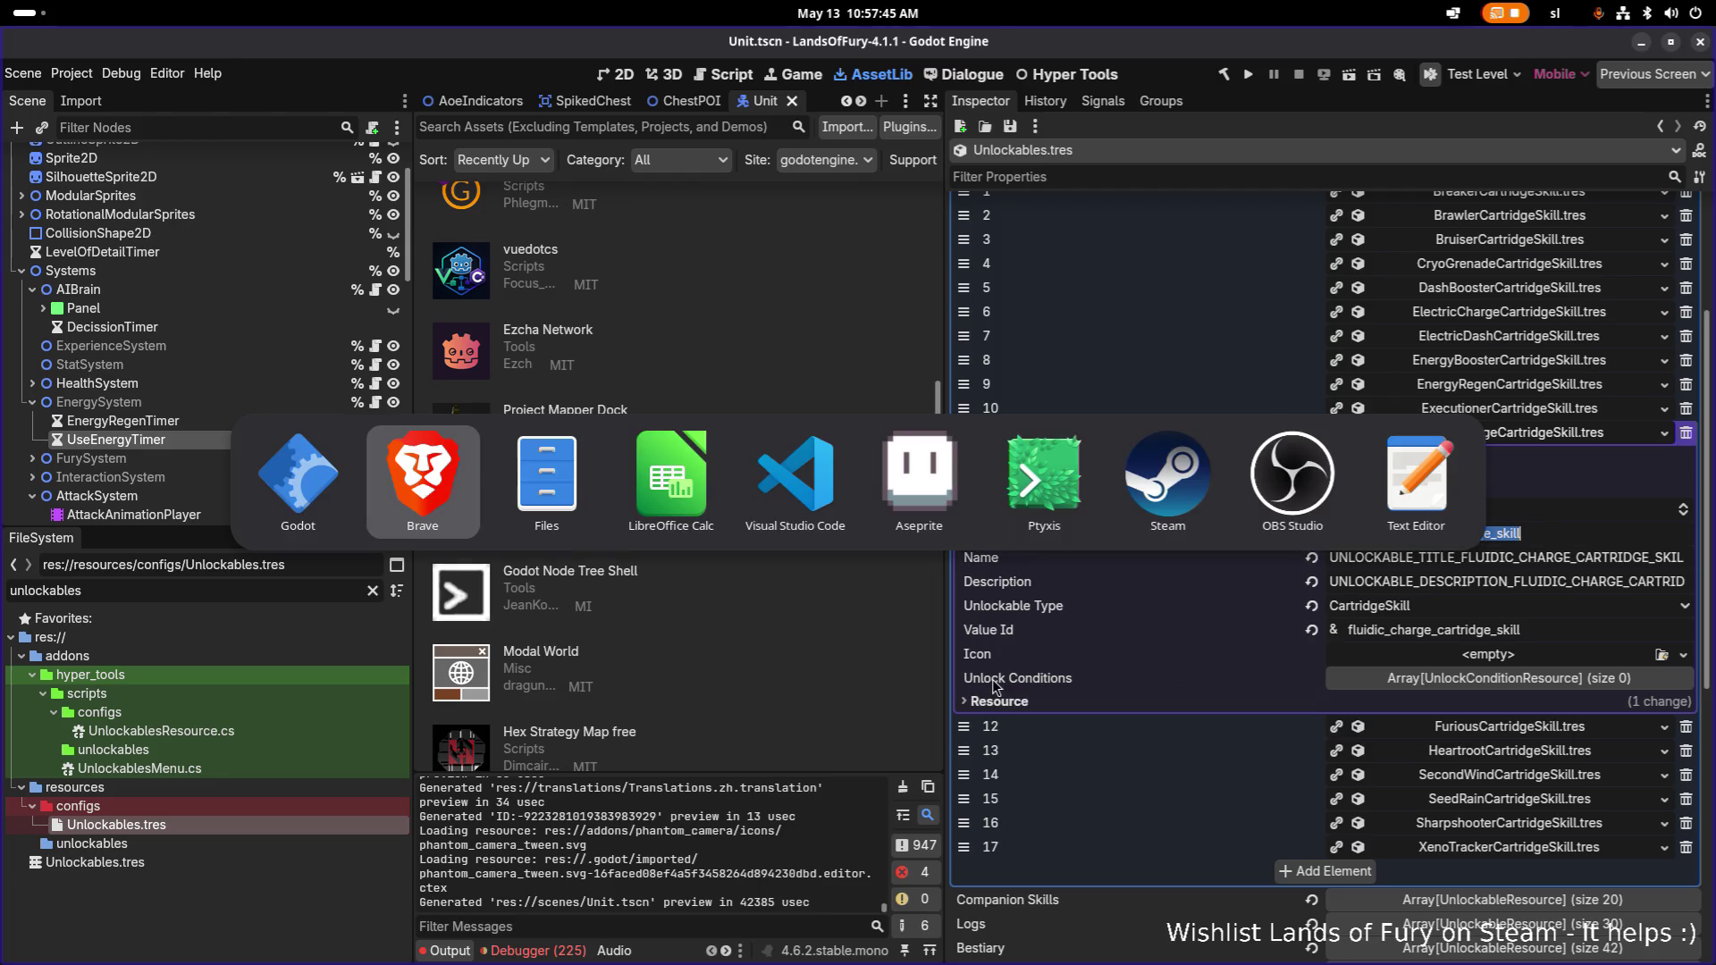
click(825, 526)
Expand the EnergyRegenCartridgeSkill entry and compare its Id with the Fluidic Charge entry's Id.
click(998, 313)
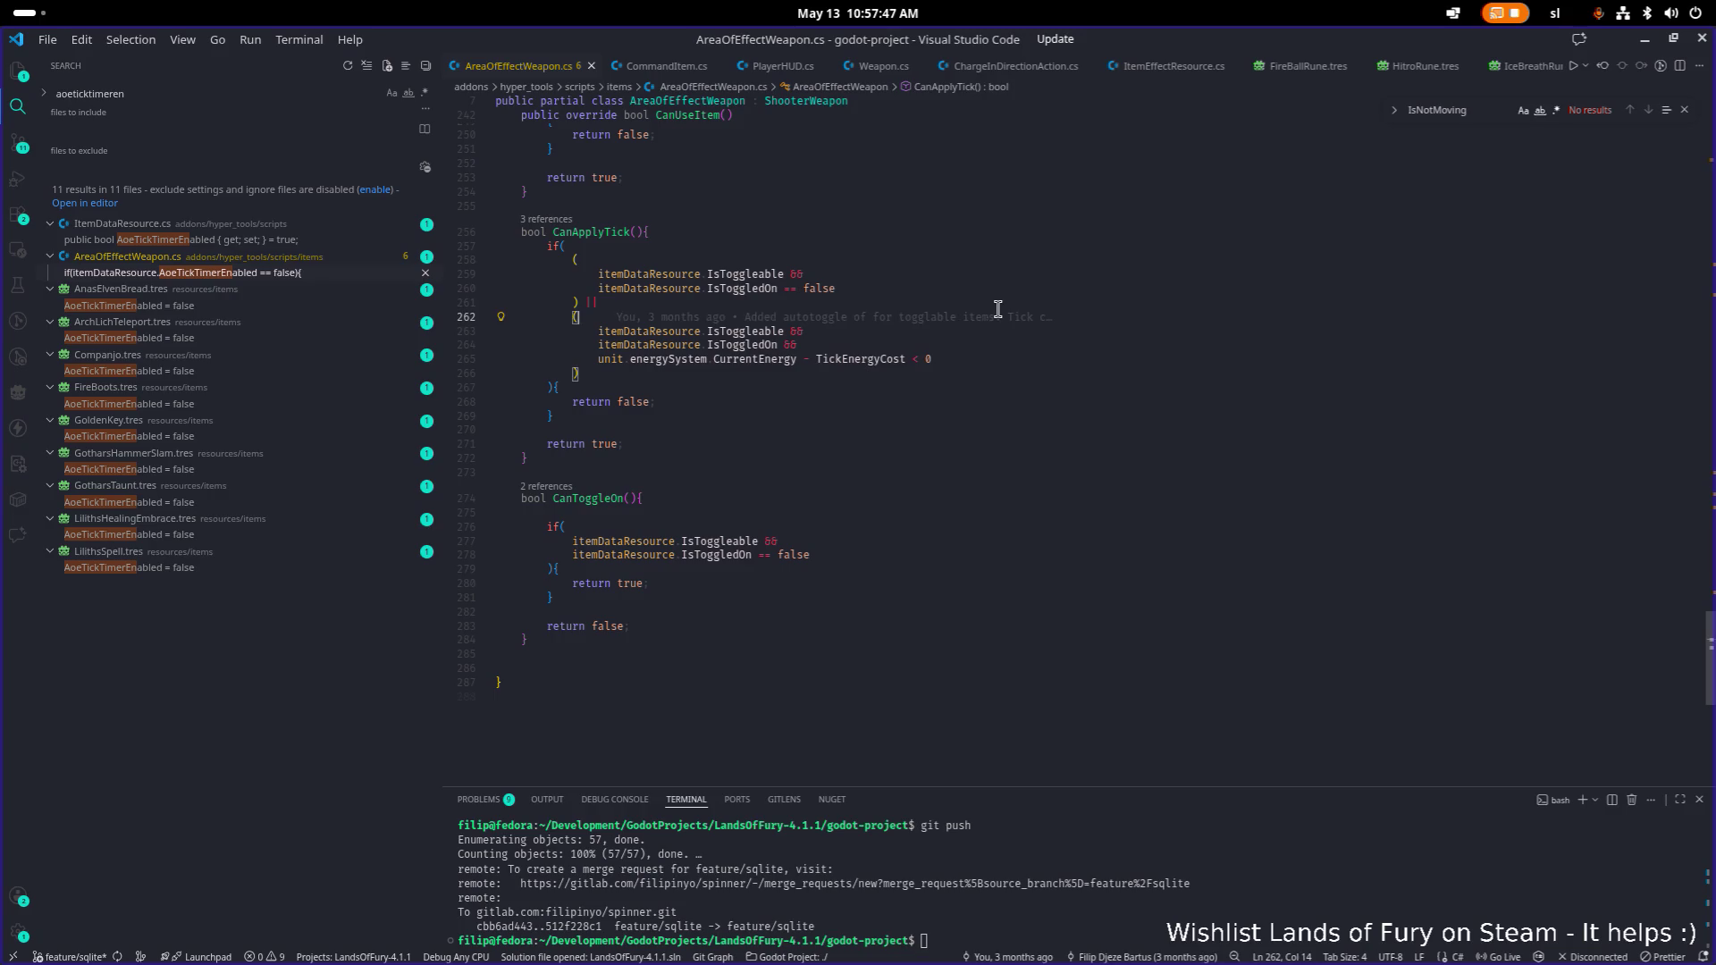
key(alt+Tab)
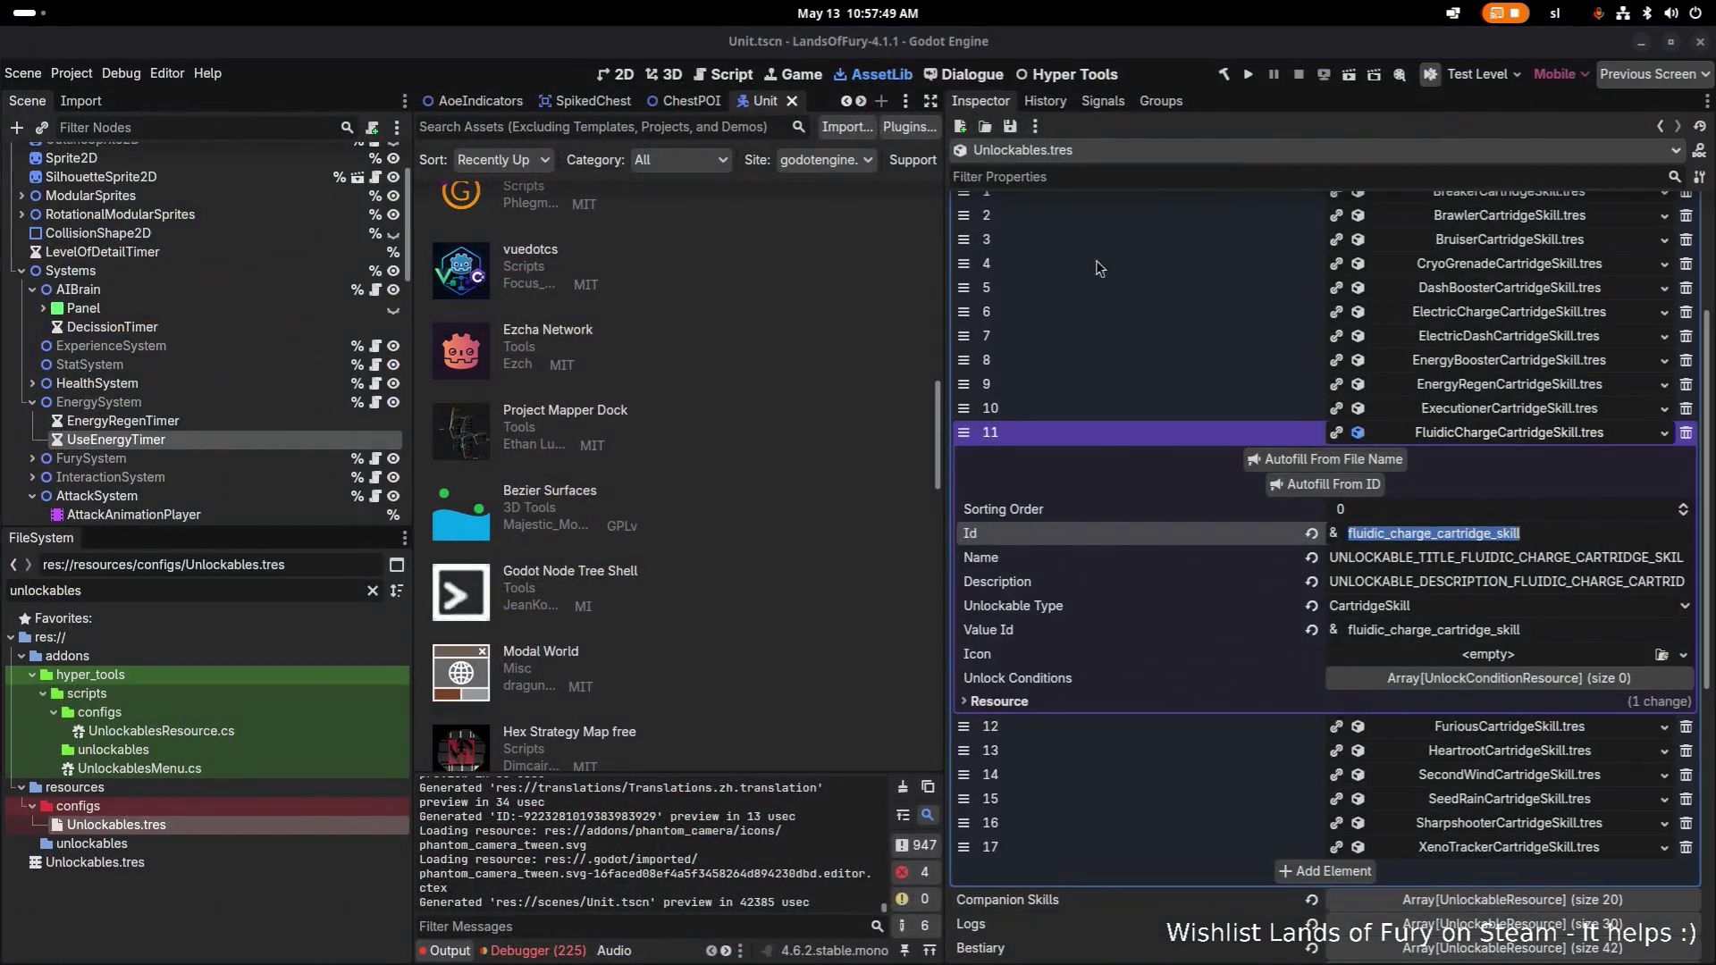
click(1551, 390)
click(1531, 486)
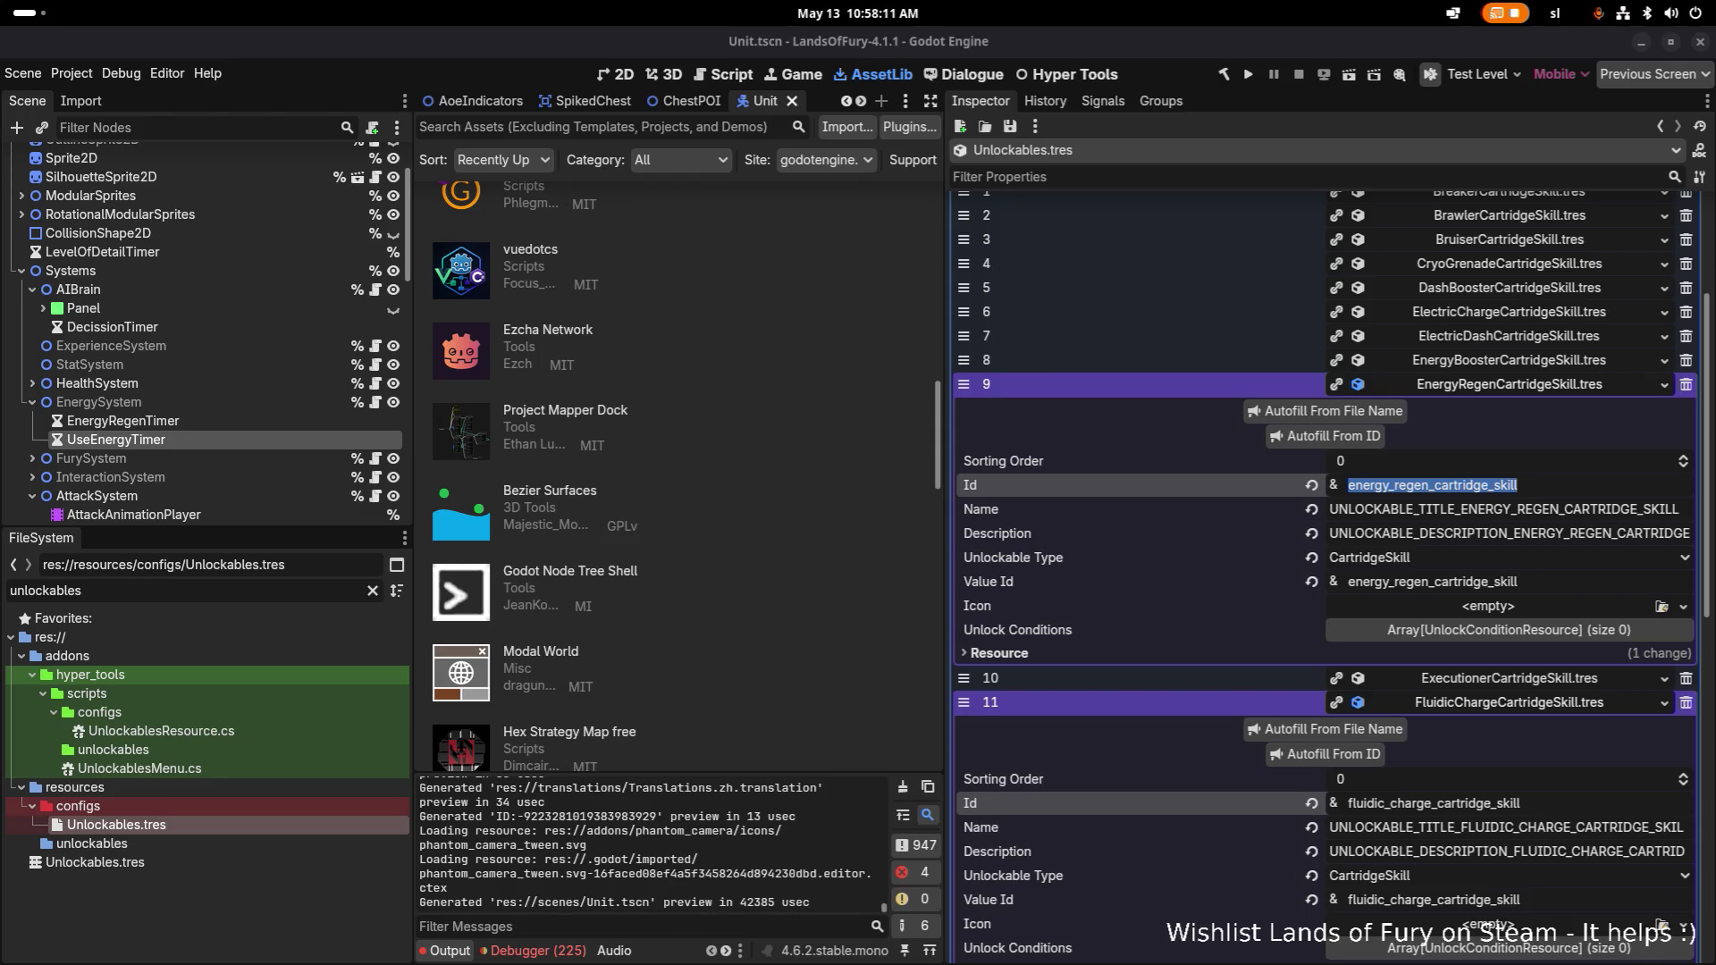
double_click(1510, 802)
key(alt+Tab)
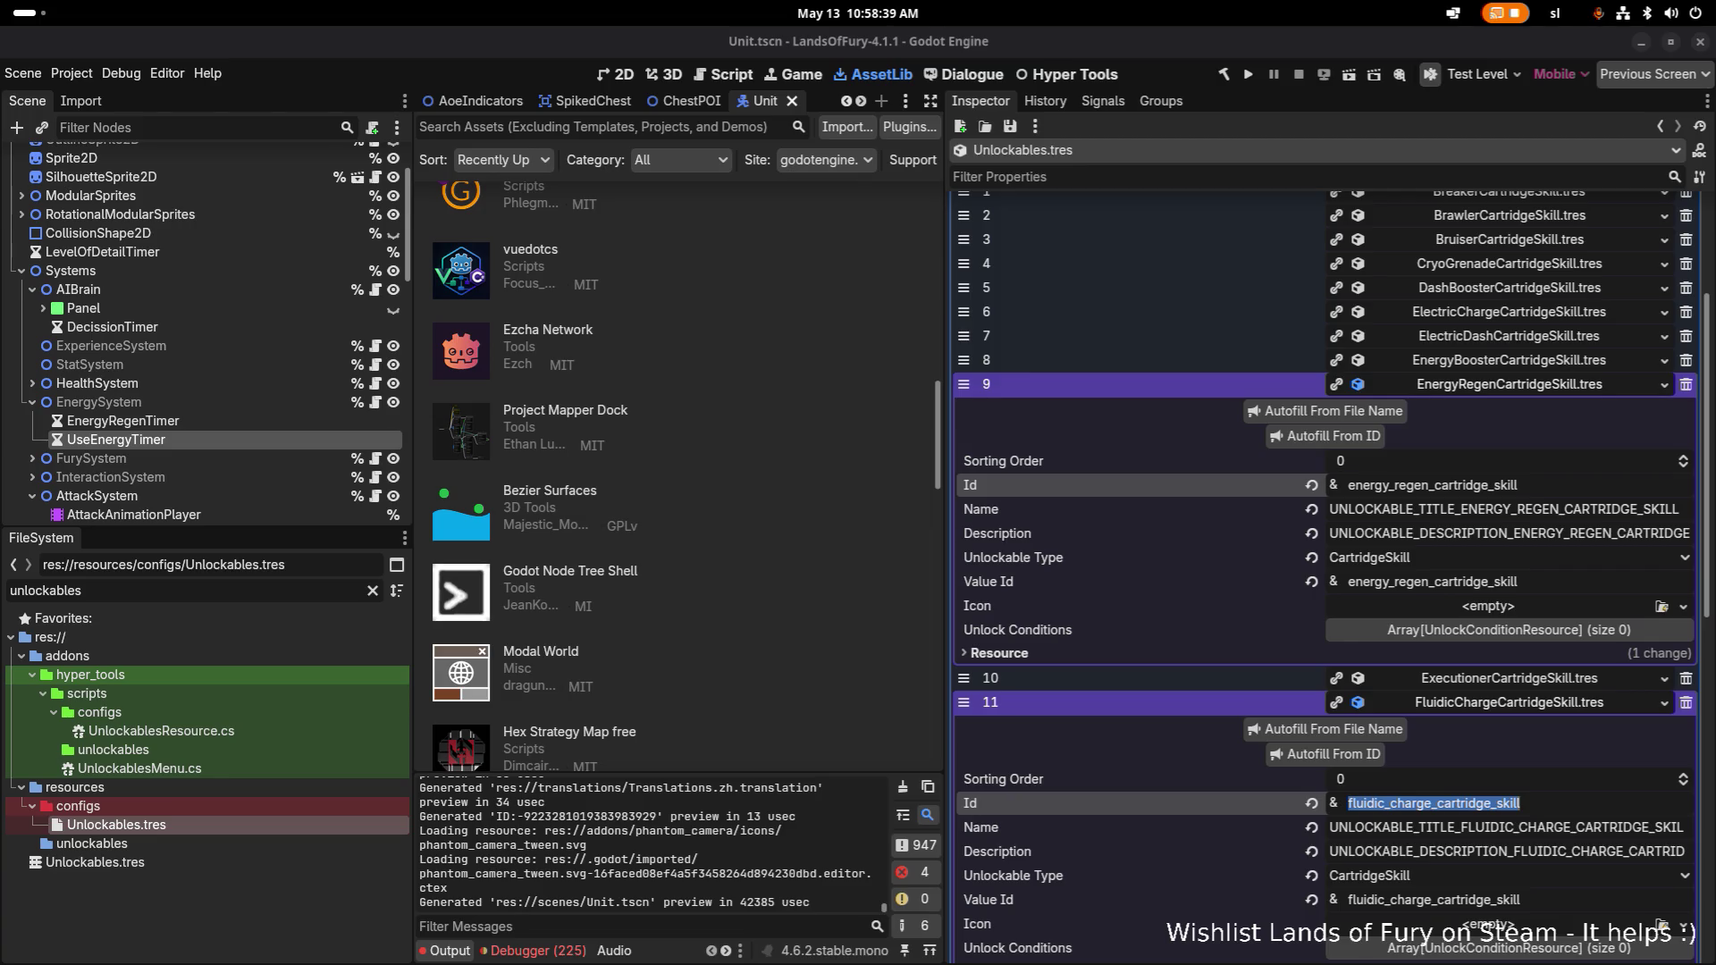
Filter the FileSystem for 'cartridgeski' and open FluidicChargeCartridgeSkill.tres in the Inspector.
double_click(260, 582)
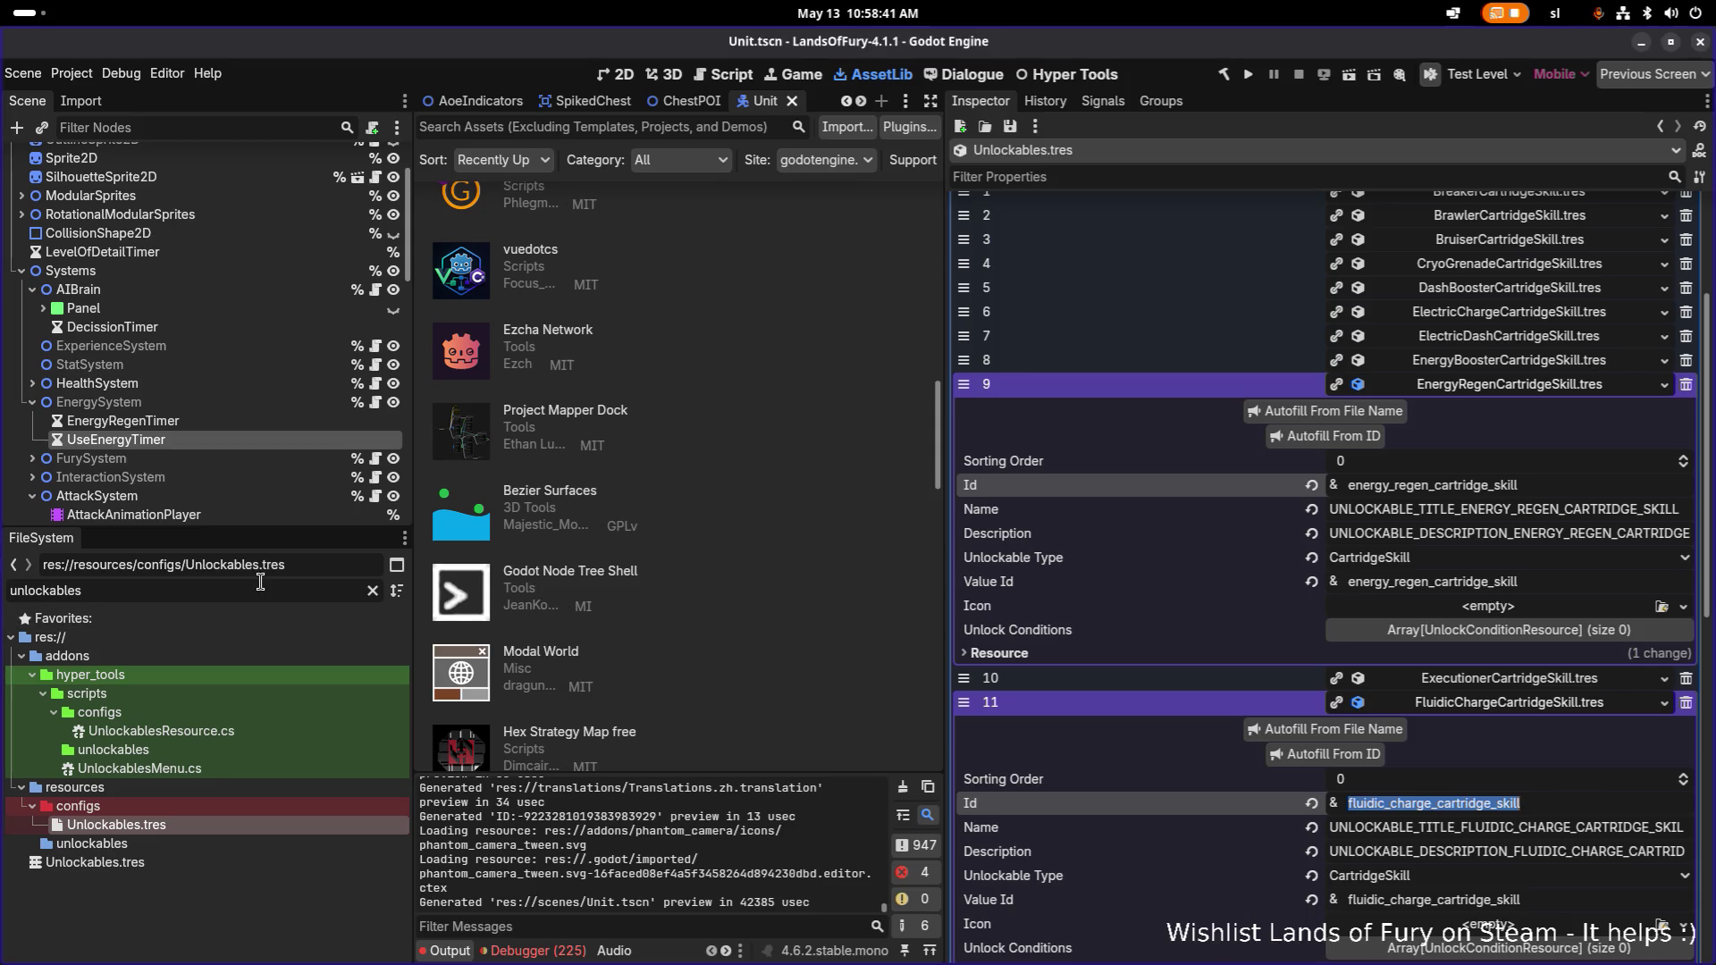
text(cart)
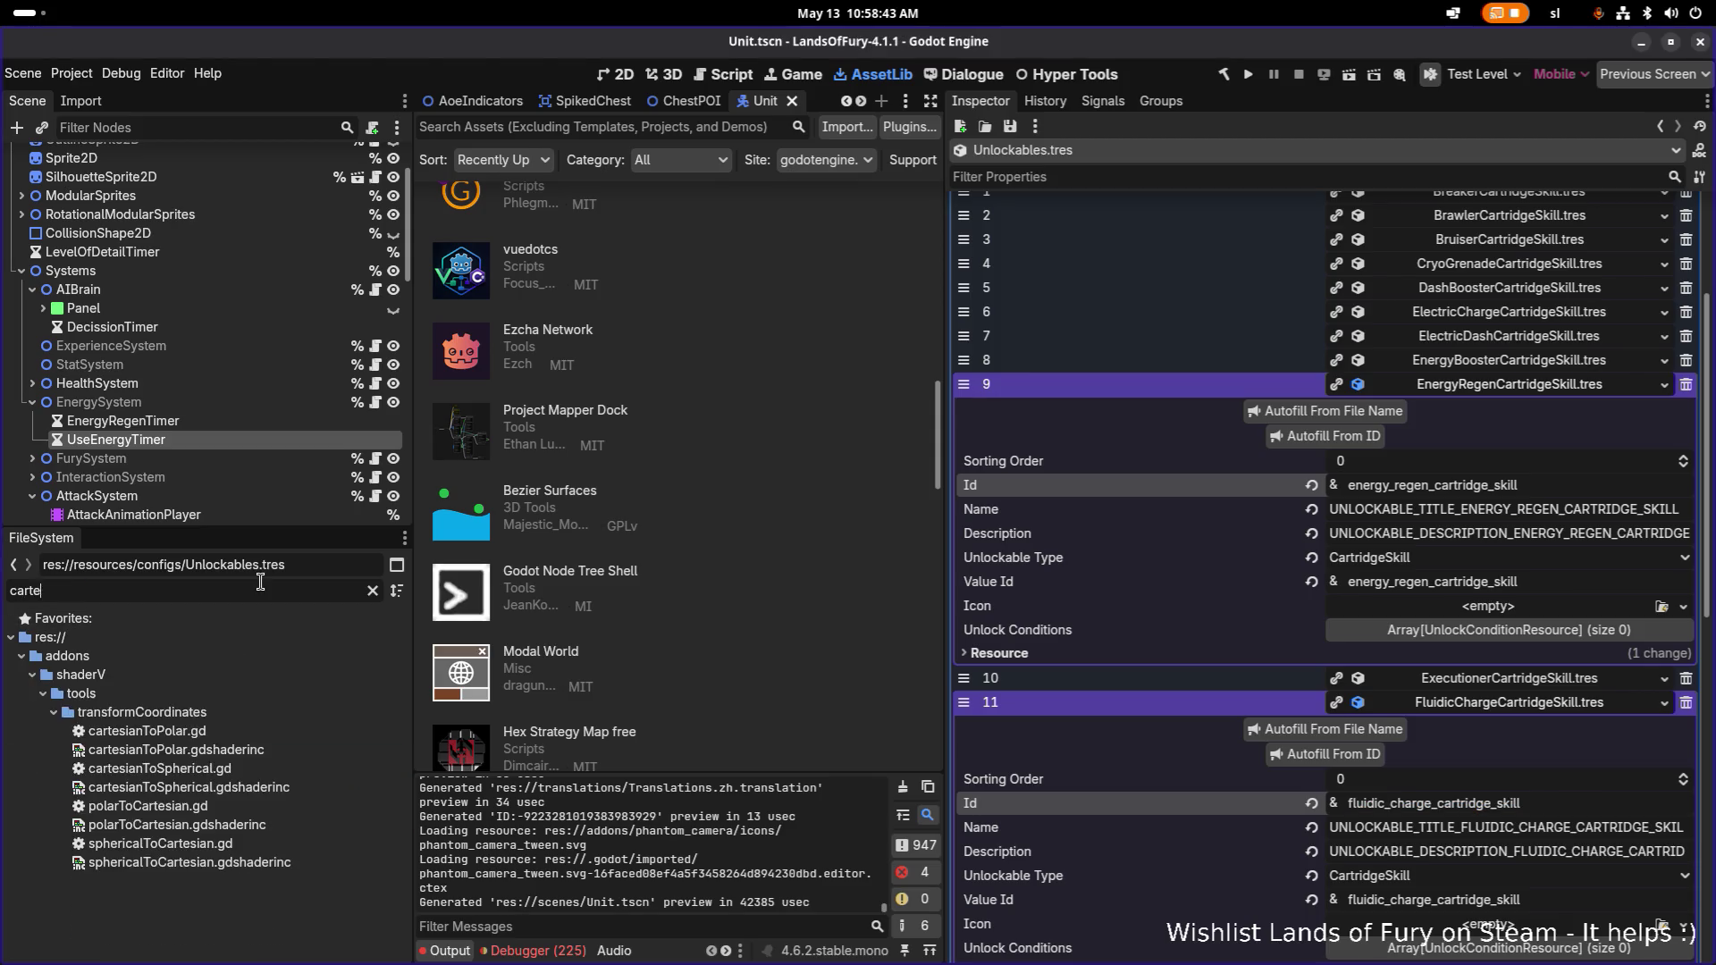
text(ridgeski)
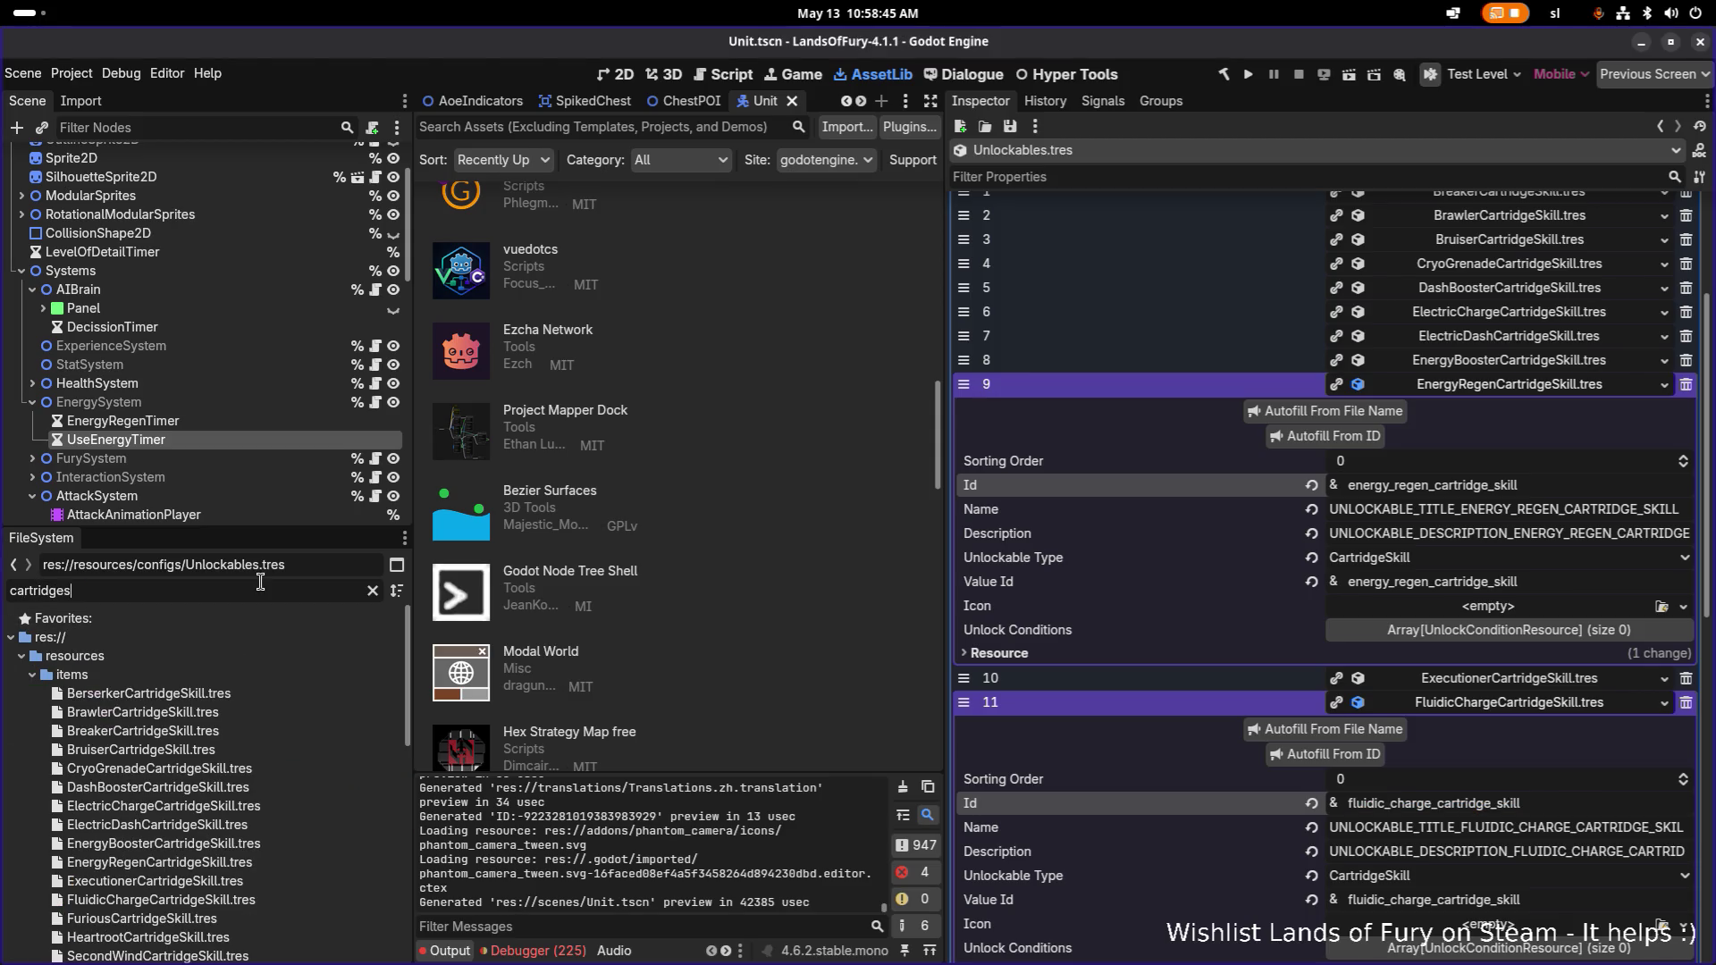
scroll(255, 615, down, 3)
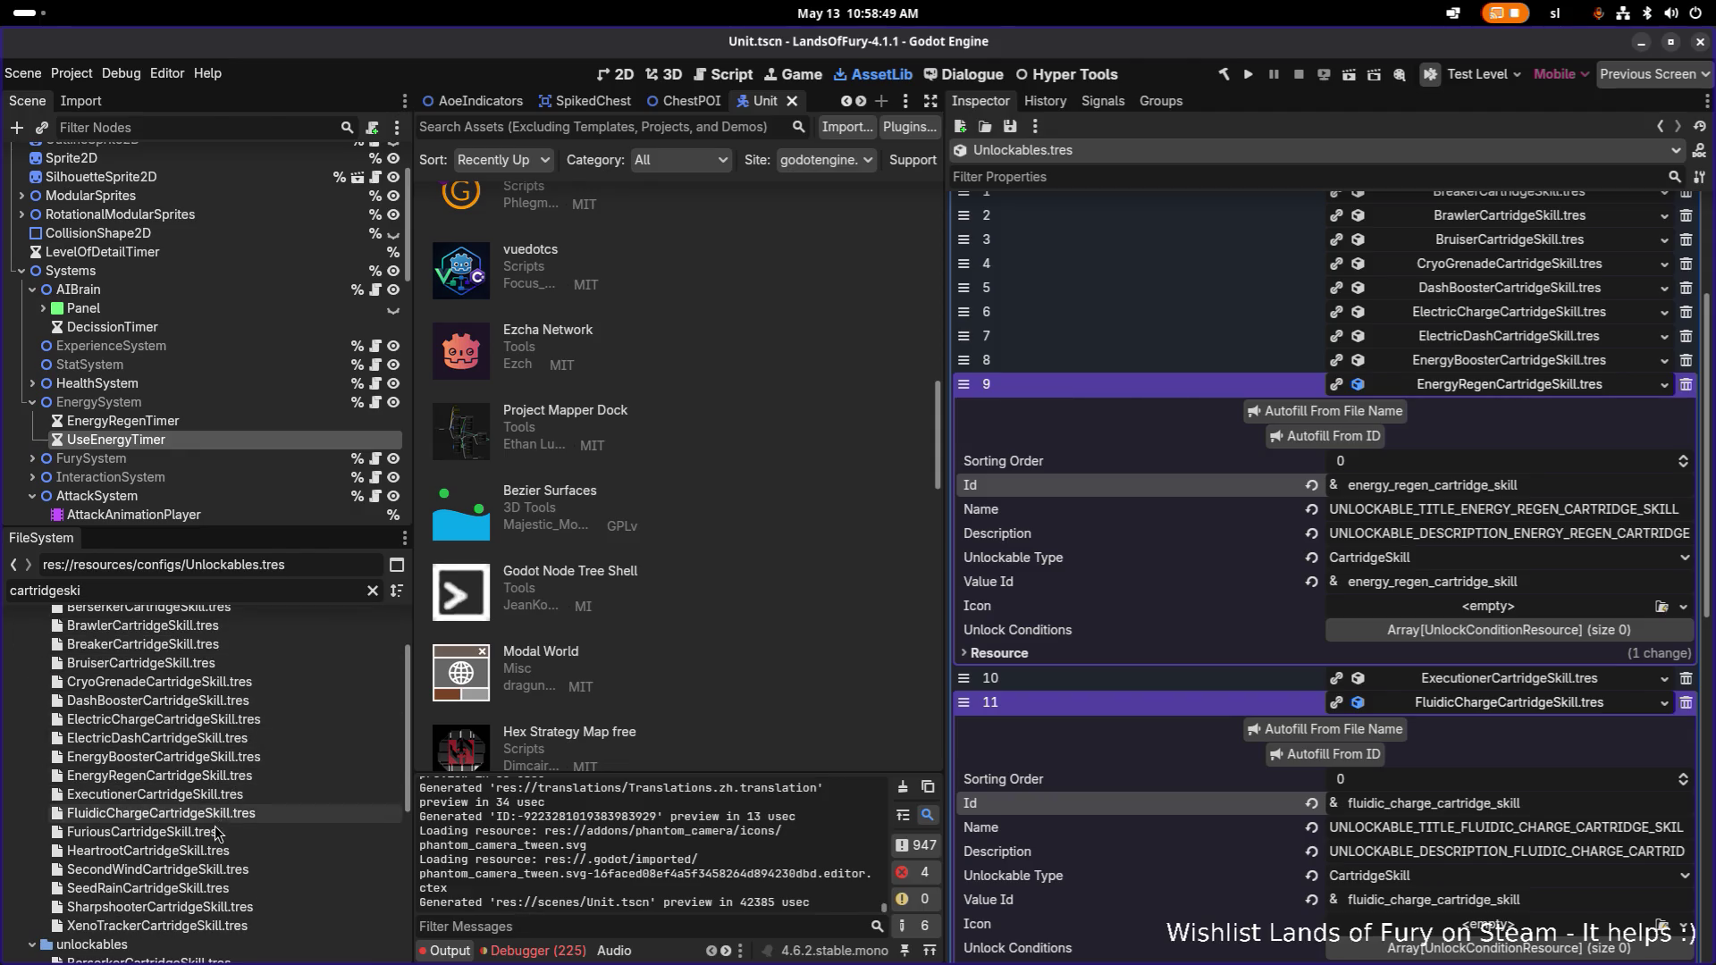
click(246, 815)
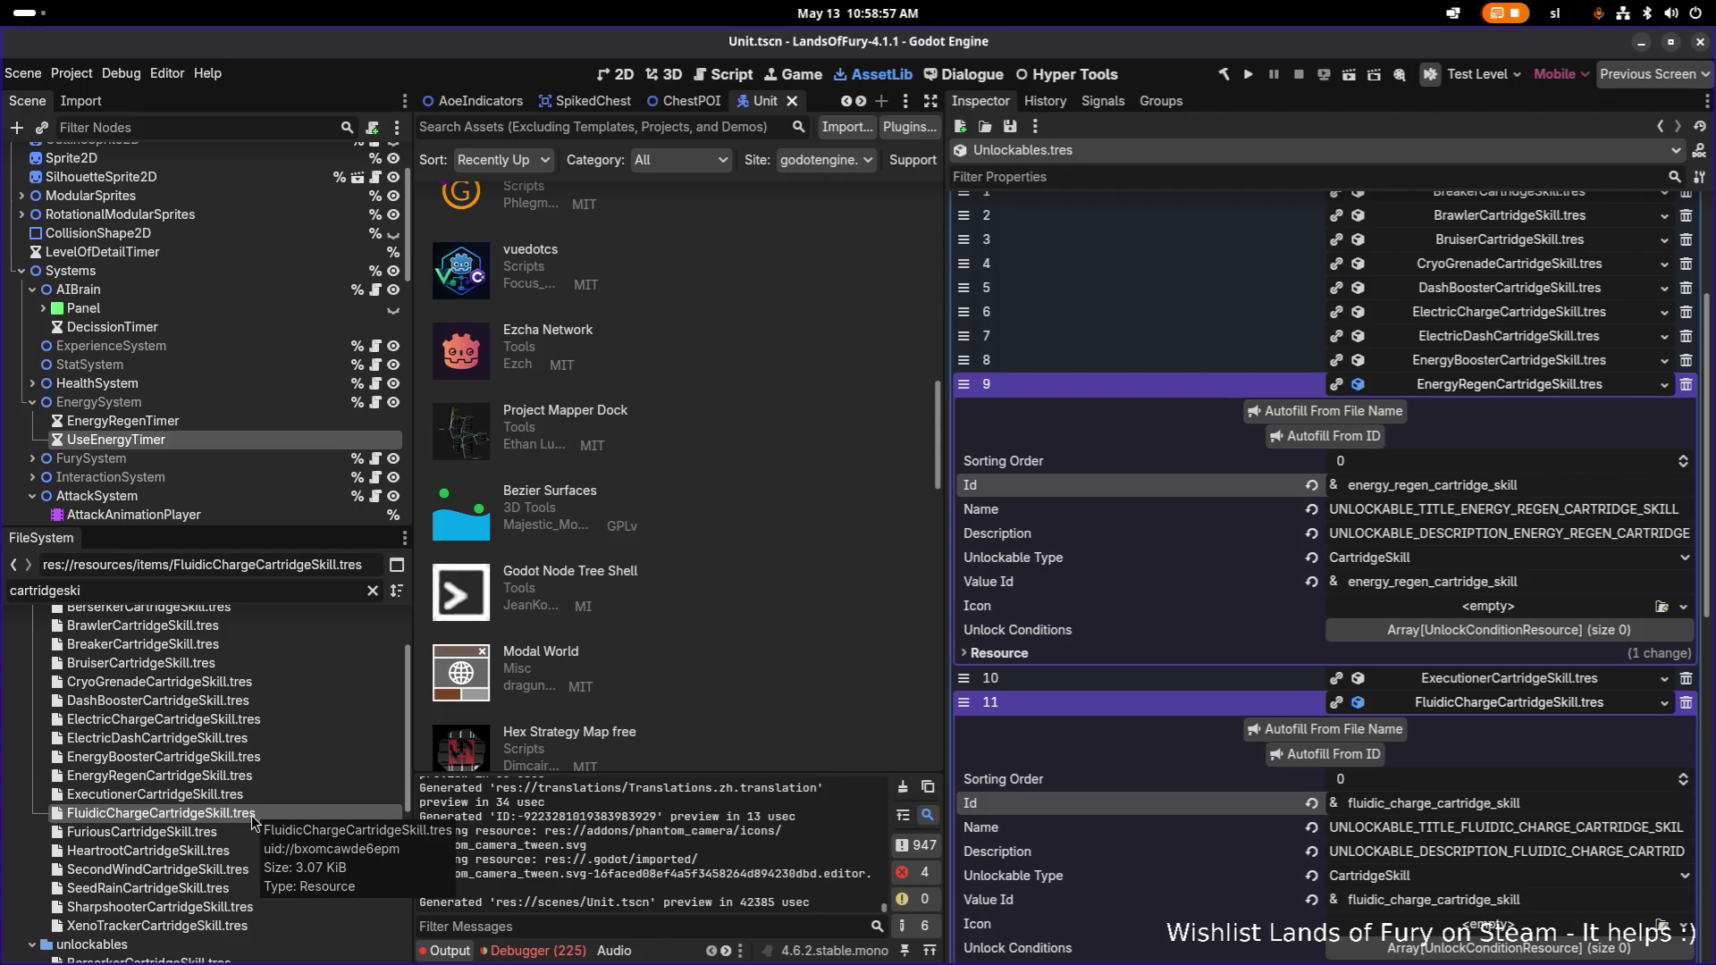
double_click(250, 816)
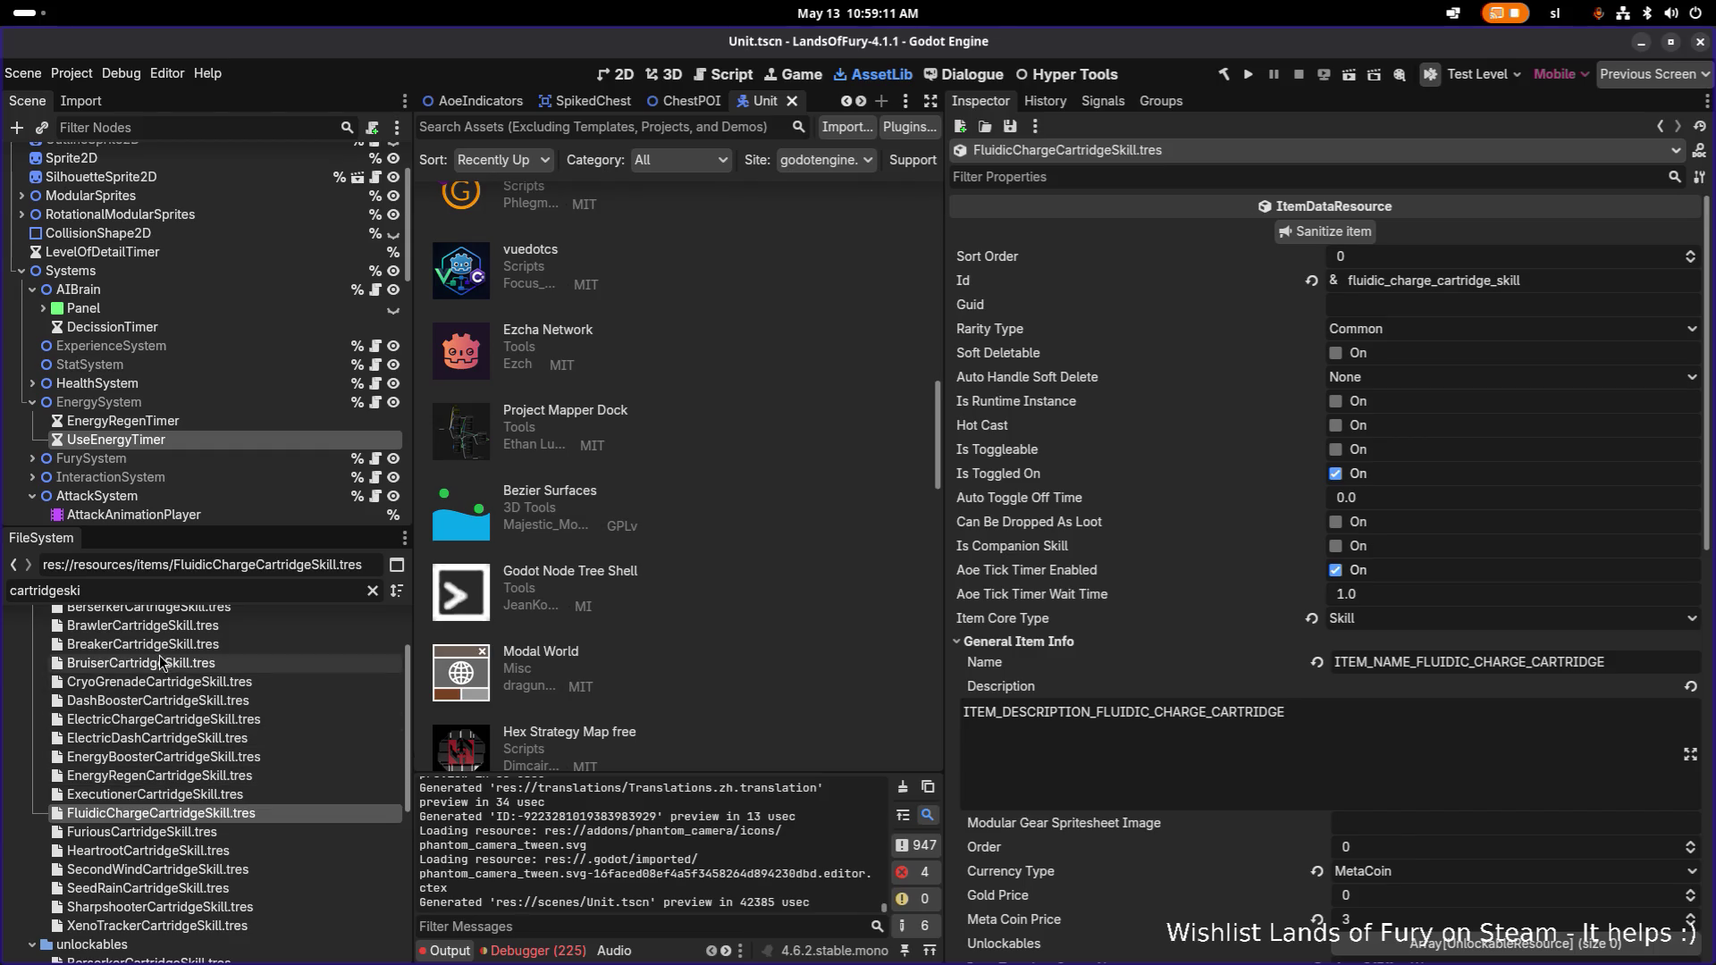
Change the file filter to 'unlockabl' and reopen Unlockables.tres in the Inspector.
scroll(150, 693, down, 5)
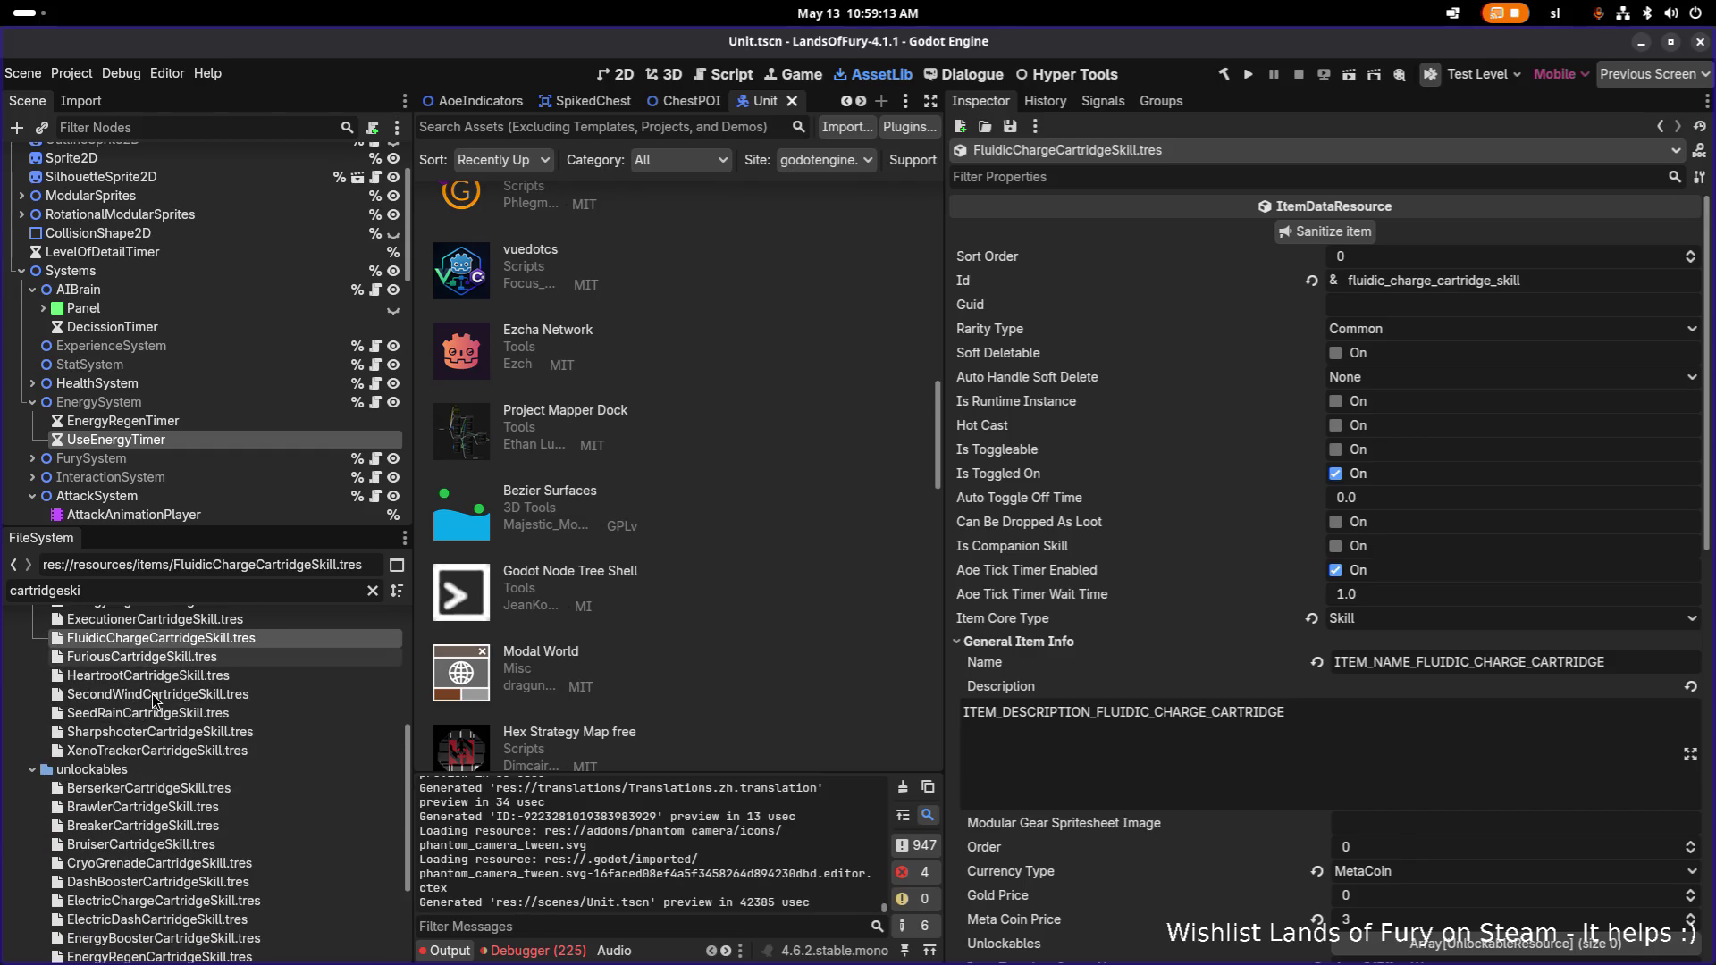
scroll(154, 701, down, 2)
scroll(184, 792, down, 3)
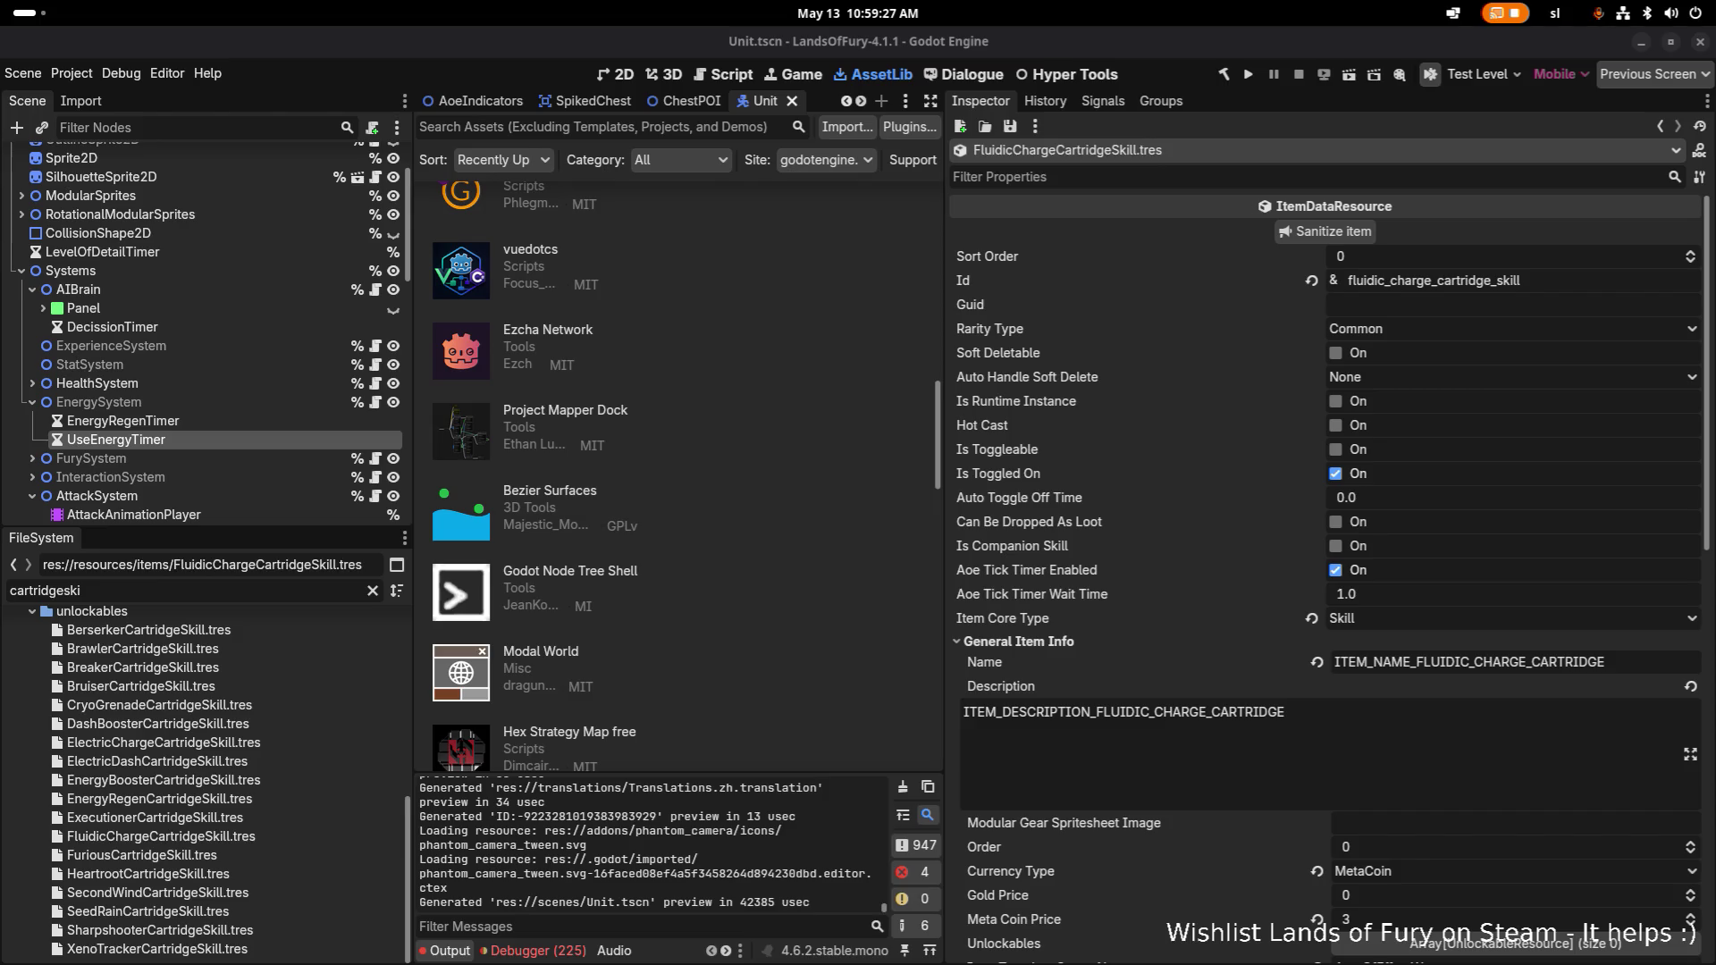
double_click(246, 590)
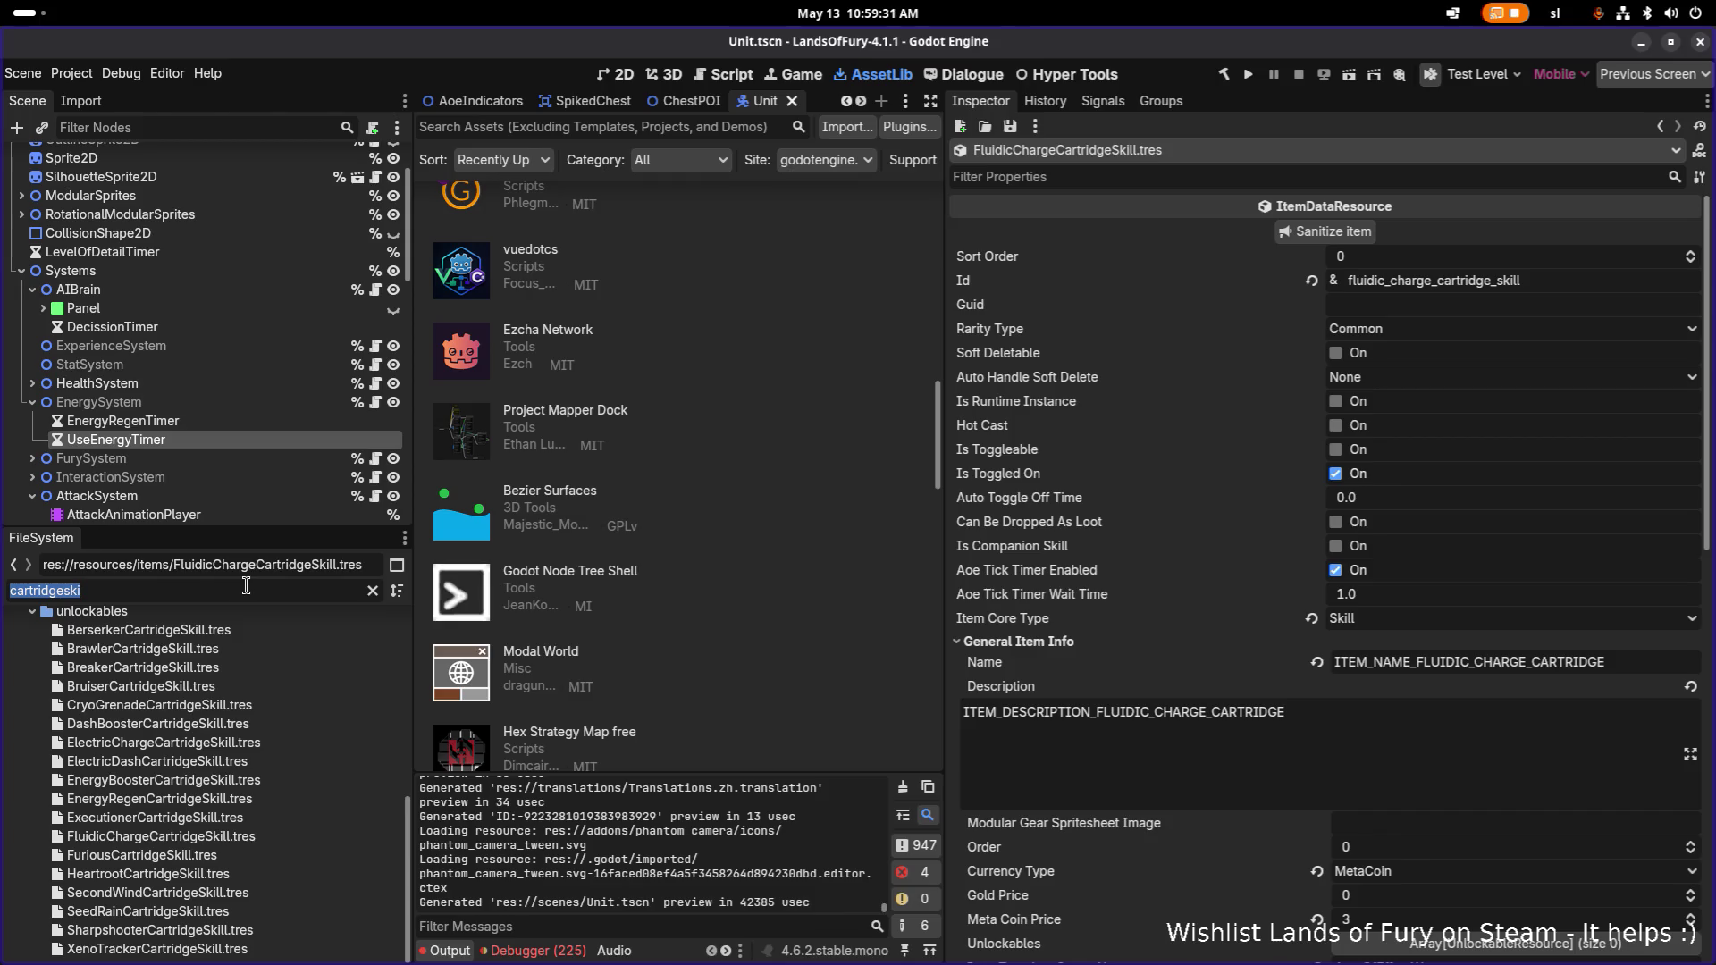
text(unlockabl)
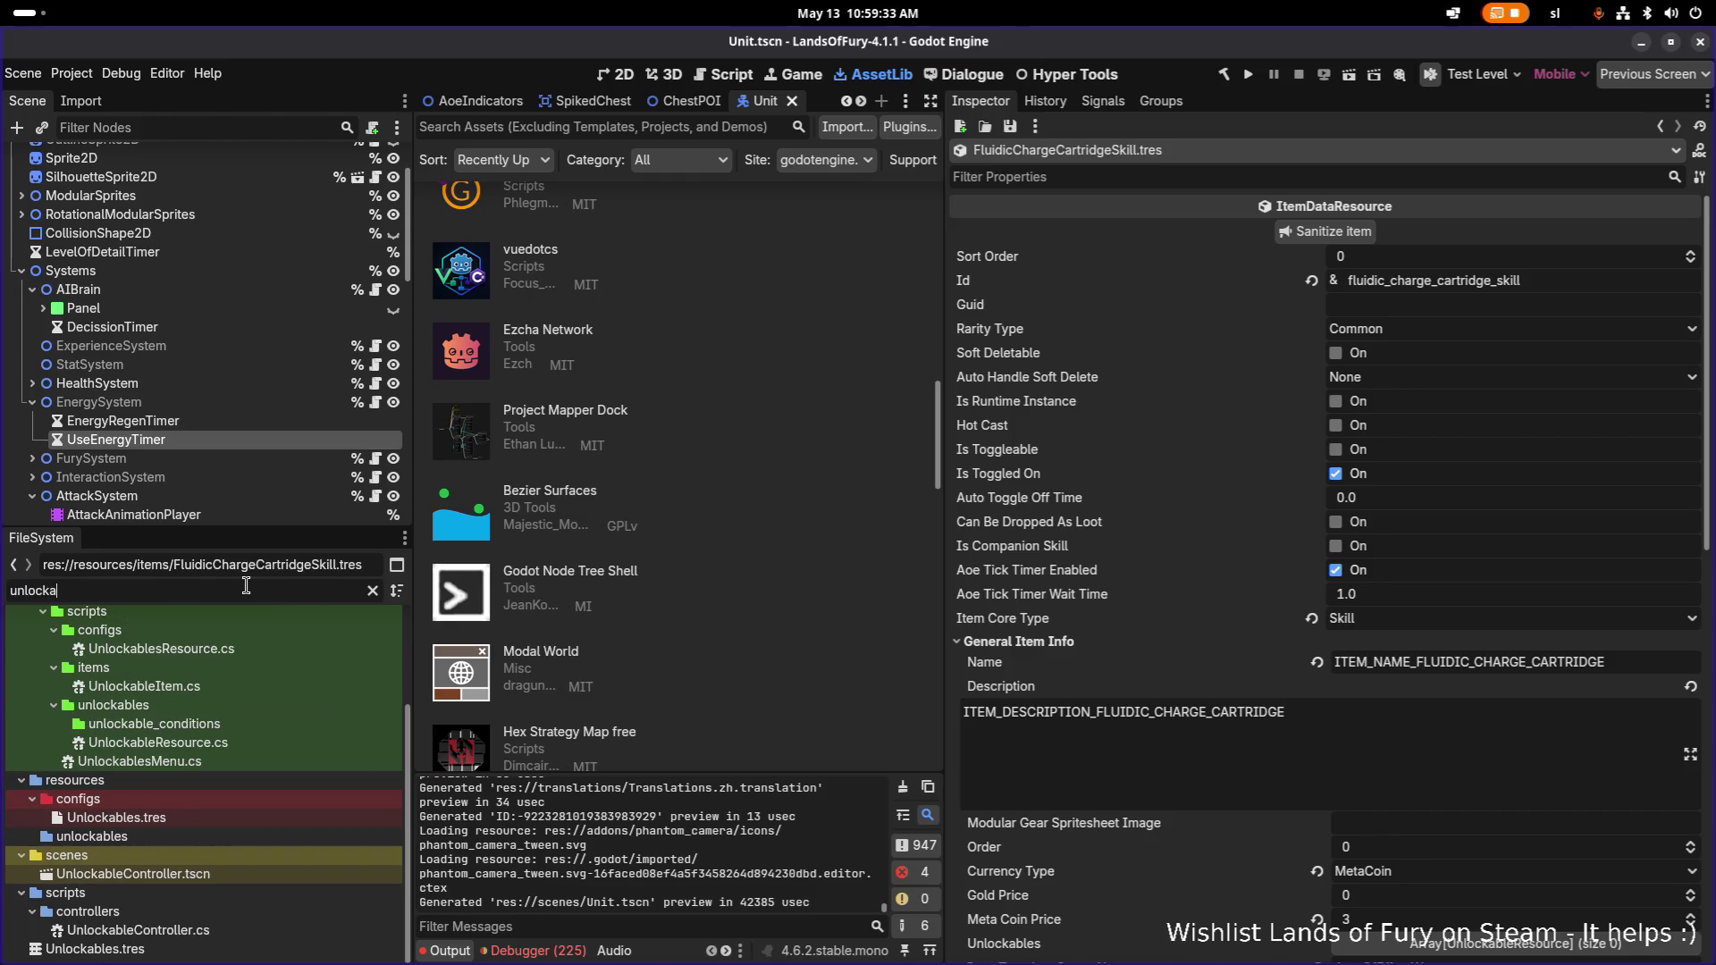
click(358, 818)
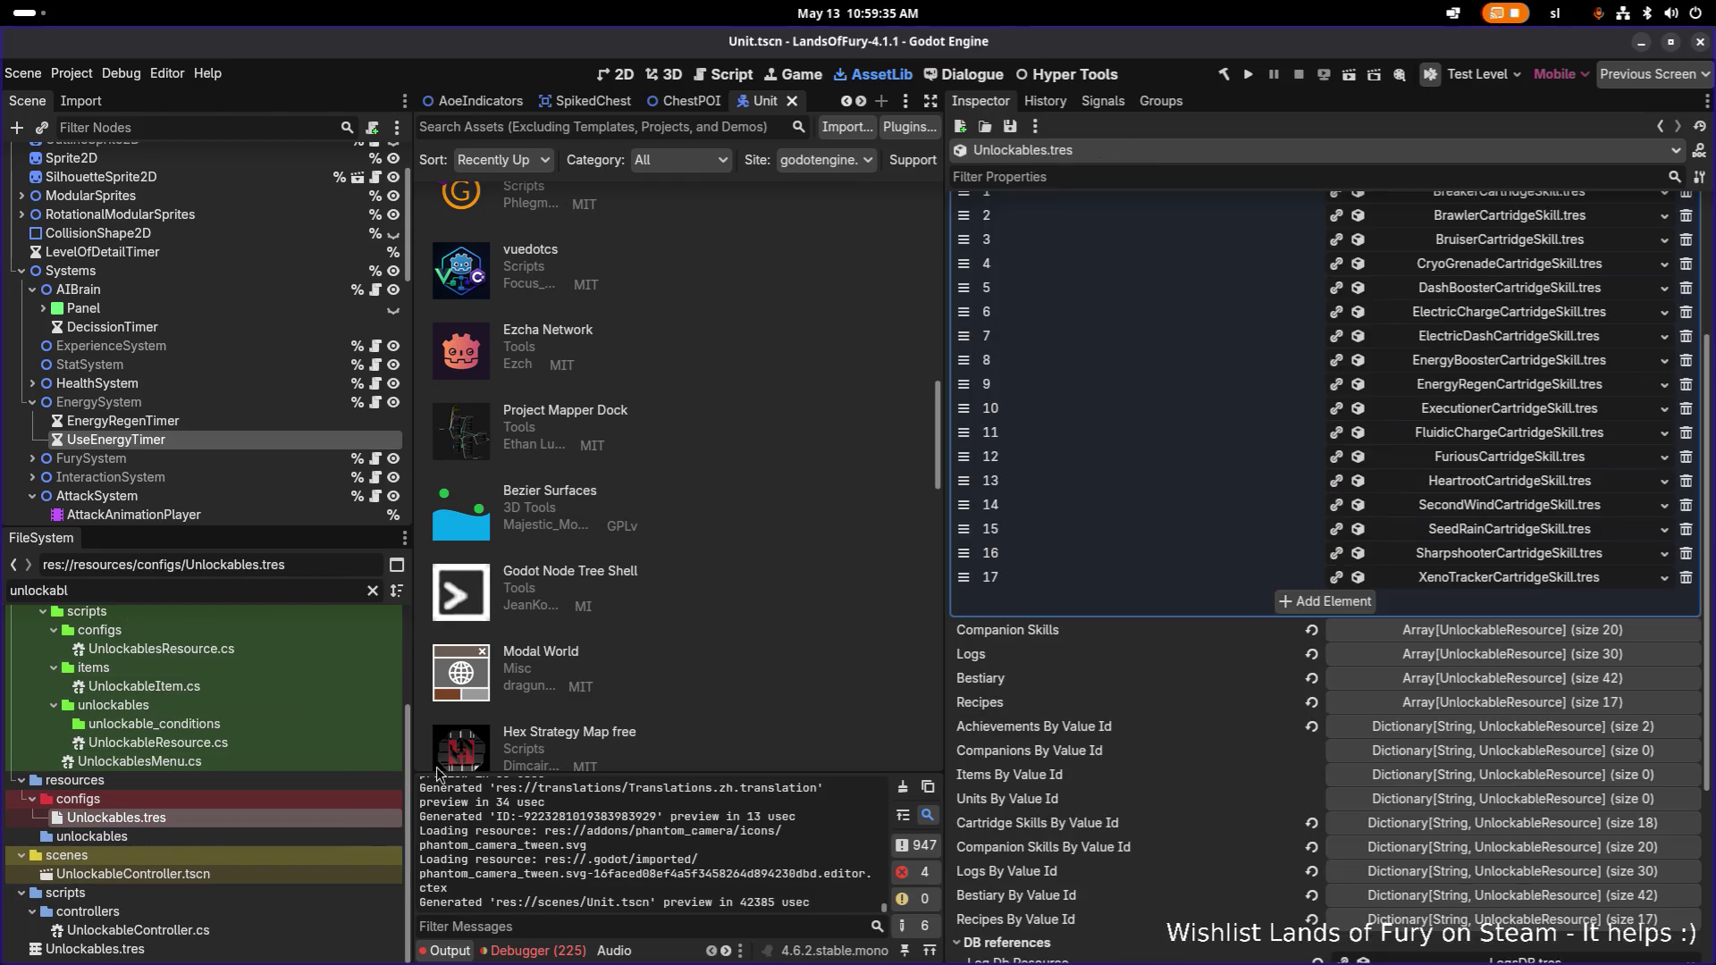
Check that Cartridge Skills has 18 entries, save Unlockables.tres, and run the project.
scroll(1457, 465, up, 3)
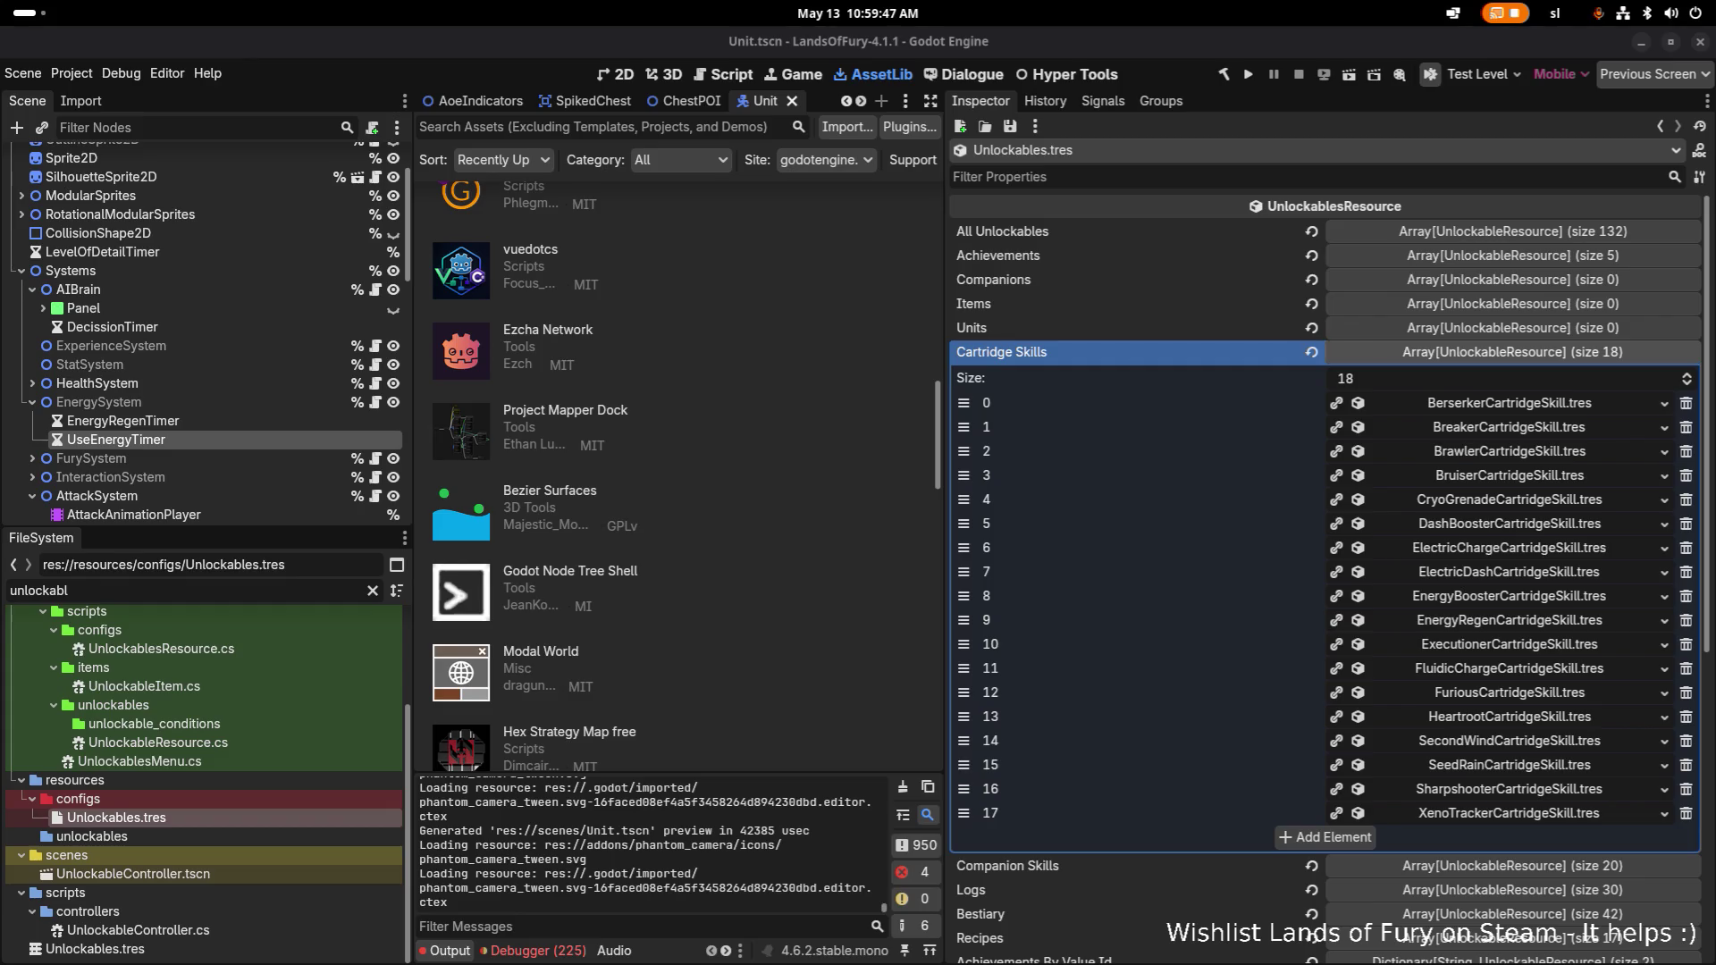
key(ctrl+s)
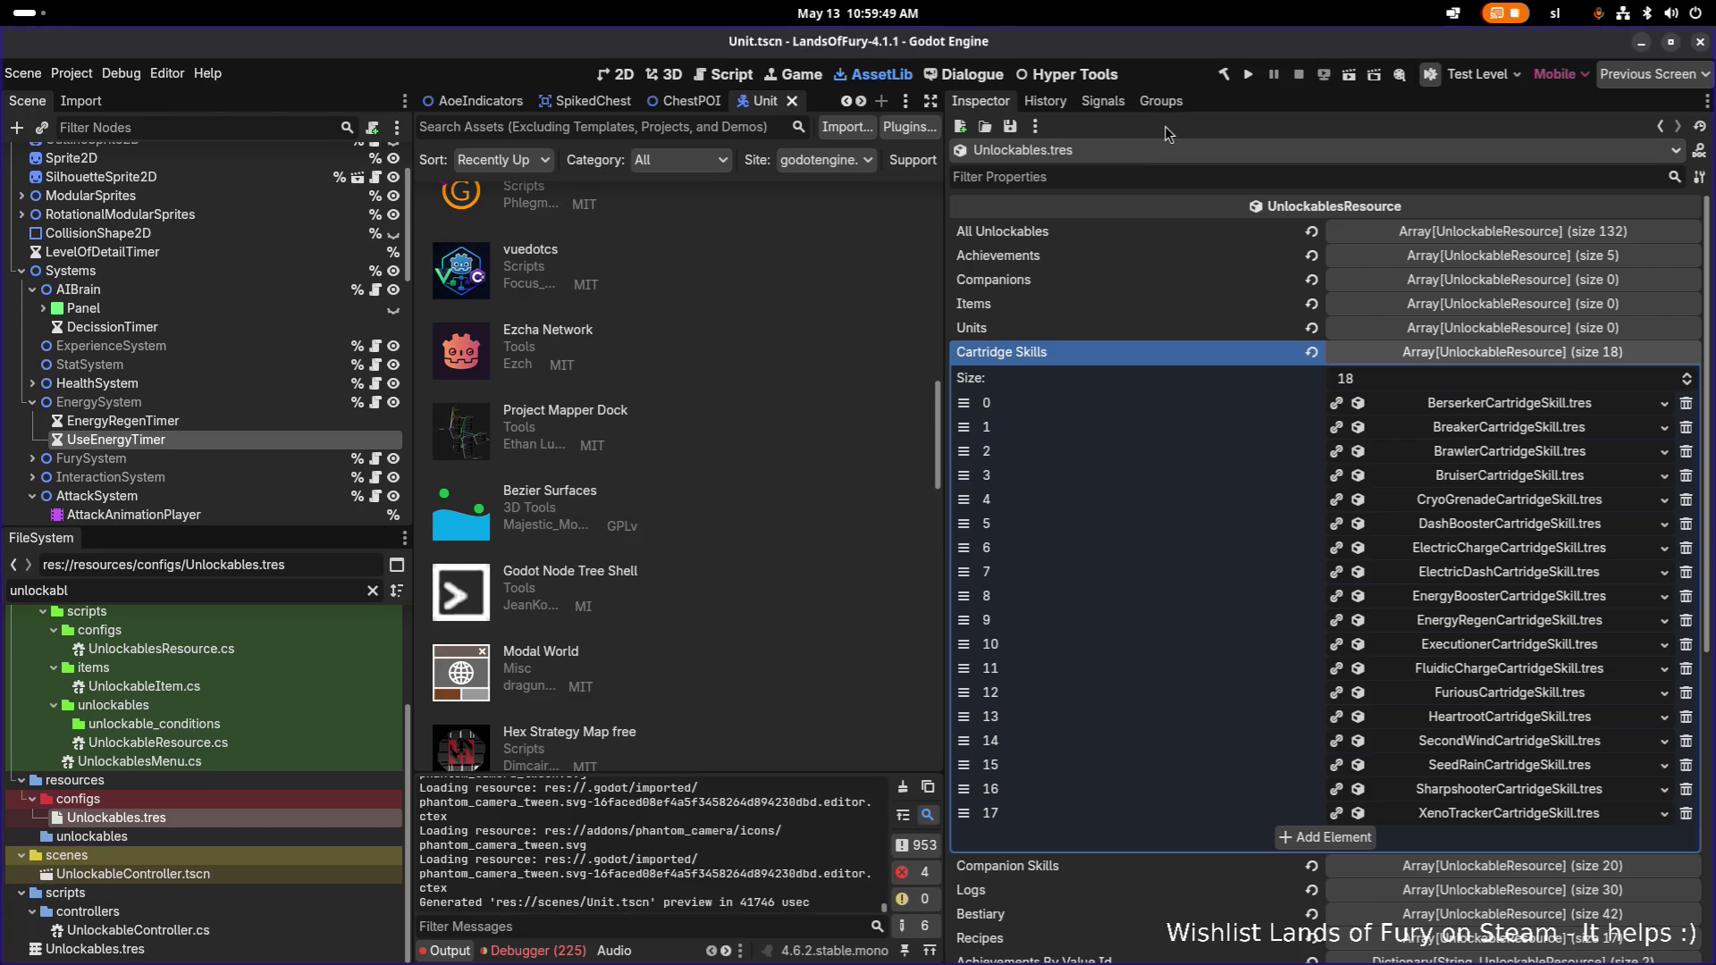
click(1253, 78)
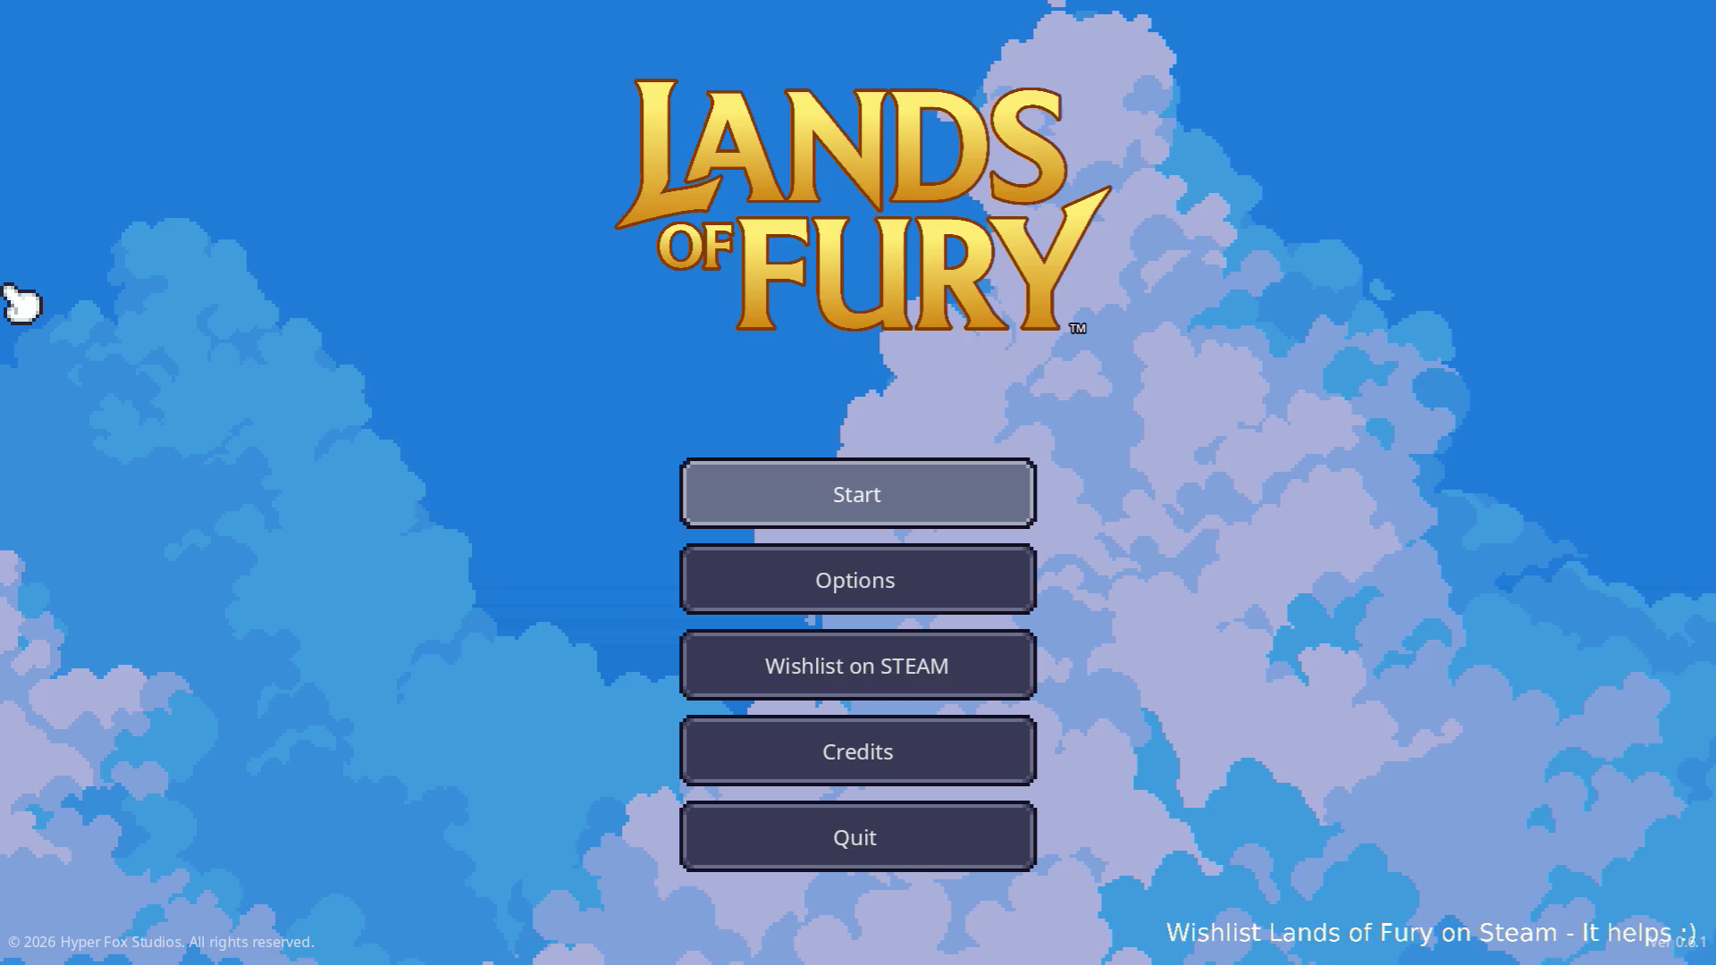
Start a game on the first profile, open Izzy's cartridge shop, then bring Translations.csv forward.
click(783, 493)
click(777, 493)
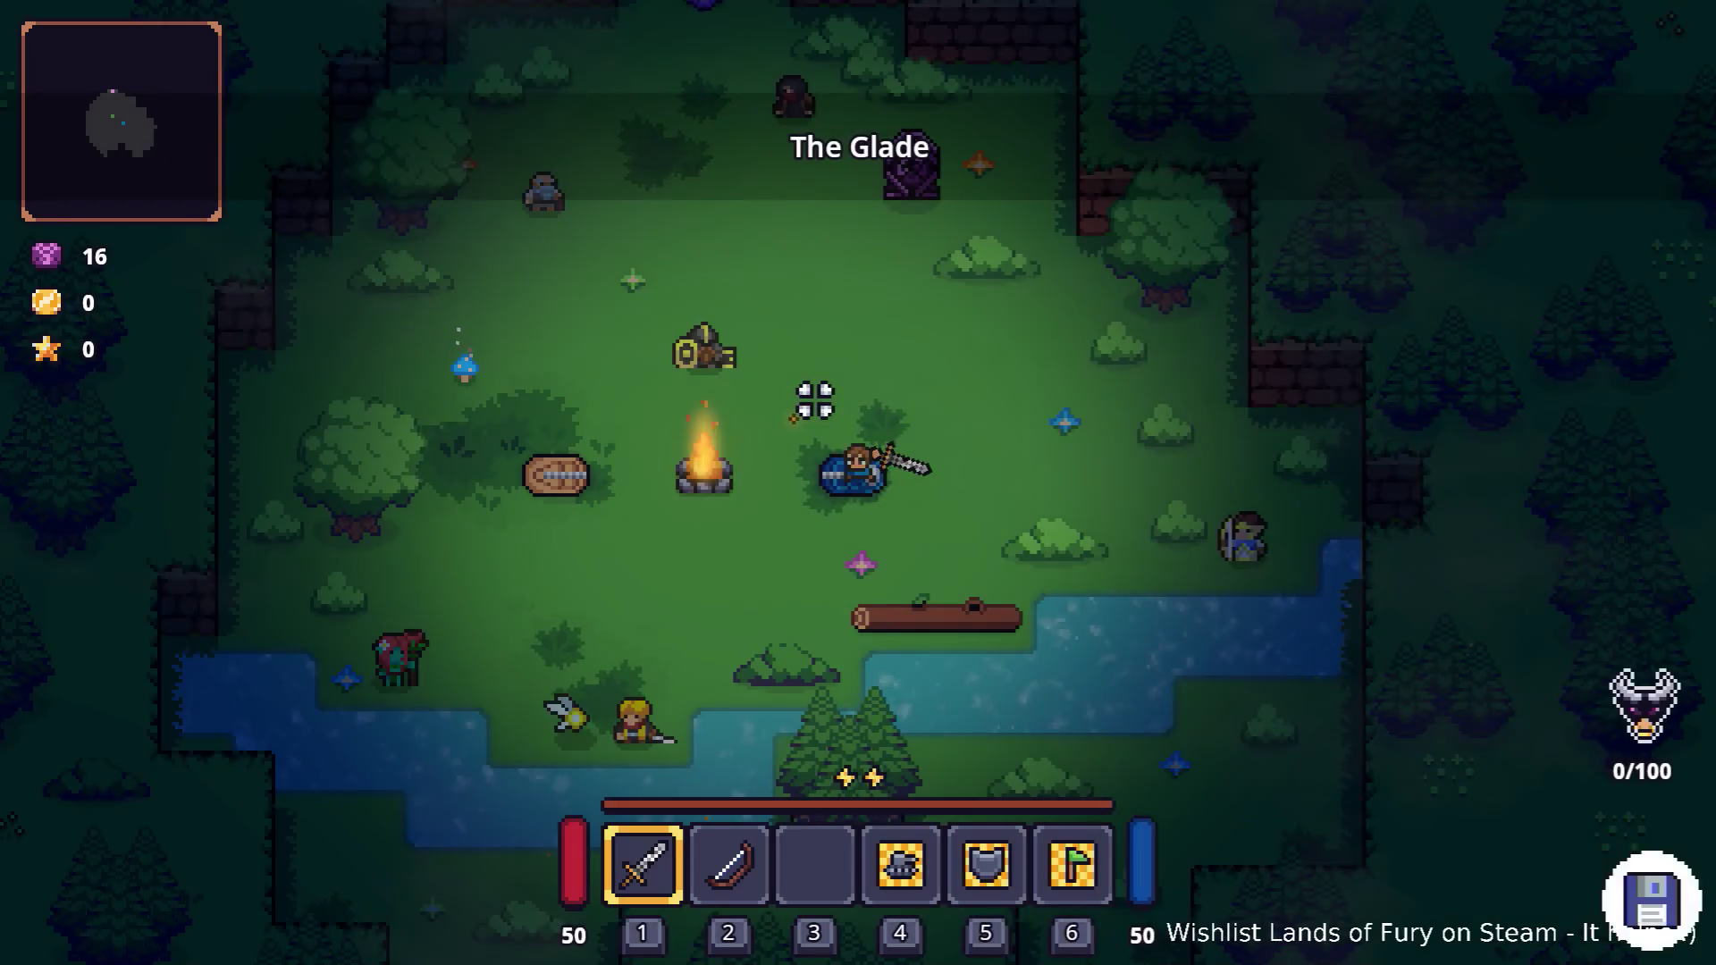
key(w)
key(e)
key(e)
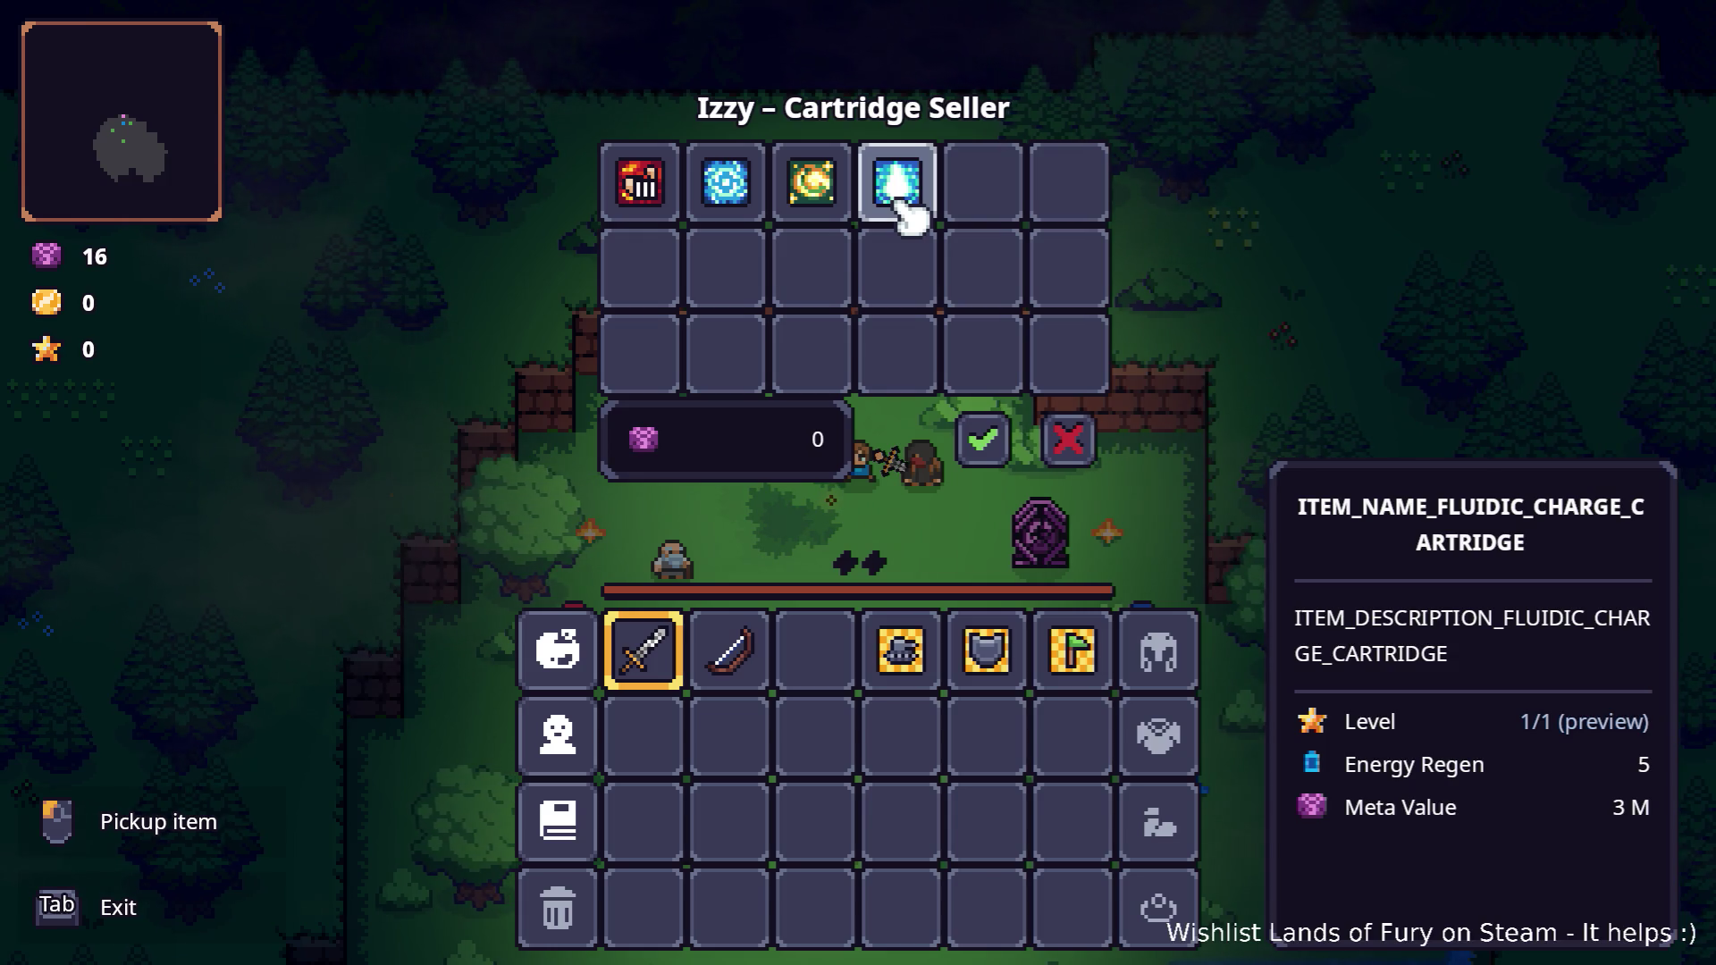
key(alt+Tab)
click(844, 460)
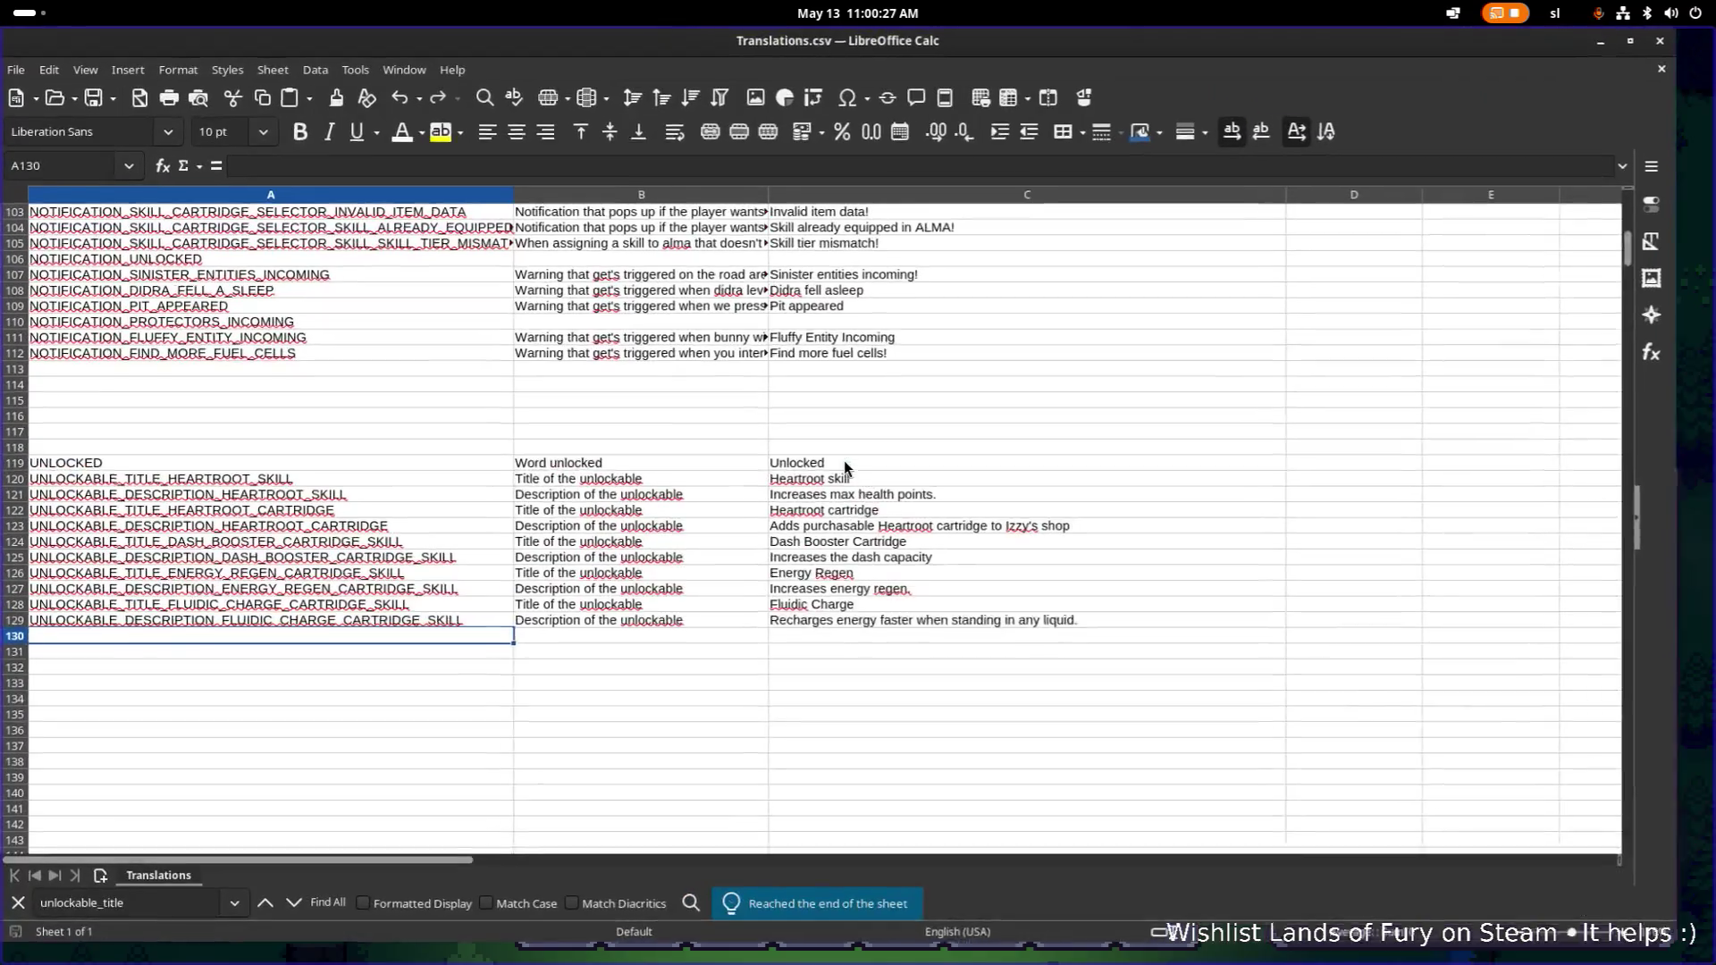
Copy the UNLOCKABLE_TITLE_FLUIDIC_CHARGE_CARTRIDGE_SKILL key and browse the sheet around ITEM_NAME_HORNED_RING.
click(386, 622)
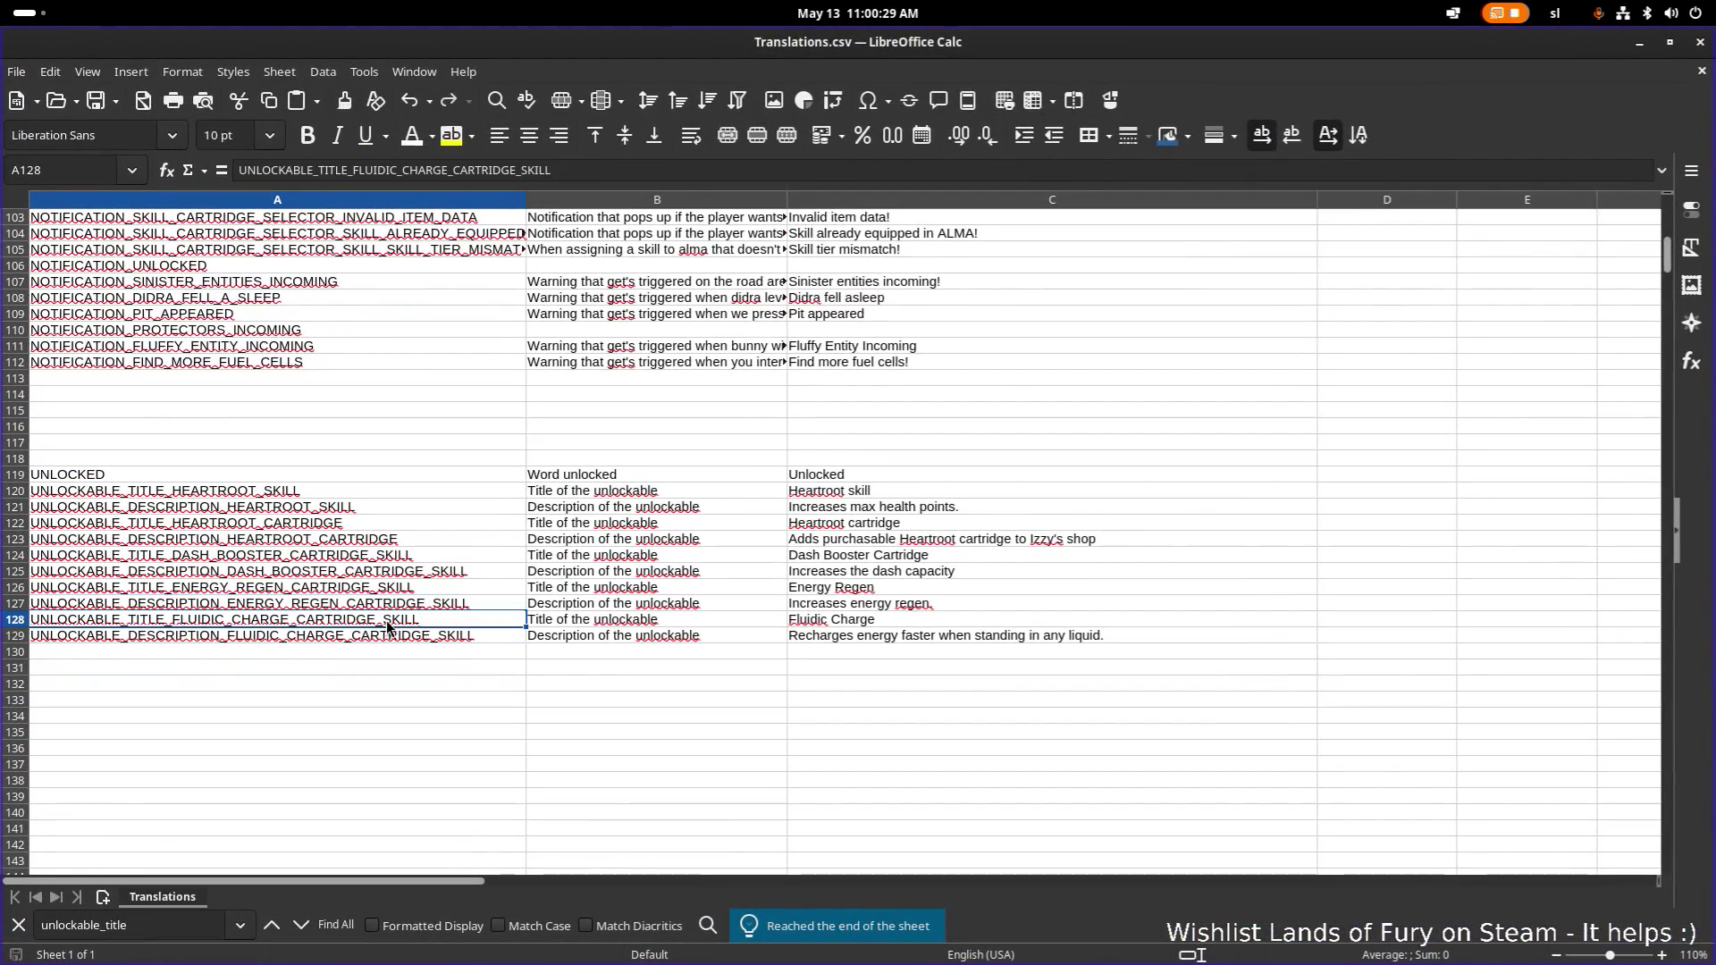
key(ctrl+c)
scroll(517, 470, up, 20)
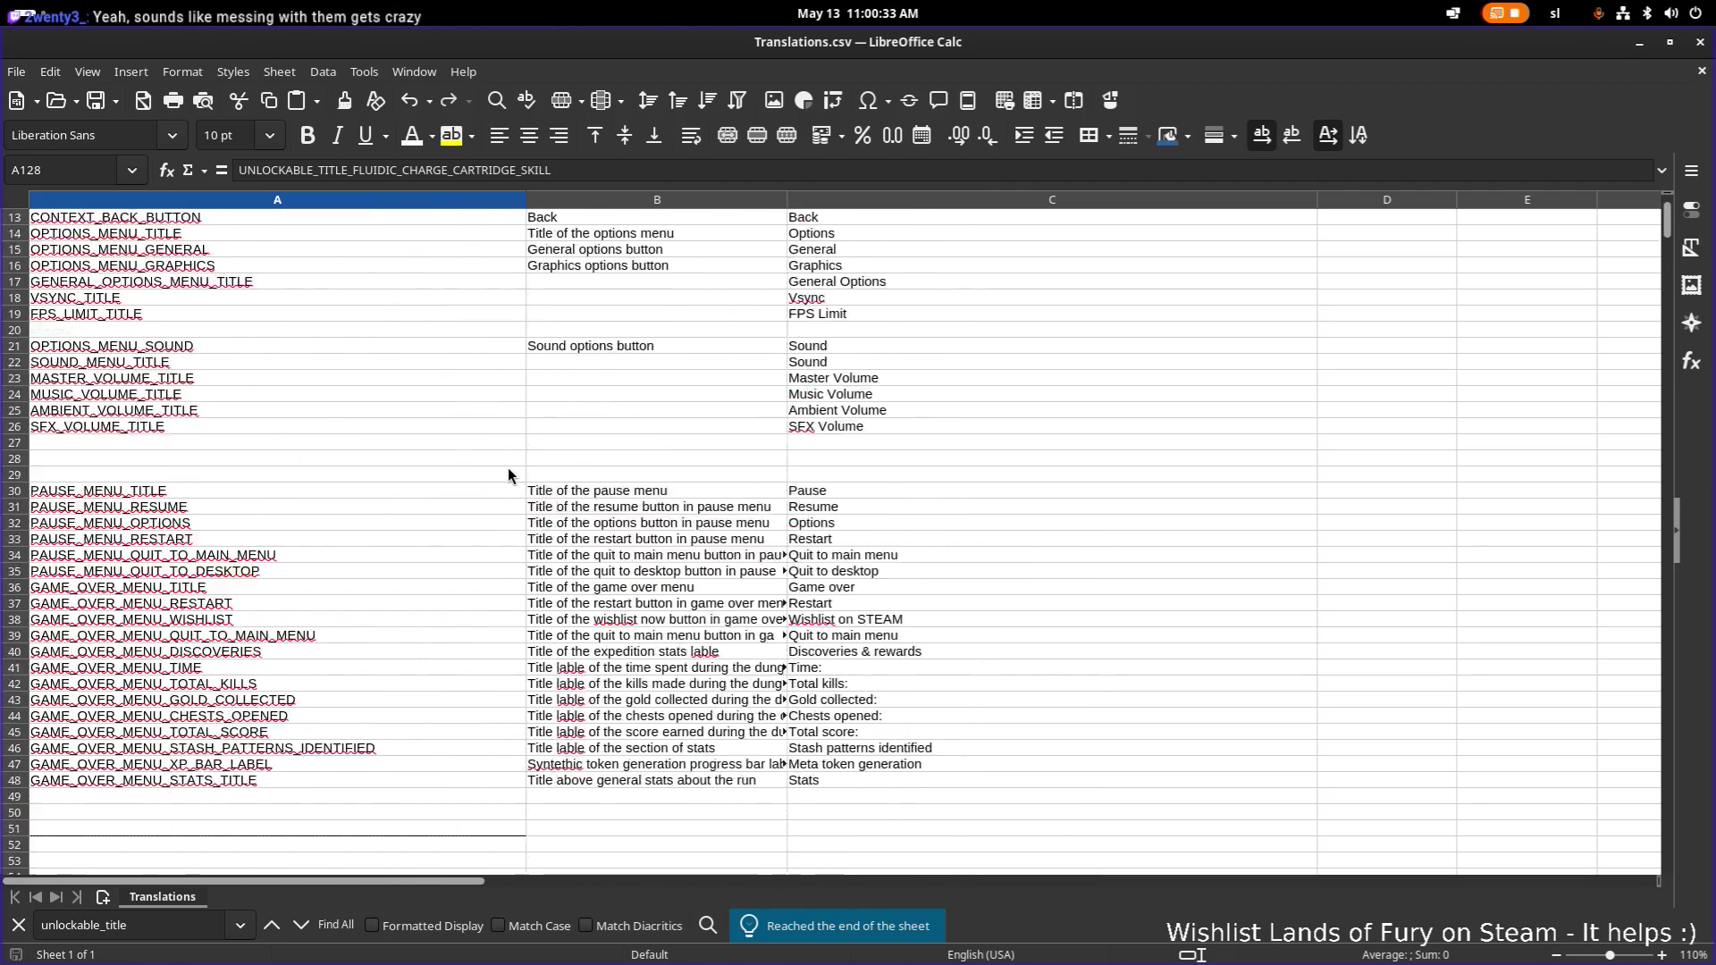
scroll(510, 469, down, 20)
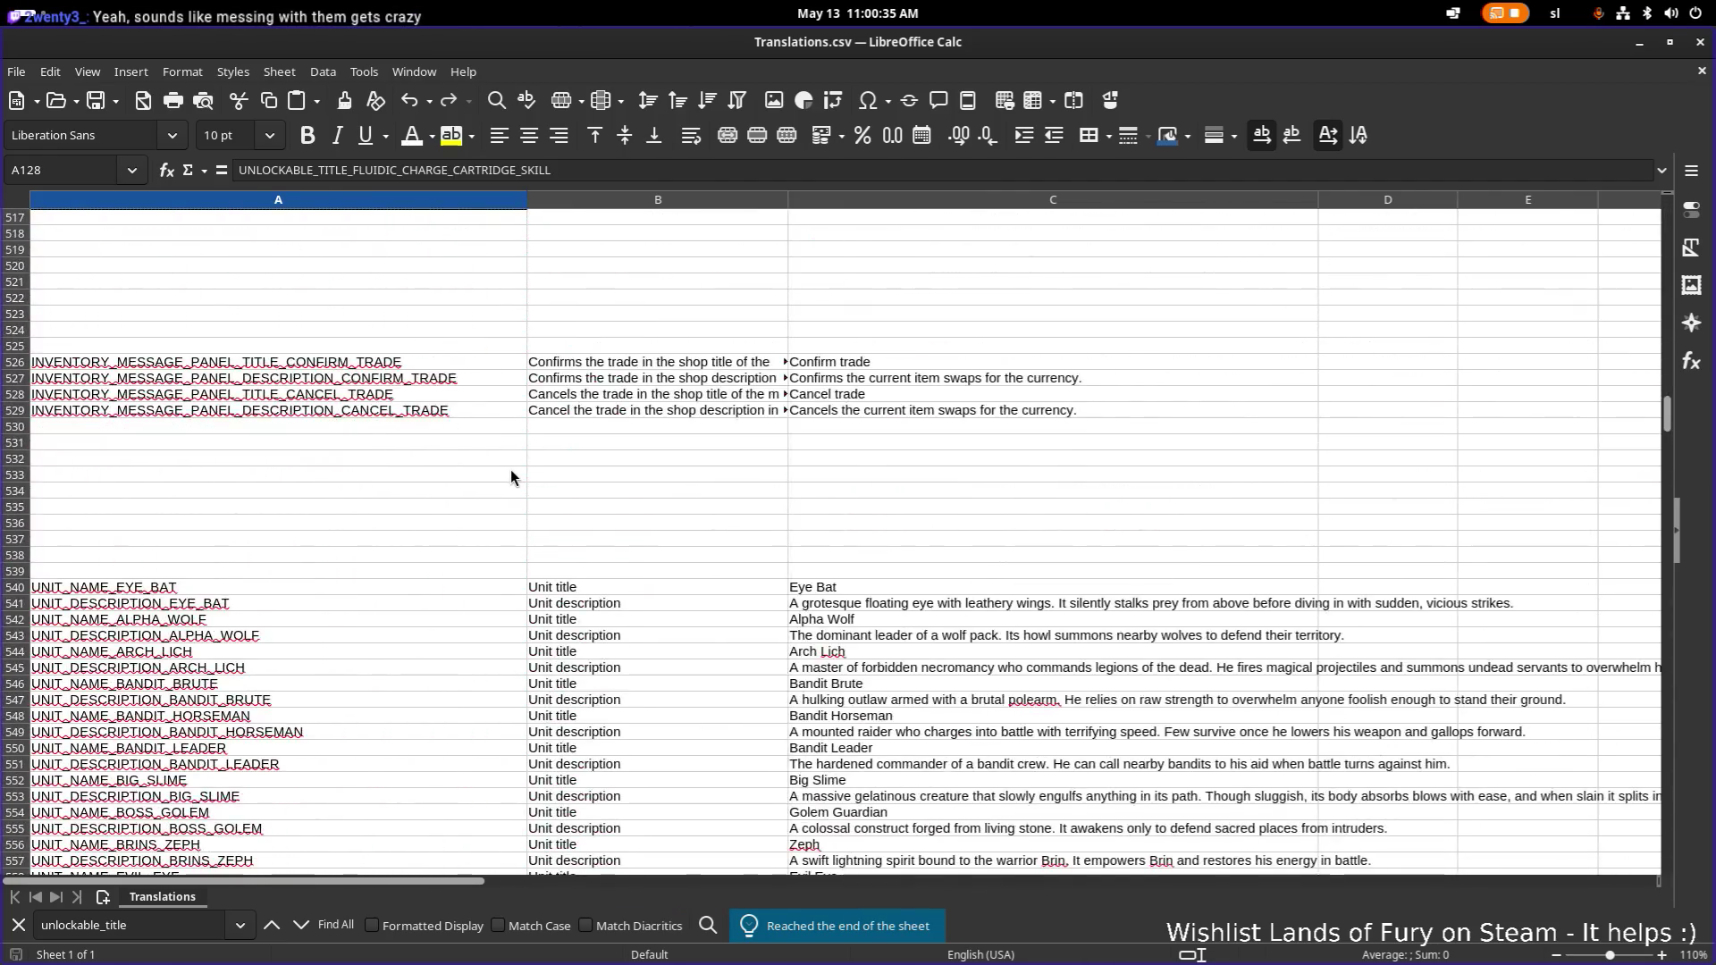
scroll(512, 477, down, 20)
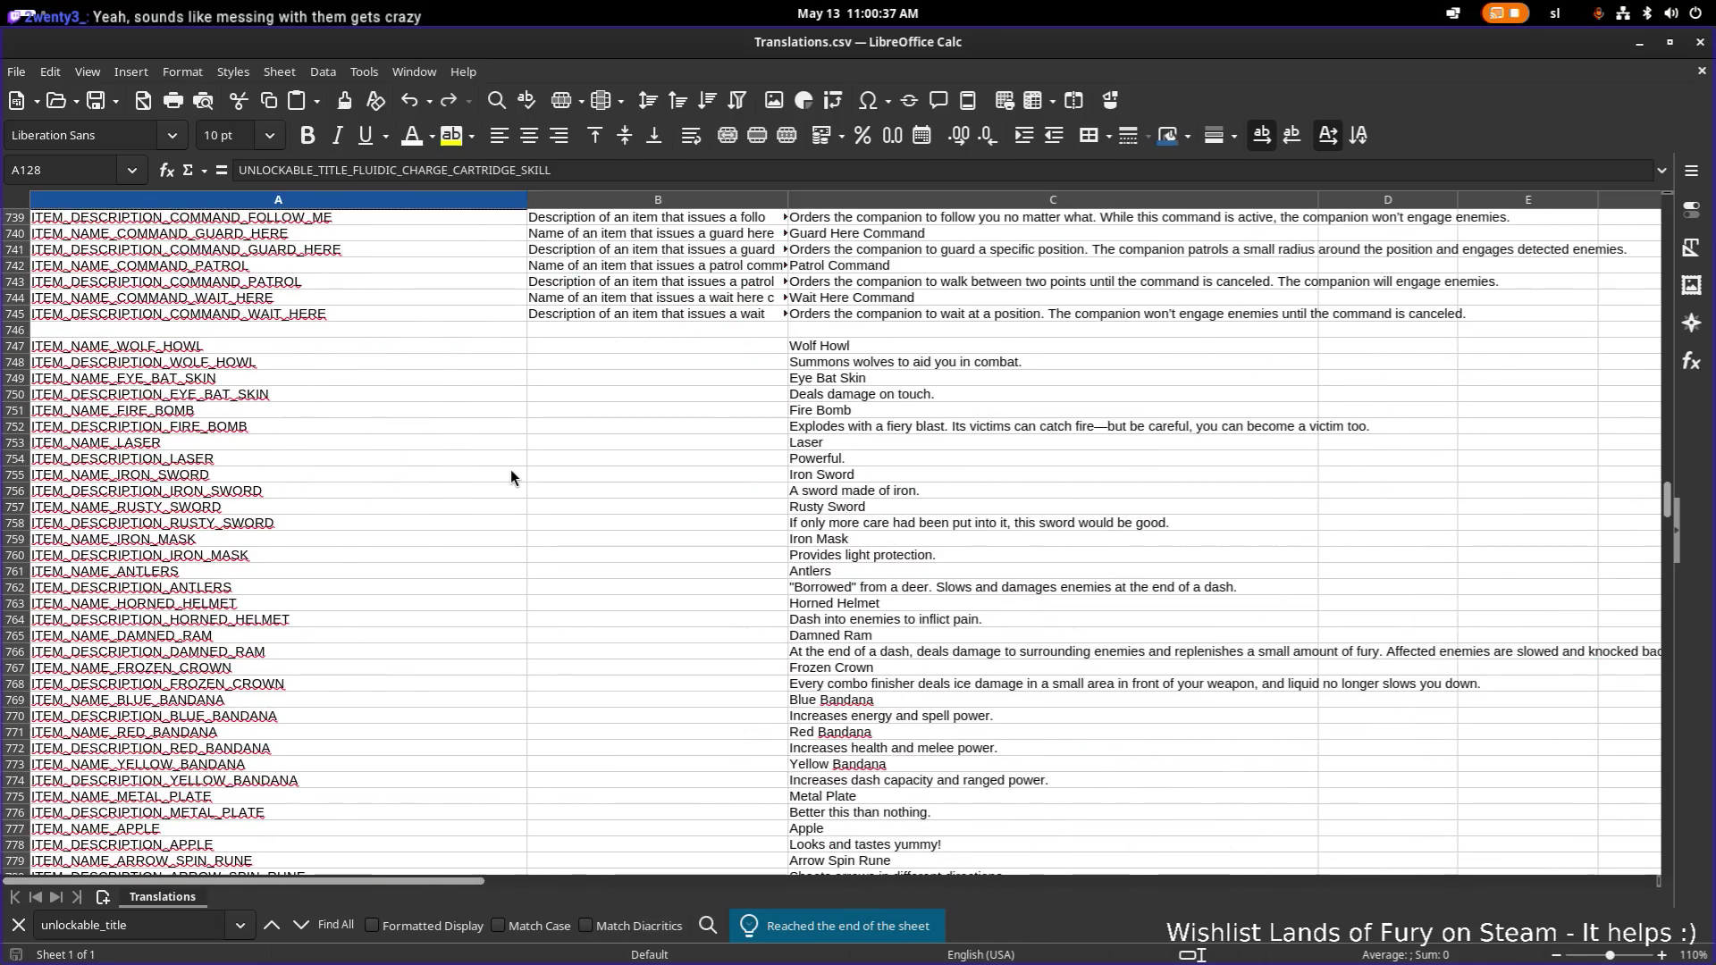
scroll(511, 470, up, 12)
scroll(512, 470, down, 20)
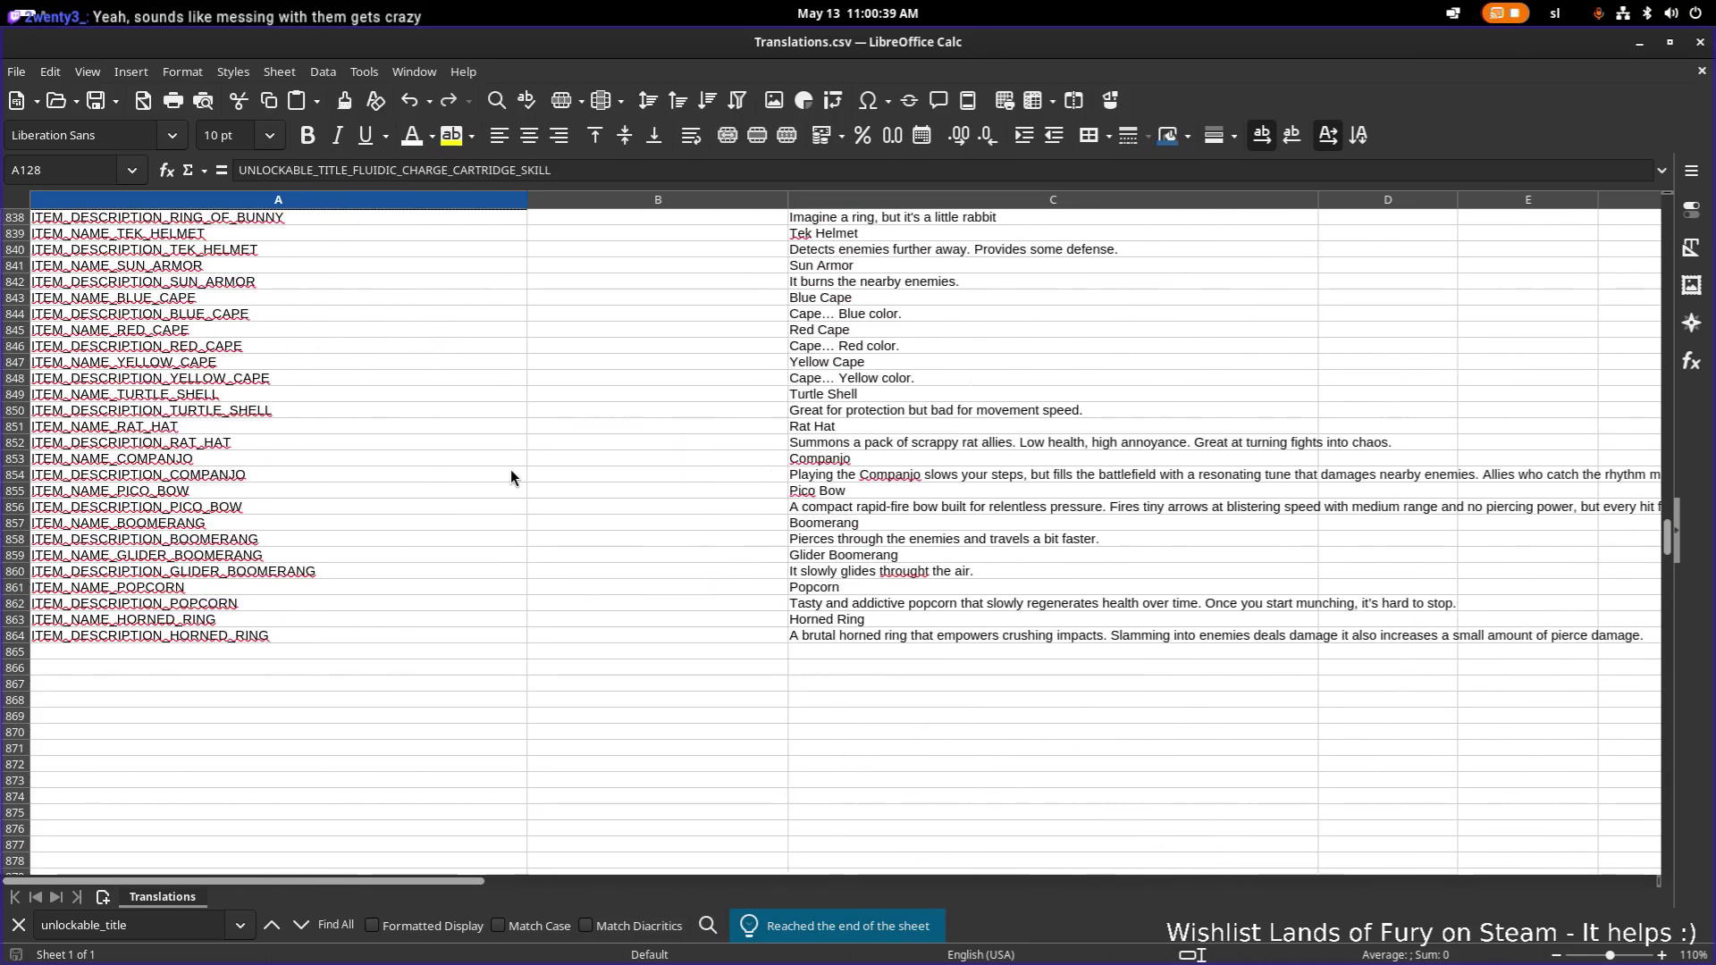
scroll(368, 614, down, 3)
click(410, 474)
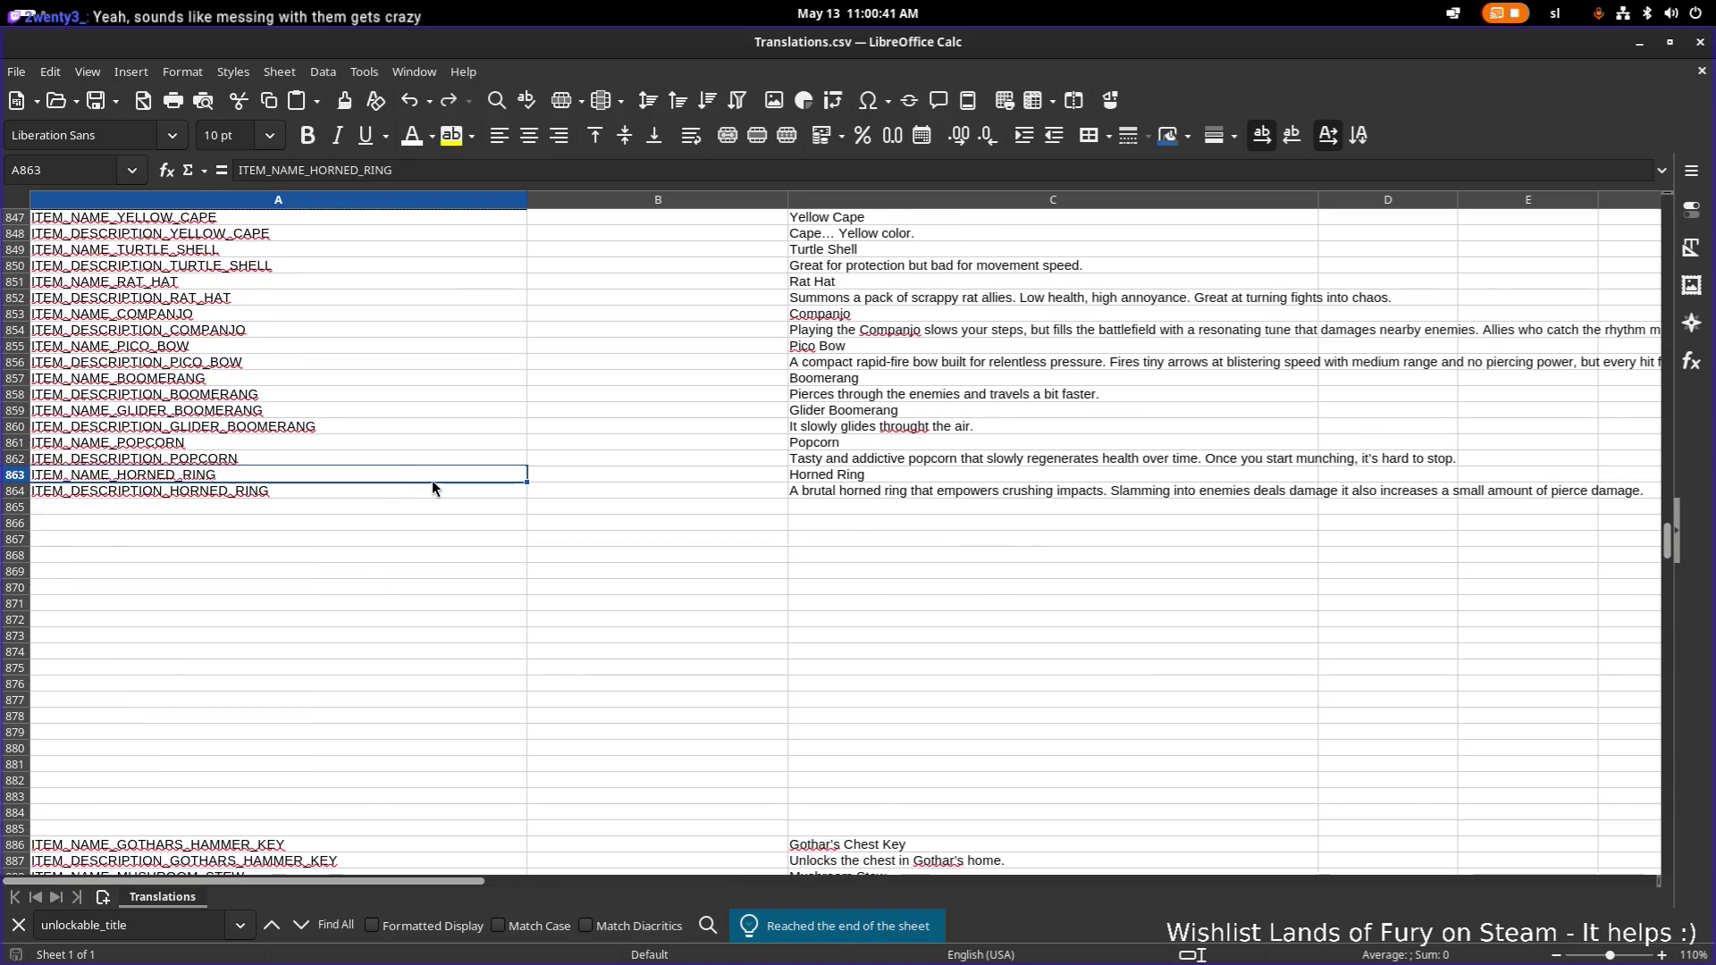
scroll(444, 481, down, 20)
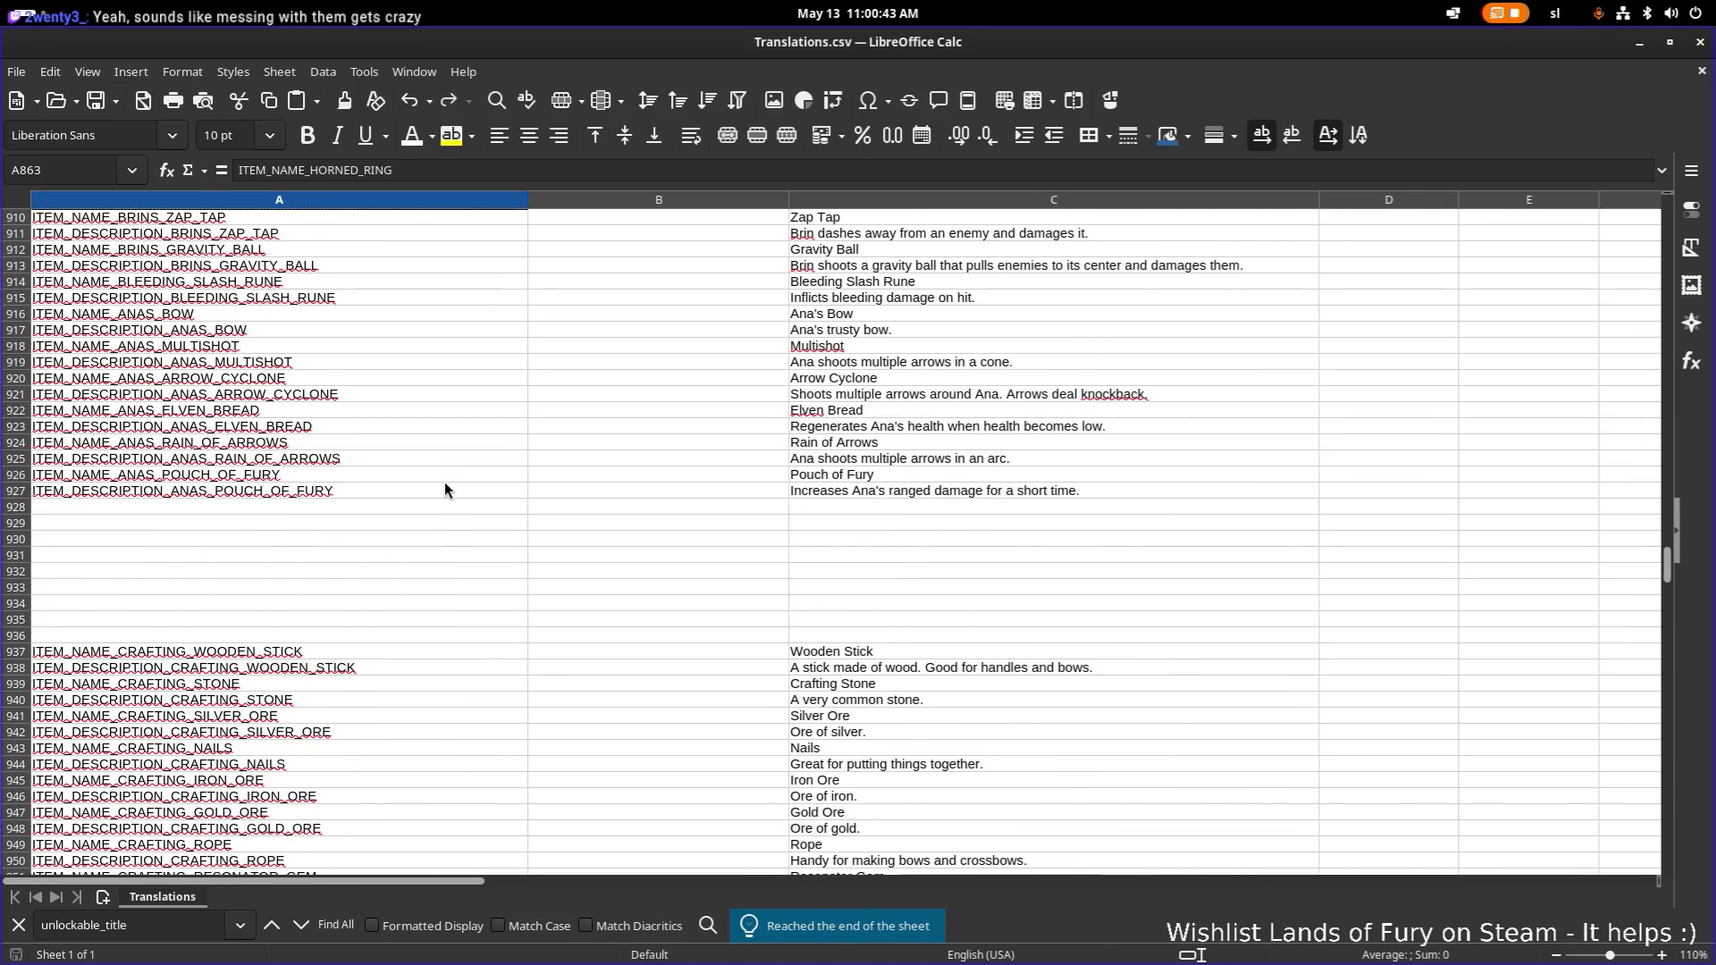
scroll(444, 481, down, 12)
scroll(401, 538, up, 13)
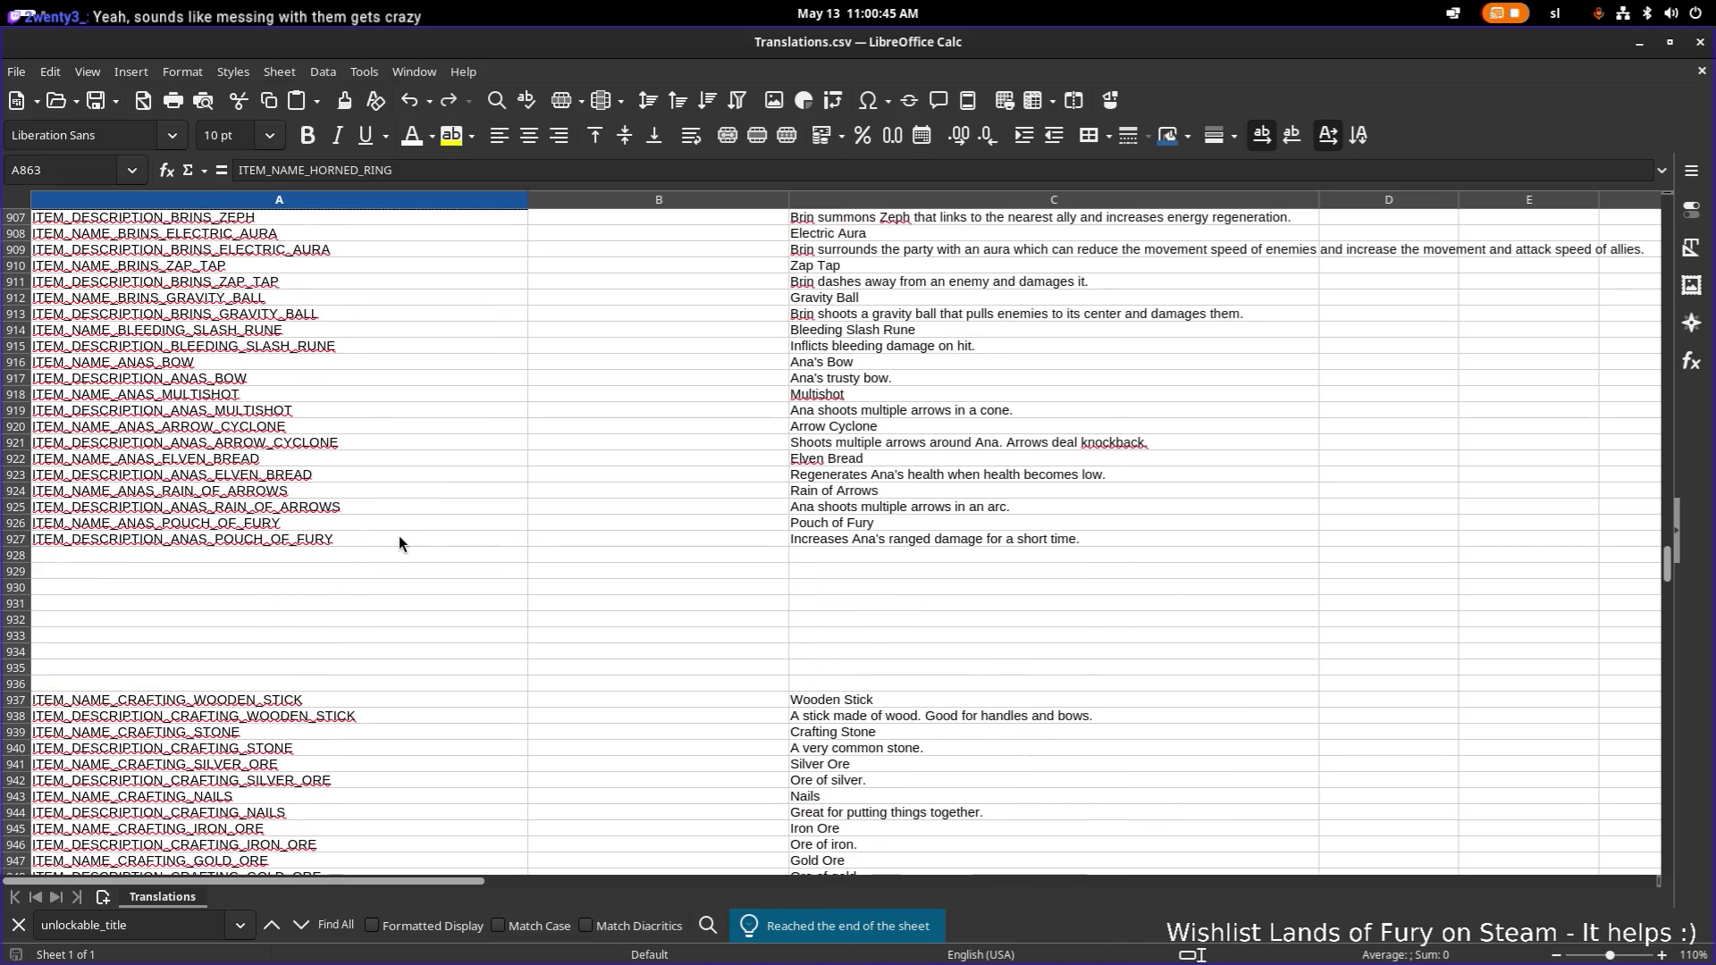
scroll(398, 538, up, 20)
scroll(399, 535, down, 18)
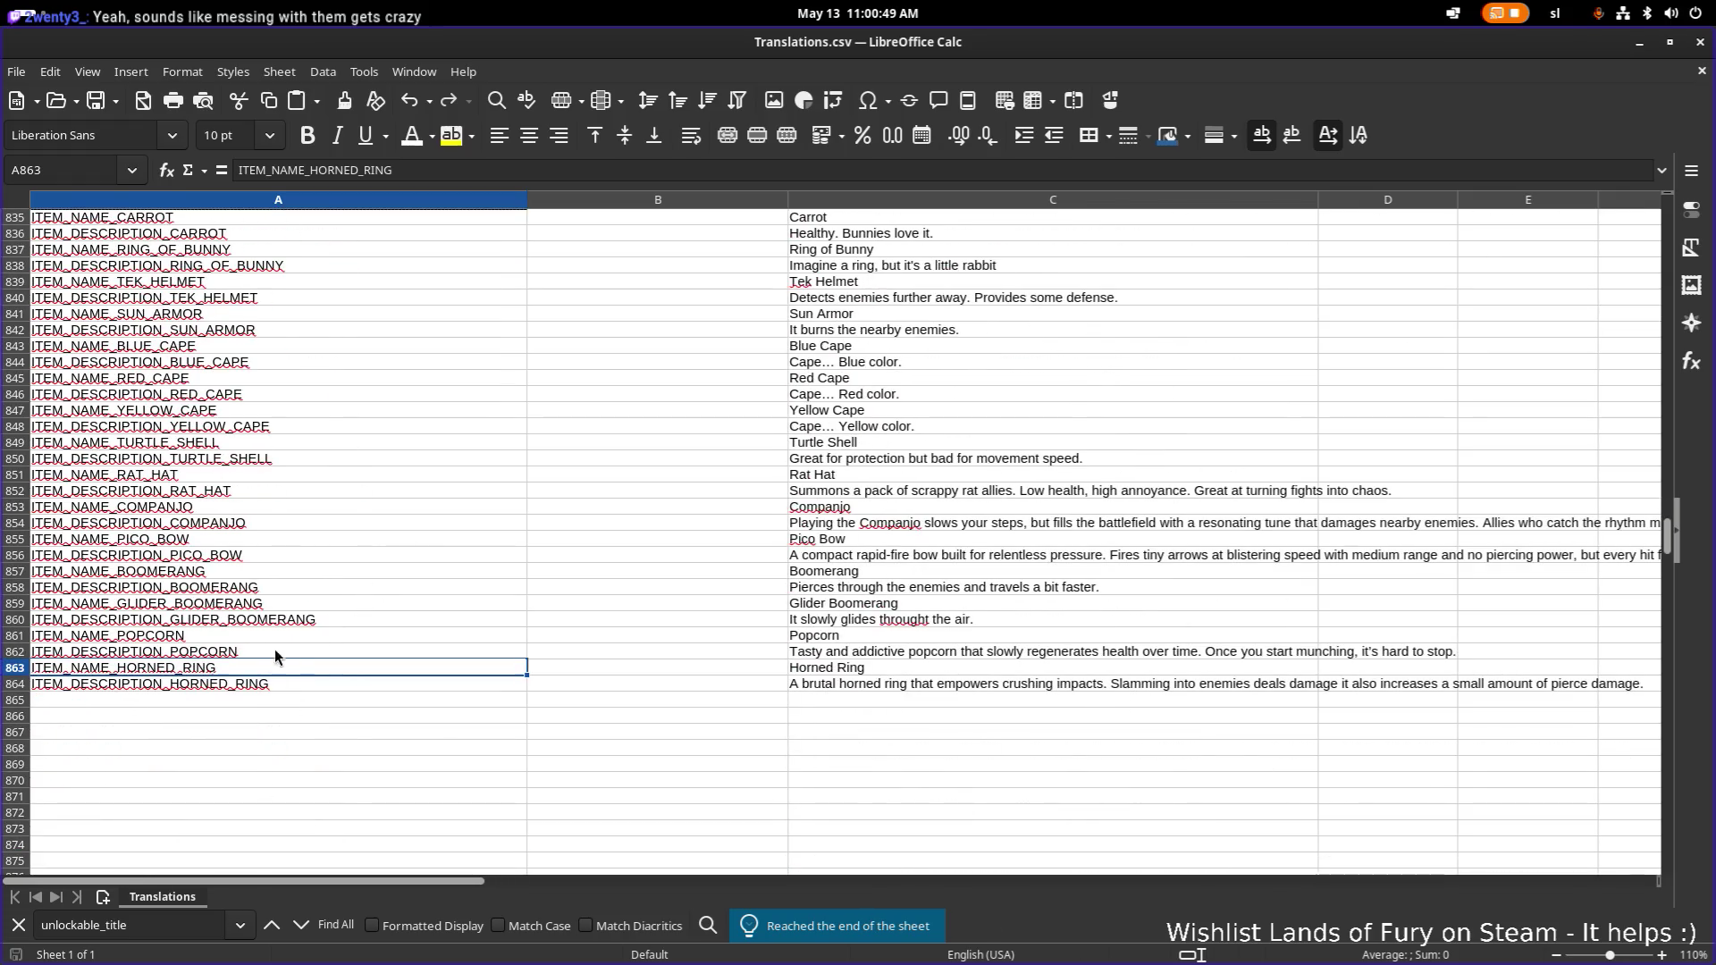
scroll(294, 619, up, 20)
scroll(294, 619, up, 10)
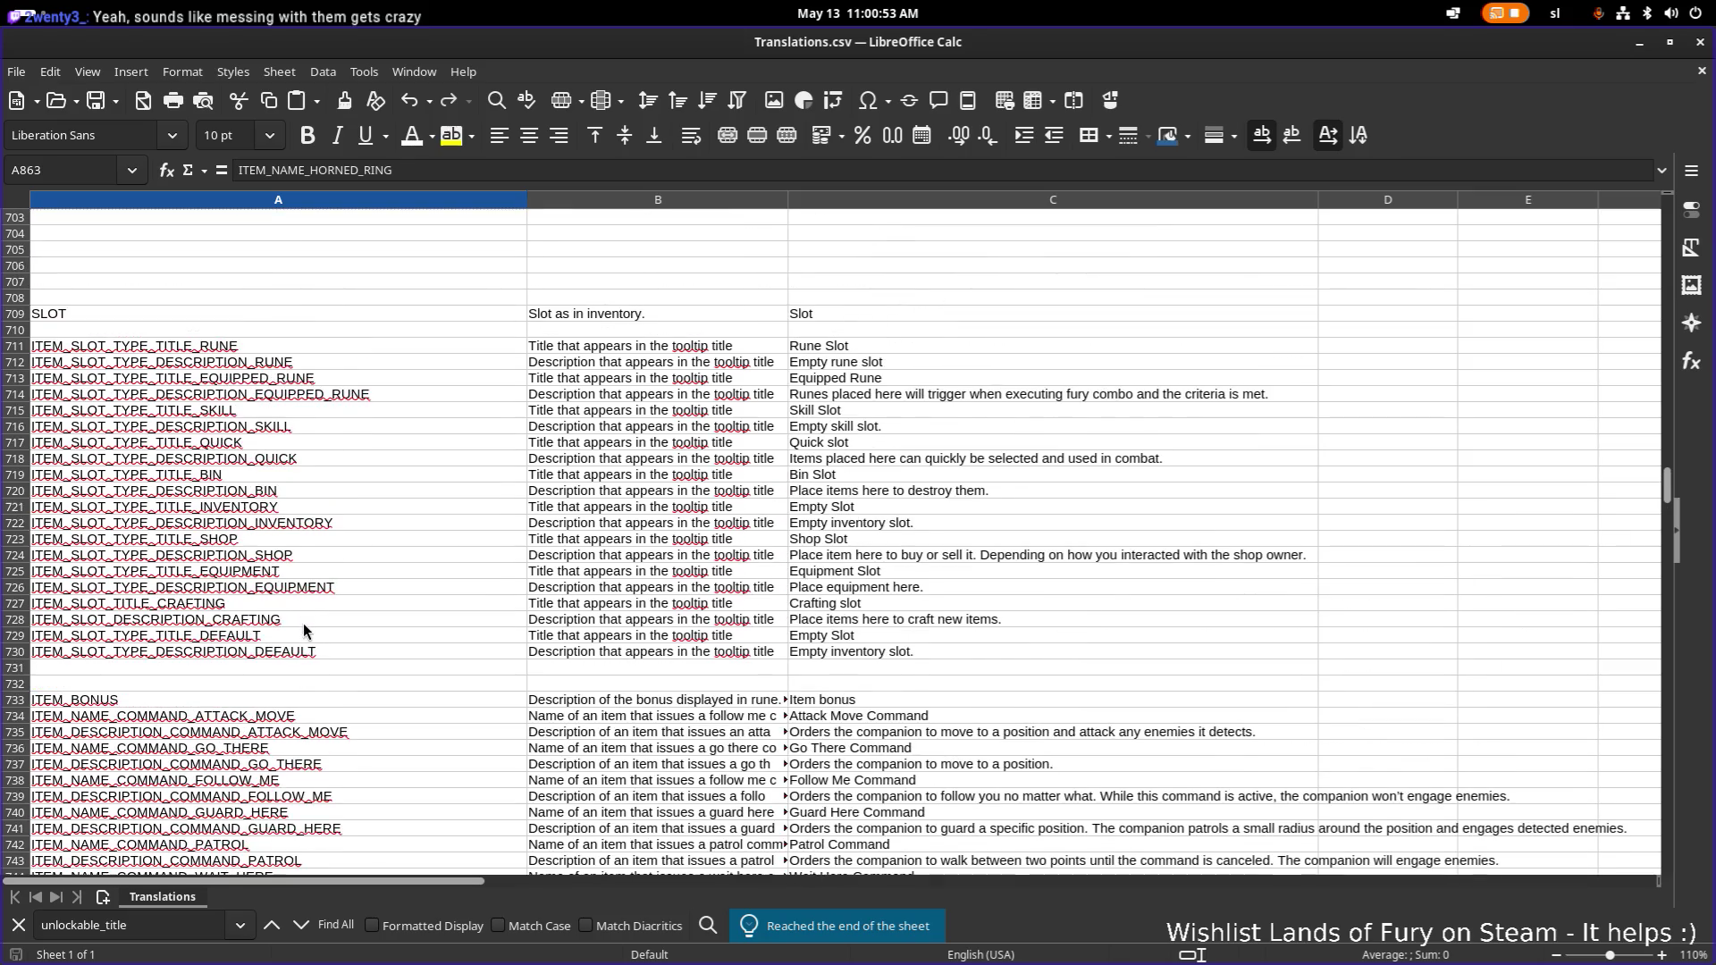
Search 'cartridge_' and paste ITEM_NAME_ENERGY_REGEN_CARTRIDGE_SKILL into the two empty rows below the cartridge keys.
click(281, 606)
key(ctrl+f)
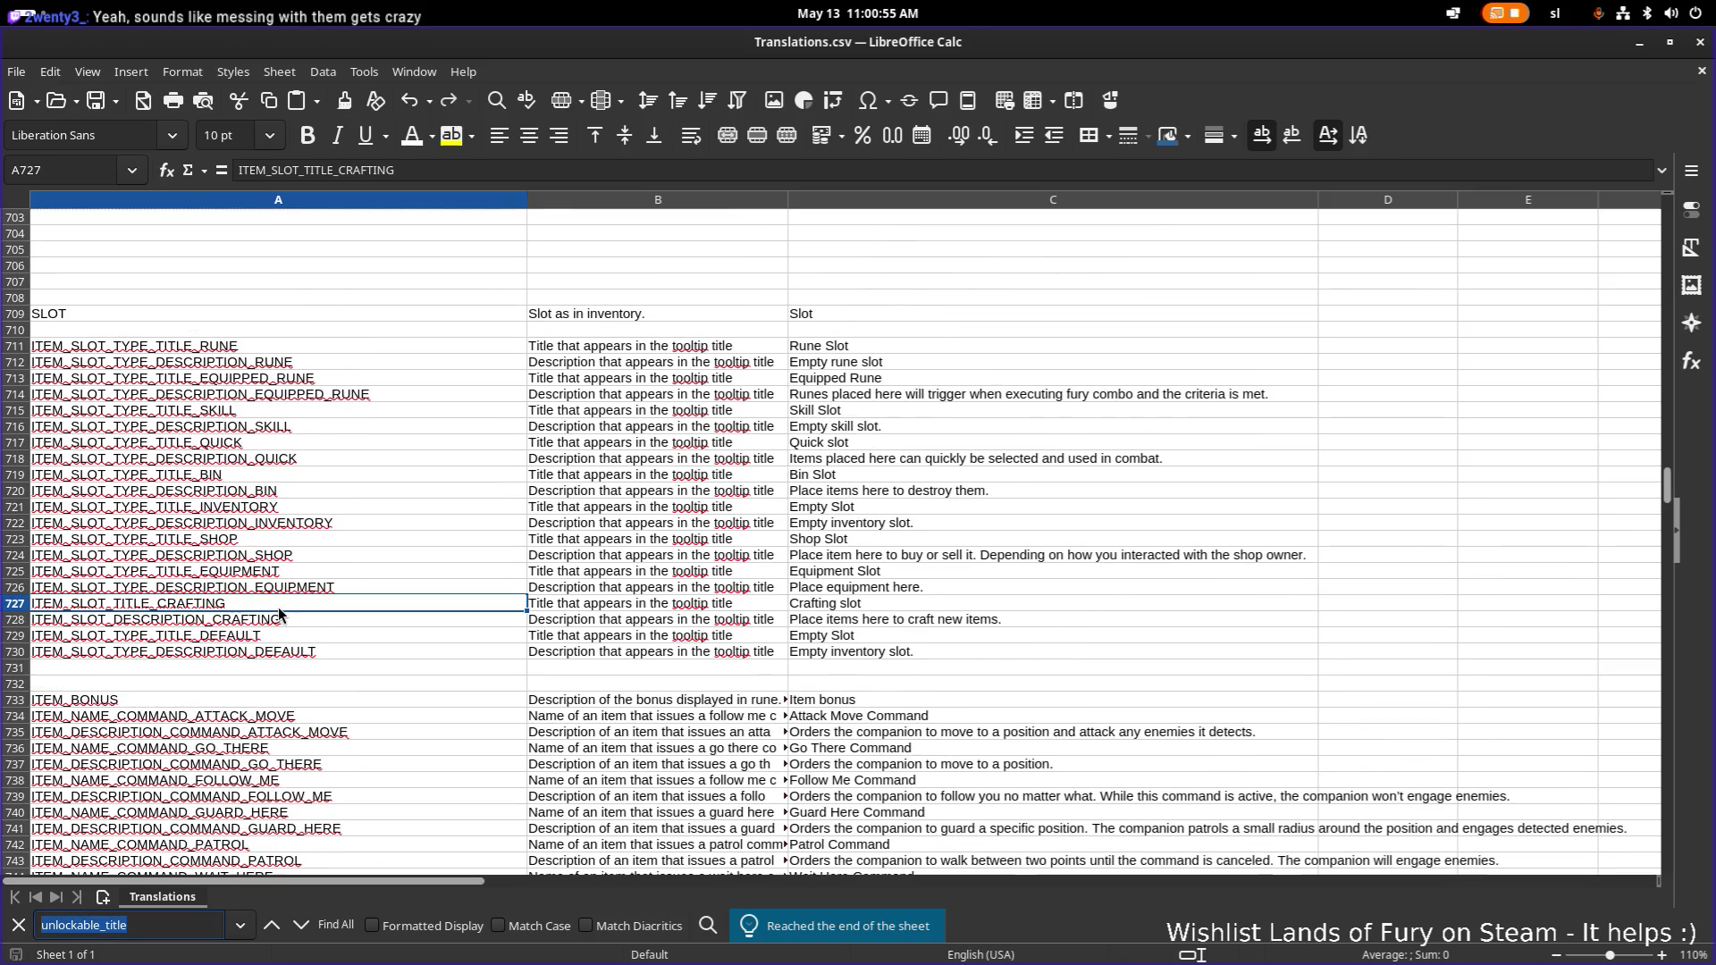
text(cartridge)
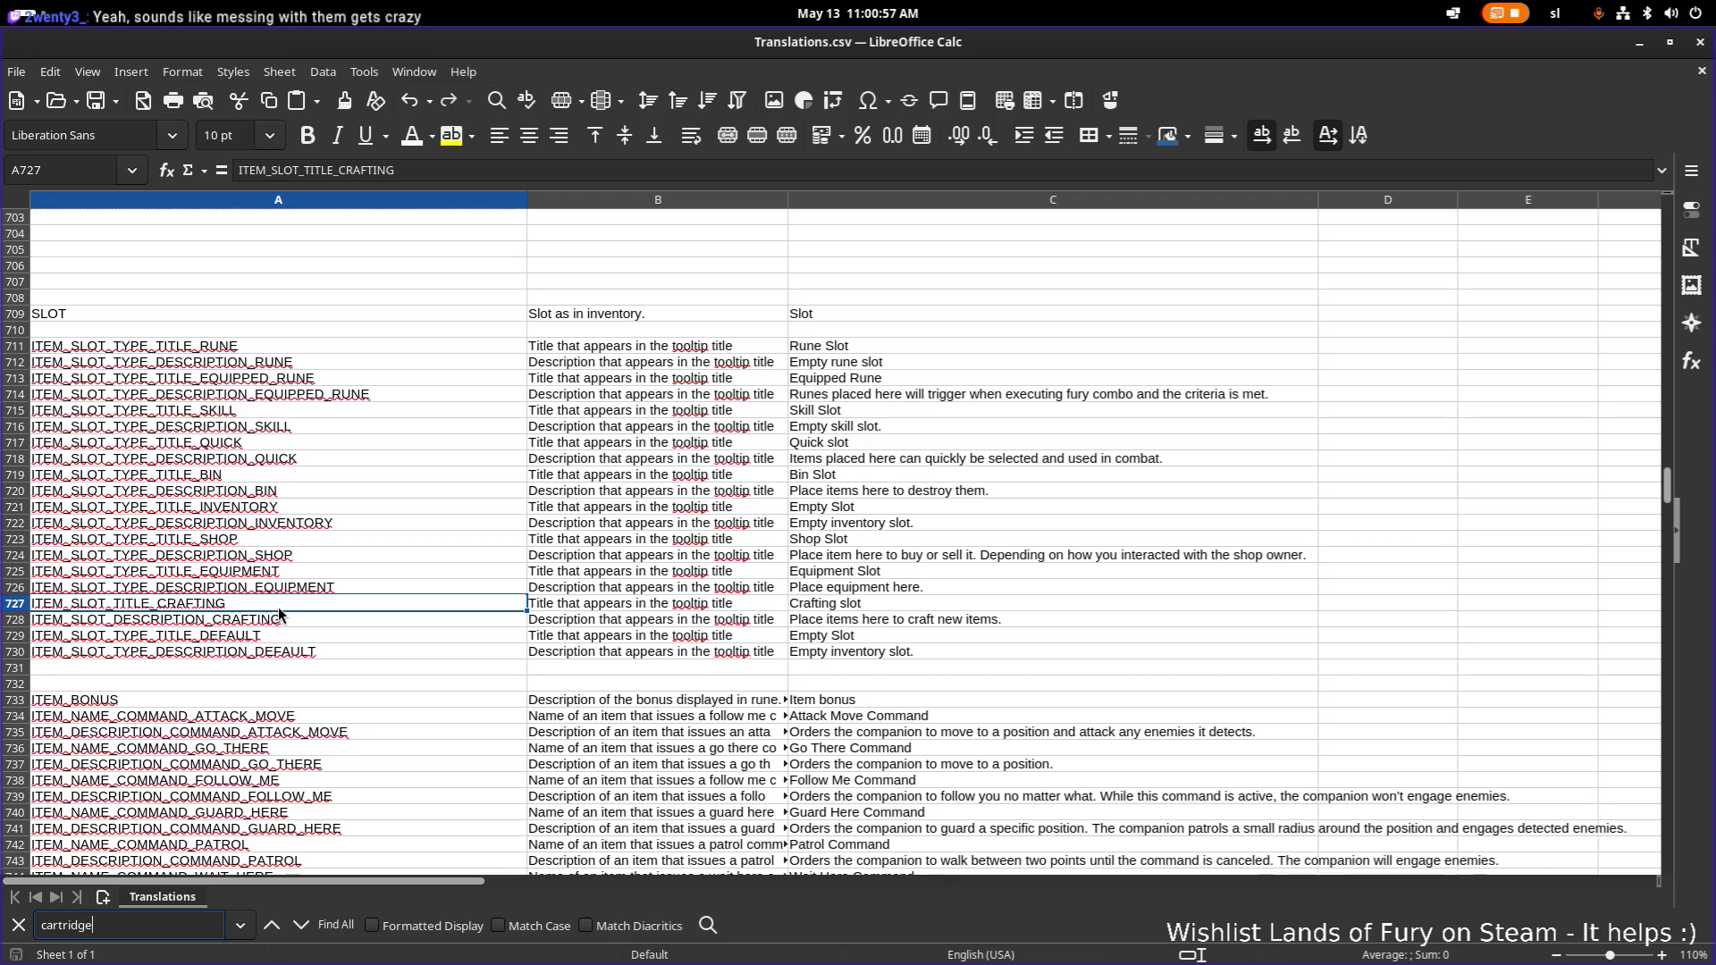
text(_)
key(Return)
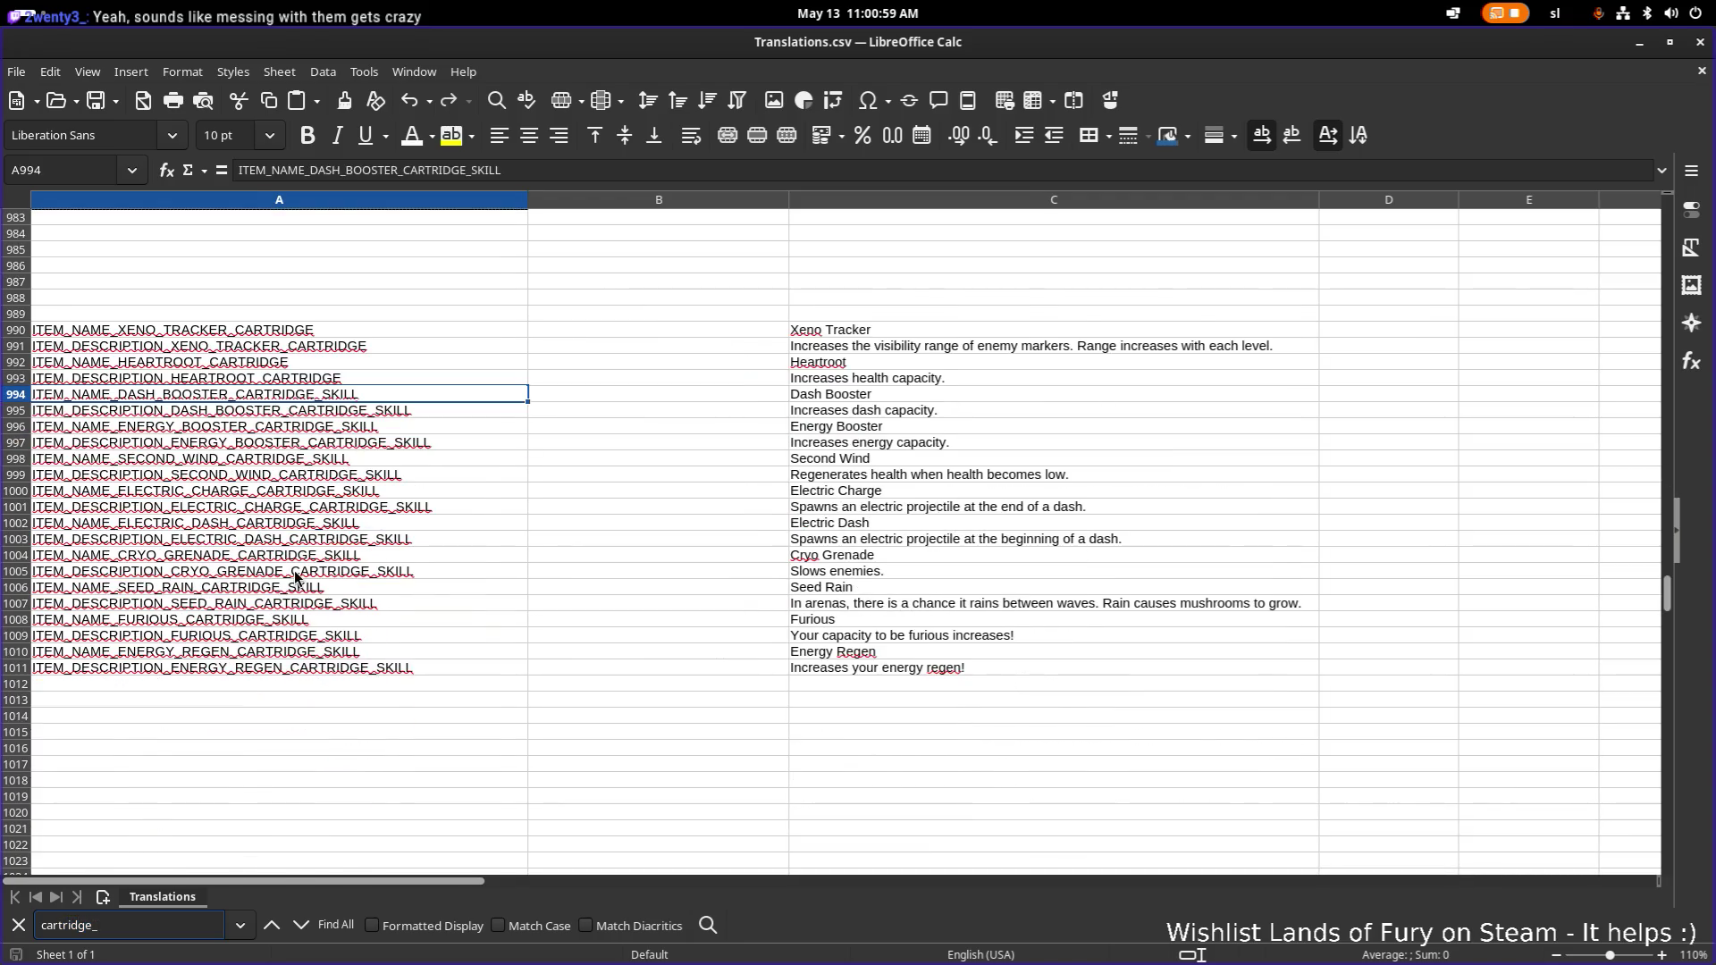
click(279, 667)
key(Up)
key(ctrl+c)
click(327, 683)
key(ctrl+v)
click(300, 700)
key(ctrl+v)
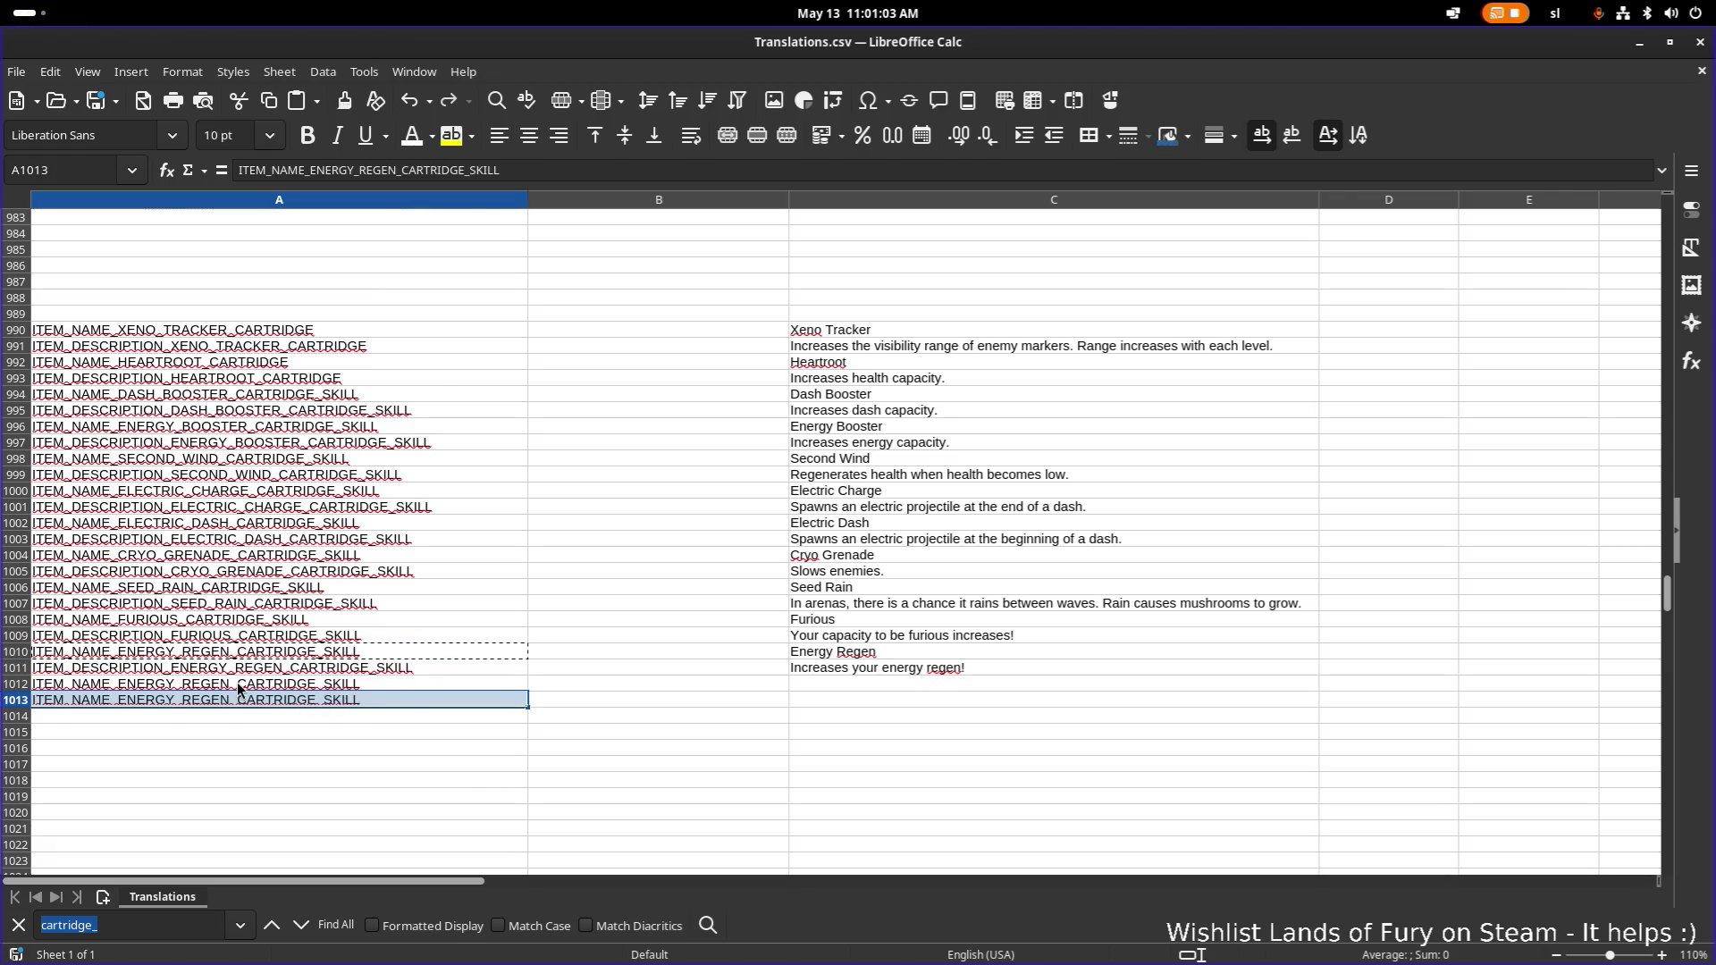
key(alt+Tab)
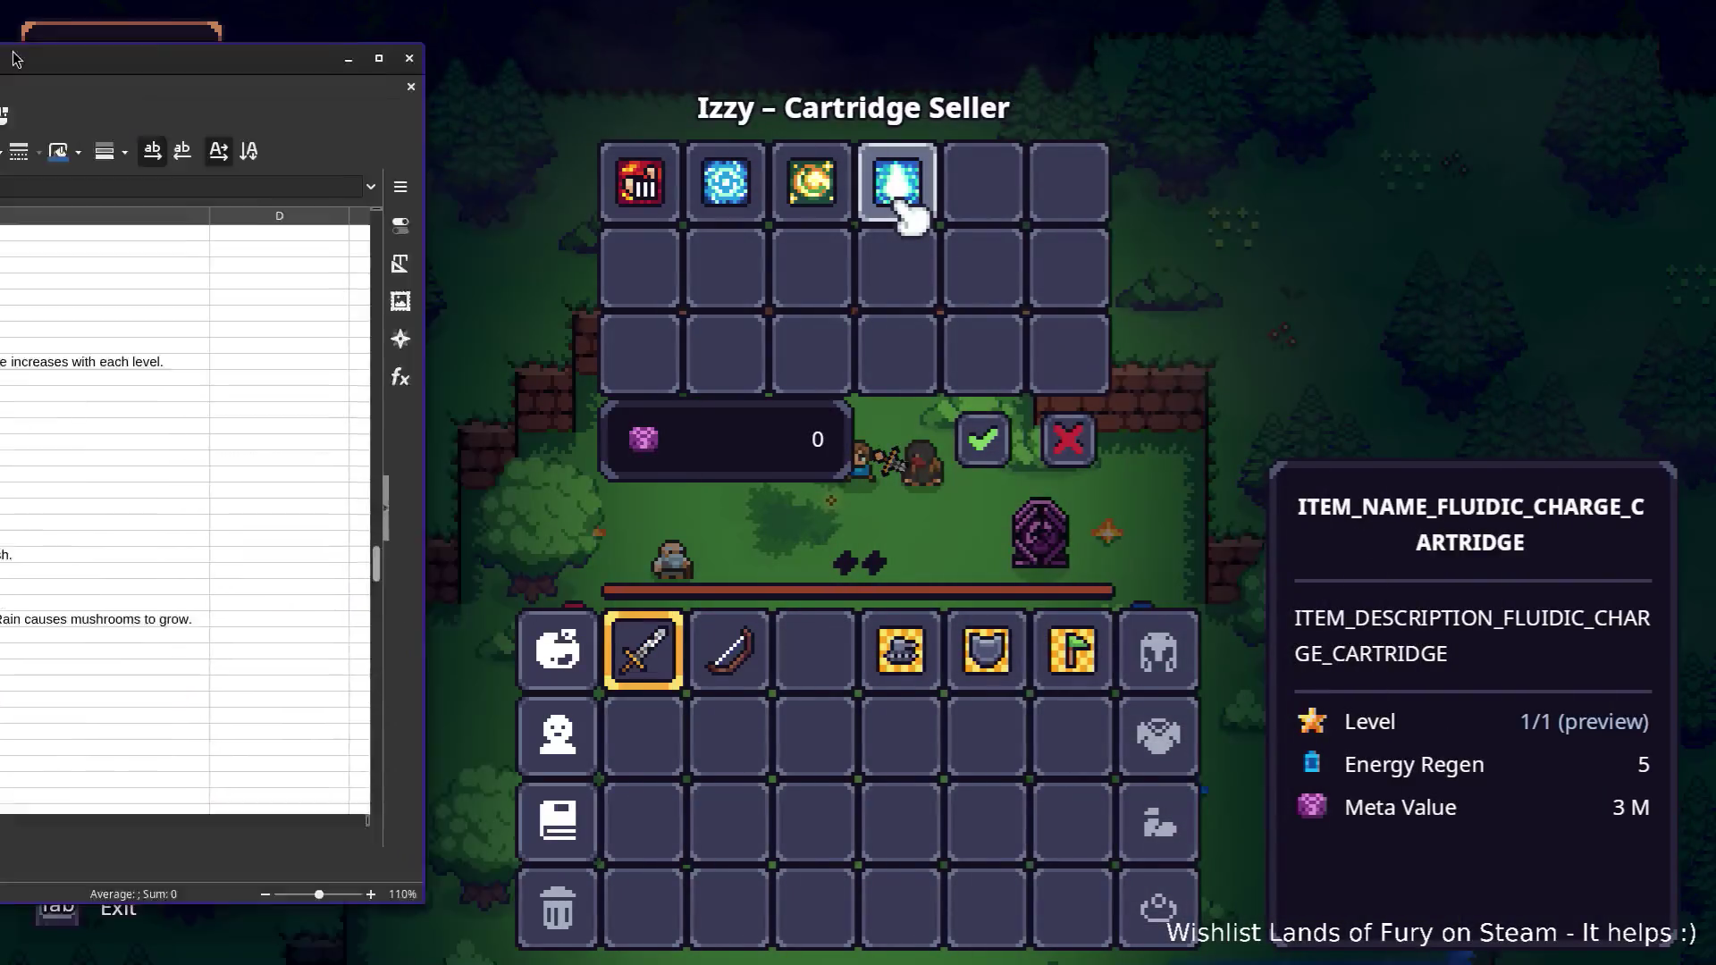
Back in Godot, filter for 'fluidi', open FluidicChargeCartridgeSkill.tres and select its name key.
key(alt+Tab)
key(alt+Tab)
key(alt+Tab)
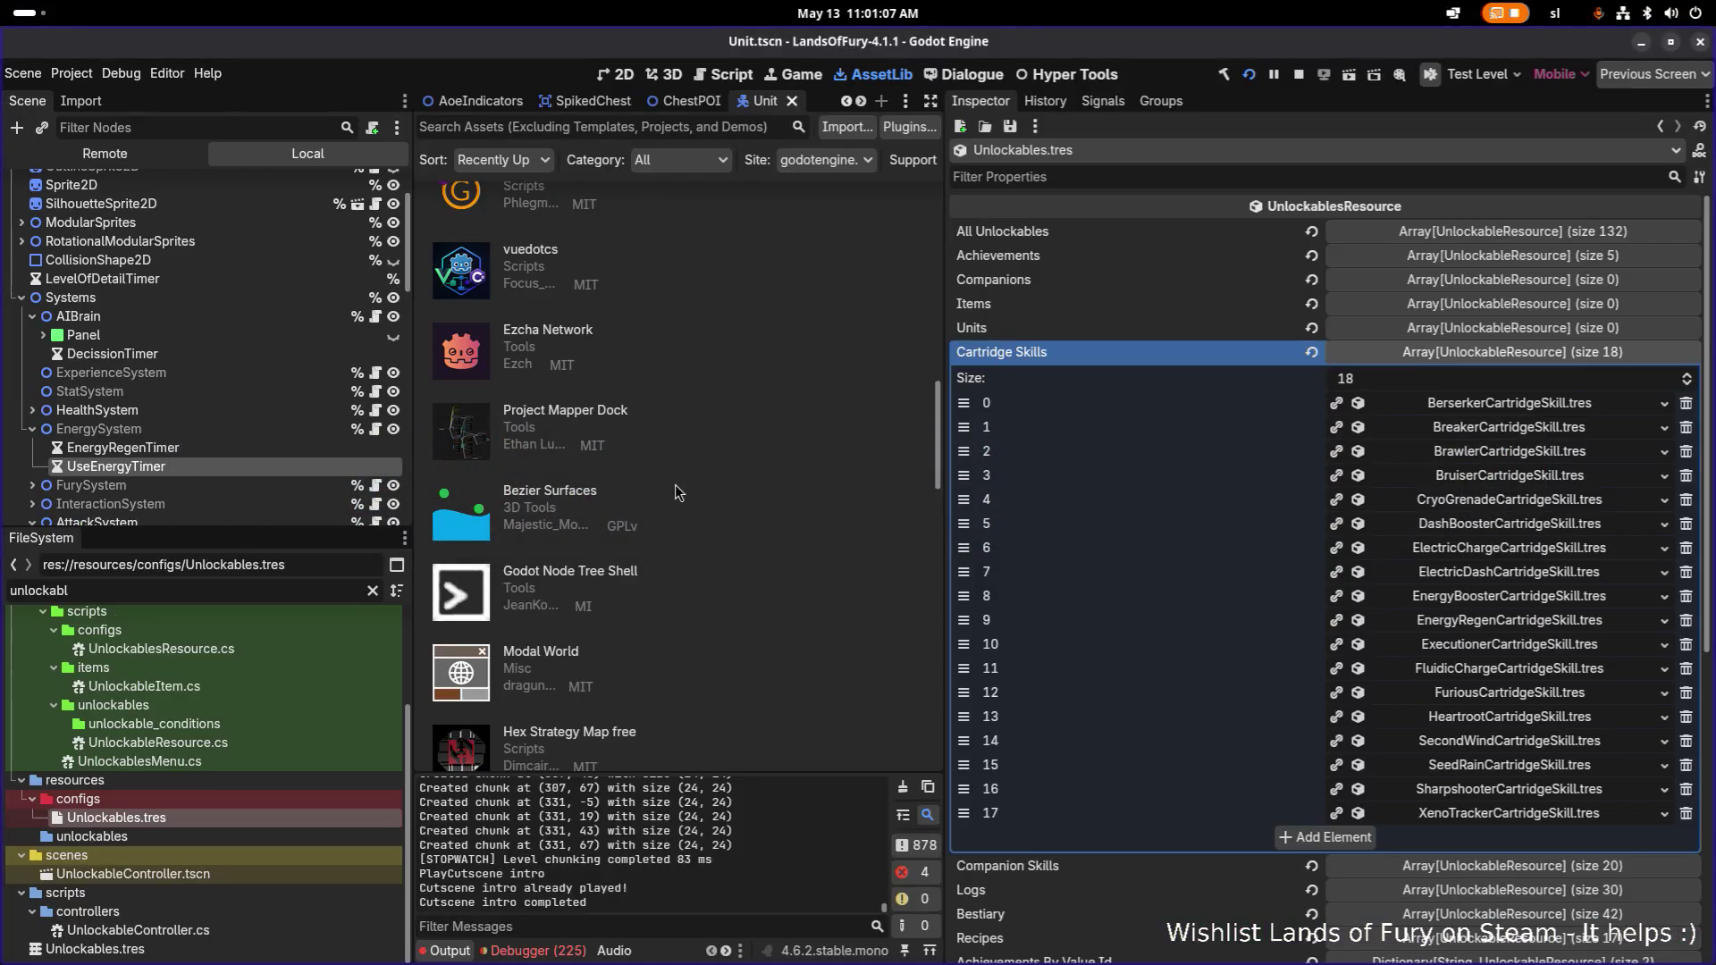
key(alt+Tab)
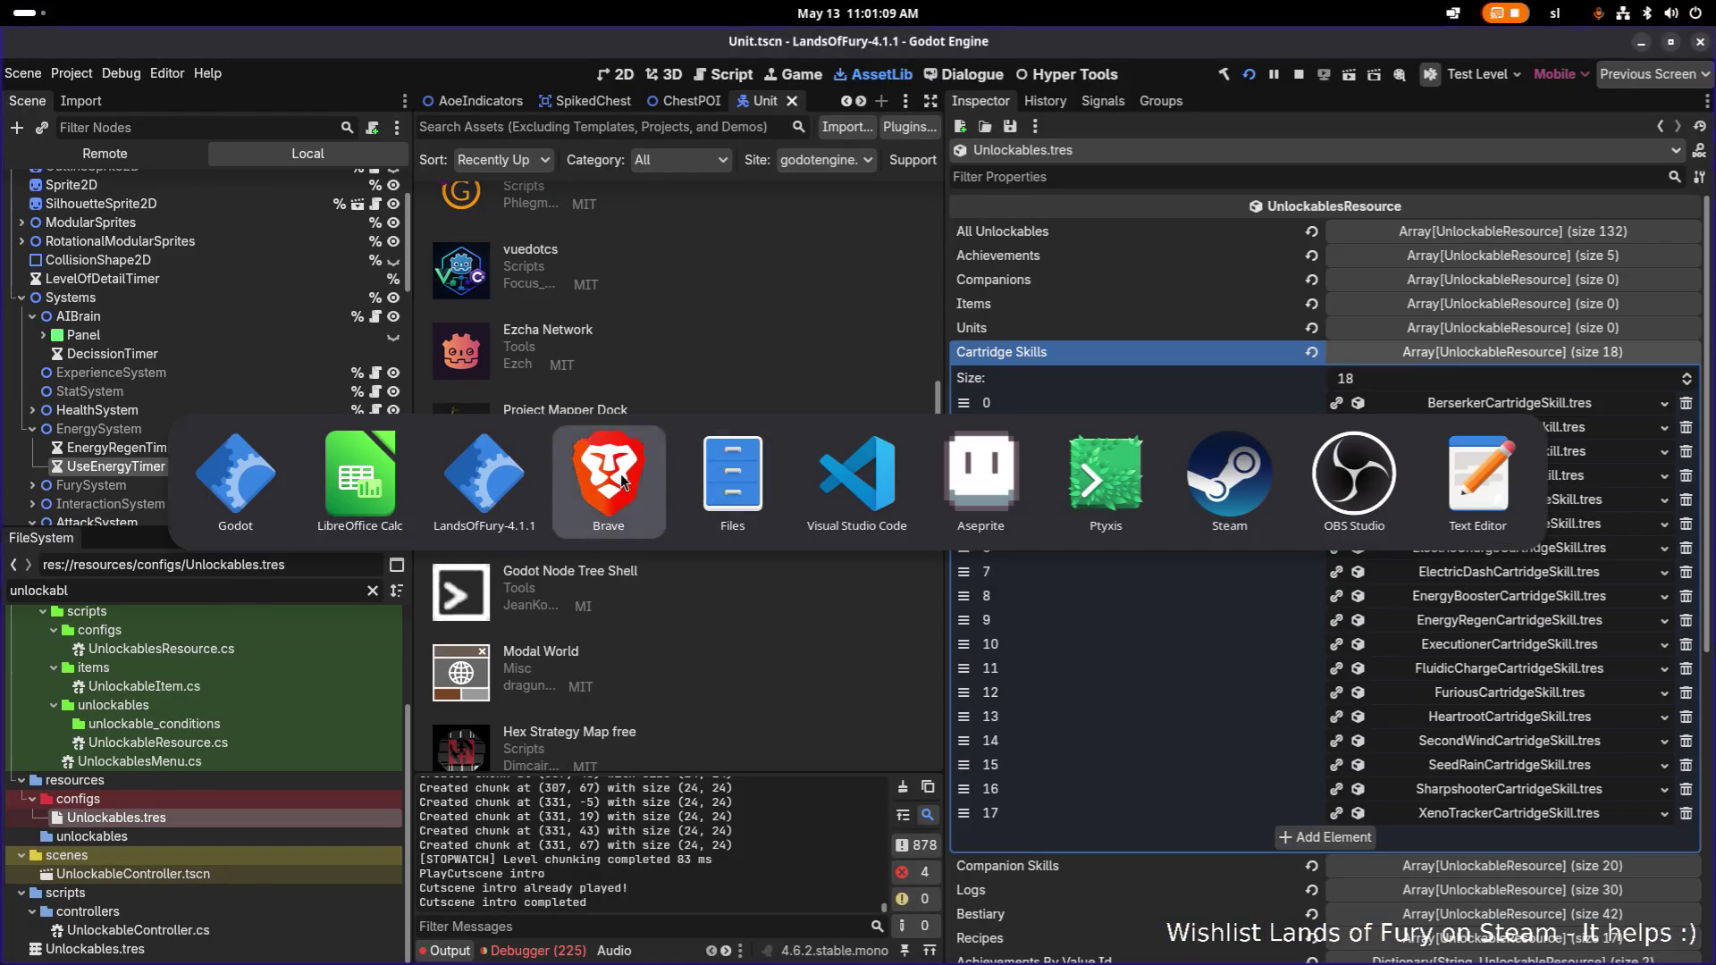
click(620, 474)
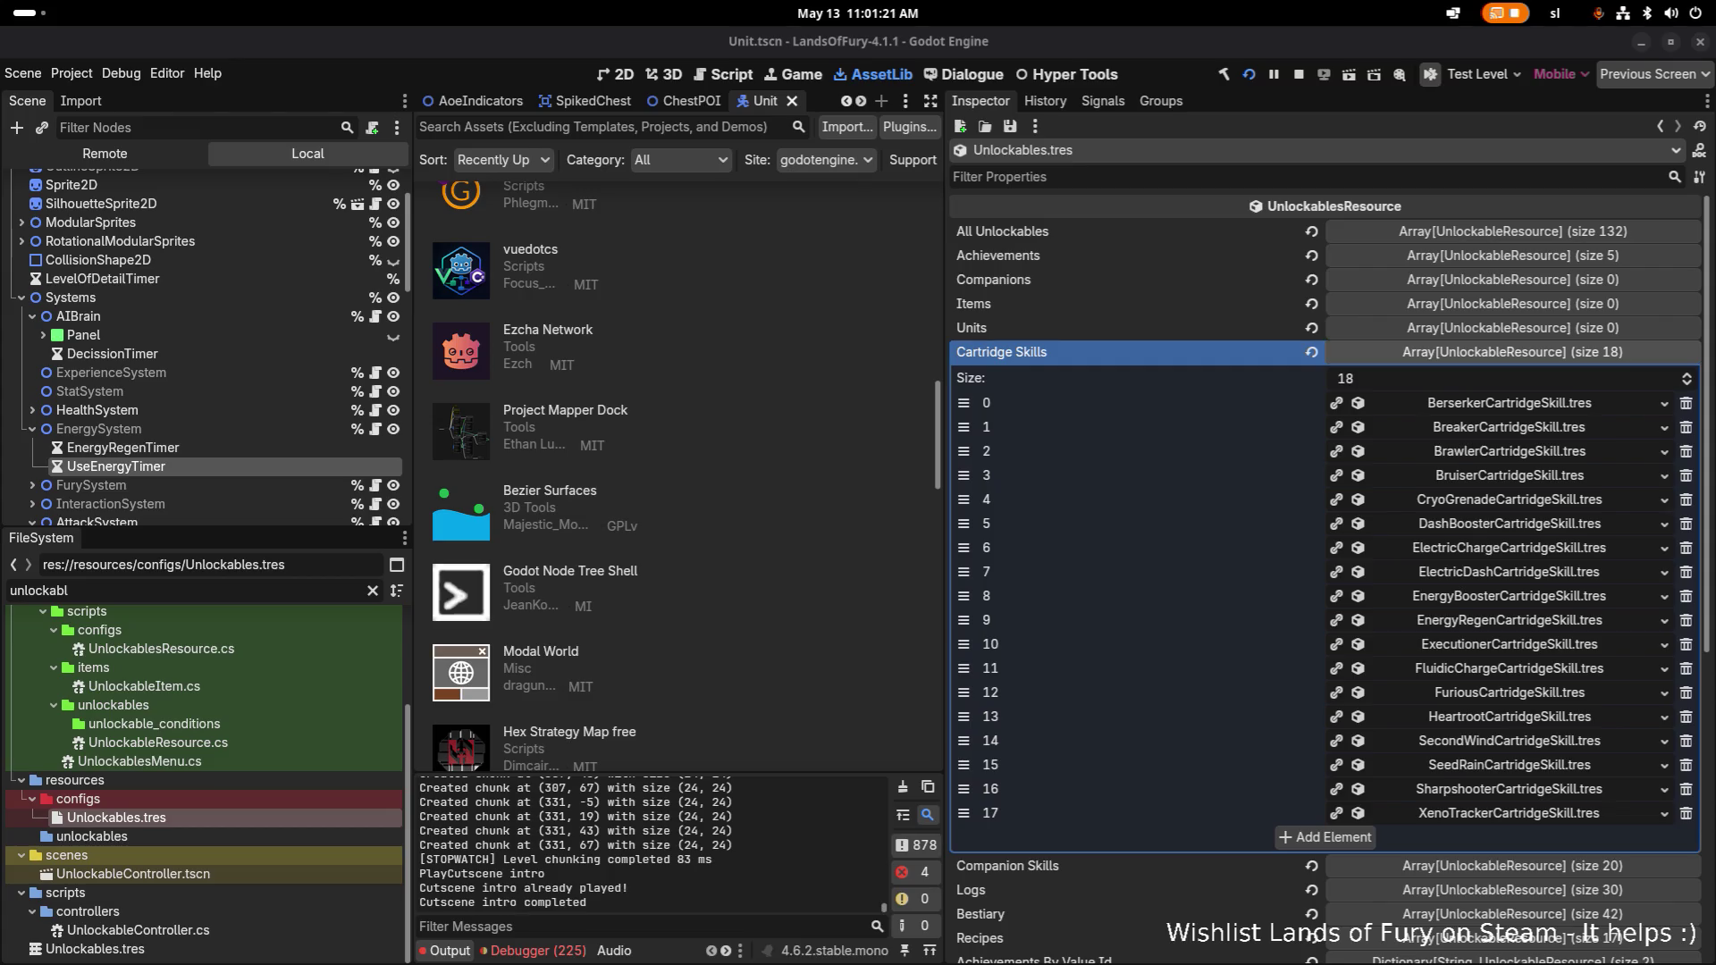
key(super)
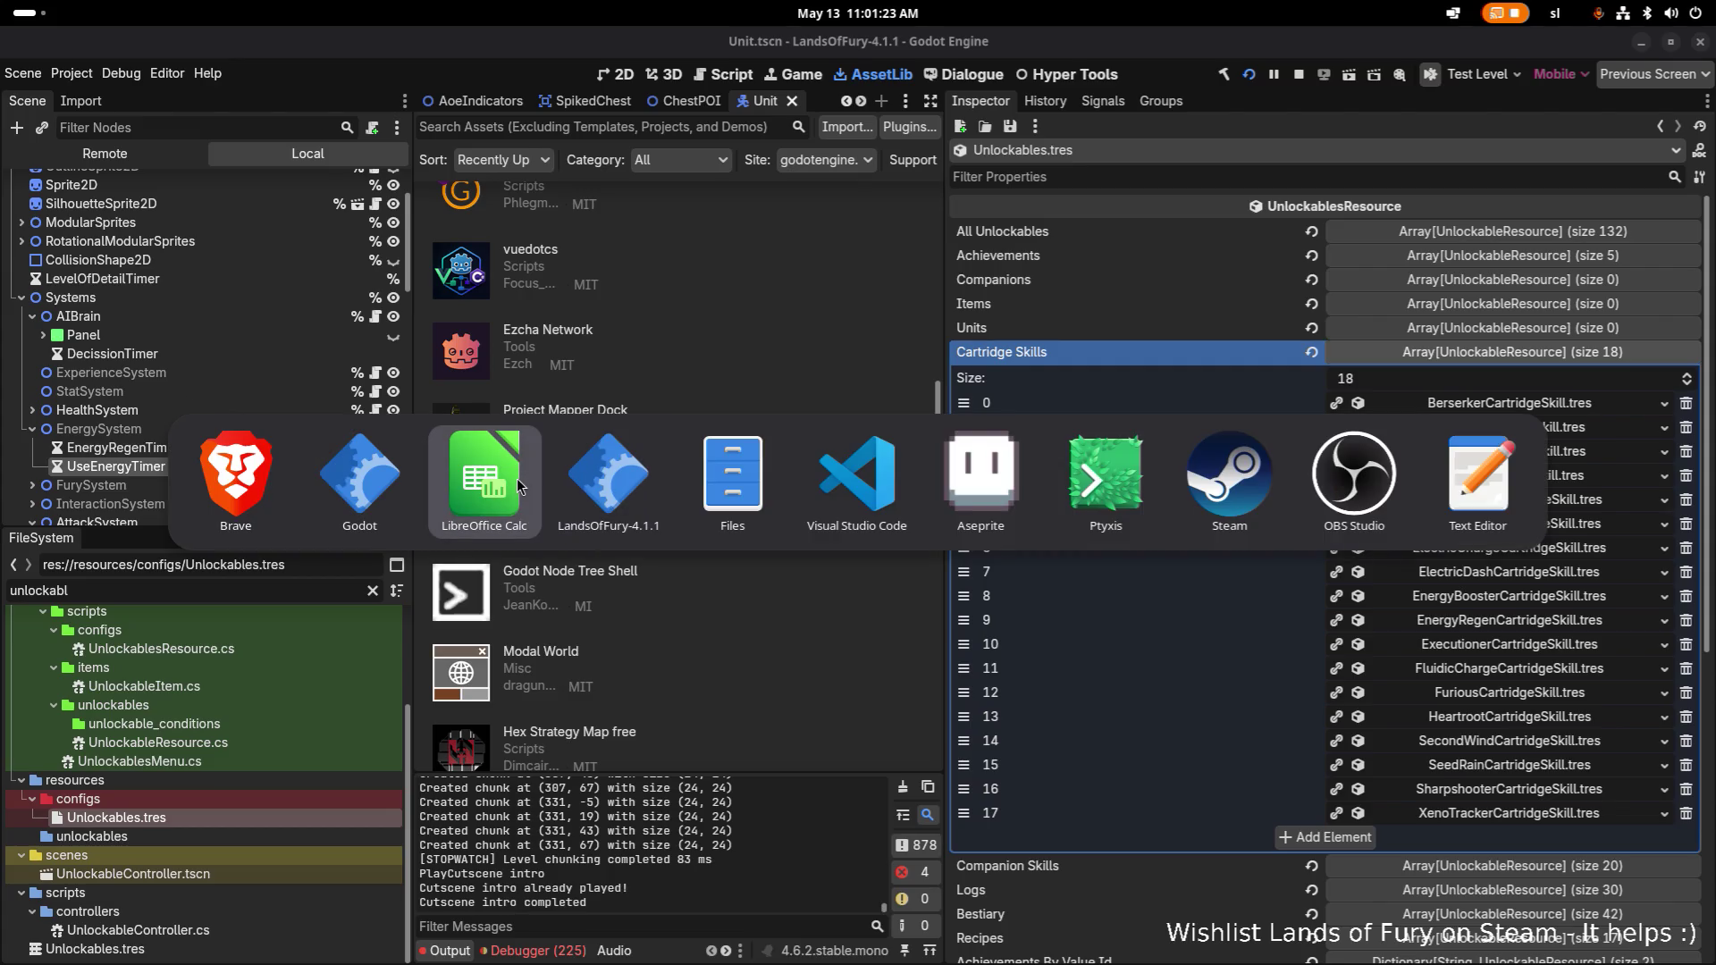
key(Escape)
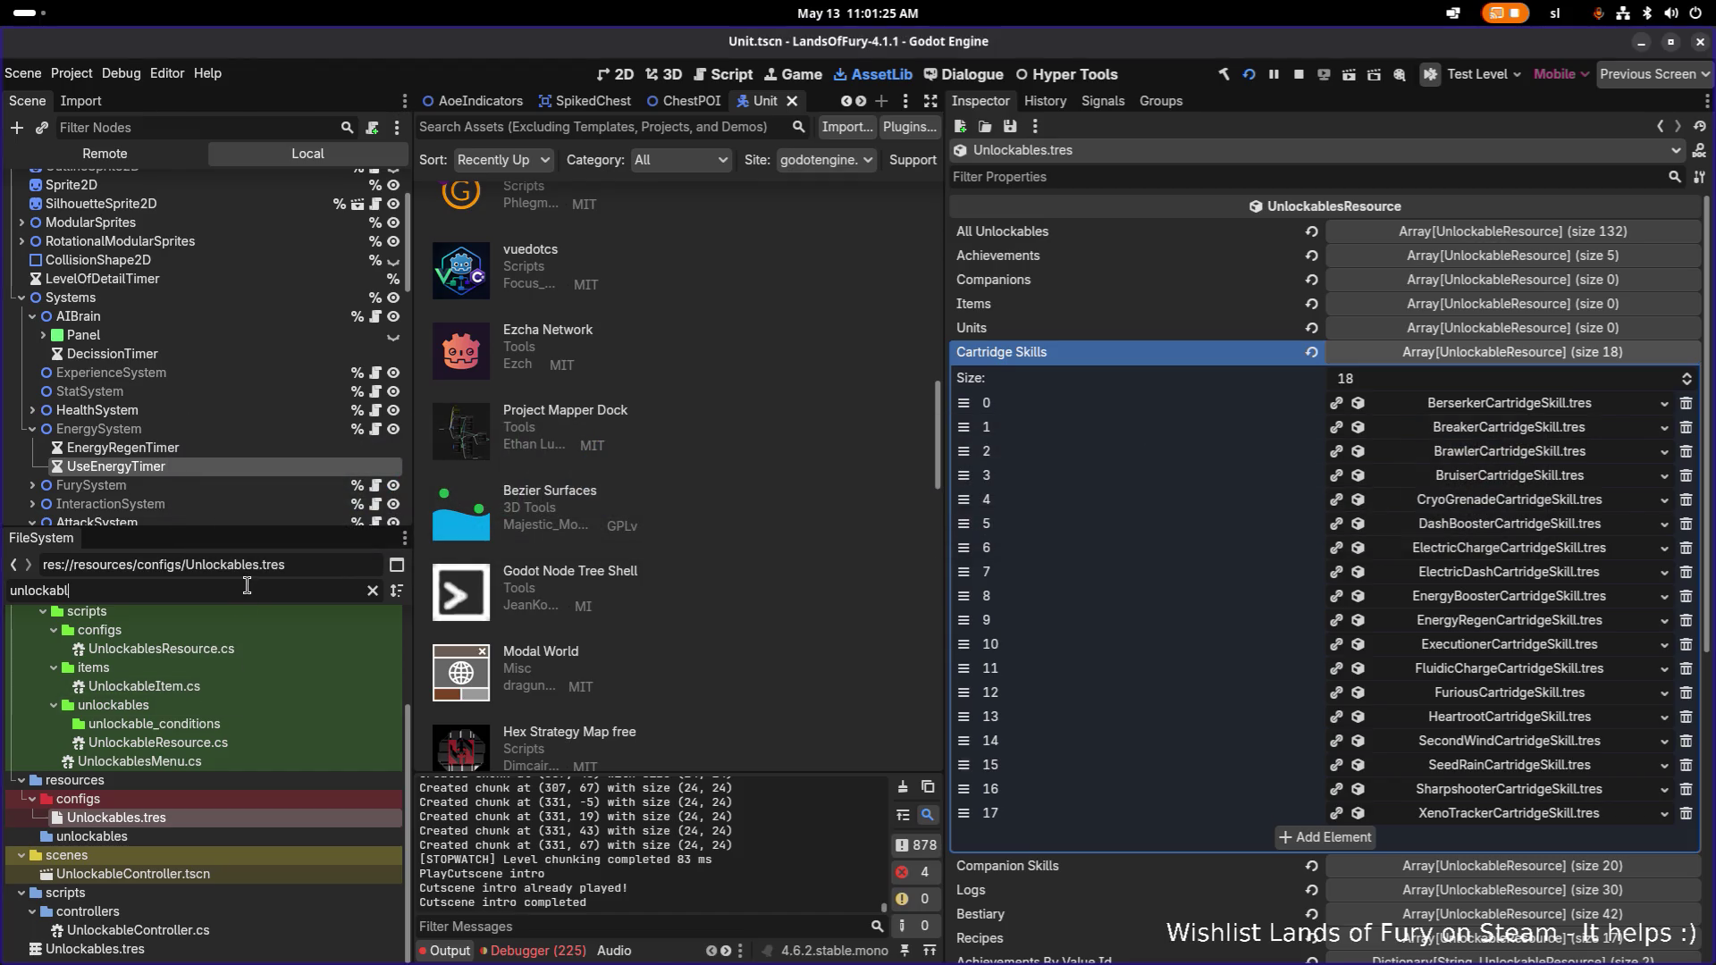
double_click(247, 590)
text(fluidi)
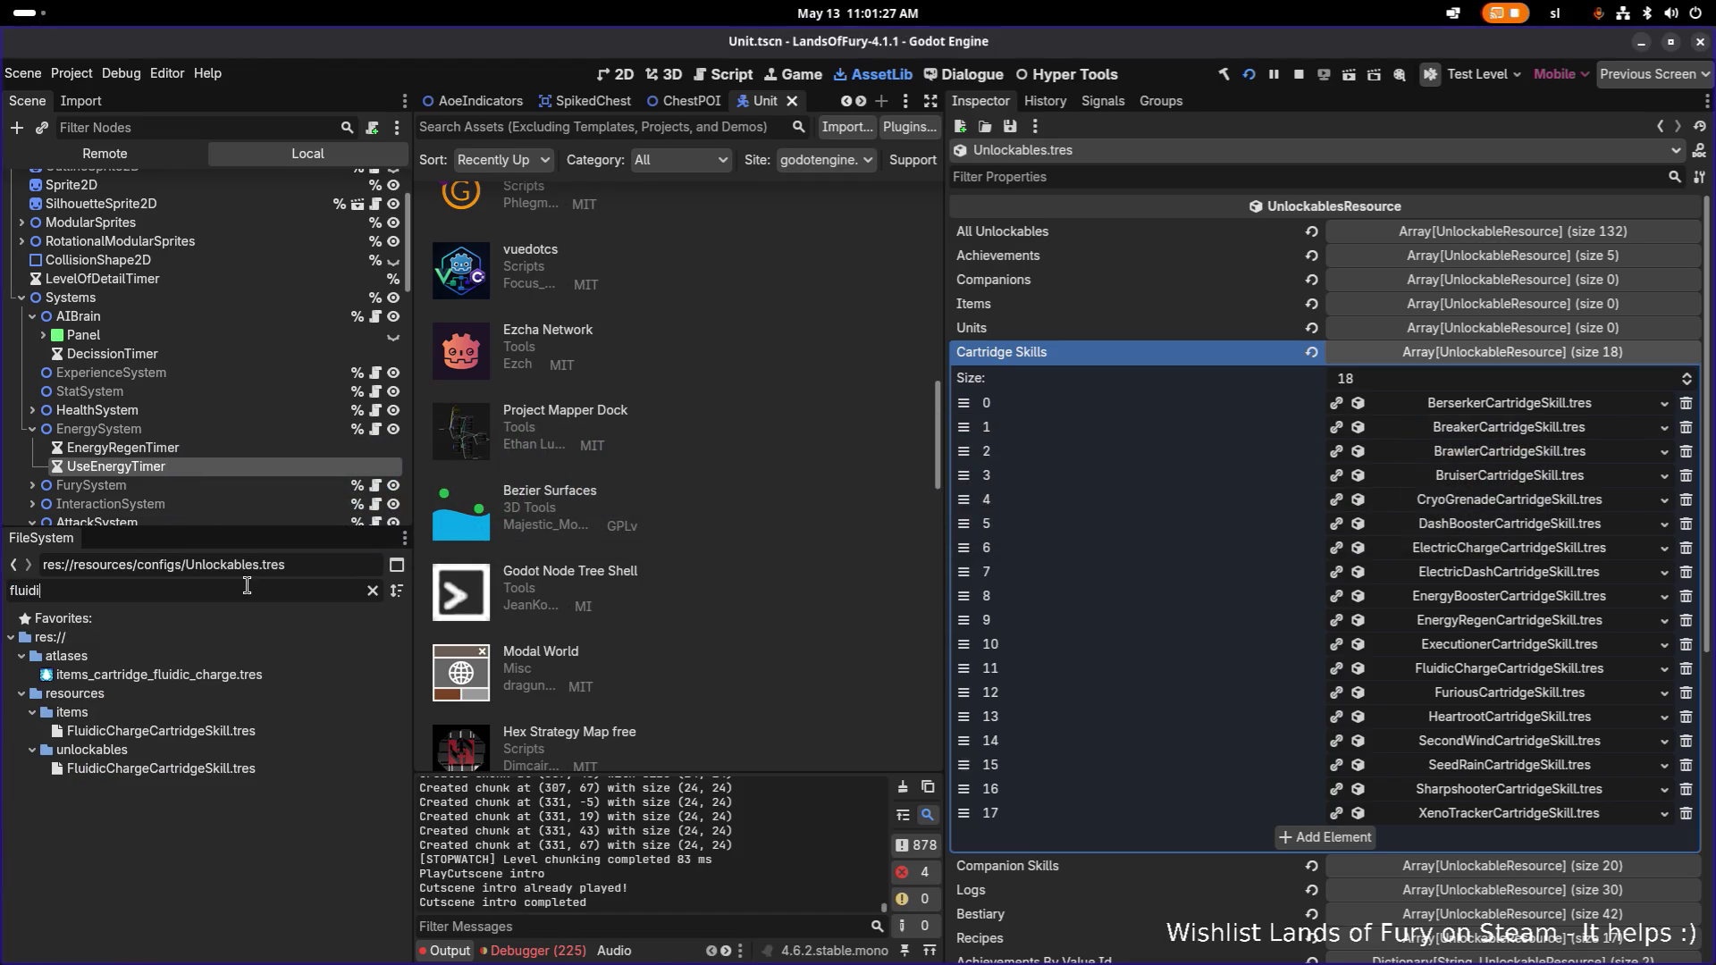
click(255, 735)
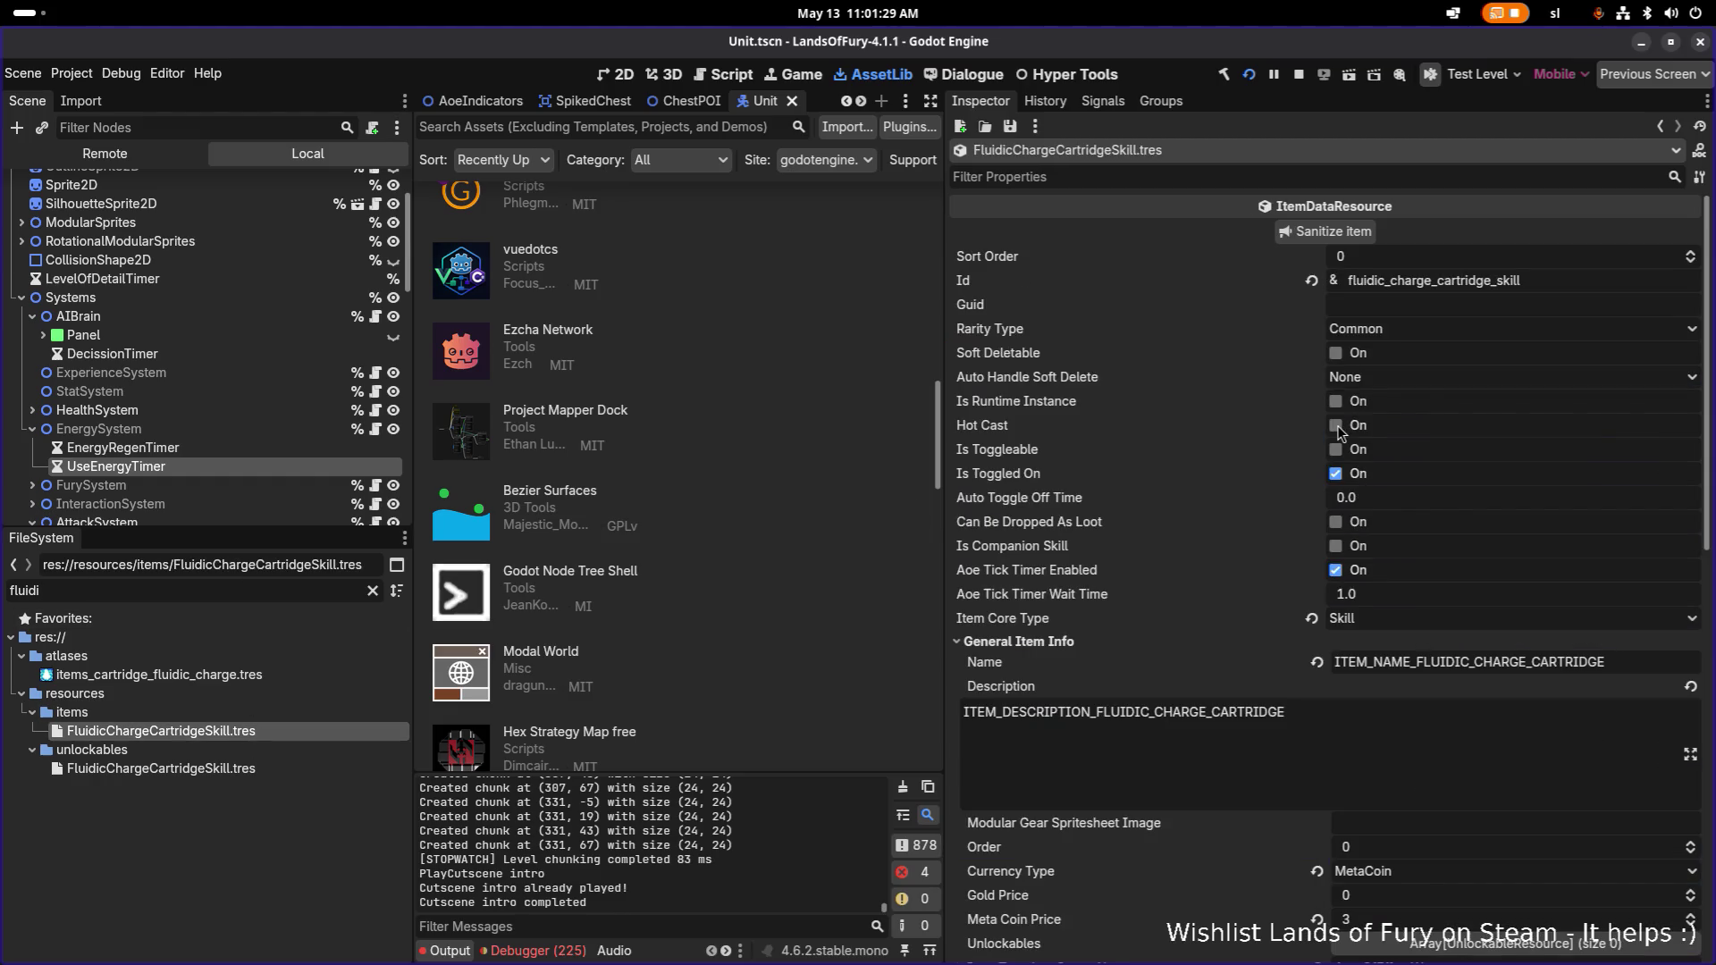
click(1636, 666)
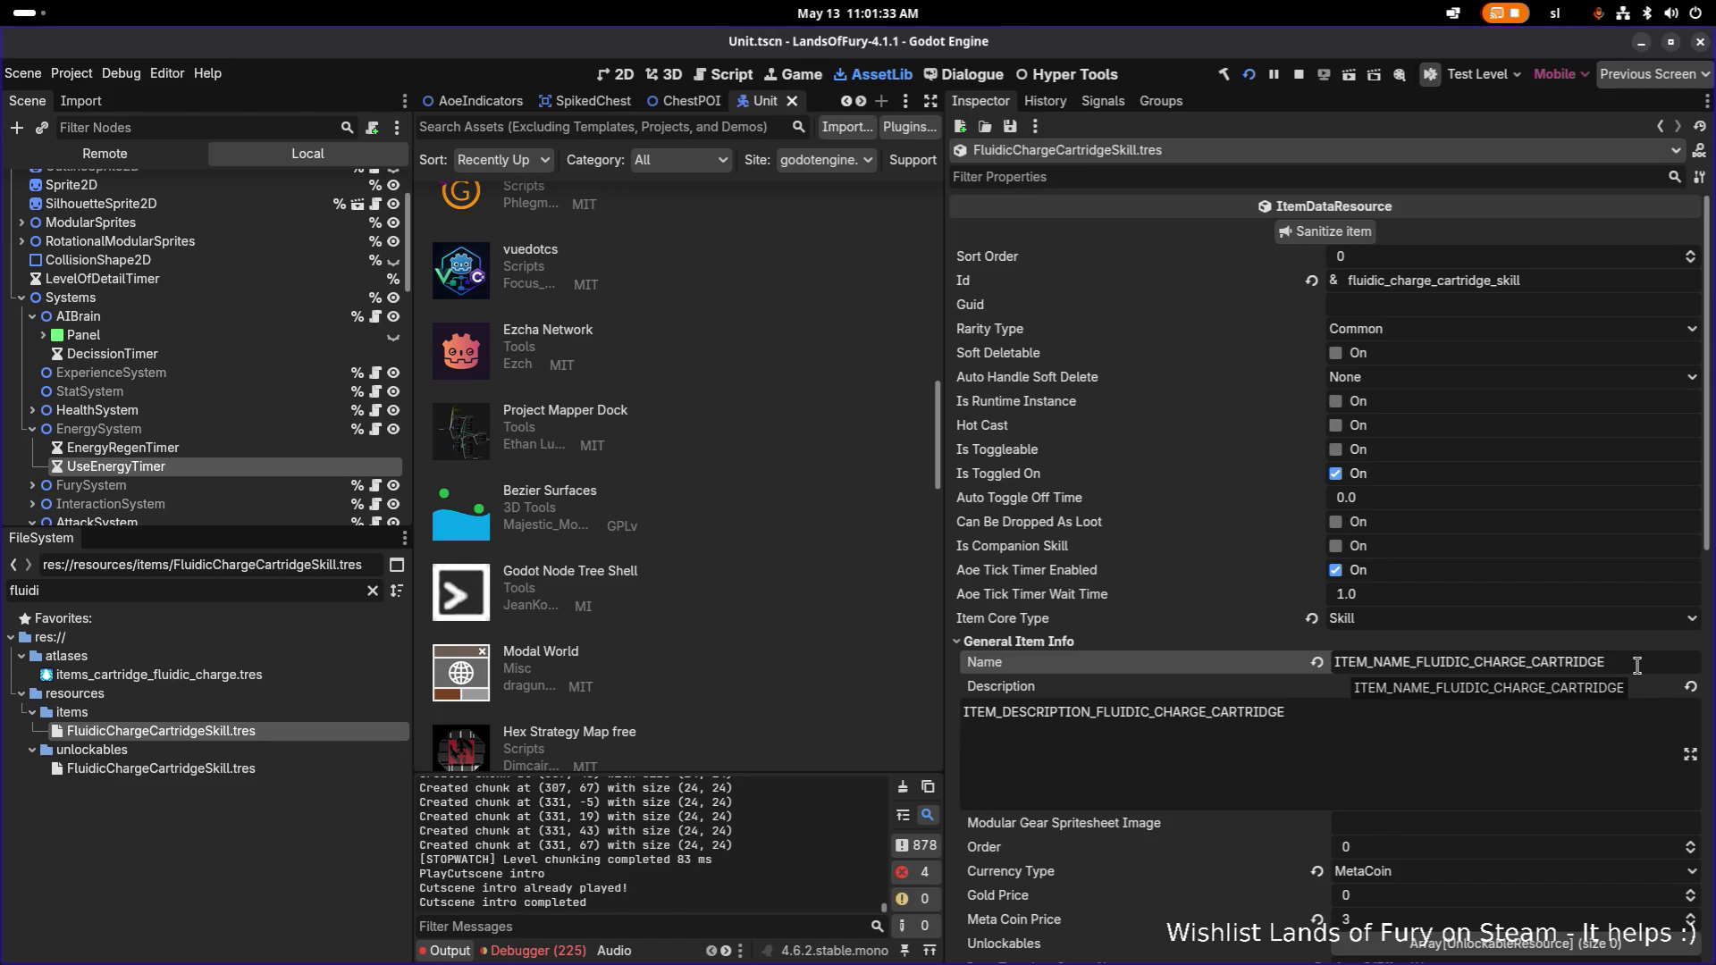
click(1515, 663)
key(ctrl+a)
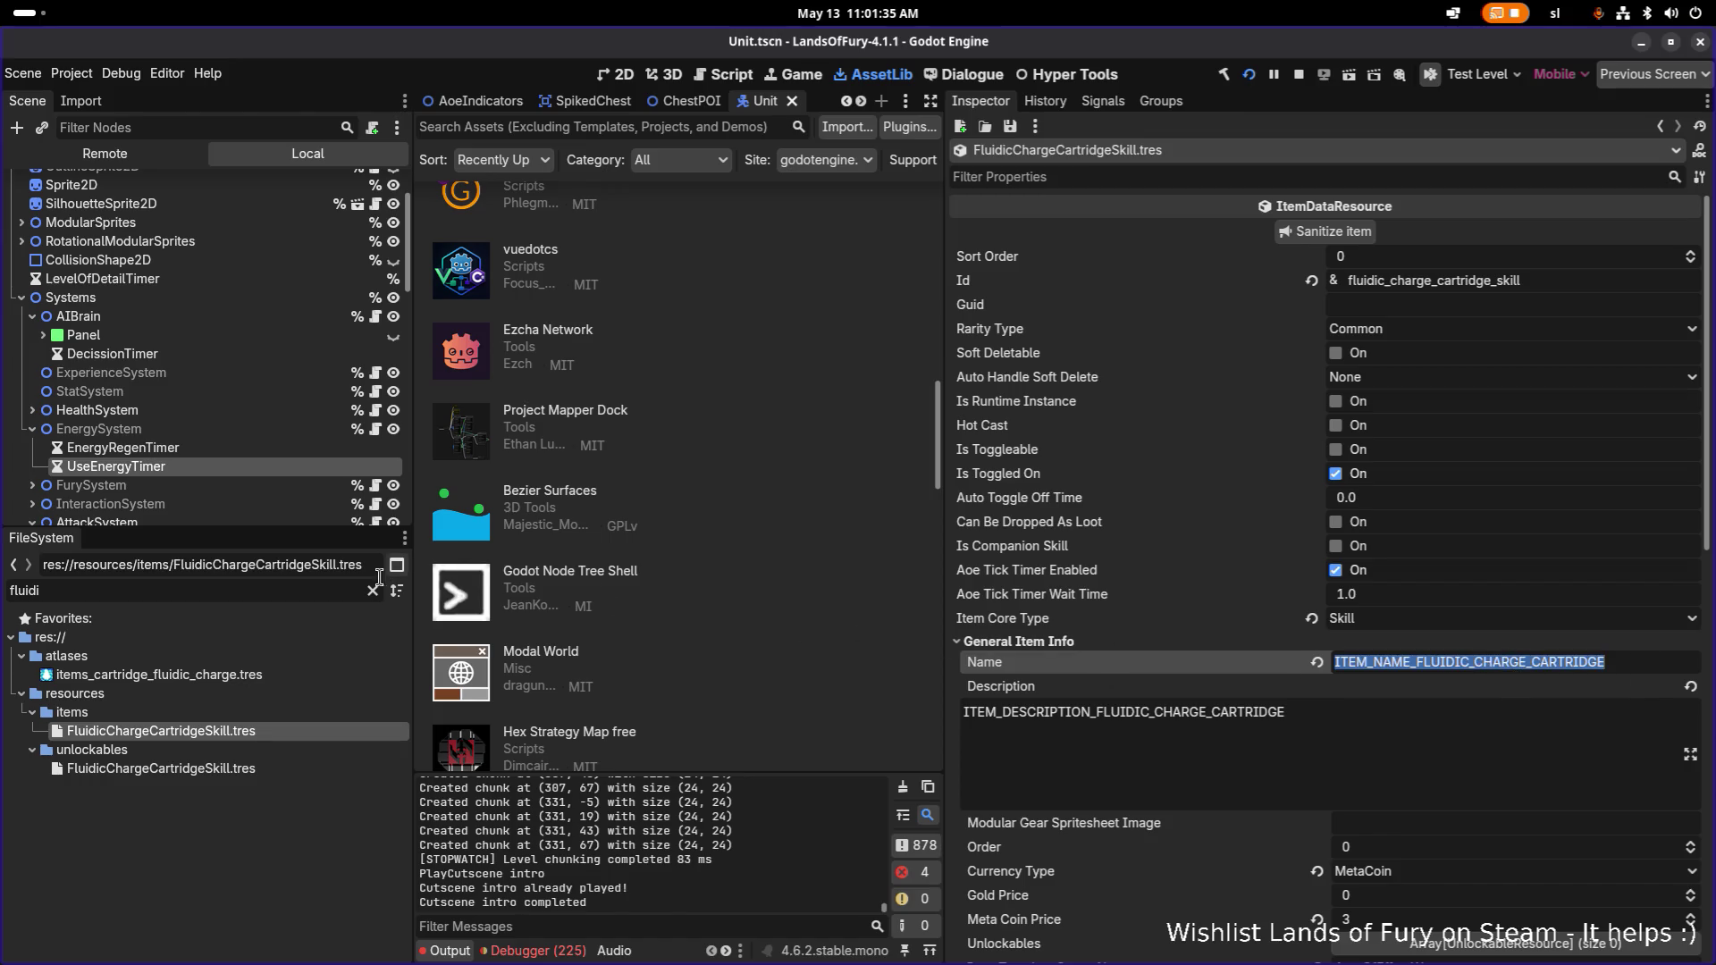
Compare against the Executioner cartridge resource, then reselect the Fluidic Charge name key.
click(373, 590)
scroll(277, 754, down, 2)
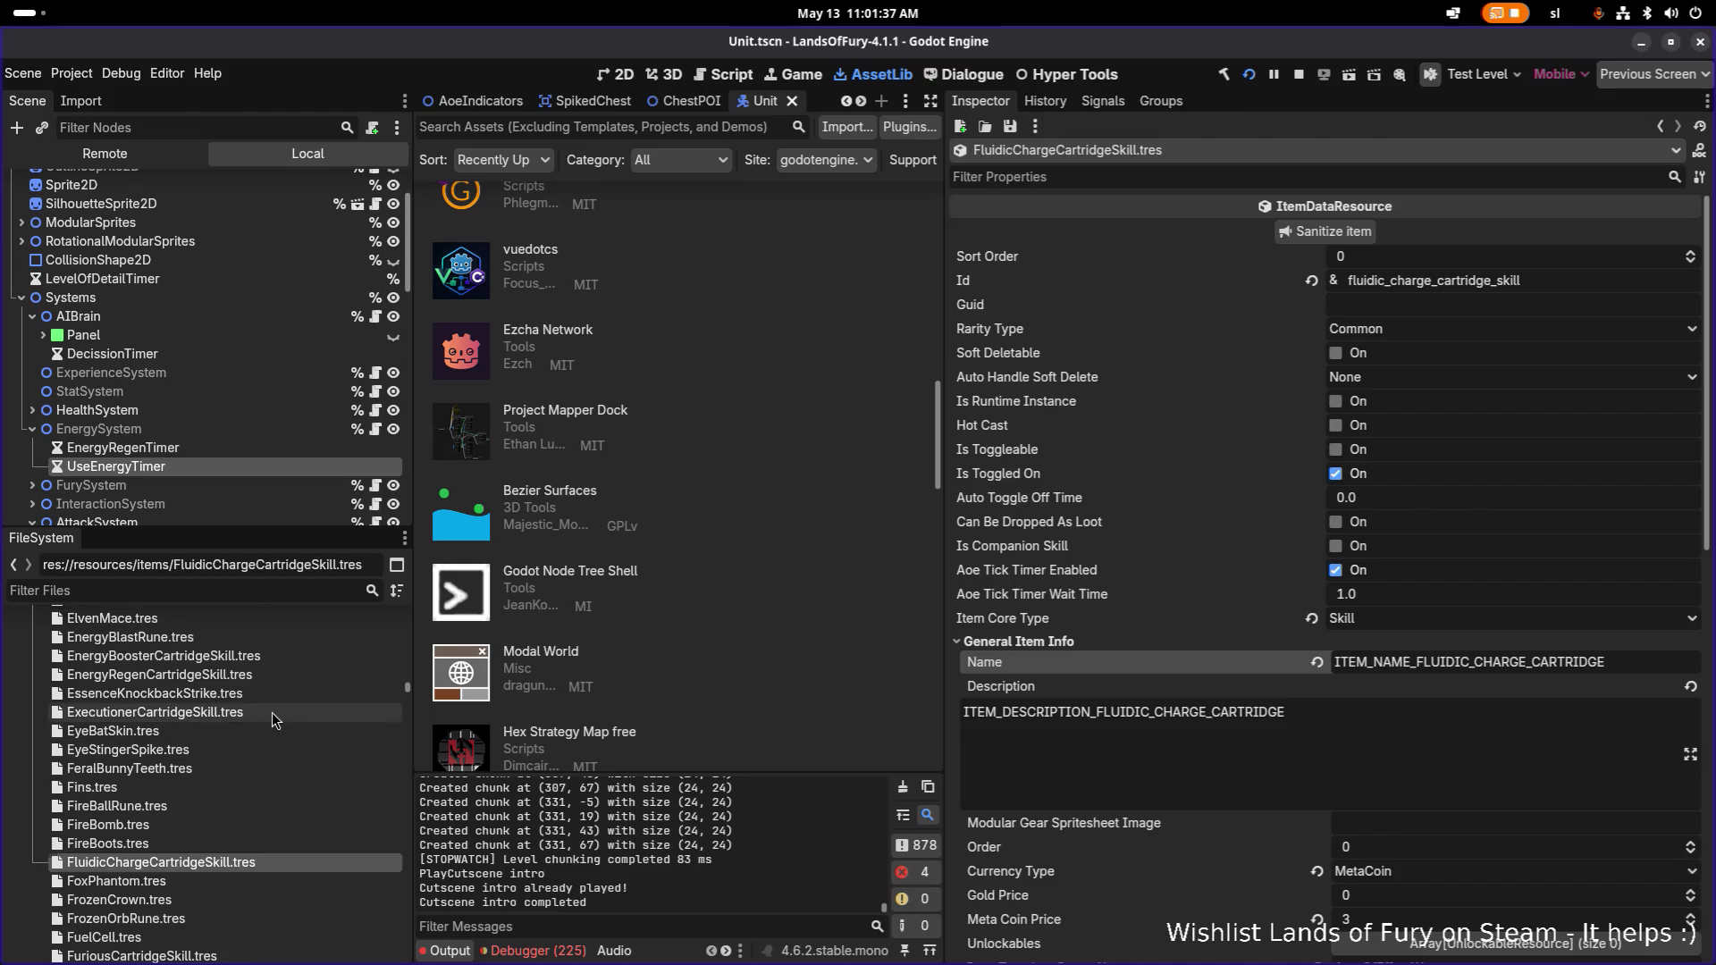
click(272, 712)
click(351, 860)
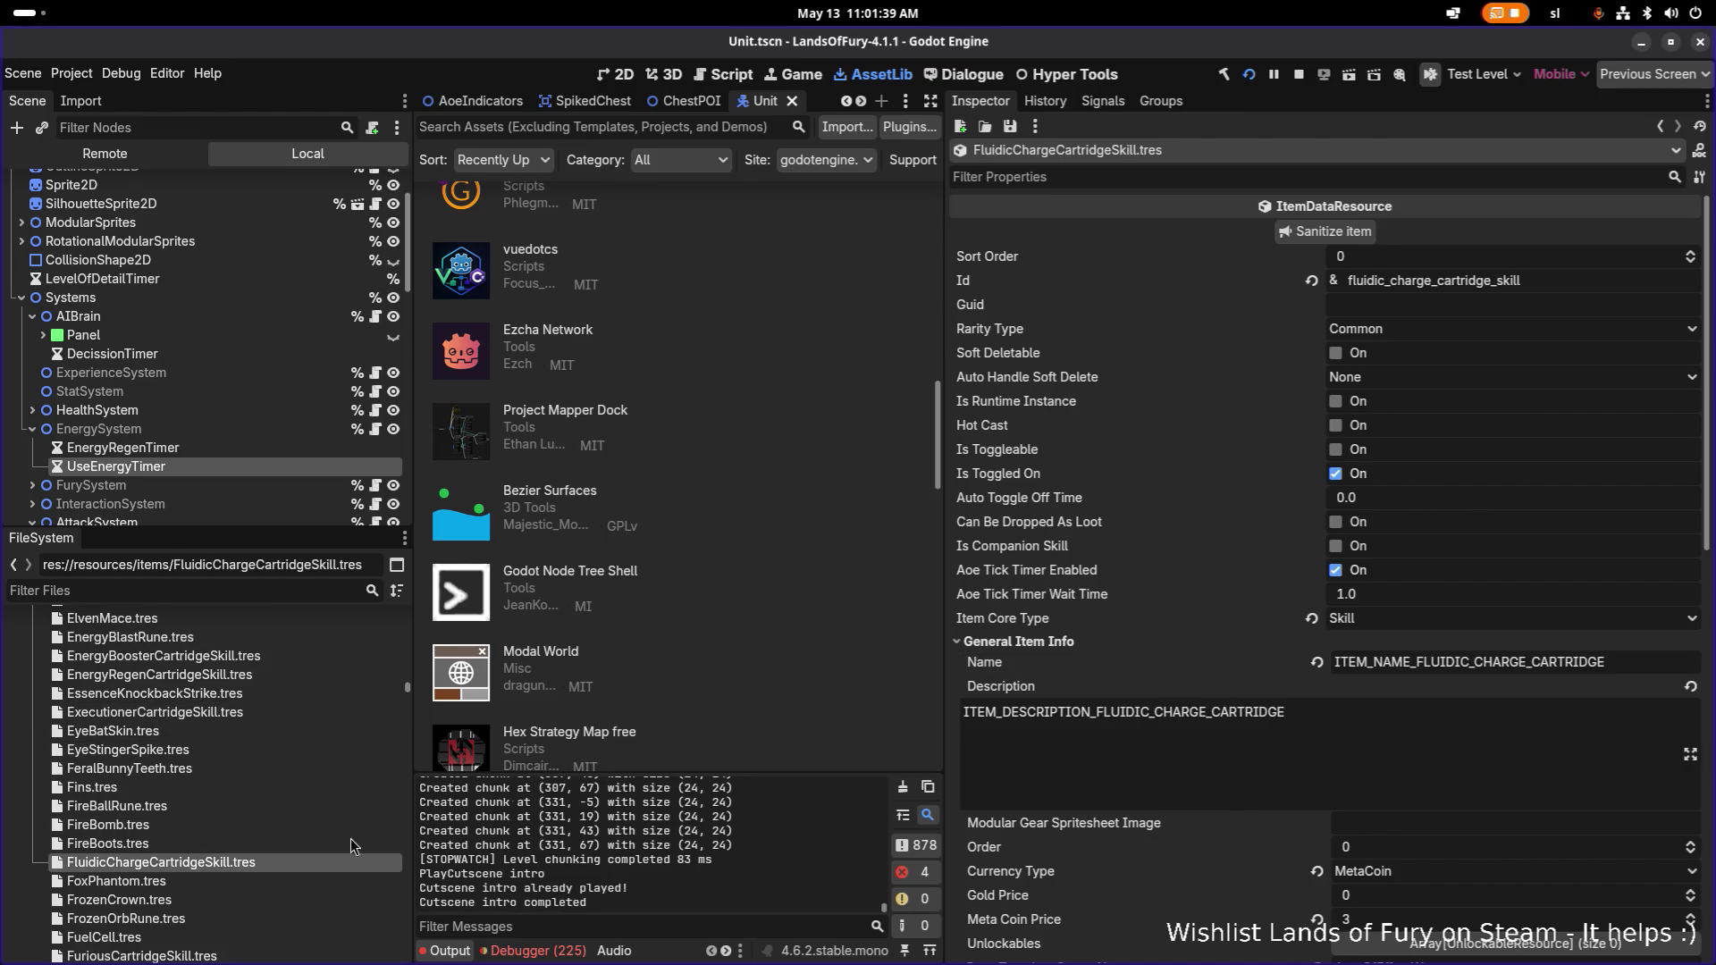
click(1622, 662)
key(ctrl+a)
Select the Fluidic Charge description key, then return to the game's cartridge shop.
key(alt+Tab)
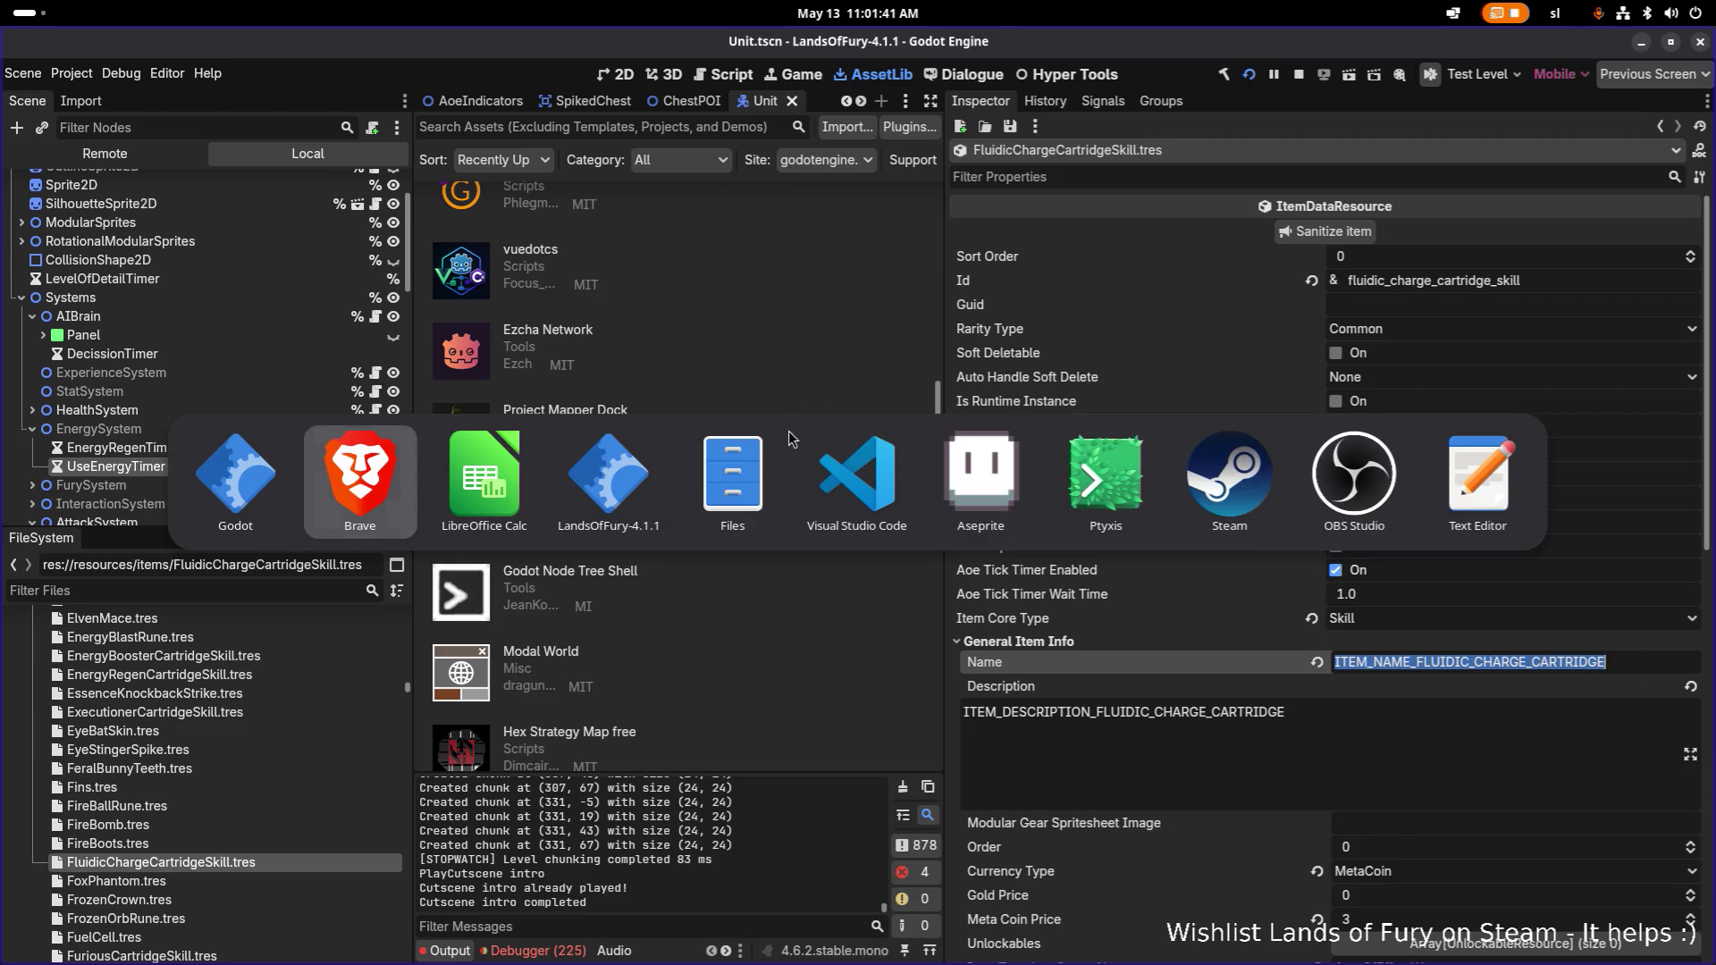
click(858, 473)
key(alt+Tab)
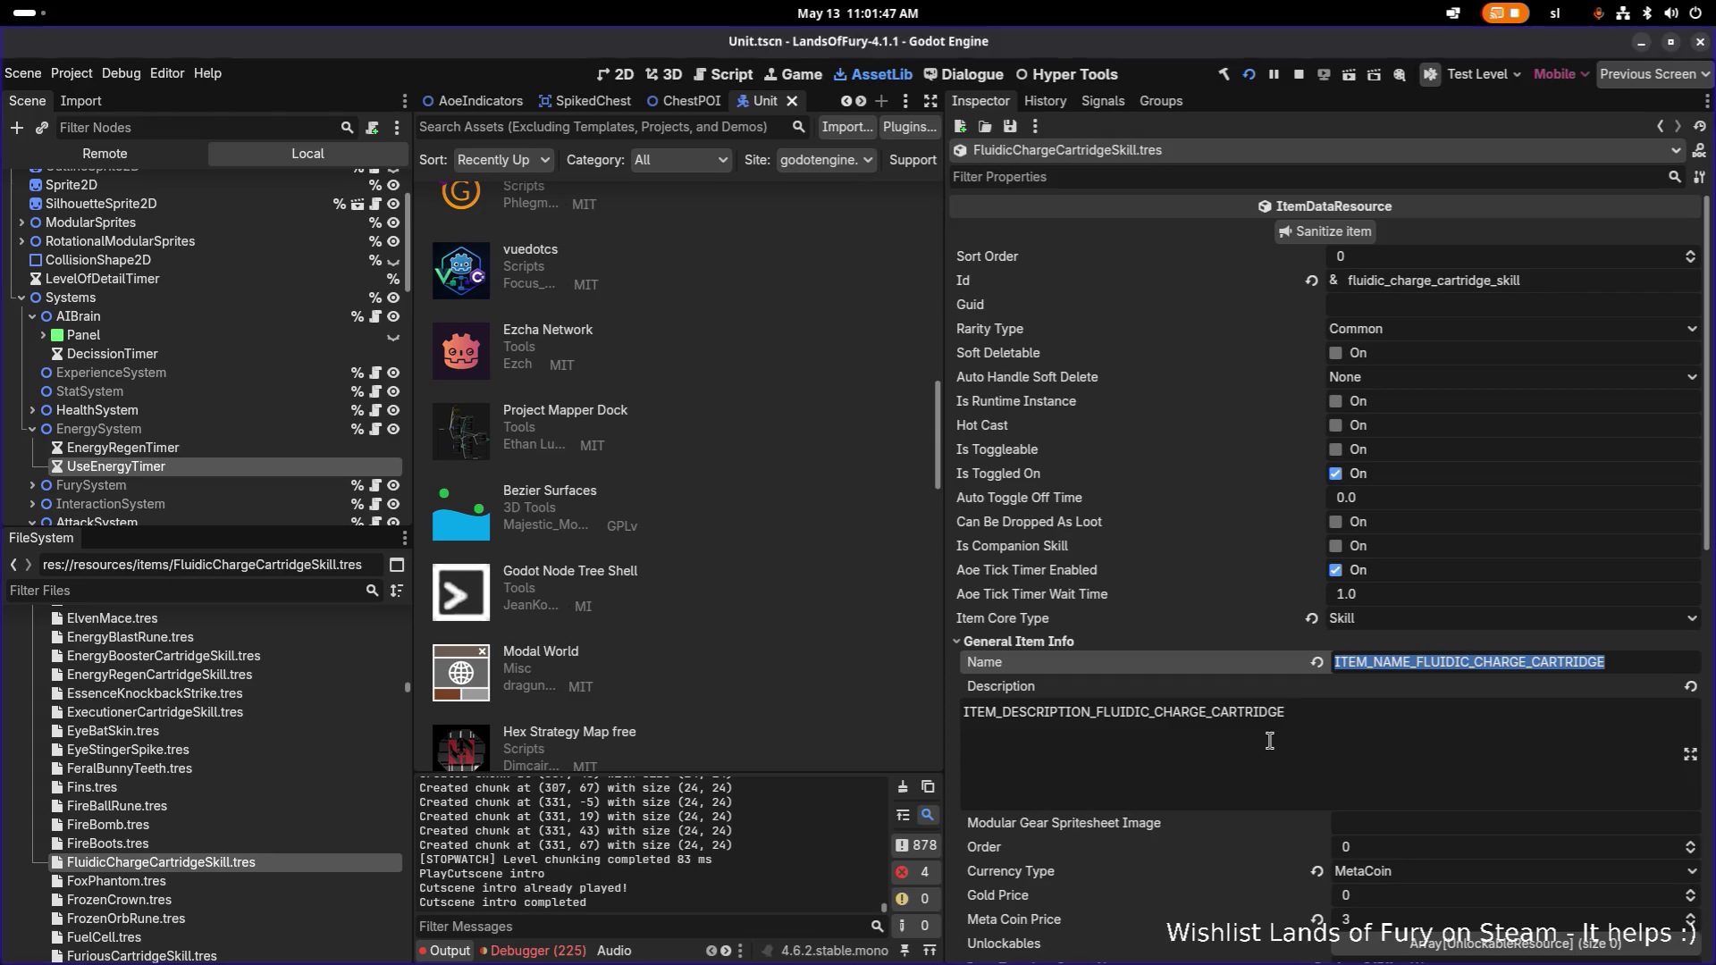
triple_click(1124, 711)
key(alt+Tab)
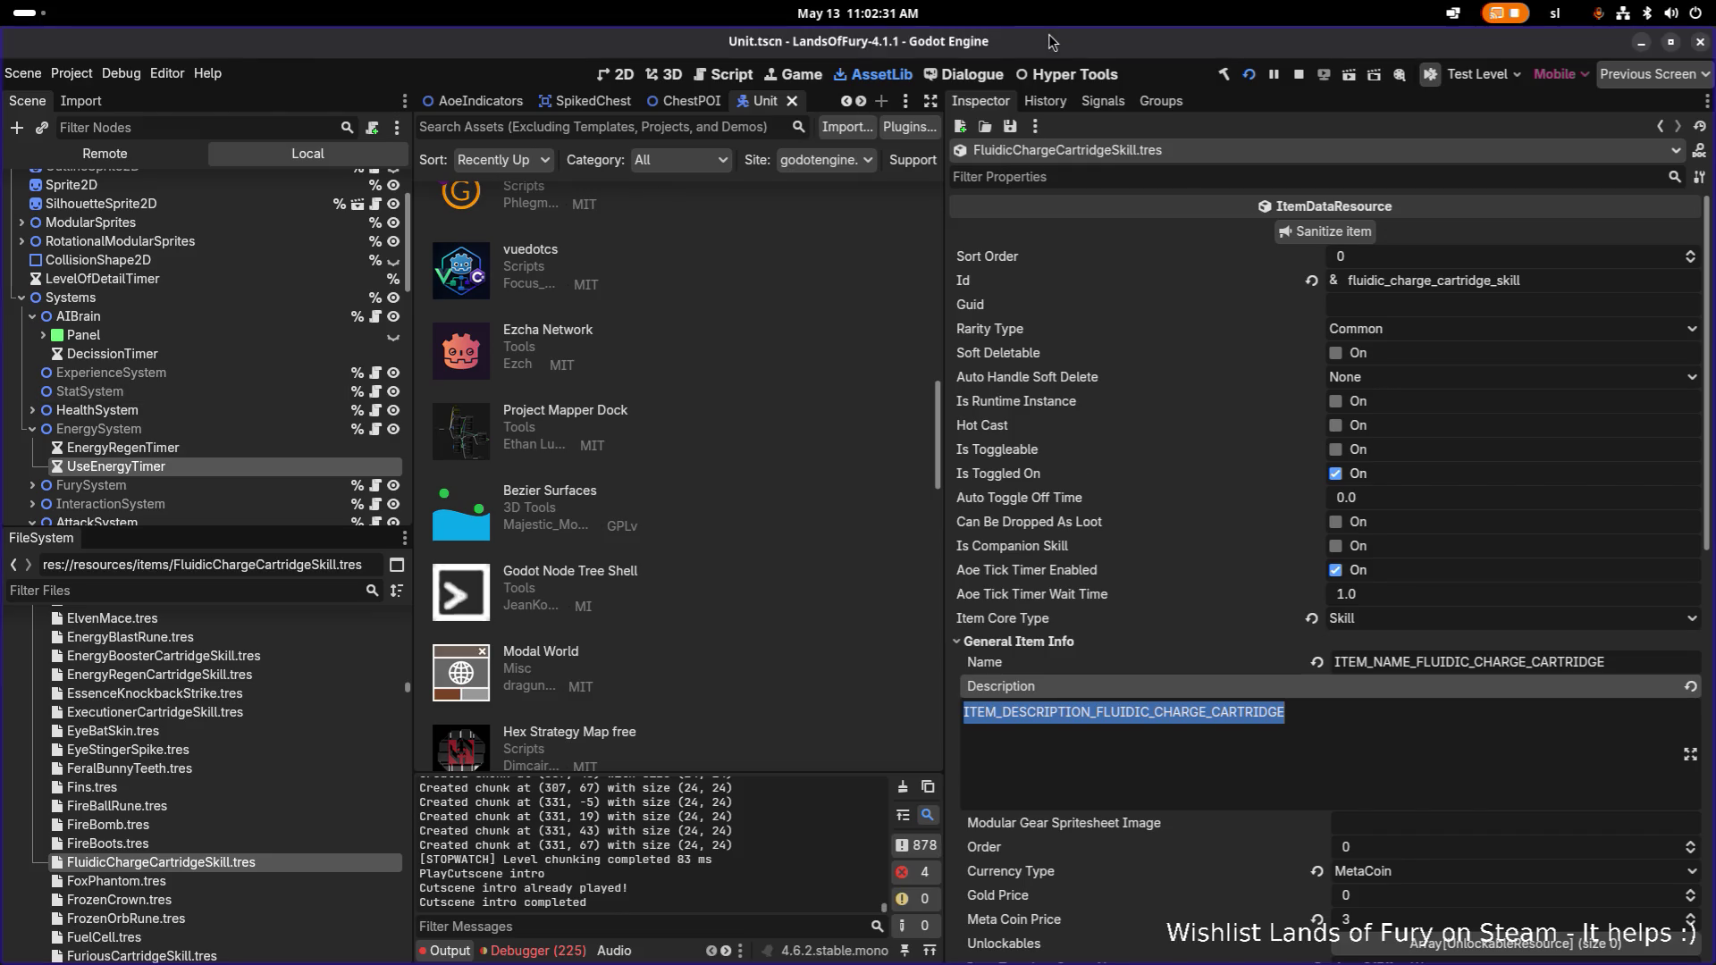
key(alt+Tab)
click(742, 471)
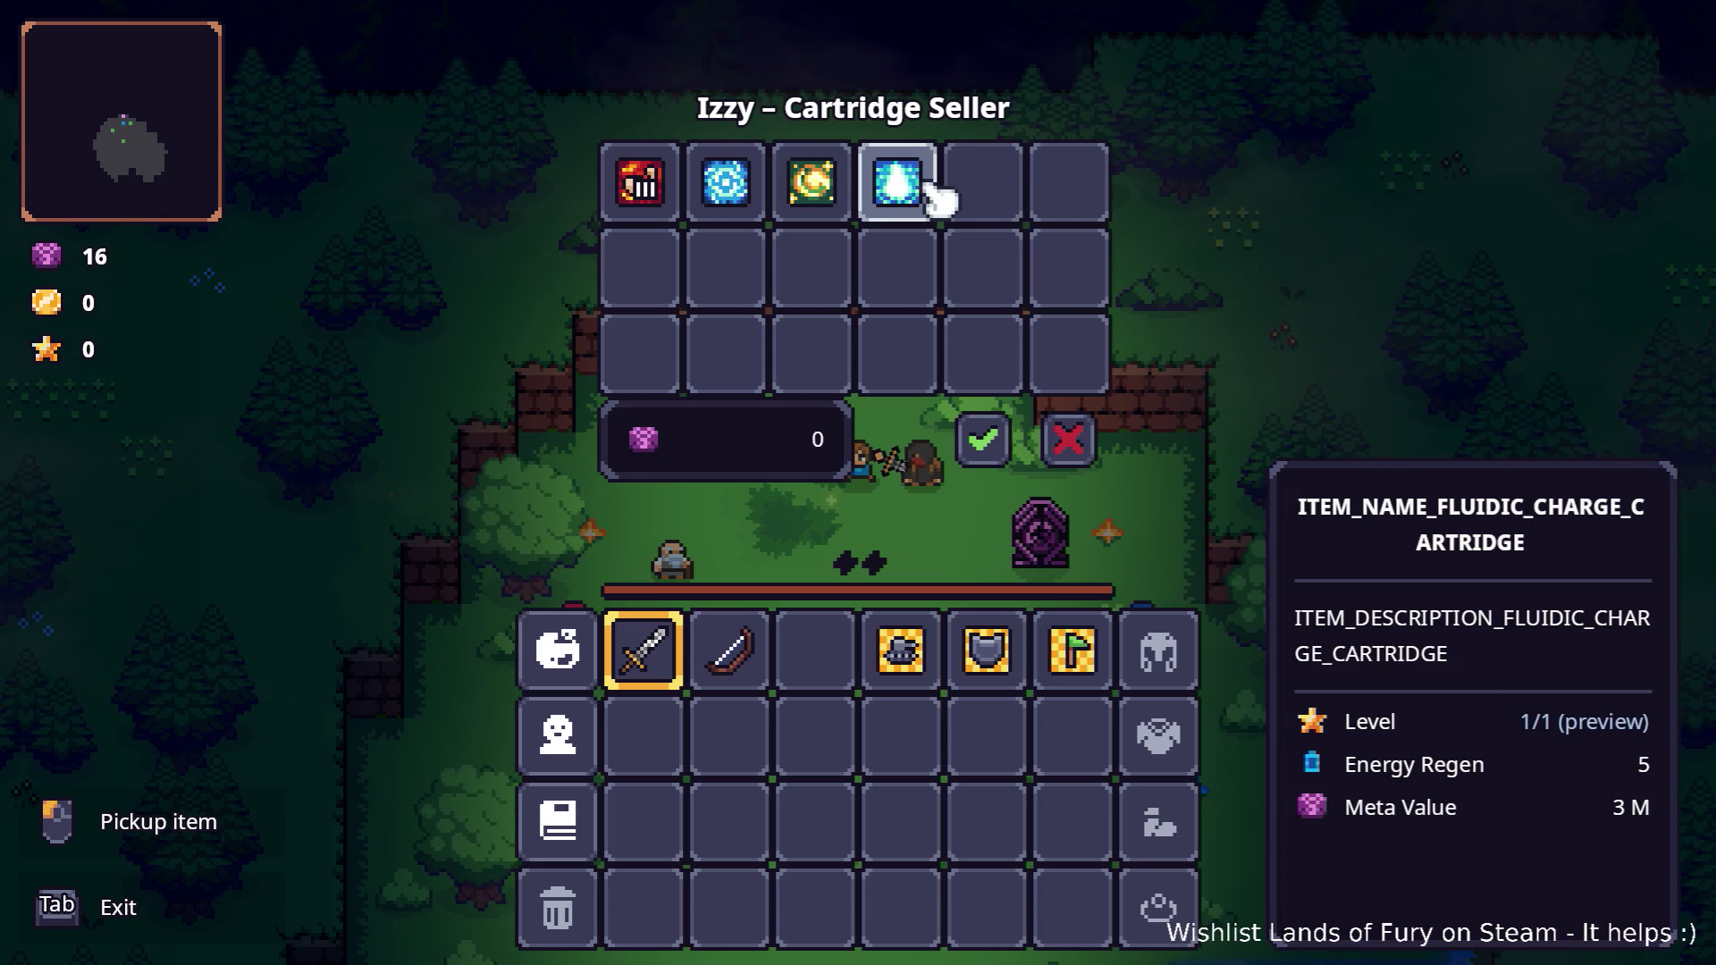
Drag the Fluidic Charge cartridge into the inventory and confirm the 3-gem purchase, leaving 13.
click(912, 186)
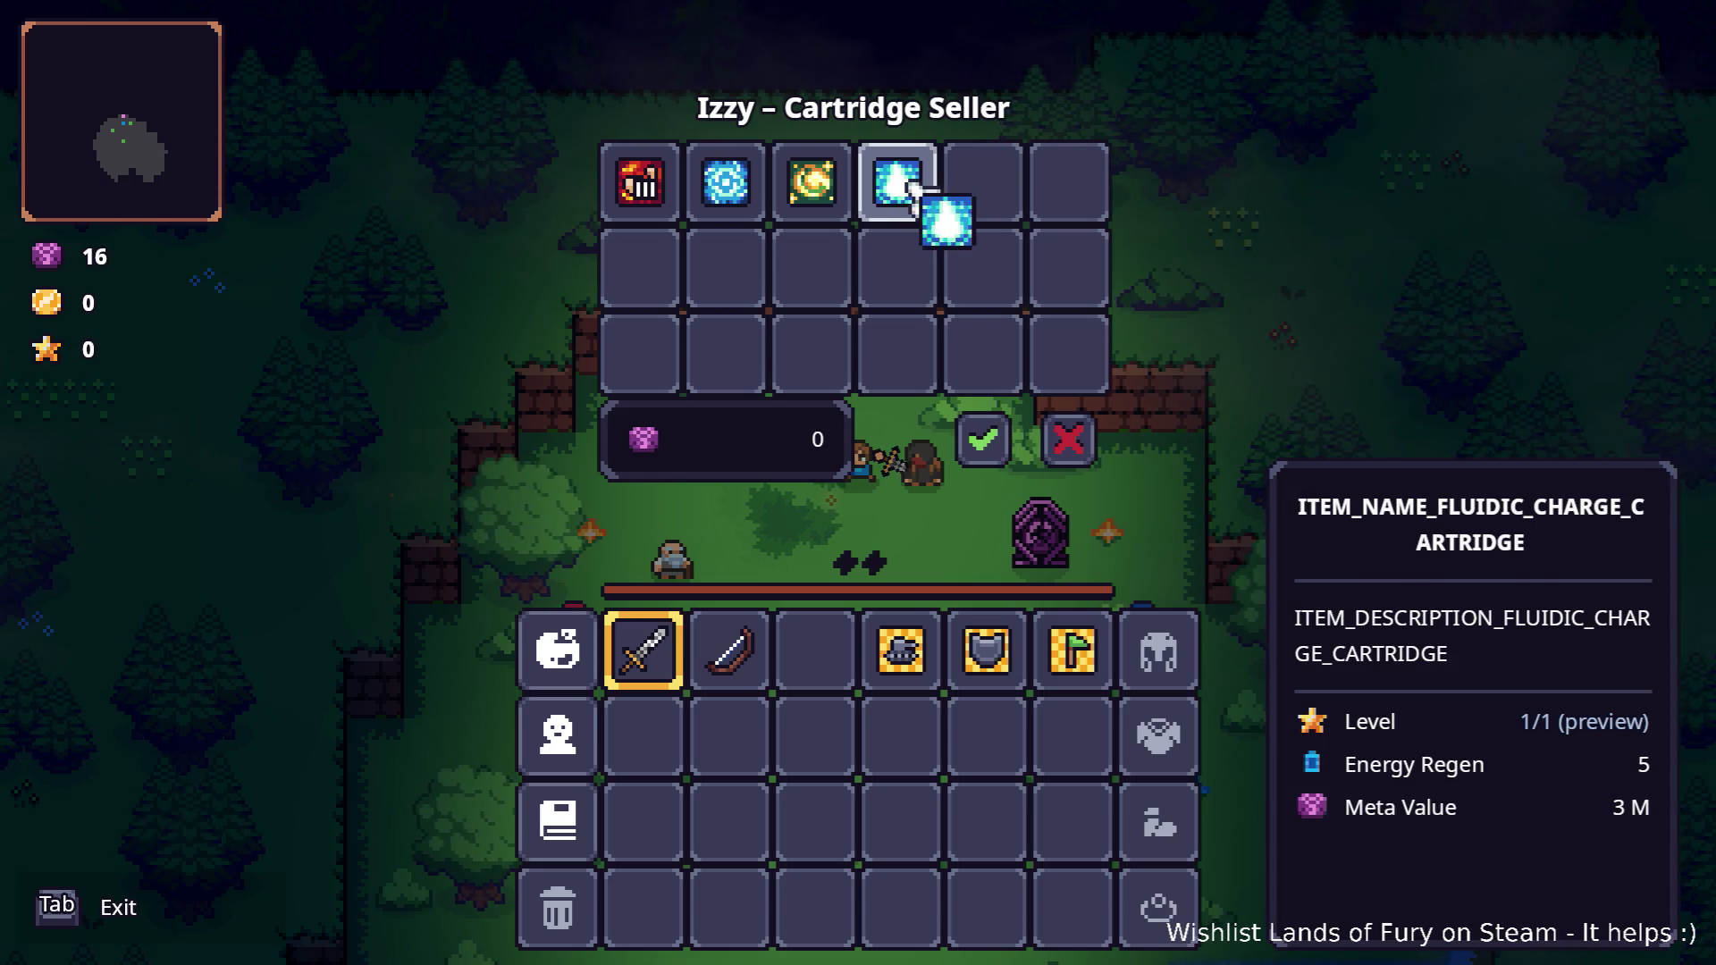
click(977, 266)
click(982, 269)
click(818, 648)
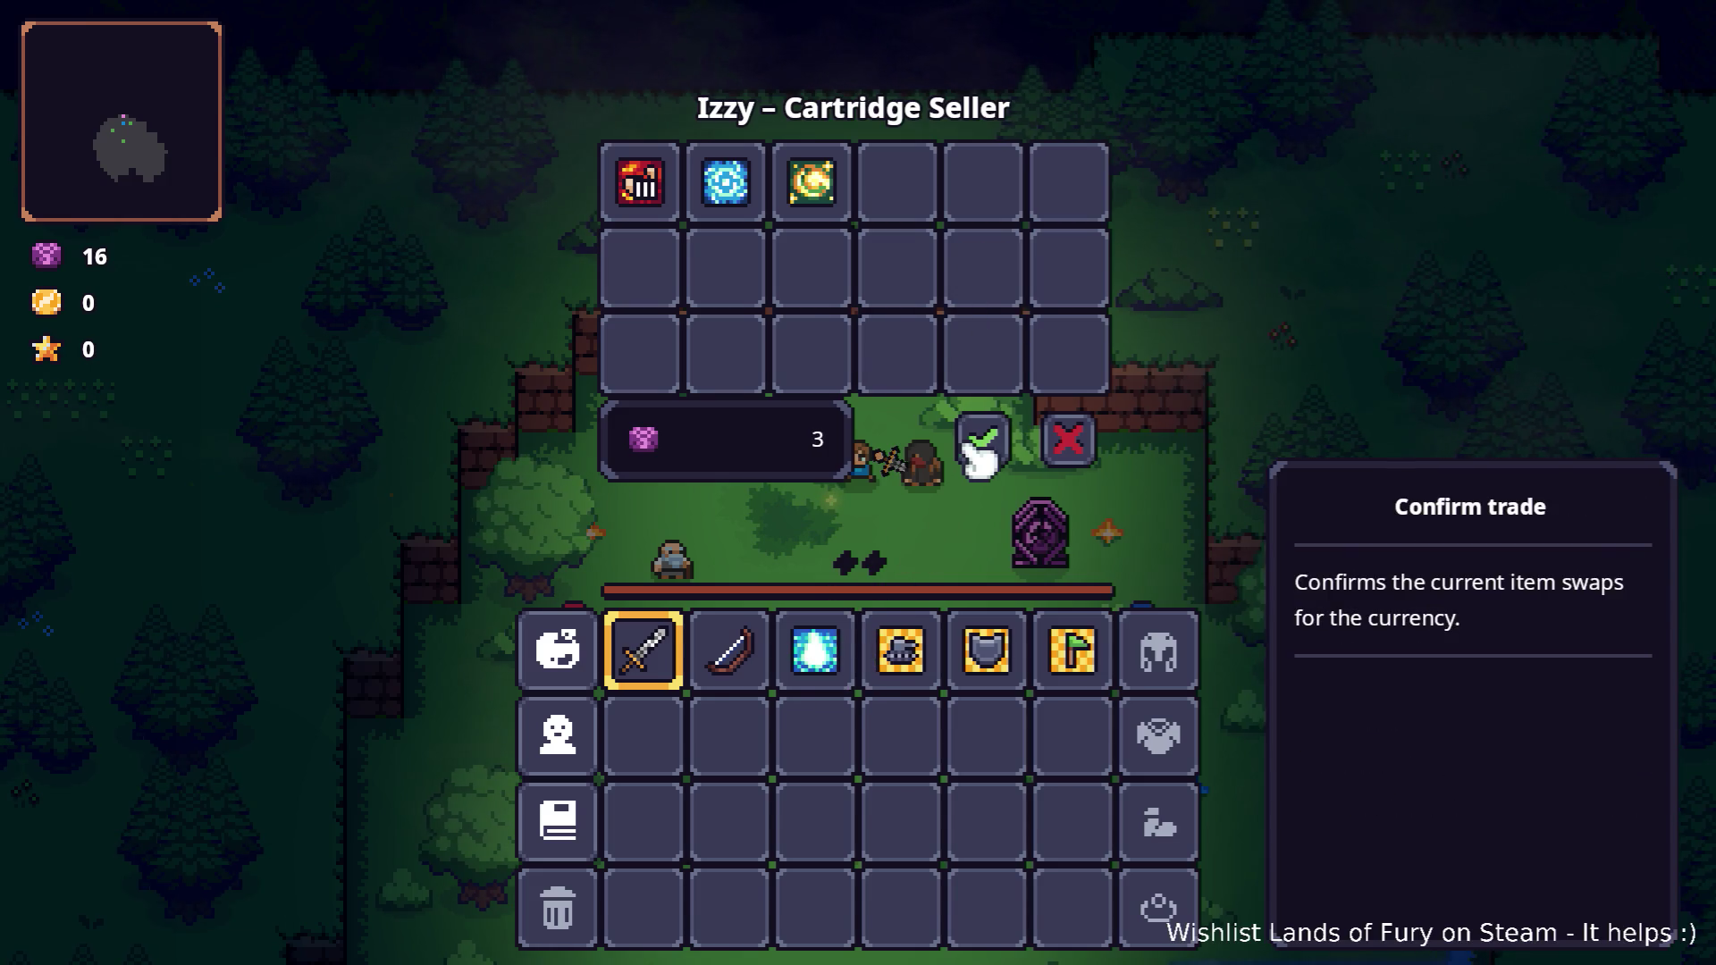
click(981, 436)
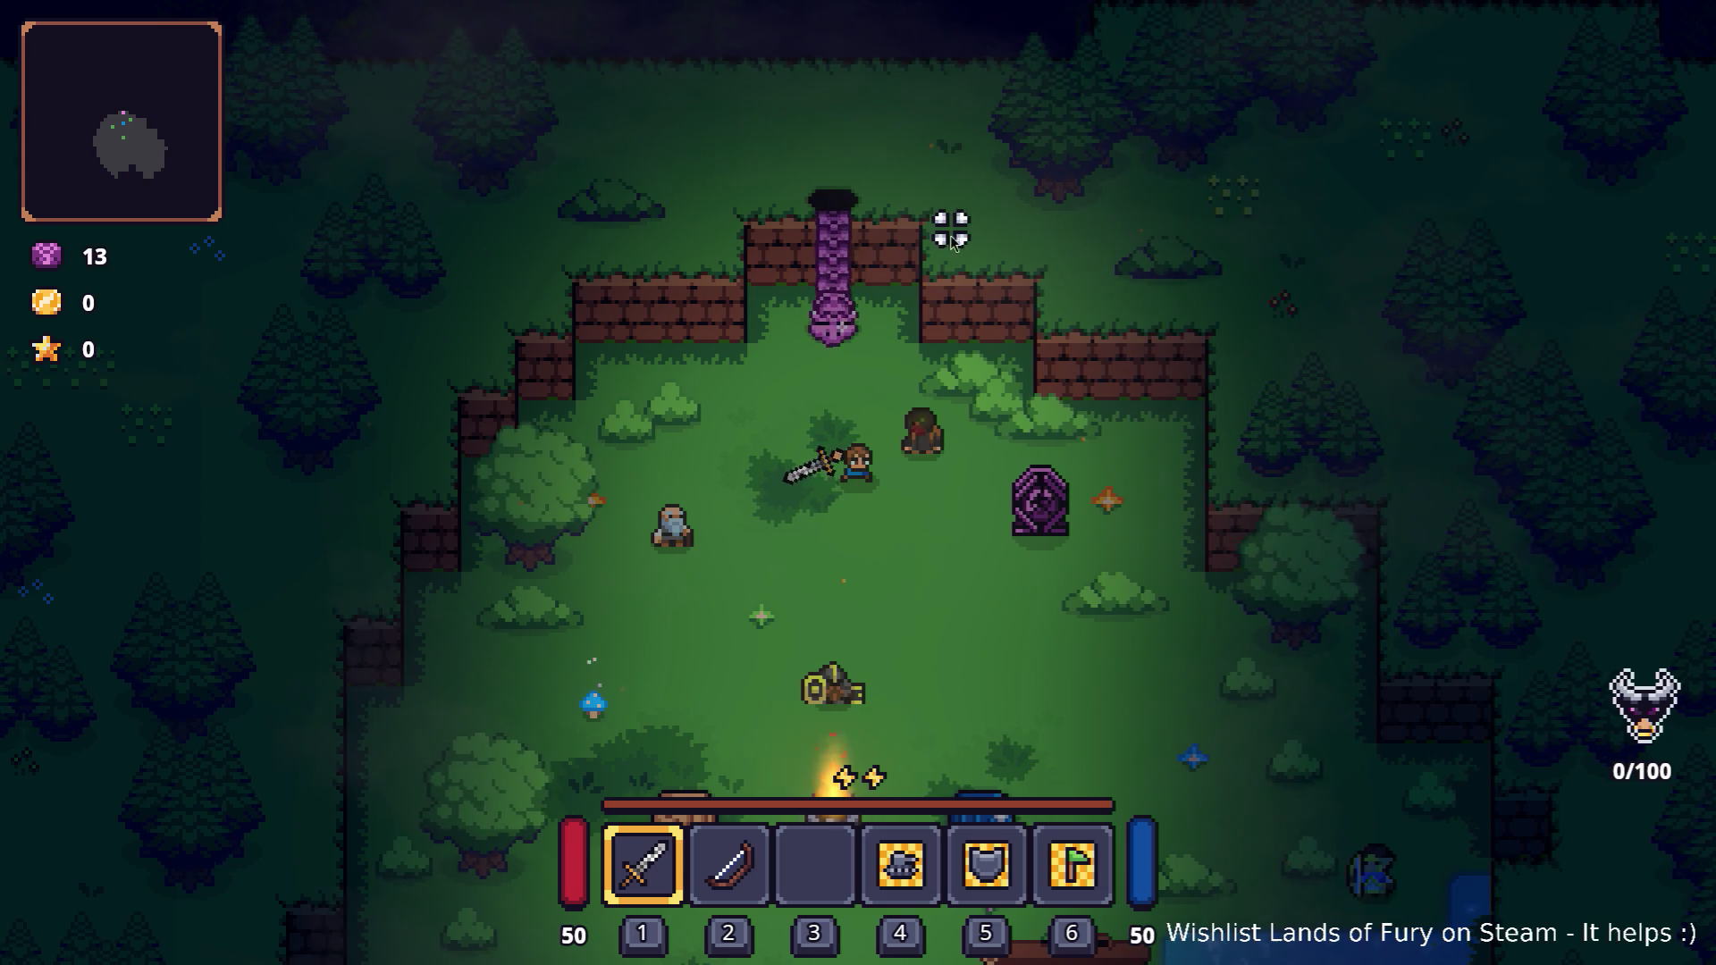
key(alt+Tab)
key(Escape)
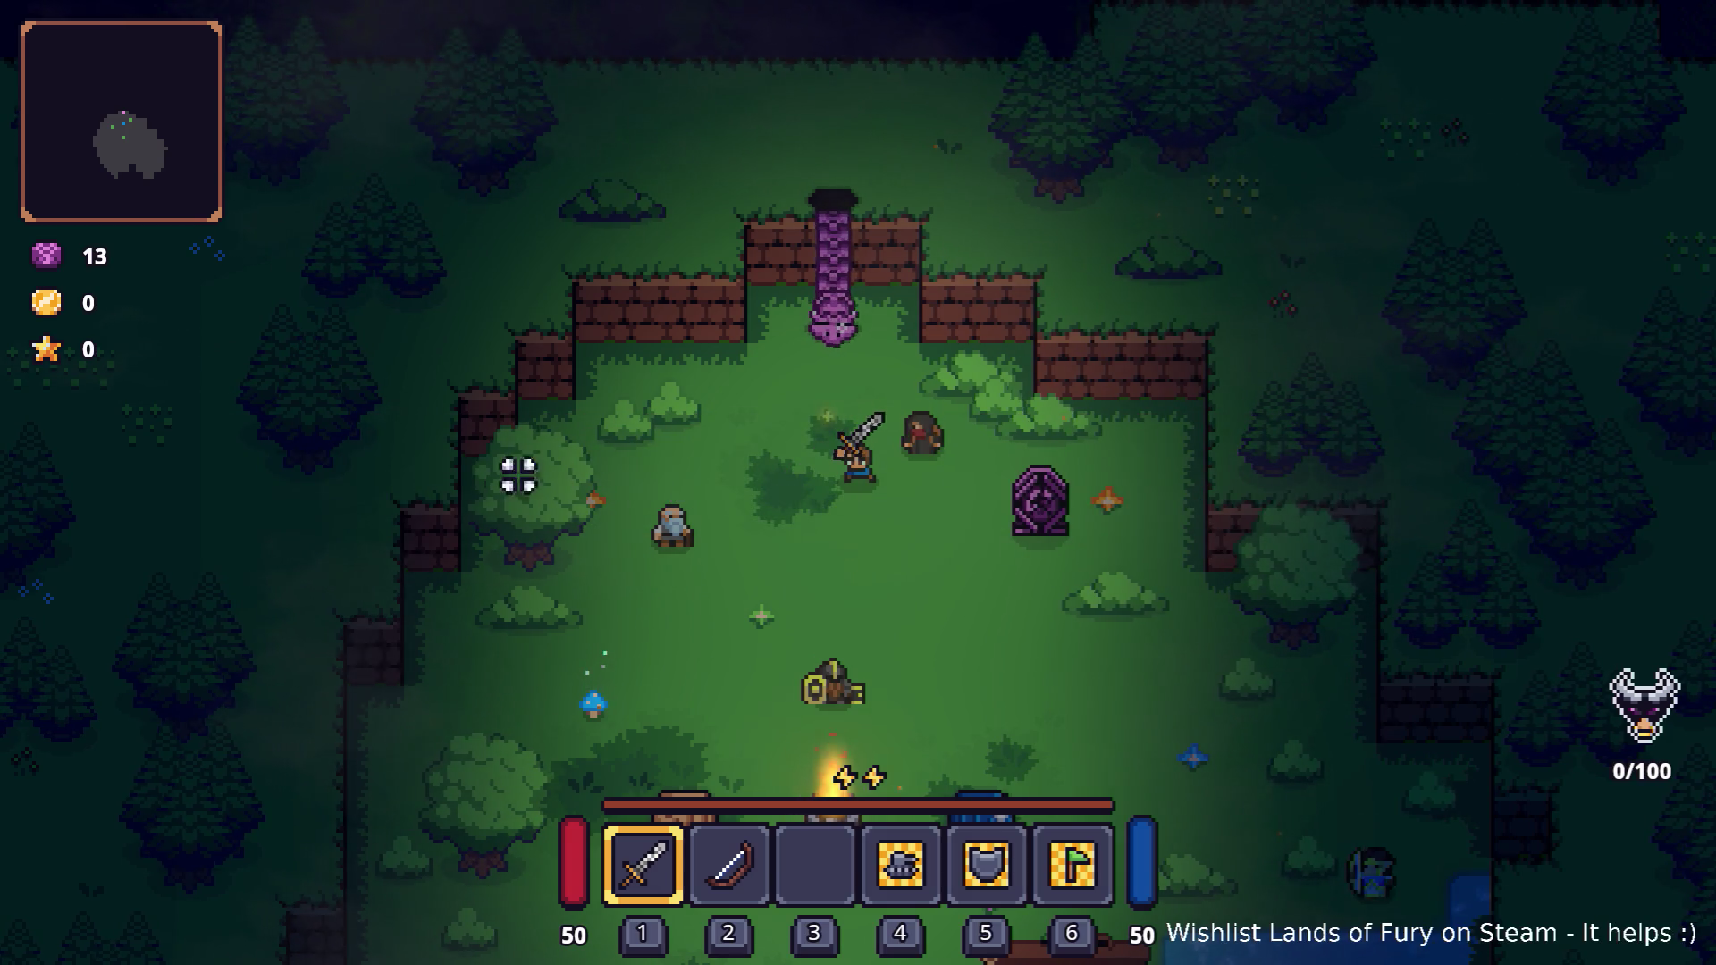
key(alt+Tab)
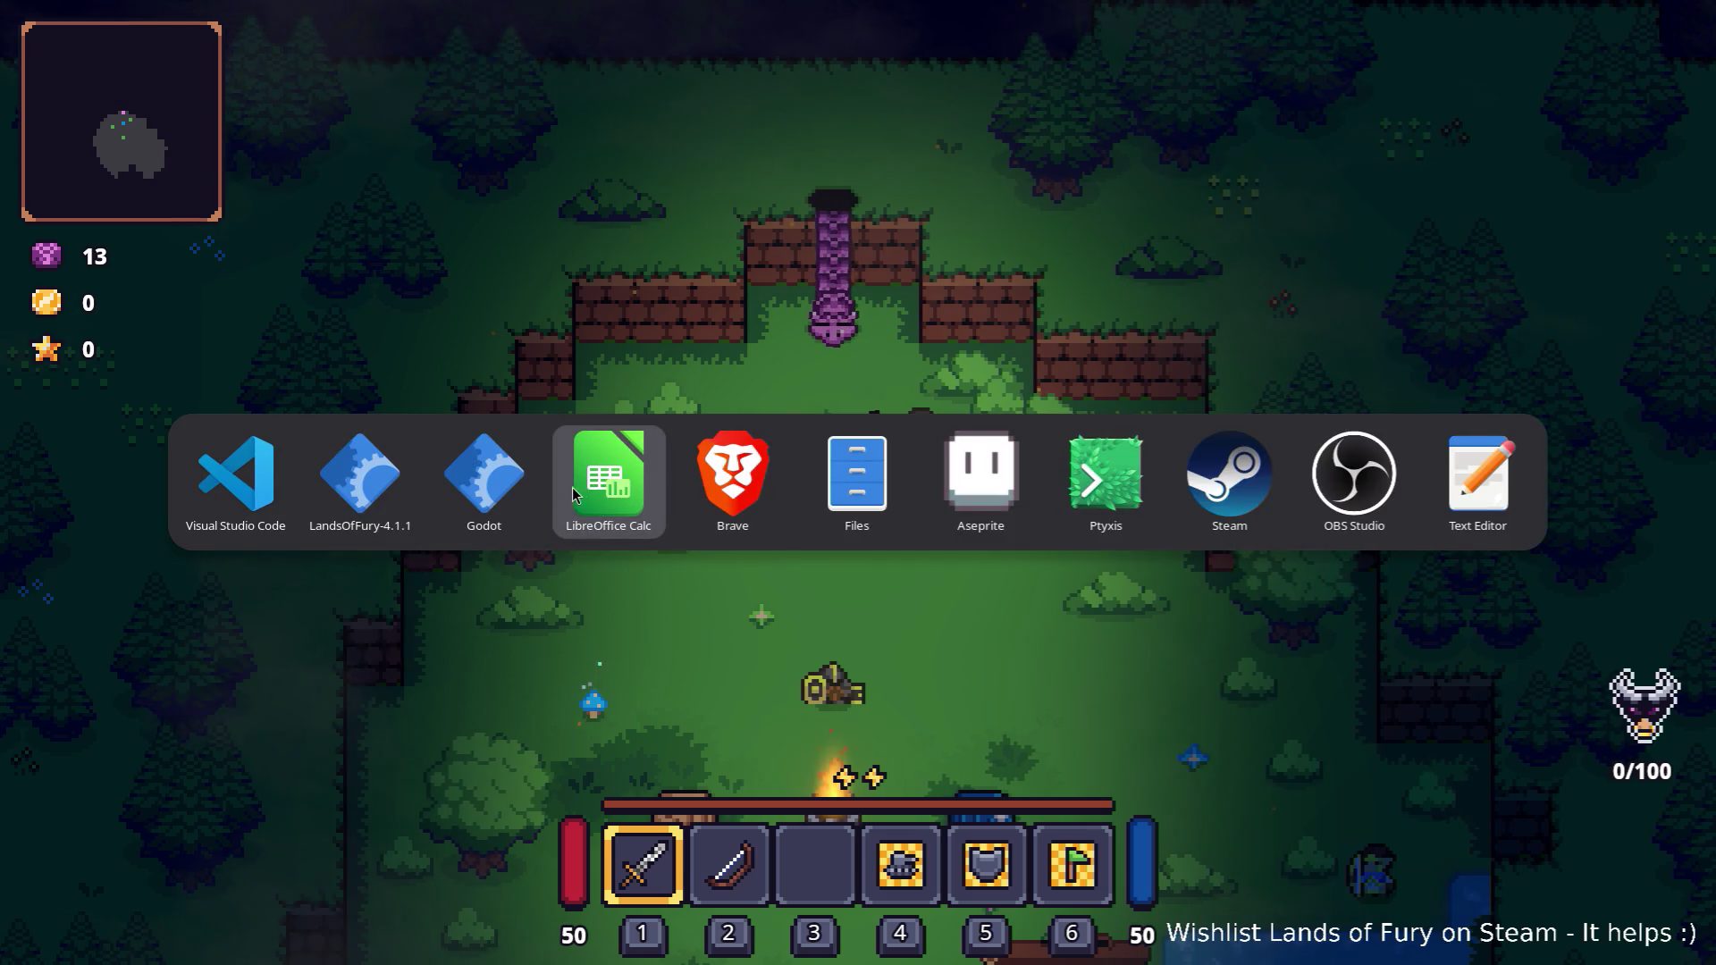
Filter Godot files for 'fluid', open the Fluidic Charge unlockable and inspect its Id and Name.
click(518, 501)
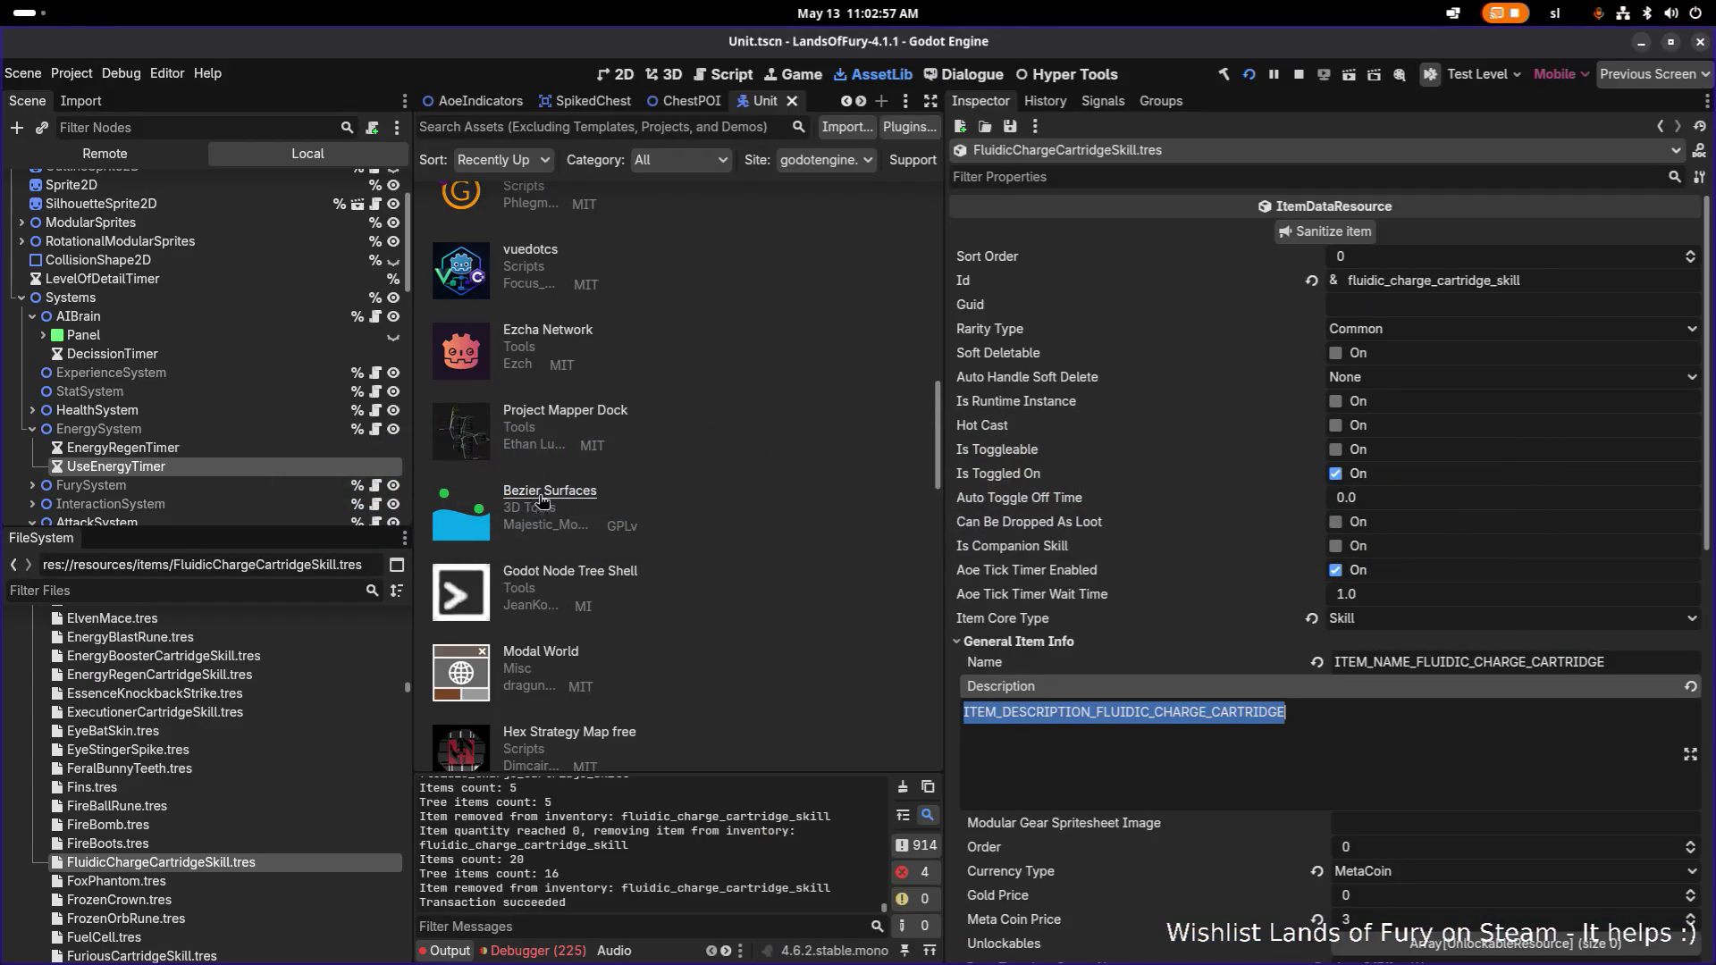
click(233, 583)
text(fluidi)
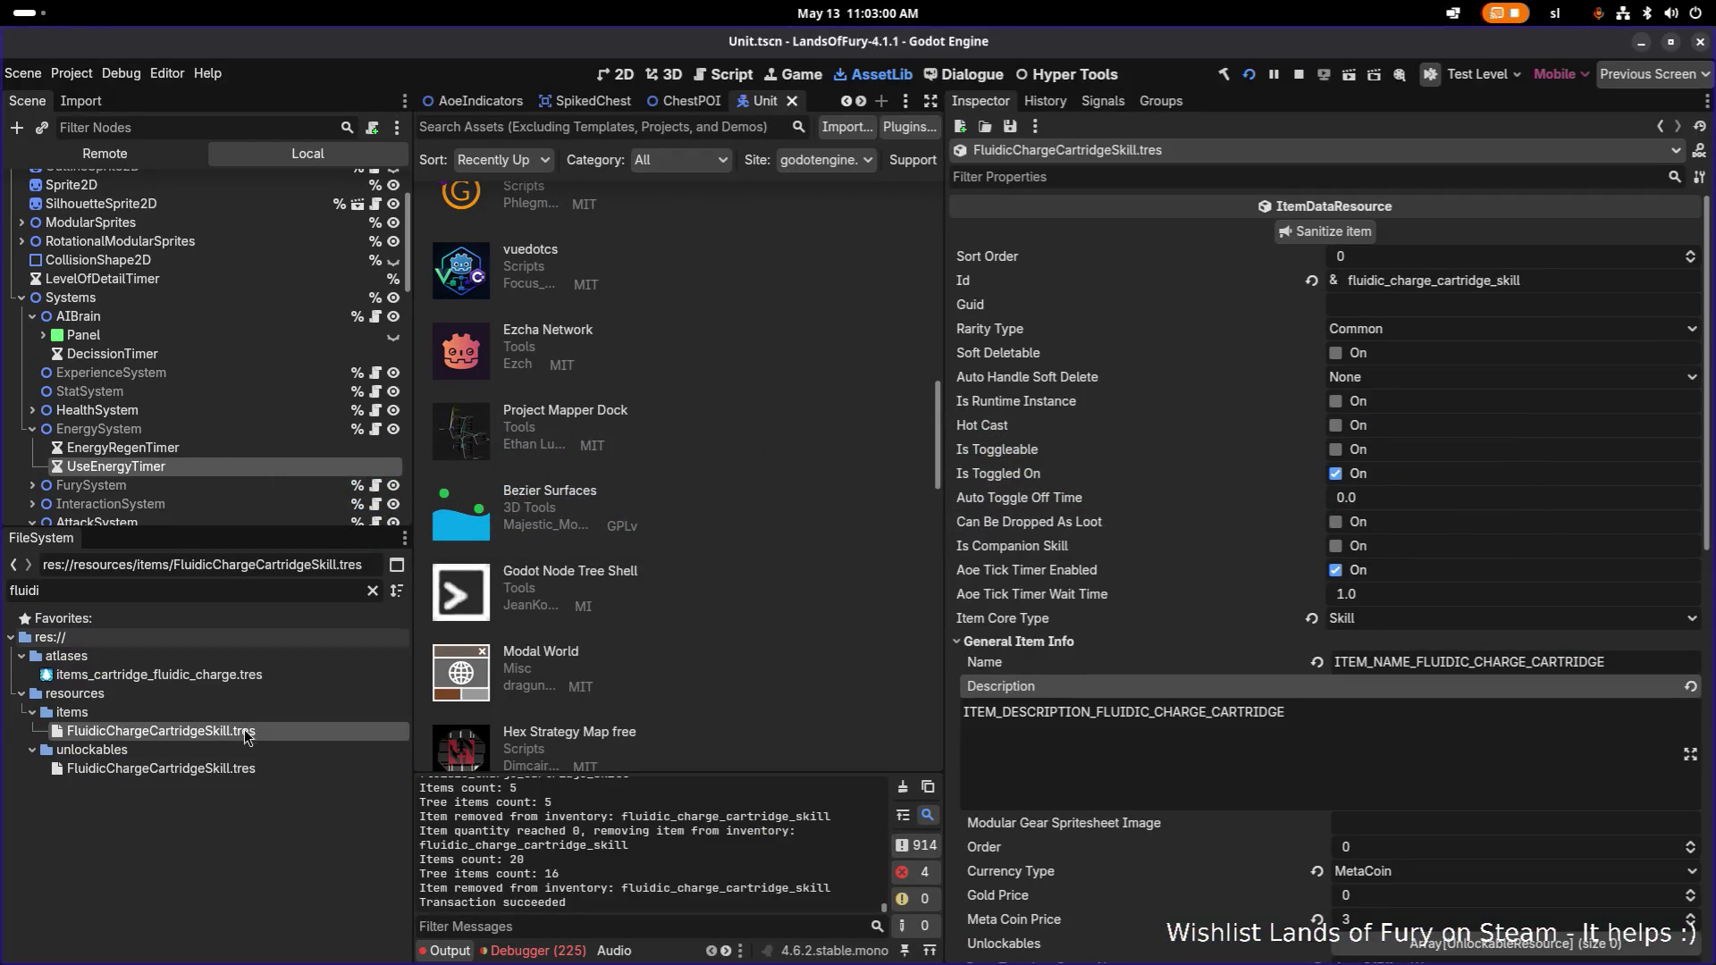
click(242, 768)
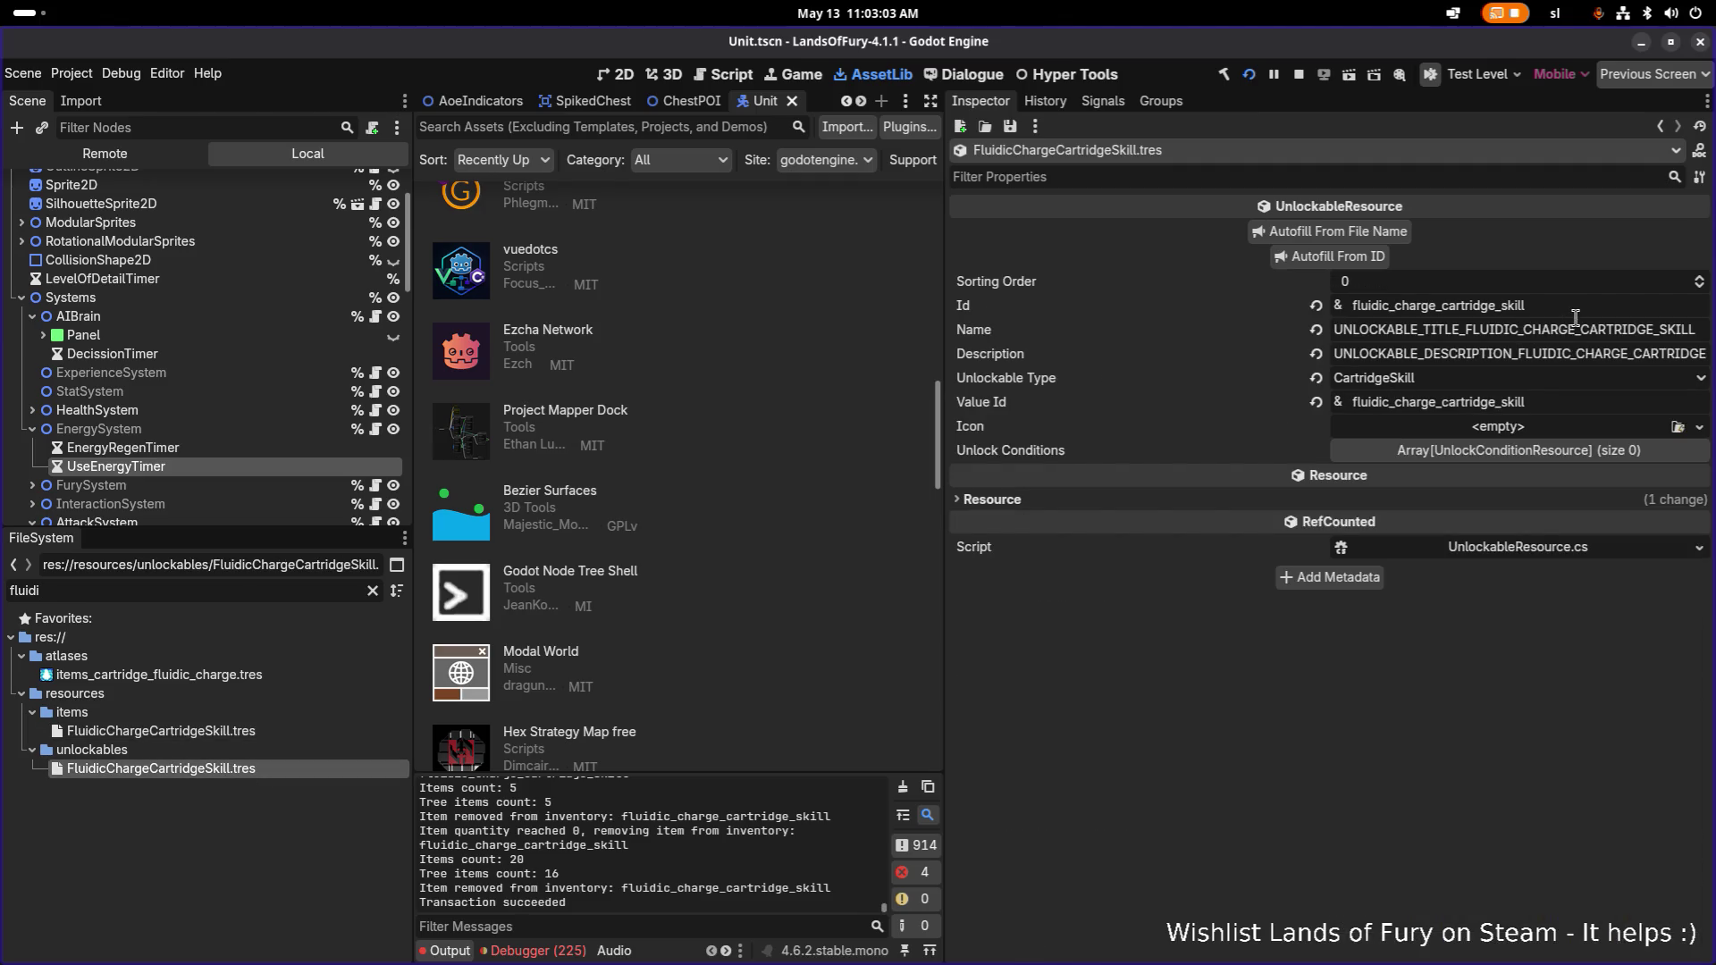
click(1585, 310)
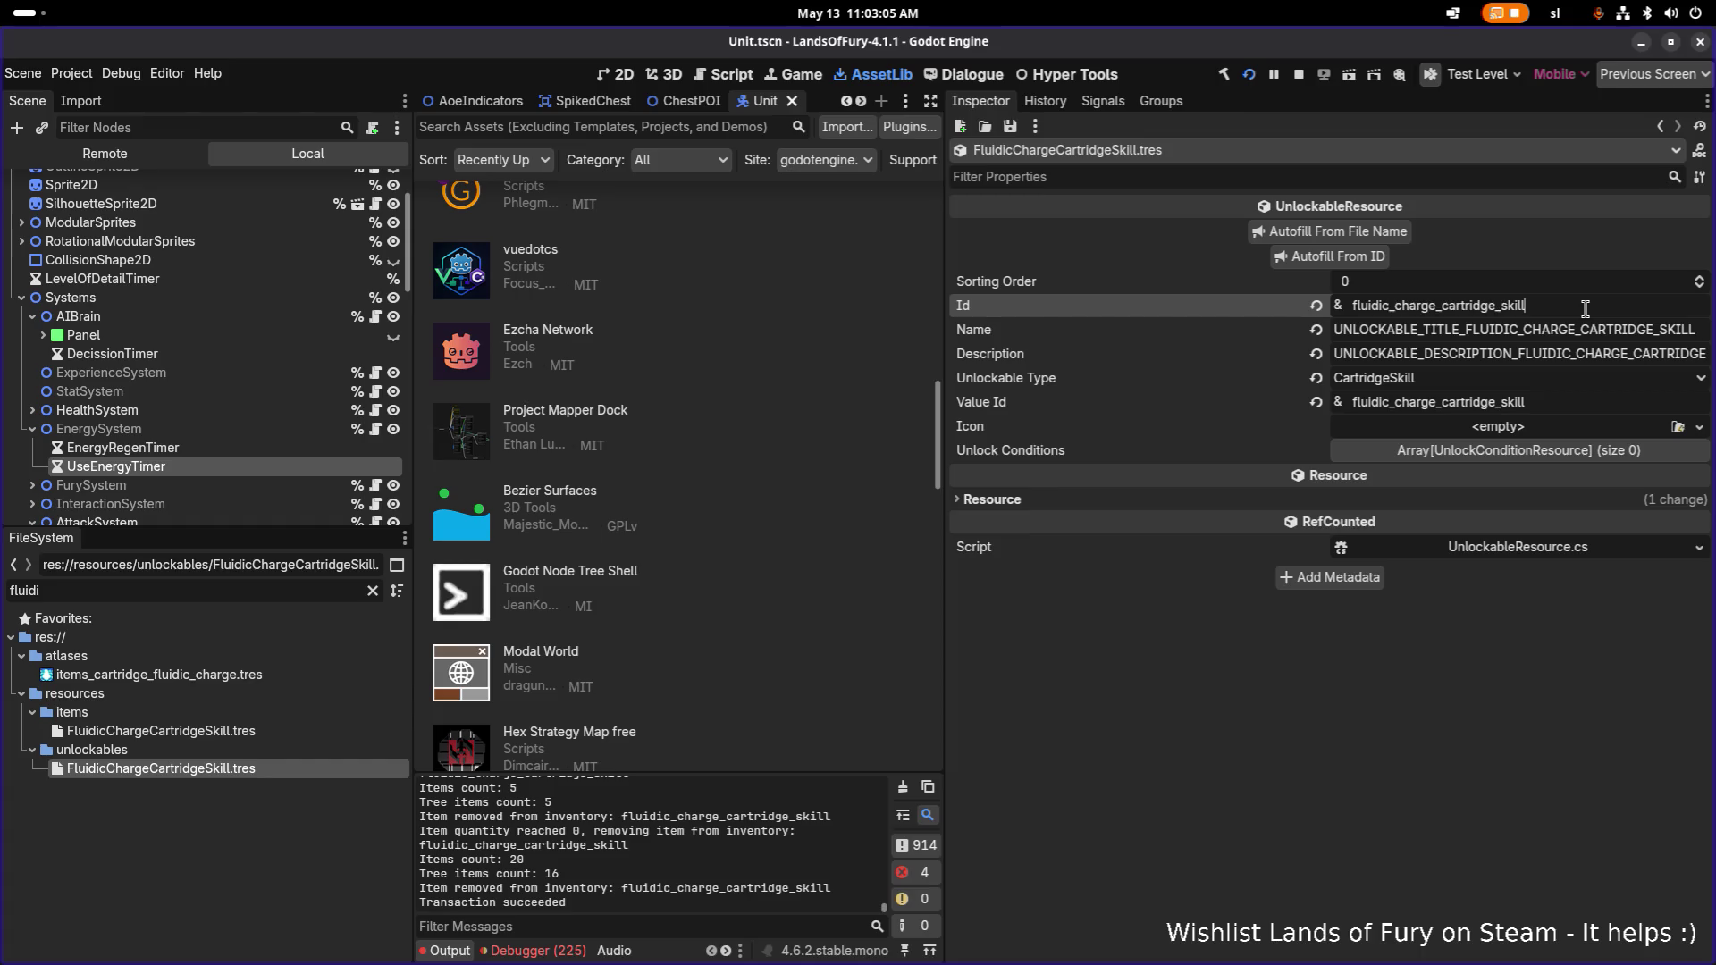
click(1572, 330)
key(alt+Tab)
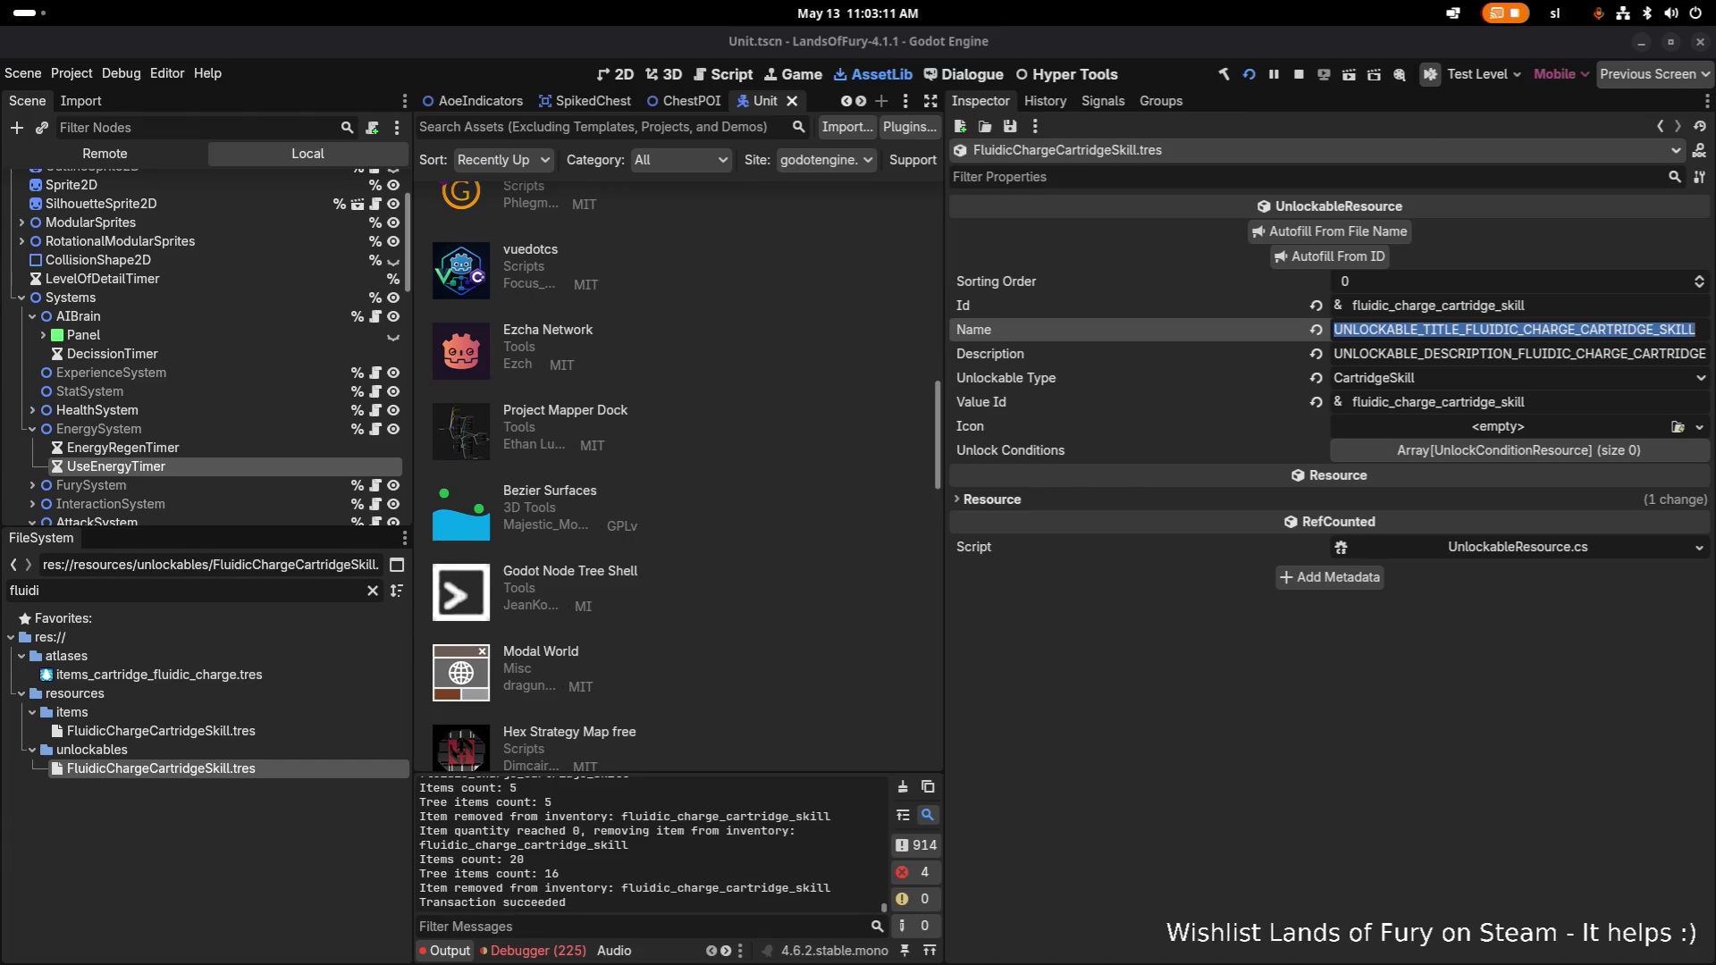
key(alt+Tab)
key(alt+Tab)
key(alt+Tab)
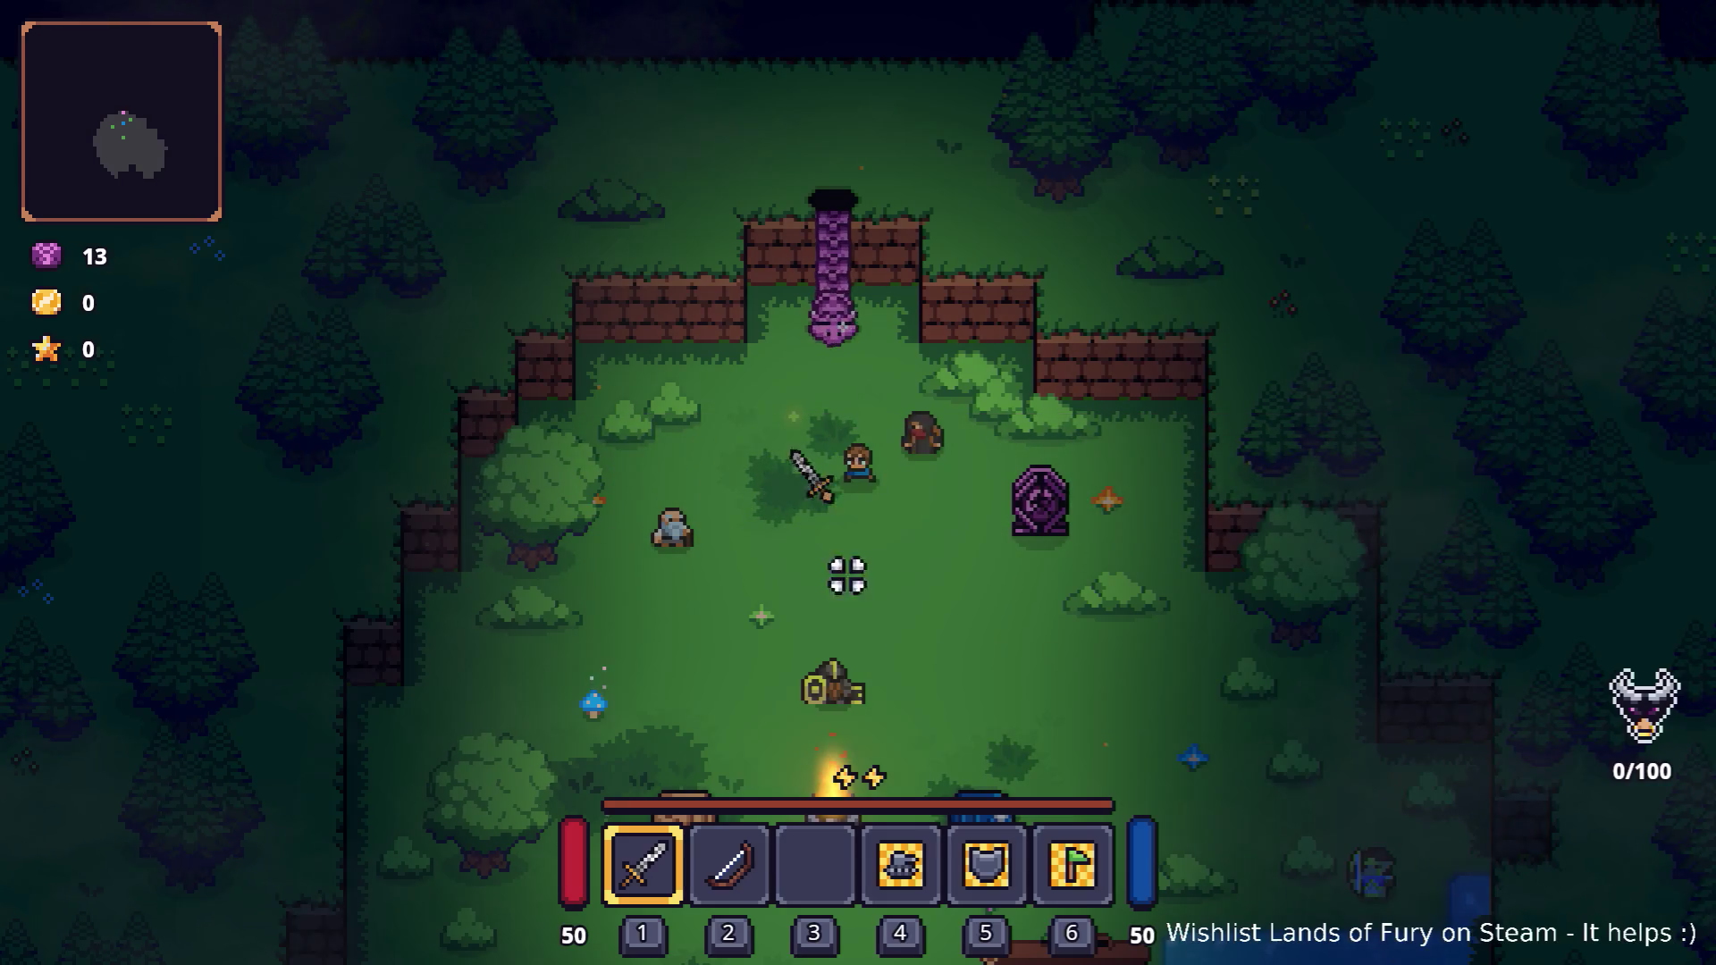
Remove the old cartridge from ALMA's first slot via the inventory.
key(s)
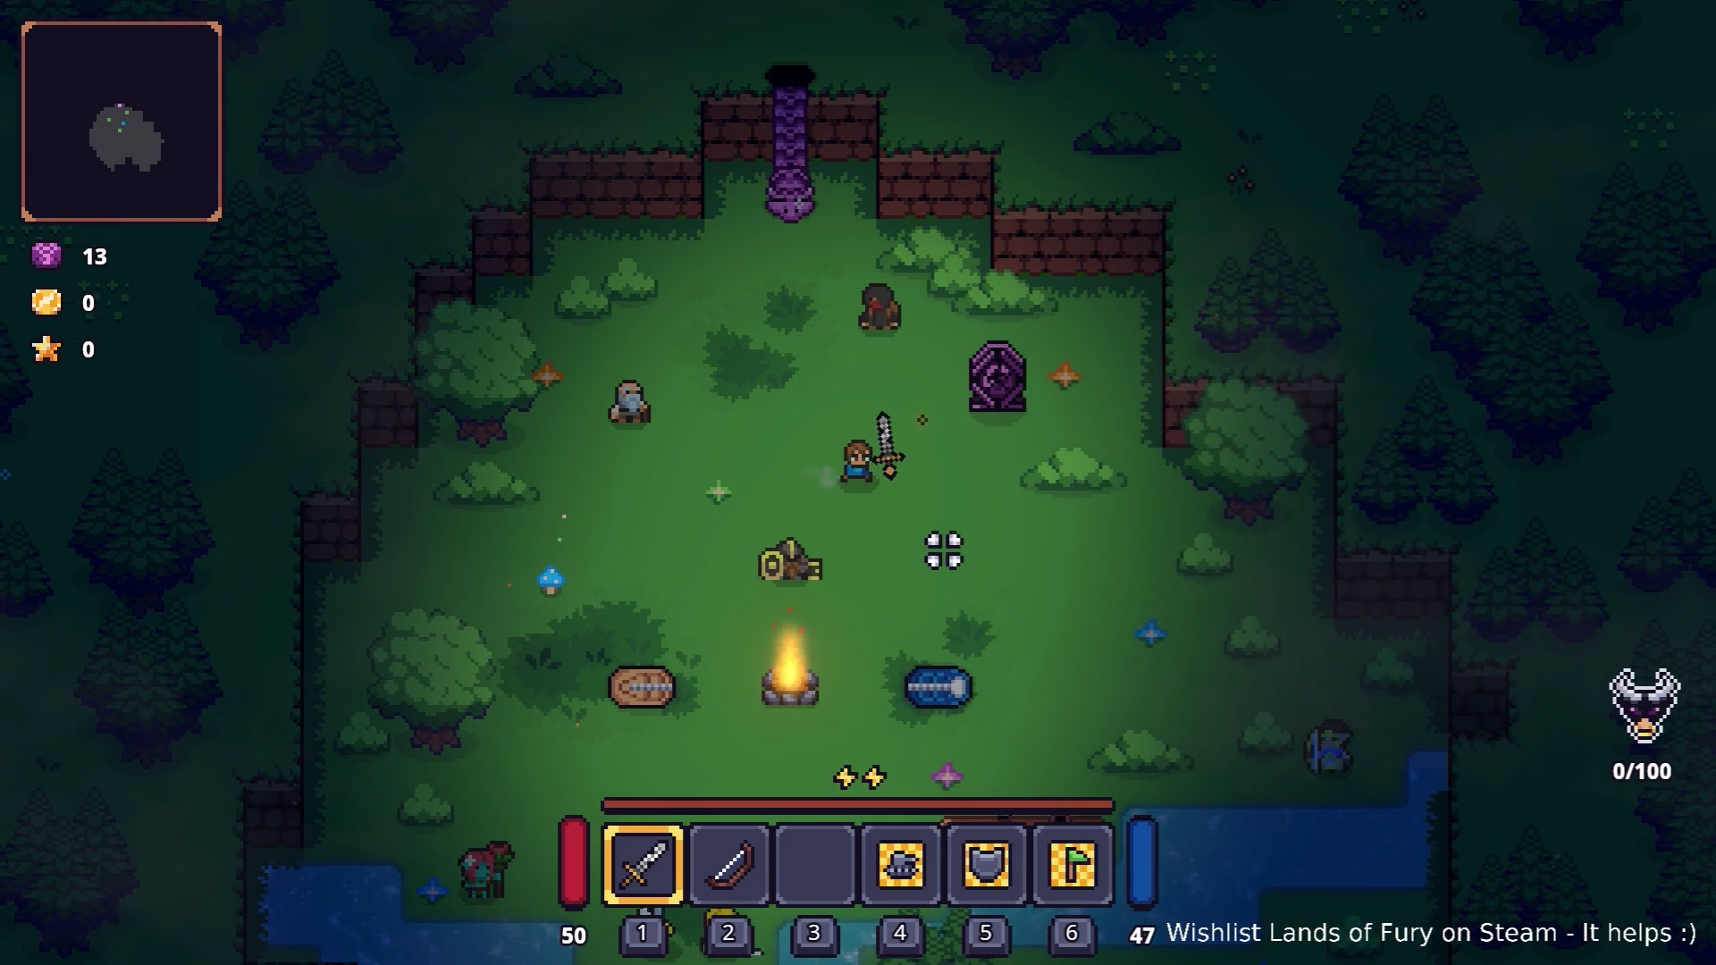
key(i)
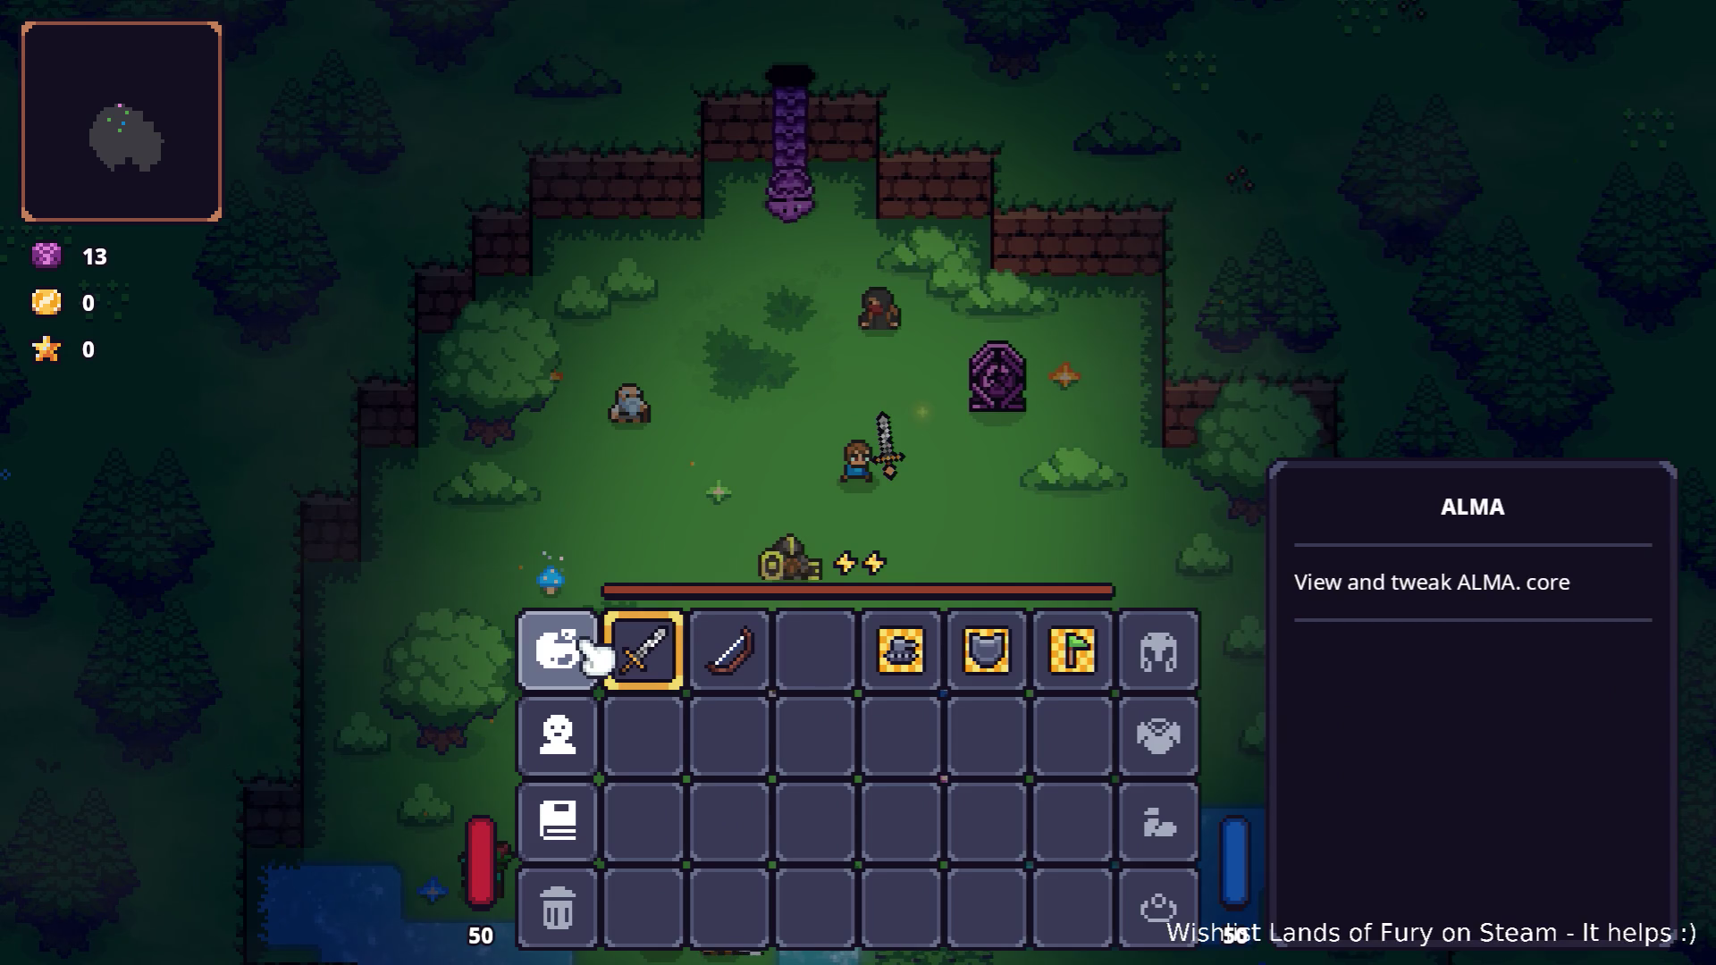
click(572, 649)
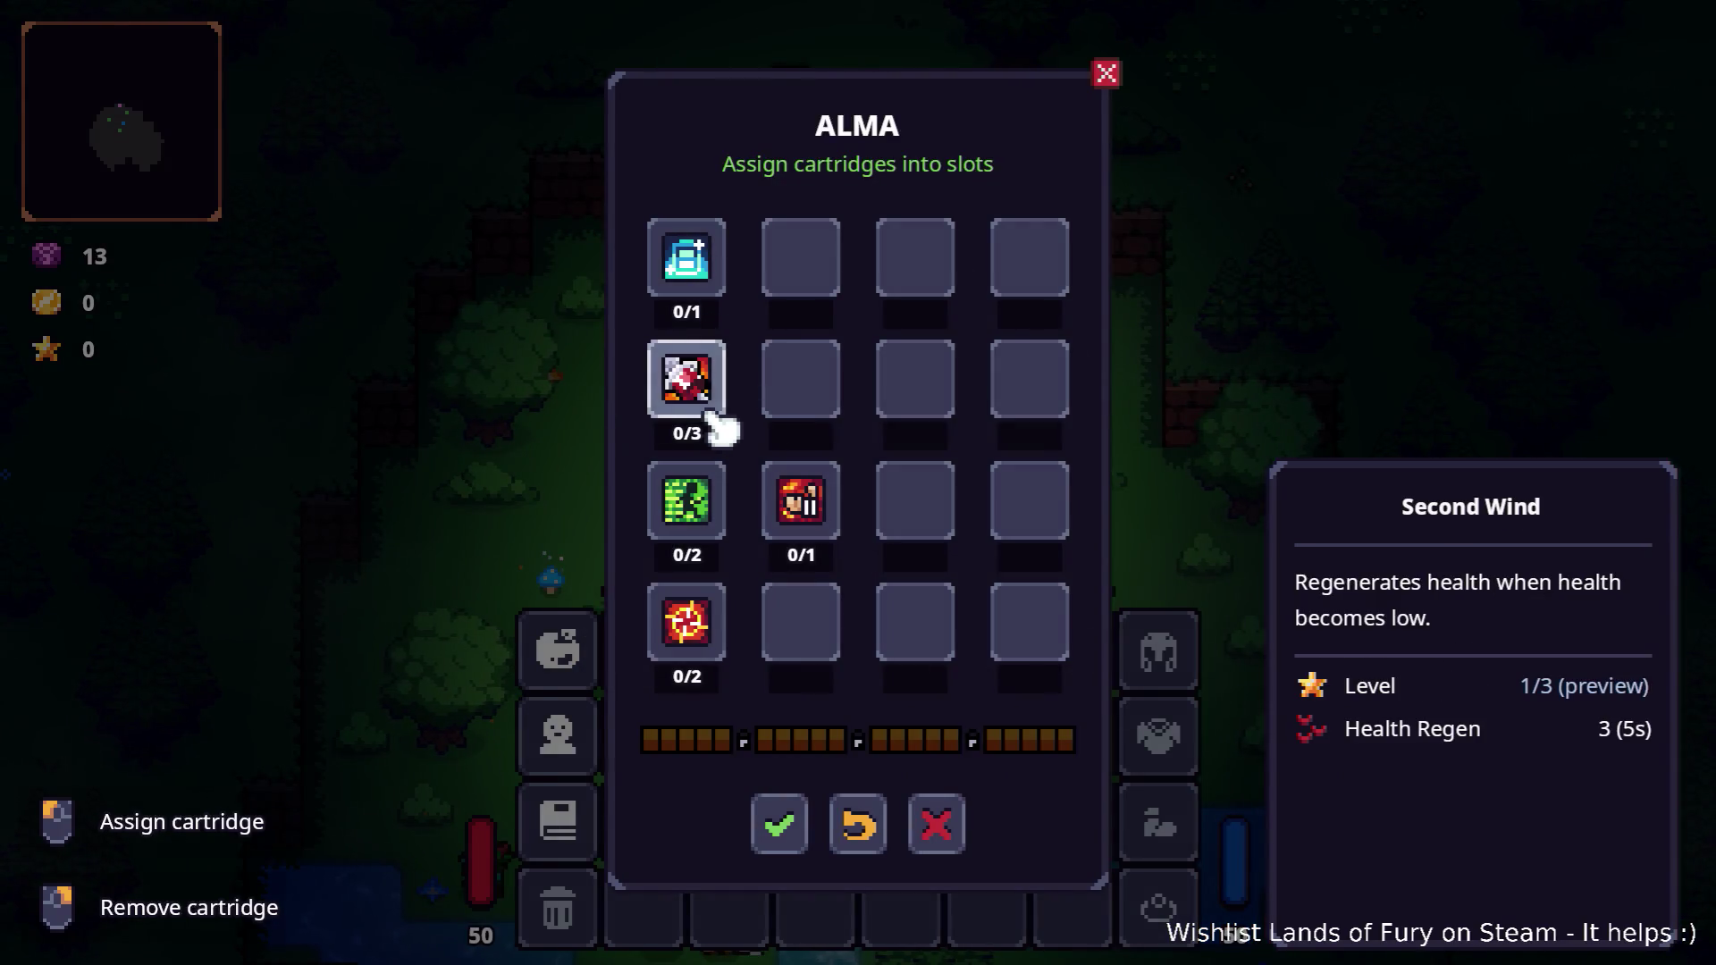
right_click(709, 276)
click(710, 279)
key(Escape)
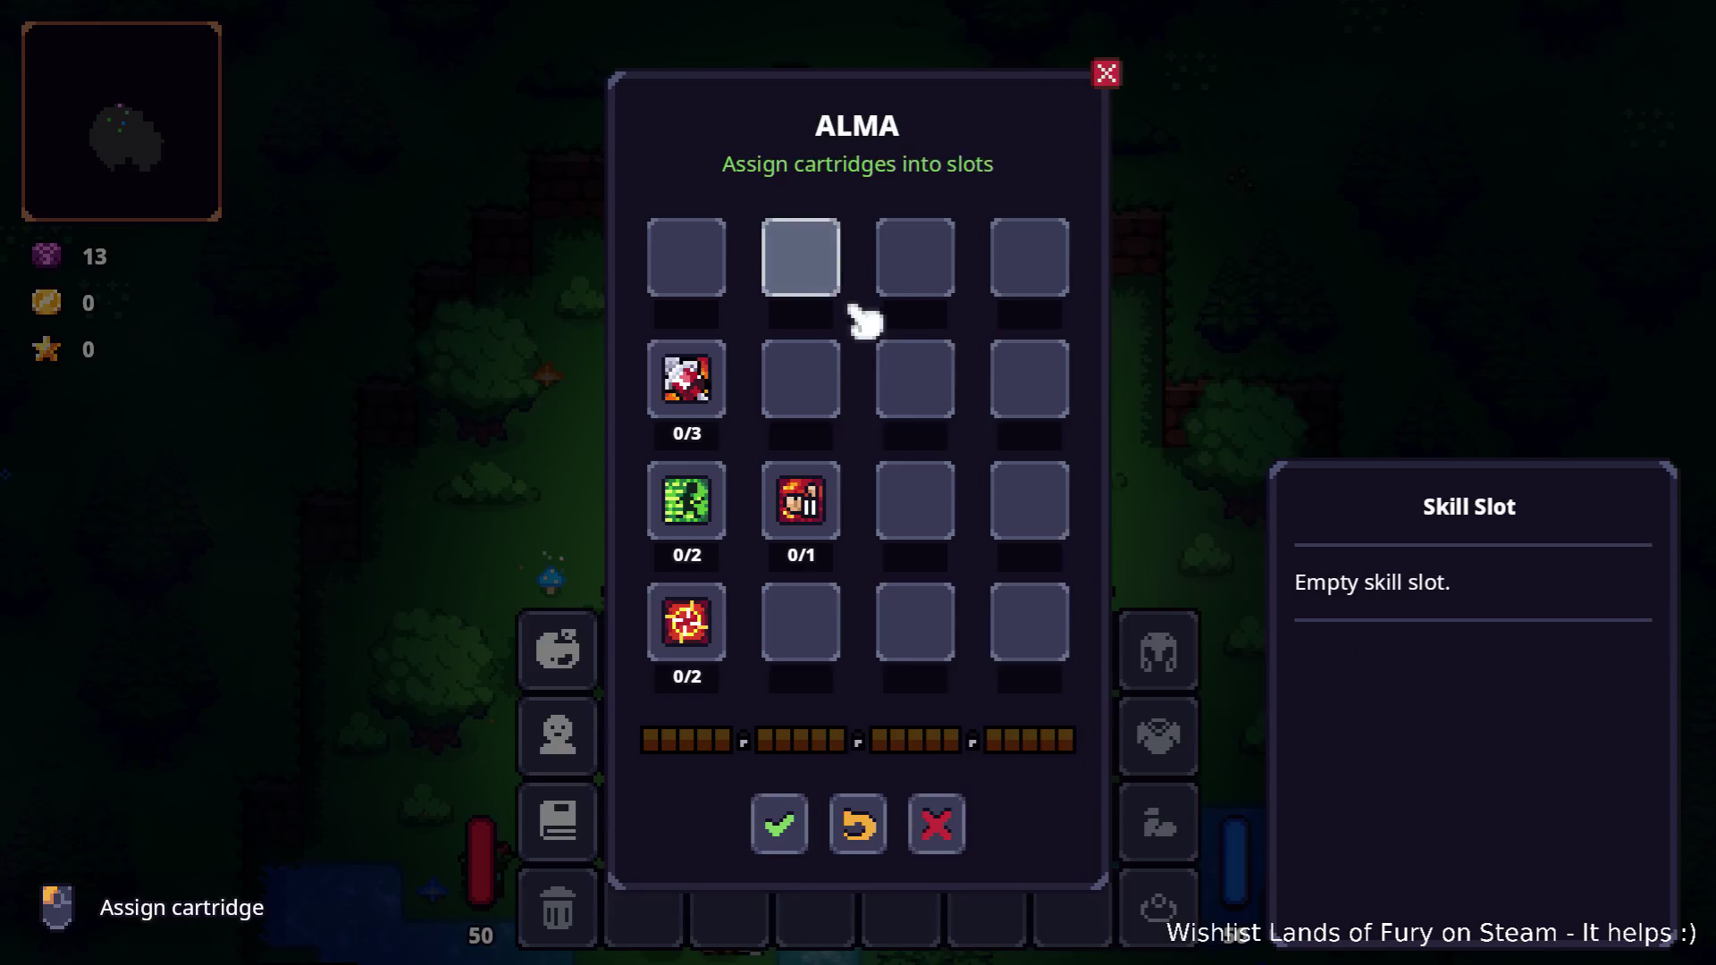
key(Escape)
key(i)
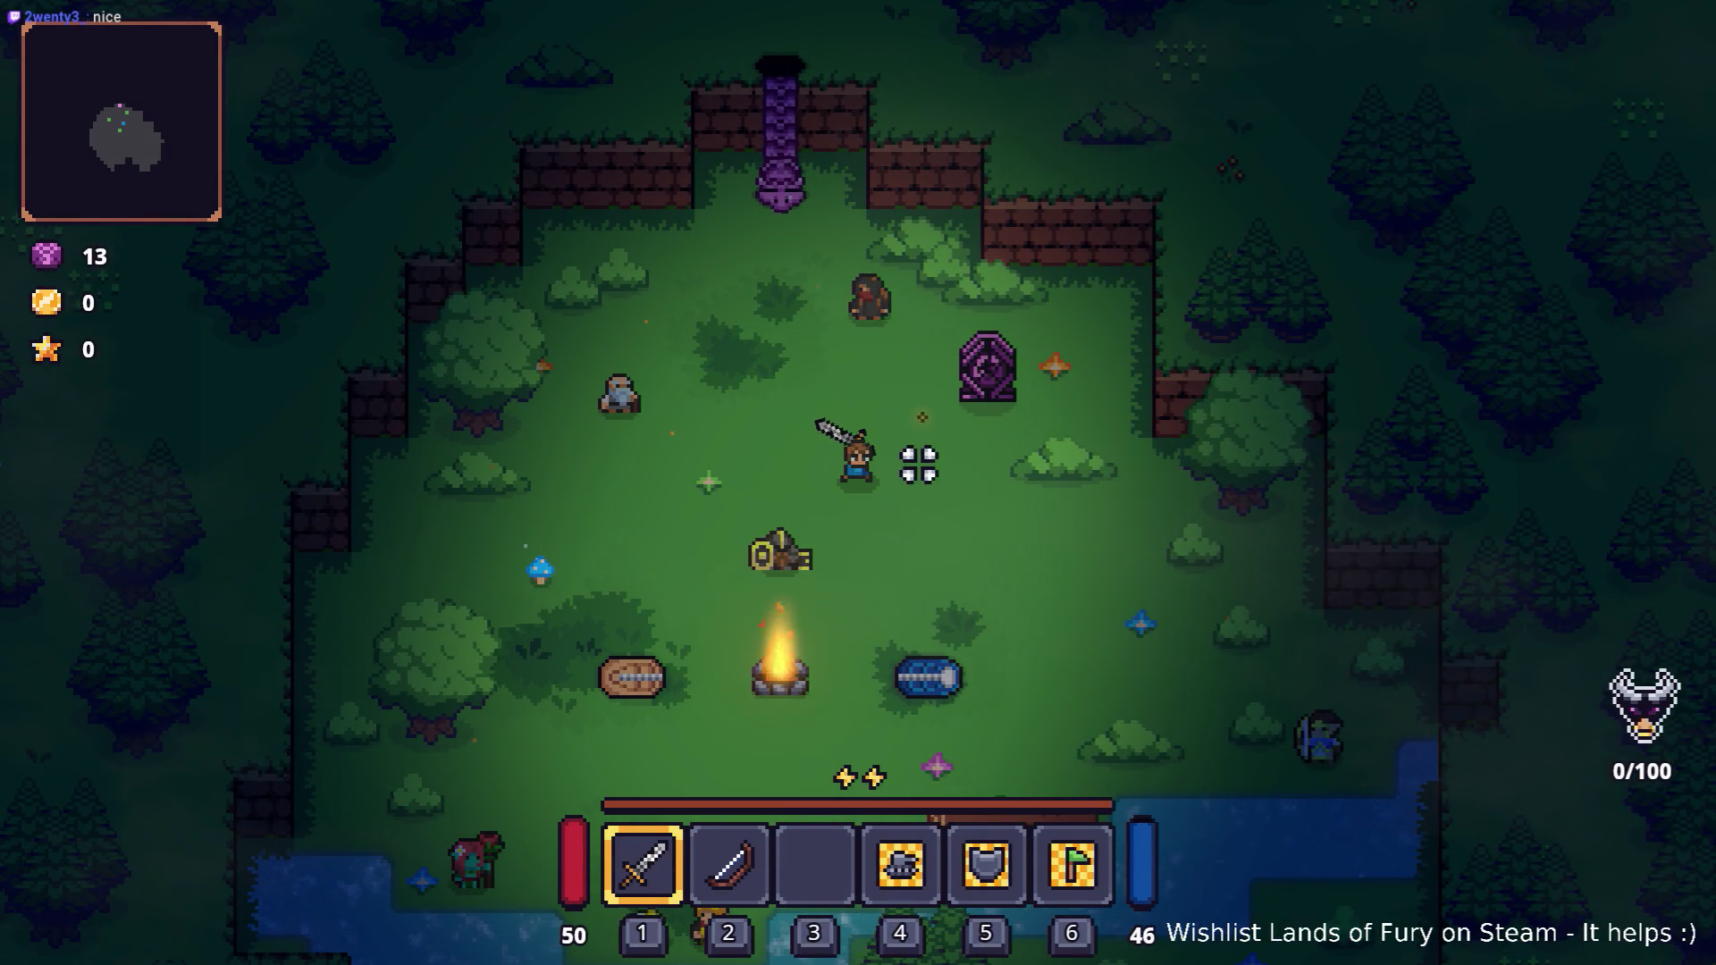
Equip the Fluidic Charge cartridge in an empty ALMA slot and confirm.
key(i)
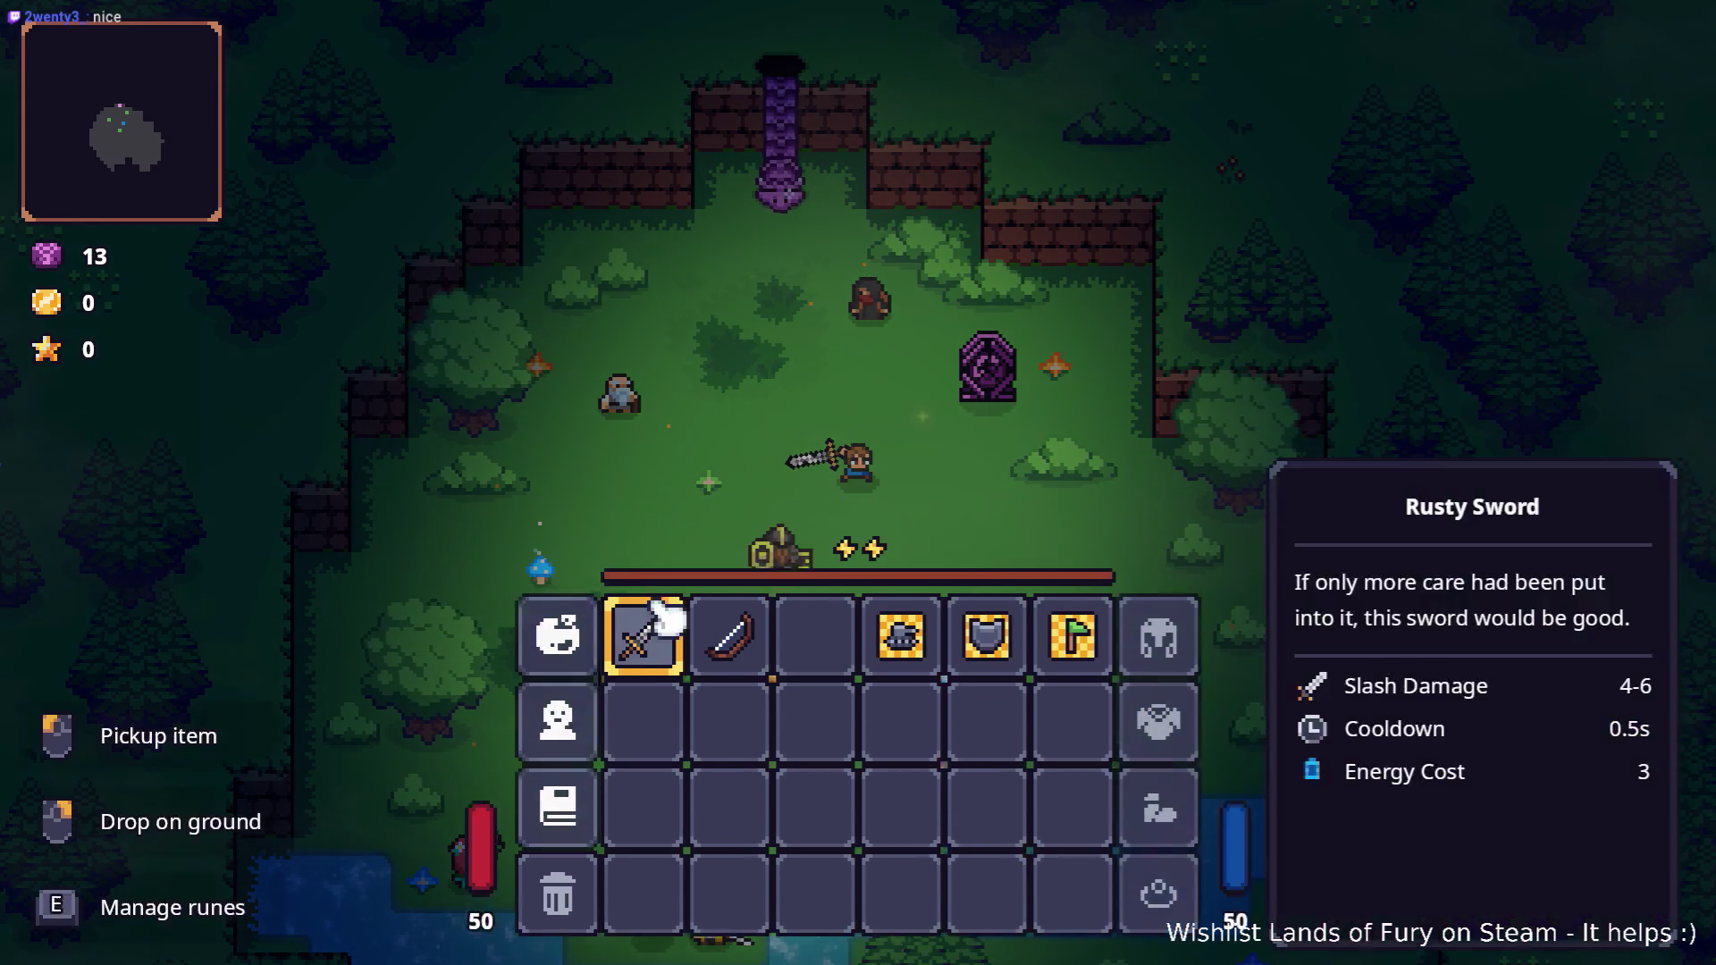
click(556, 648)
click(715, 272)
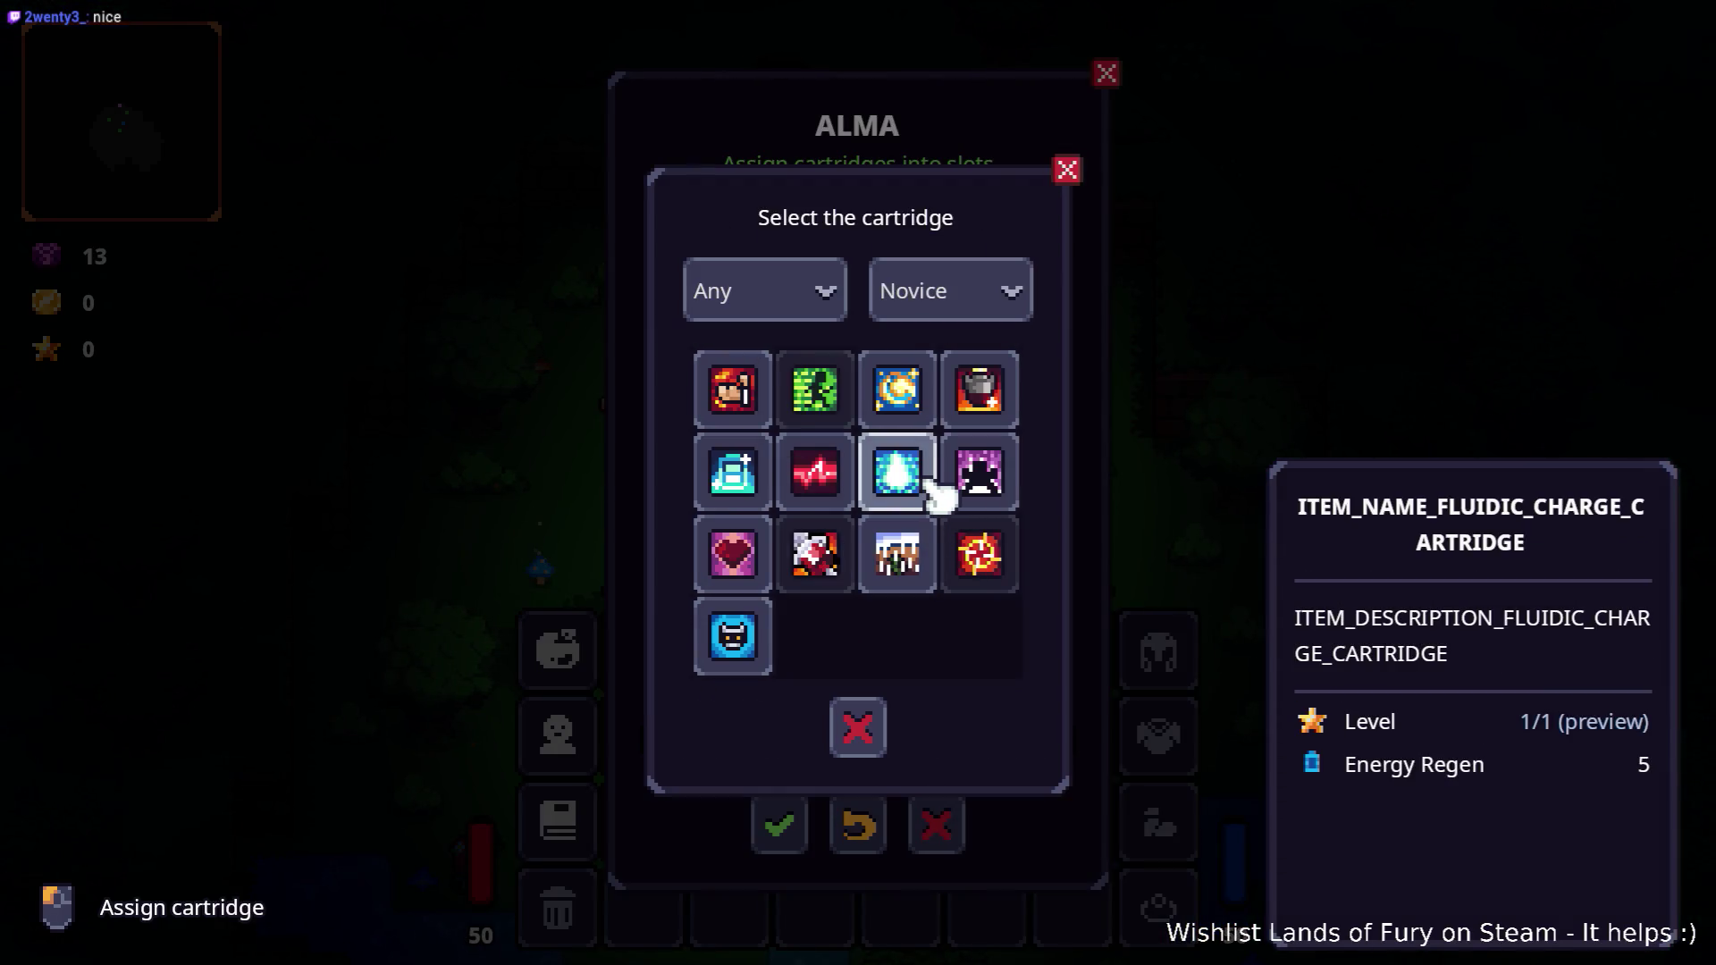
click(934, 491)
click(787, 827)
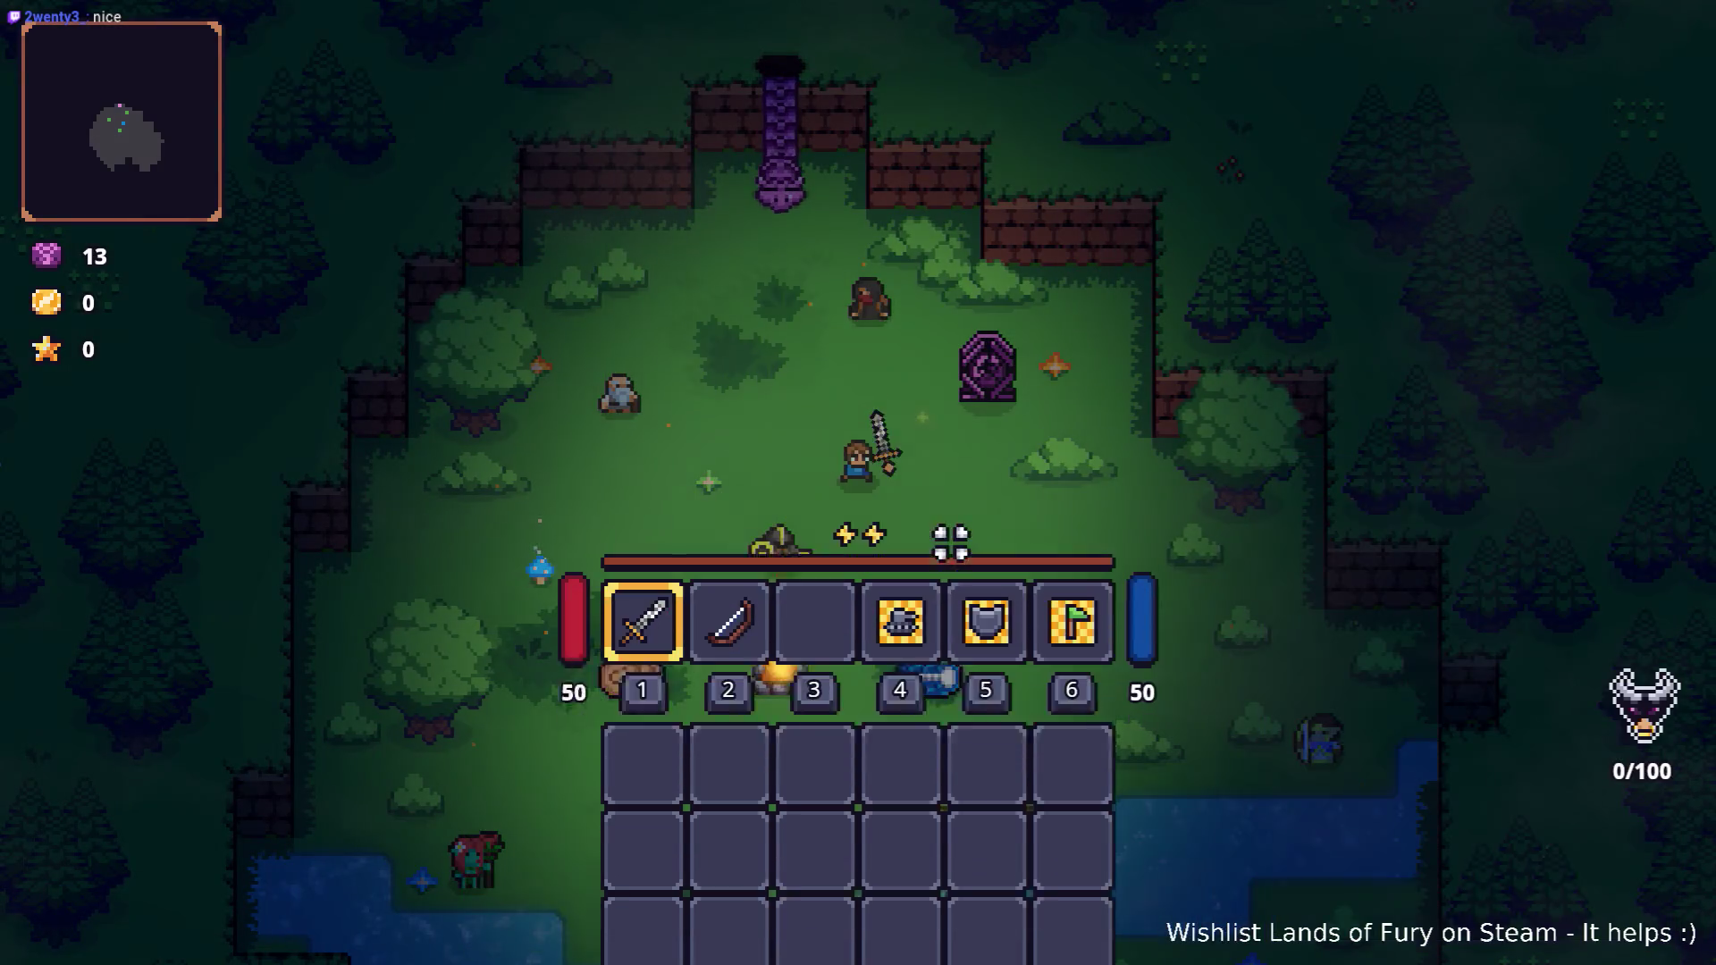
key(i)
key(w)
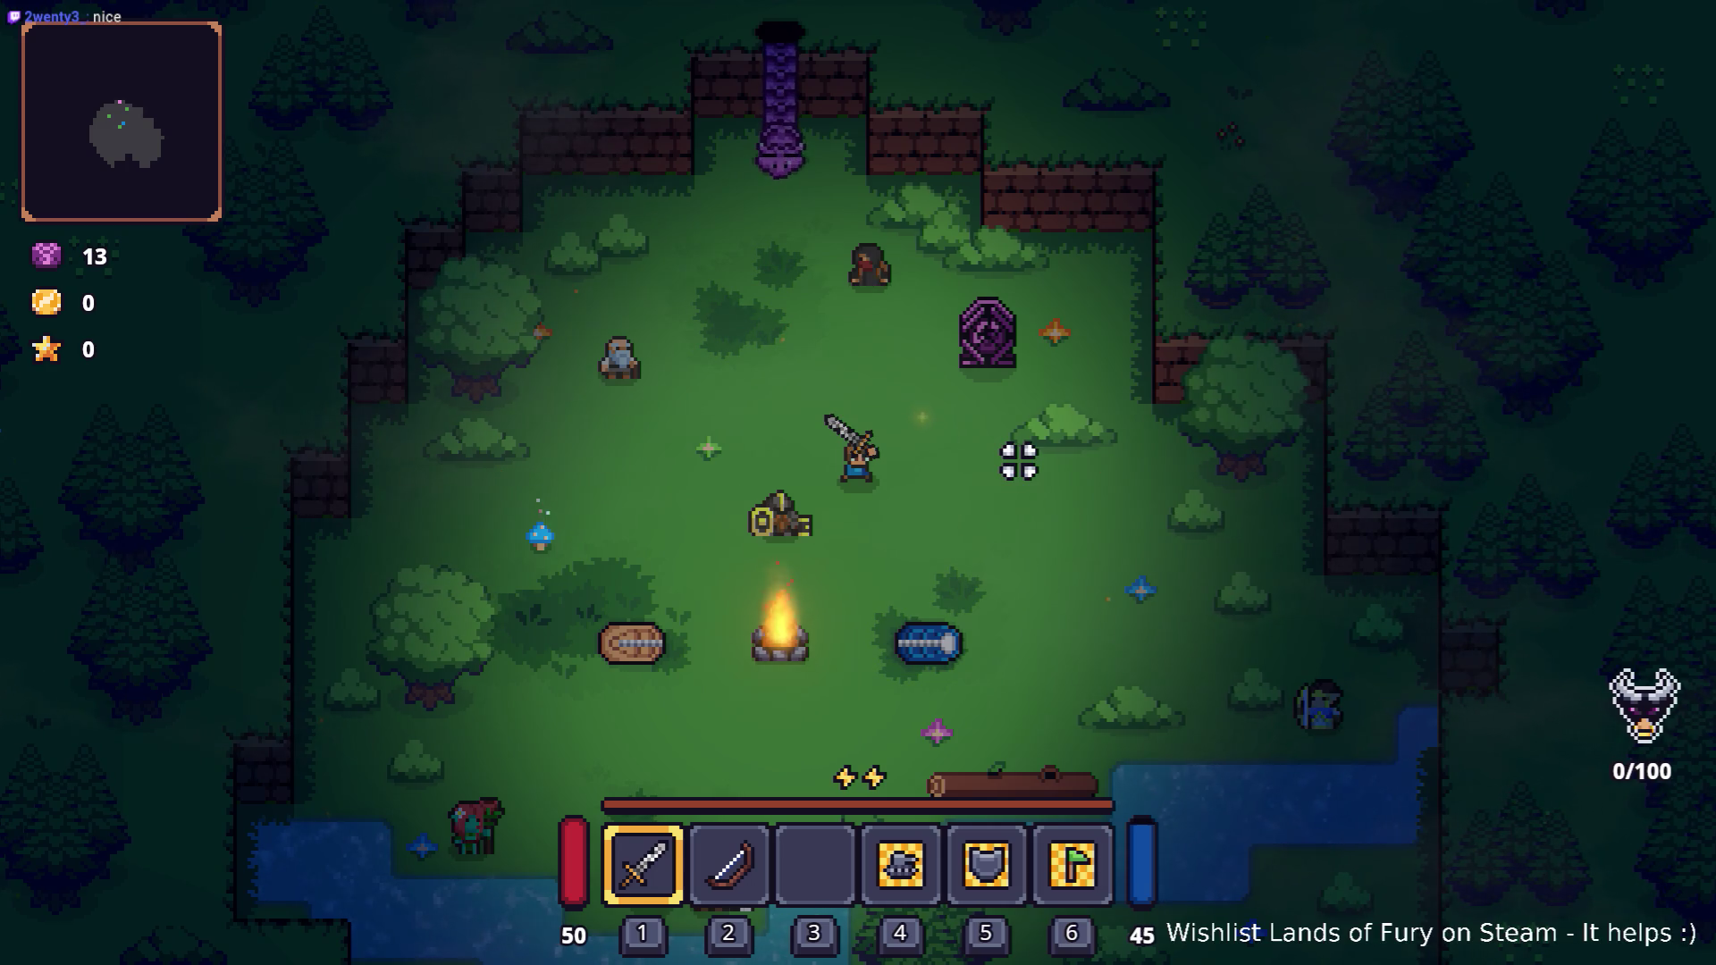
Swing the sword repeatedly while walking down-right toward the river, then open the Pause menu.
click(1019, 462)
key(s)
key(d)
click(986, 503)
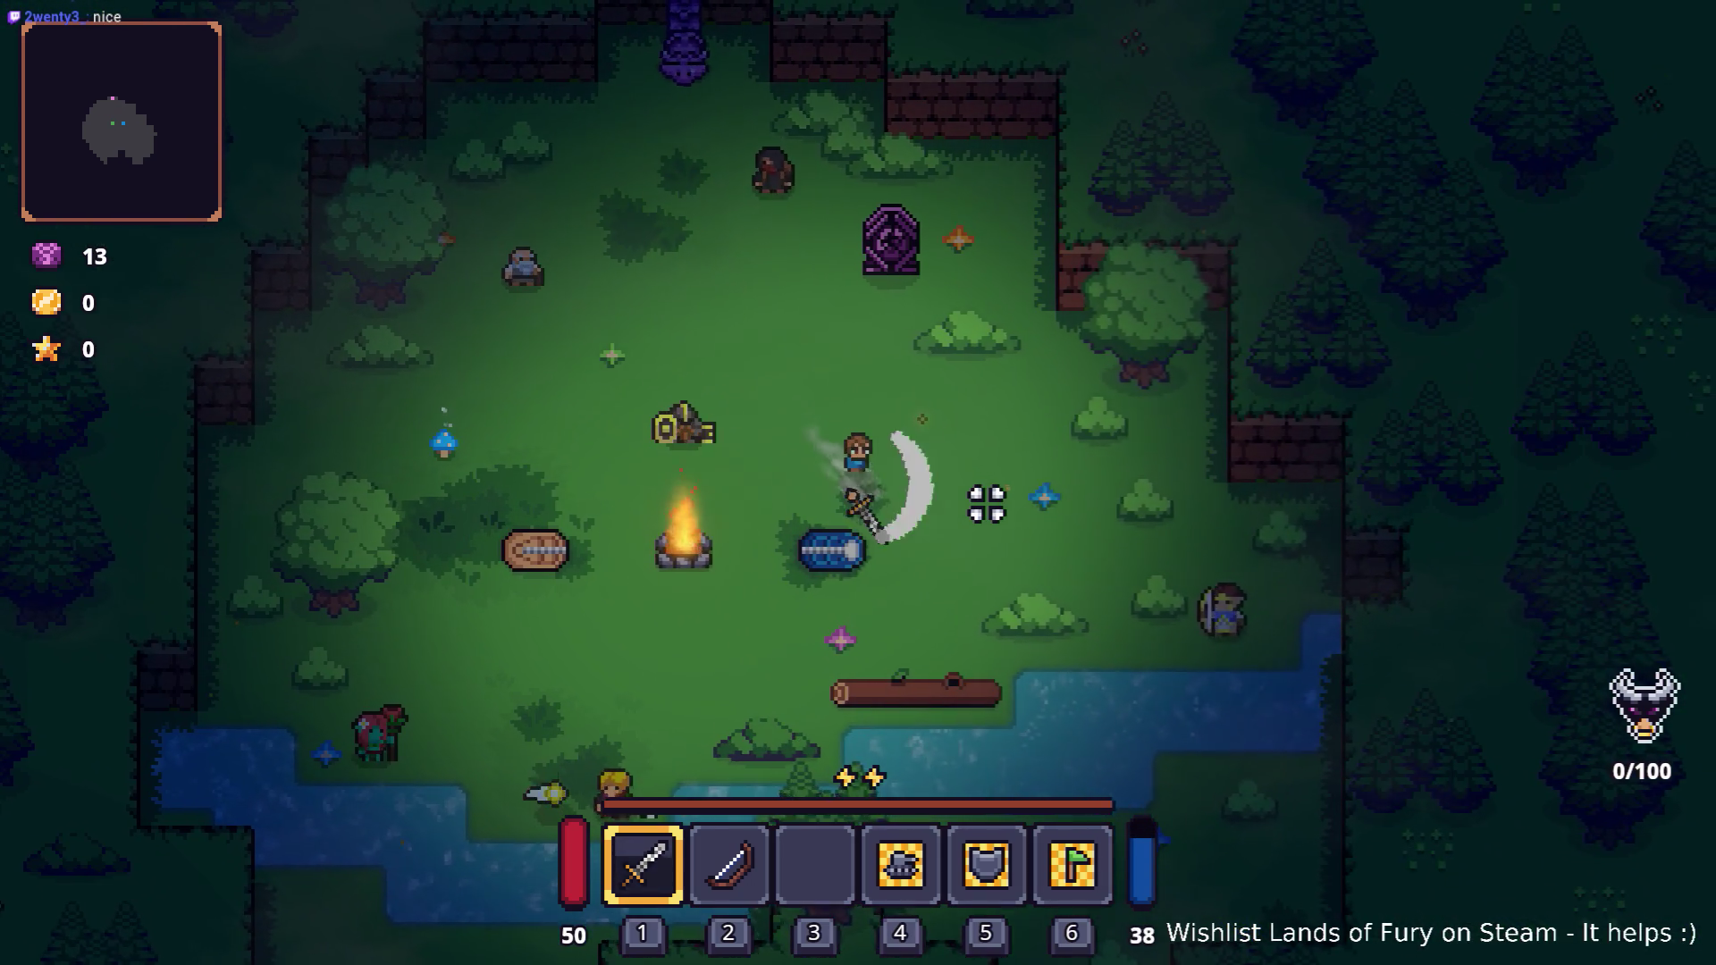
click(986, 503)
click(987, 503)
key(d)
key(s)
click(987, 503)
click(987, 503)
click(987, 503)
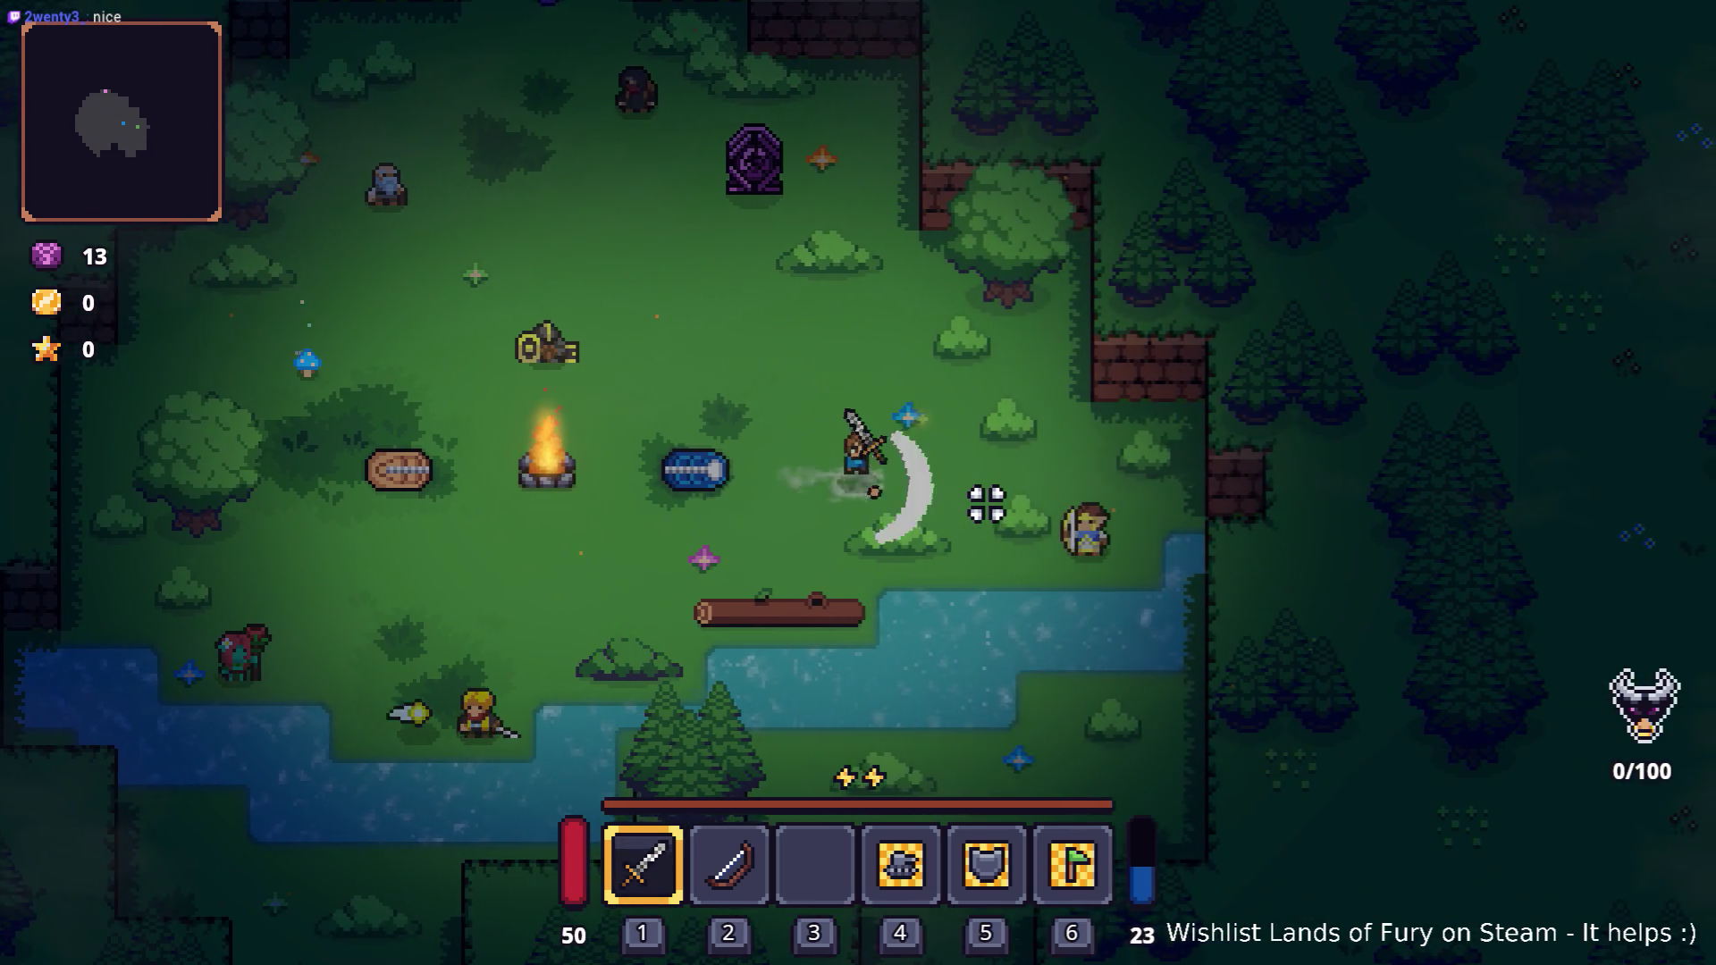
key(d)
key(s)
click(989, 501)
click(969, 501)
click(966, 514)
key(s)
click(958, 511)
click(959, 514)
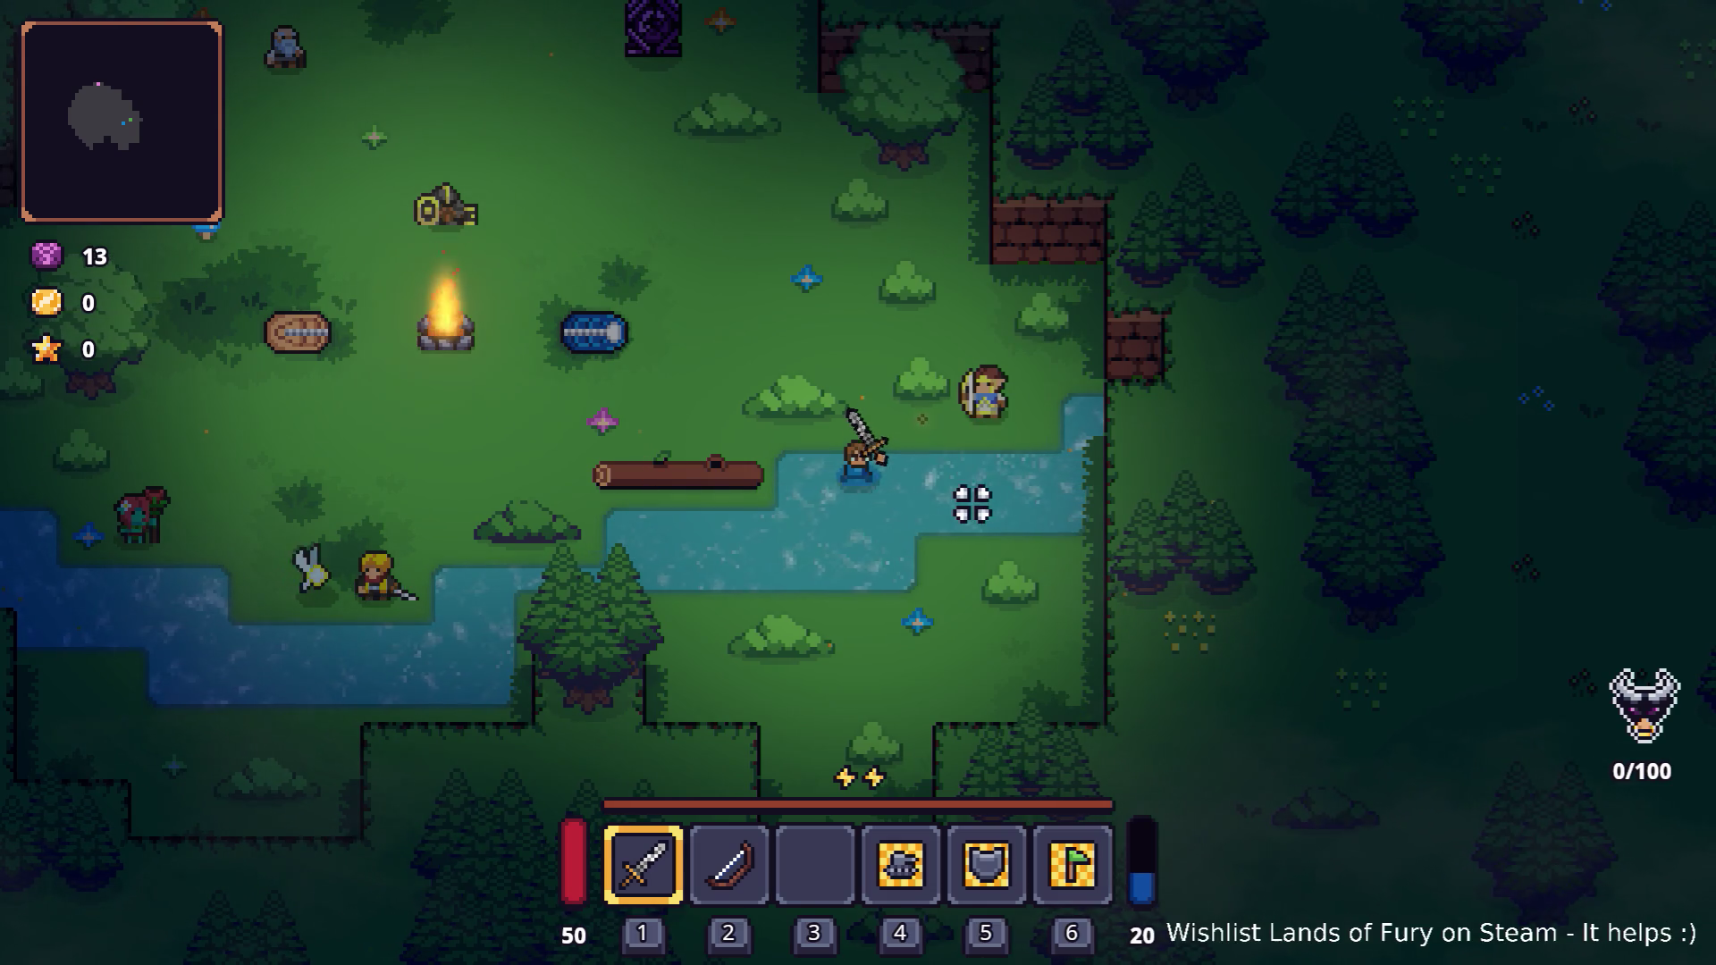
key(Escape)
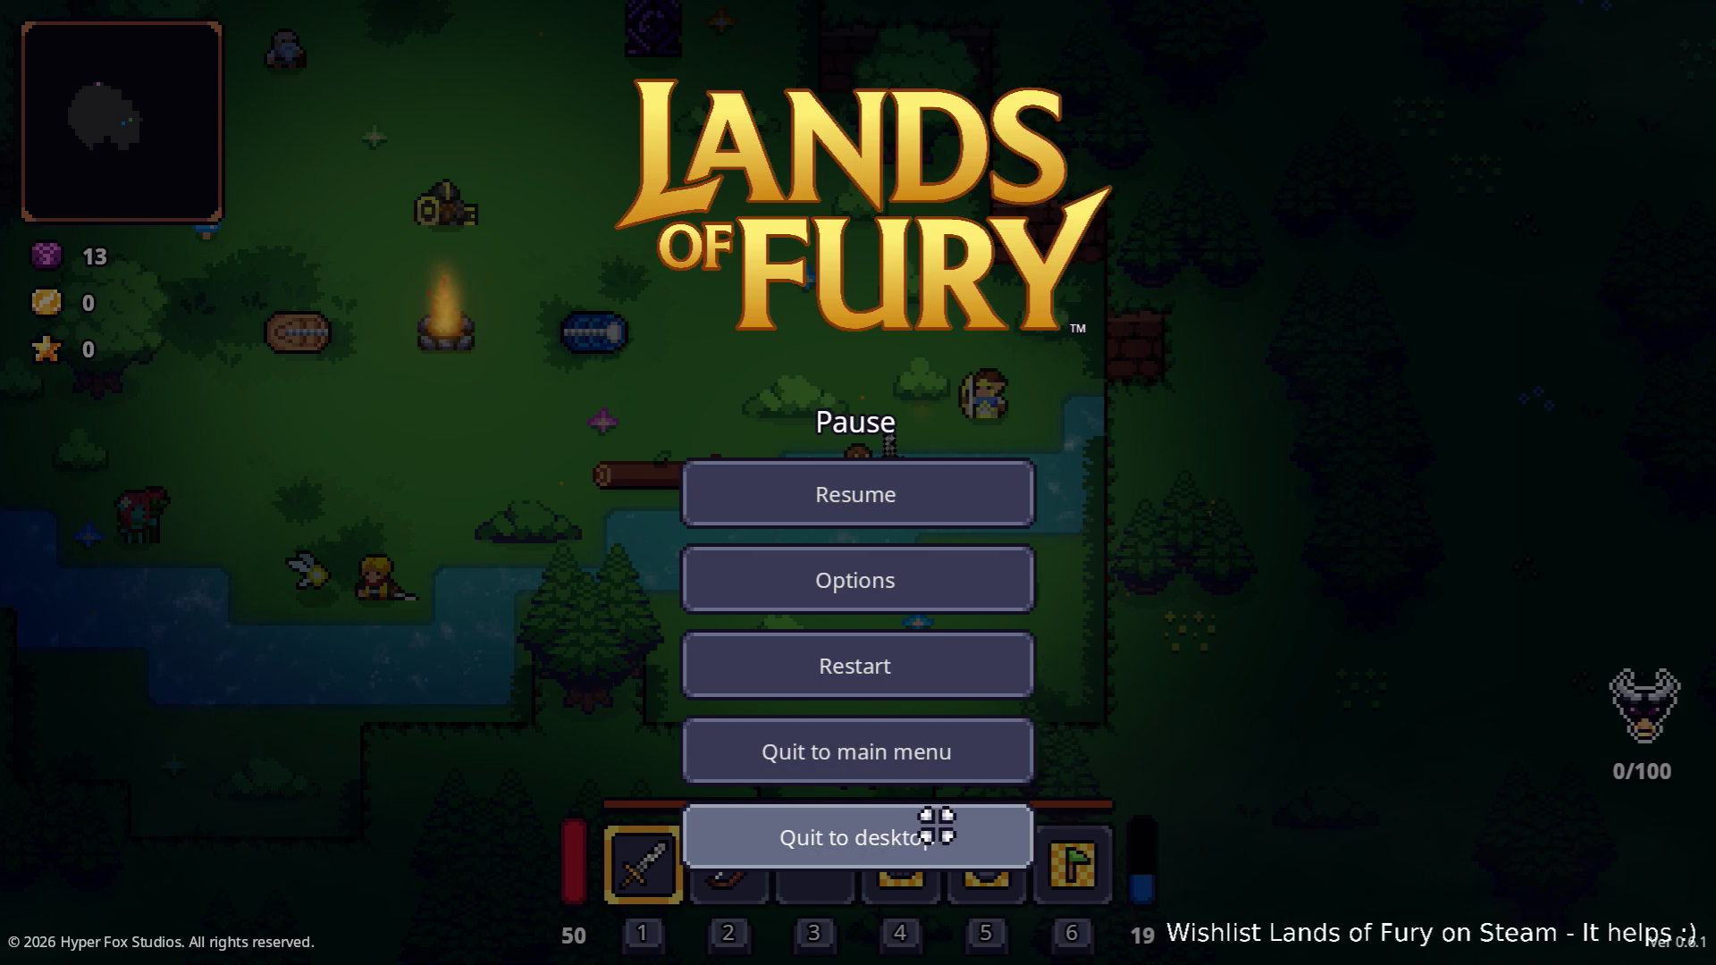
Quit the running game and open items/FluidicChargeCartridgeSkill.tres in the Inspector.
click(935, 829)
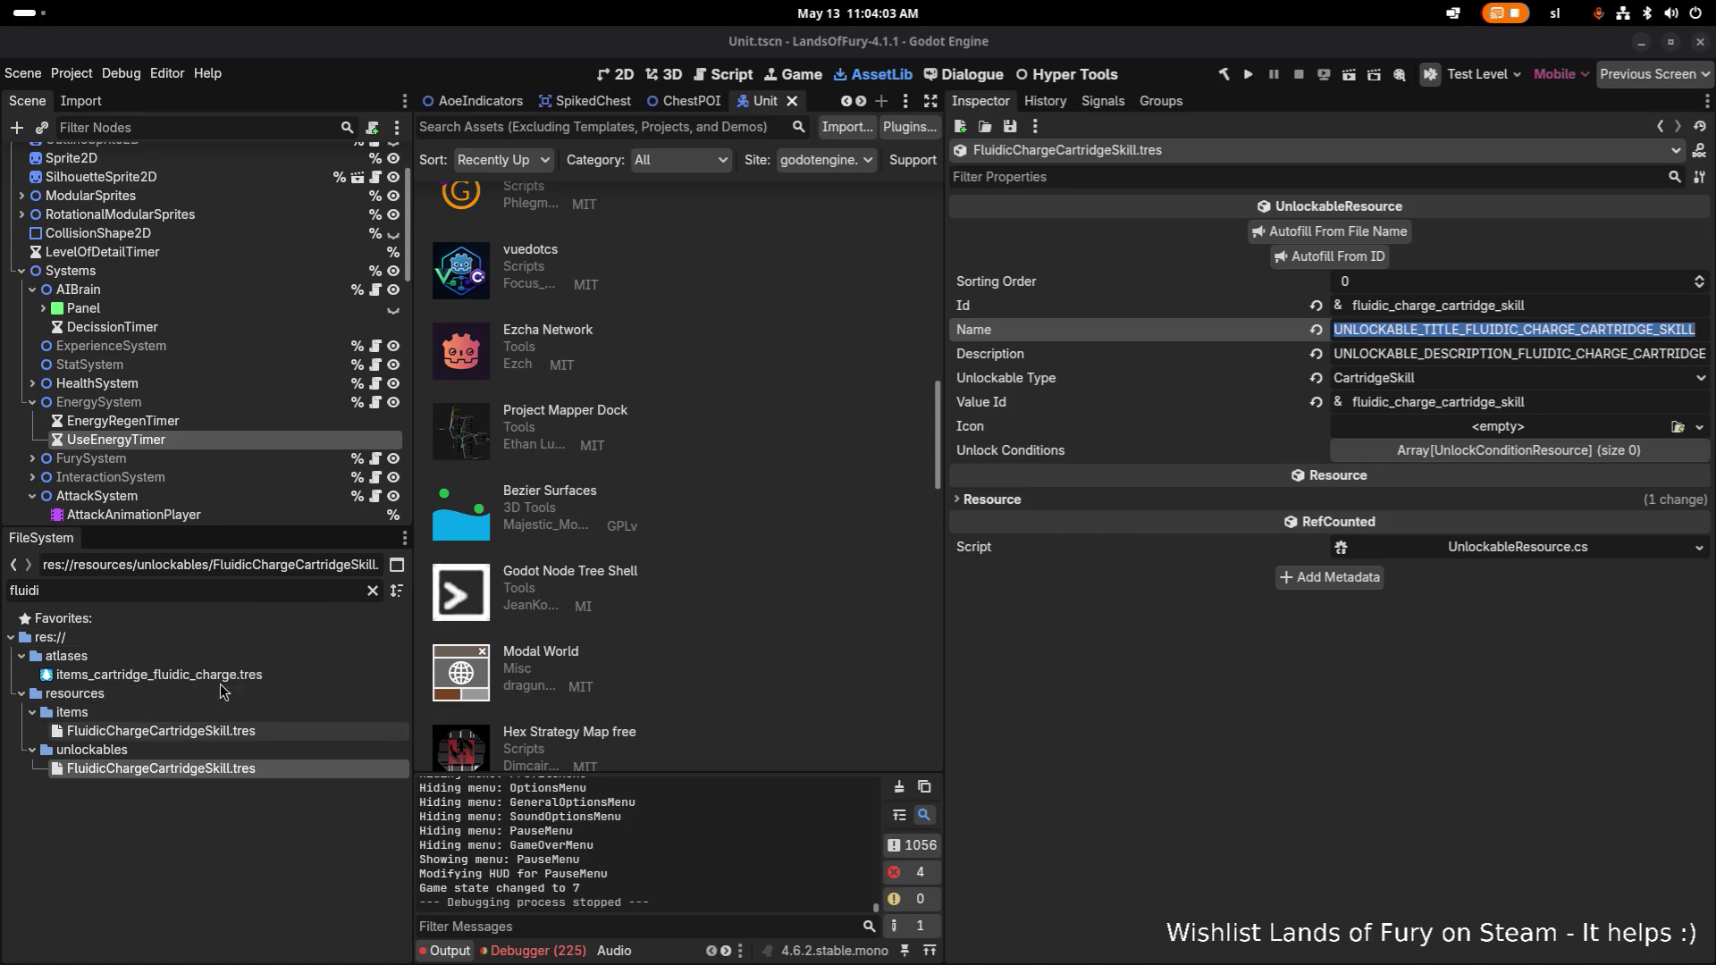
click(241, 732)
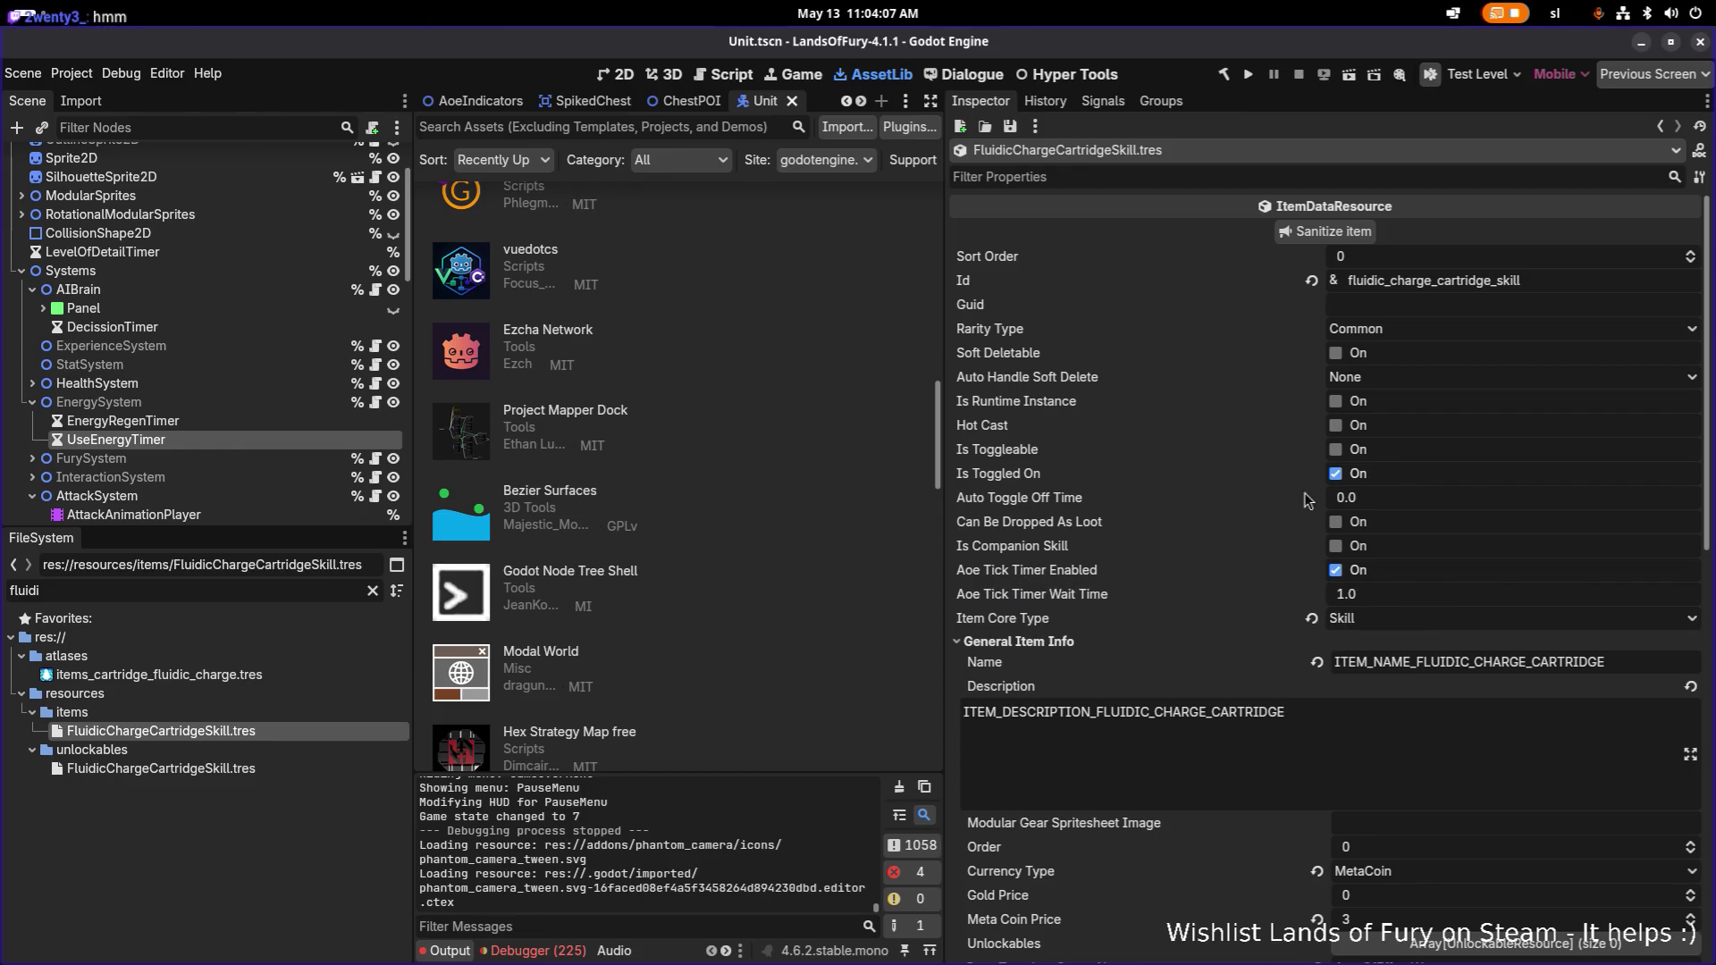
scroll(1132, 527, down, 2)
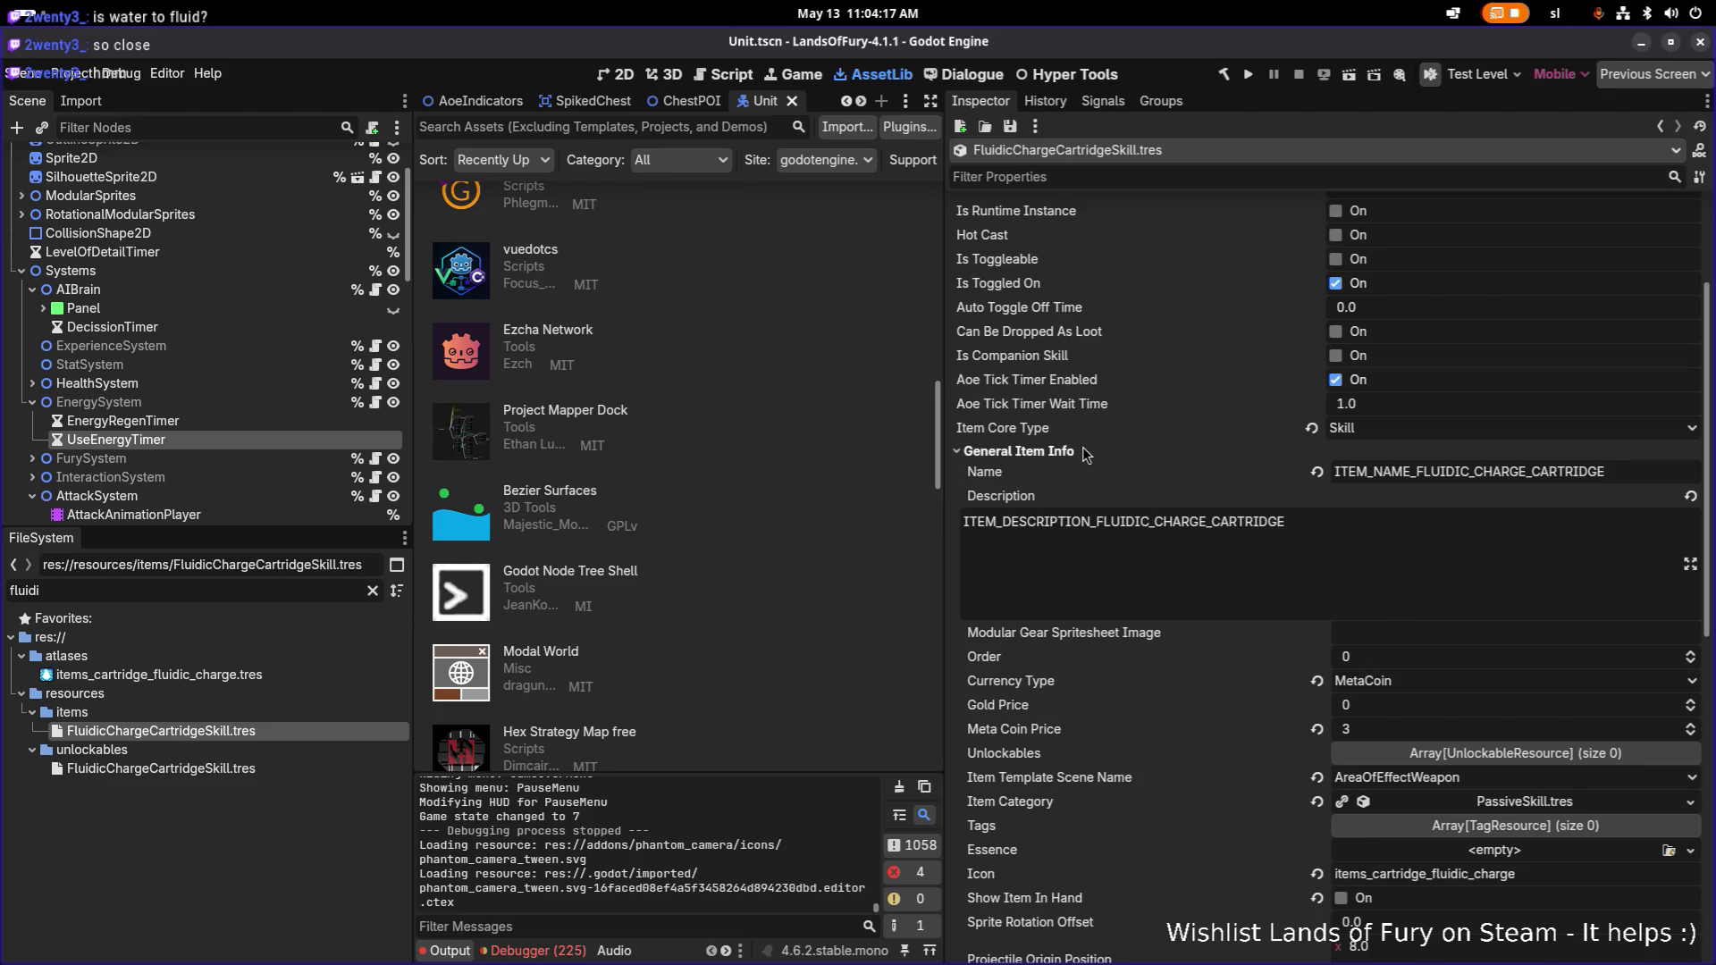
Expand Item Effects element 0 to show the EnergyRegen modifier: flat 5.0, range 20.
scroll(1086, 455, down, 8)
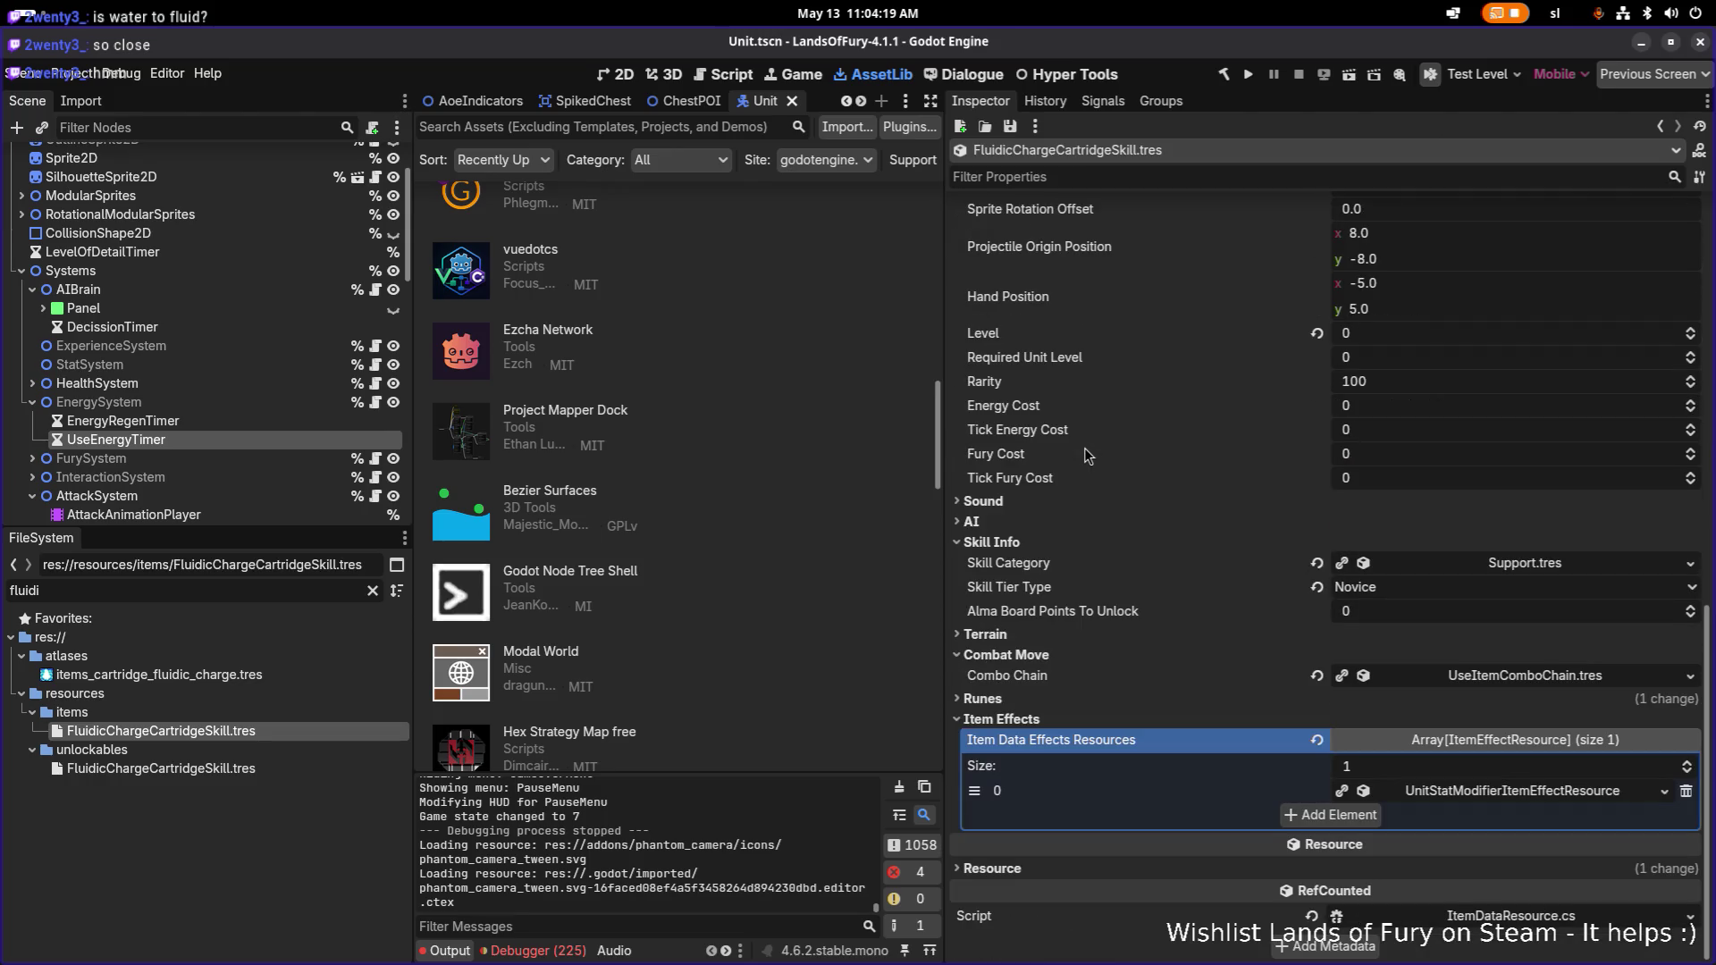
click(1516, 791)
scroll(1457, 760, down, 4)
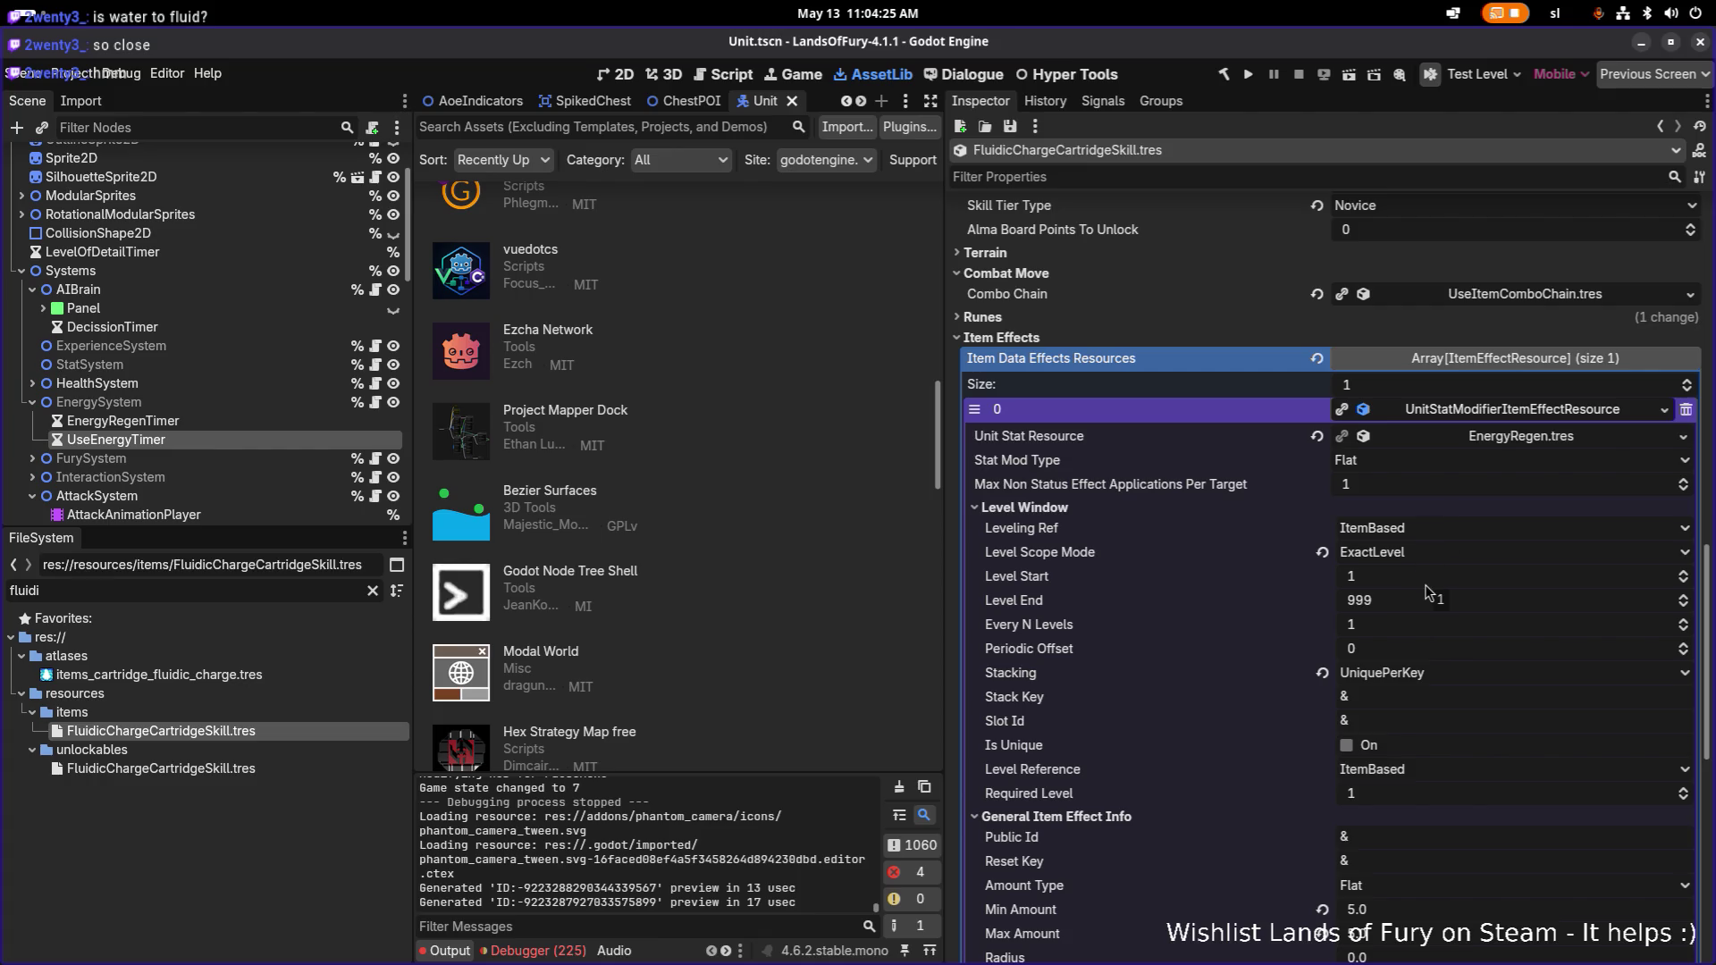
scroll(1427, 592, down, 2)
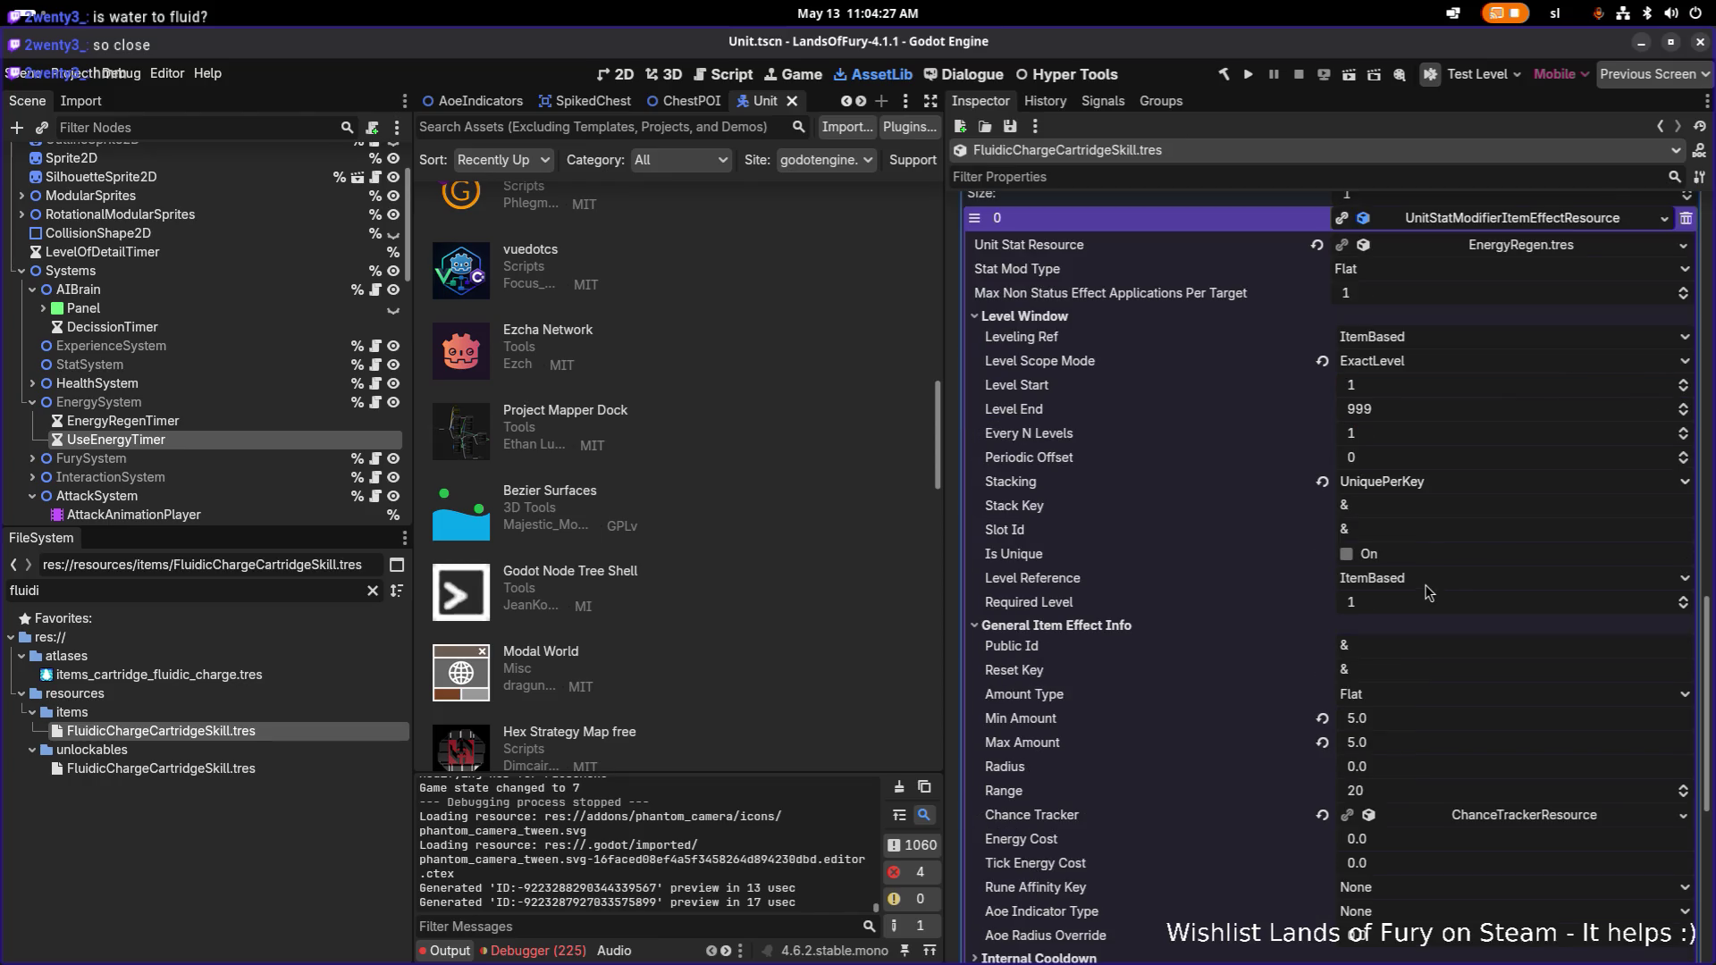